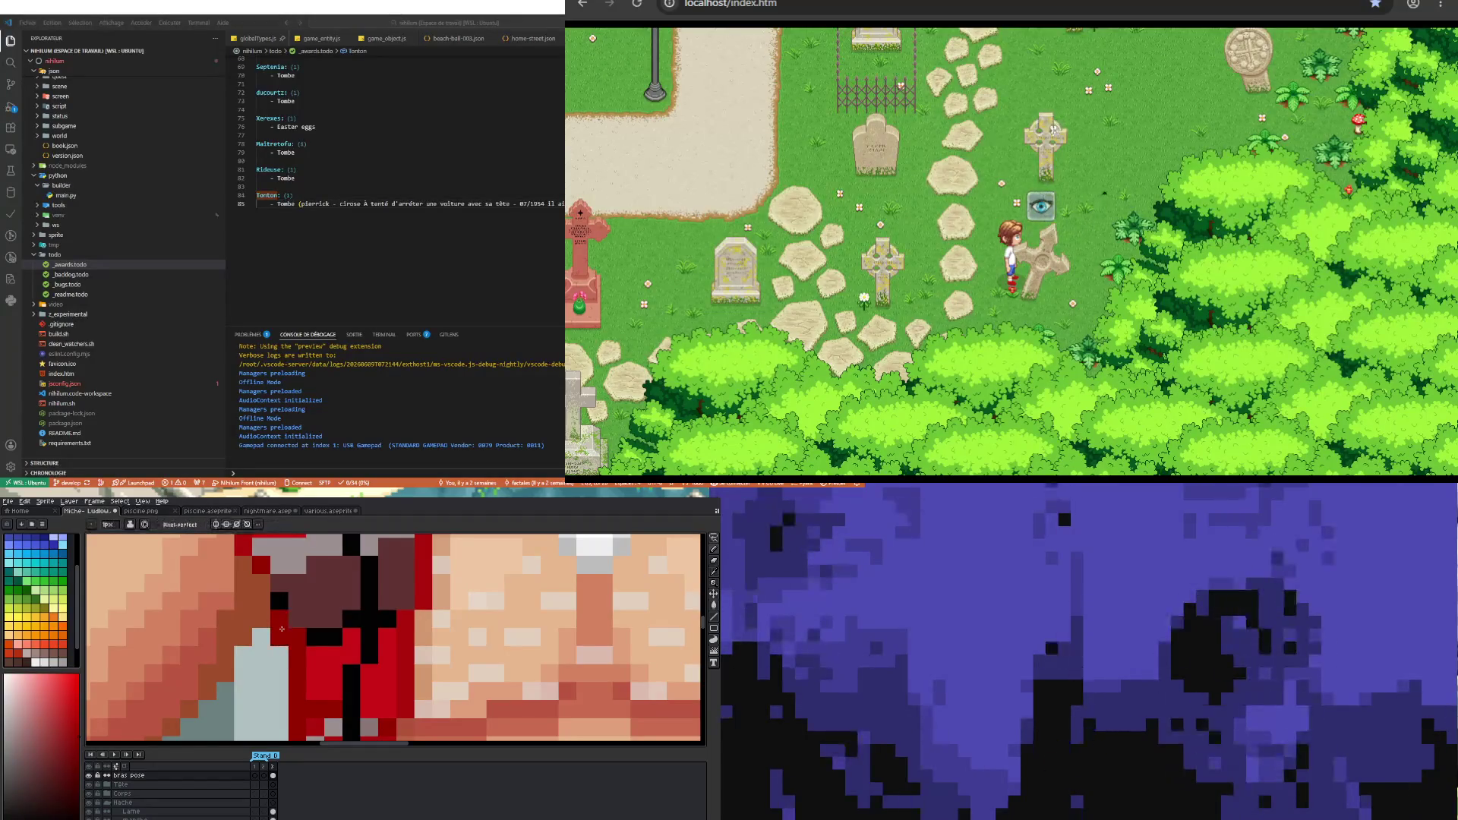
scroll(281, 629, down, 4)
scroll(281, 629, down, 1)
scroll(290, 661, up, 3)
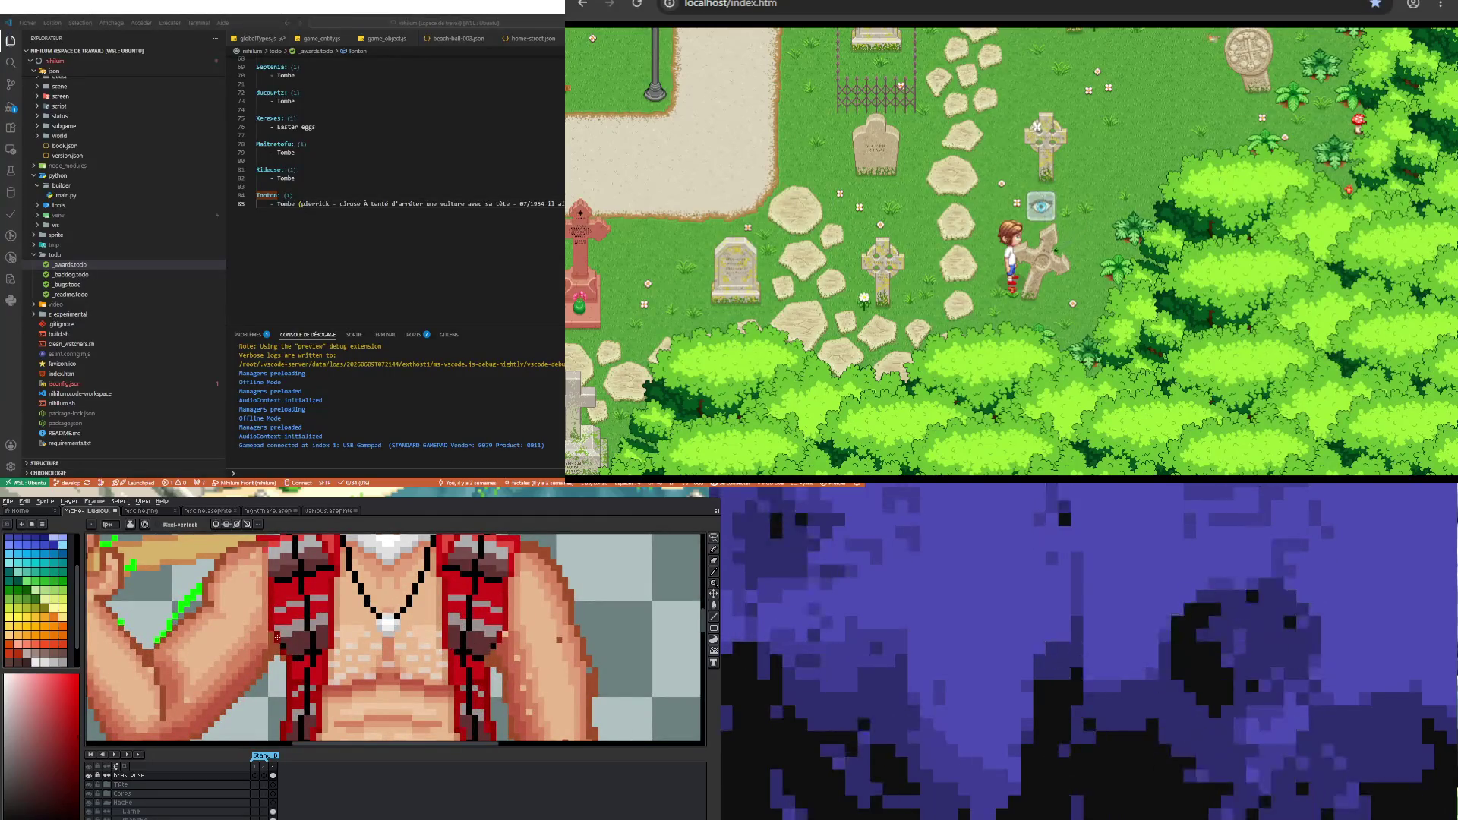
scroll(284, 720, down, 2)
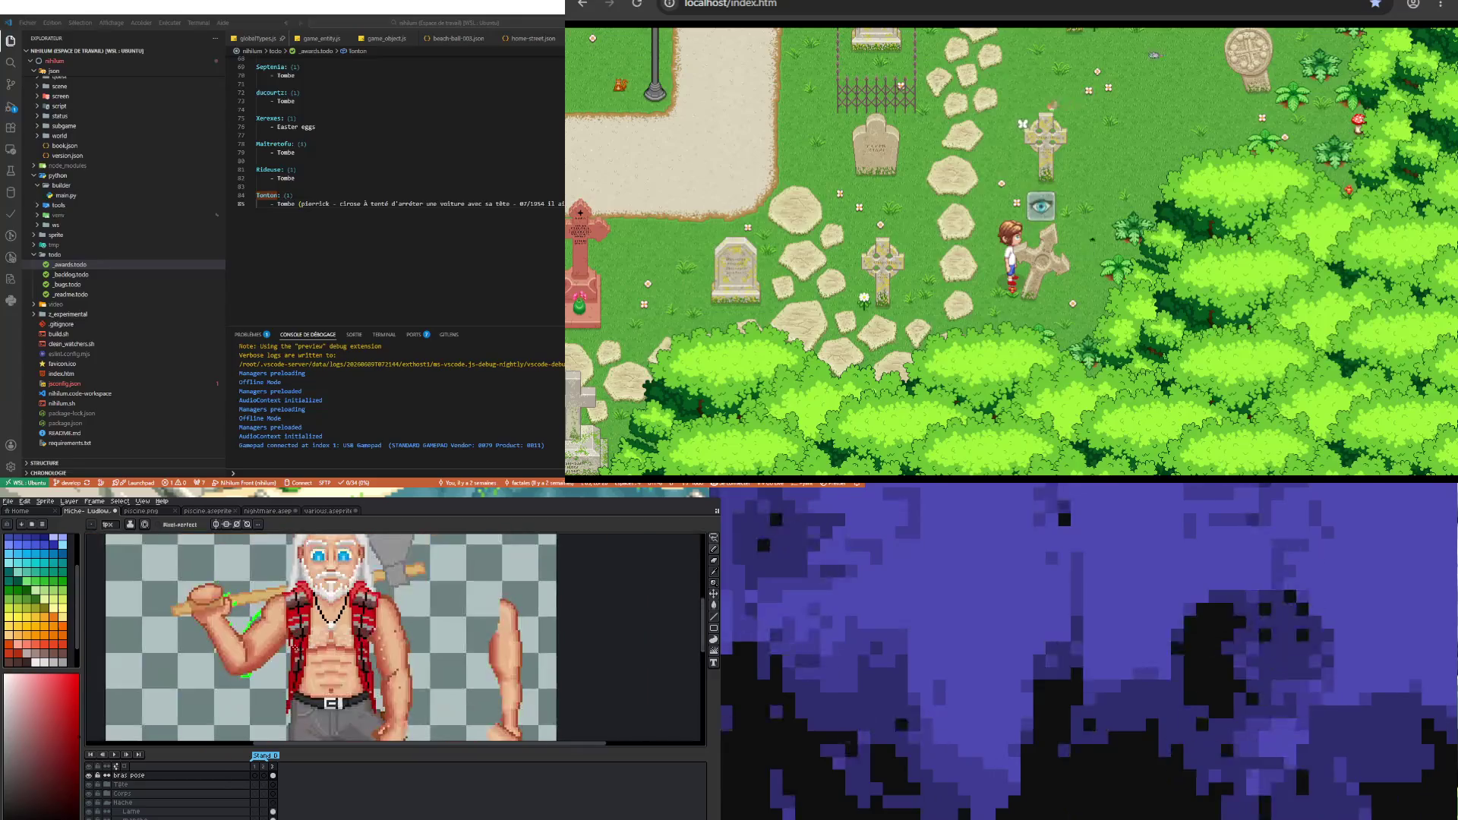
scroll(247, 678, up, 3)
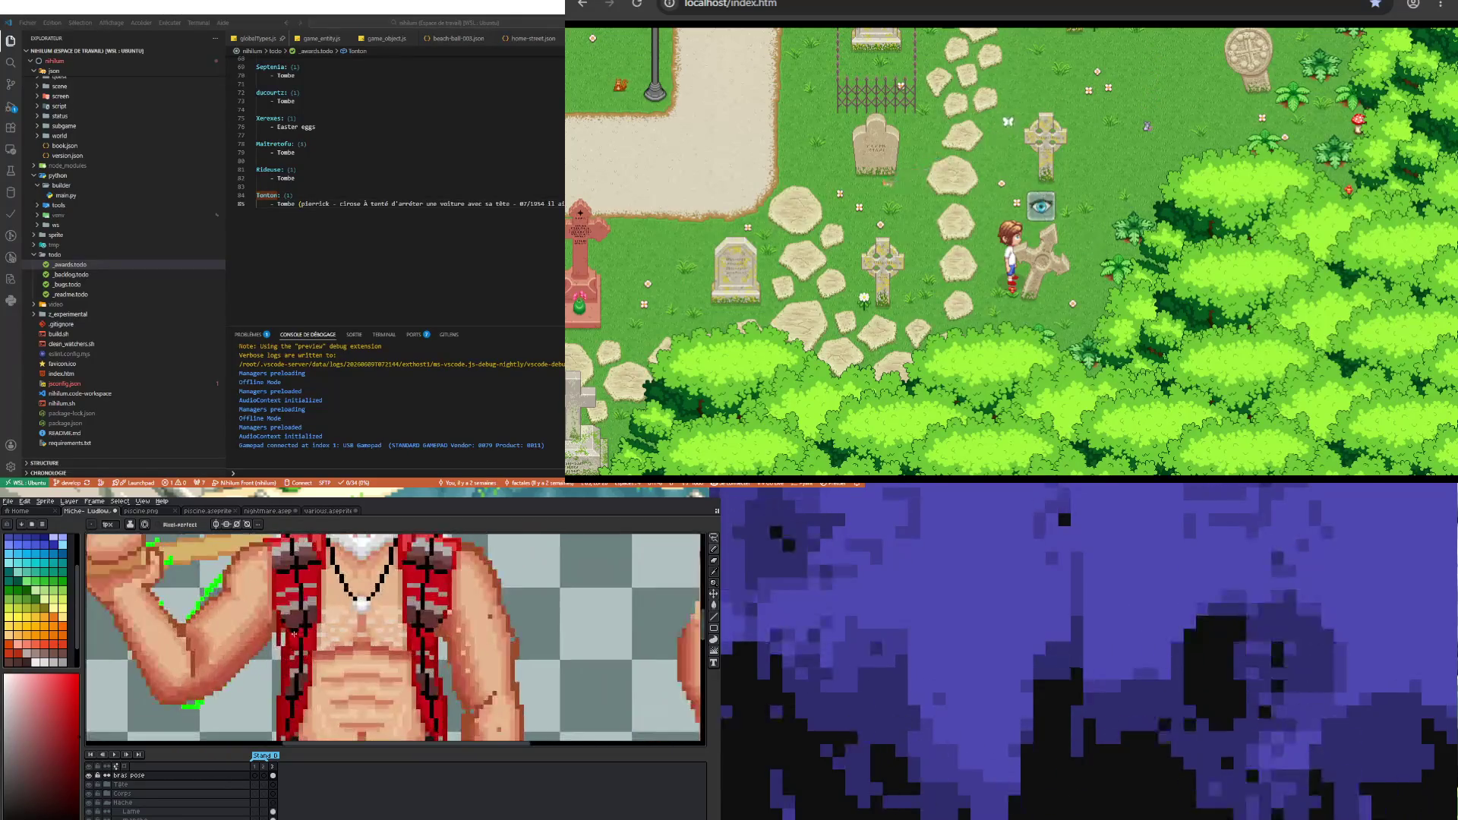
scroll(287, 631, up, 2)
- Shade the raised arm pixels, sampling flesh tones from the sprite between strokes
key(alt)
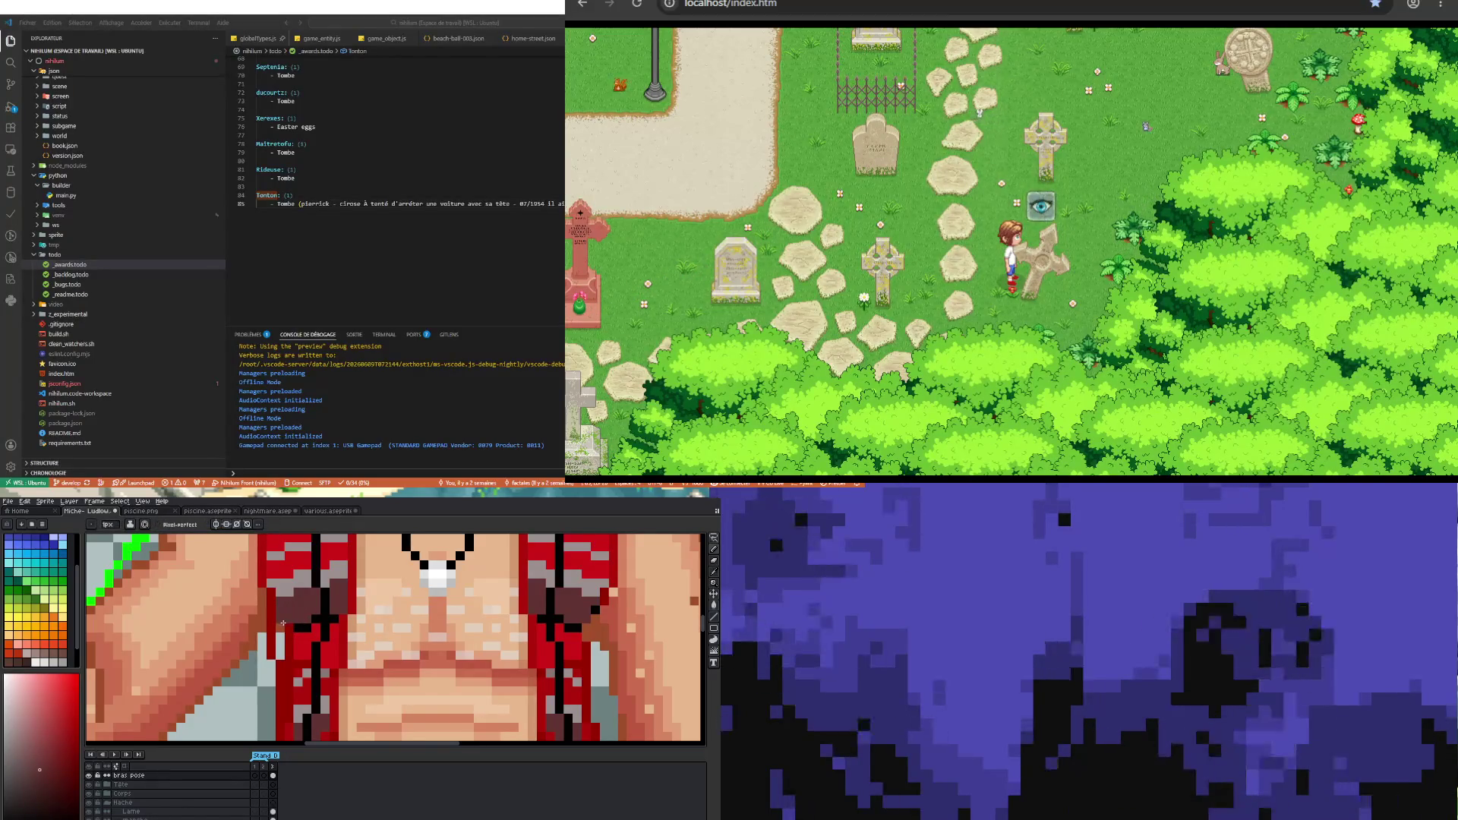
key(alt)
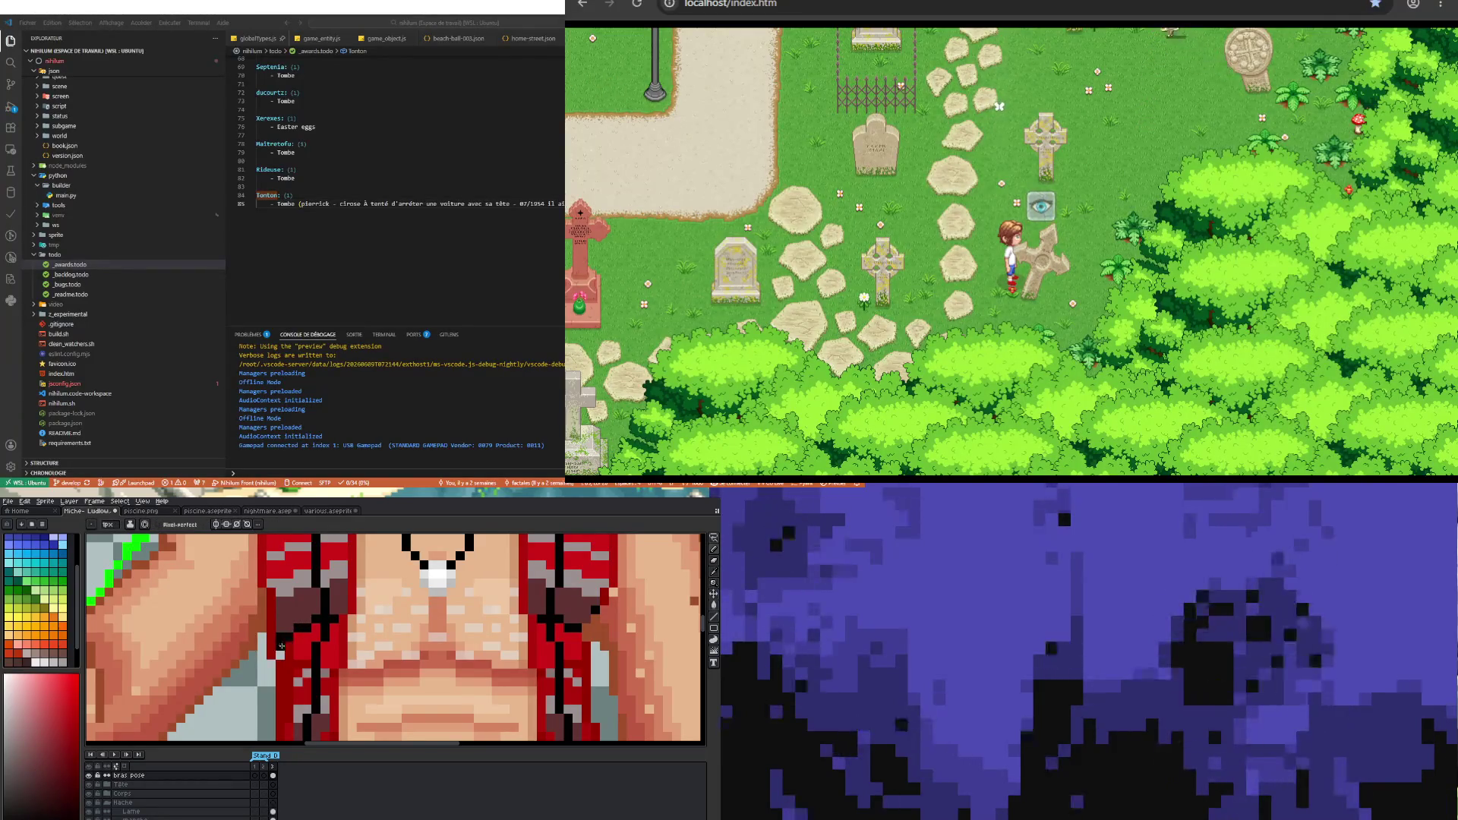
key(alt)
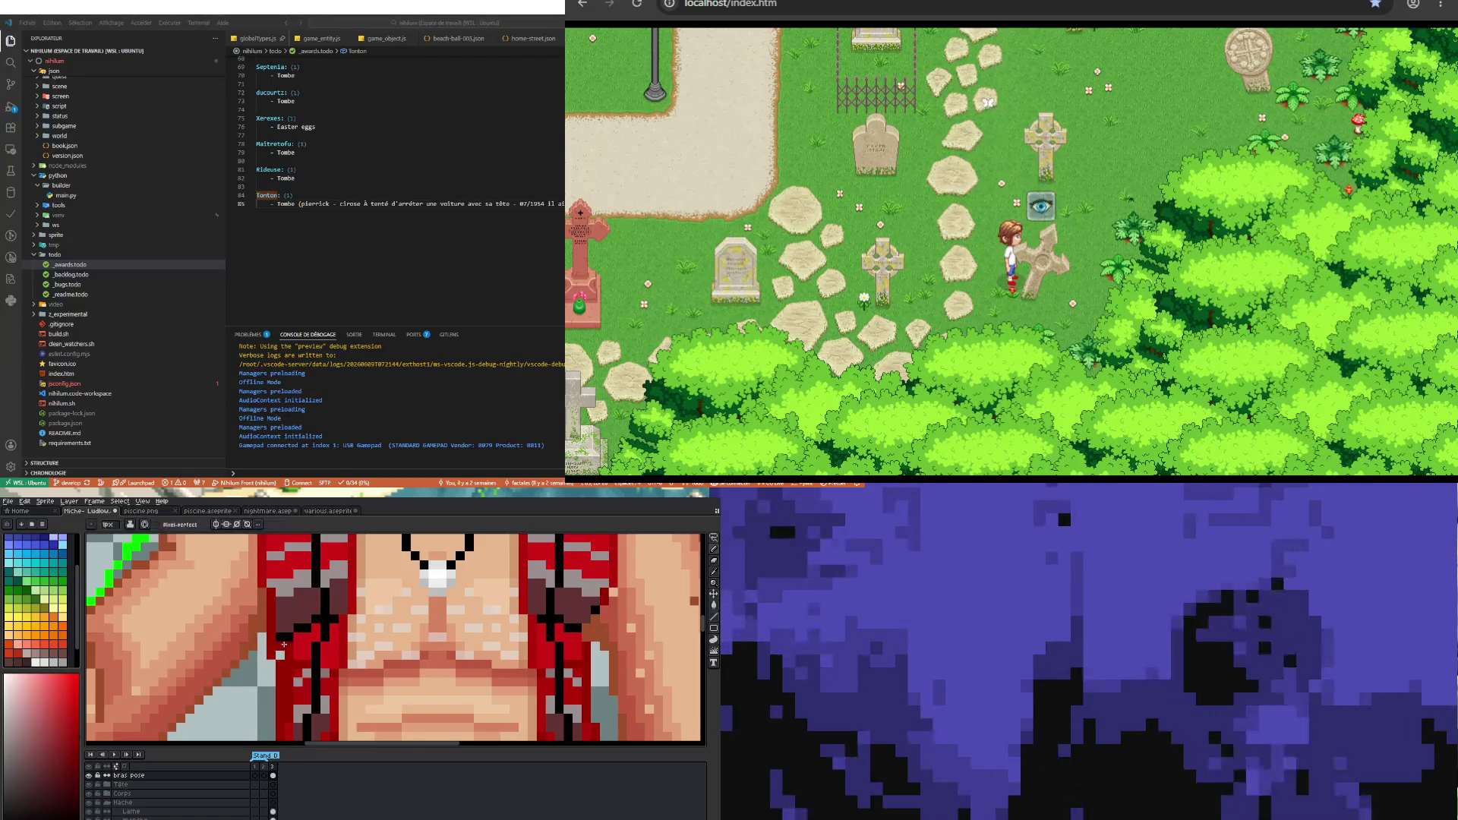
scroll(280, 661, down, 3)
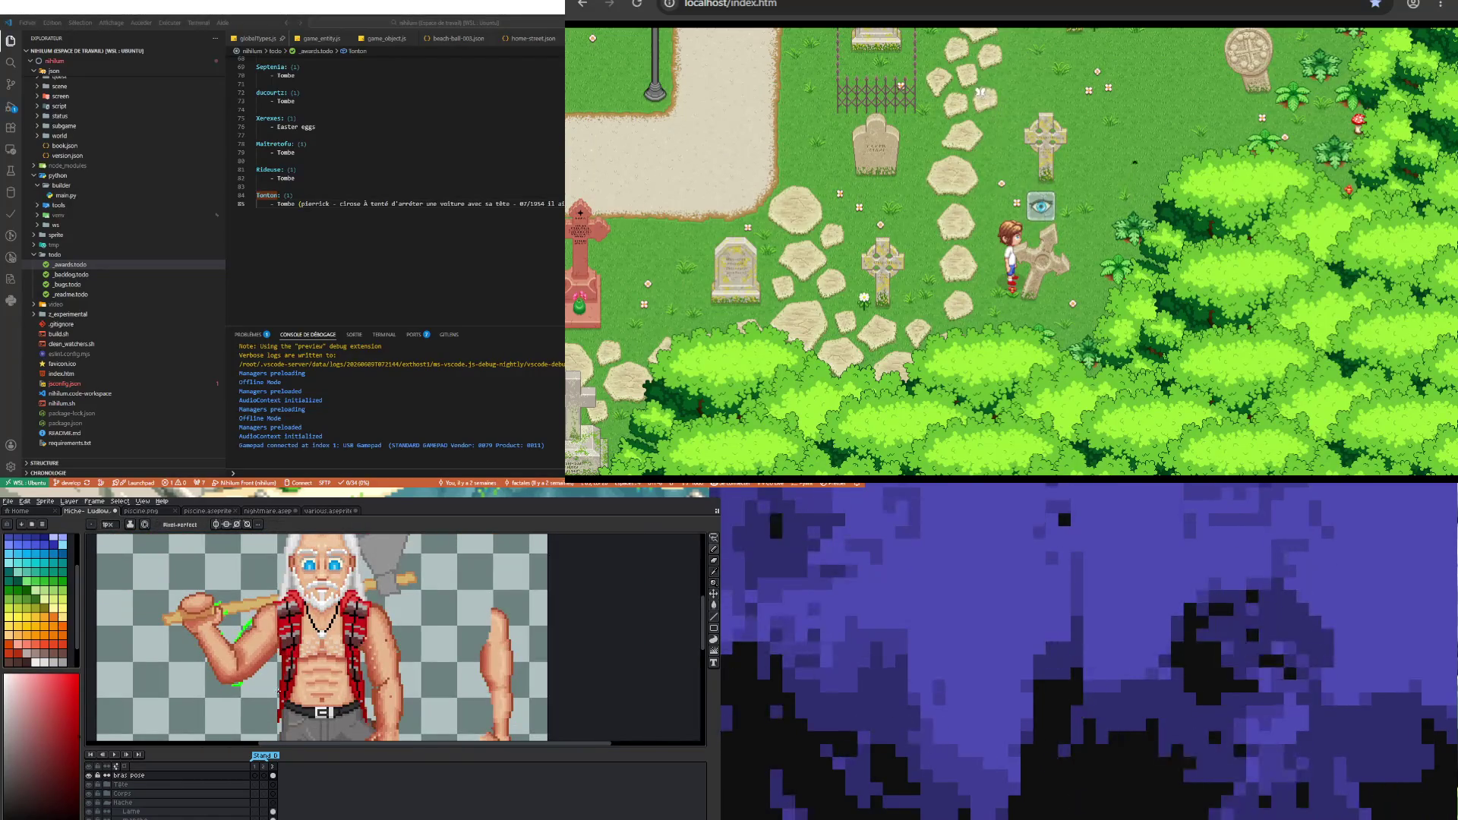
scroll(278, 689, up, 3)
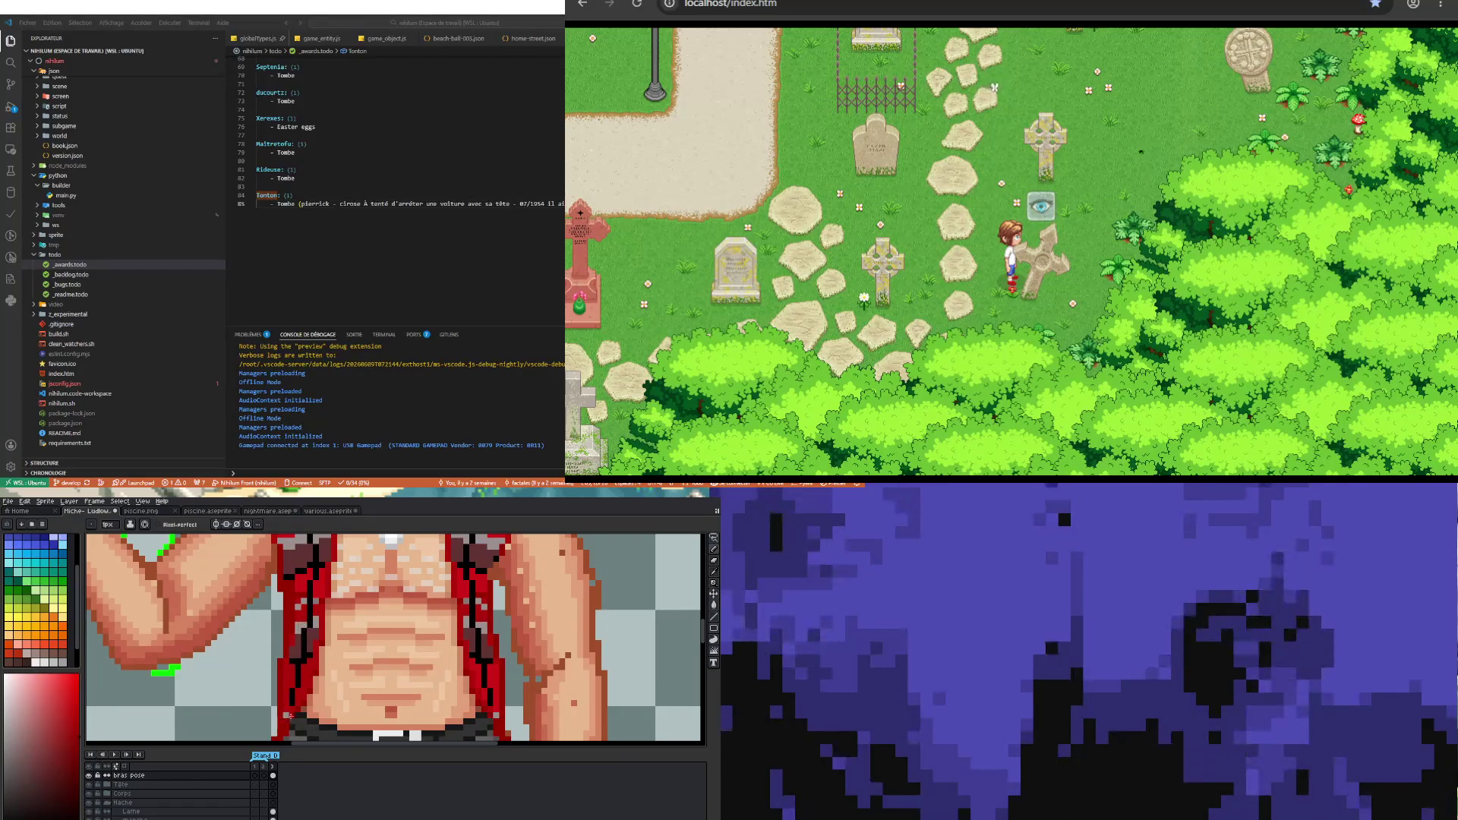
scroll(279, 615, down, 2)
scroll(280, 615, down, 1)
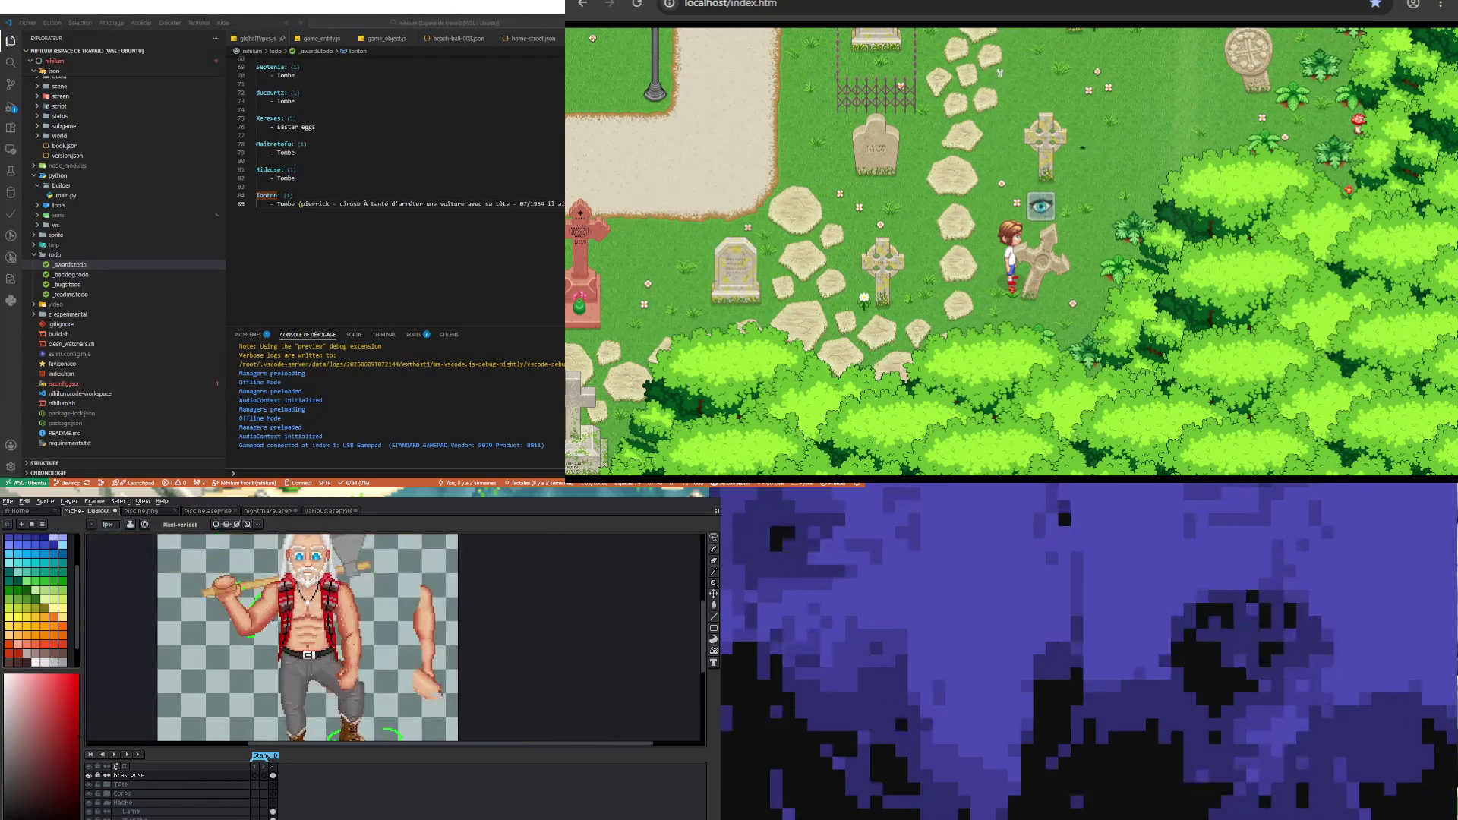
scroll(279, 615, up, 2)
scroll(279, 616, up, 1)
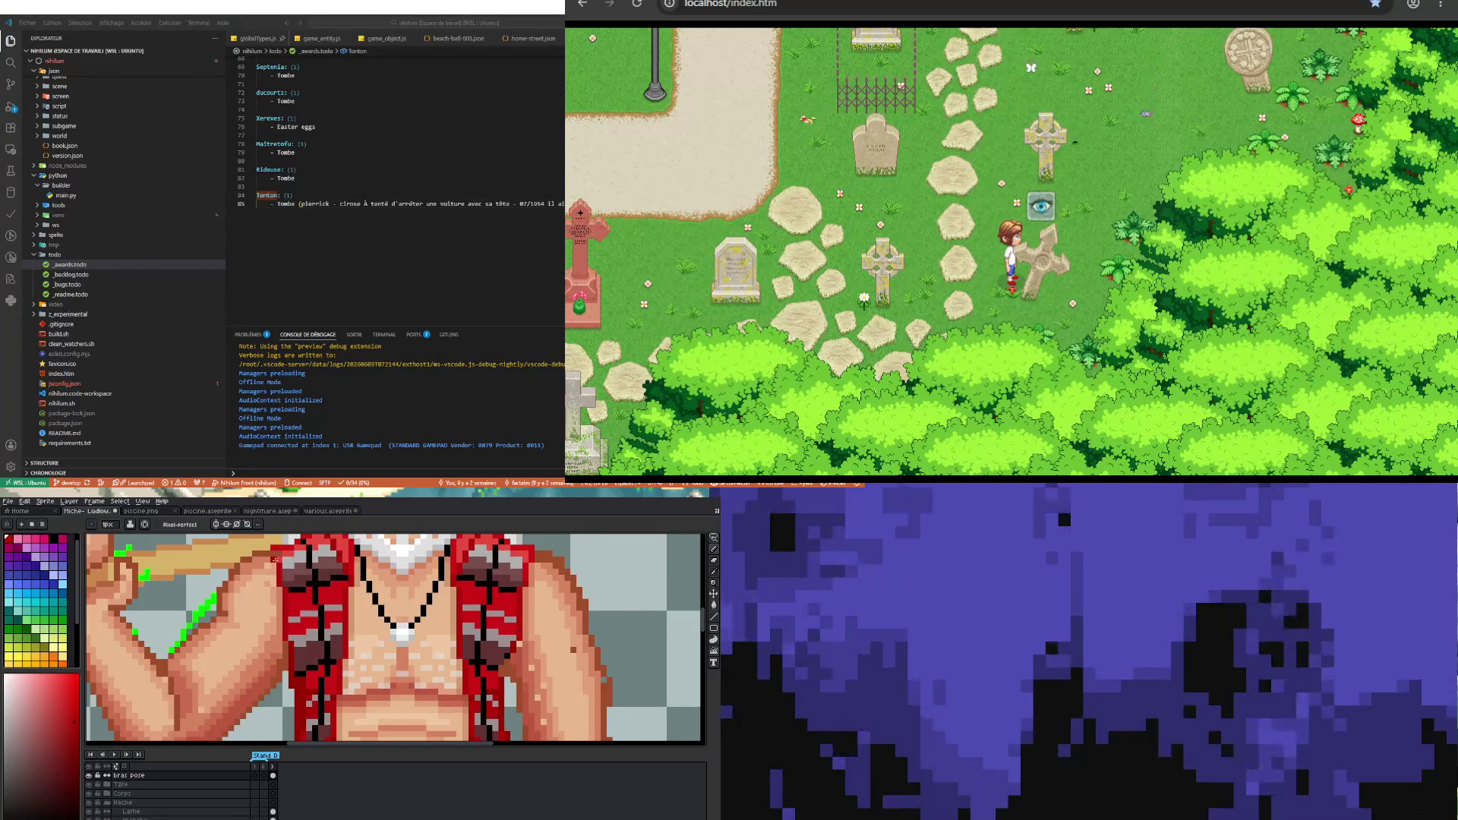
scroll(279, 558, up, 1)
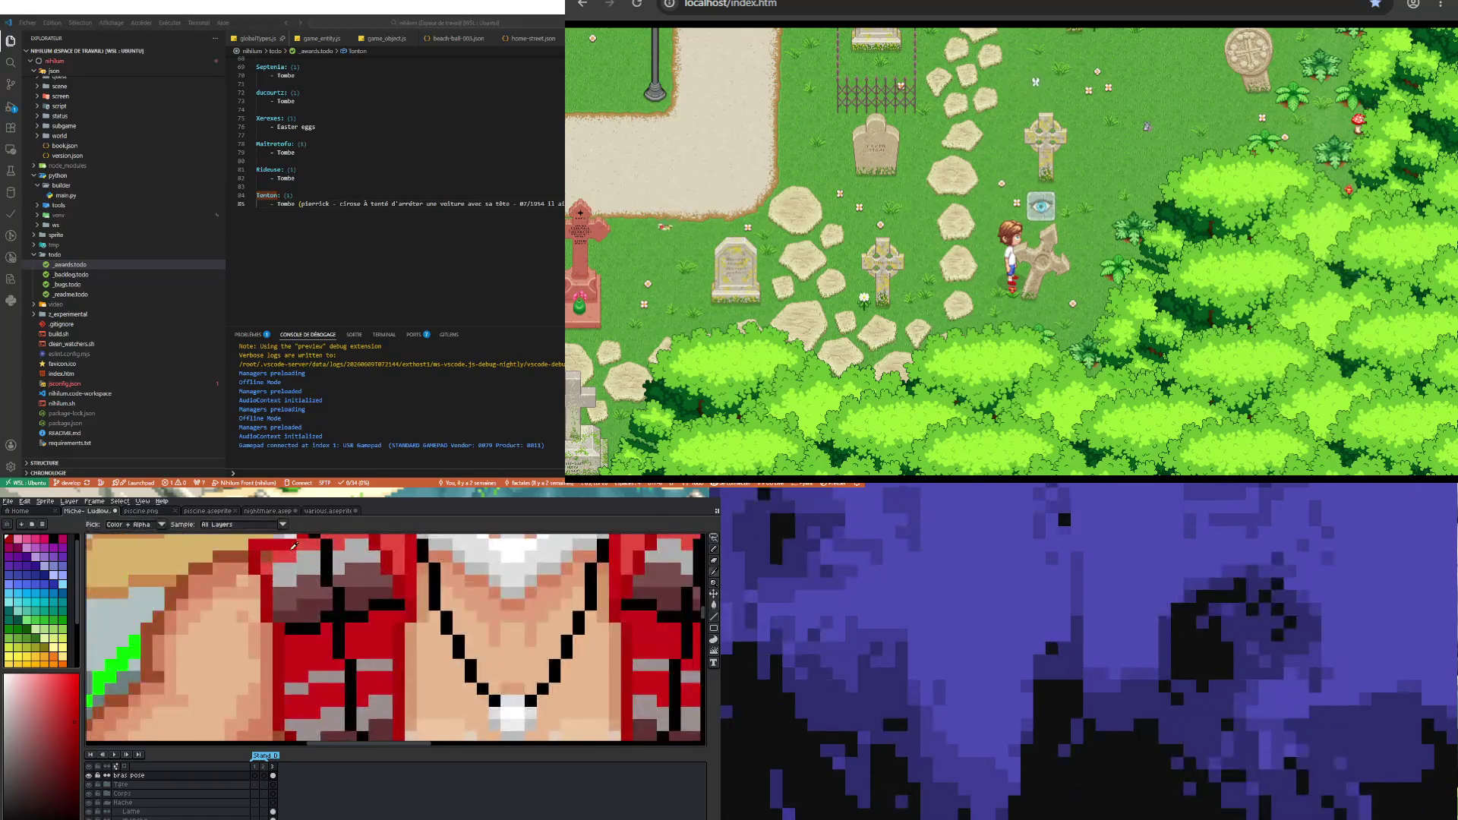
scroll(278, 579, down, 3)
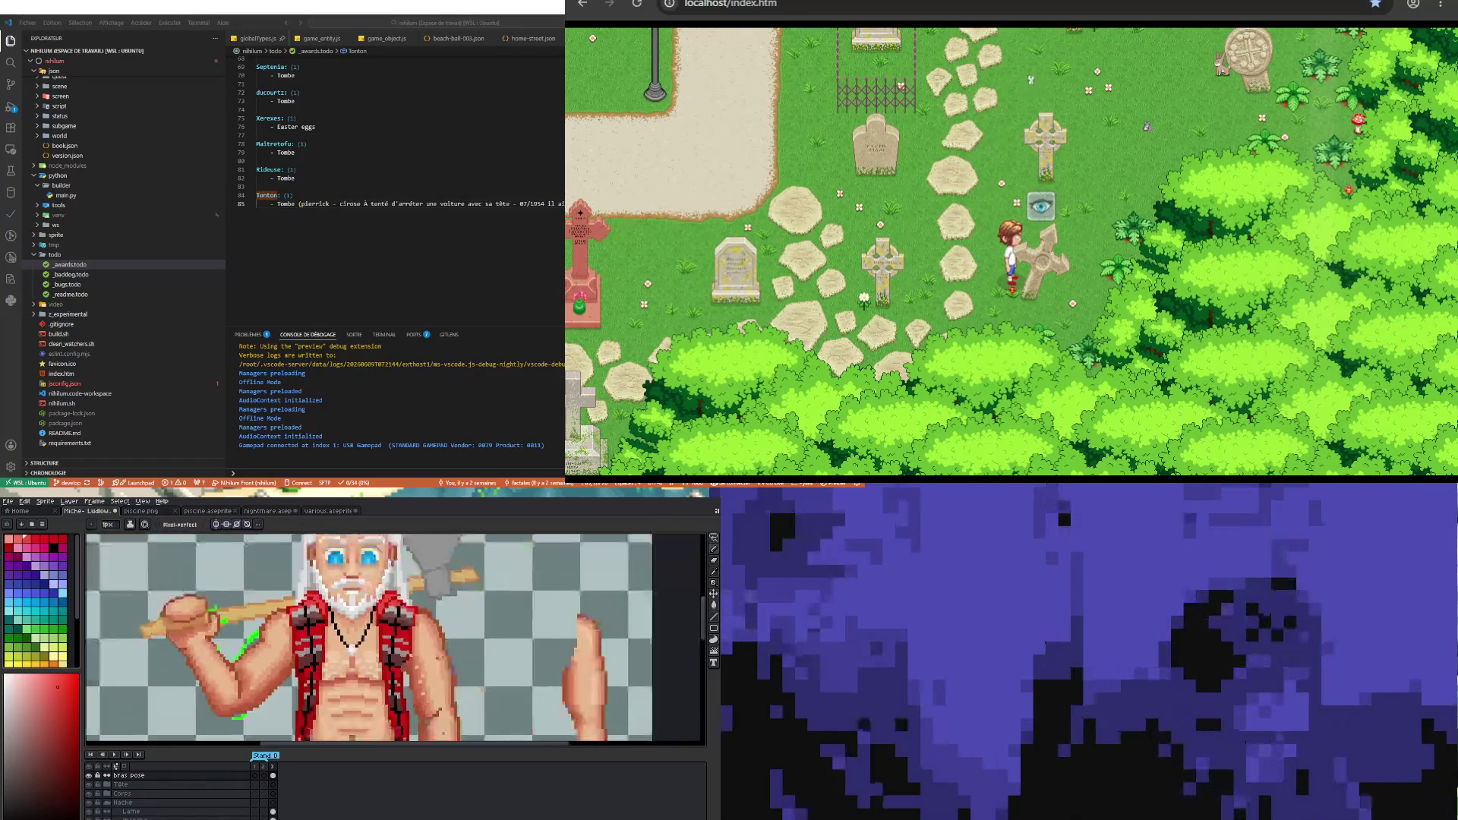
scroll(279, 579, up, 2)
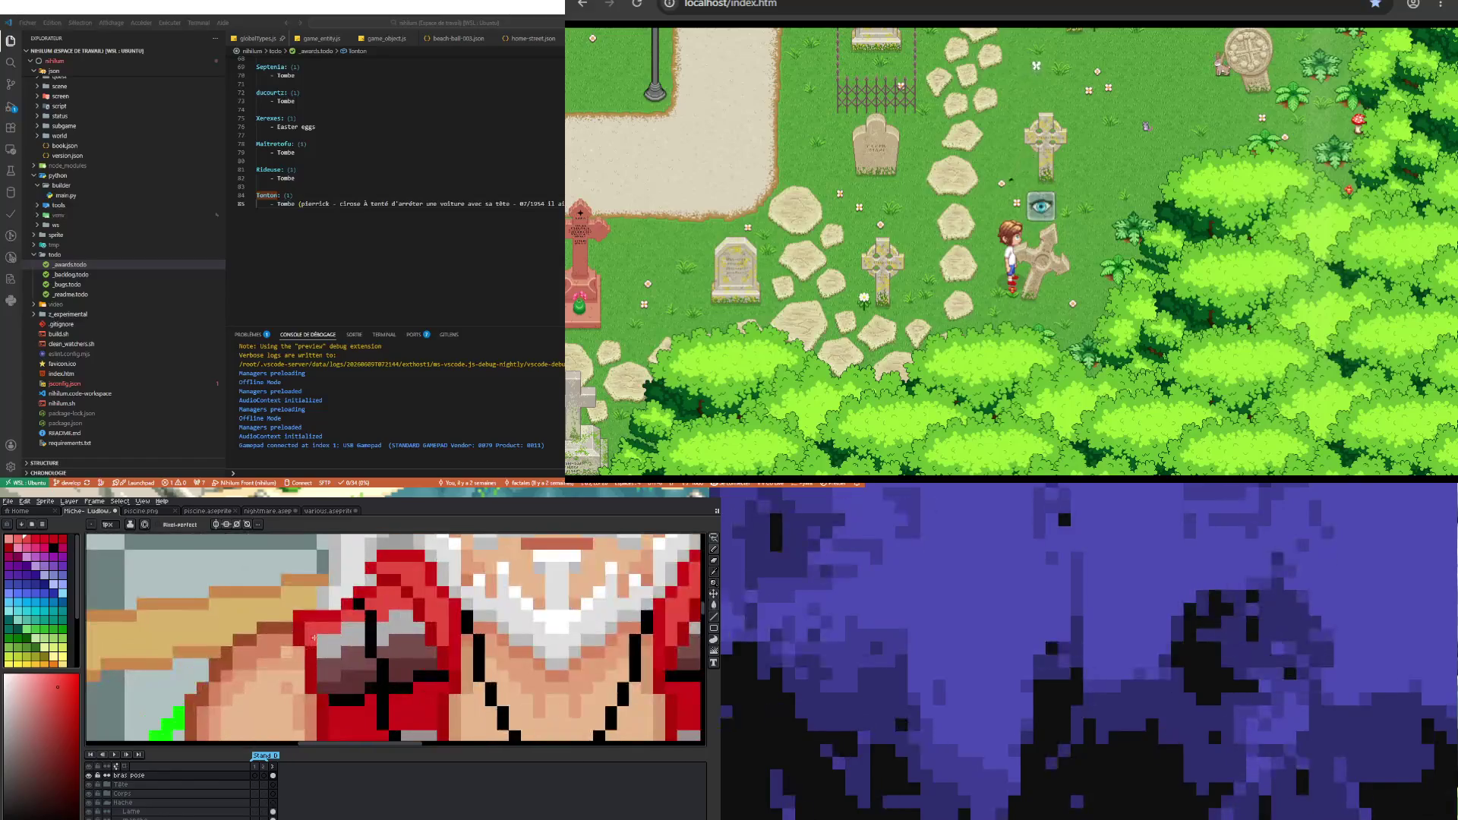
scroll(278, 578, up, 2)
scroll(278, 579, down, 3)
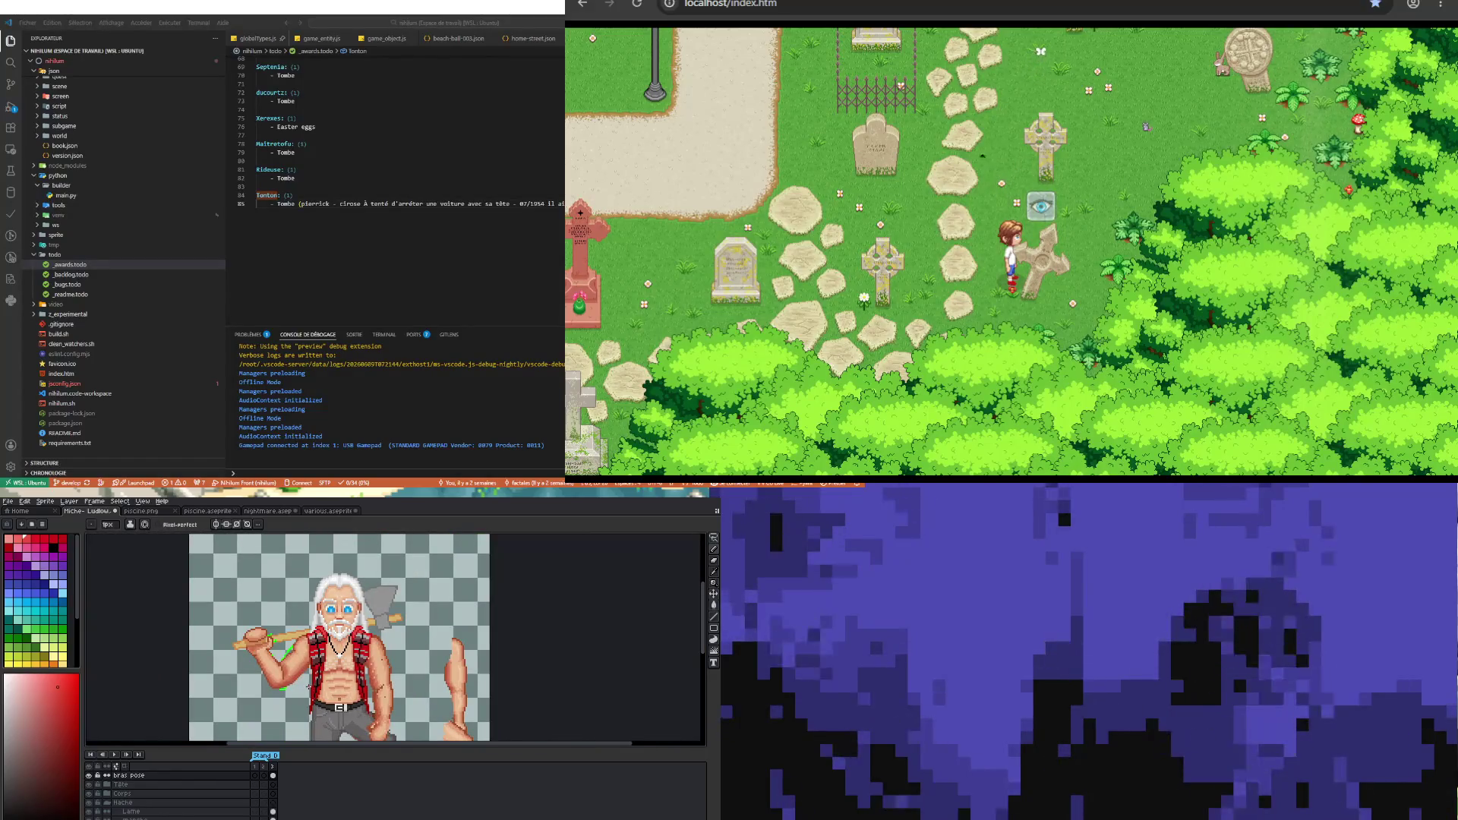
scroll(338, 647, up, 3)
key(i)
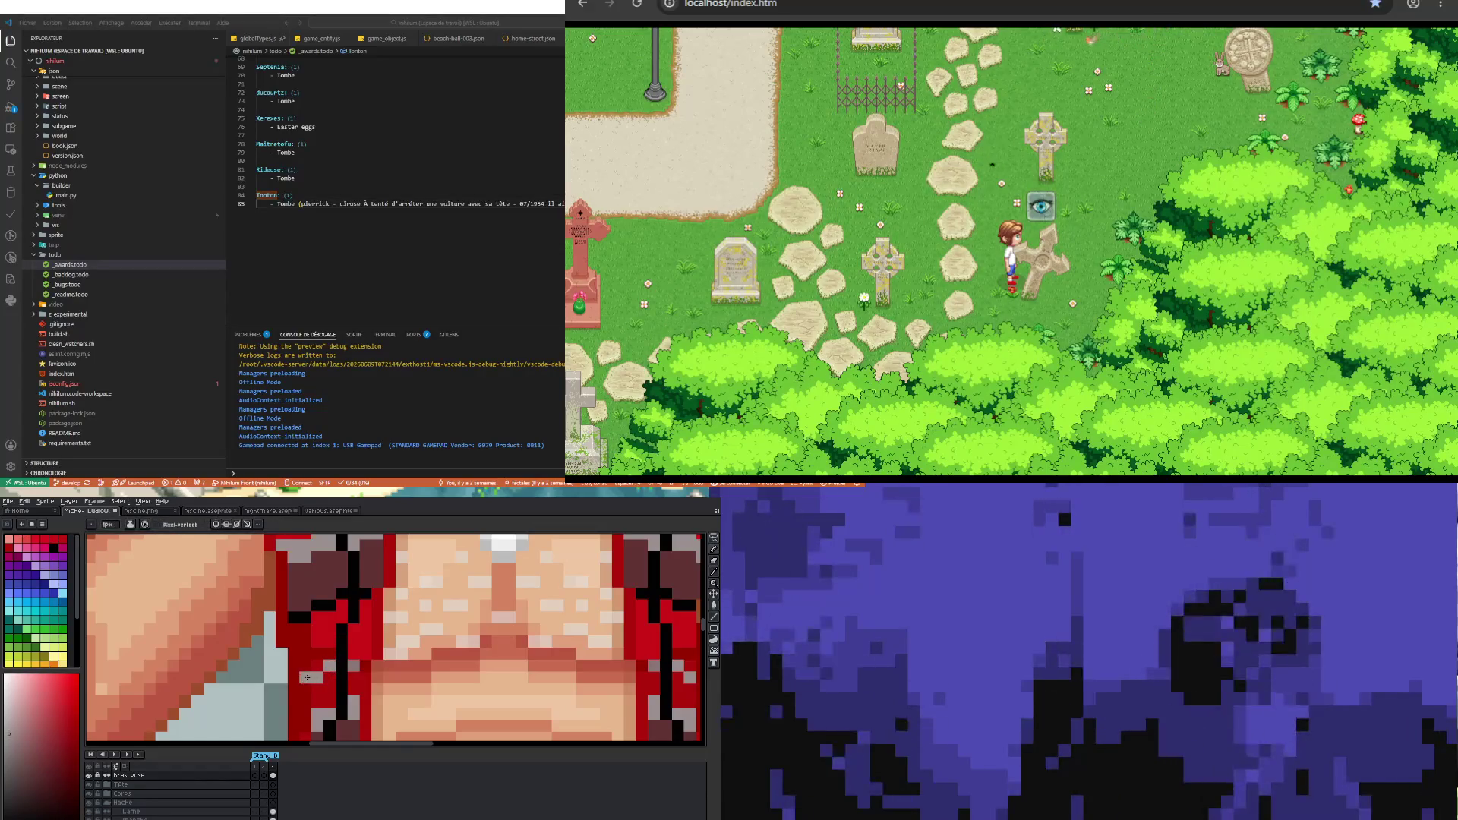
scroll(321, 652, down, 3)
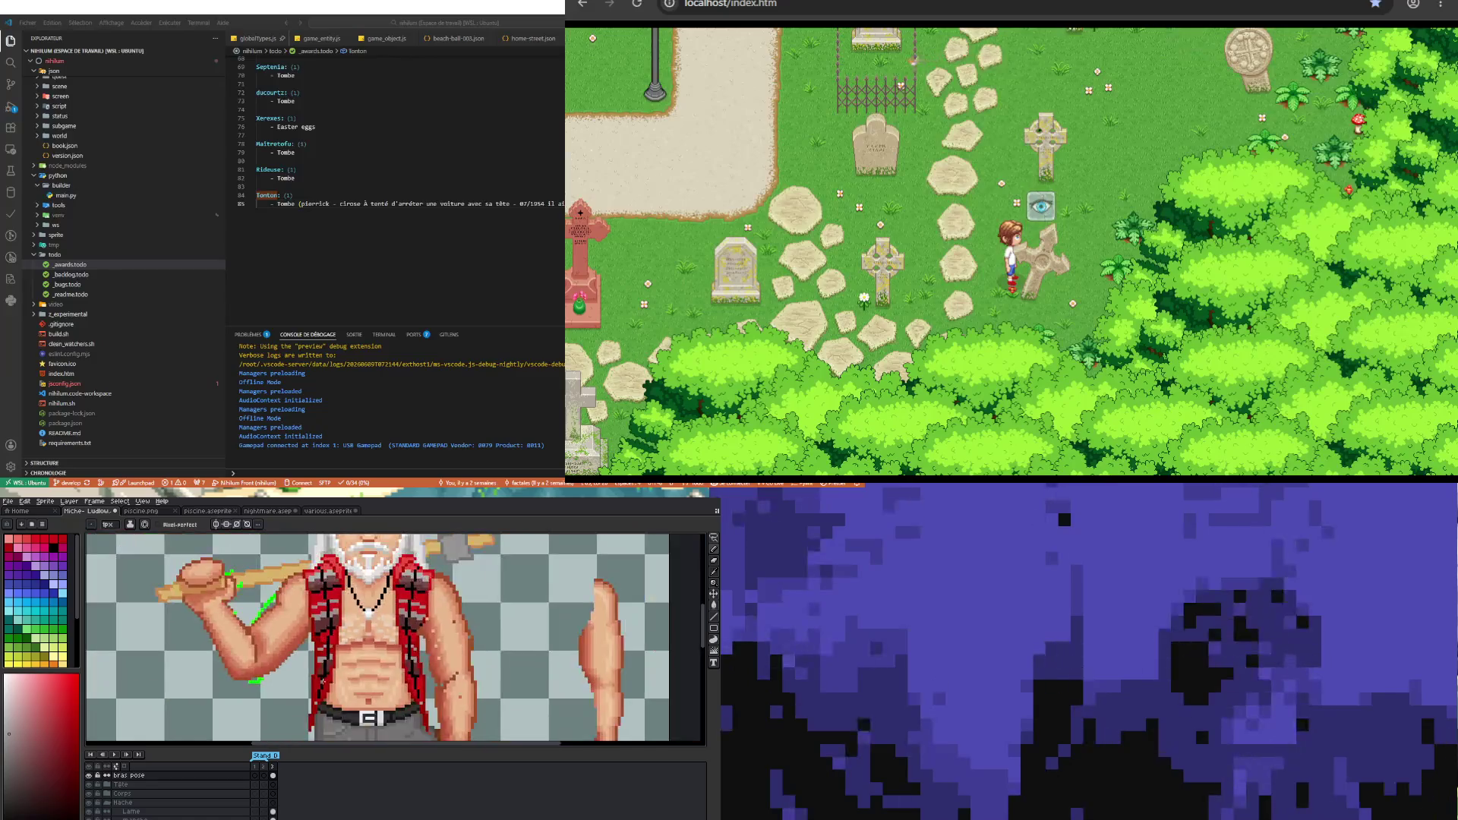
scroll(321, 681, up, 2)
scroll(322, 681, up, 2)
key(i)
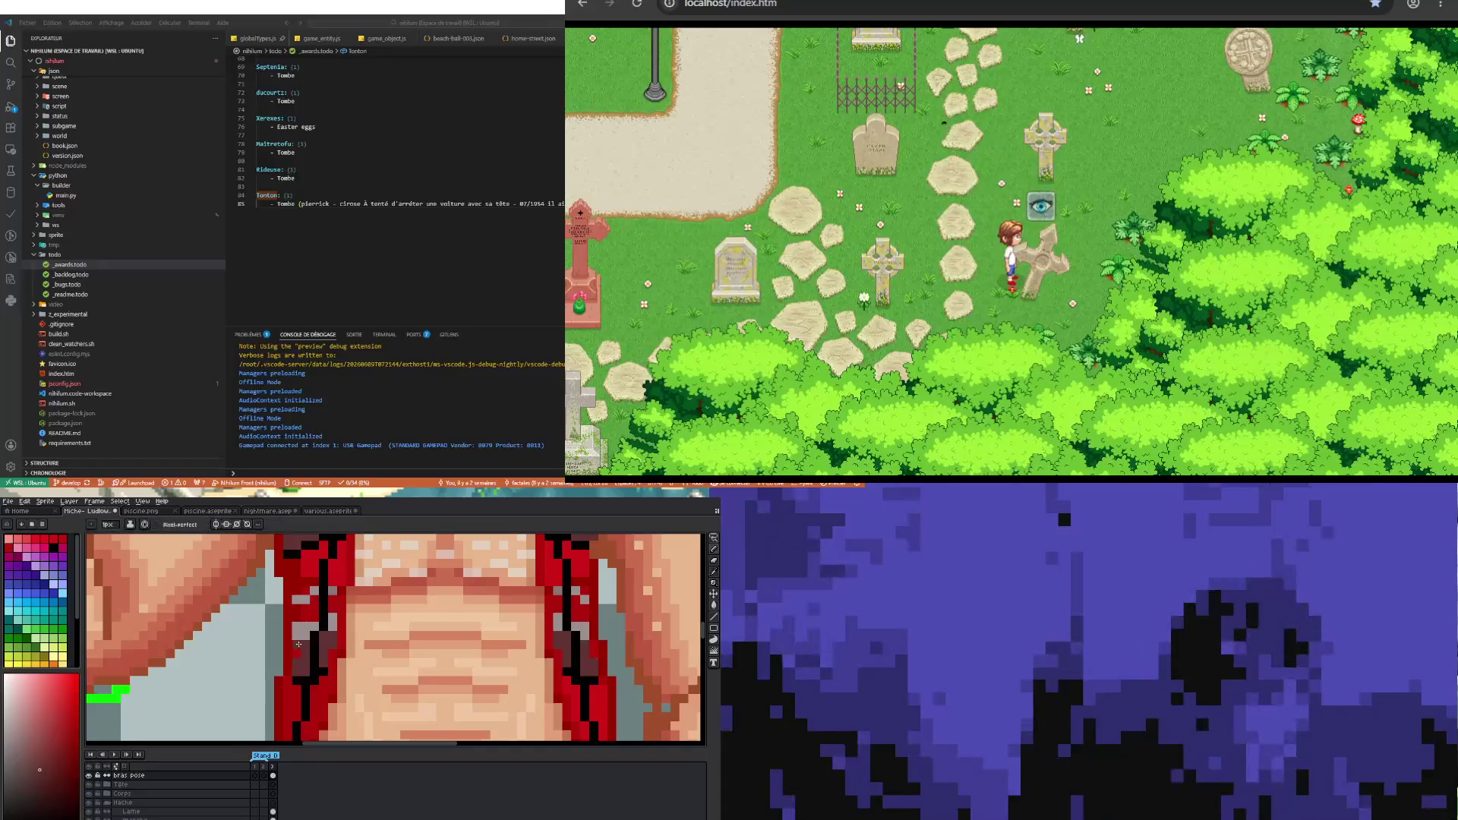
key(i)
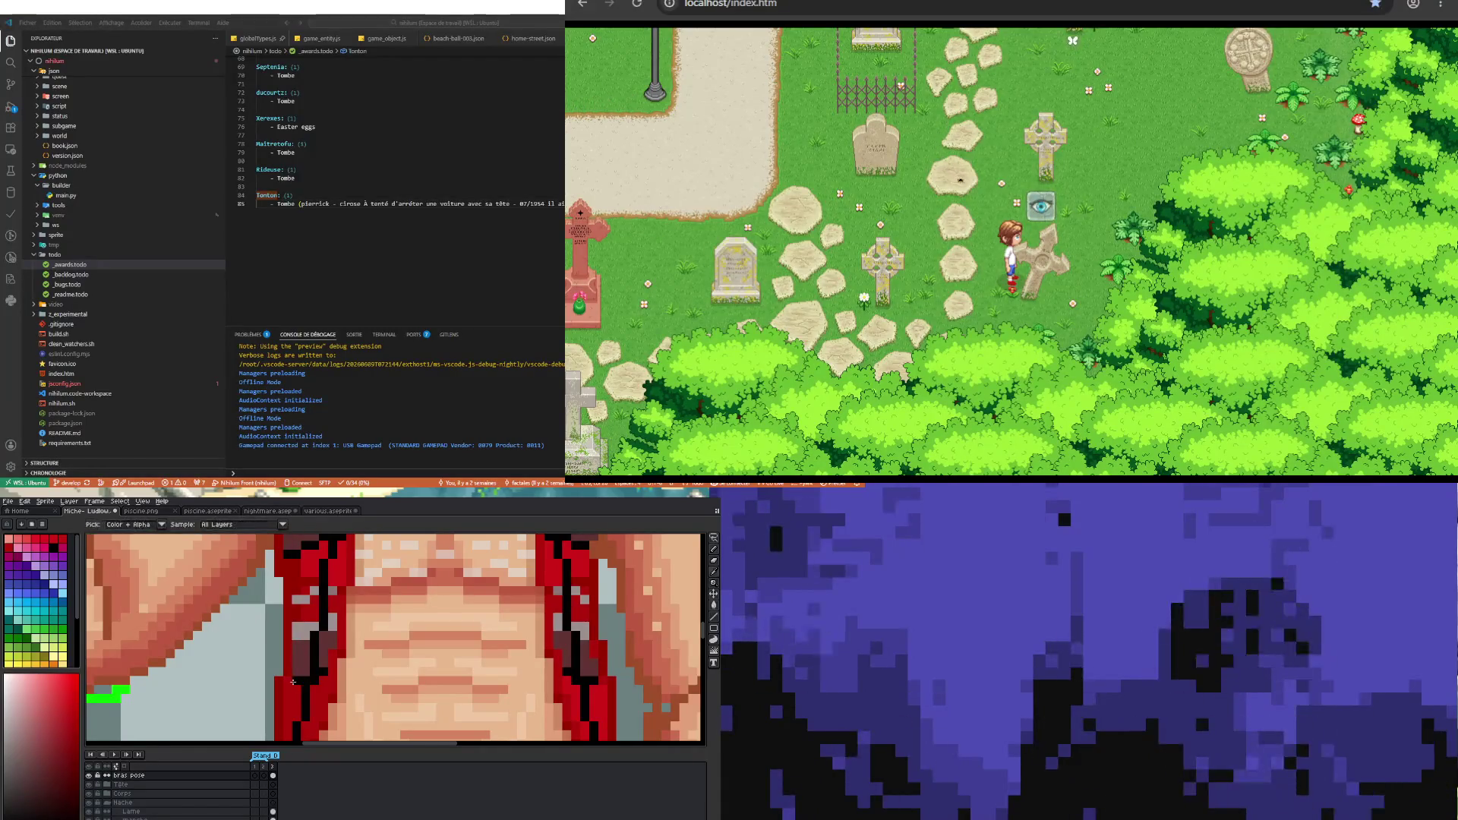
scroll(289, 681, down, 3)
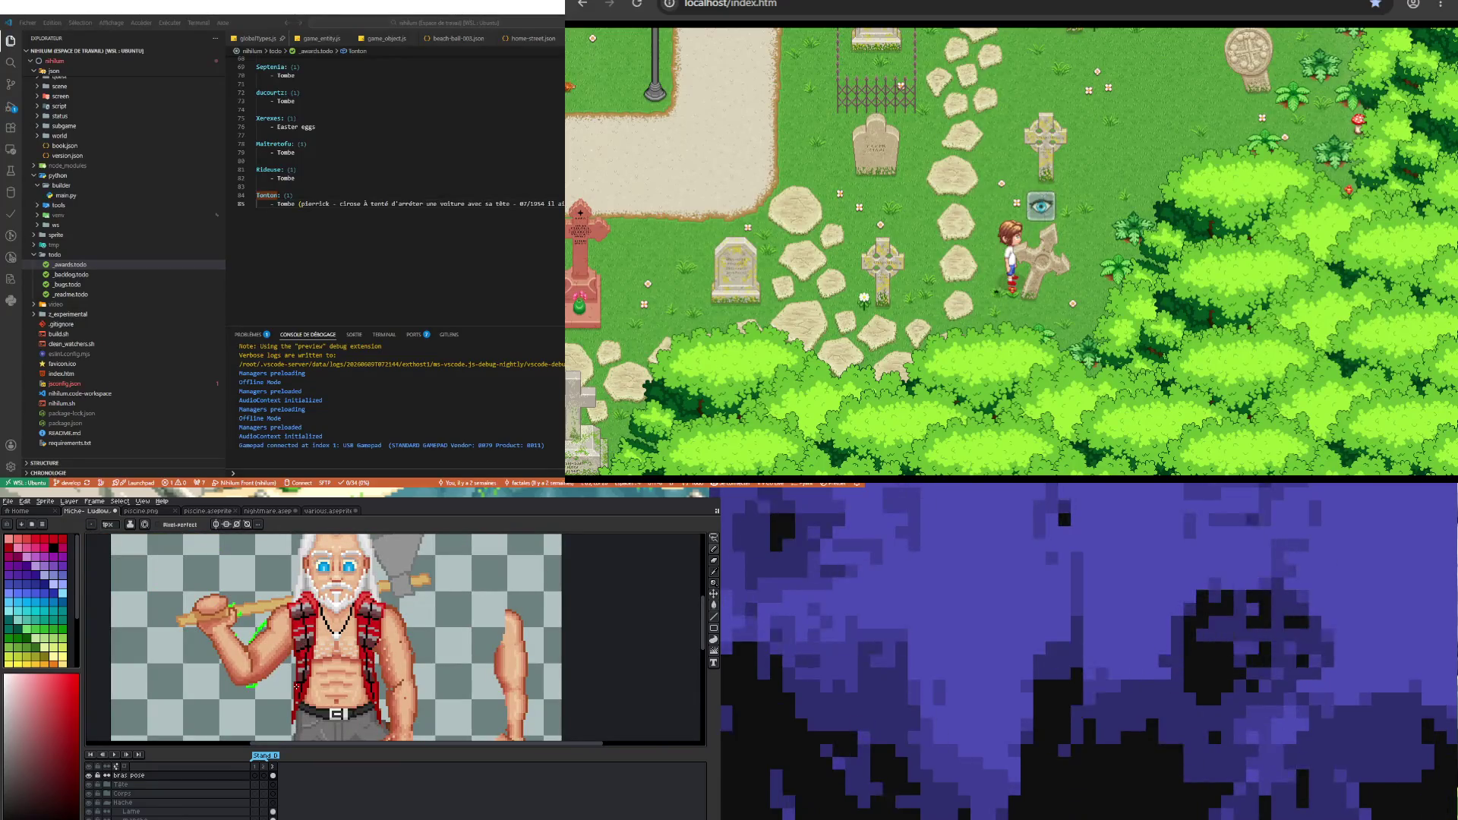
scroll(297, 682, up, 3)
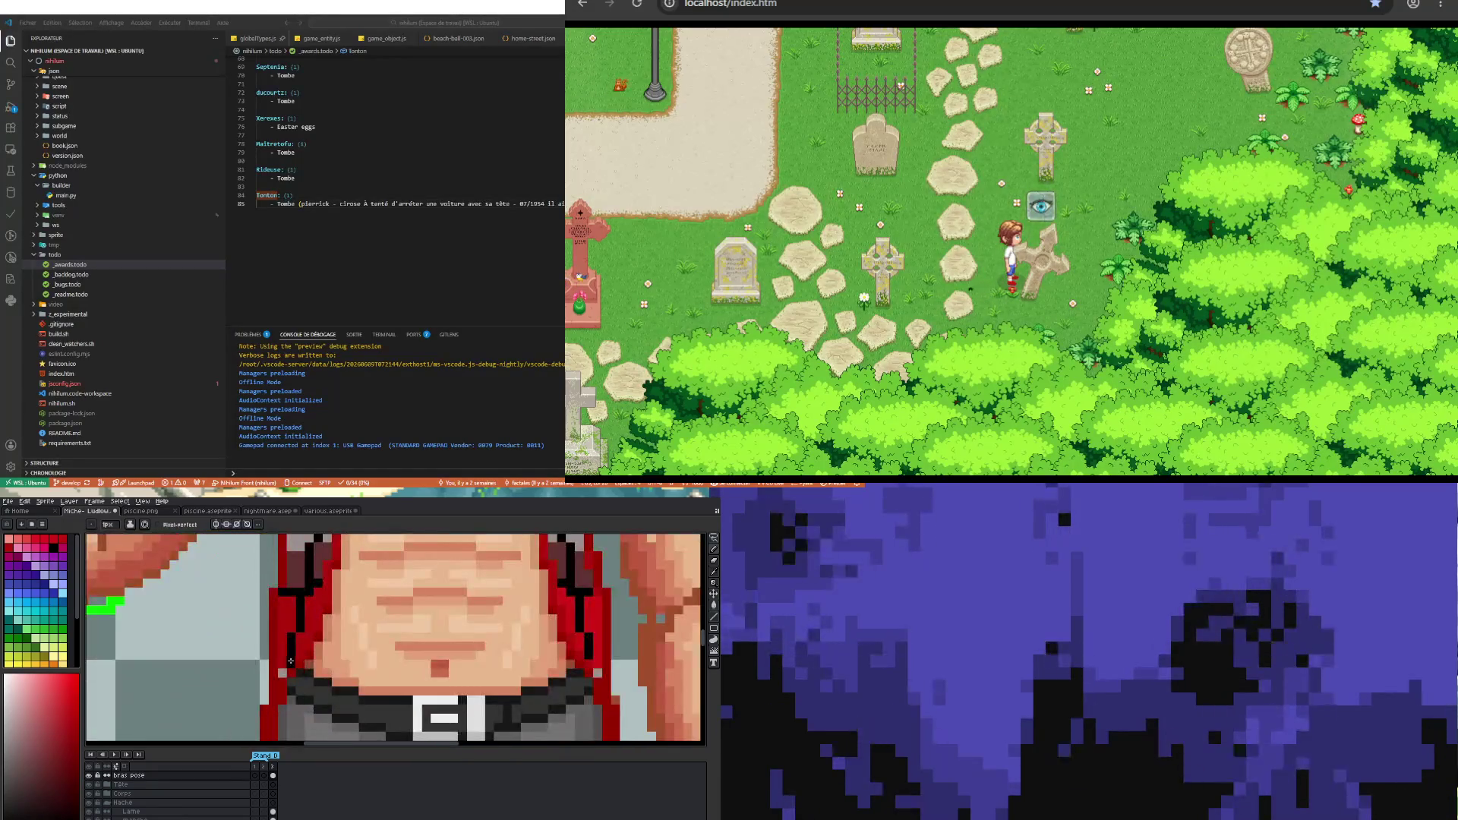
scroll(290, 660, down, 4)
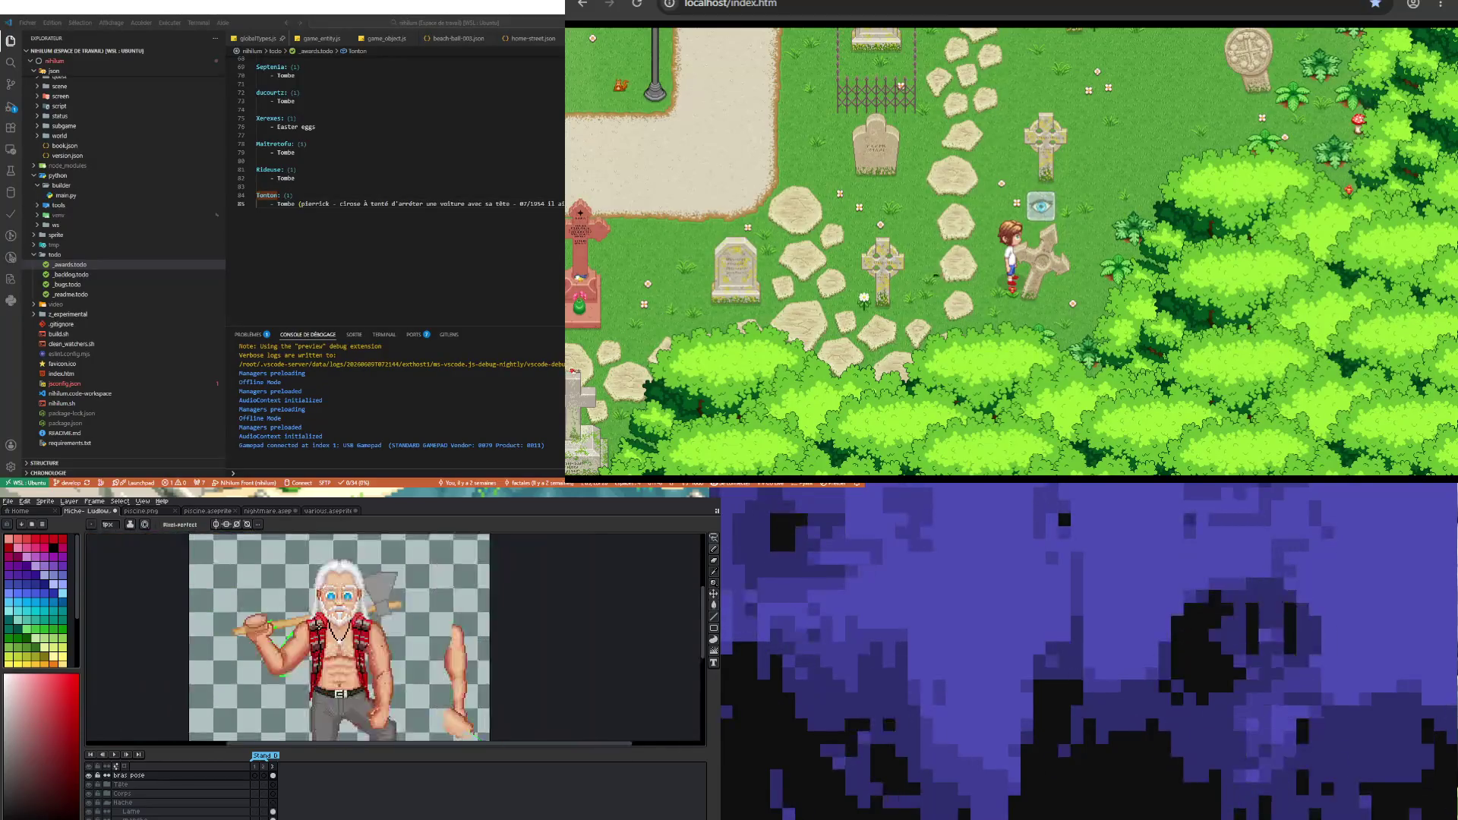
scroll(318, 625, up, 2)
scroll(296, 615, up, 2)
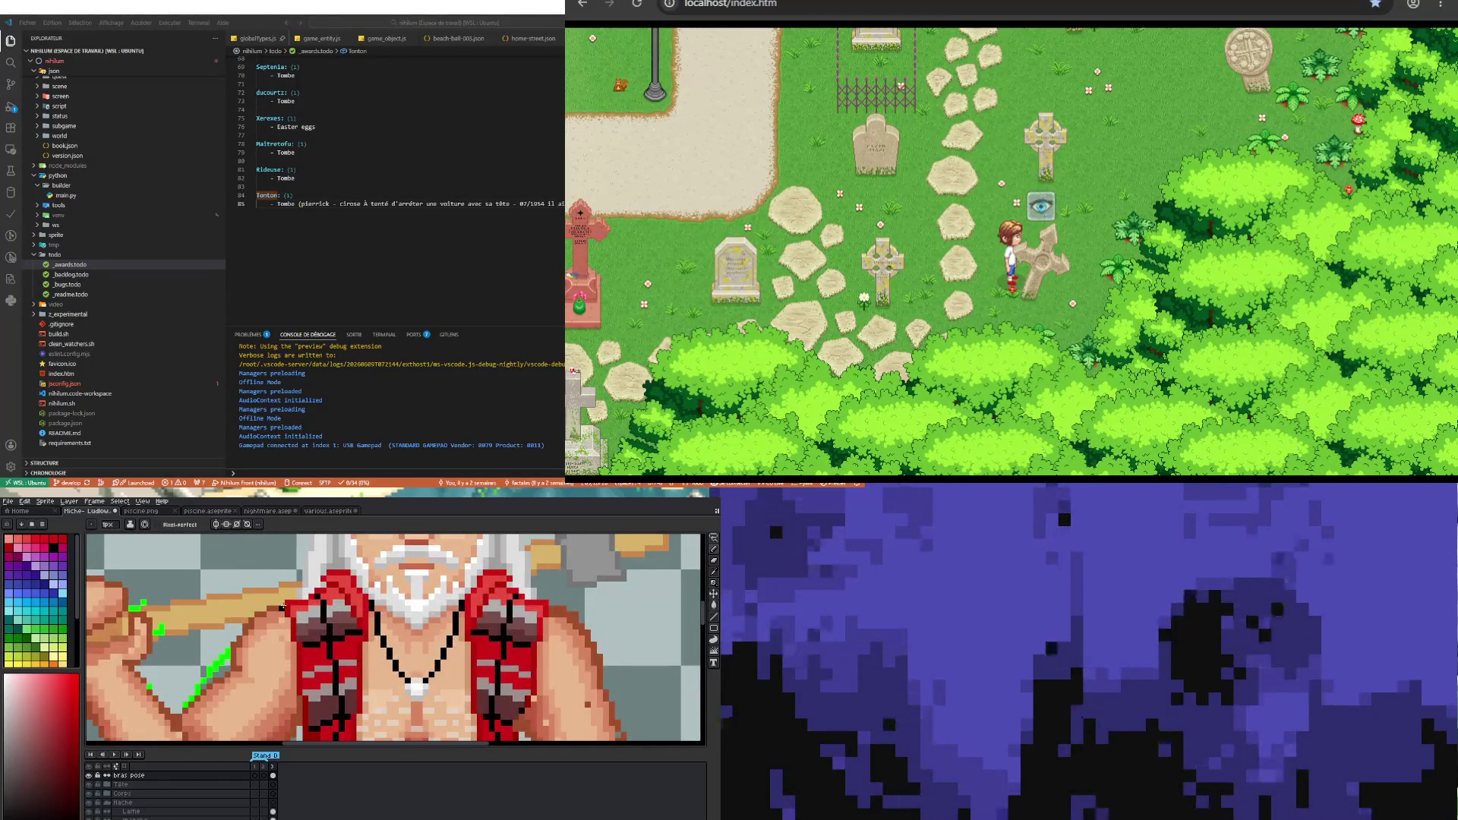
scroll(282, 608, up, 1)
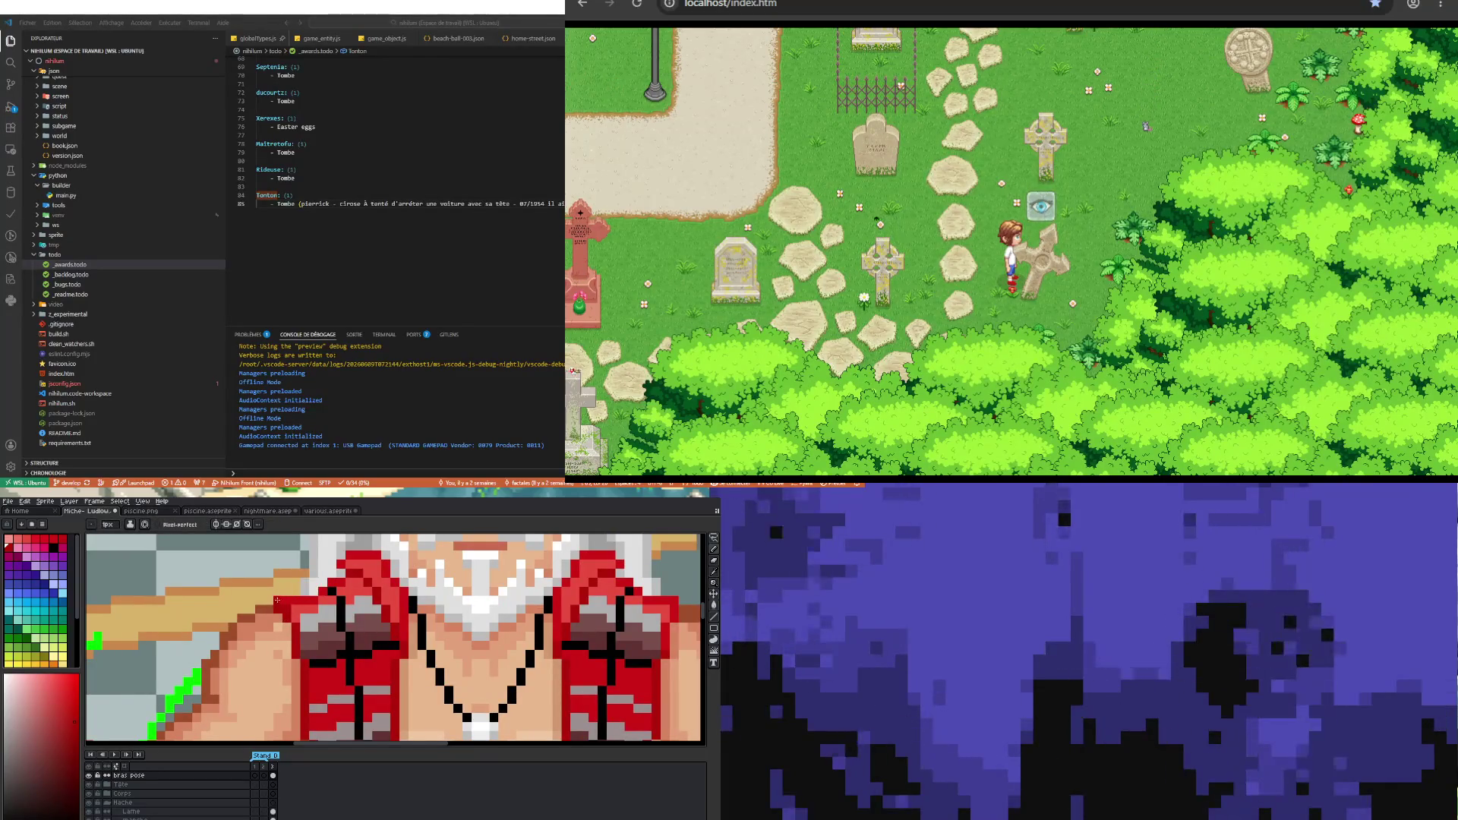
scroll(306, 680, down, 2)
scroll(293, 661, up, 2)
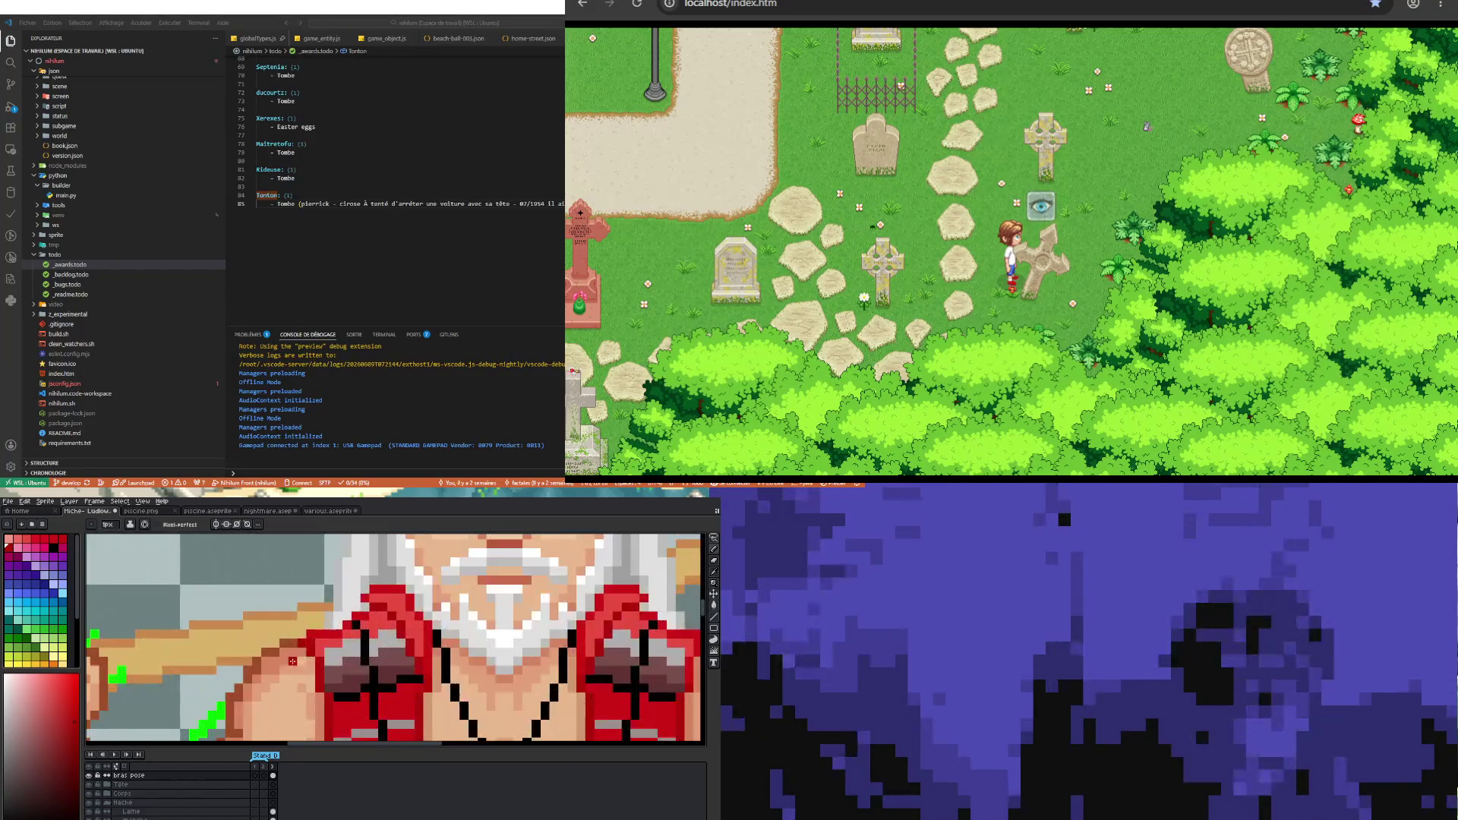
scroll(293, 636, down, 2)
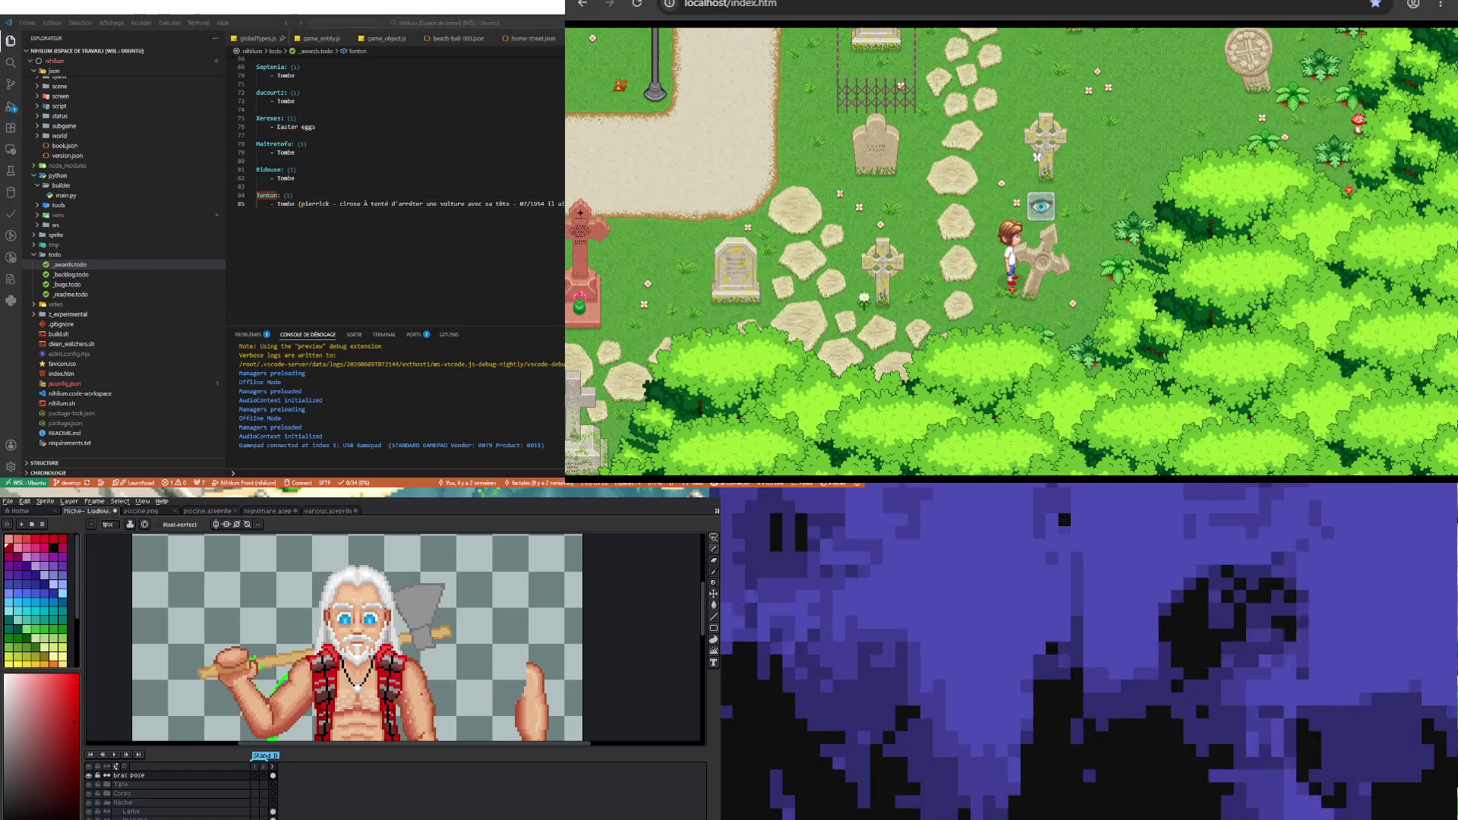
scroll(365, 672, up, 1)
scroll(364, 672, up, 1)
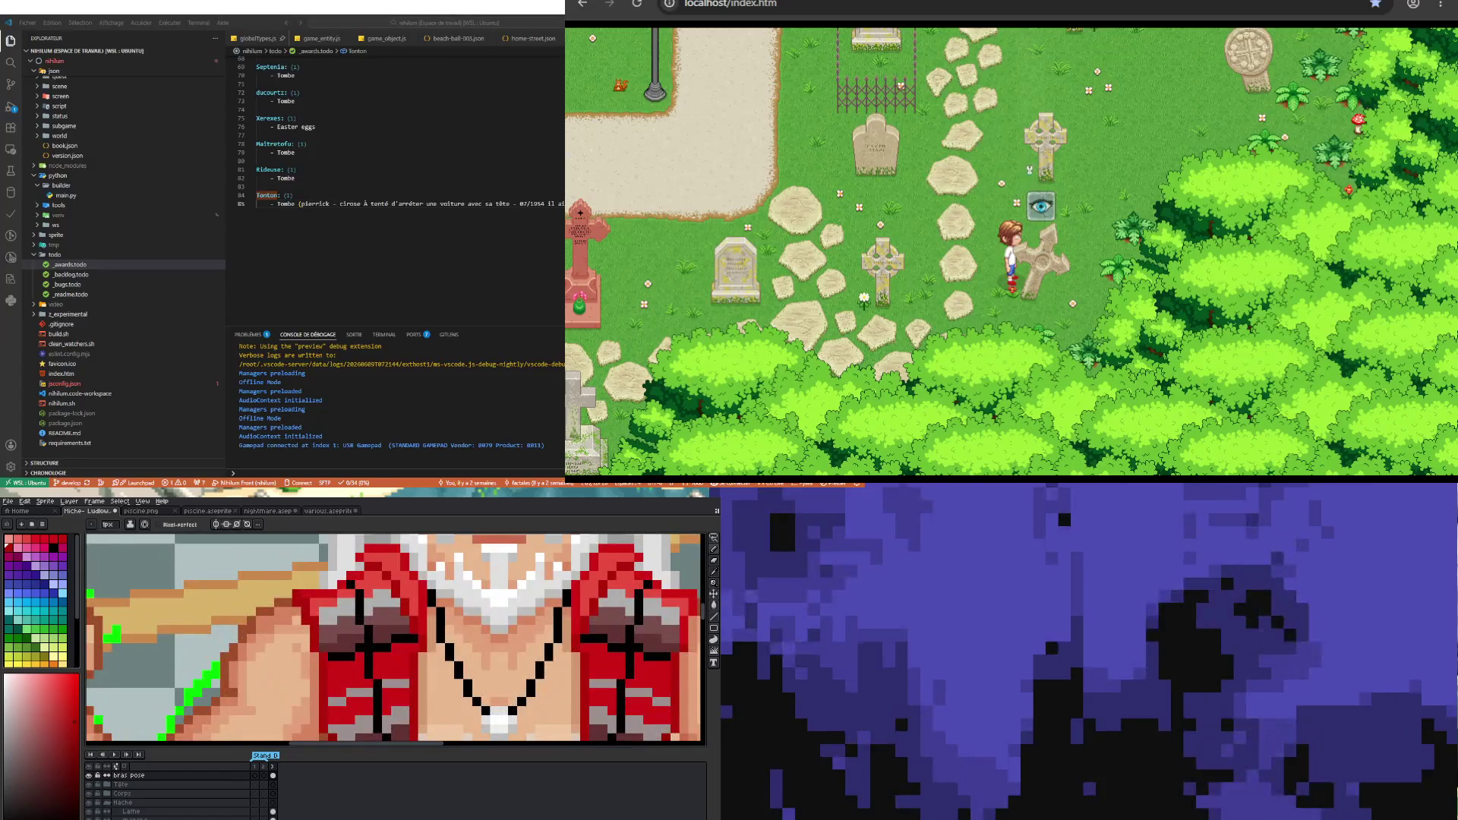
- Sample skin tones from the chest and paint darker shading onto the chest and shoulder
key(i)
click(304, 624)
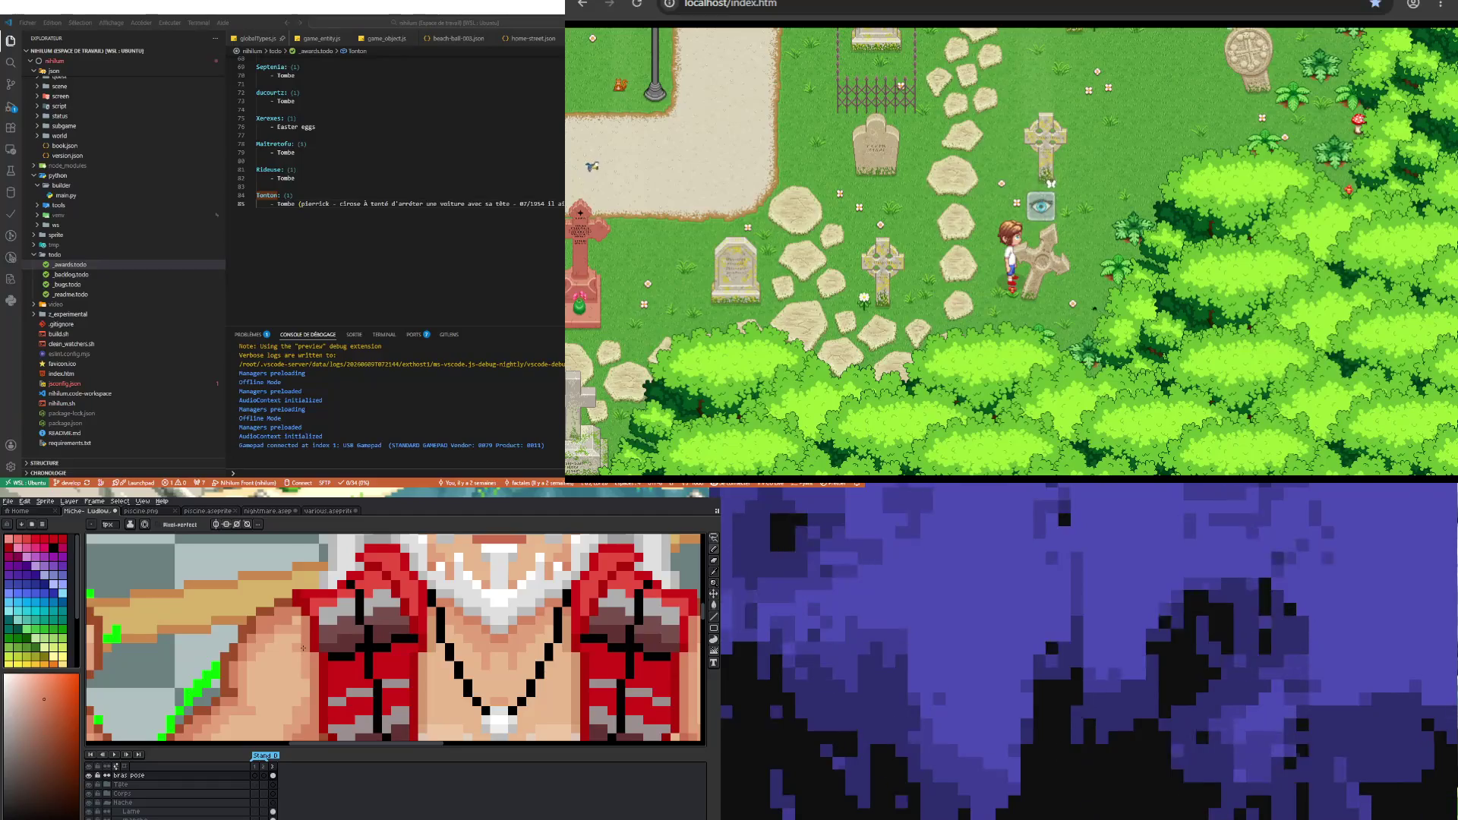
scroll(353, 630, down, 2)
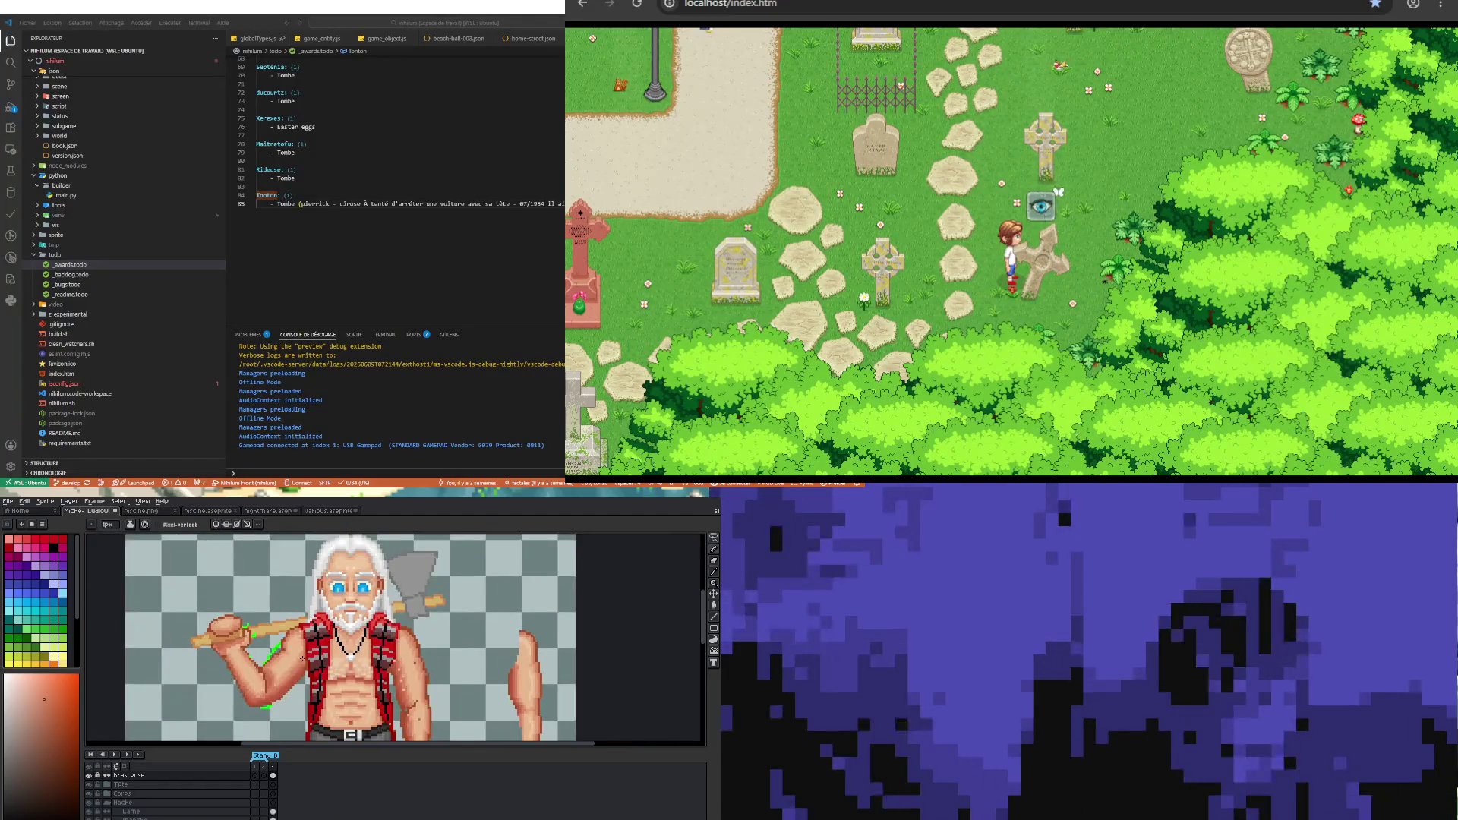
scroll(353, 630, up, 2)
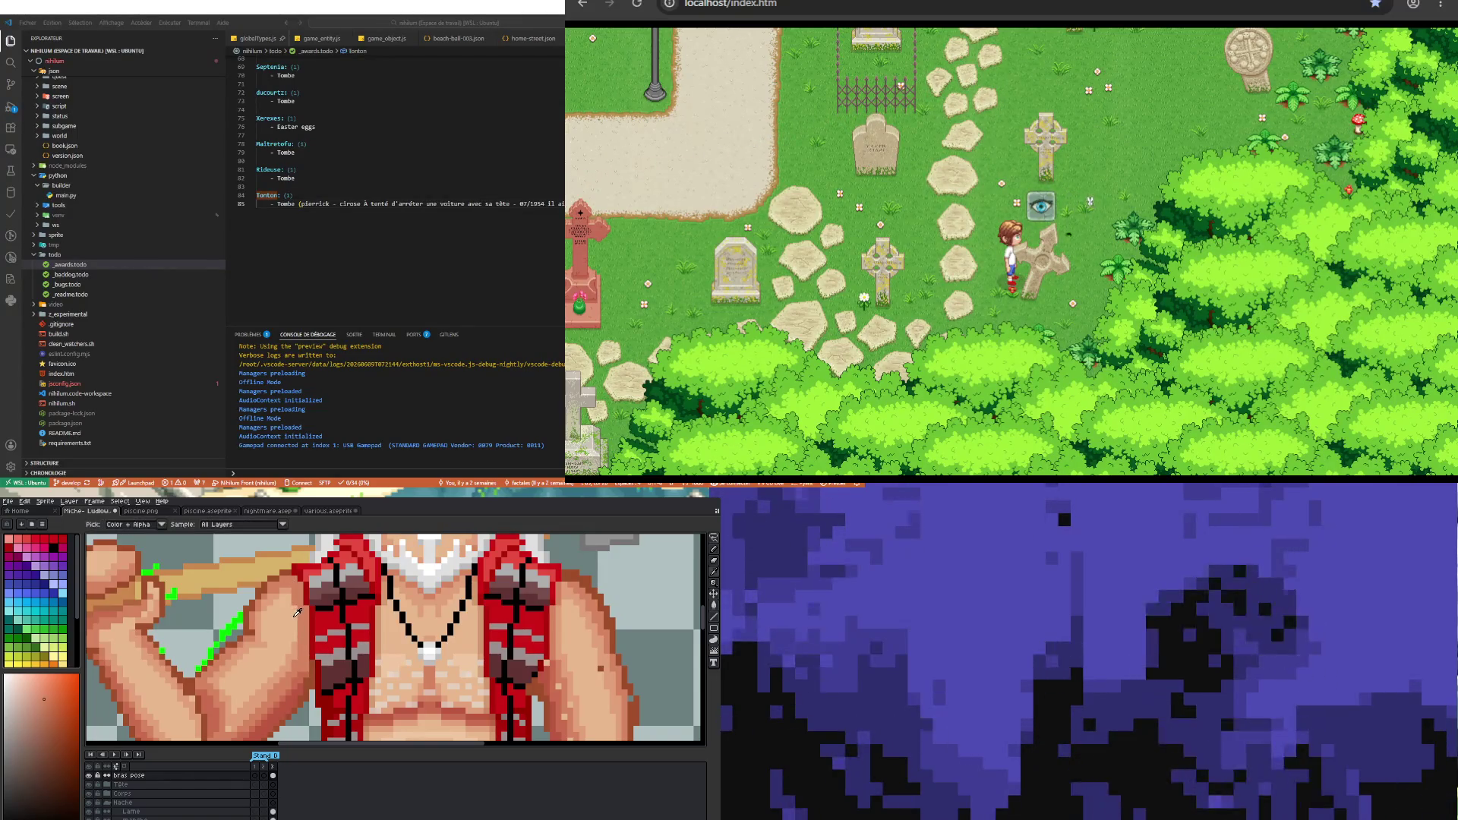
alt+click(306, 685)
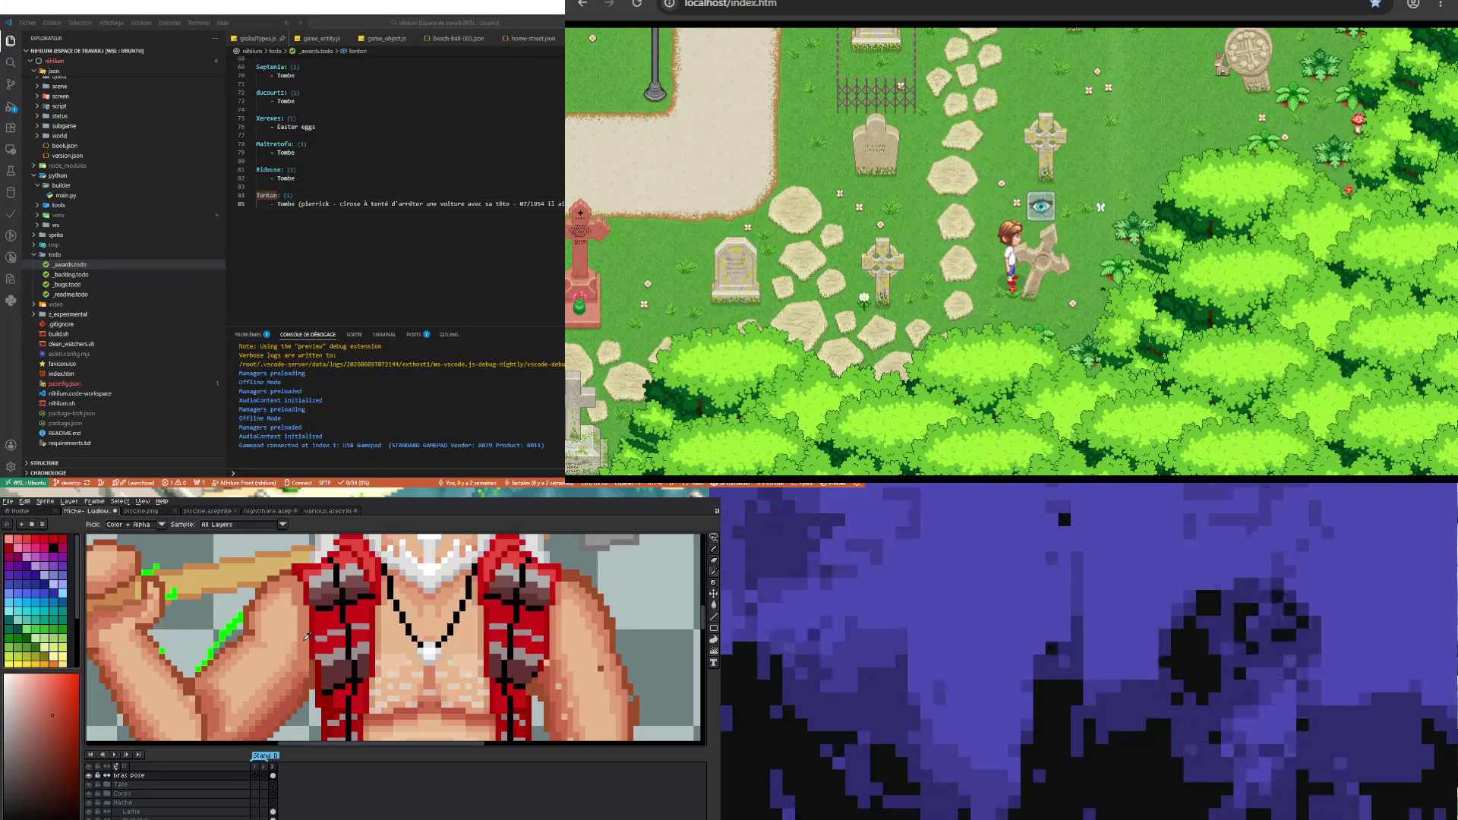
scroll(306, 684, down, 3)
scroll(303, 655, up, 2)
scroll(302, 655, up, 1)
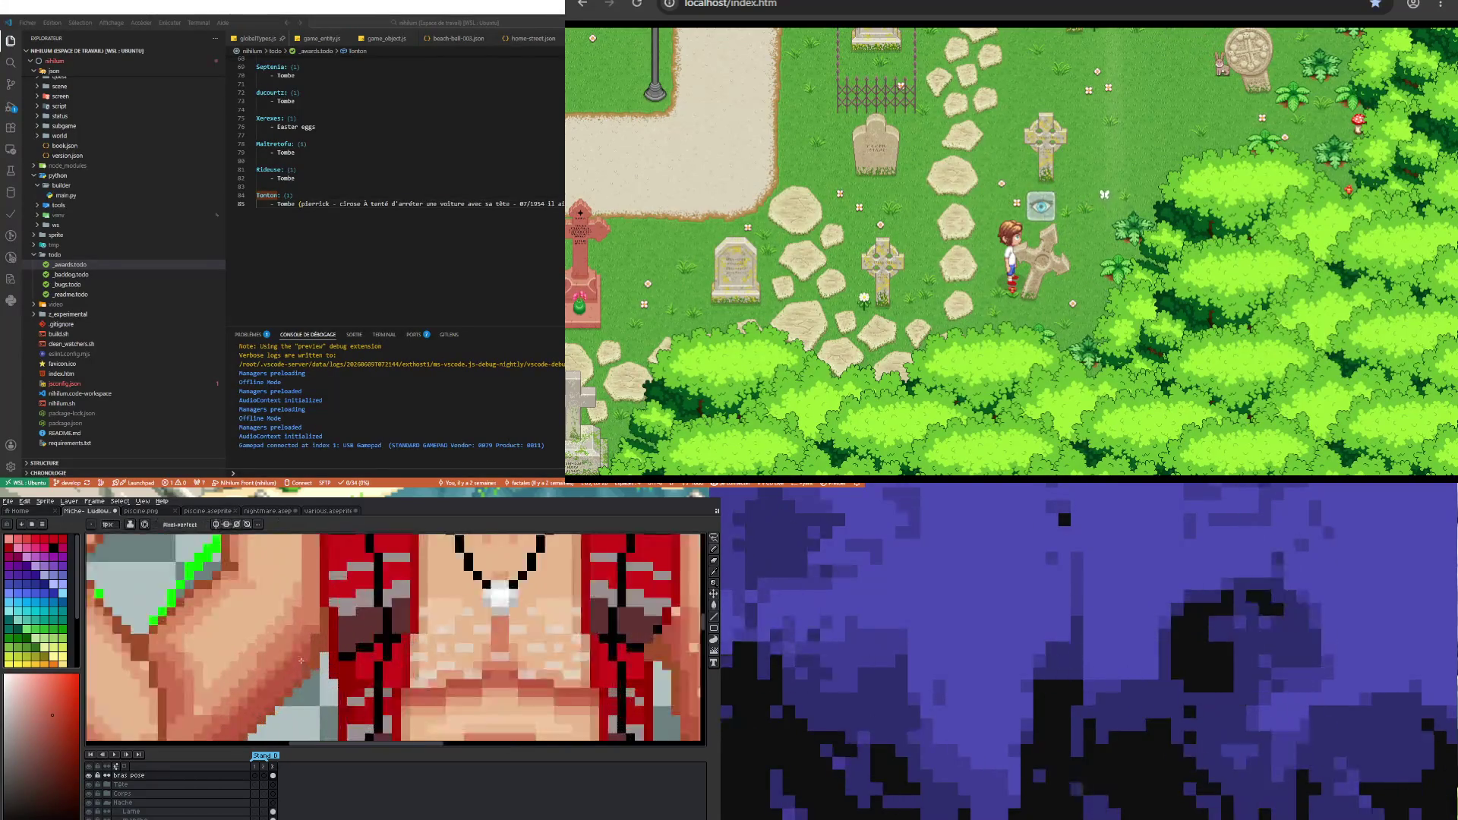
scroll(301, 655, up, 1)
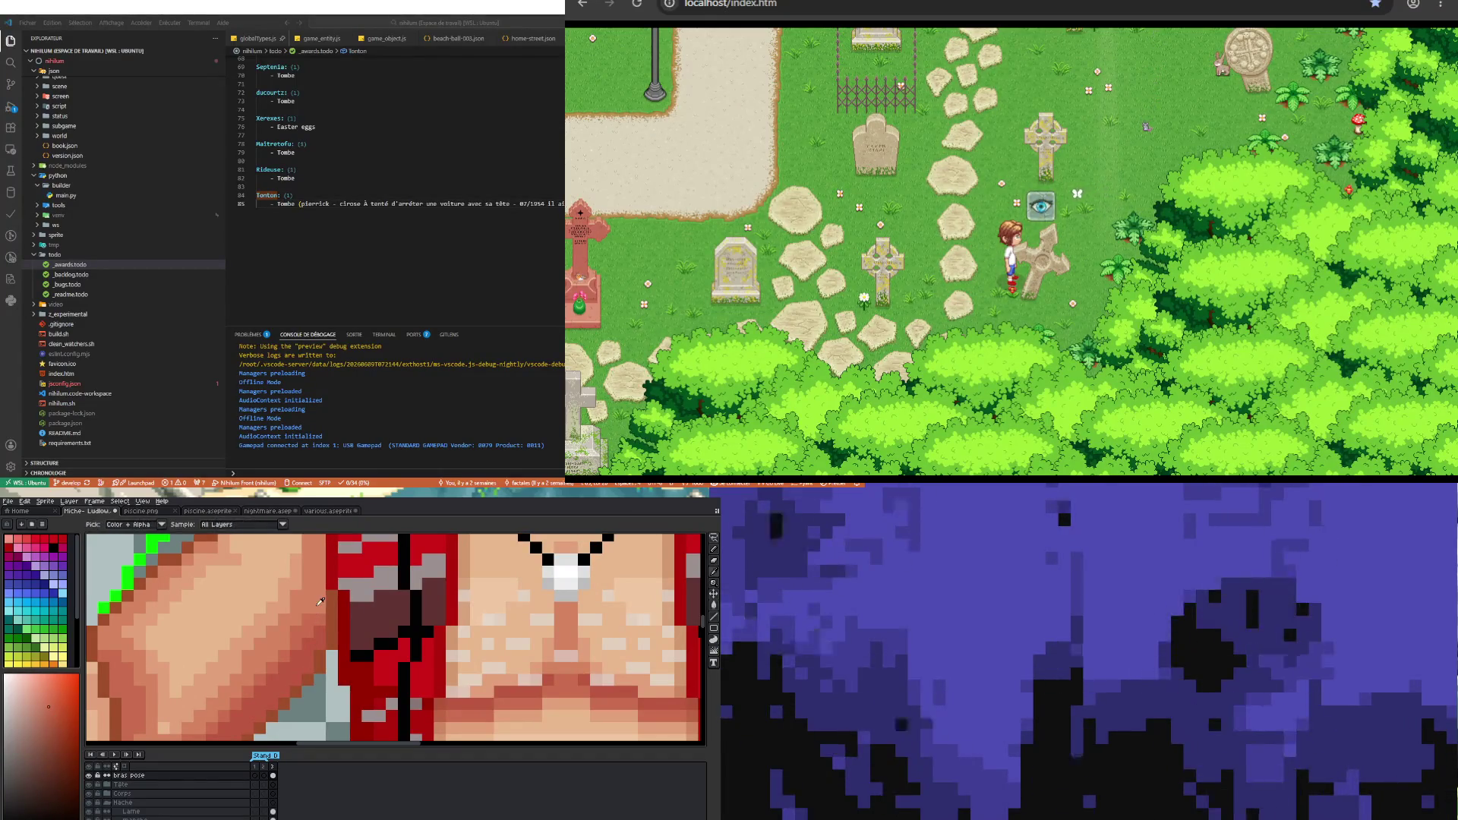
scroll(317, 617, down, 3)
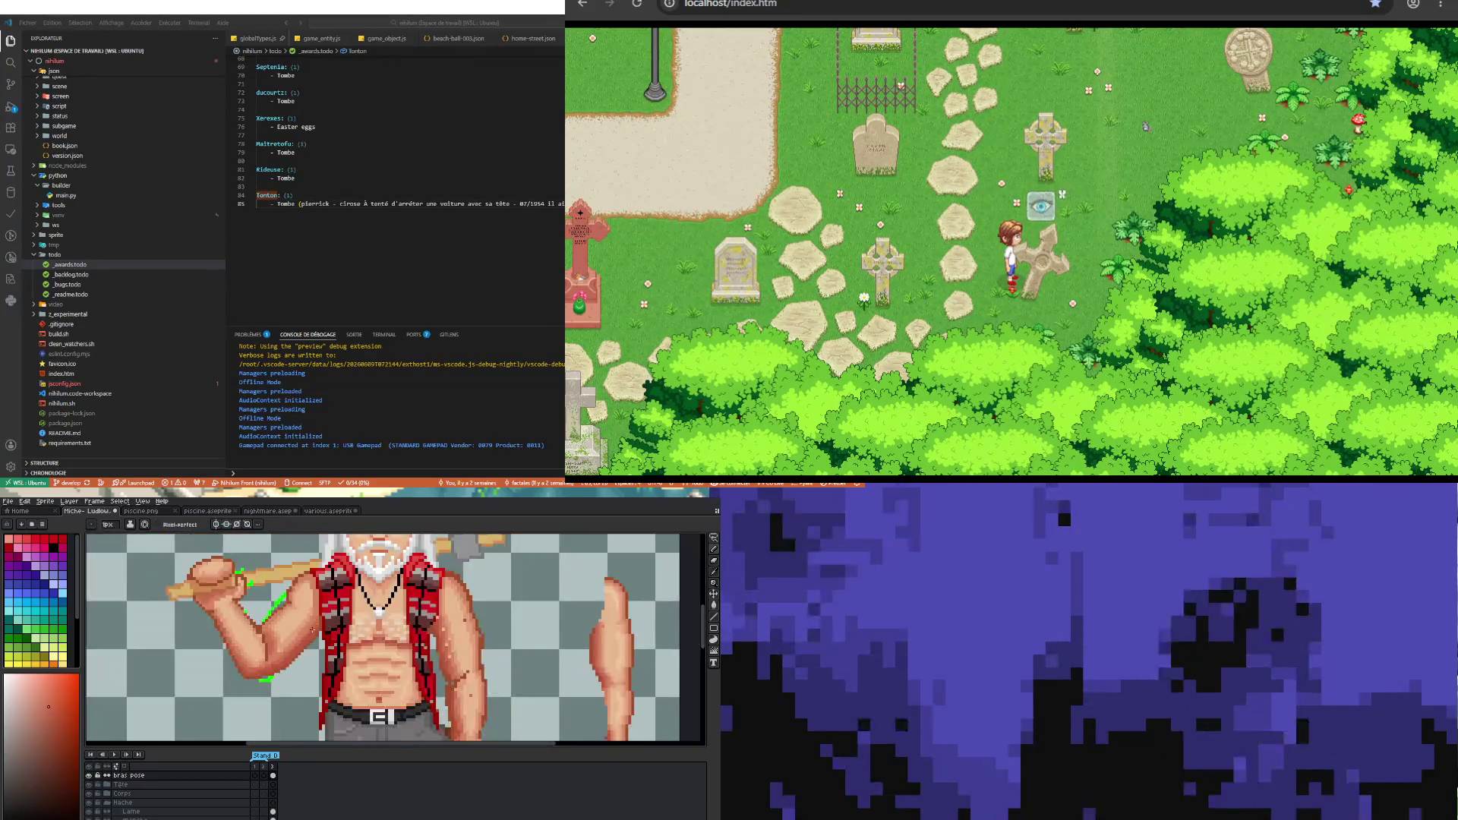
scroll(318, 618, up, 3)
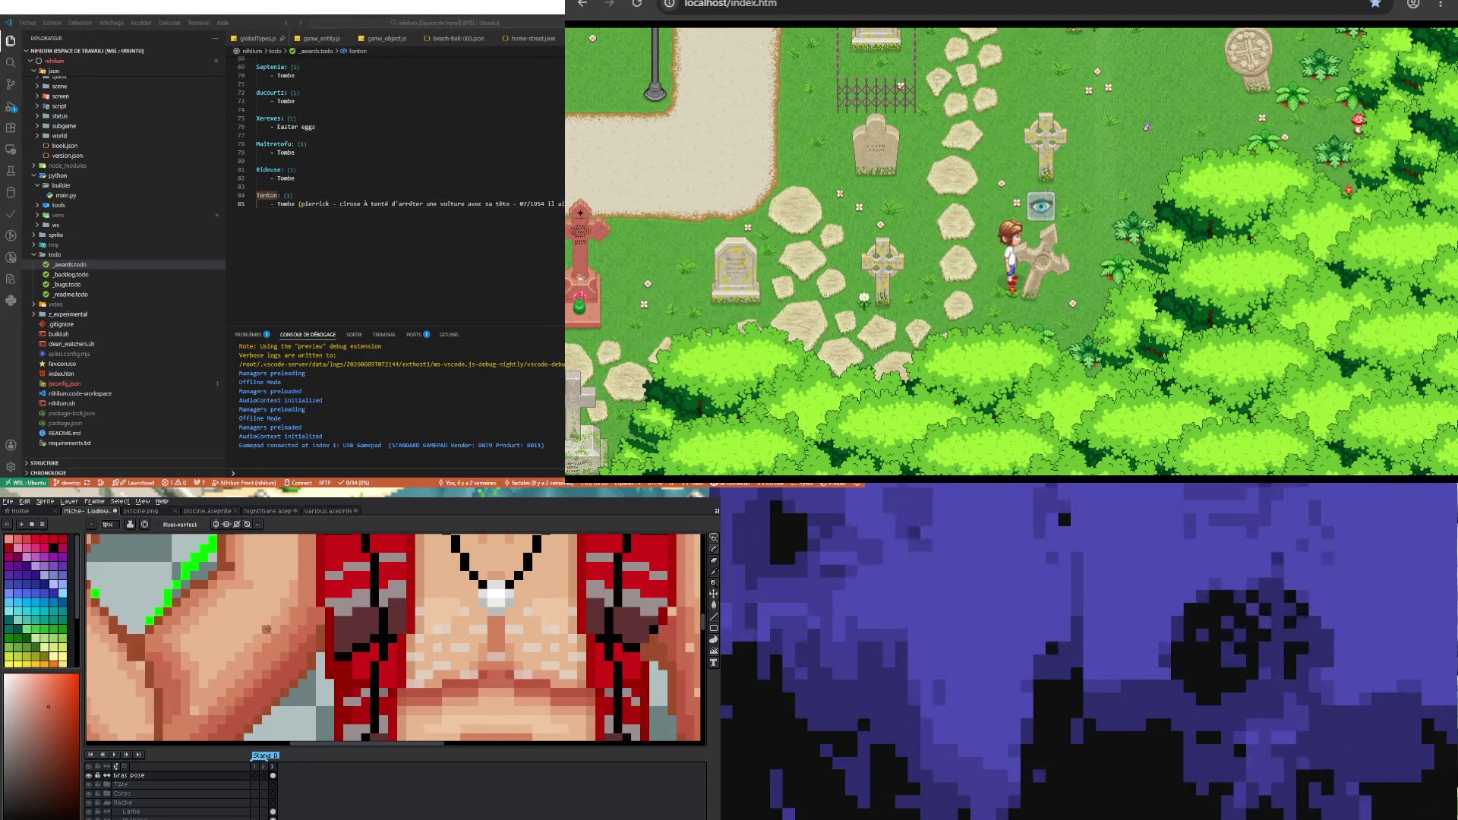
scroll(318, 617, down, 3)
scroll(268, 652, up, 4)
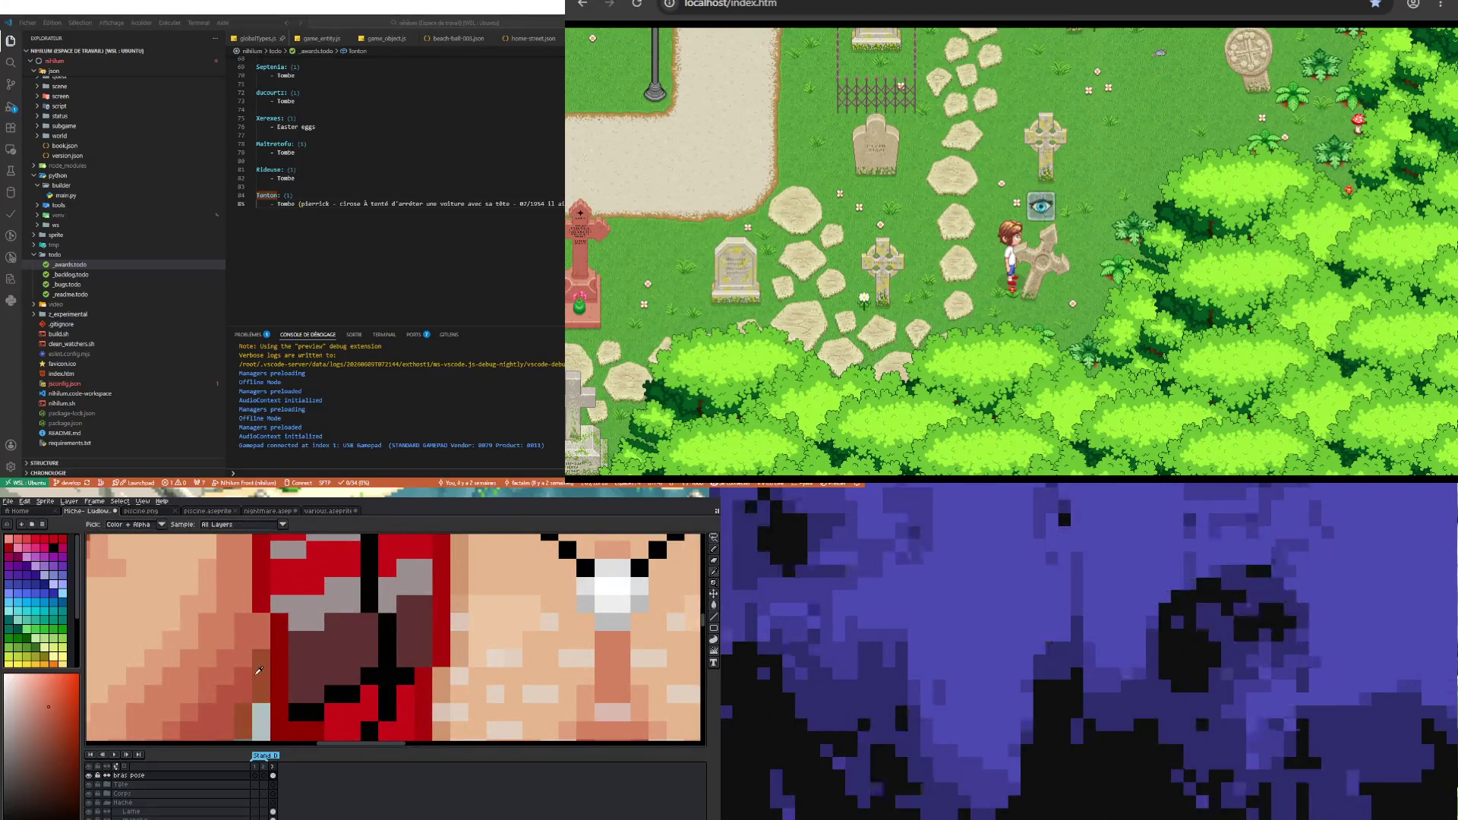
scroll(257, 670, down, 3)
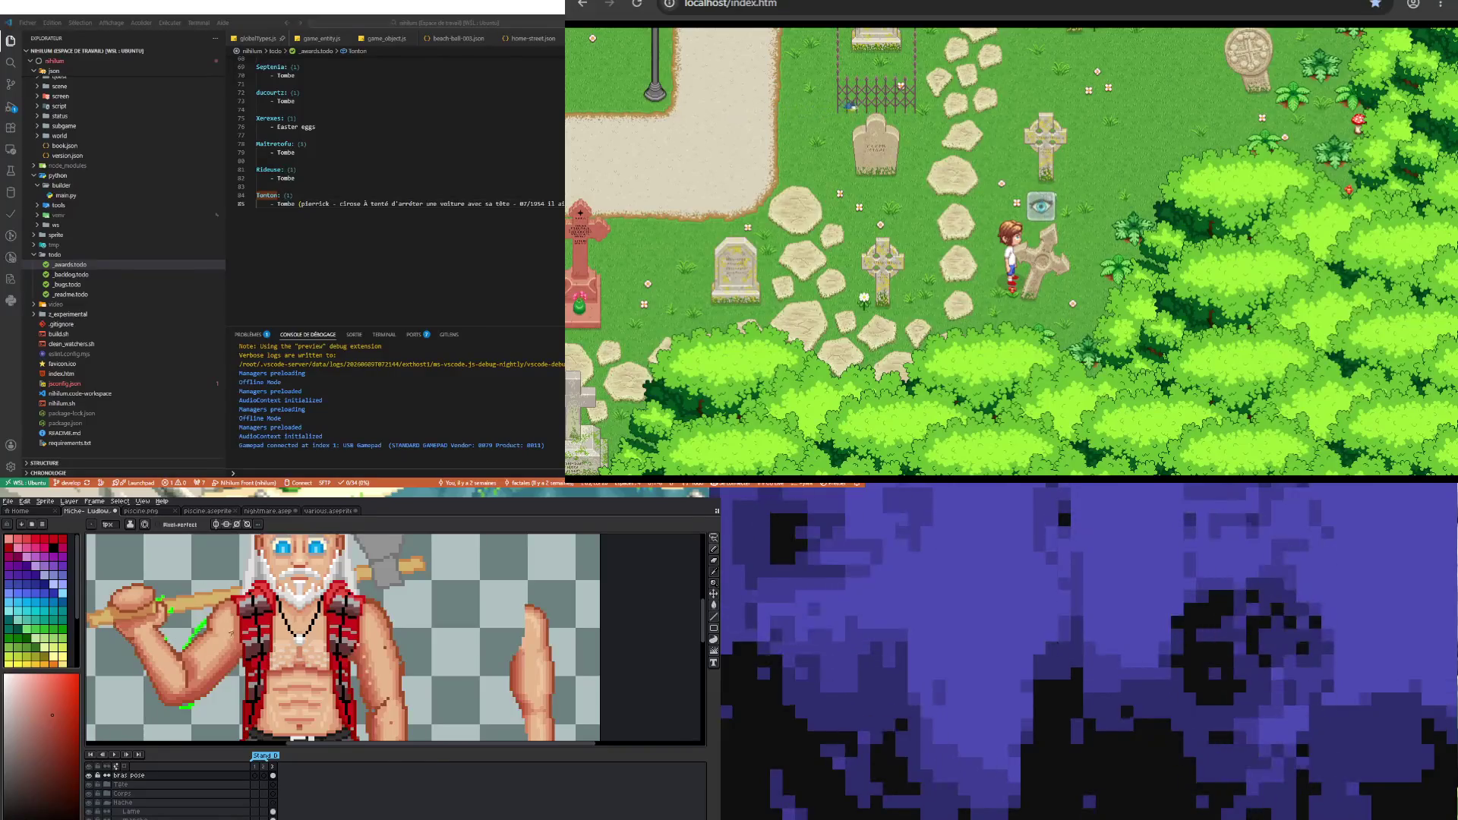
scroll(245, 658, up, 2)
scroll(245, 658, up, 2)
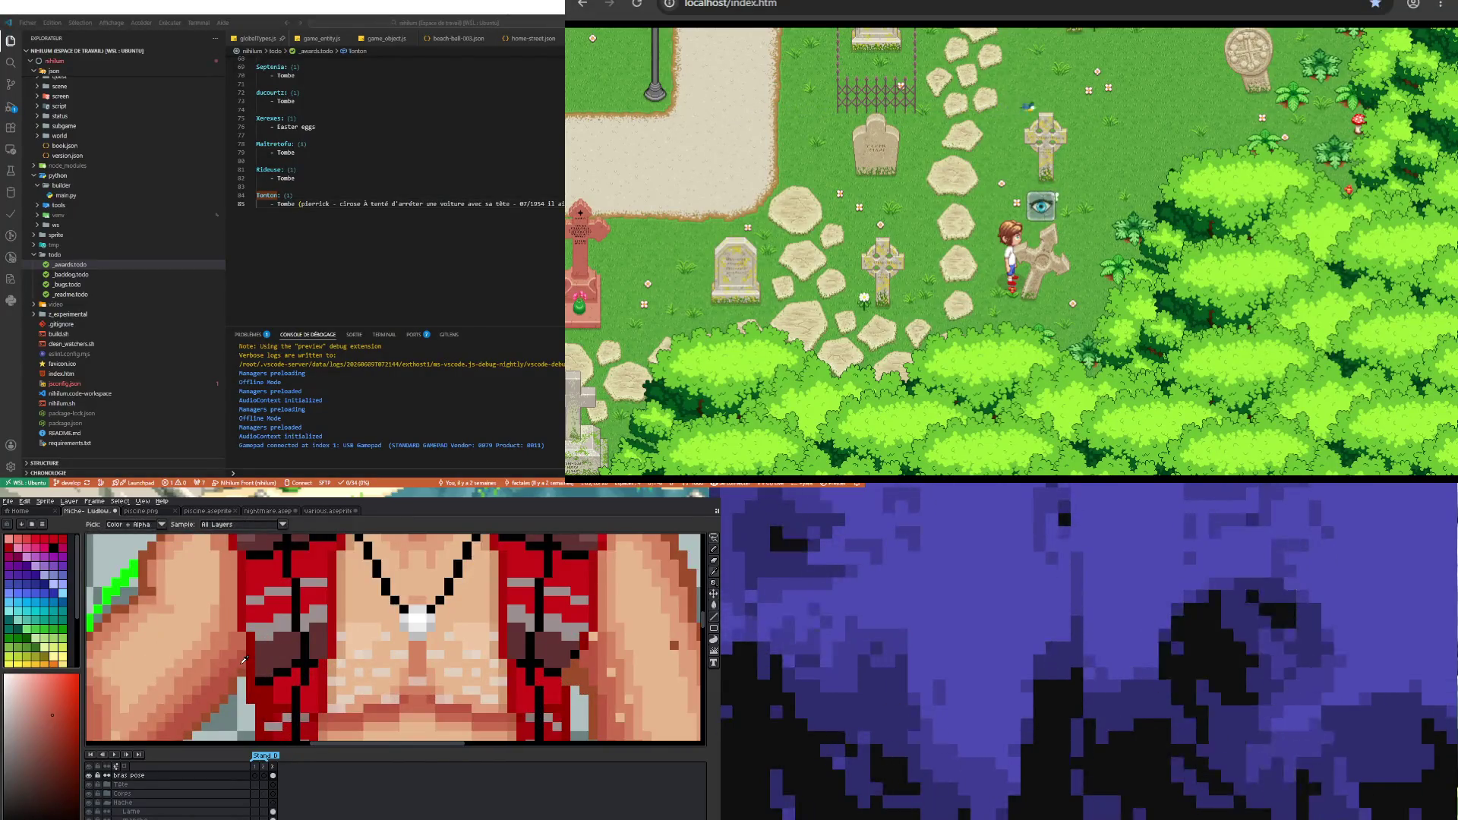
key(b)
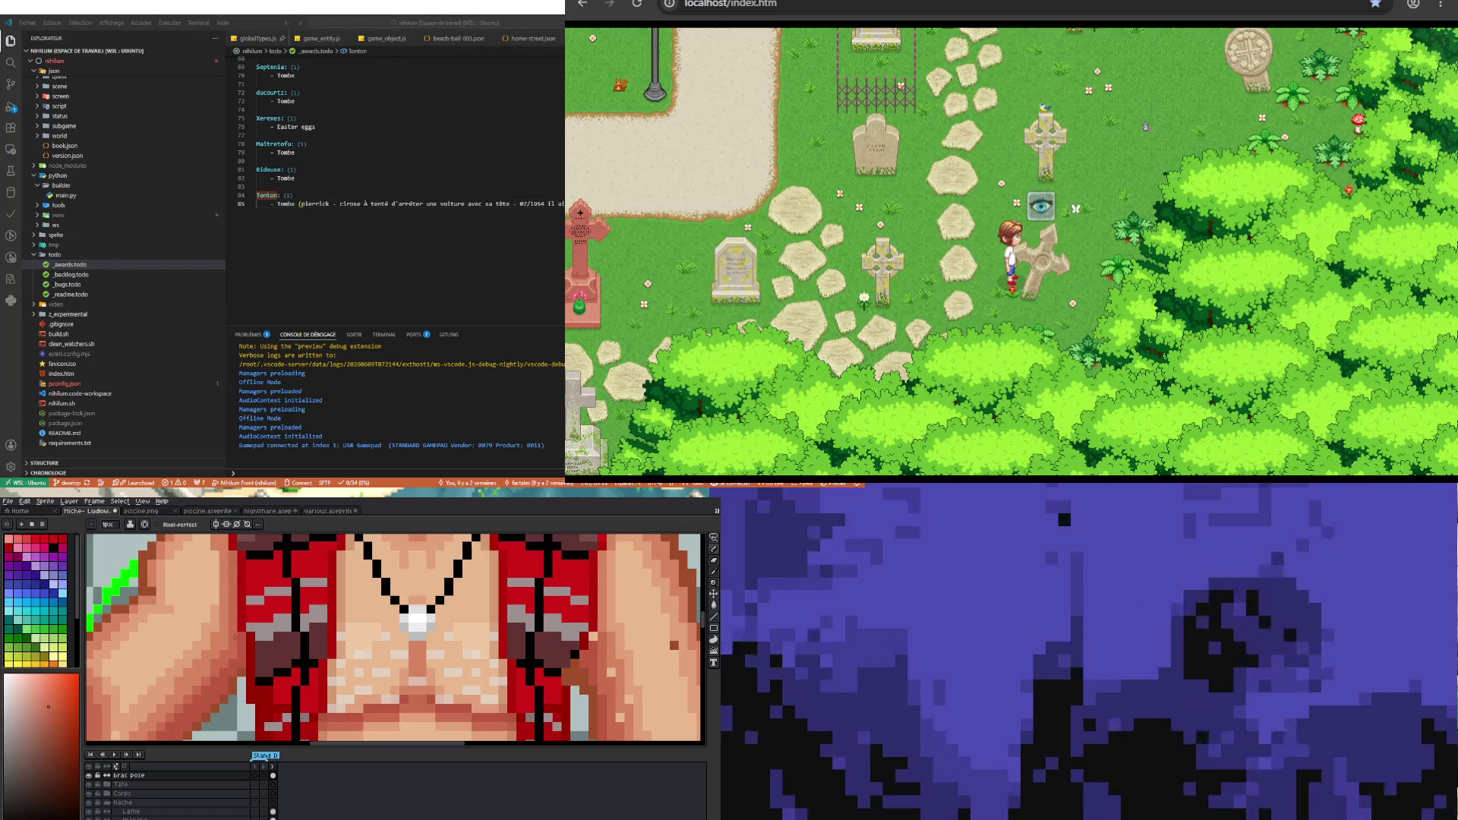
scroll(396, 638, down, 3)
scroll(395, 638, up, 2)
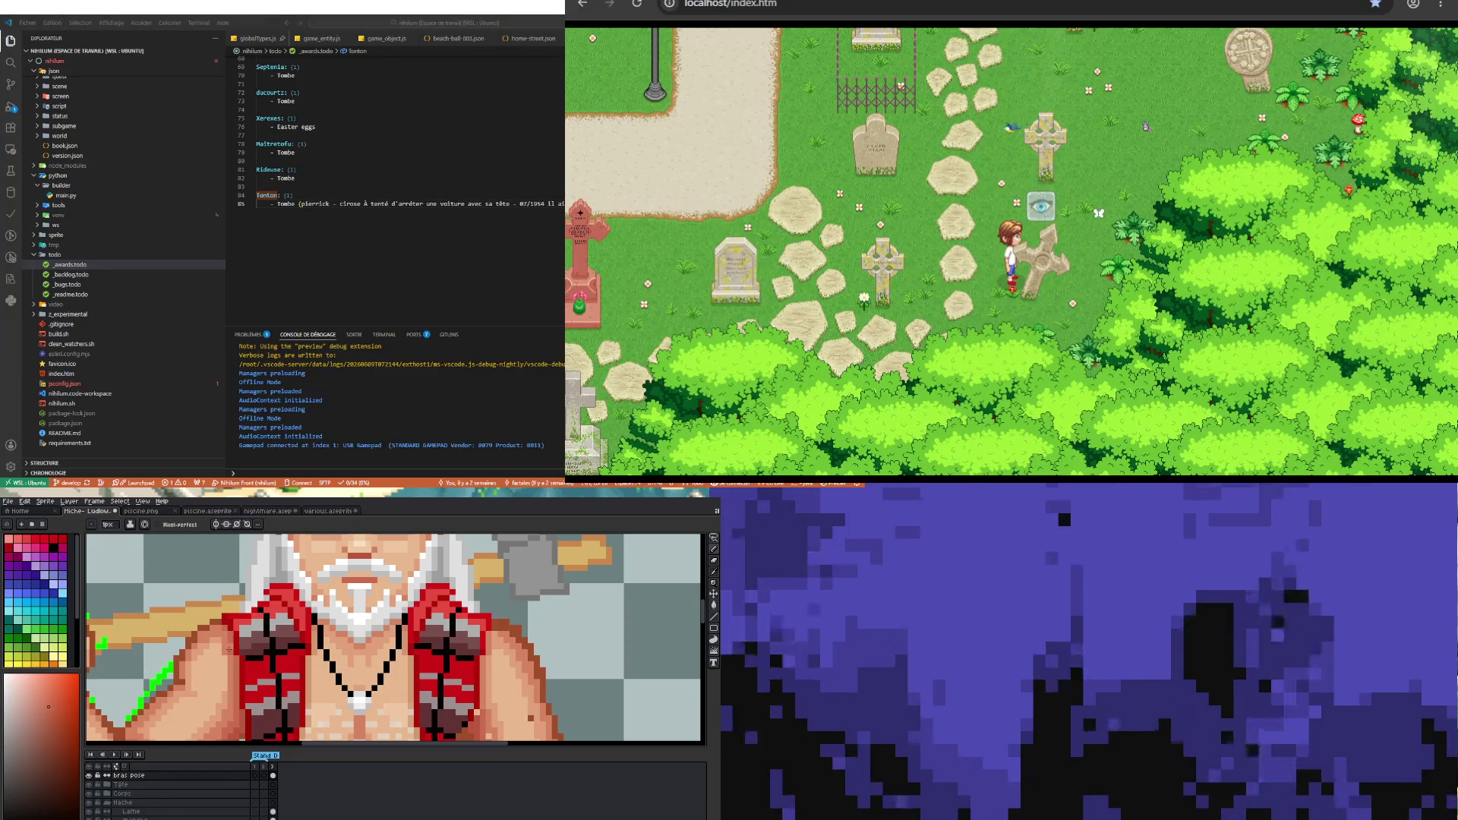
scroll(394, 639, down, 2)
scroll(285, 638, up, 2)
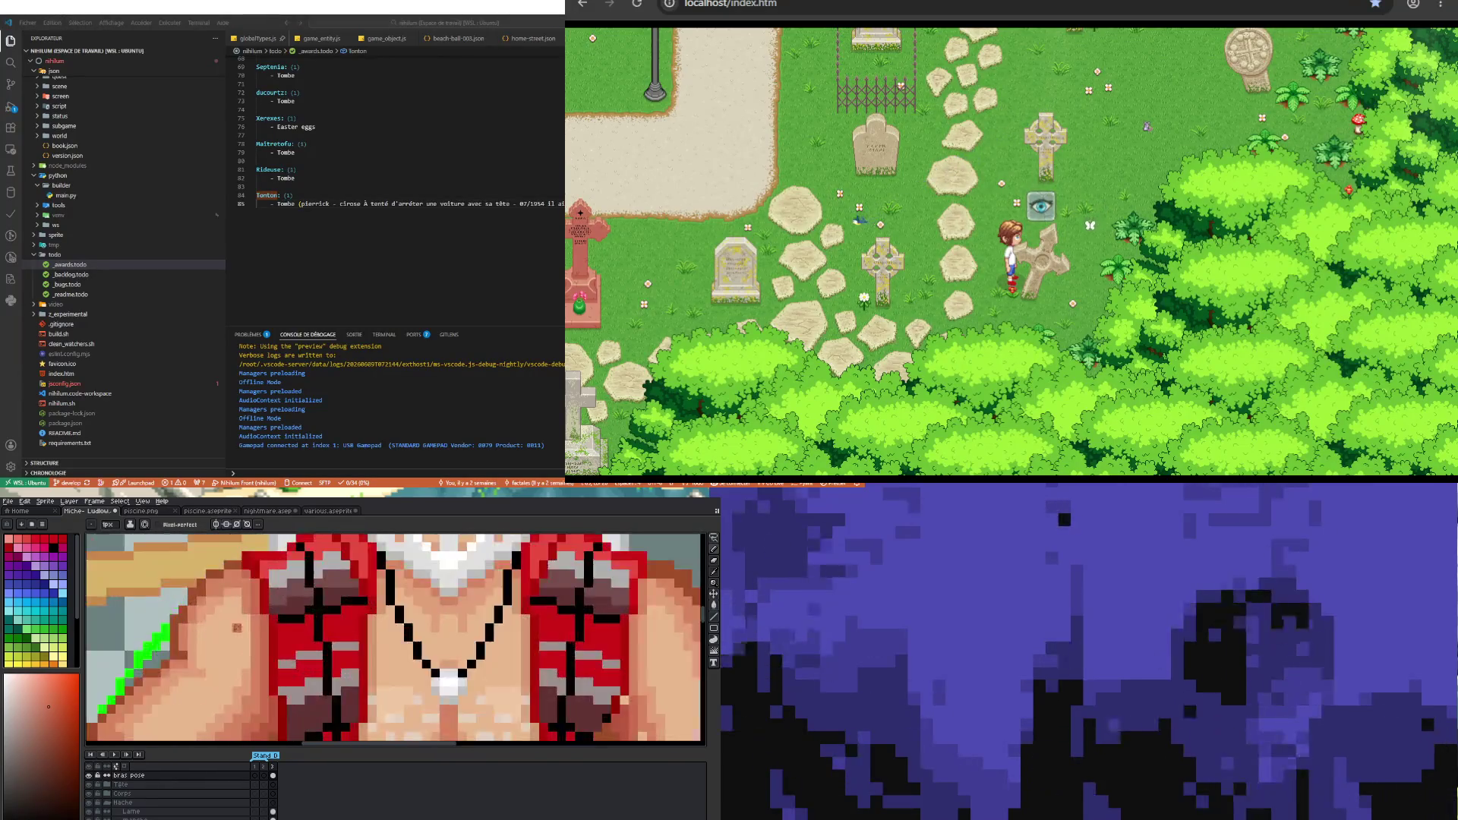
scroll(284, 638, up, 2)
click(236, 584)
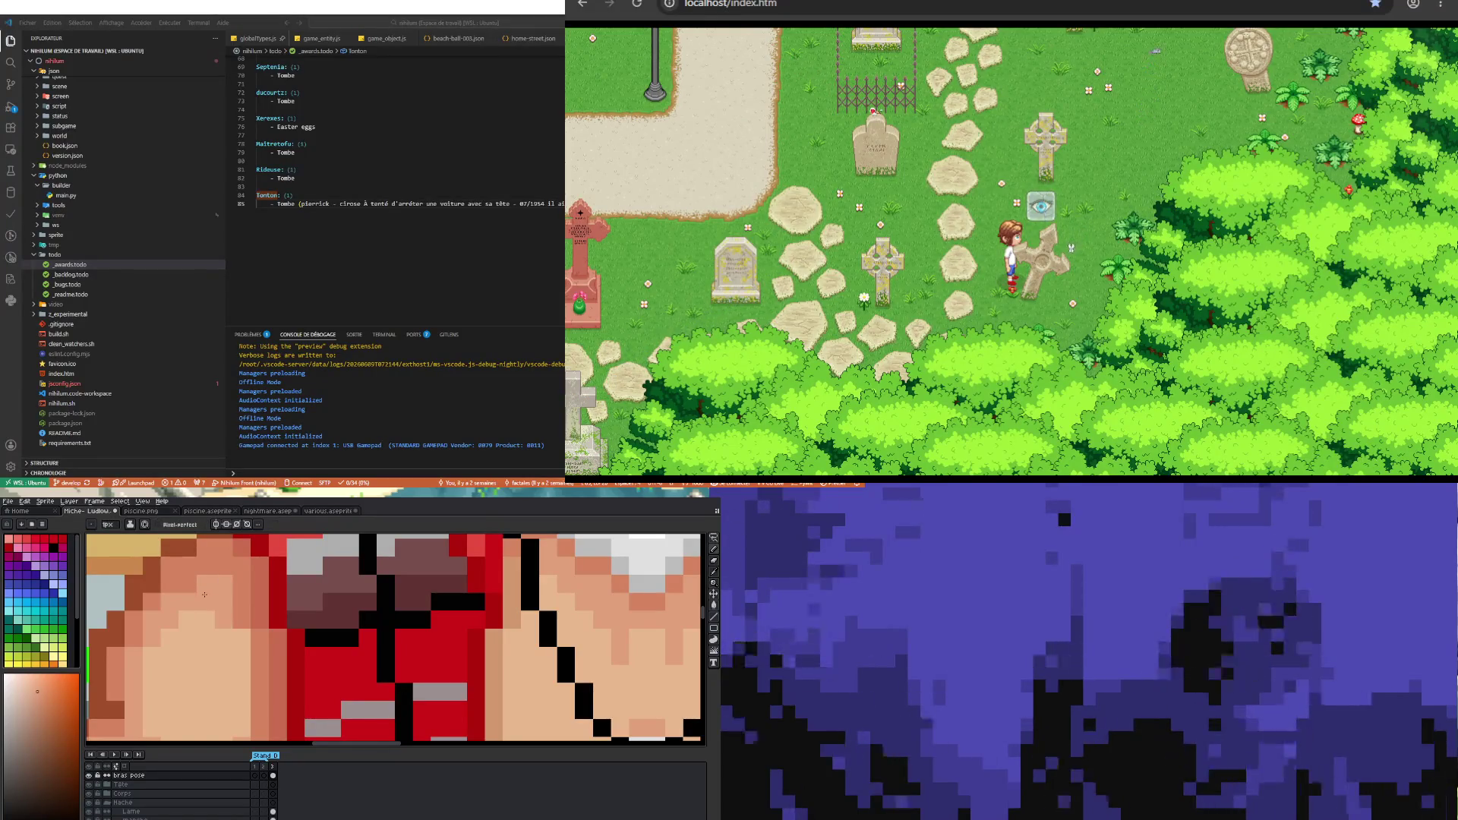
drag(206, 594, 244, 633)
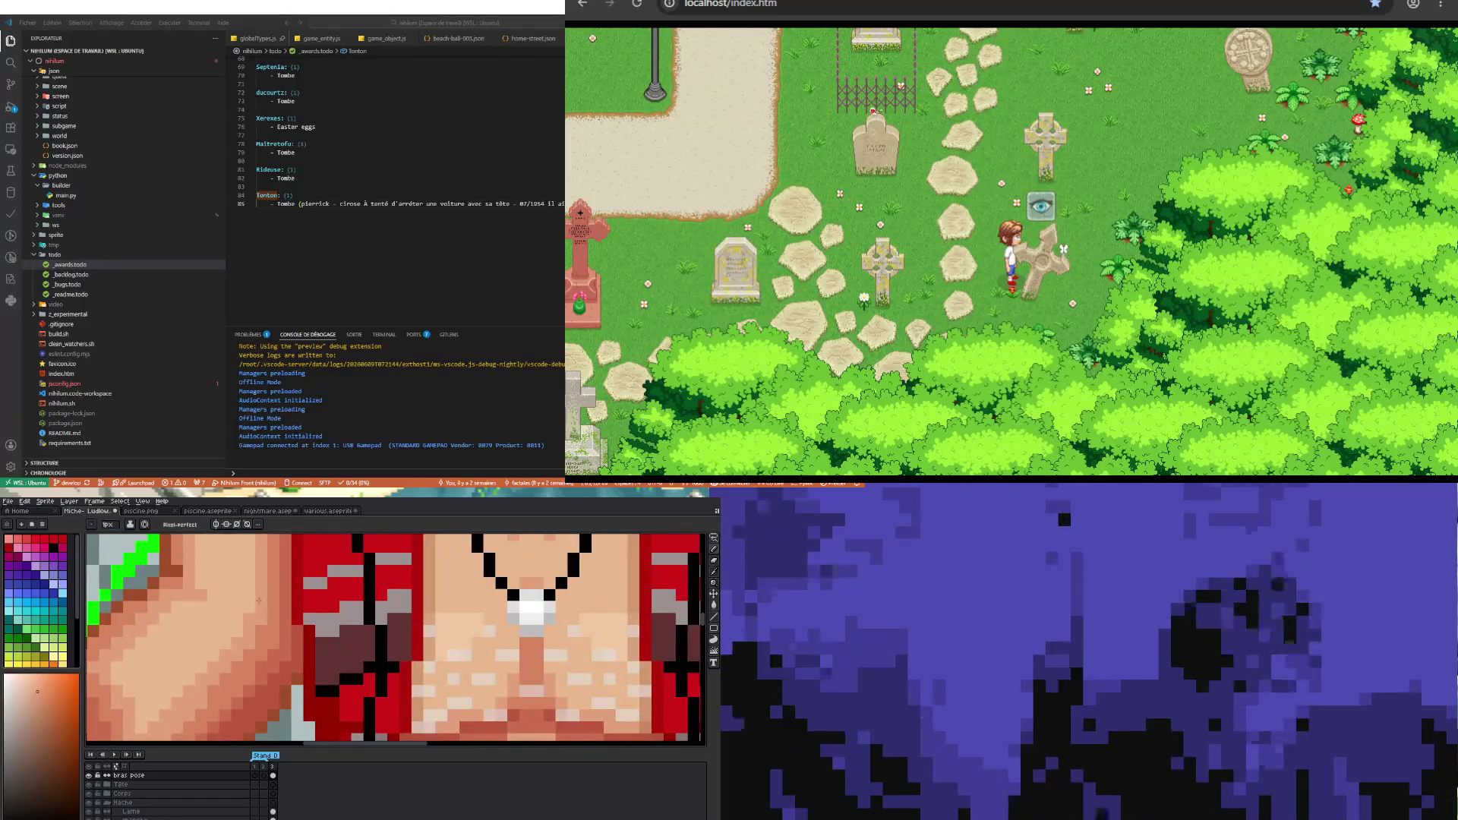
scroll(245, 633, down, 3)
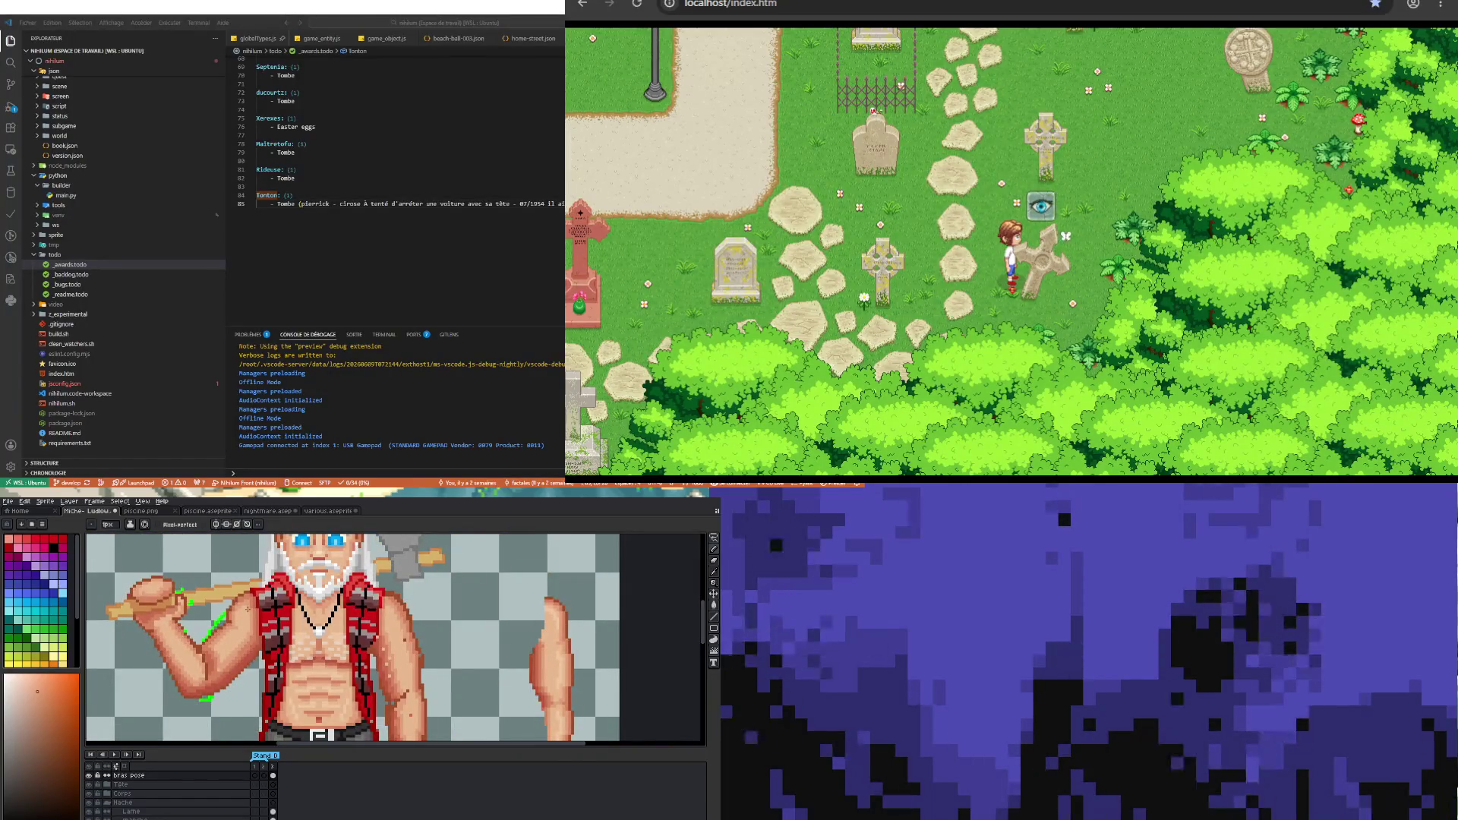
scroll(253, 607, up, 3)
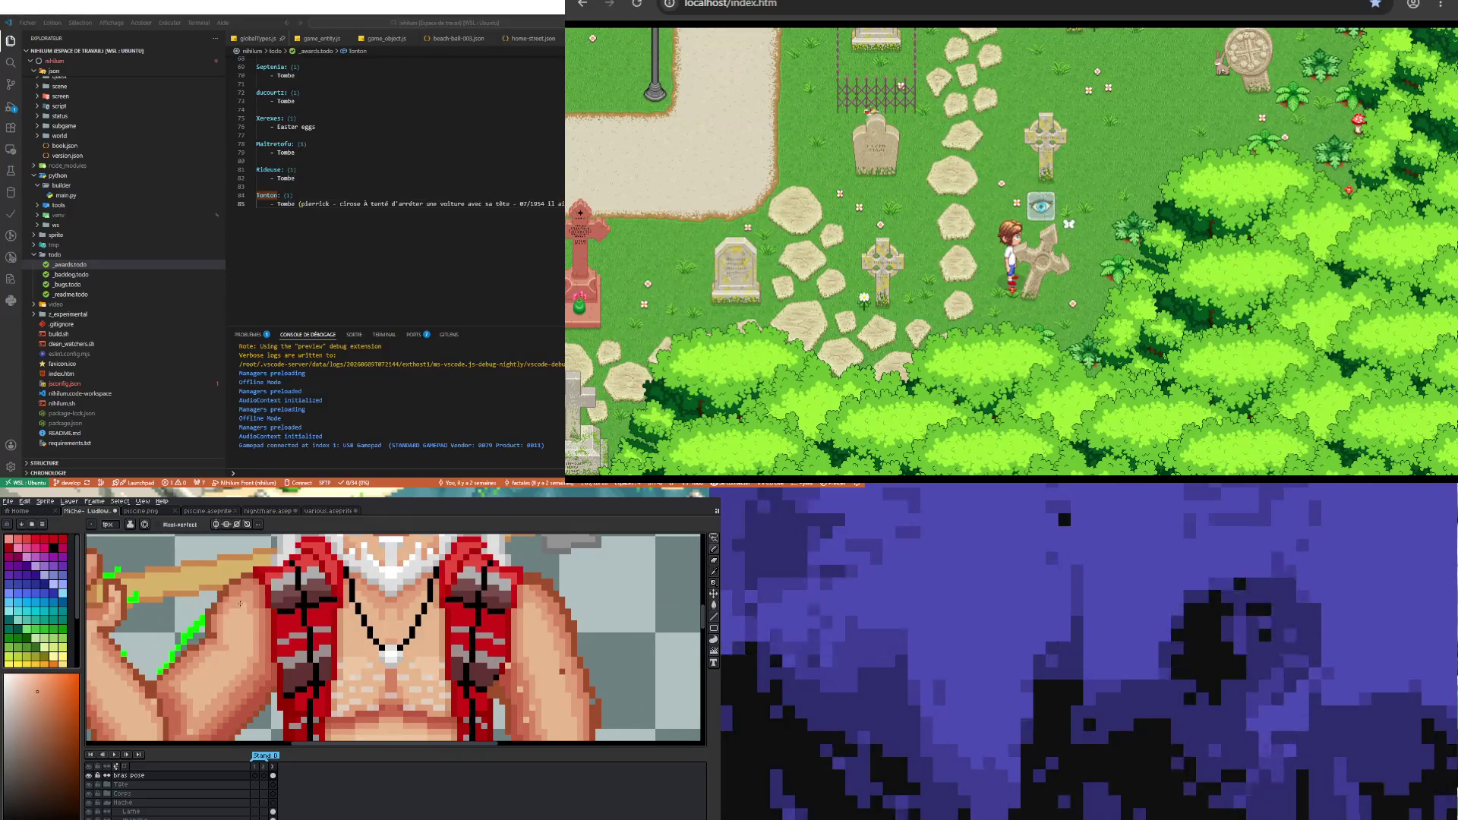
scroll(241, 593, down, 3)
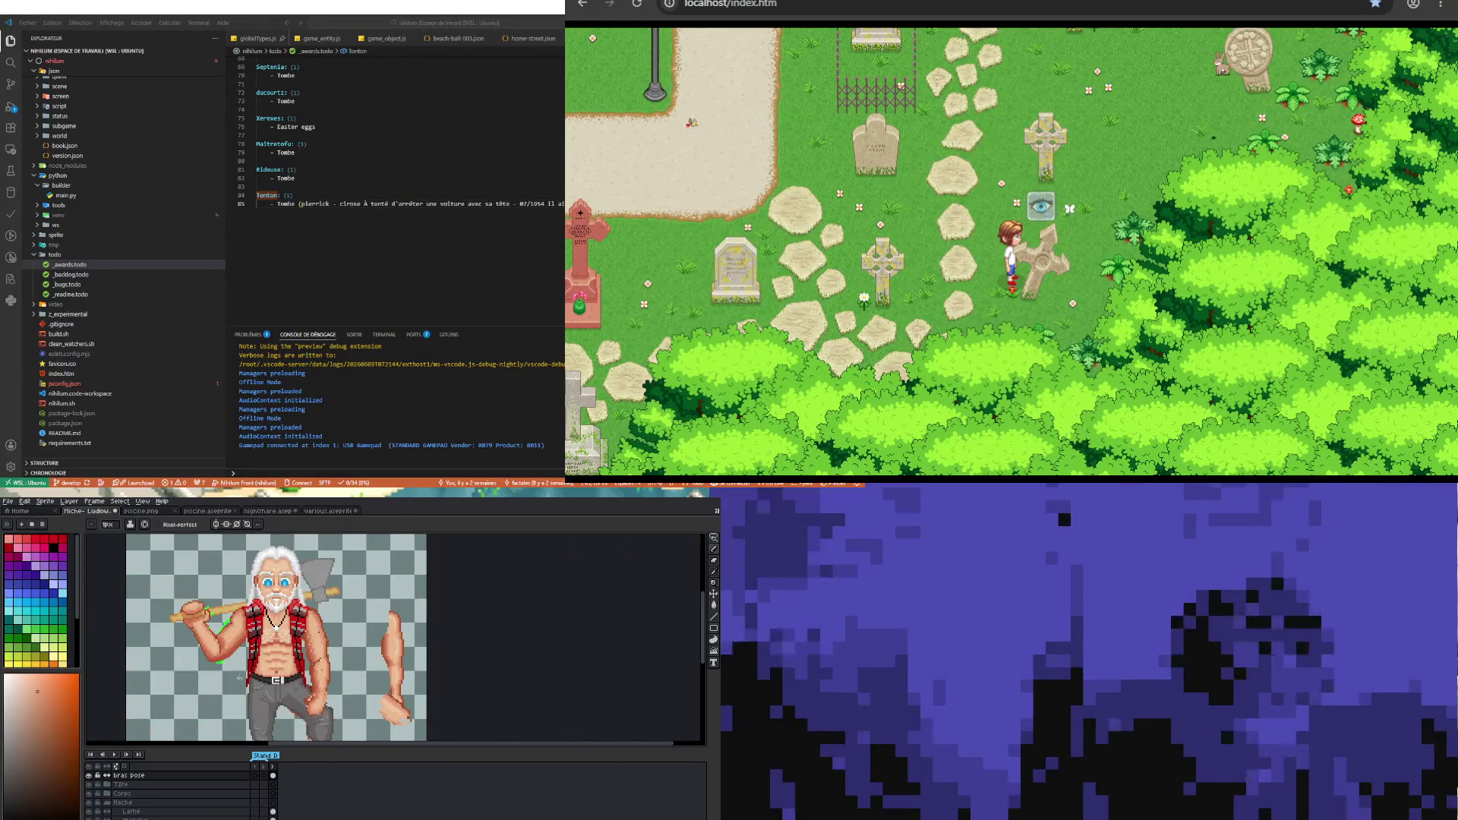
scroll(235, 672, up, 3)
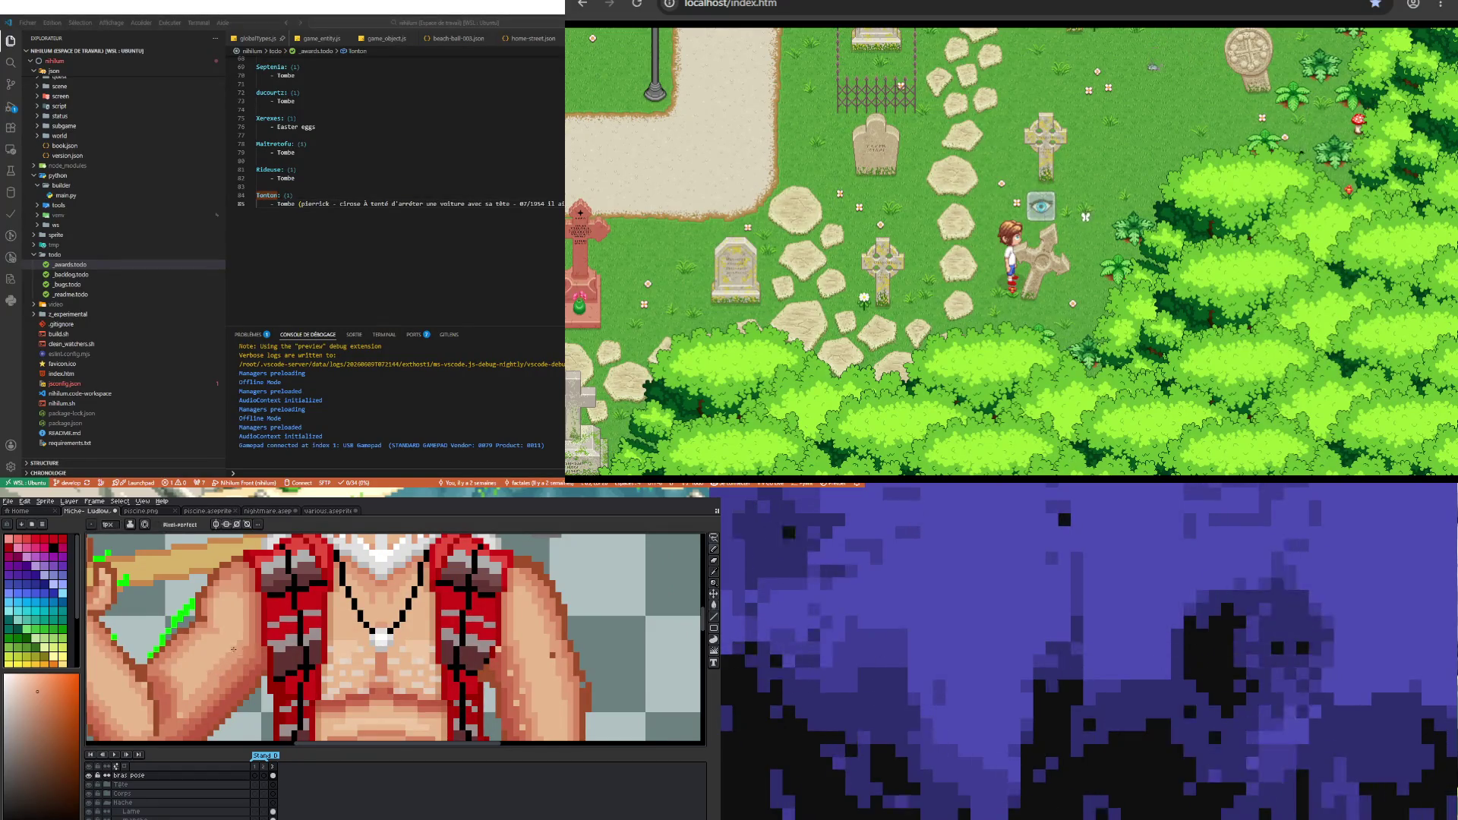
scroll(232, 650, down, 3)
scroll(261, 706, up, 3)
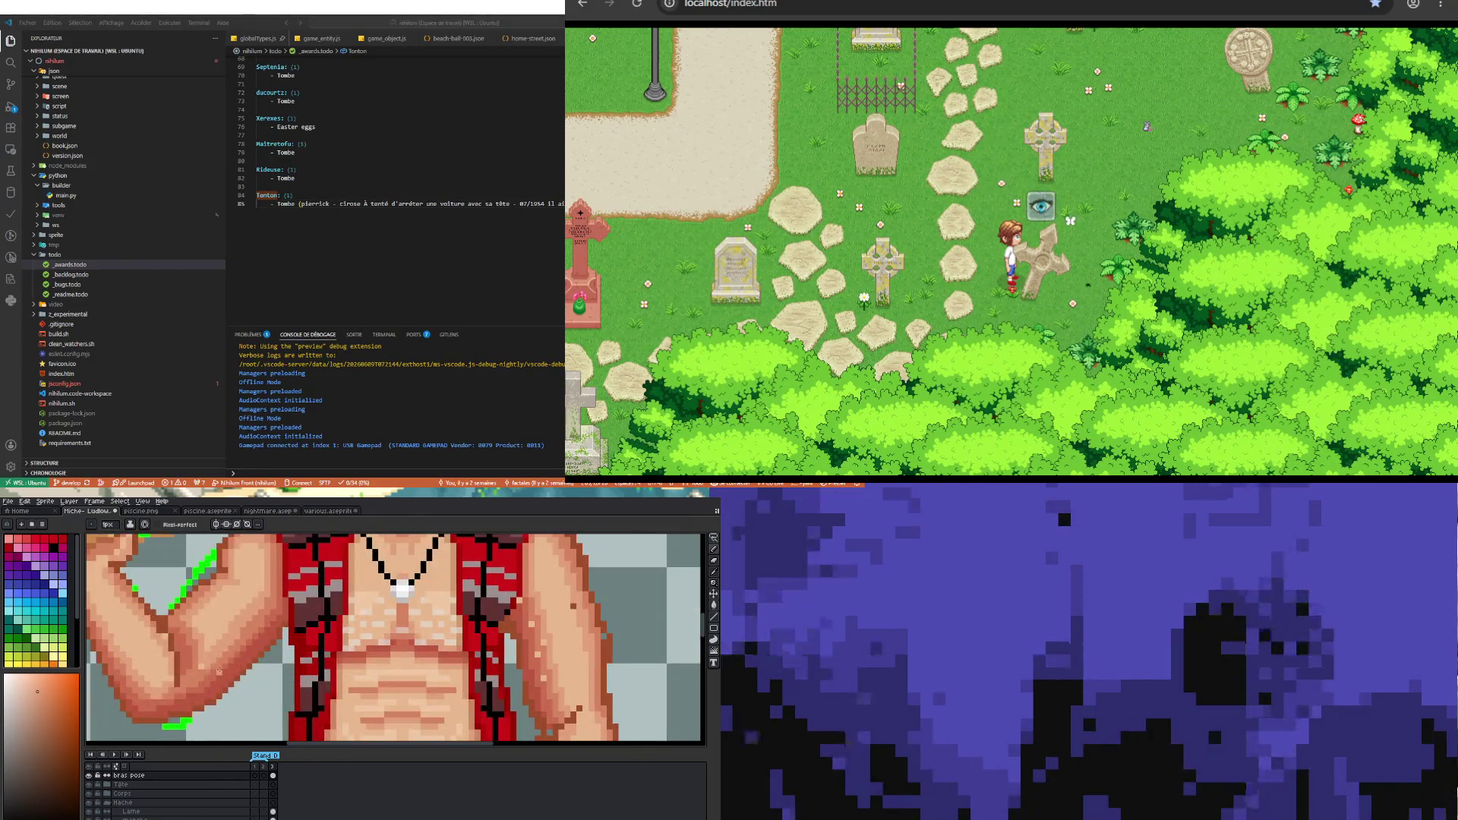
scroll(212, 645, down, 3)
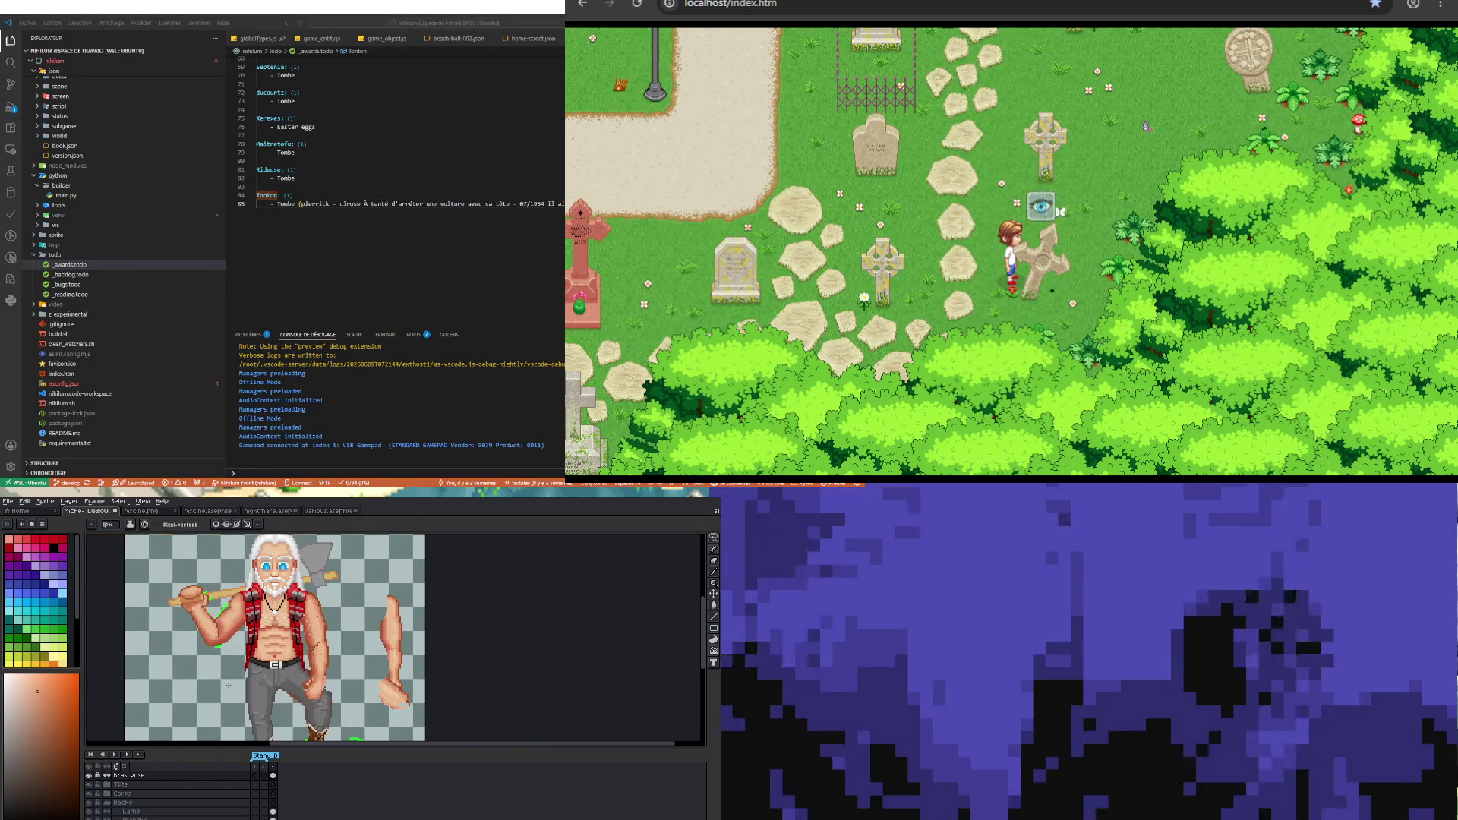
scroll(228, 686, up, 3)
scroll(193, 627, up, 3)
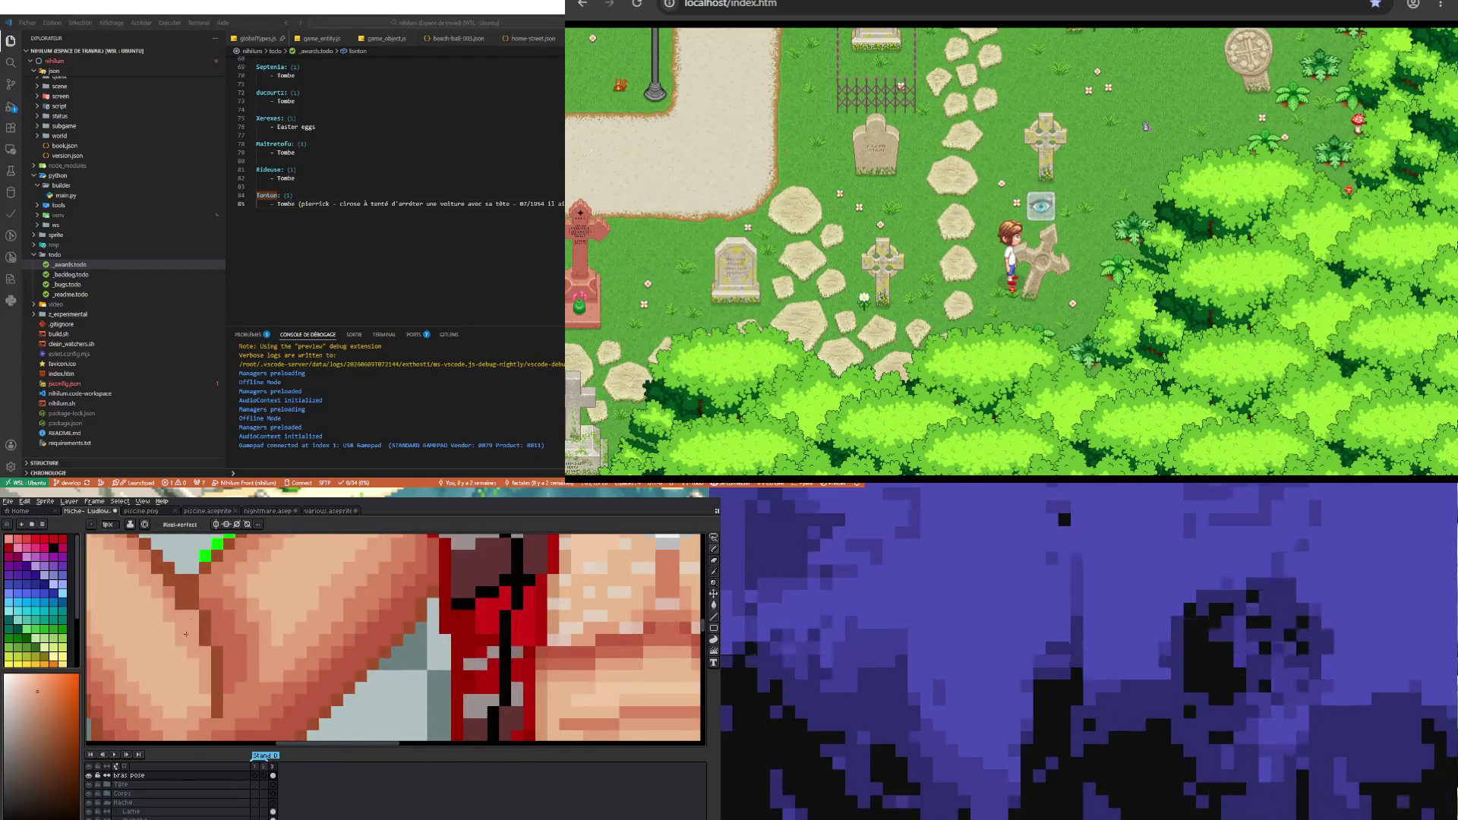
scroll(185, 633, down, 3)
scroll(216, 698, up, 3)
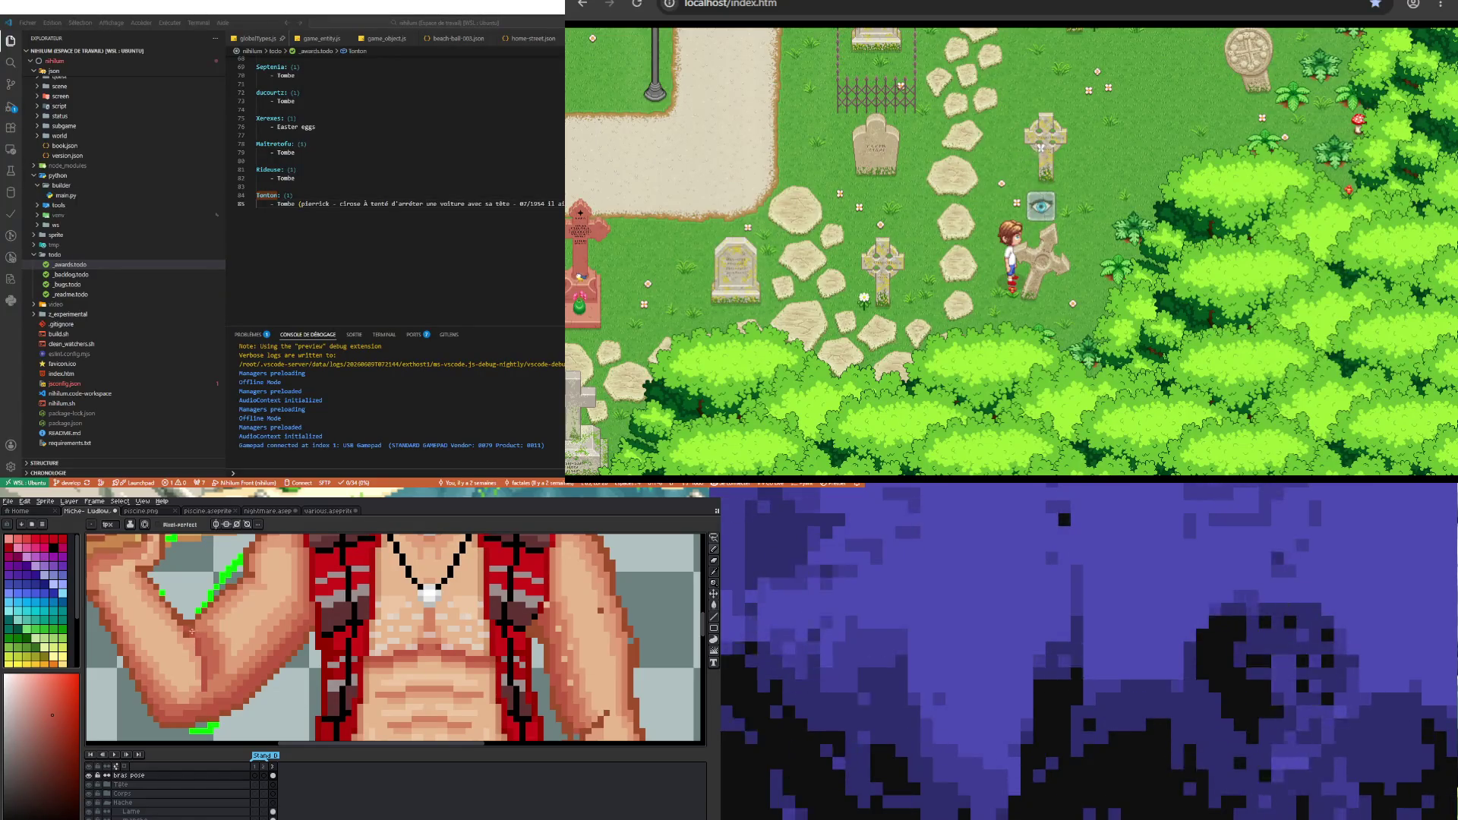
scroll(395, 639, down, 3)
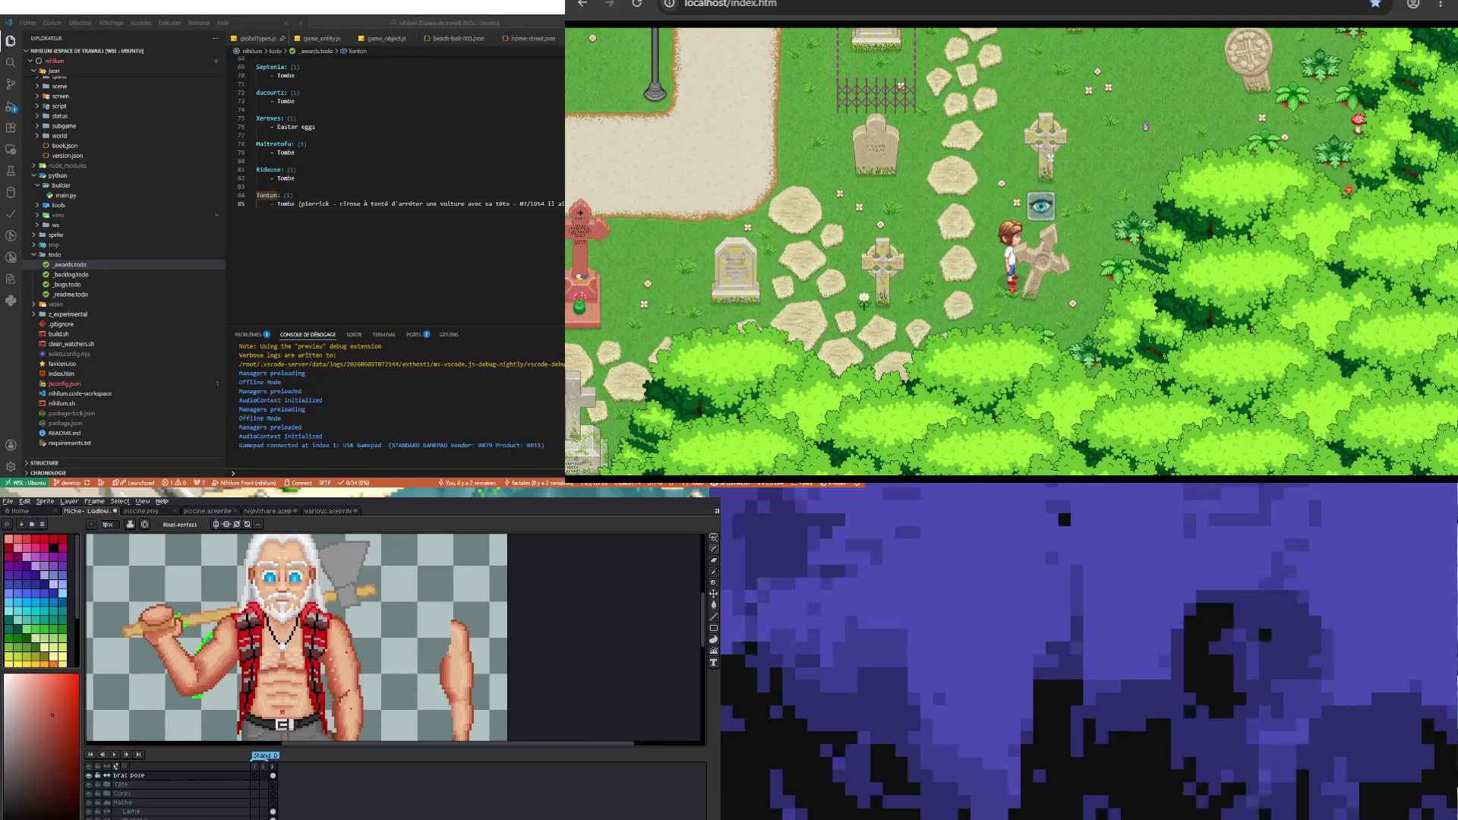
scroll(228, 627, up, 3)
scroll(194, 658, up, 1)
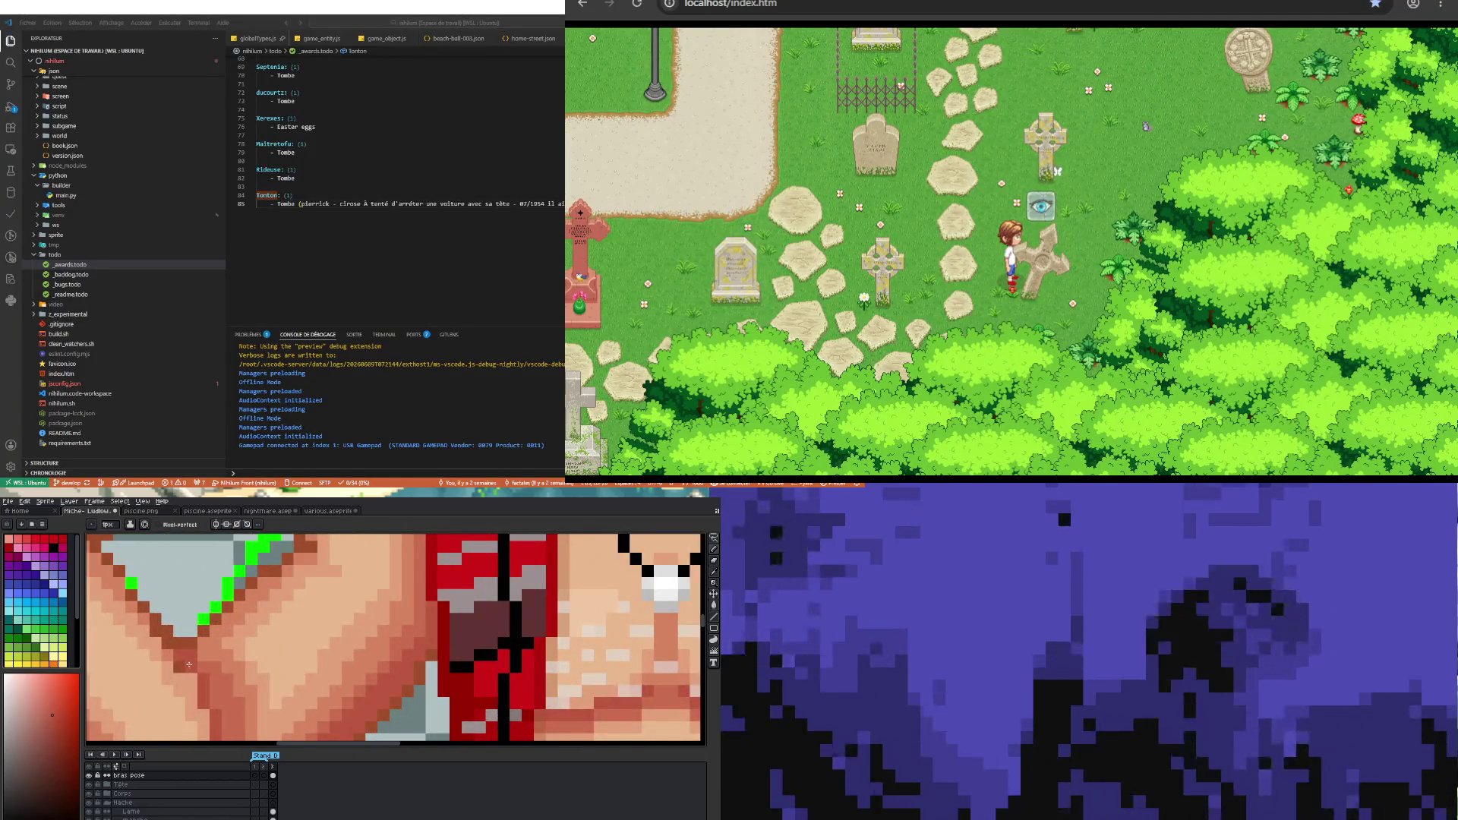
- Switch back to sampling colours from the sprite for the next shade
key(i)
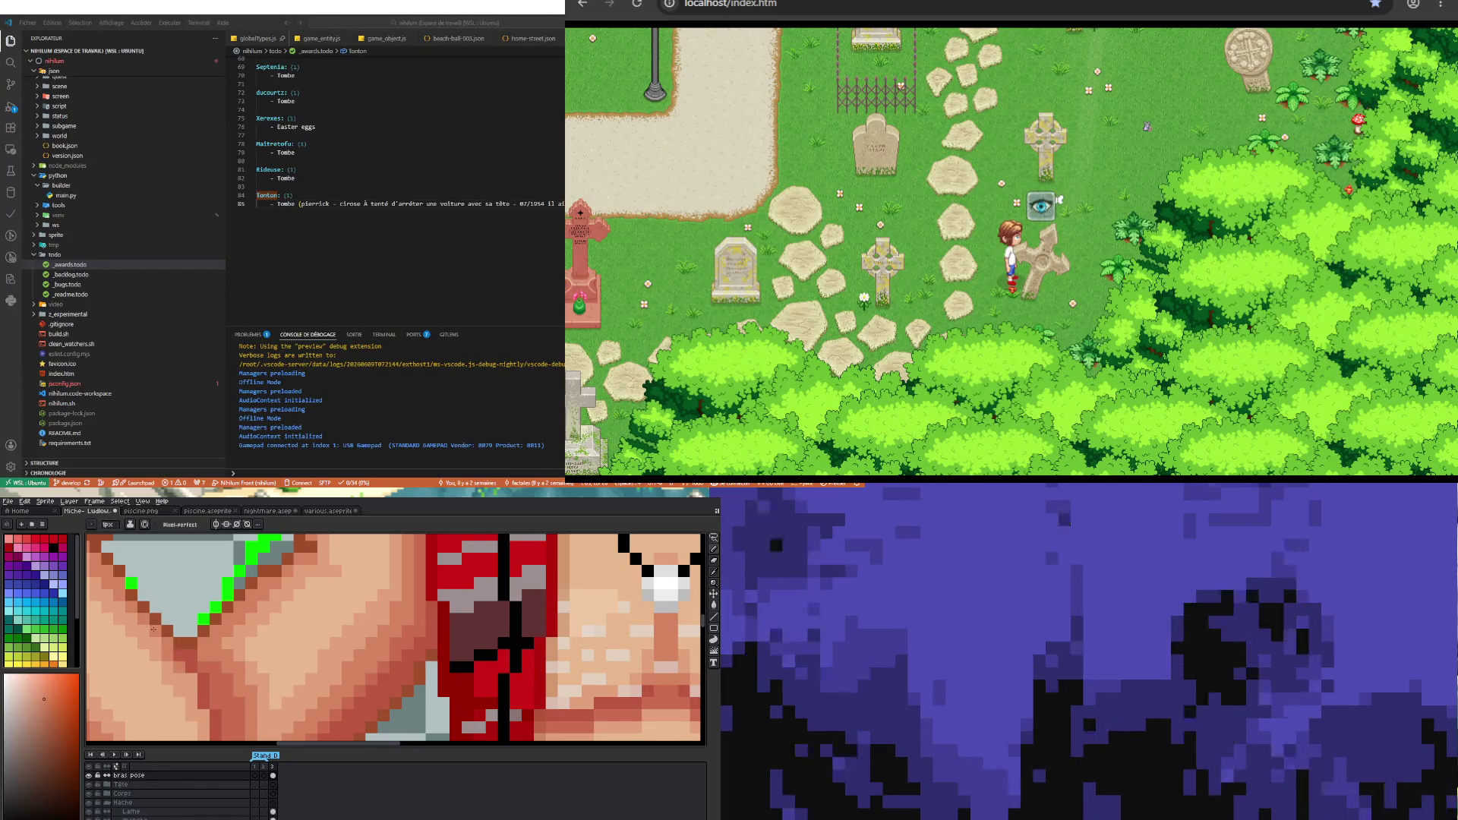
scroll(342, 638, down, 3)
scroll(285, 638, down, 1)
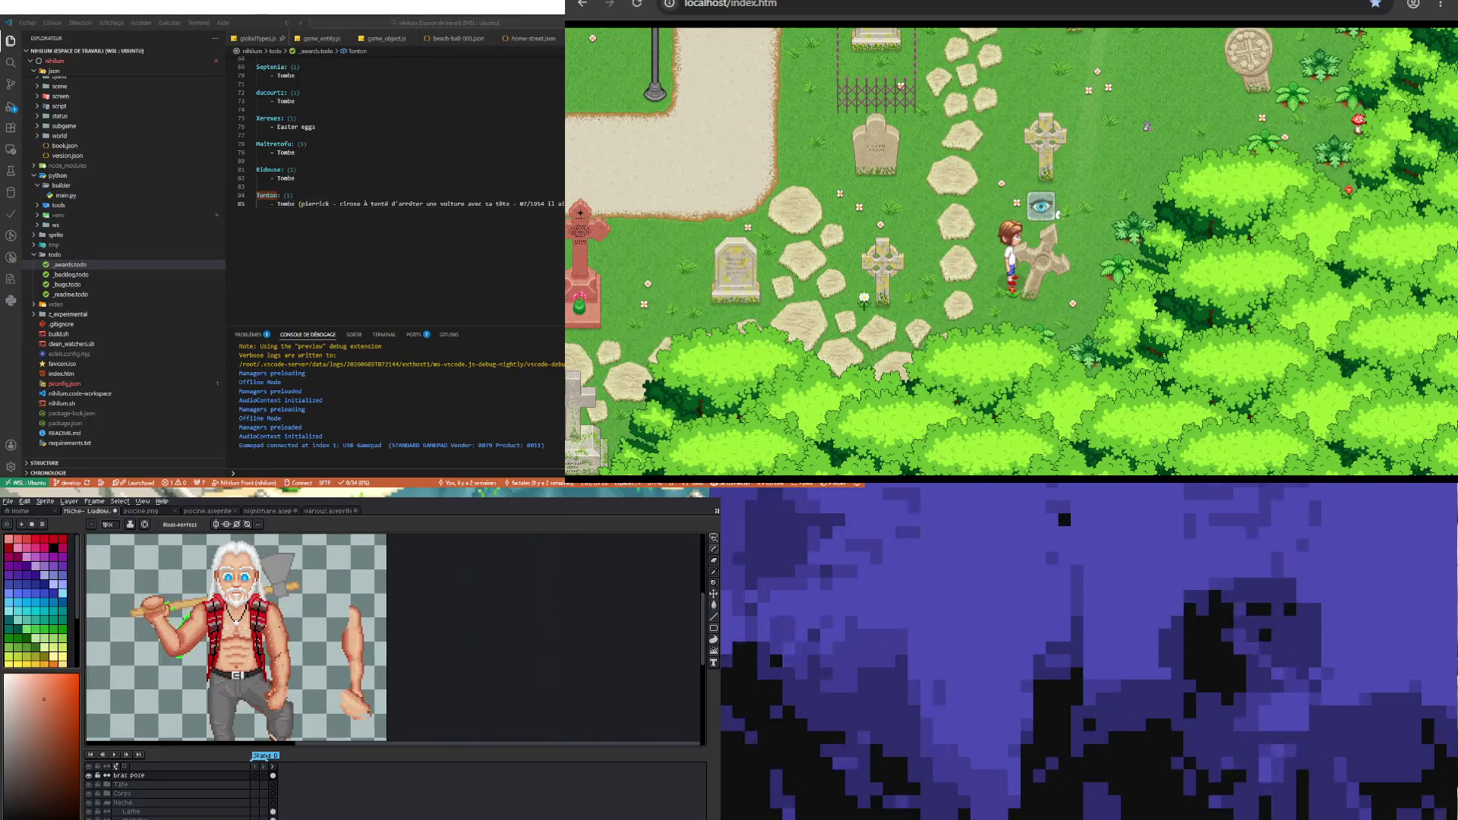
scroll(284, 638, up, 2)
scroll(285, 616, up, 2)
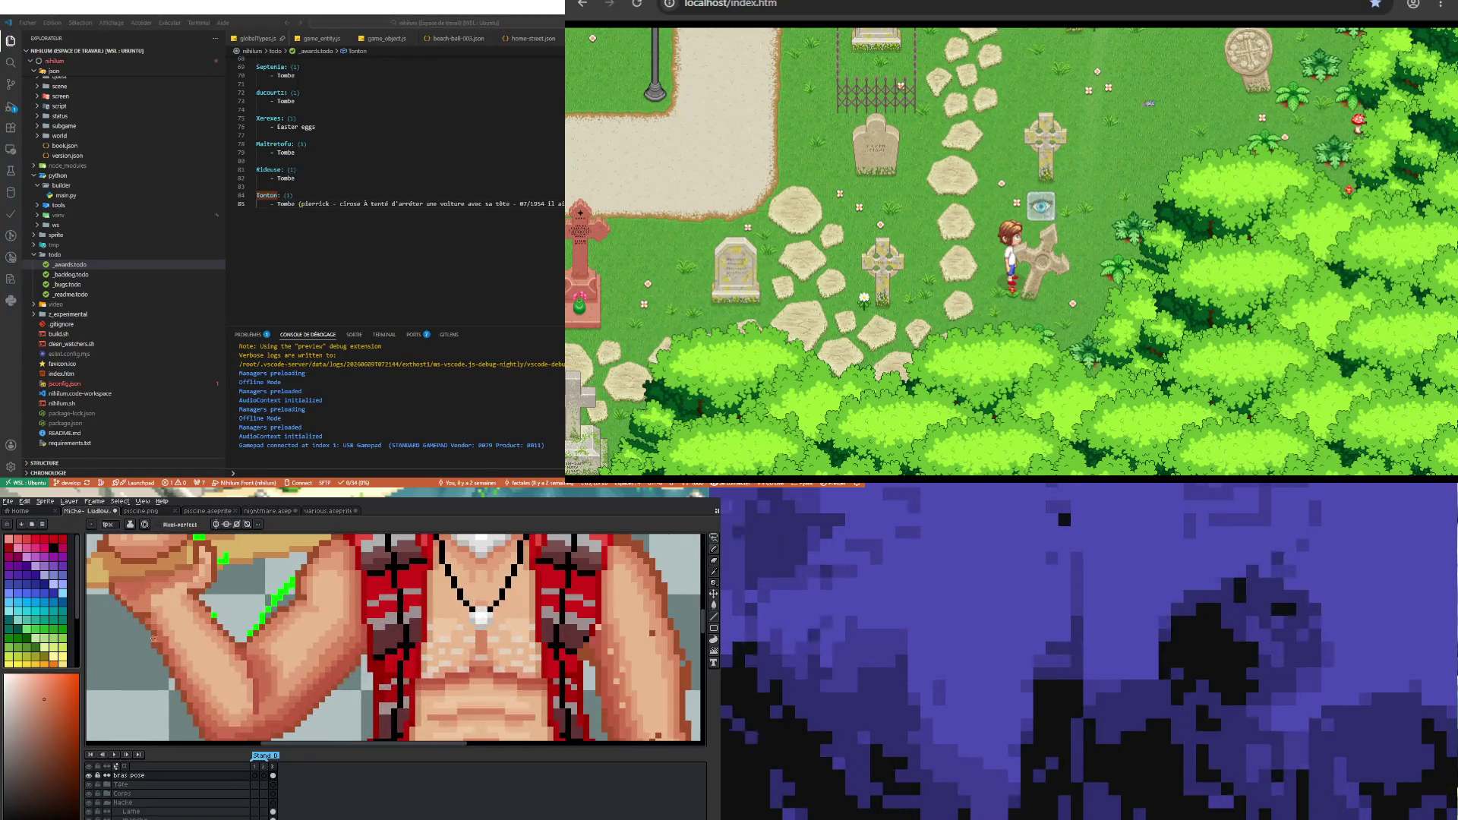
scroll(285, 616, down, 3)
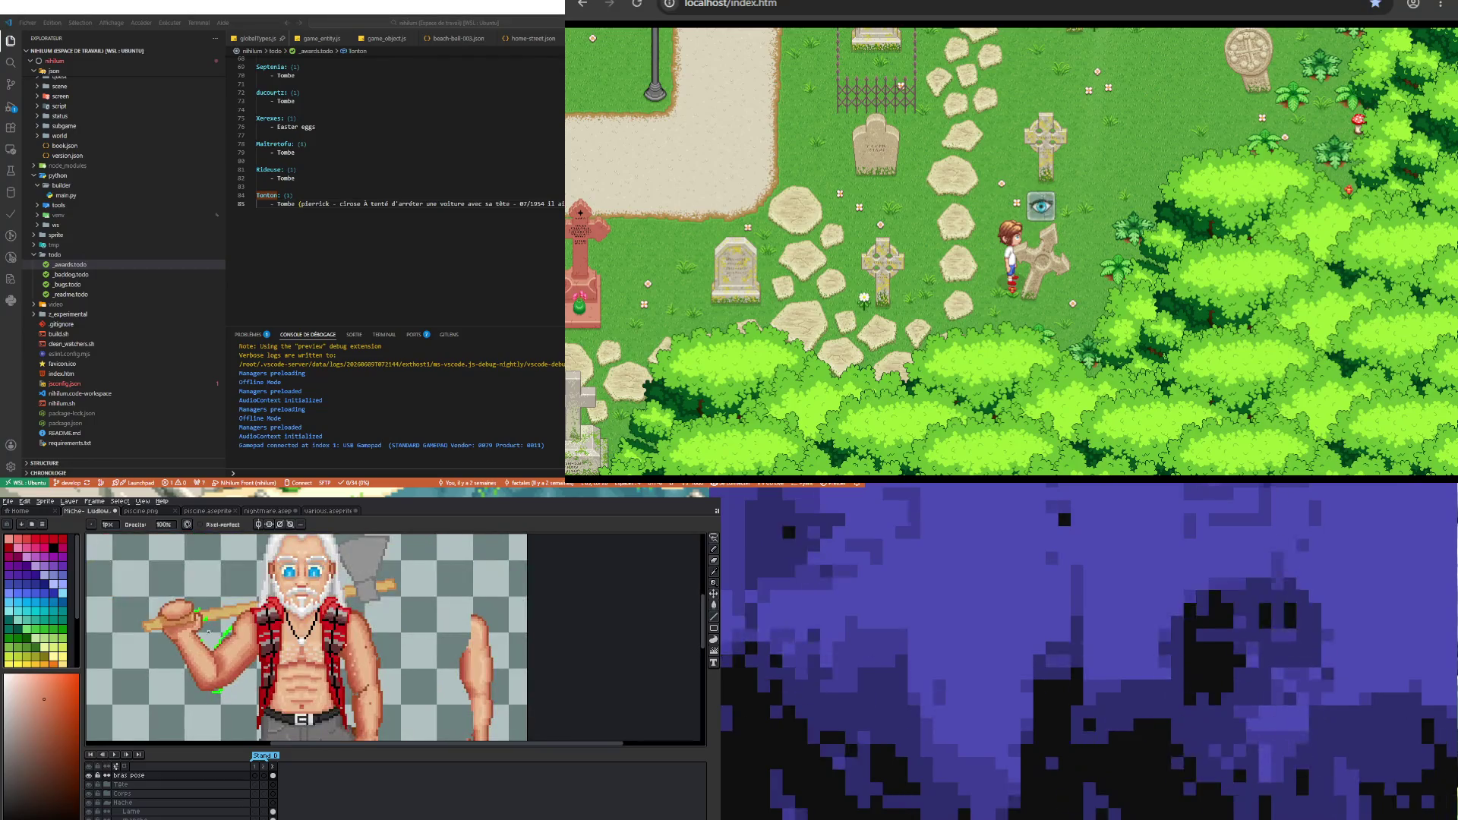
scroll(285, 616, up, 2)
scroll(285, 615, up, 2)
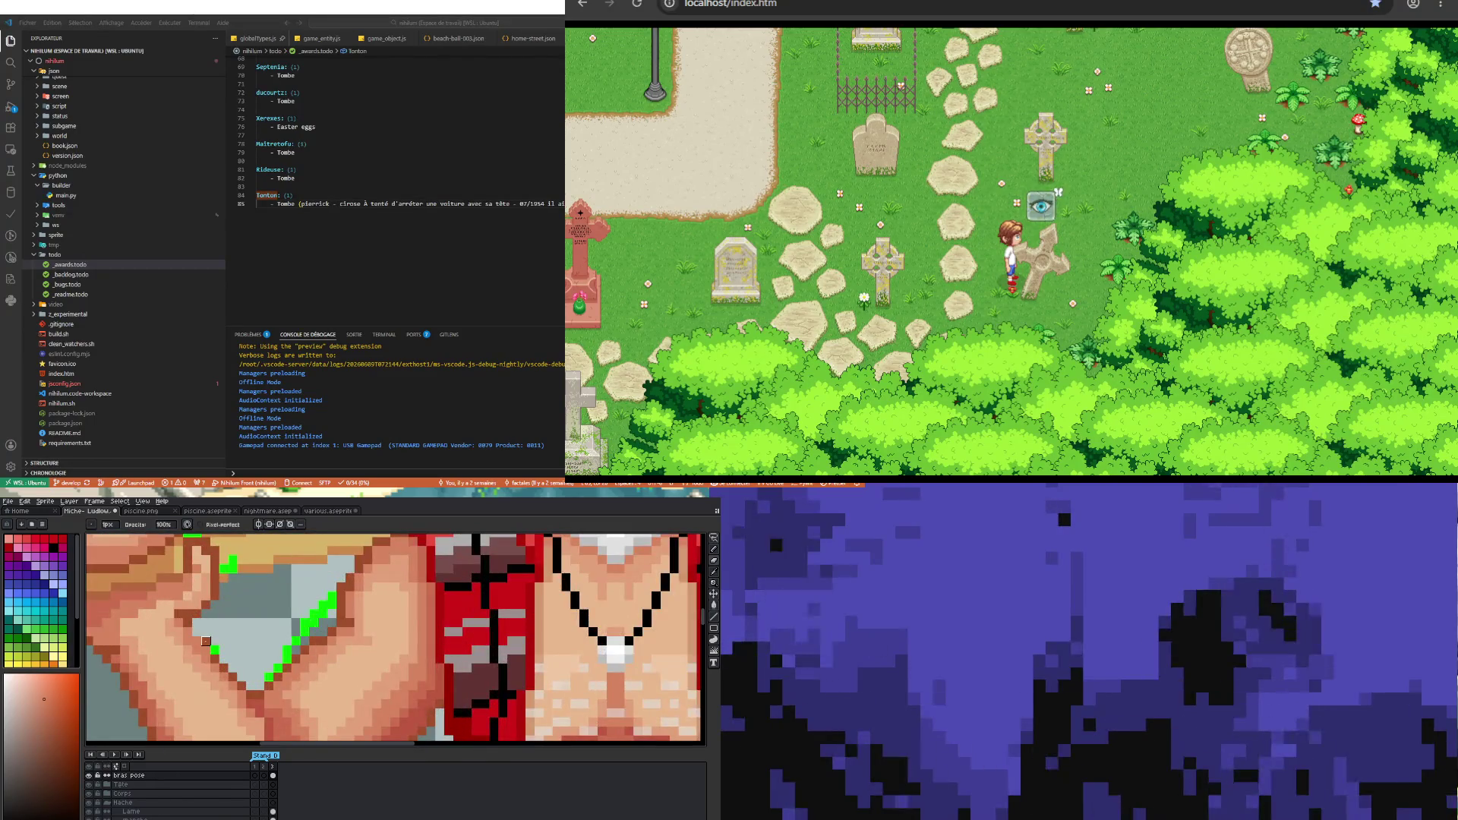
key(alt)
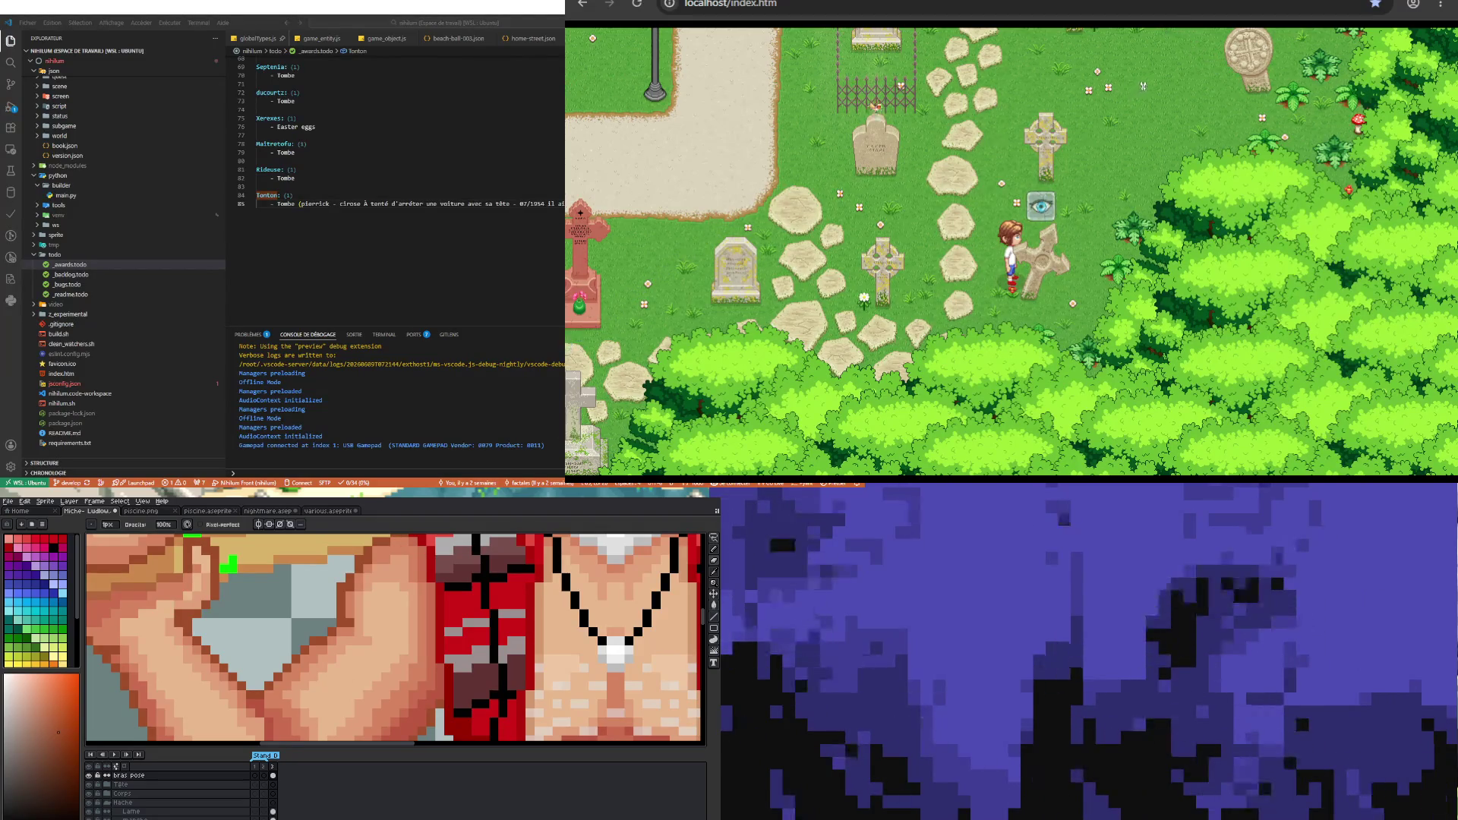
scroll(342, 638, down, 2)
scroll(343, 637, down, 2)
scroll(343, 638, down, 1)
scroll(342, 638, up, 2)
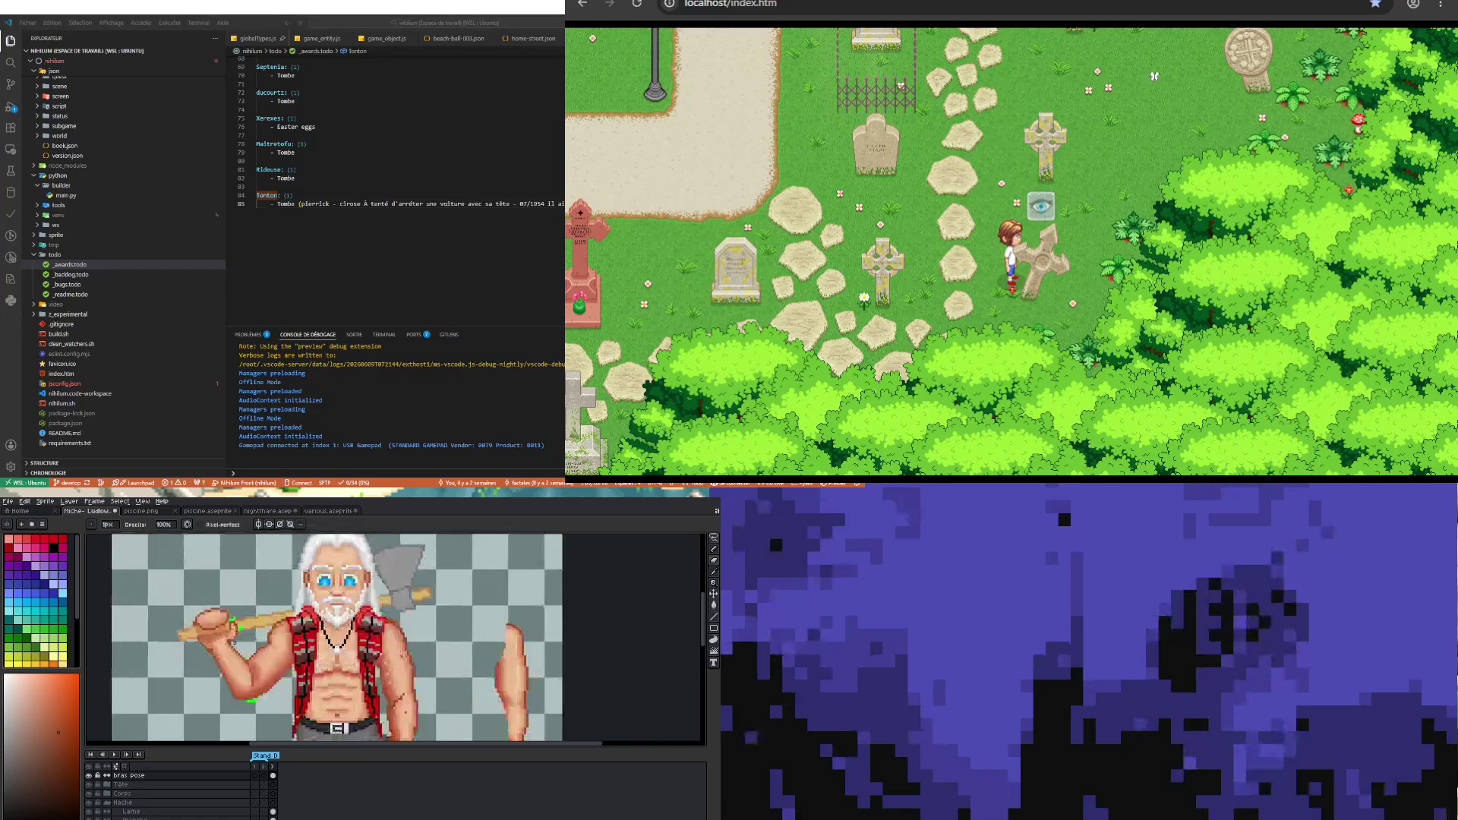
scroll(342, 638, down, 1)
scroll(342, 637, up, 1)
scroll(342, 637, down, 1)
scroll(341, 639, up, 1)
scroll(342, 639, down, 1)
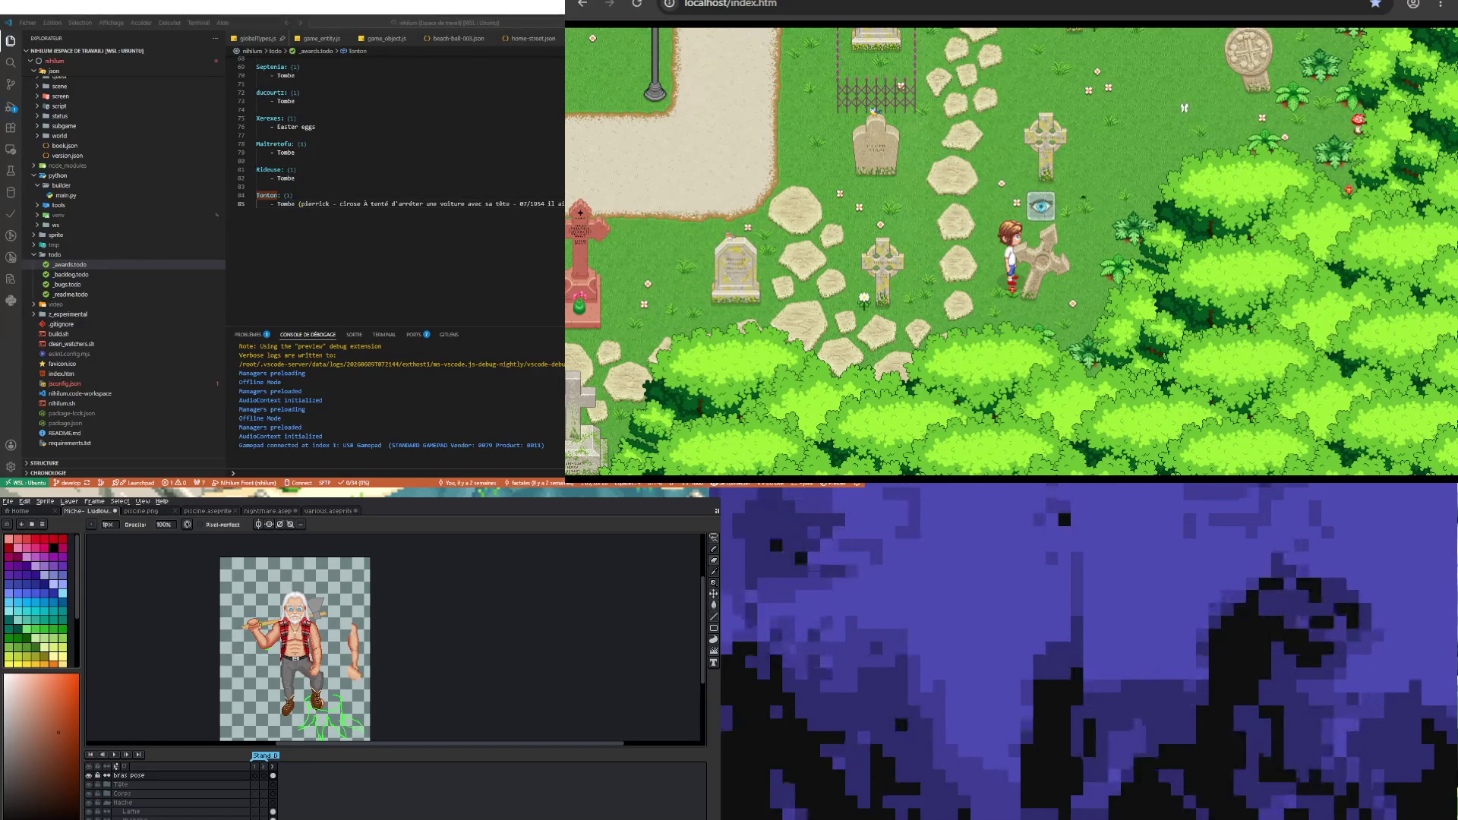
key(Left)
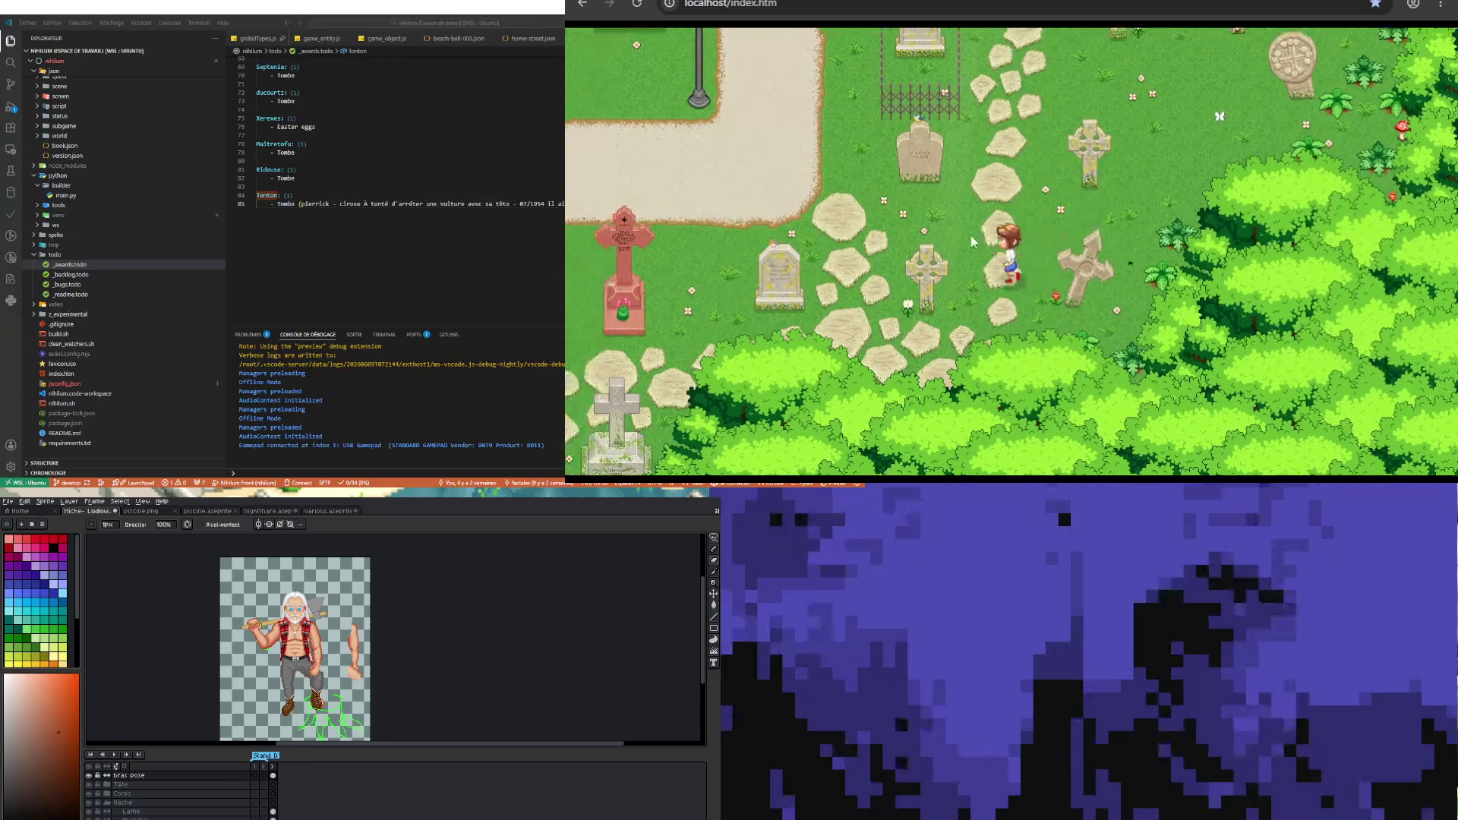
- Walk the character left through the cemetery past the lamp post and tombstones to the crossroads
key(Left)
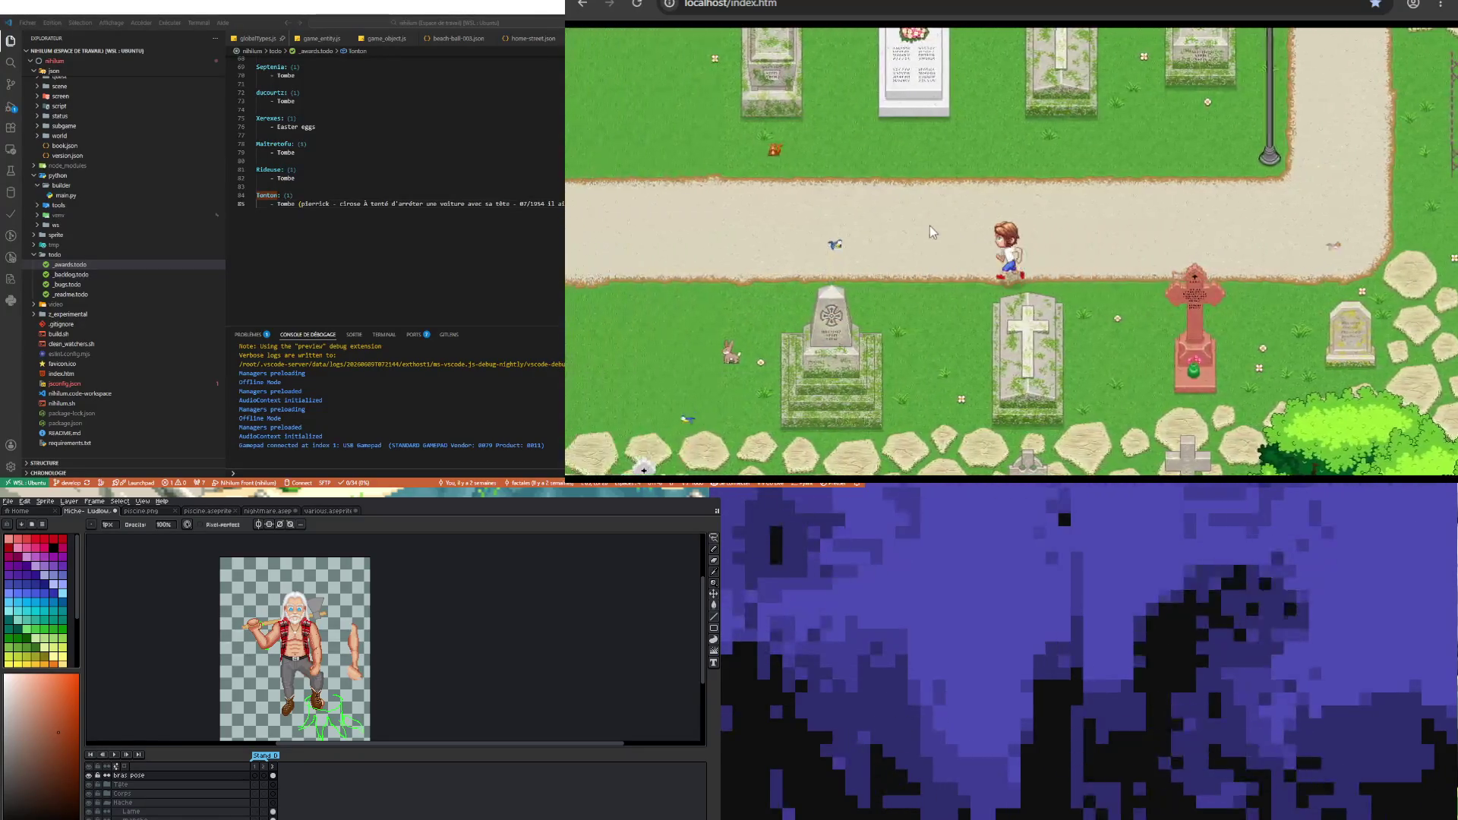
key(Left)
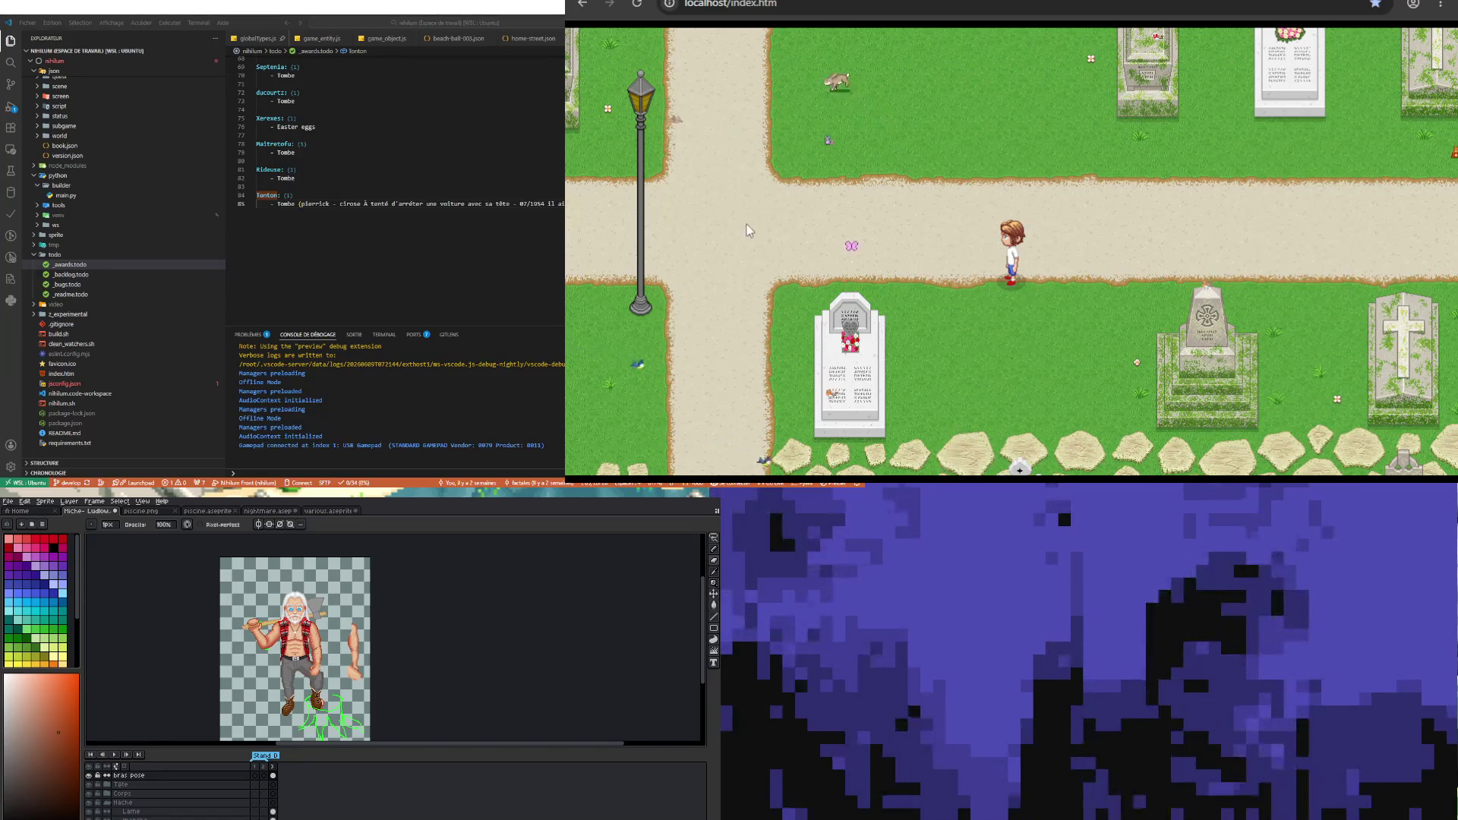
key(Left)
key(Left)
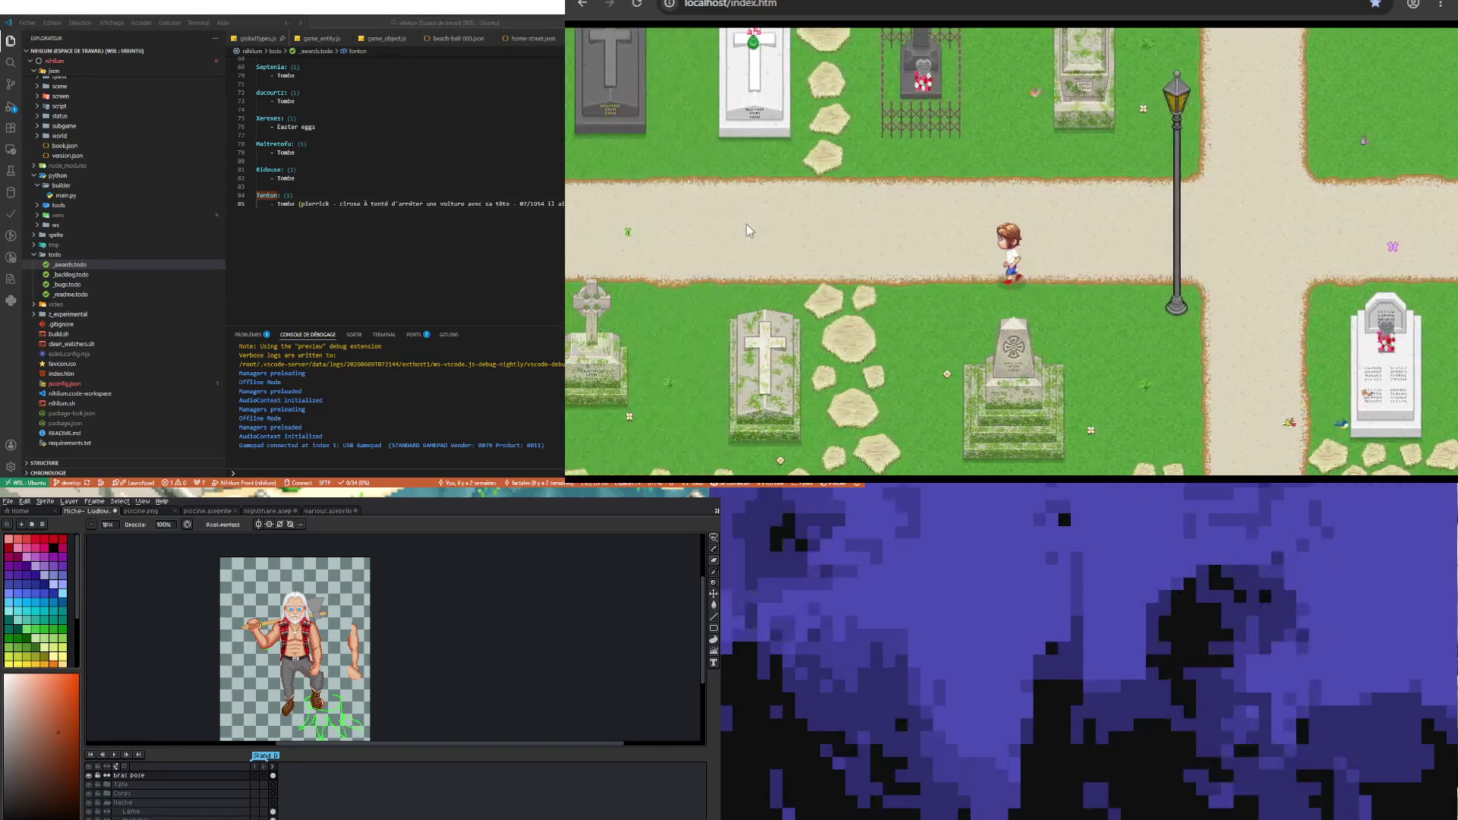
key(Left)
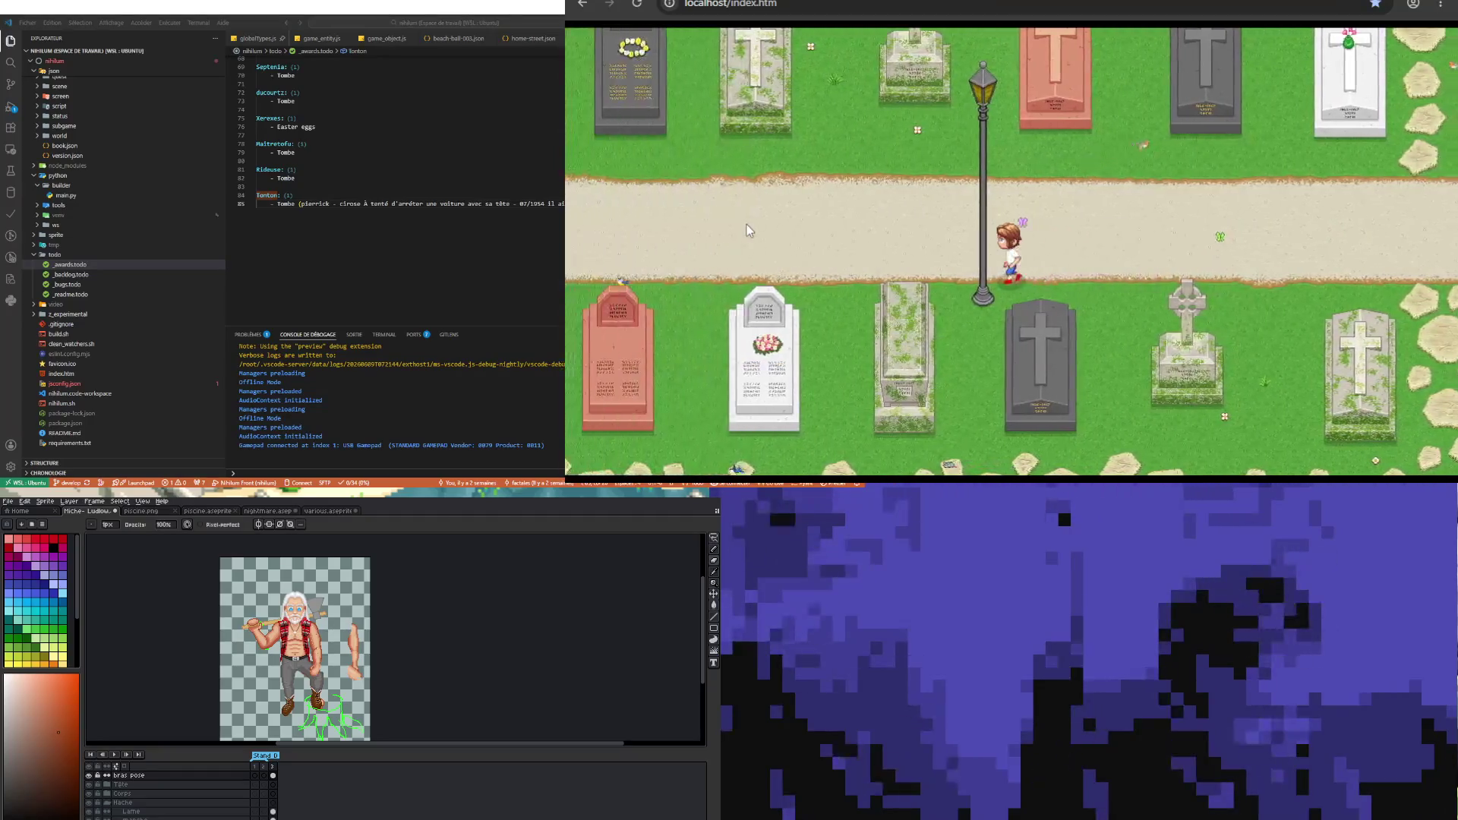
key(Left)
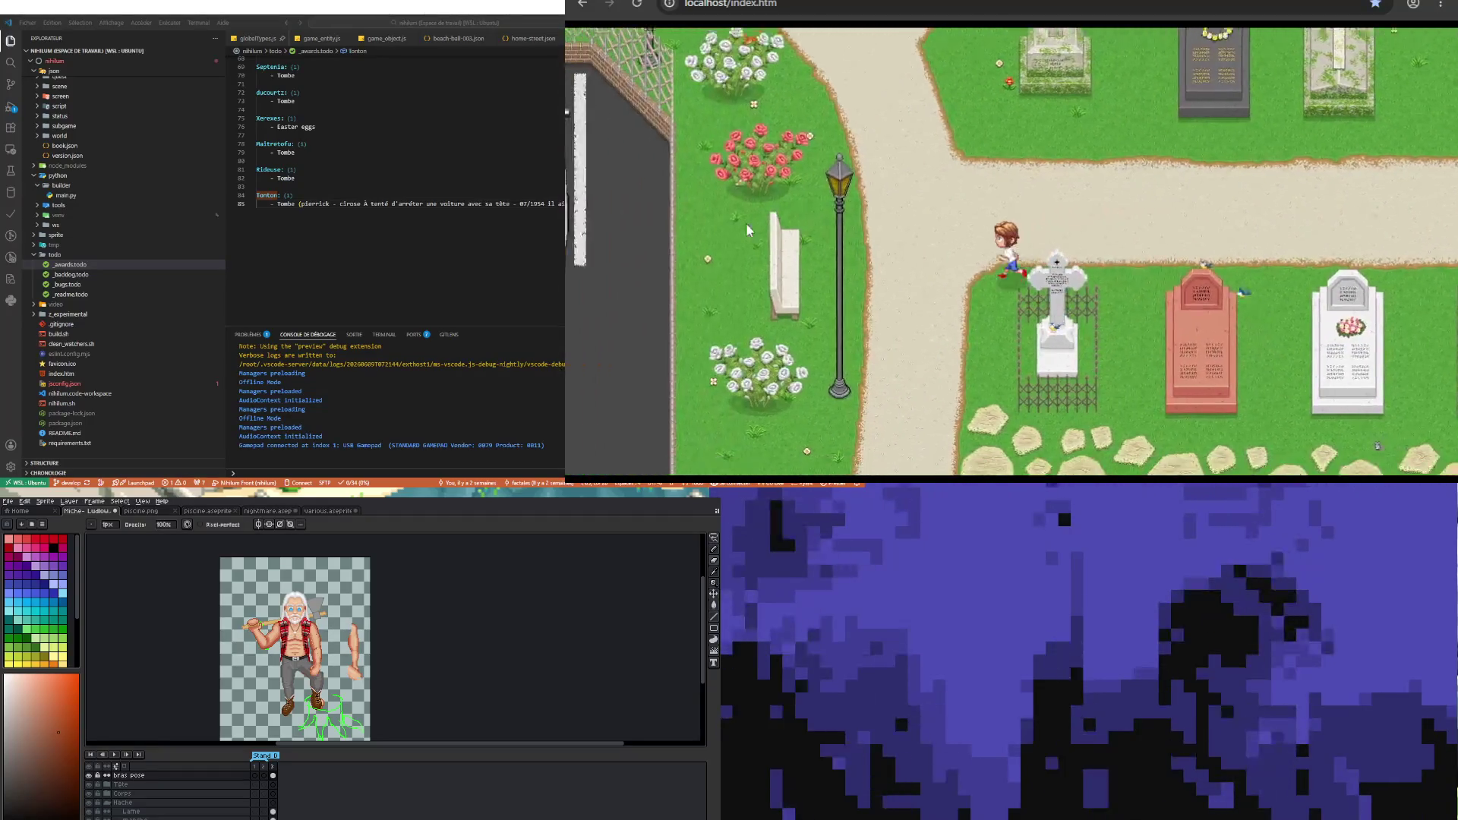
- Head down the path past the bushes and parked cars into the next map area
key(Down)
key(Down)
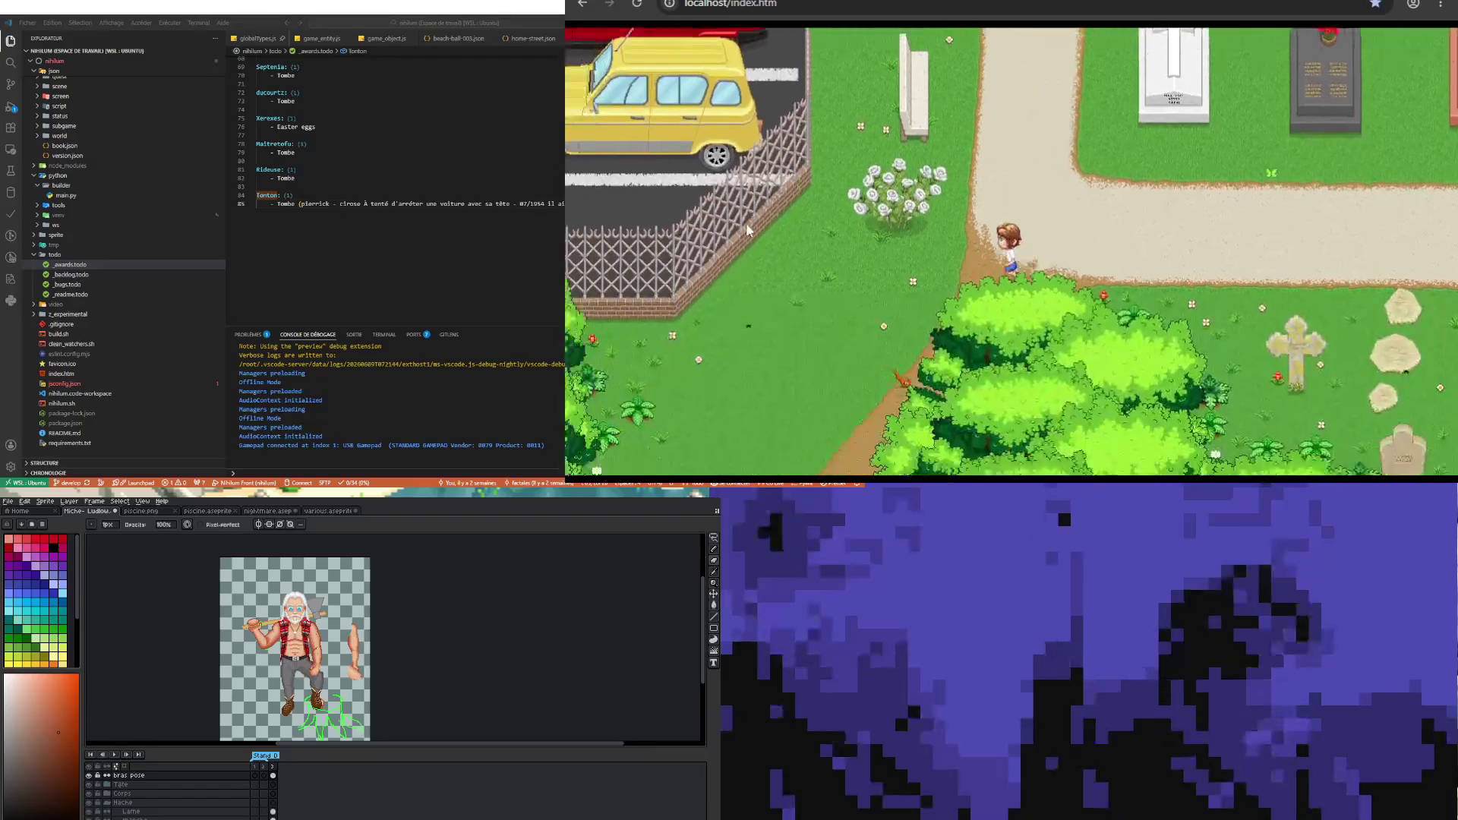
key(Down)
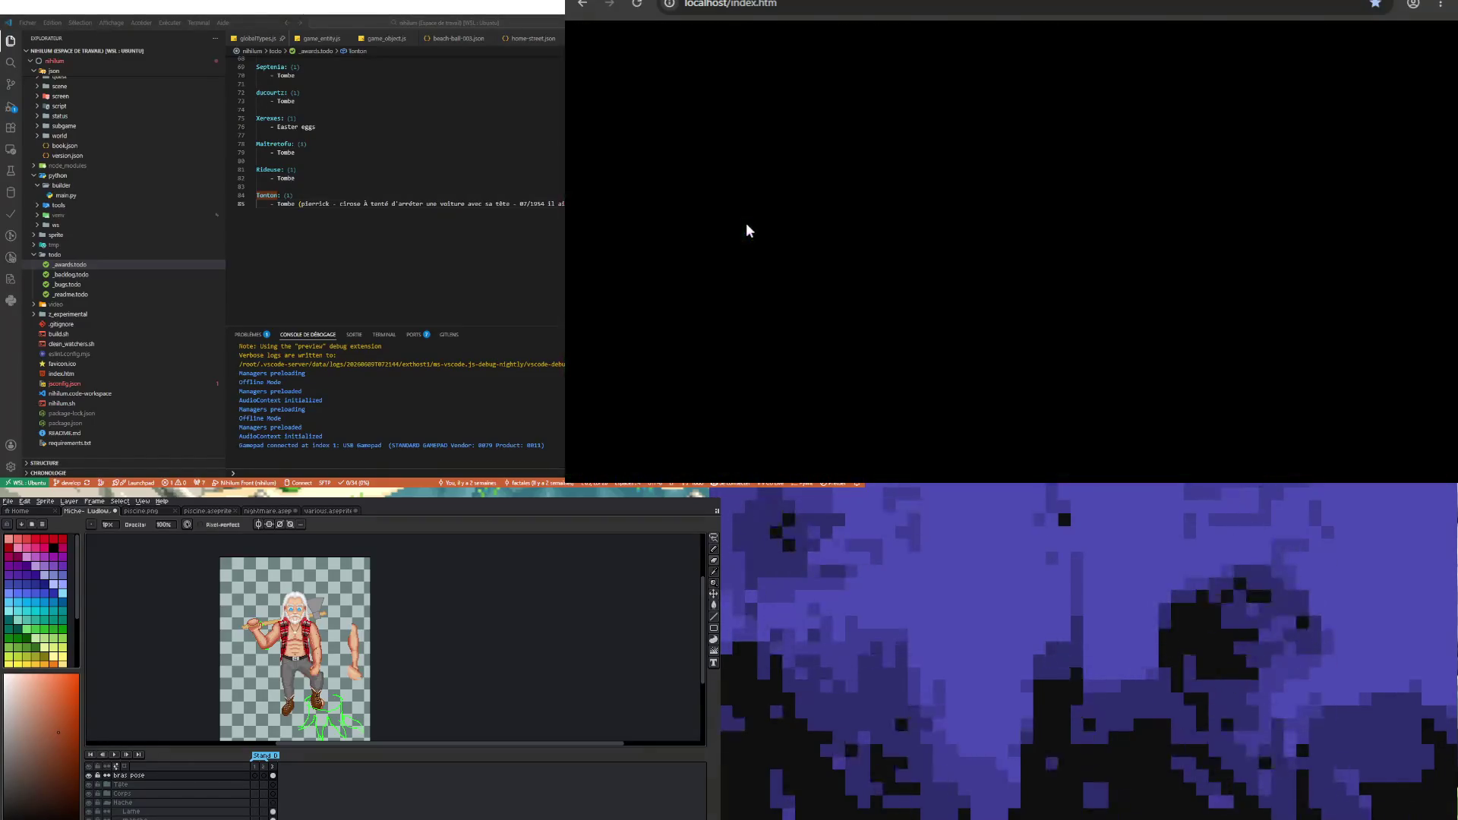
key(Down)
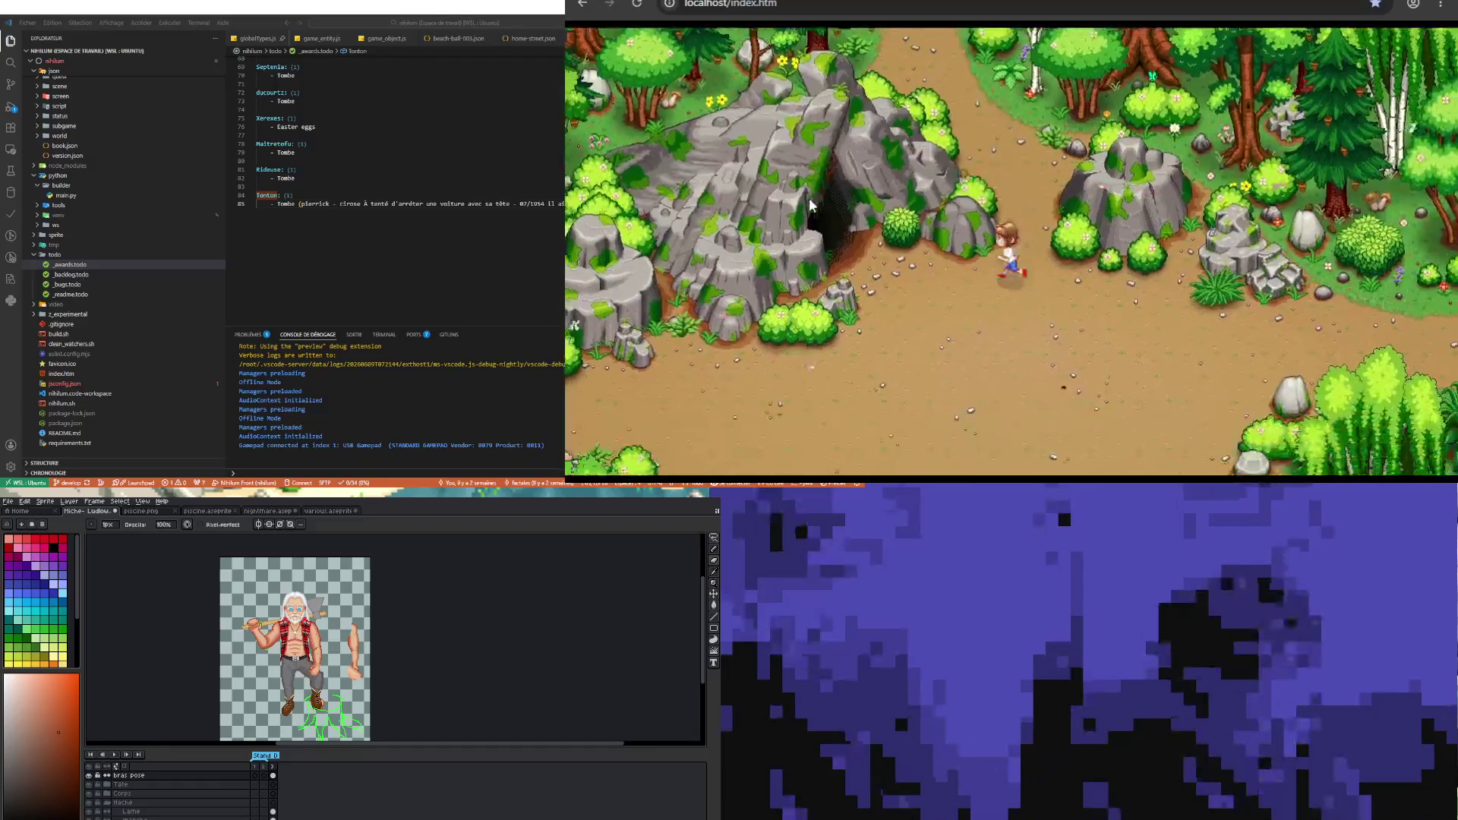
- Run down the forest path past the cave, through the next zone, and west onto the road
key(Right)
key(Left)
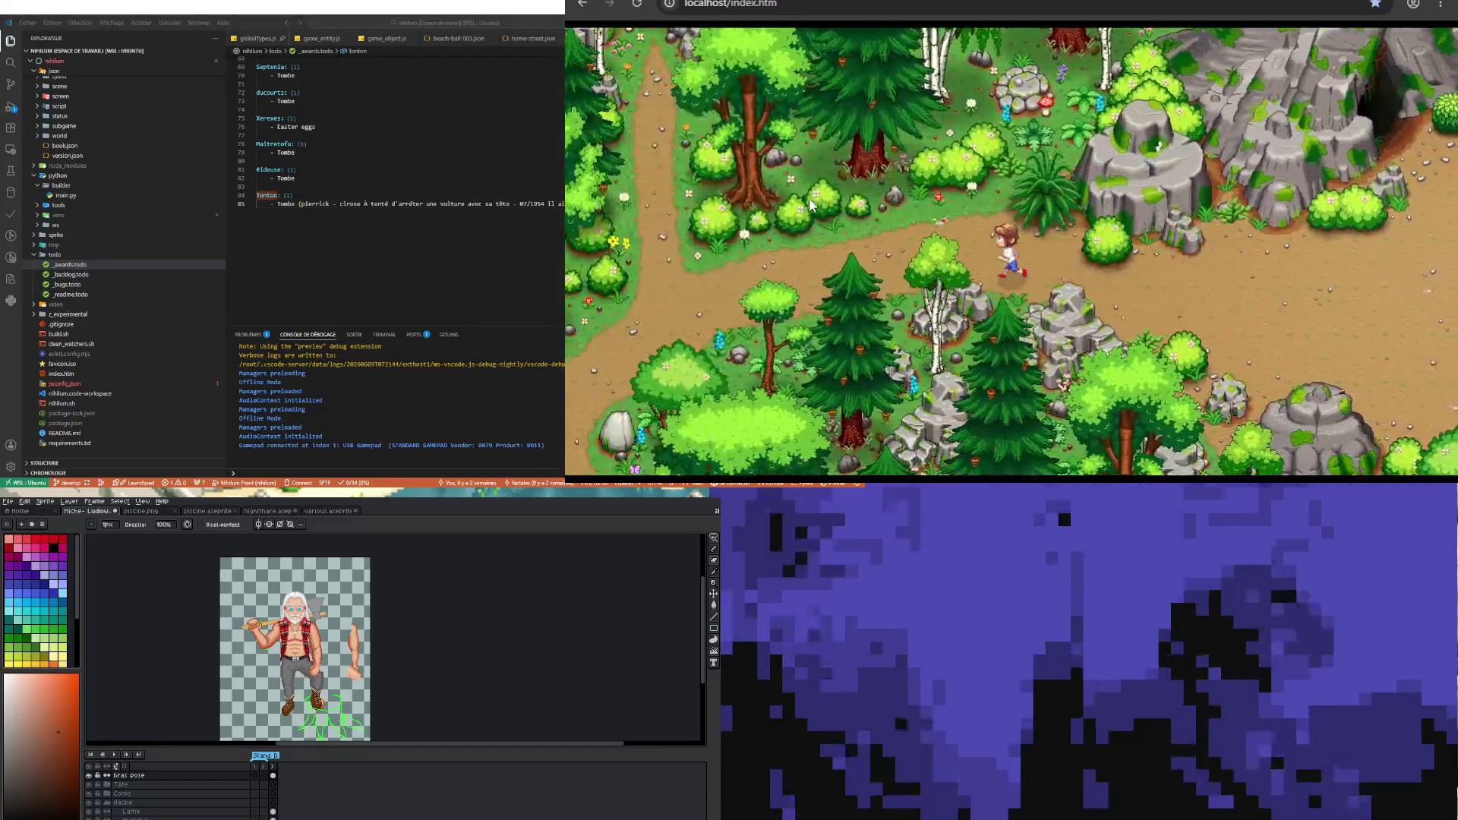
key(Down)
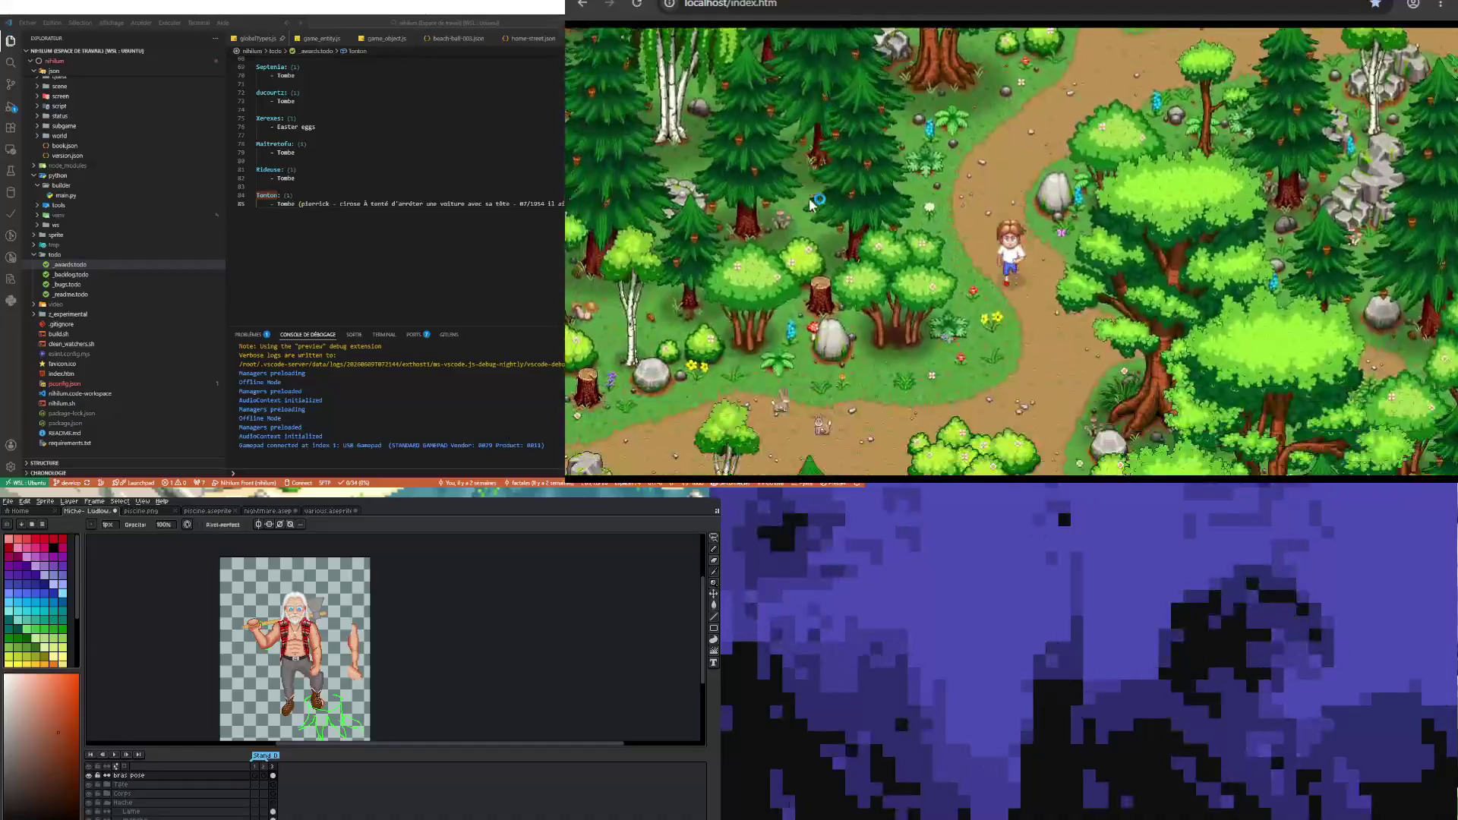
key(Down)
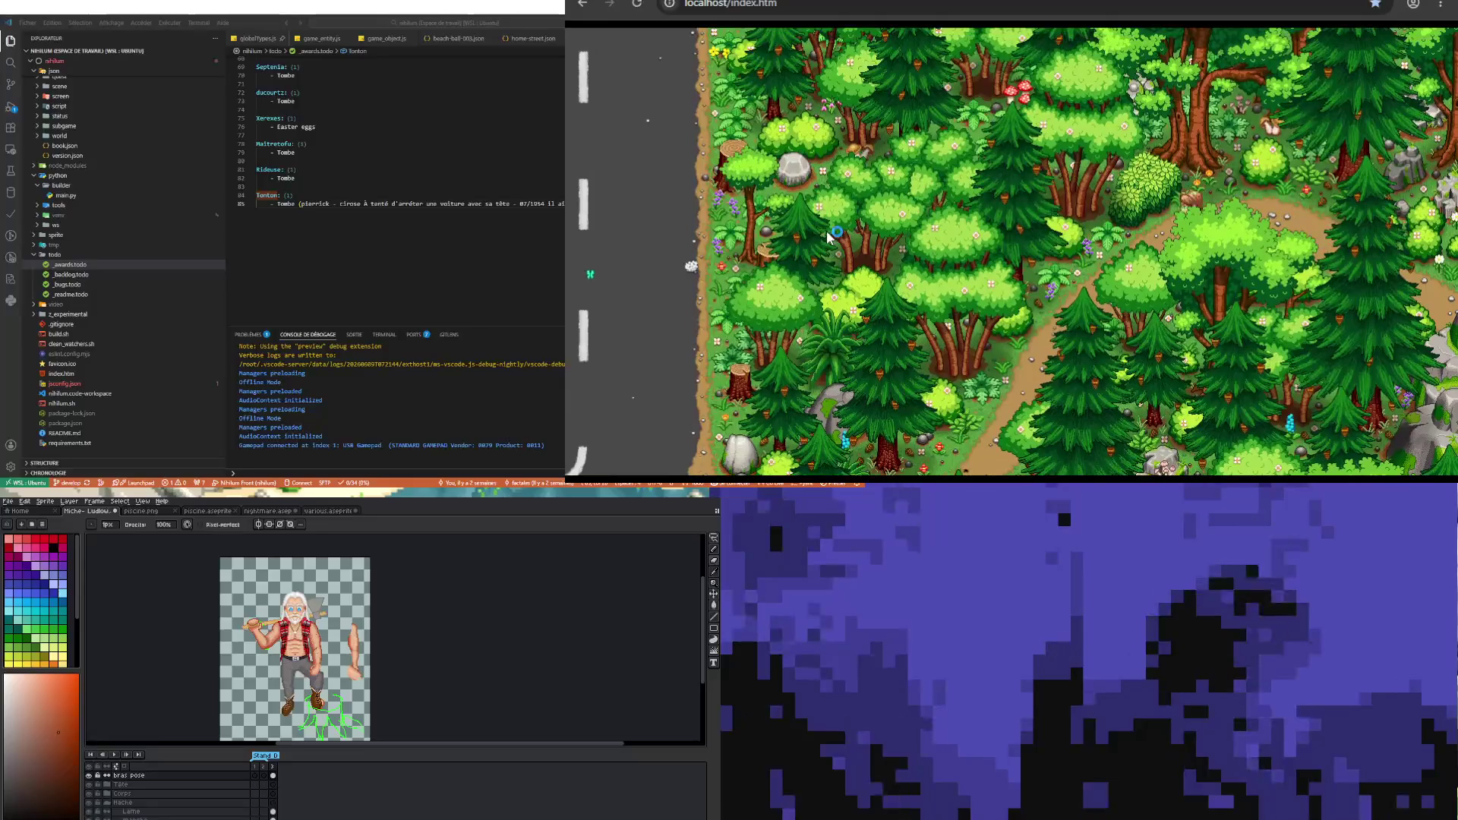
key(Down)
key(Left)
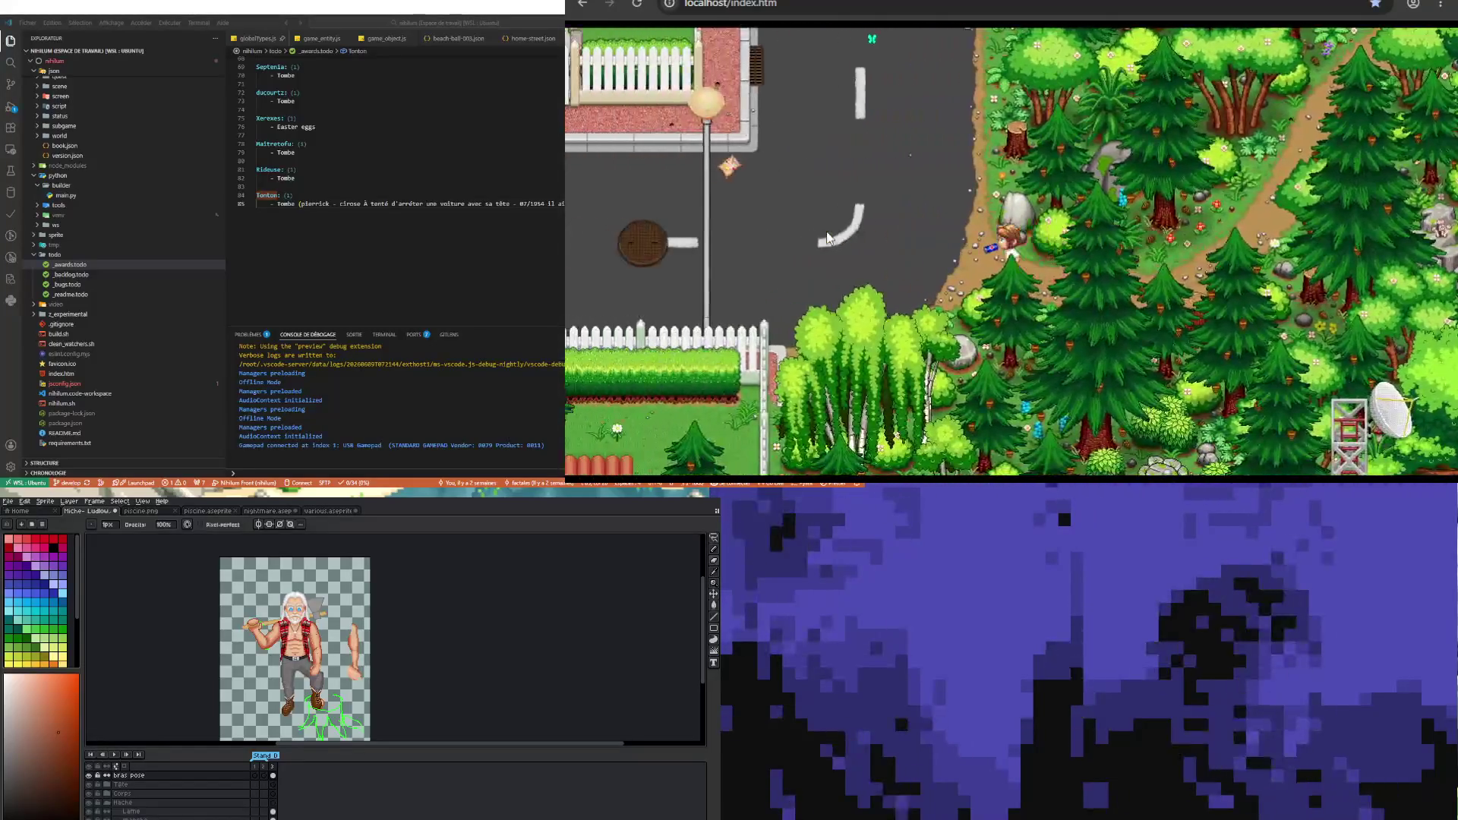
- Walk left along the road, face down, then run across the crosswalk
key(Left)
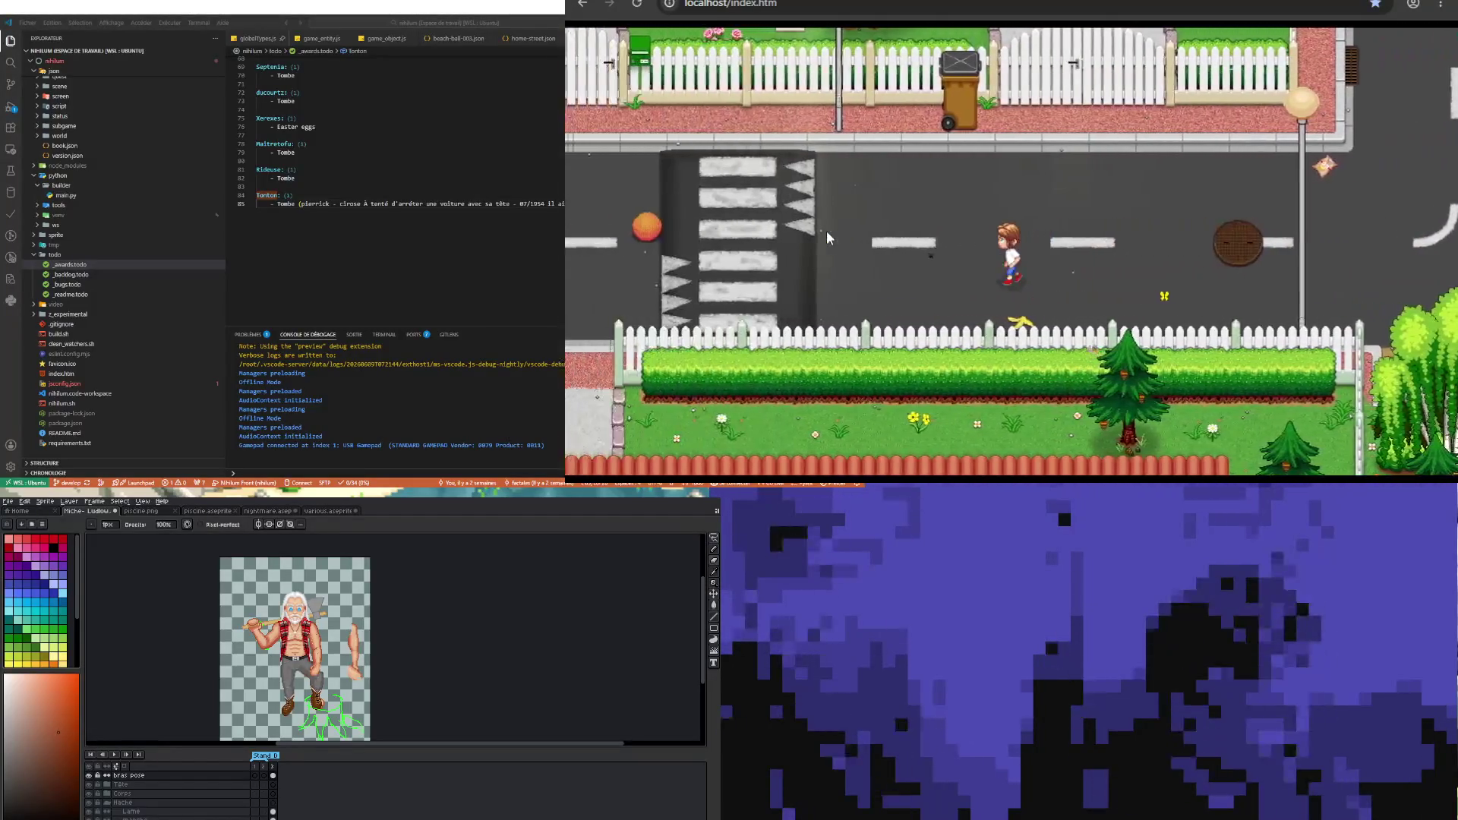
key(Down)
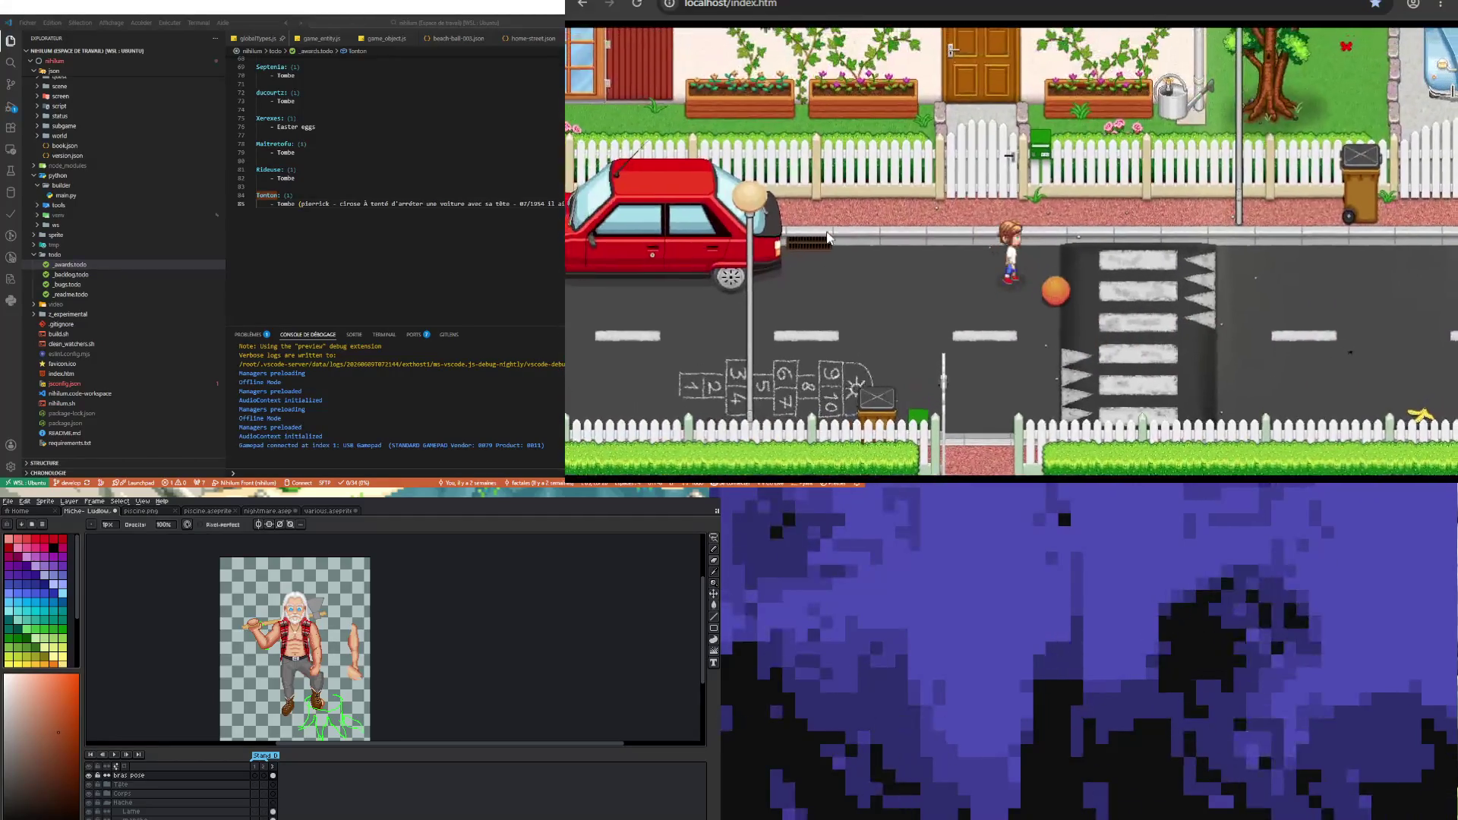
key(Down)
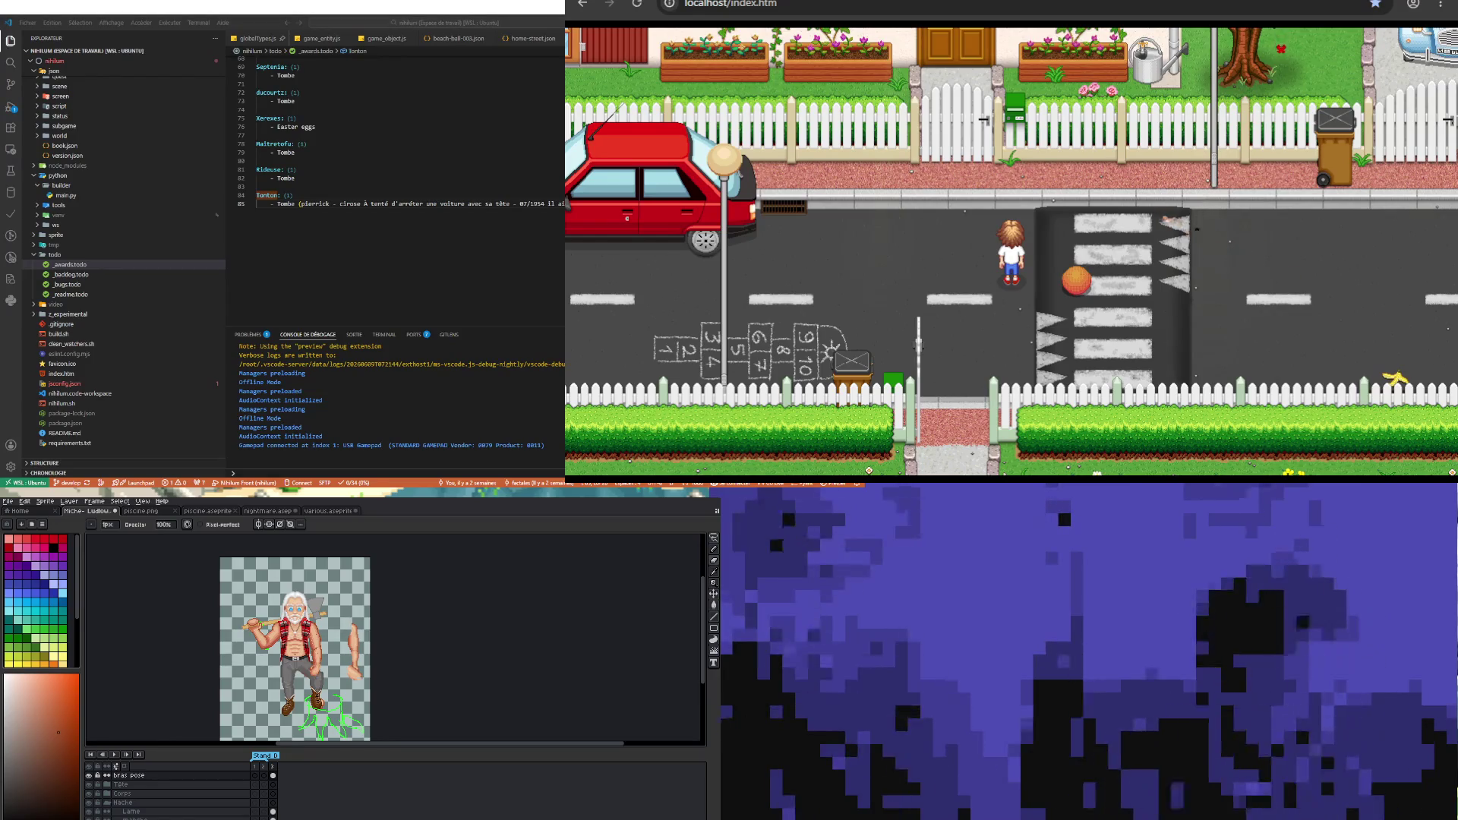
key(Left)
key(Right)
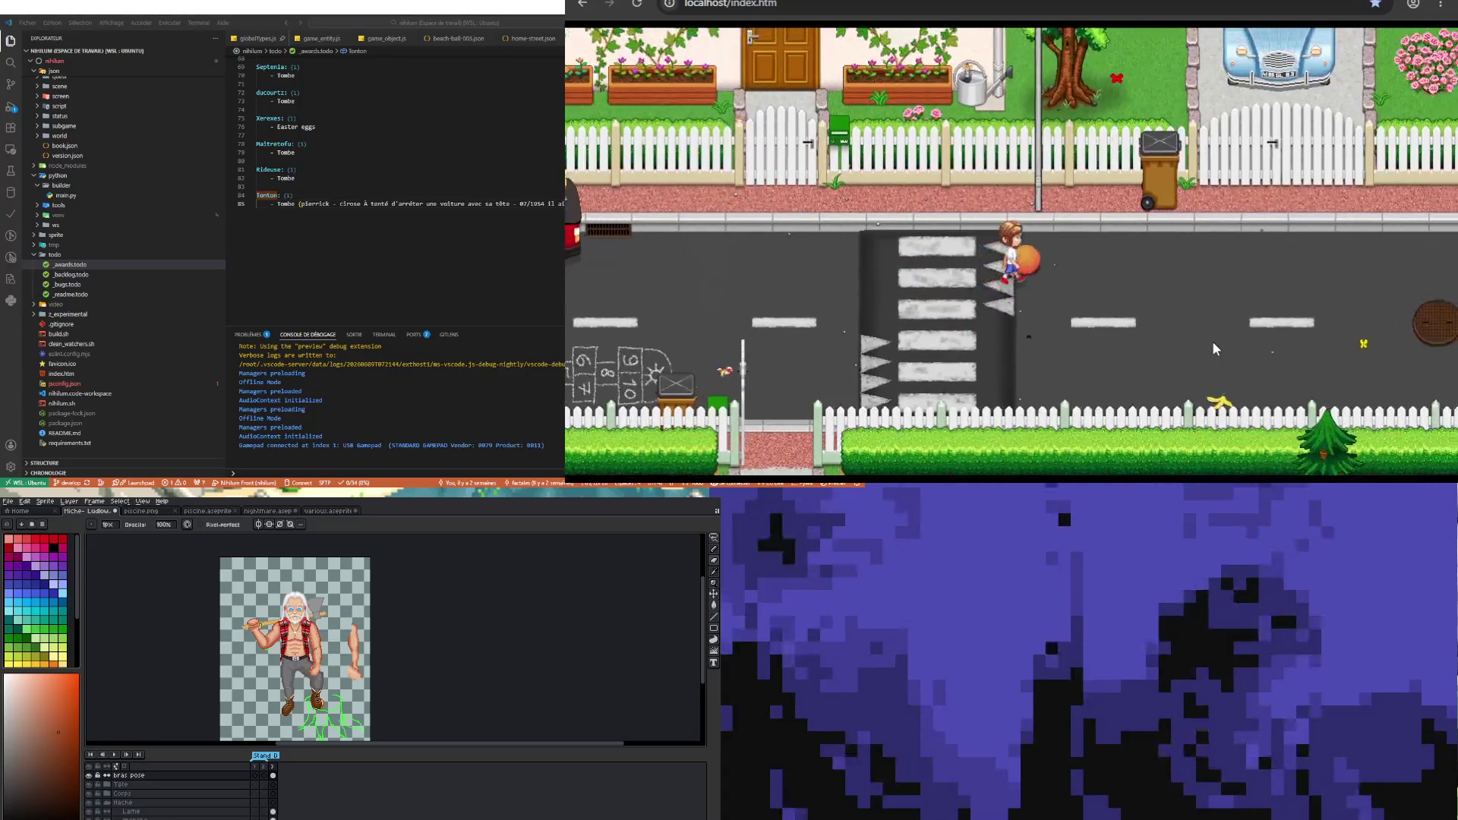
- Step off the sidewalk, line up beside the orange ball and kick it down the road
key(Up)
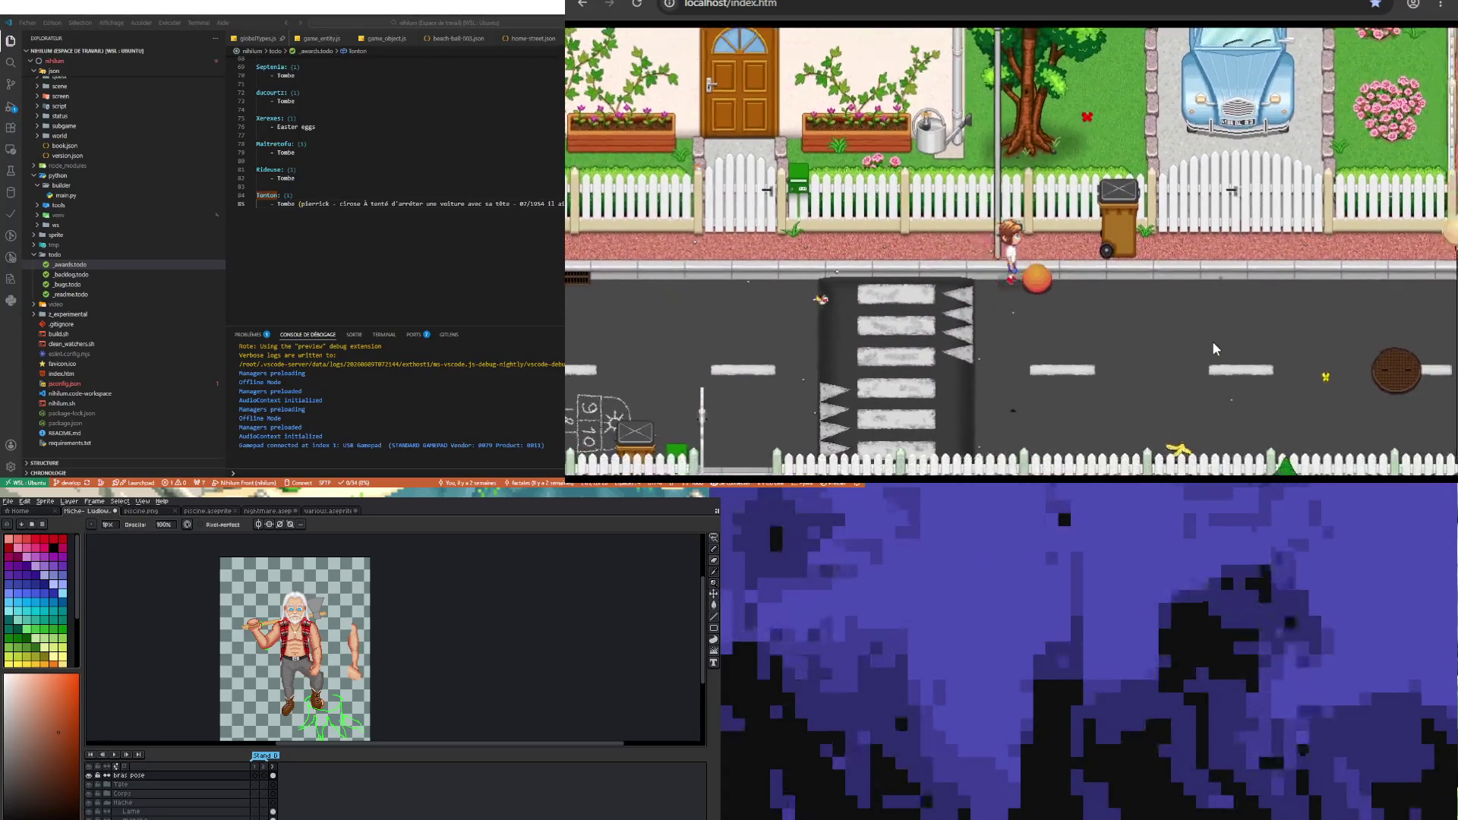
key(Down)
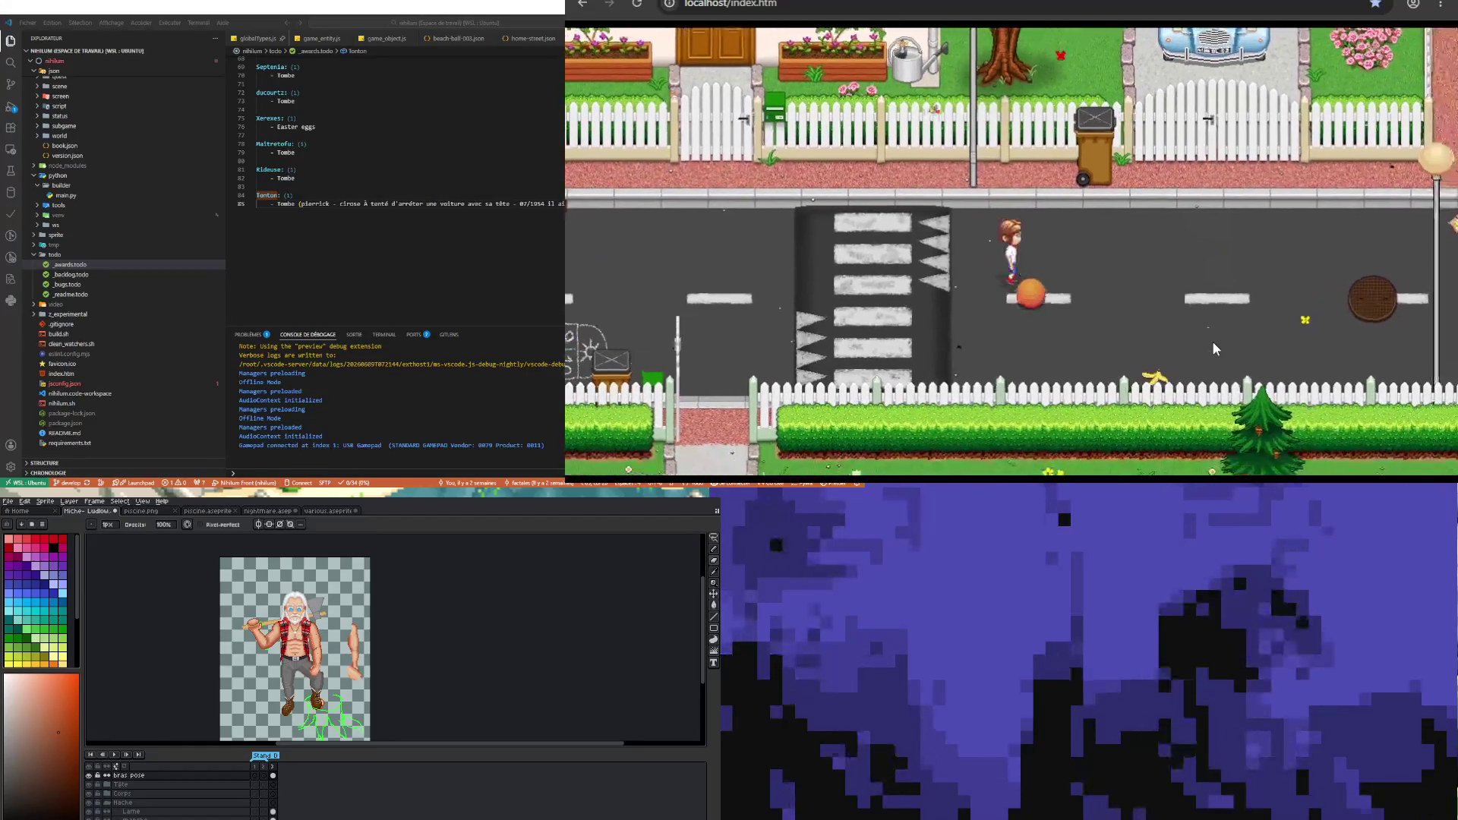
key(Down)
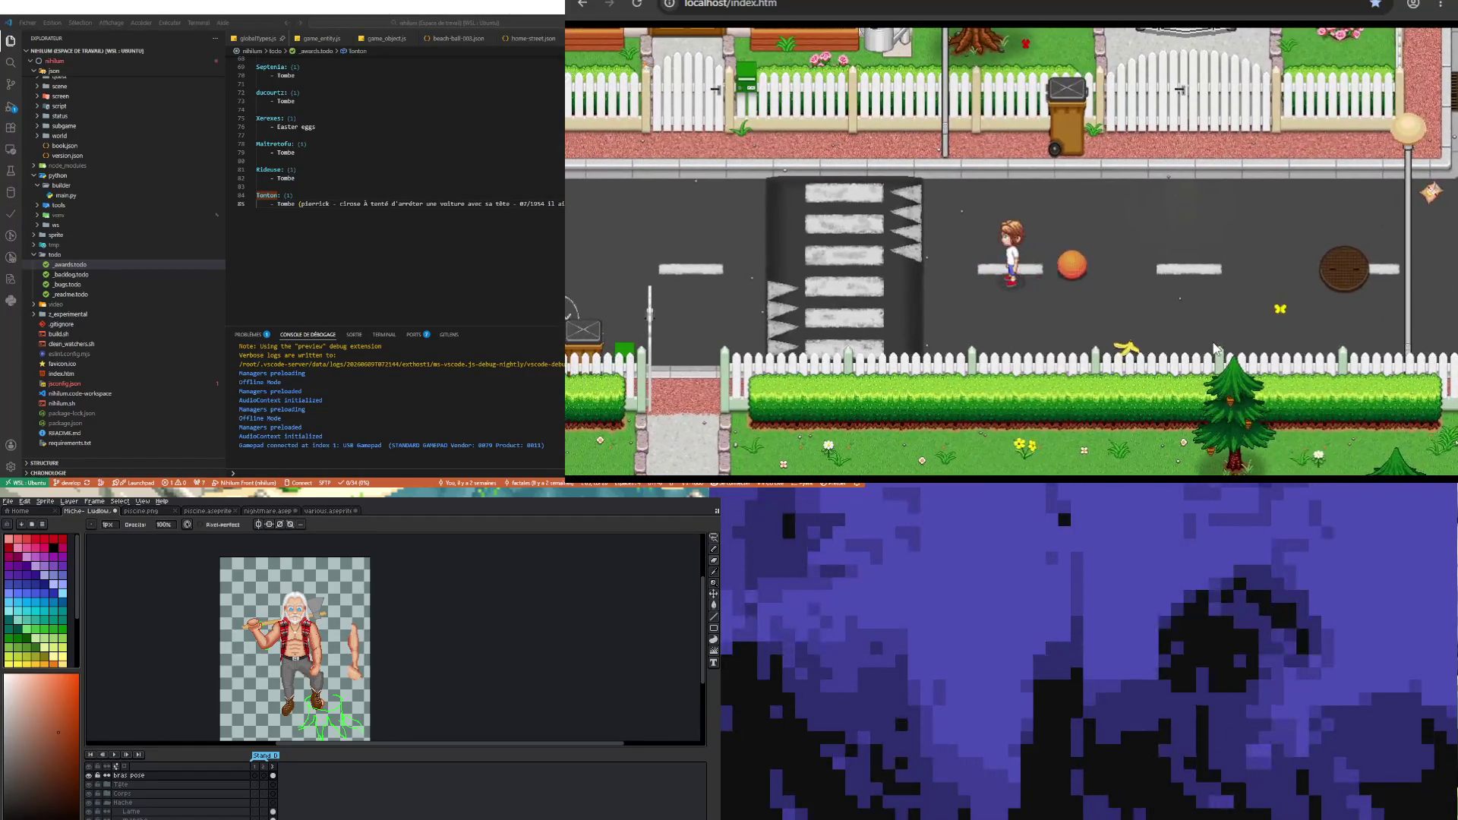
key(space)
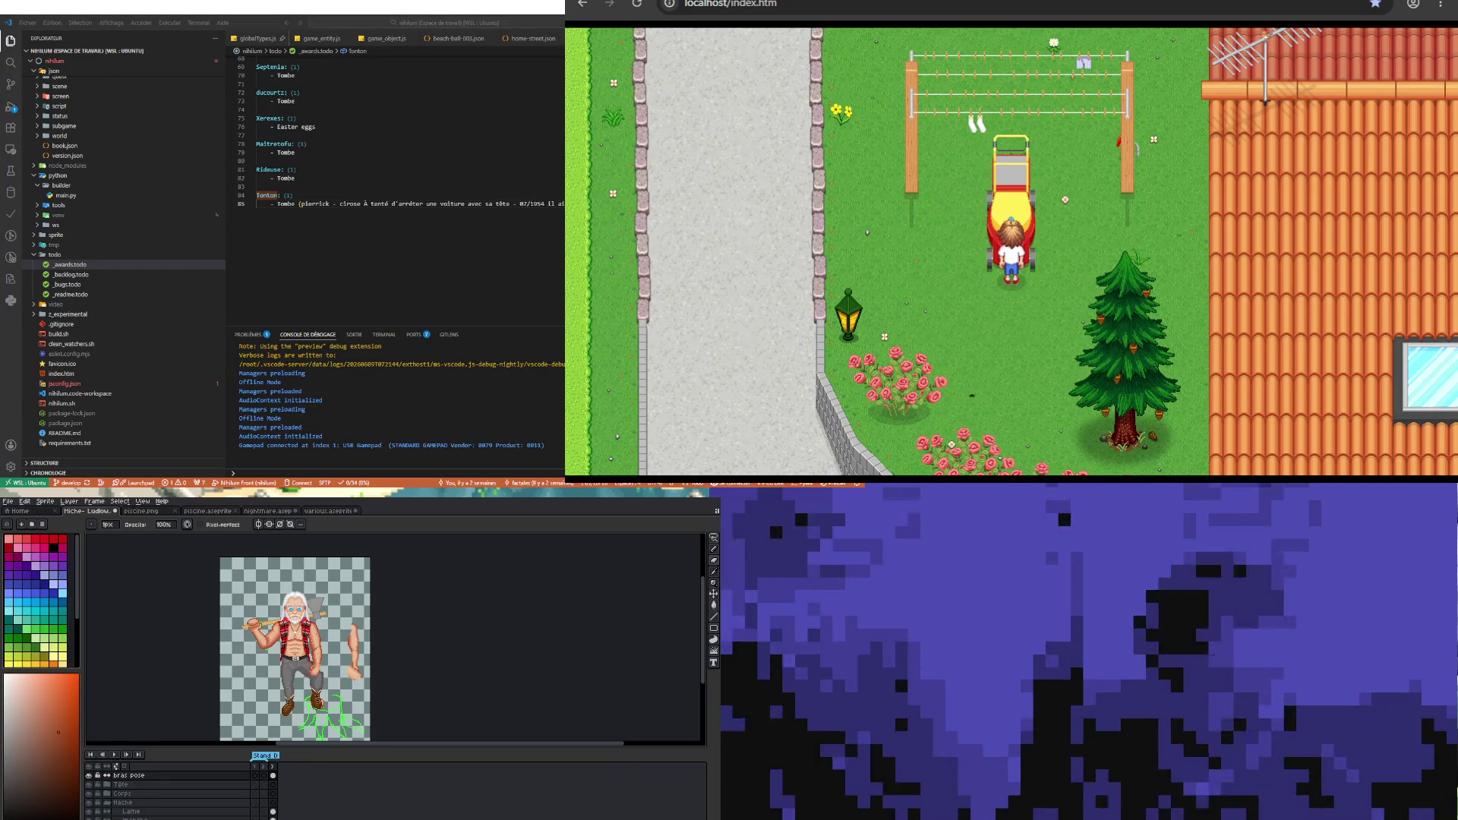
- Circle the lawnmower in the yard and walk up through the gate onto the street
key(Up)
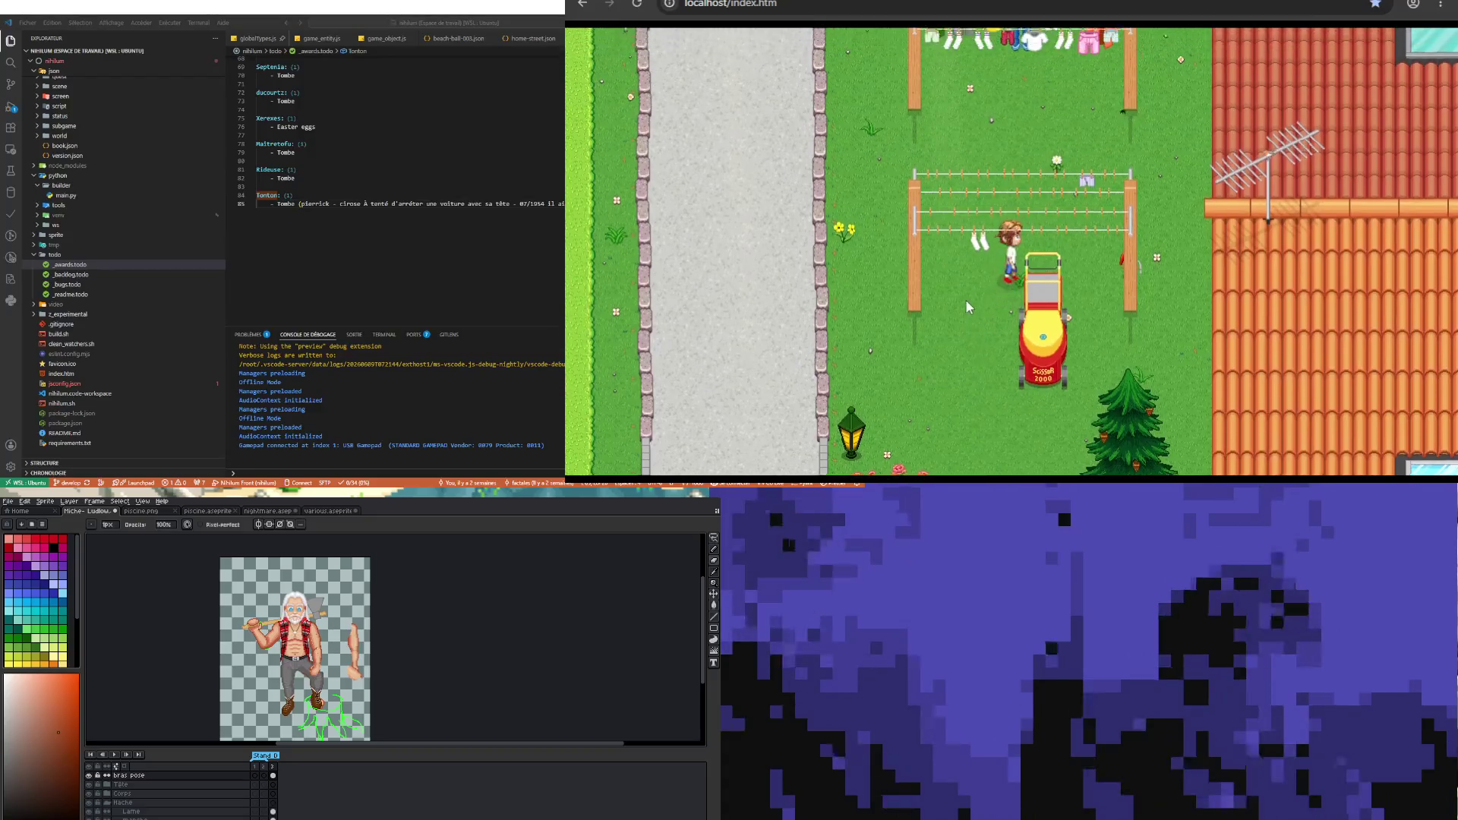
key(Down)
key(Right)
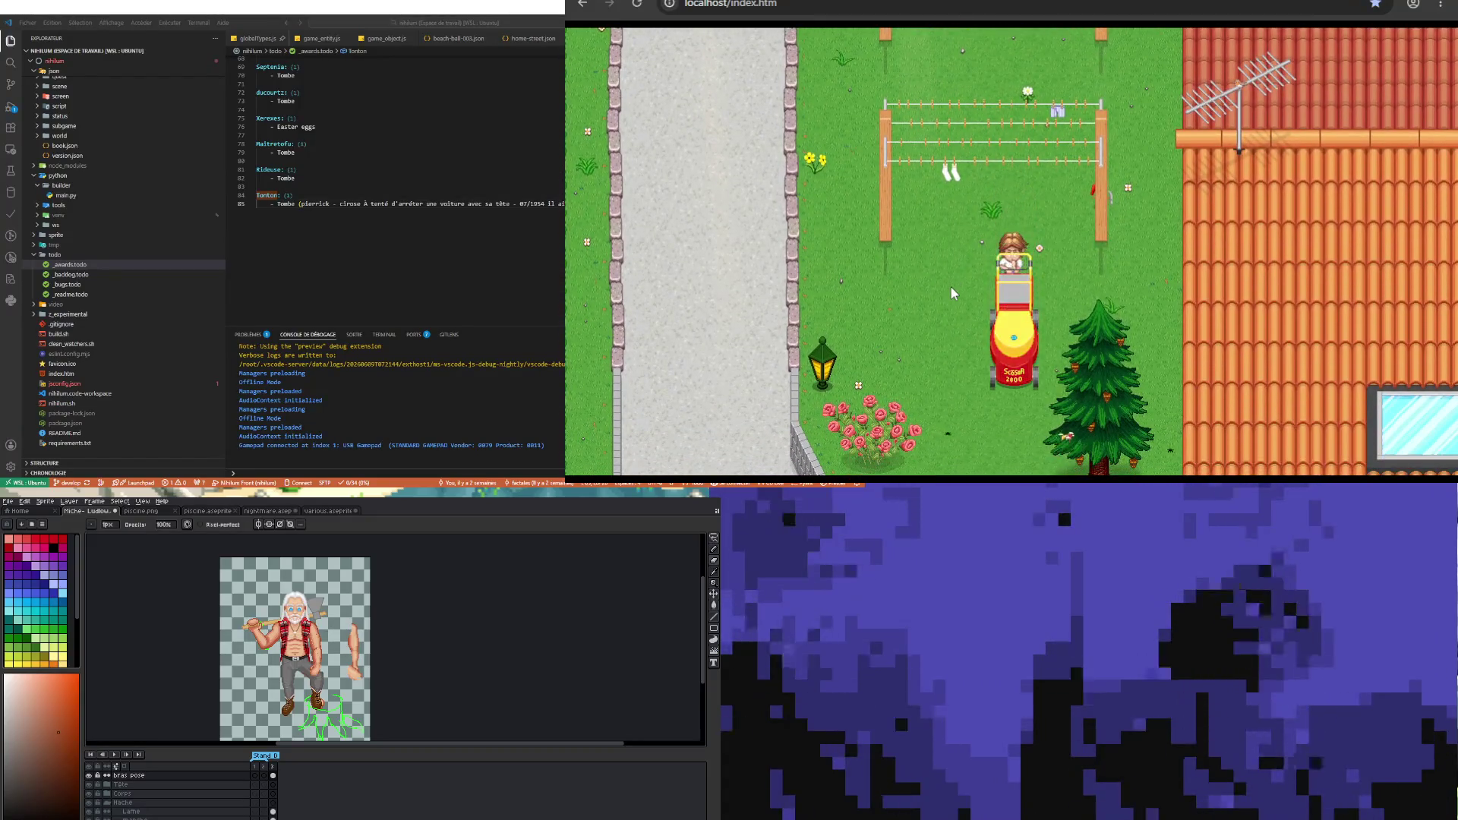
key(Left)
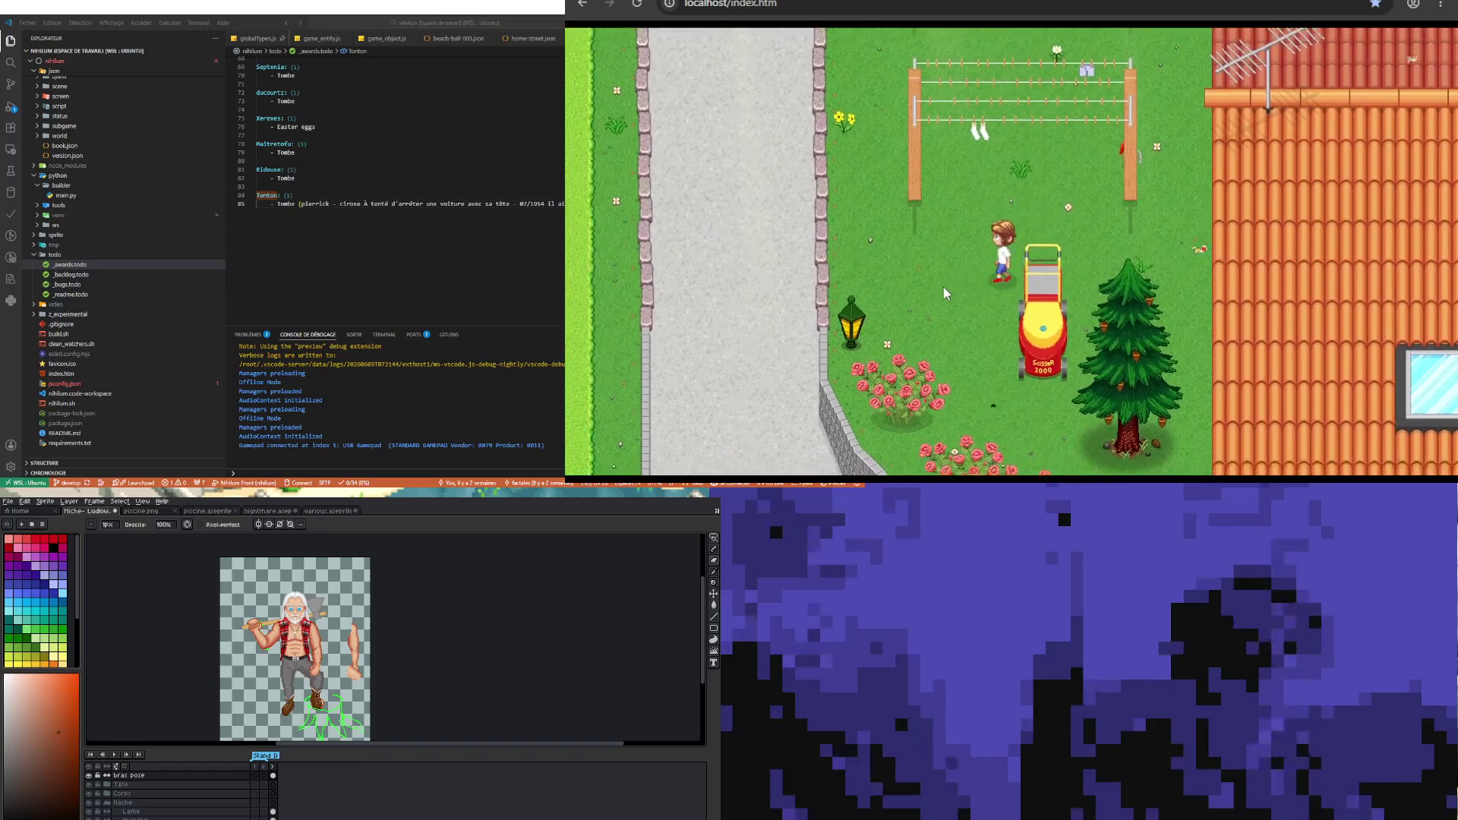
key(Down)
key(Right)
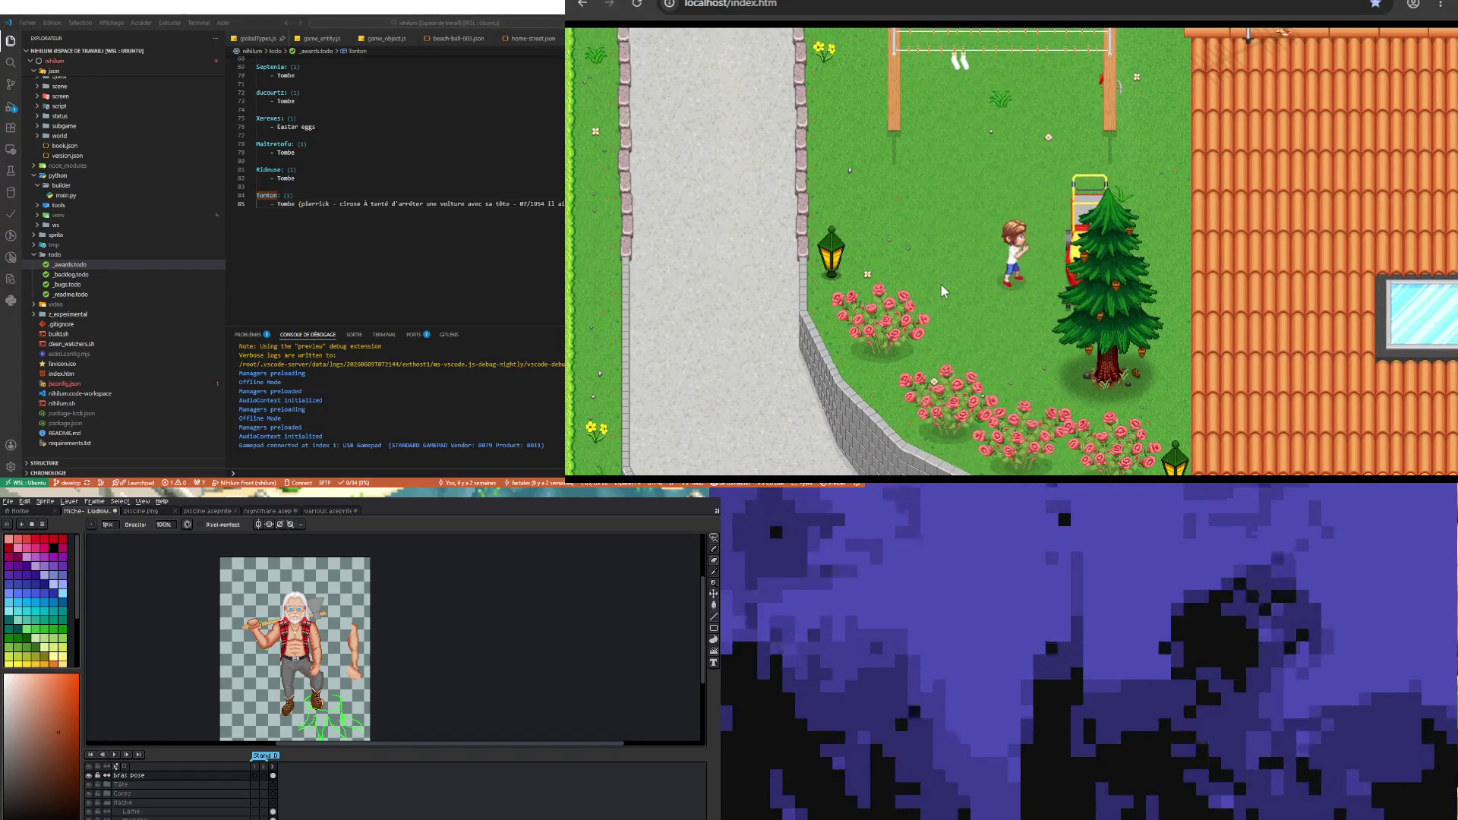
key(Up)
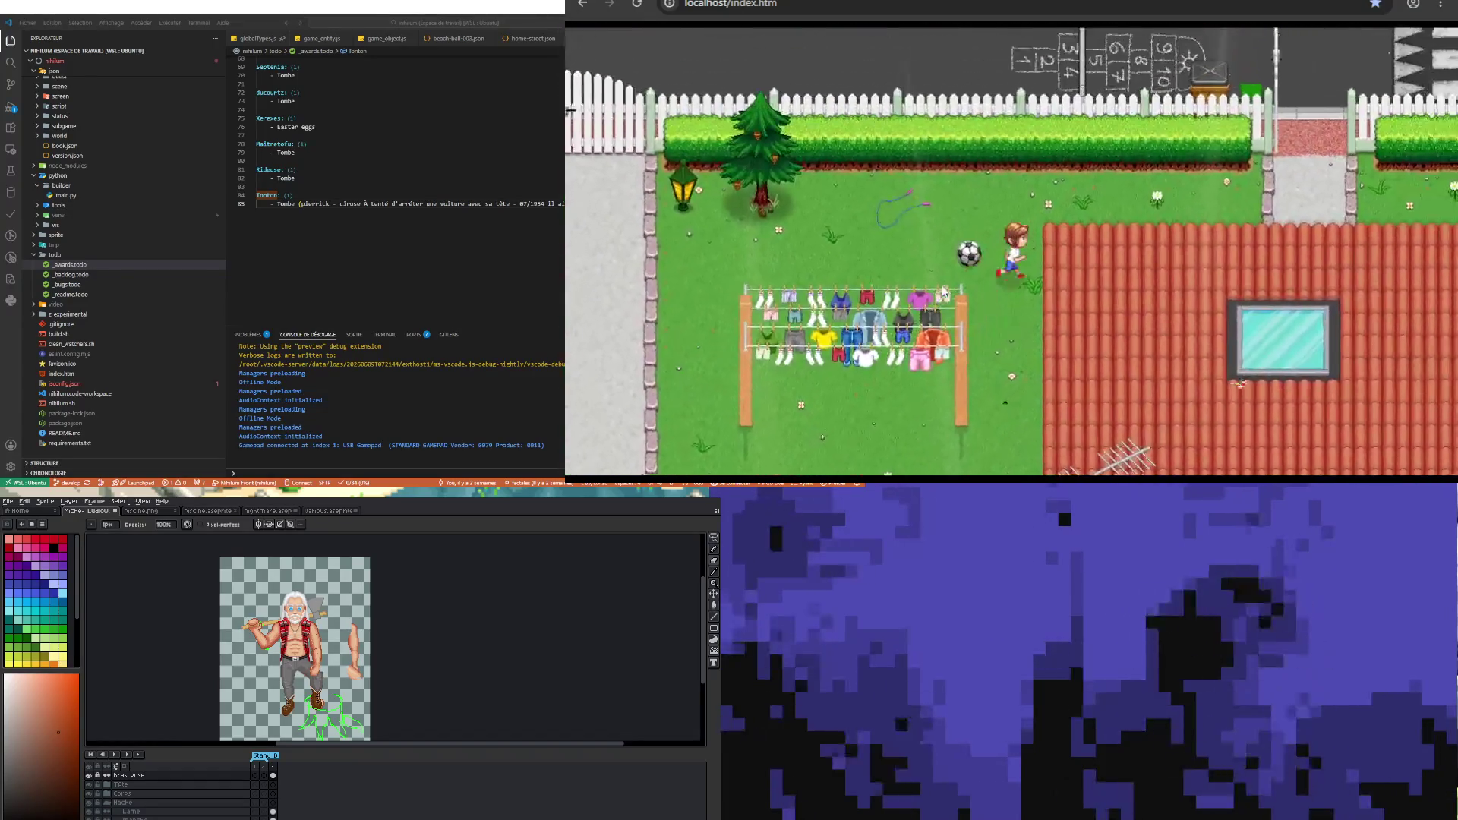
key(Up)
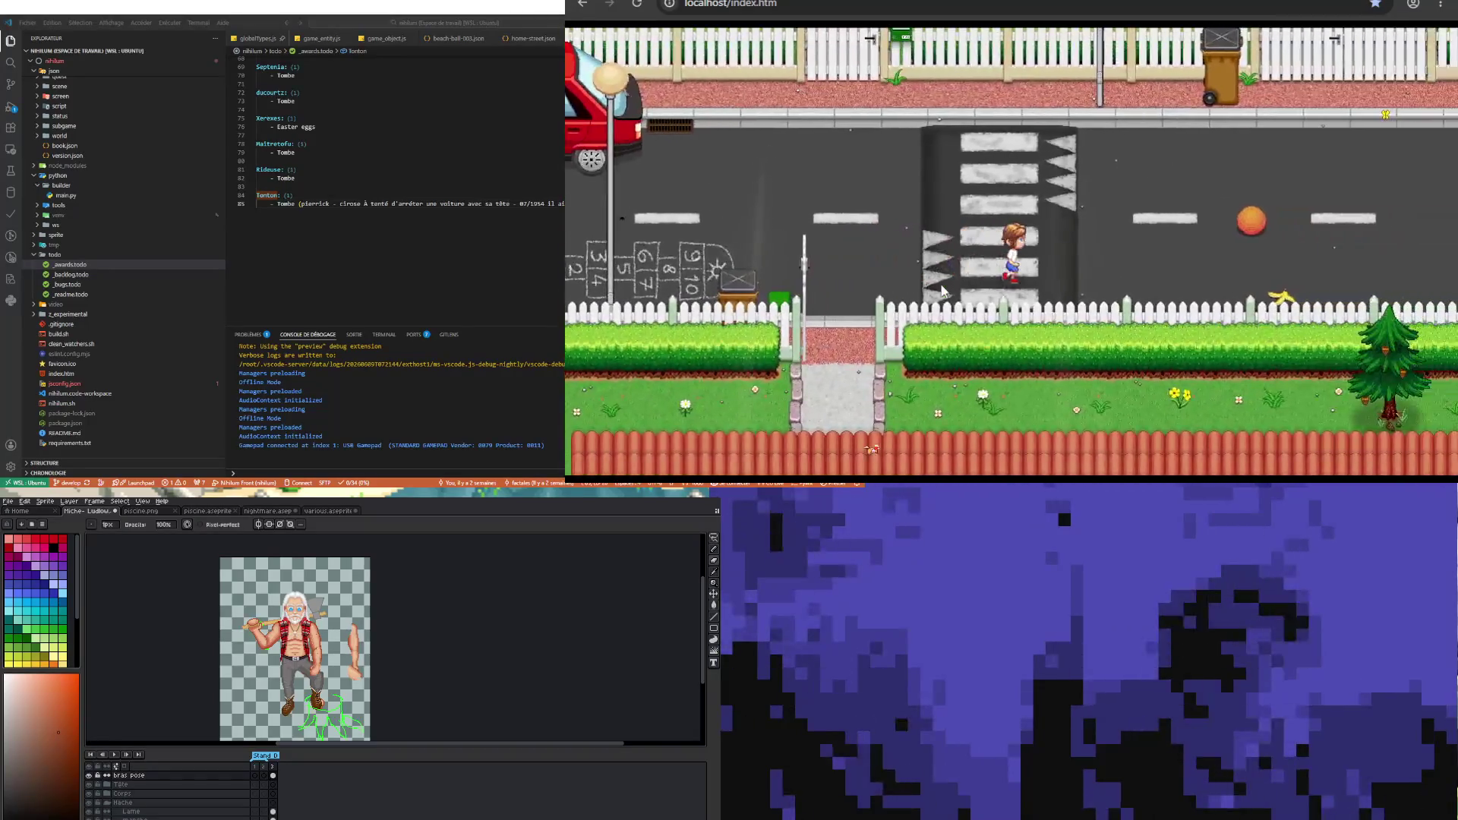
- Walk along the street beside the orange ball and back toward the garden
key(Right)
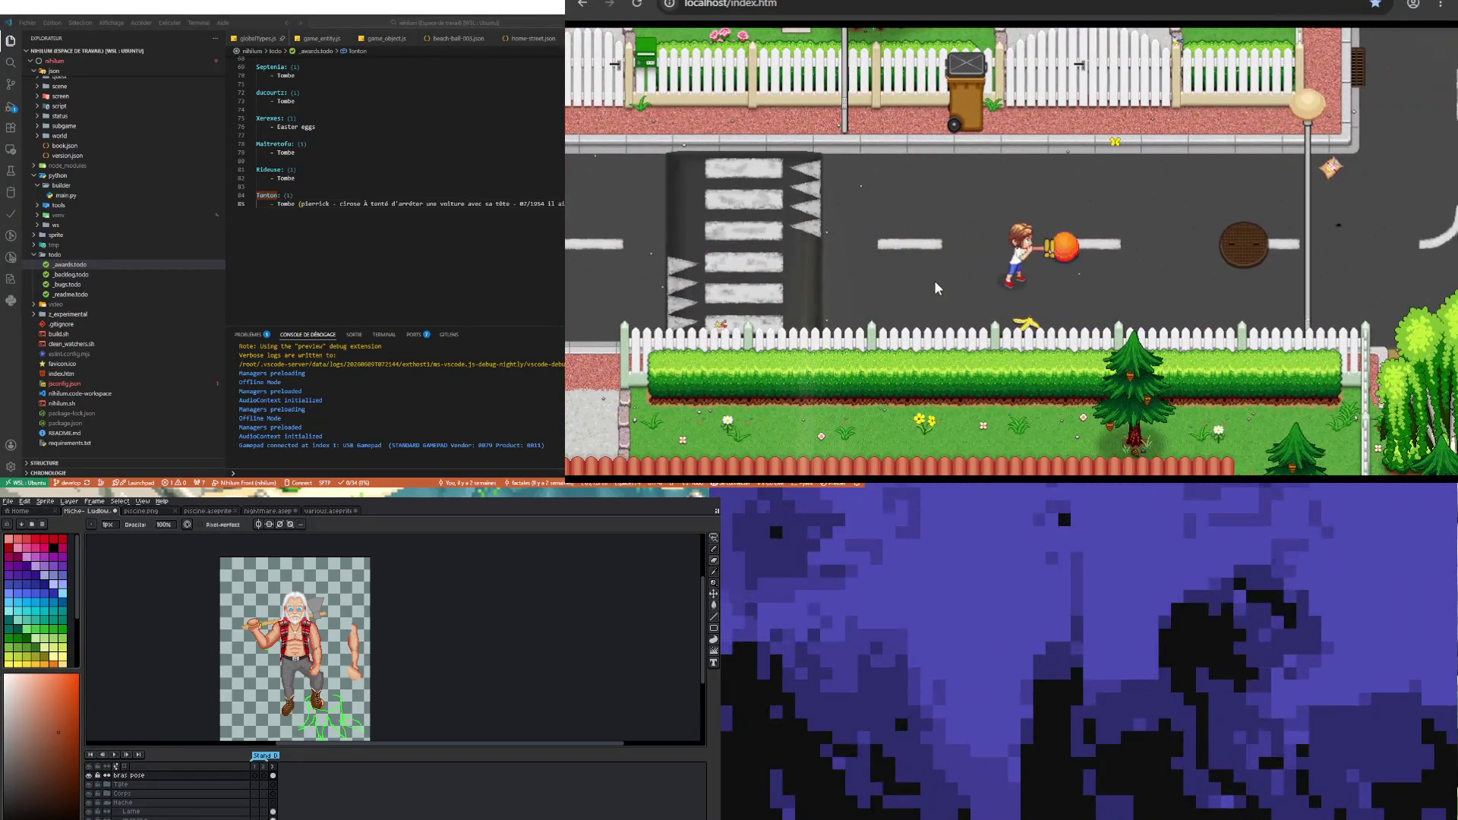
key(Up)
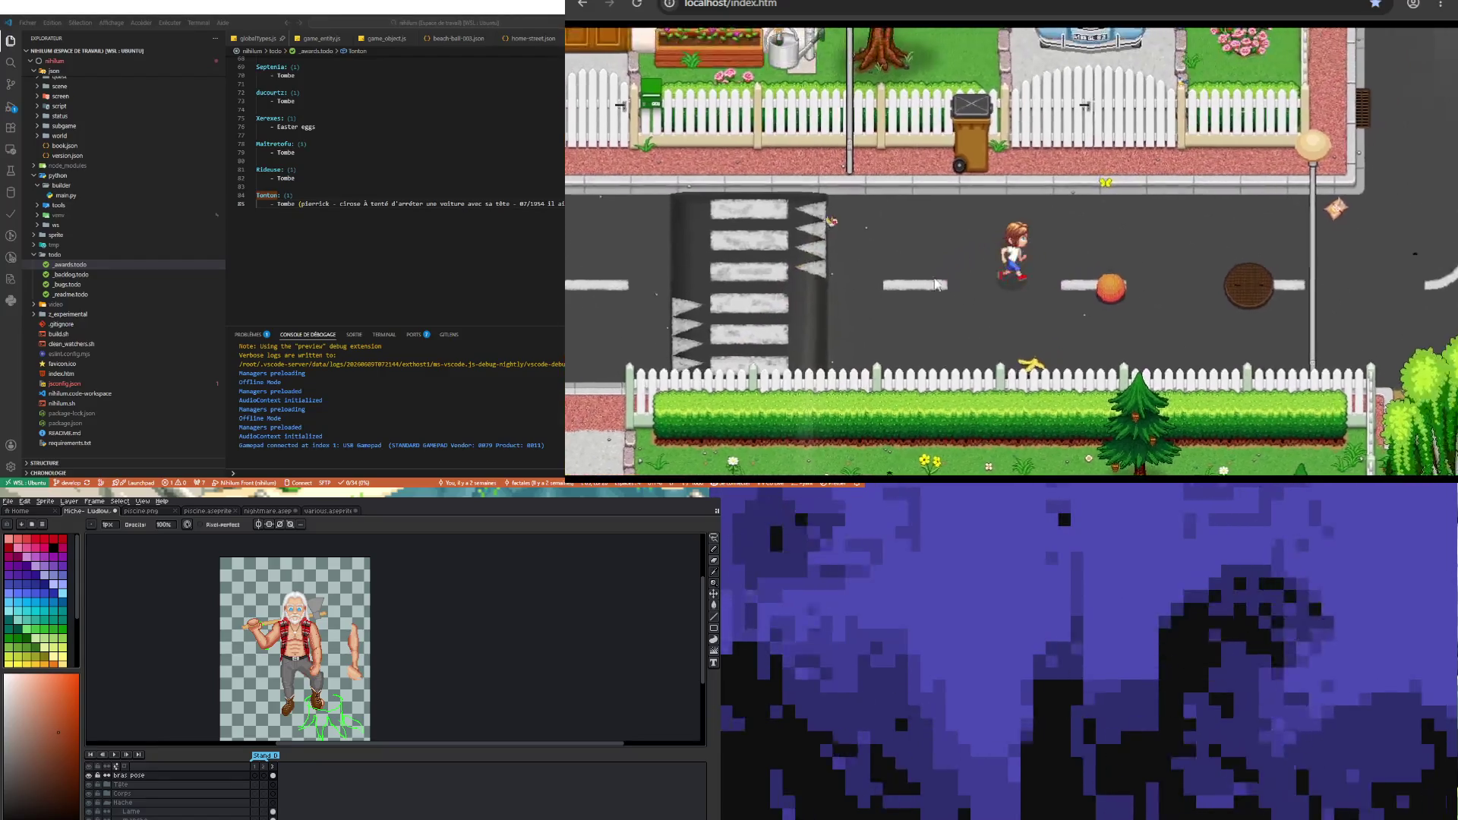
key(Down)
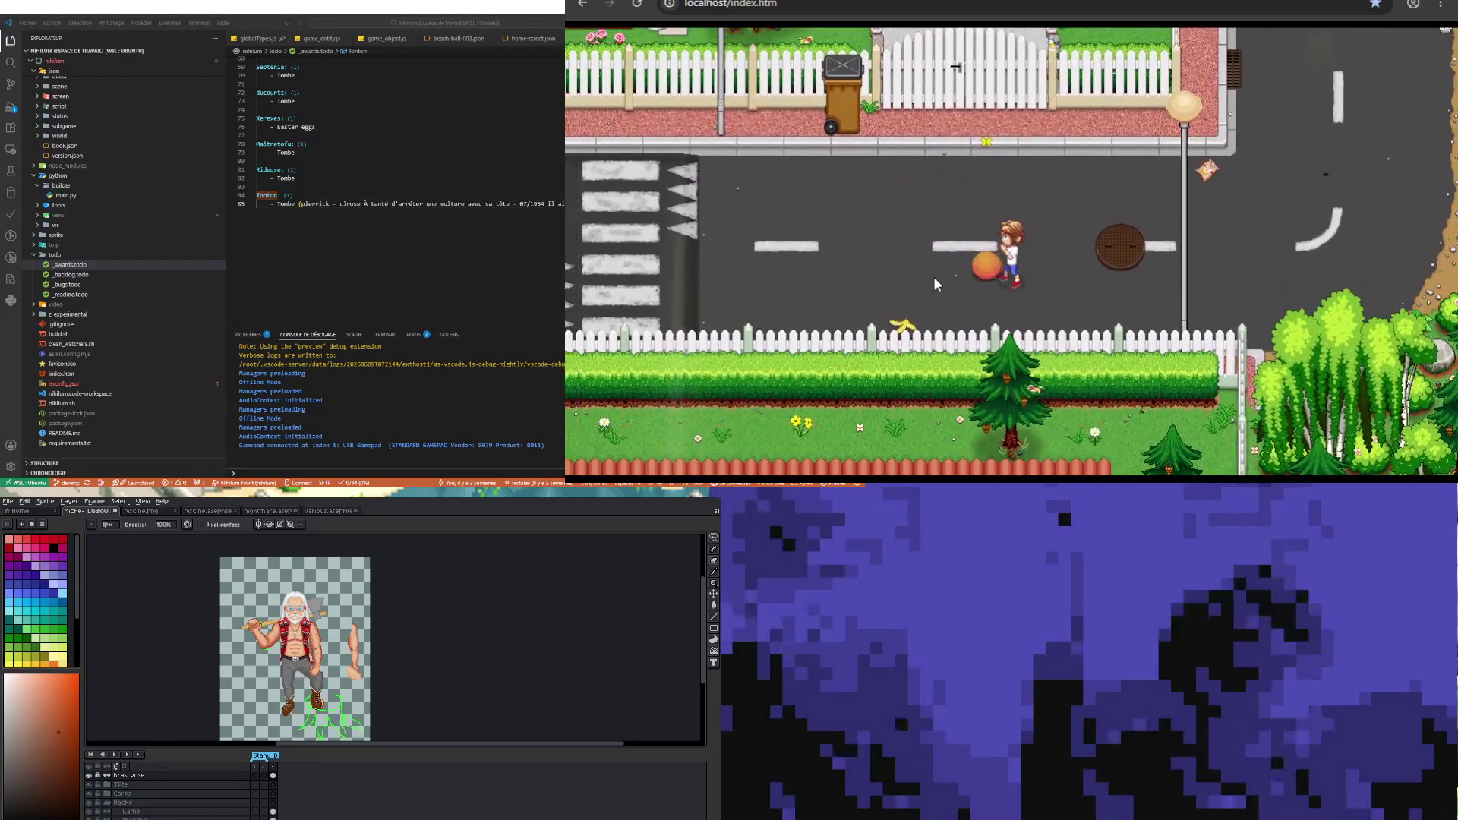
key(Up)
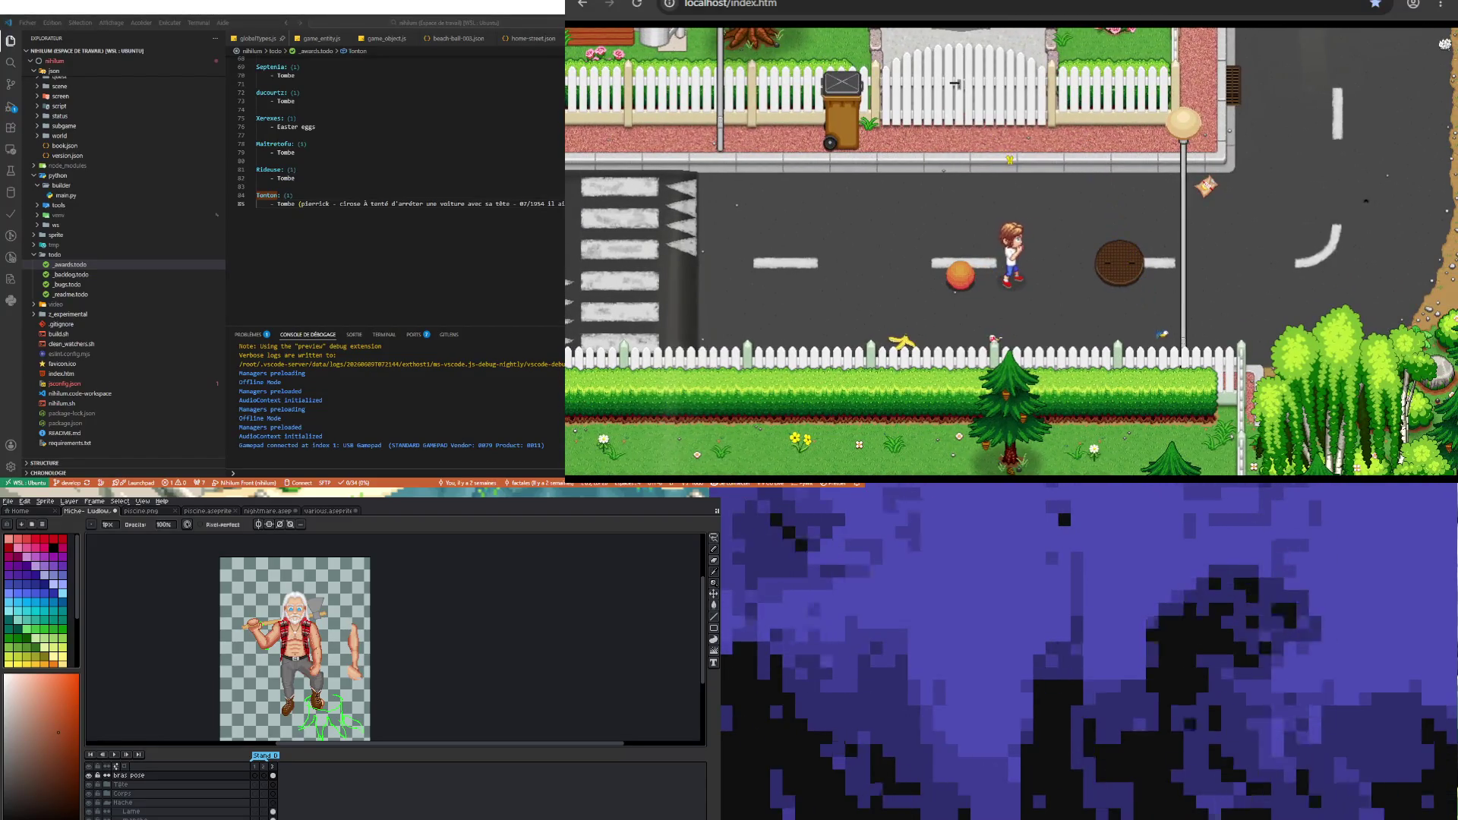
key(Left)
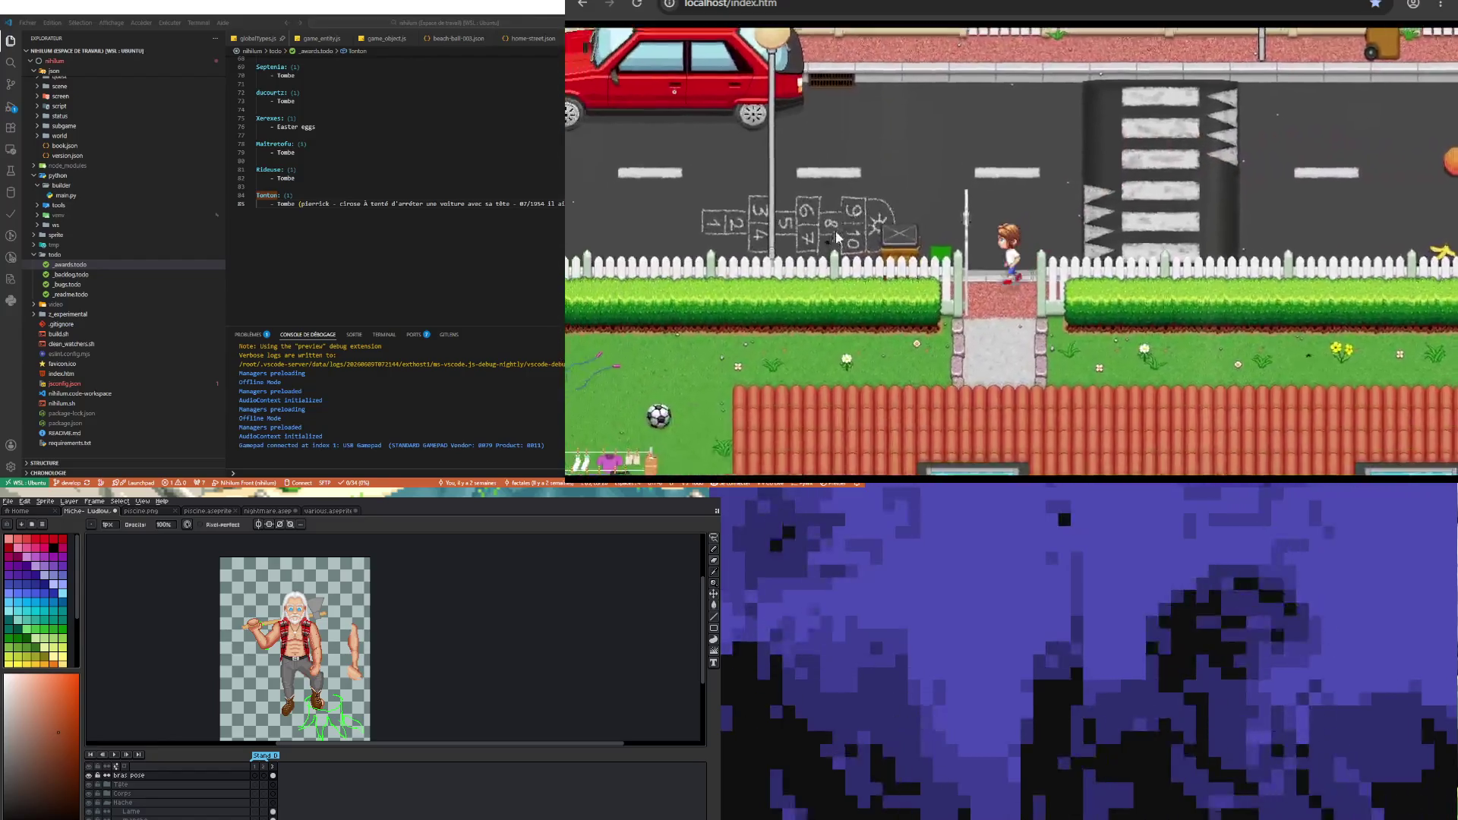
- Go through the gate into the garden and walk around the clothesline to stand in front of it
key(Down)
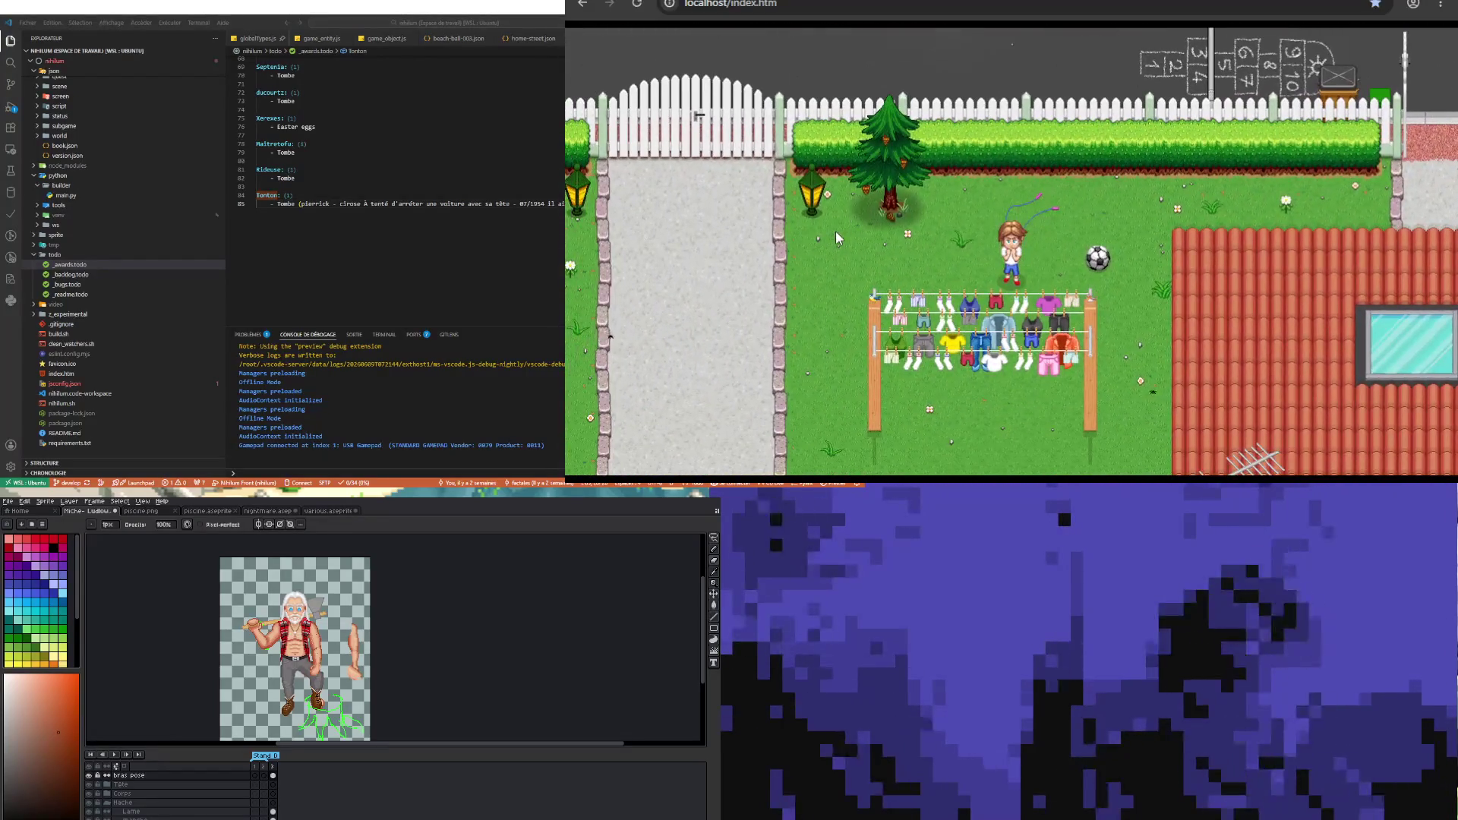
key(Down)
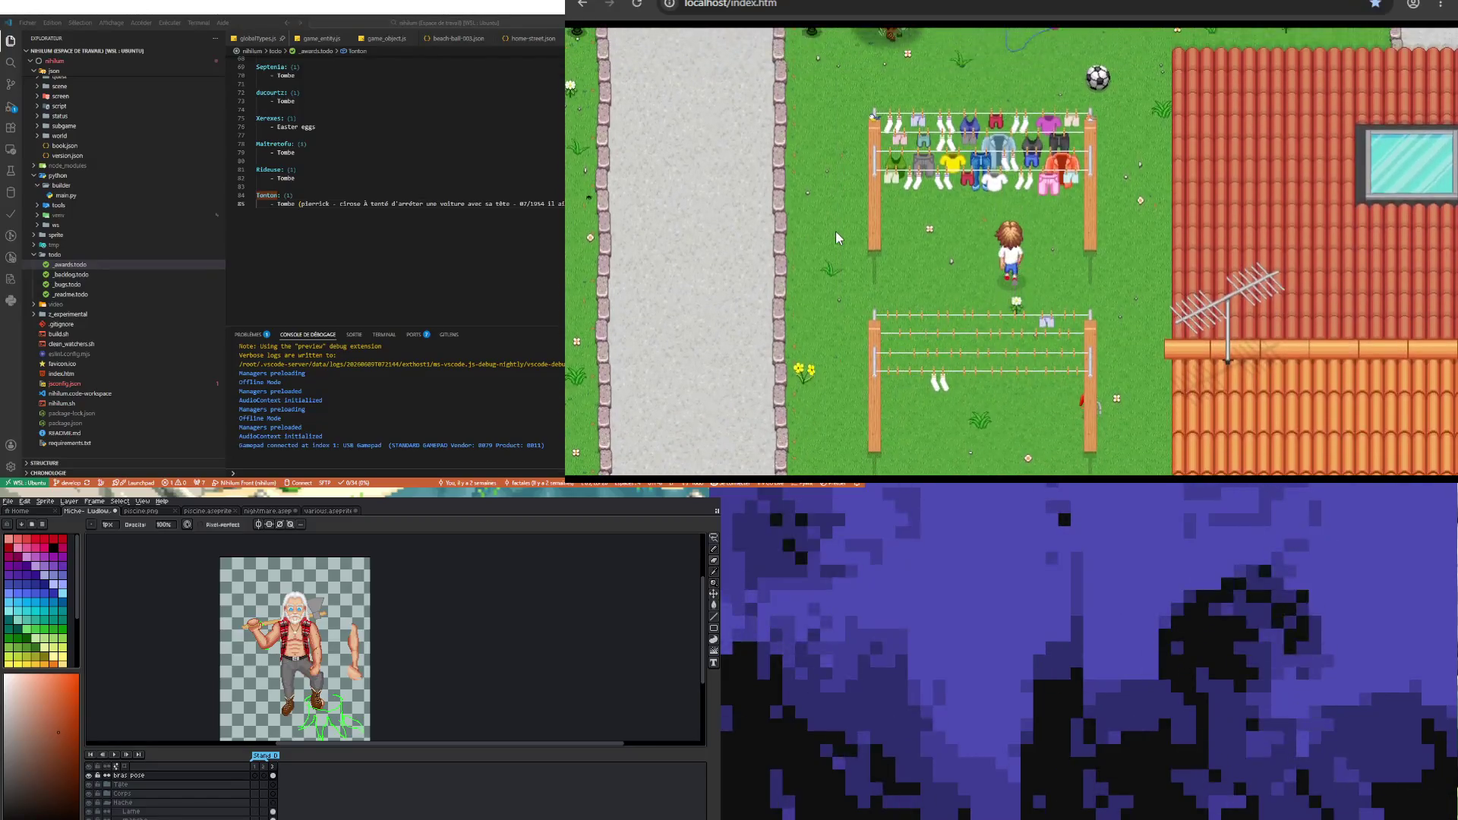
key(Right)
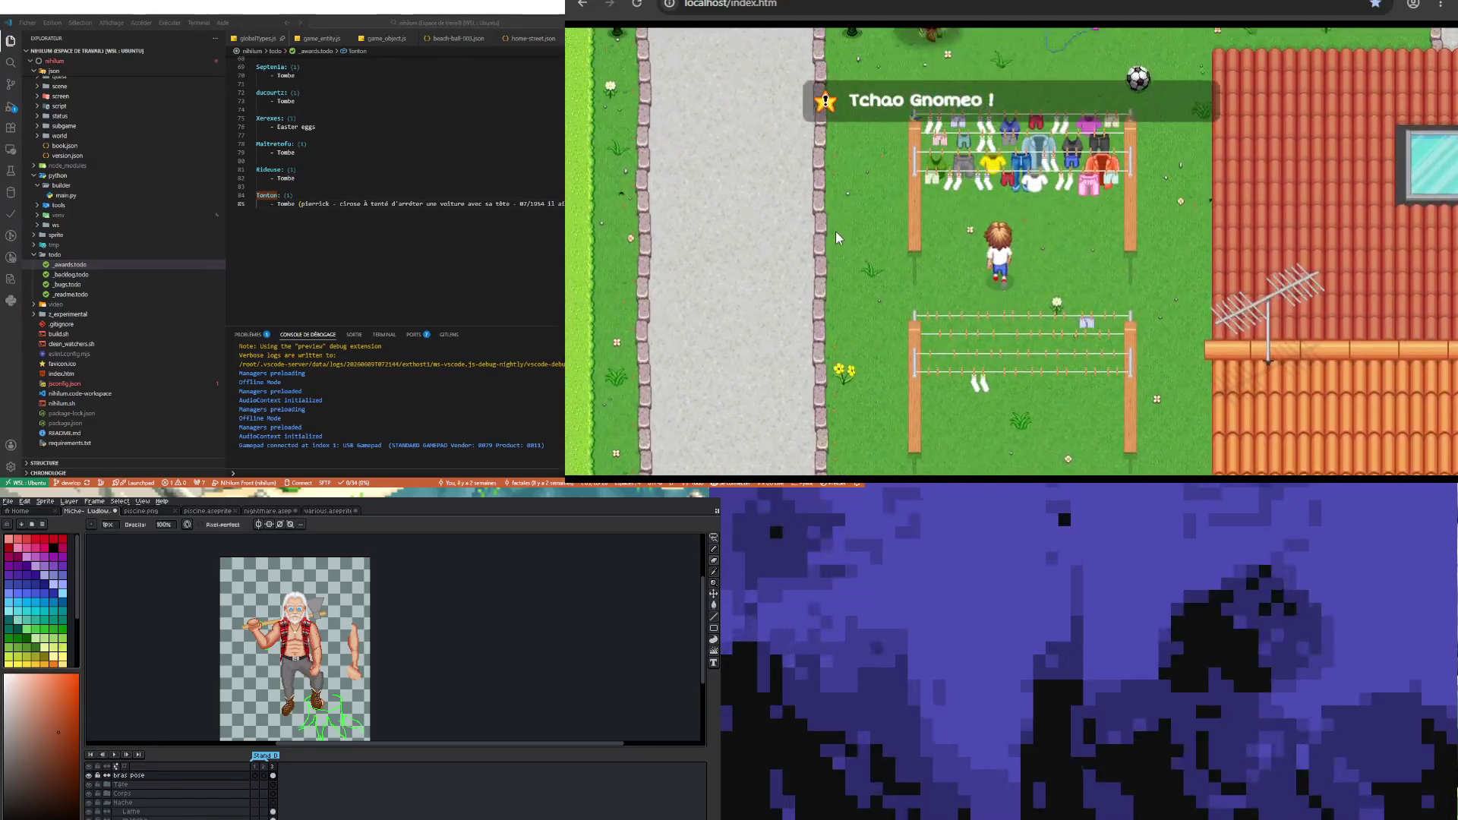
key(Up)
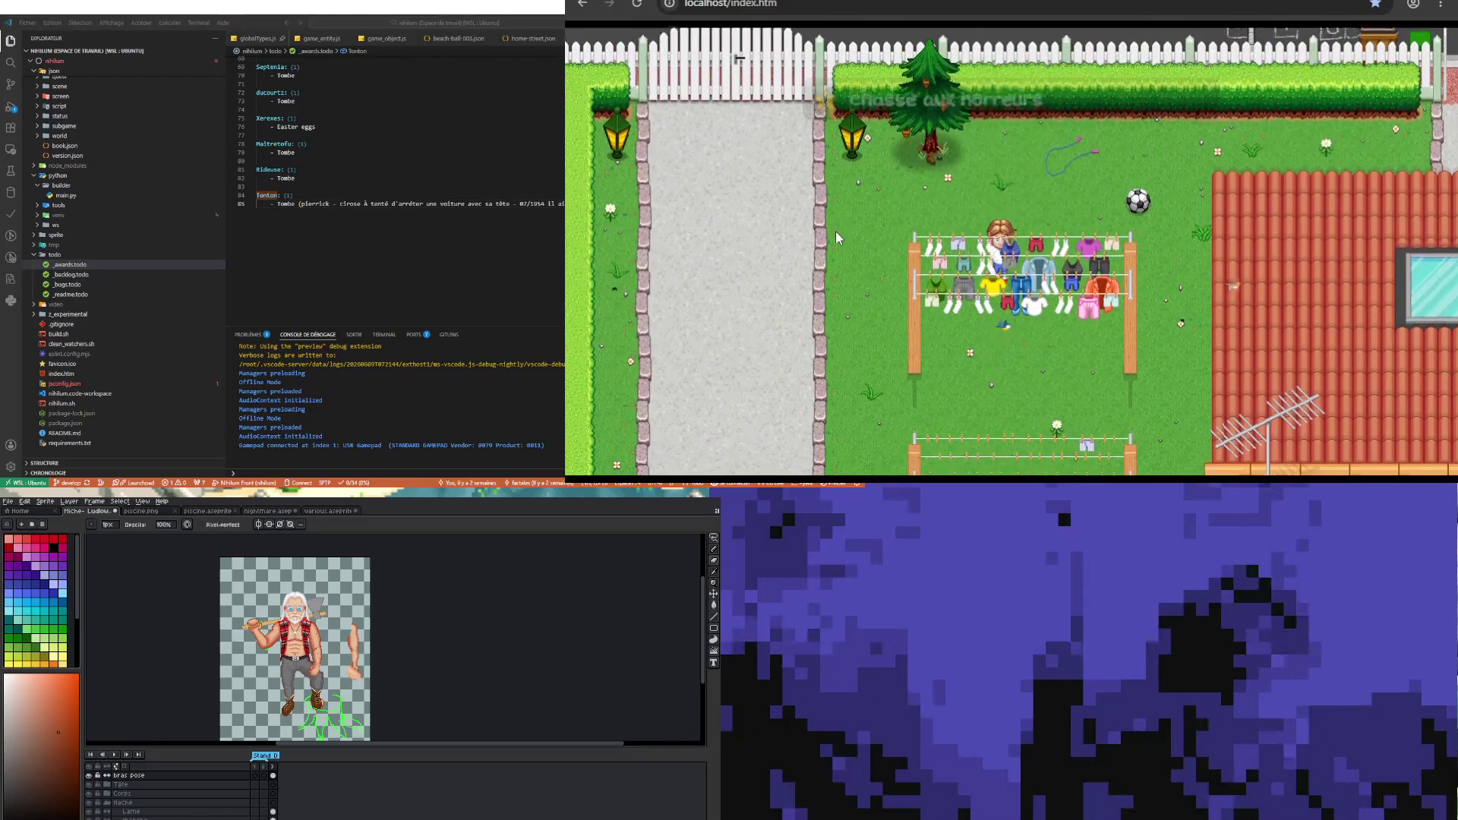
key(Down)
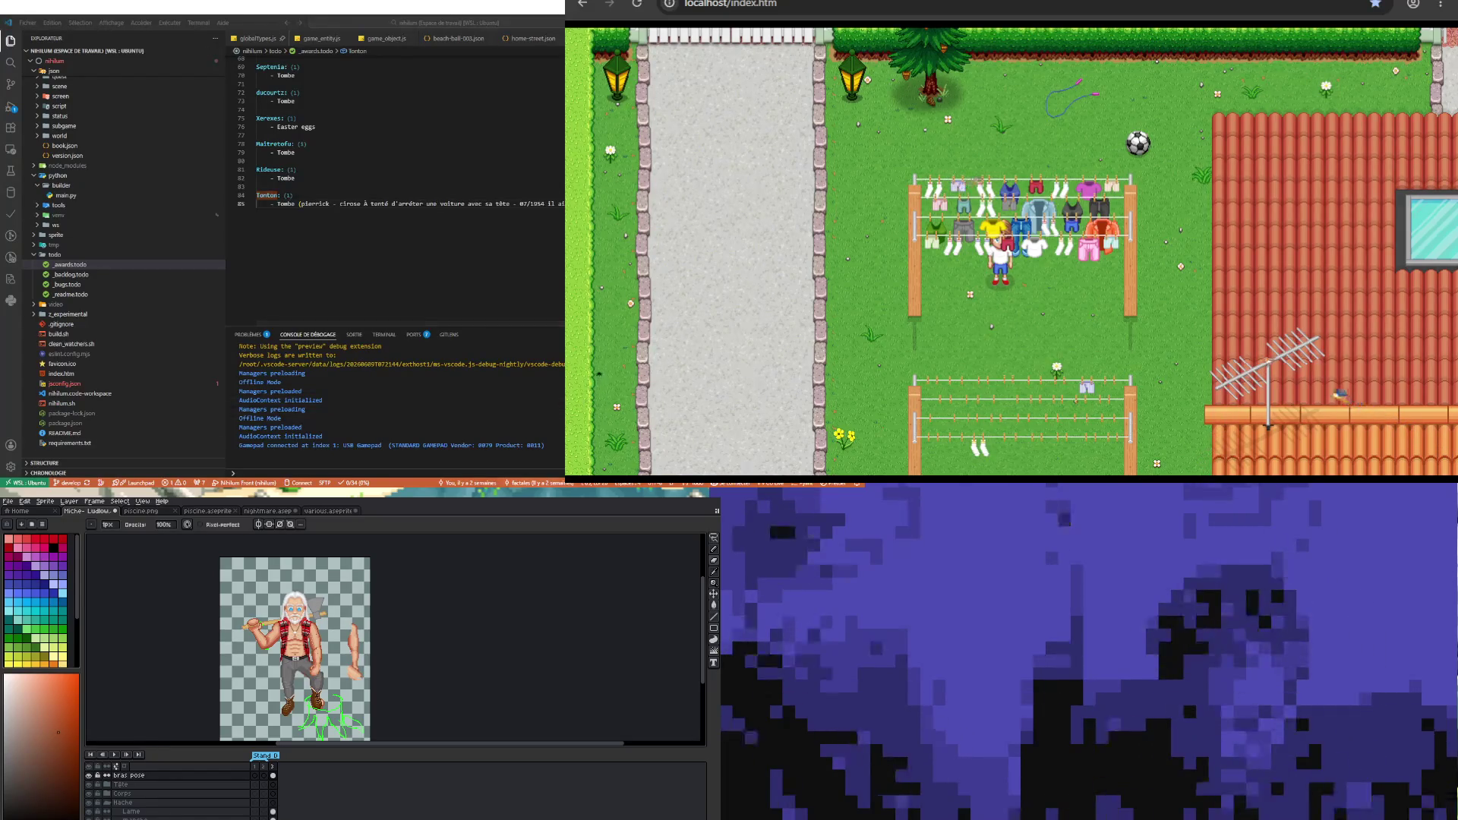
scroll(295, 647, up, 2)
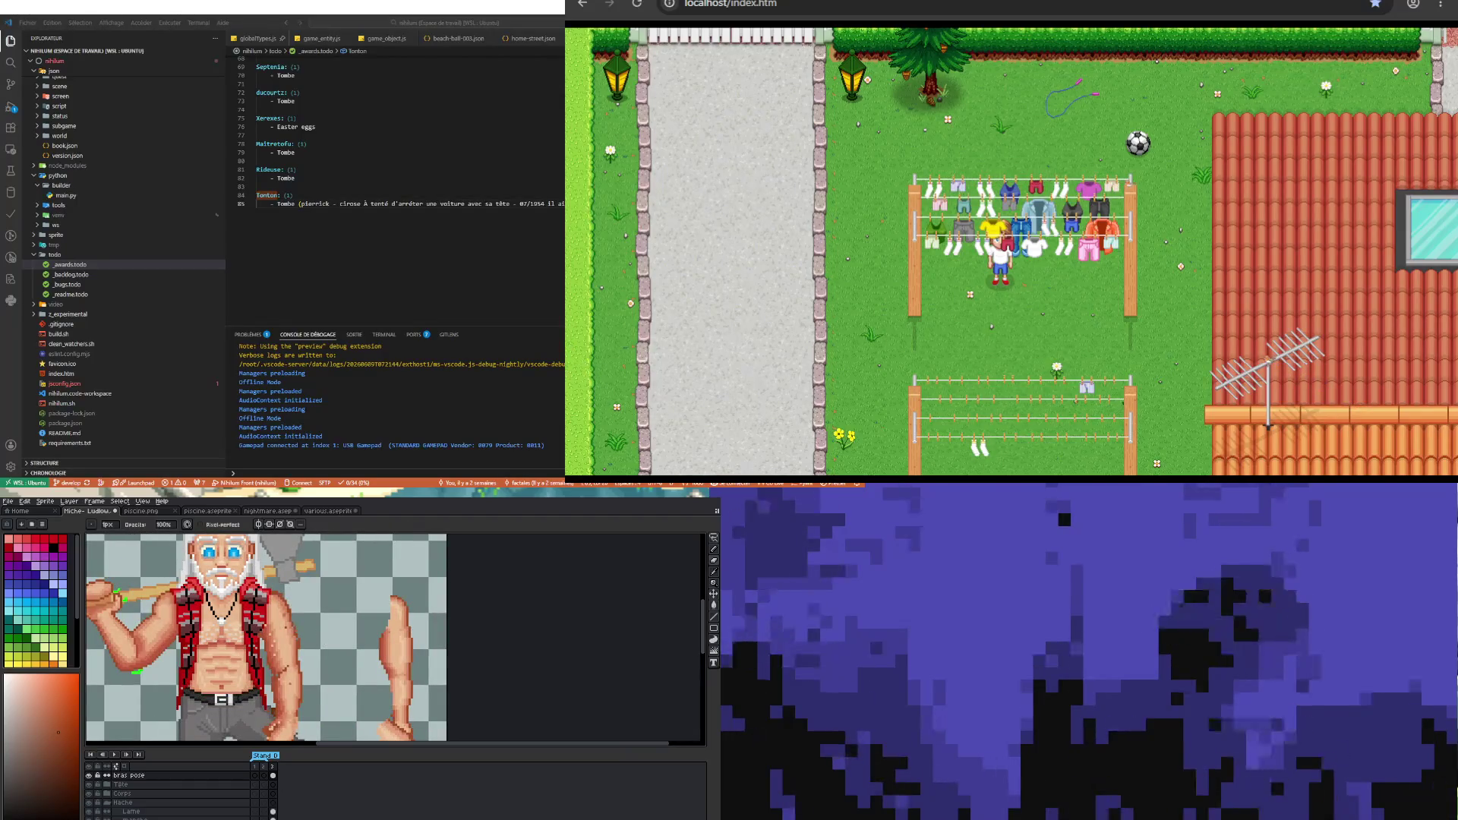
scroll(263, 638, up, 1)
scroll(285, 638, up, 1)
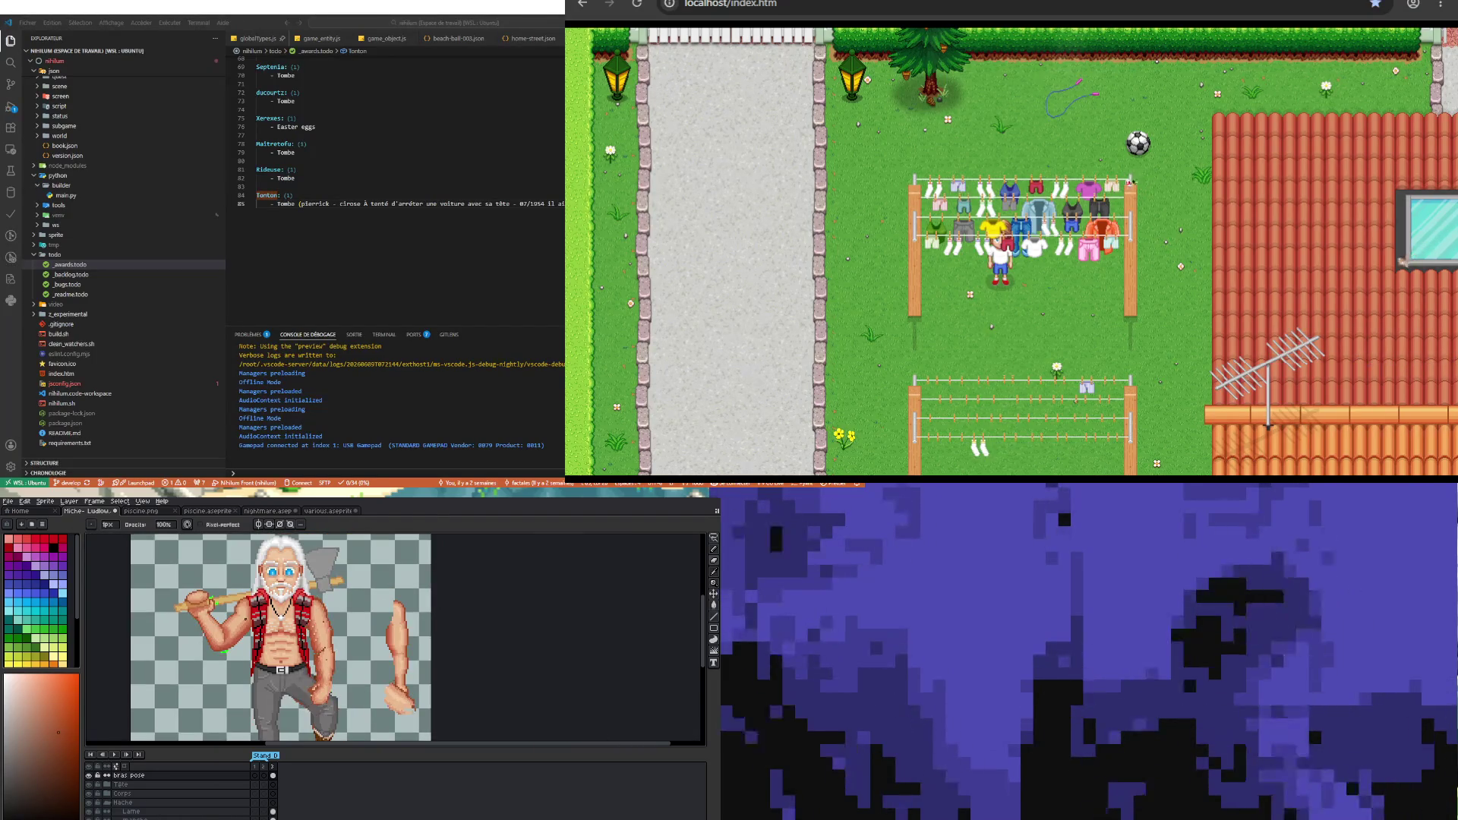
scroll(263, 592, up, 1)
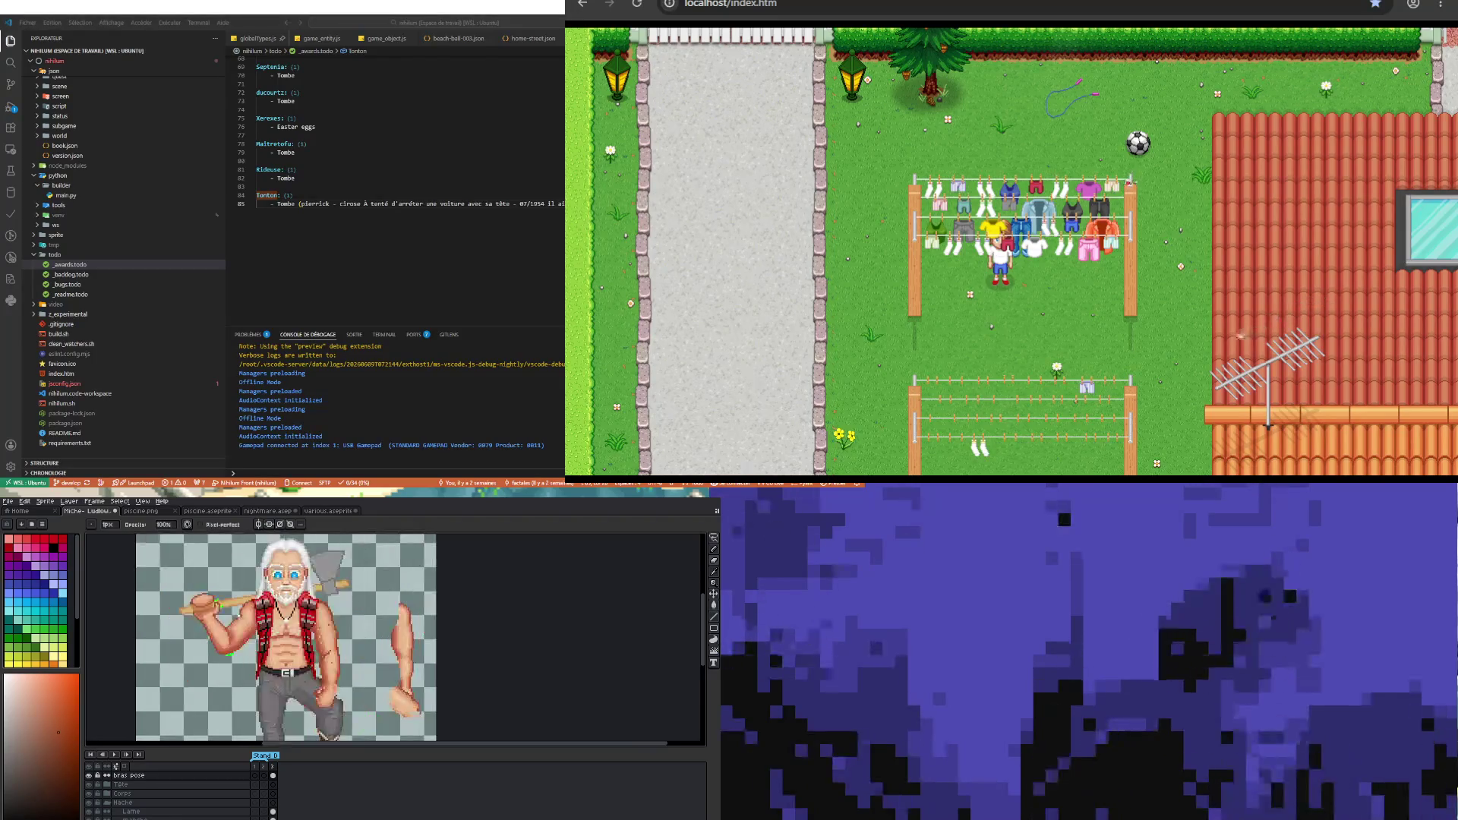
scroll(261, 592, up, 1)
scroll(231, 614, up, 1)
scroll(262, 625, up, 1)
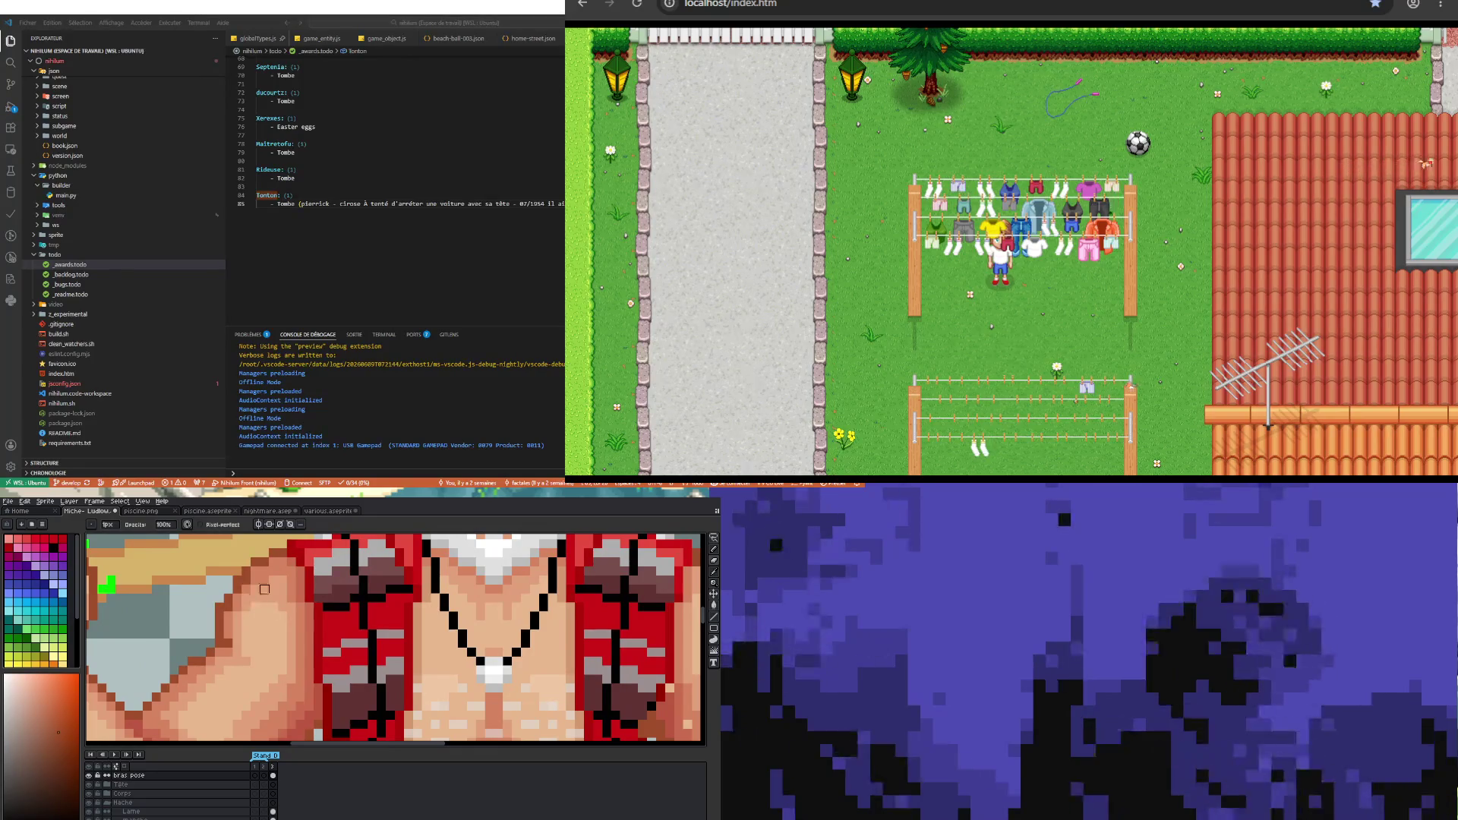
key(alt)
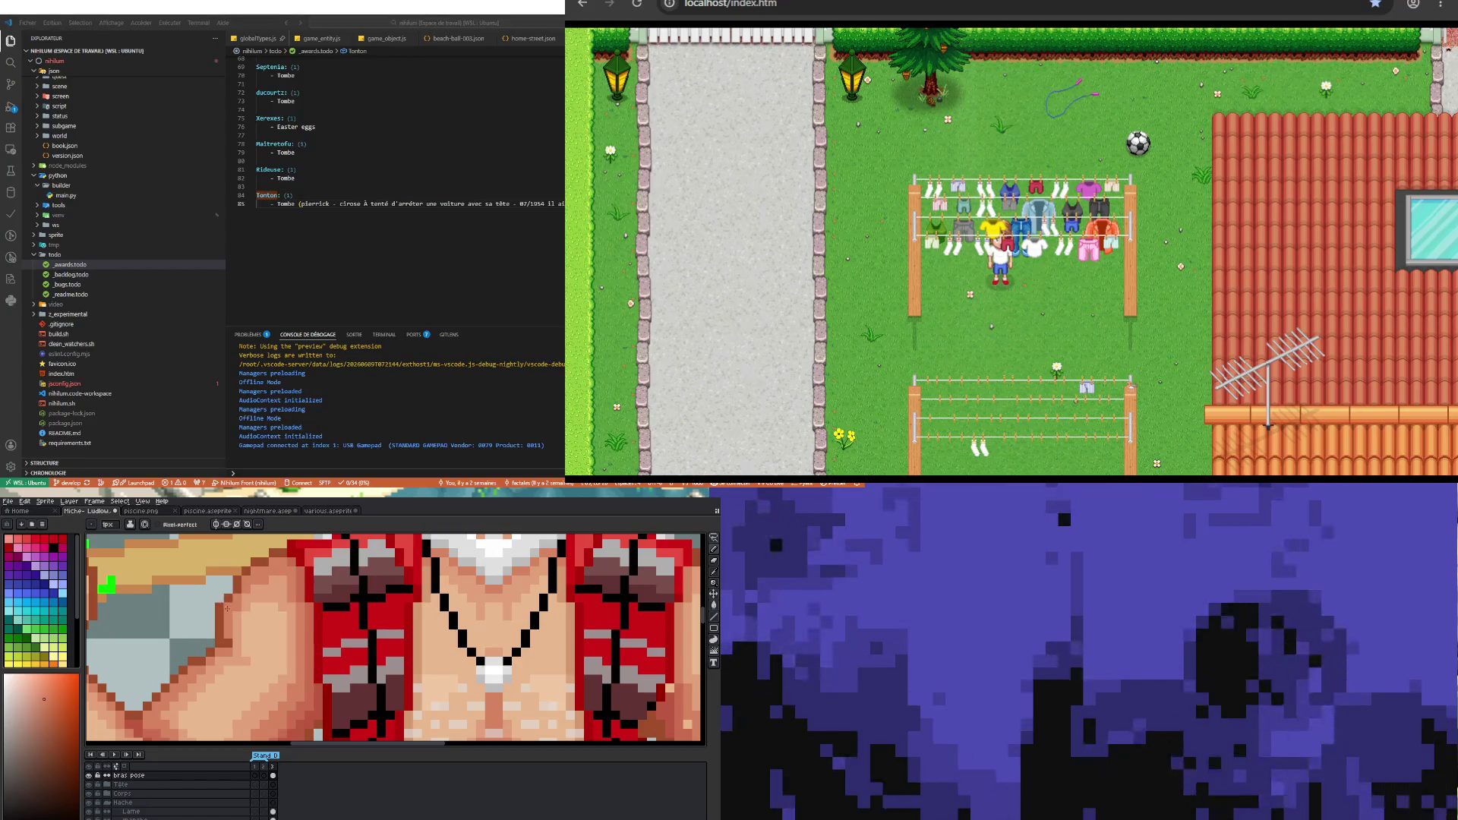
scroll(227, 645, down, 3)
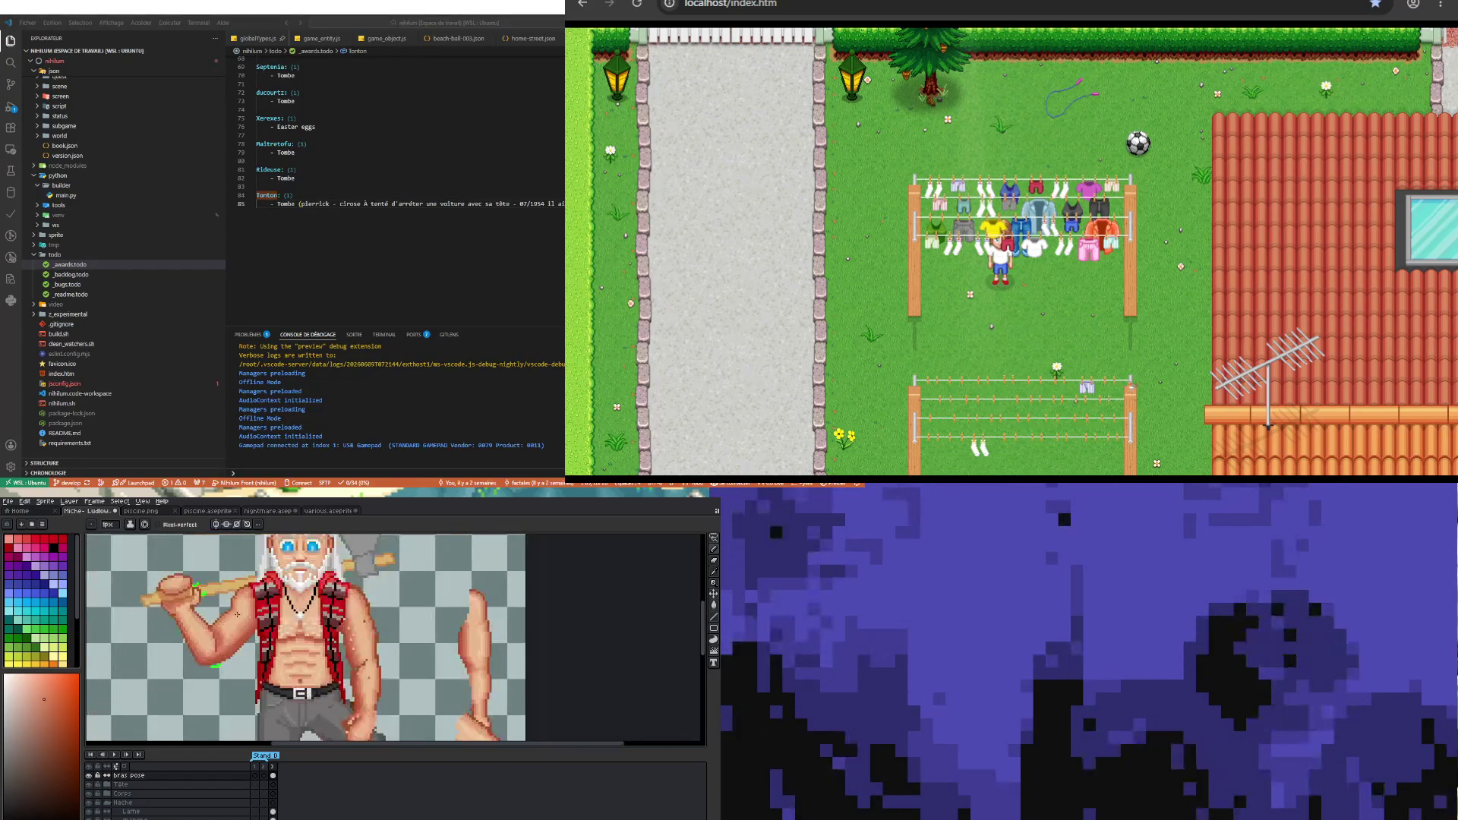
scroll(247, 624, up, 3)
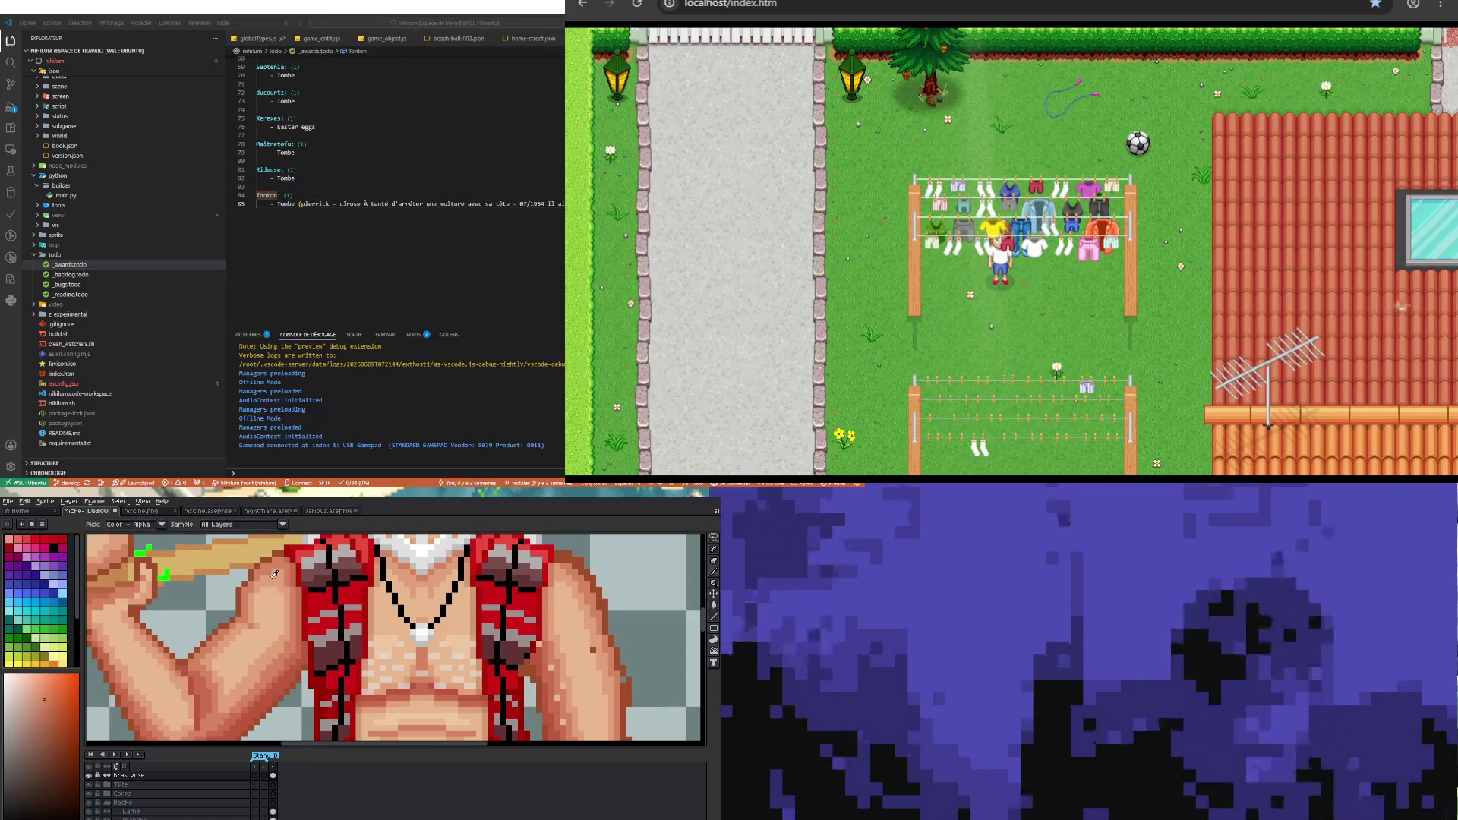
key(m)
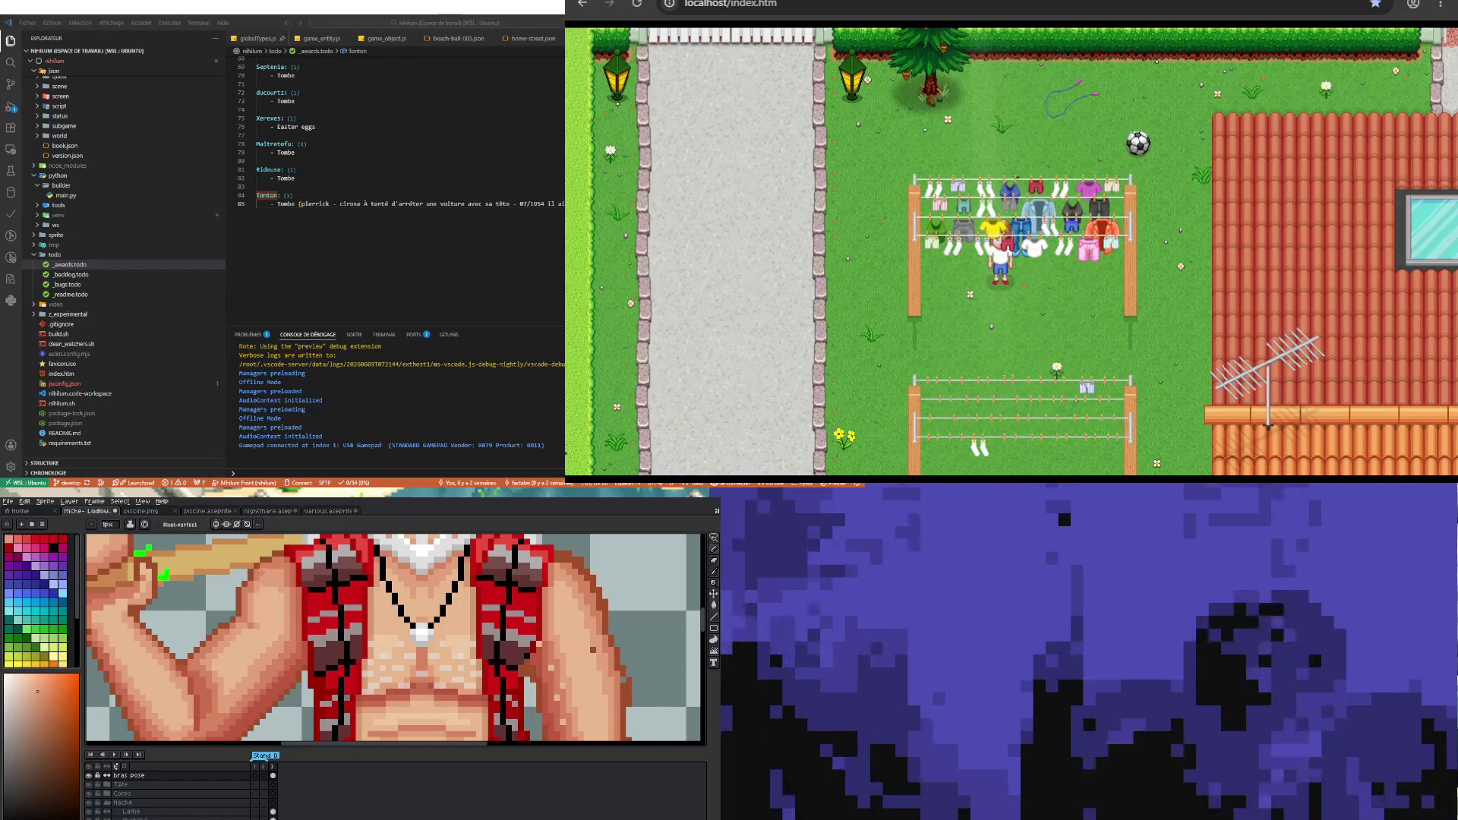
scroll(252, 597, up, 1)
key(i)
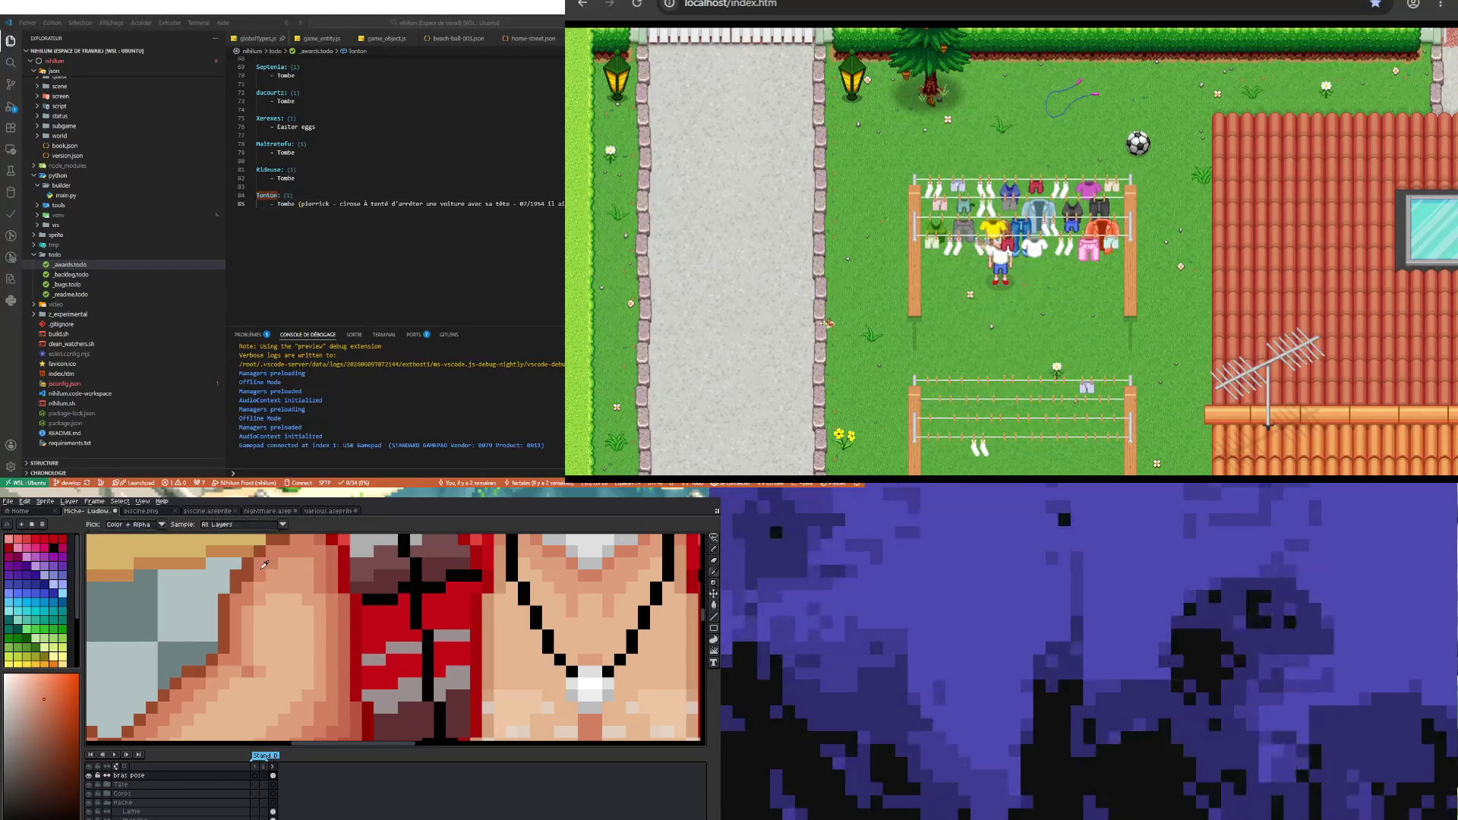
scroll(250, 574, down, 3)
scroll(268, 644, up, 3)
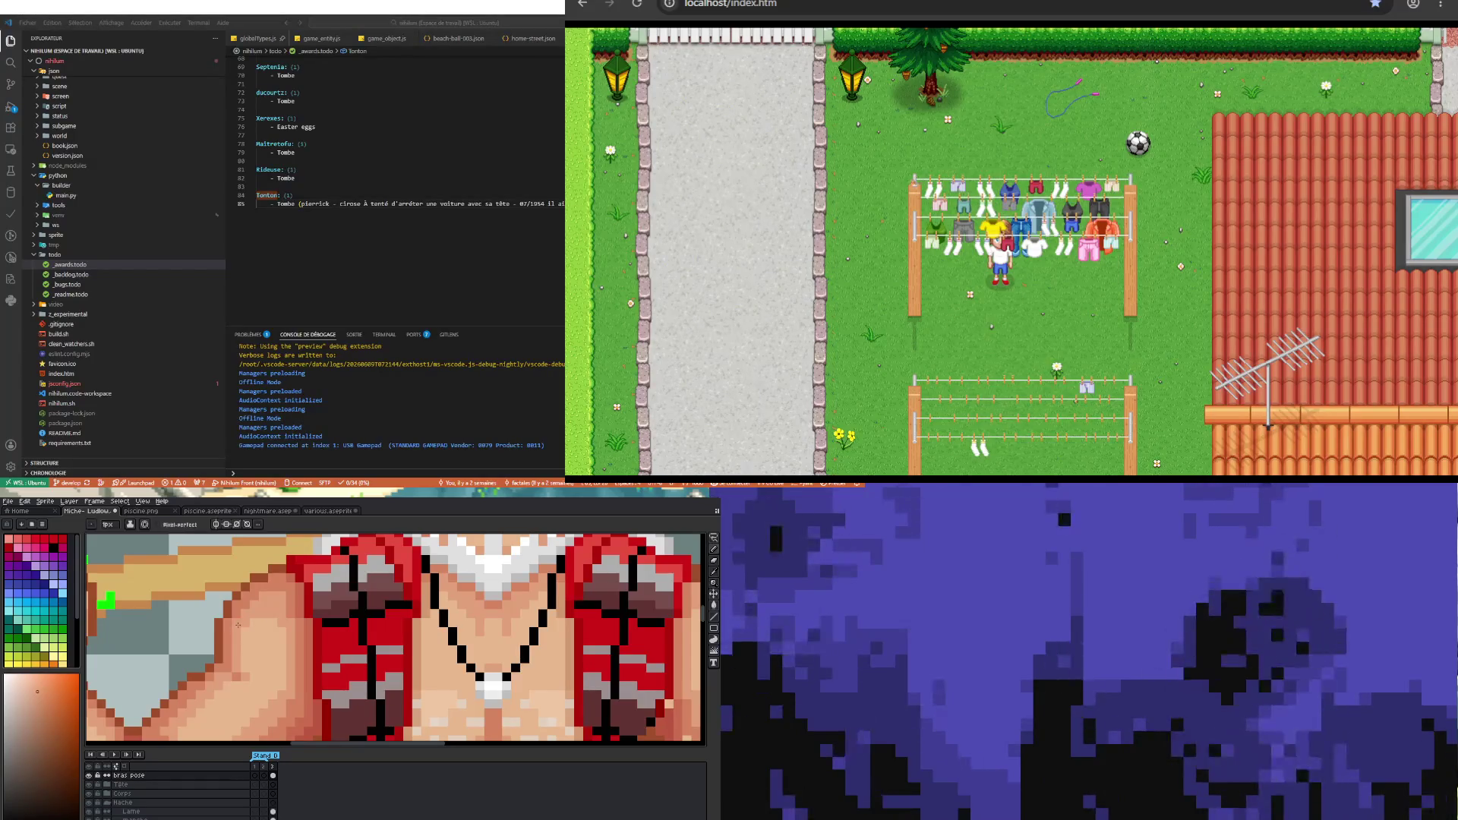
scroll(272, 622, down, 3)
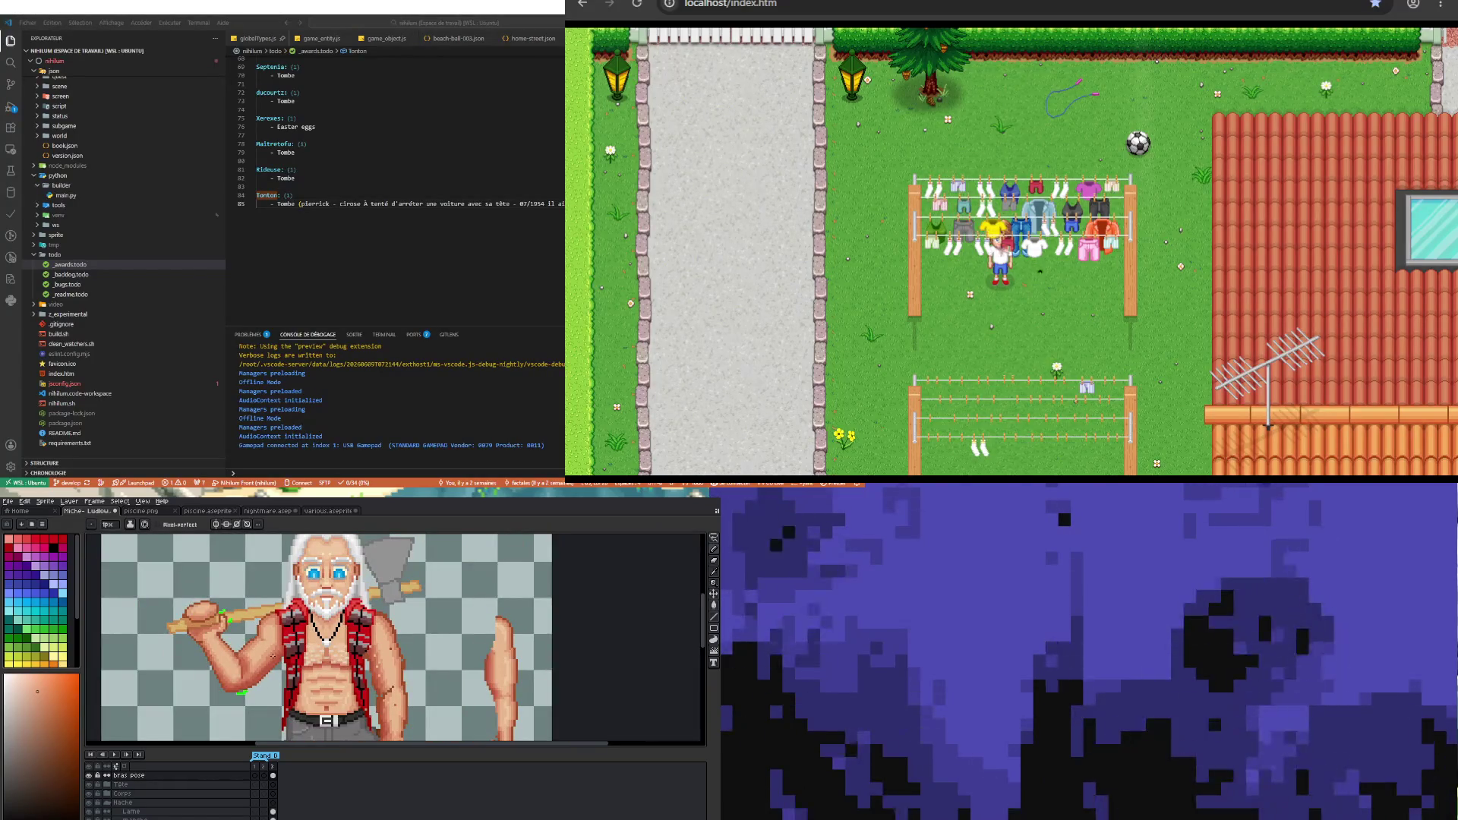
scroll(273, 672, up, 2)
scroll(259, 632, up, 2)
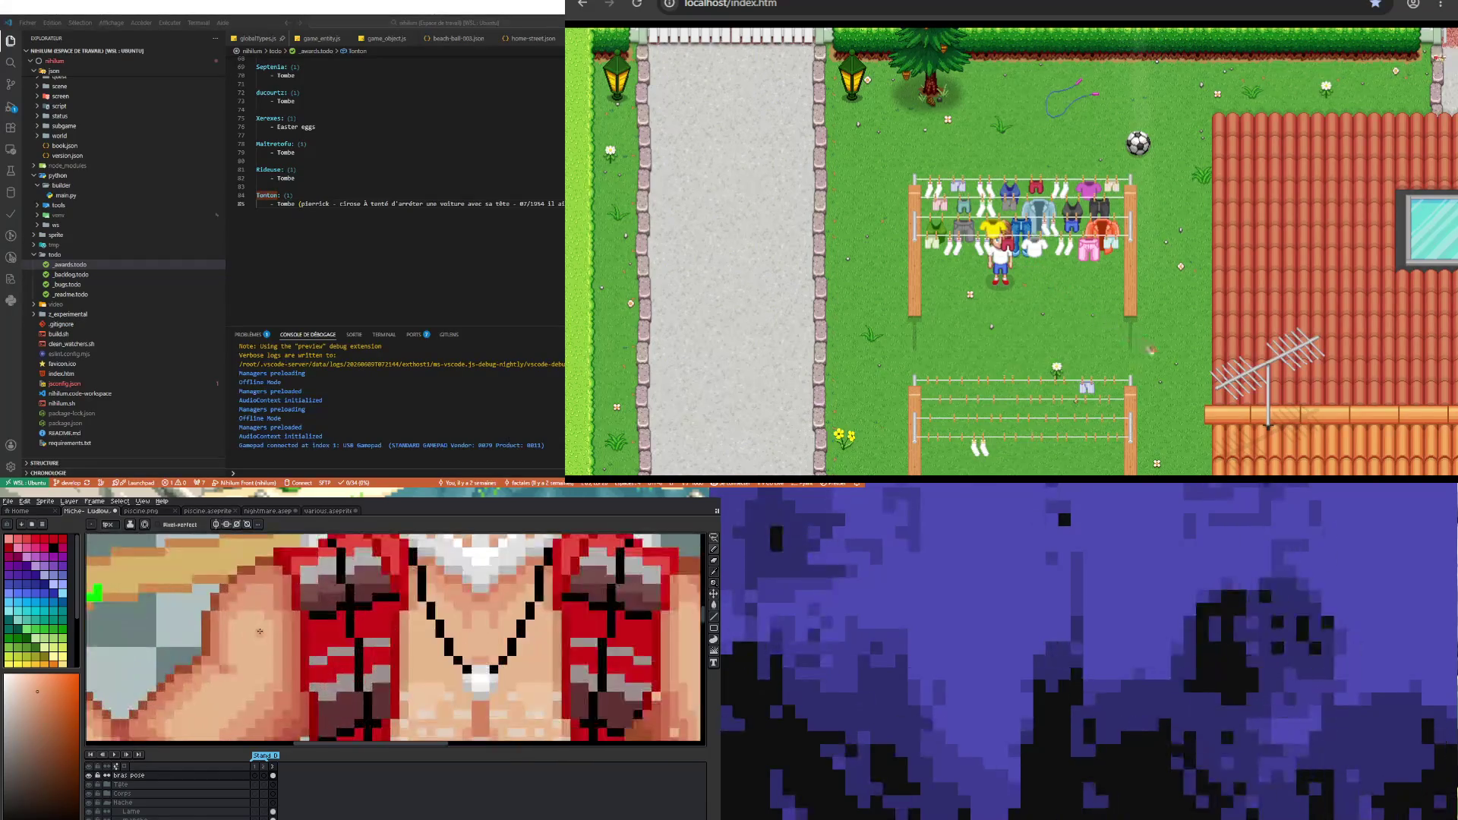
- Pick a new skin shade from the lumberjack's arm with the eyedropper
key(i)
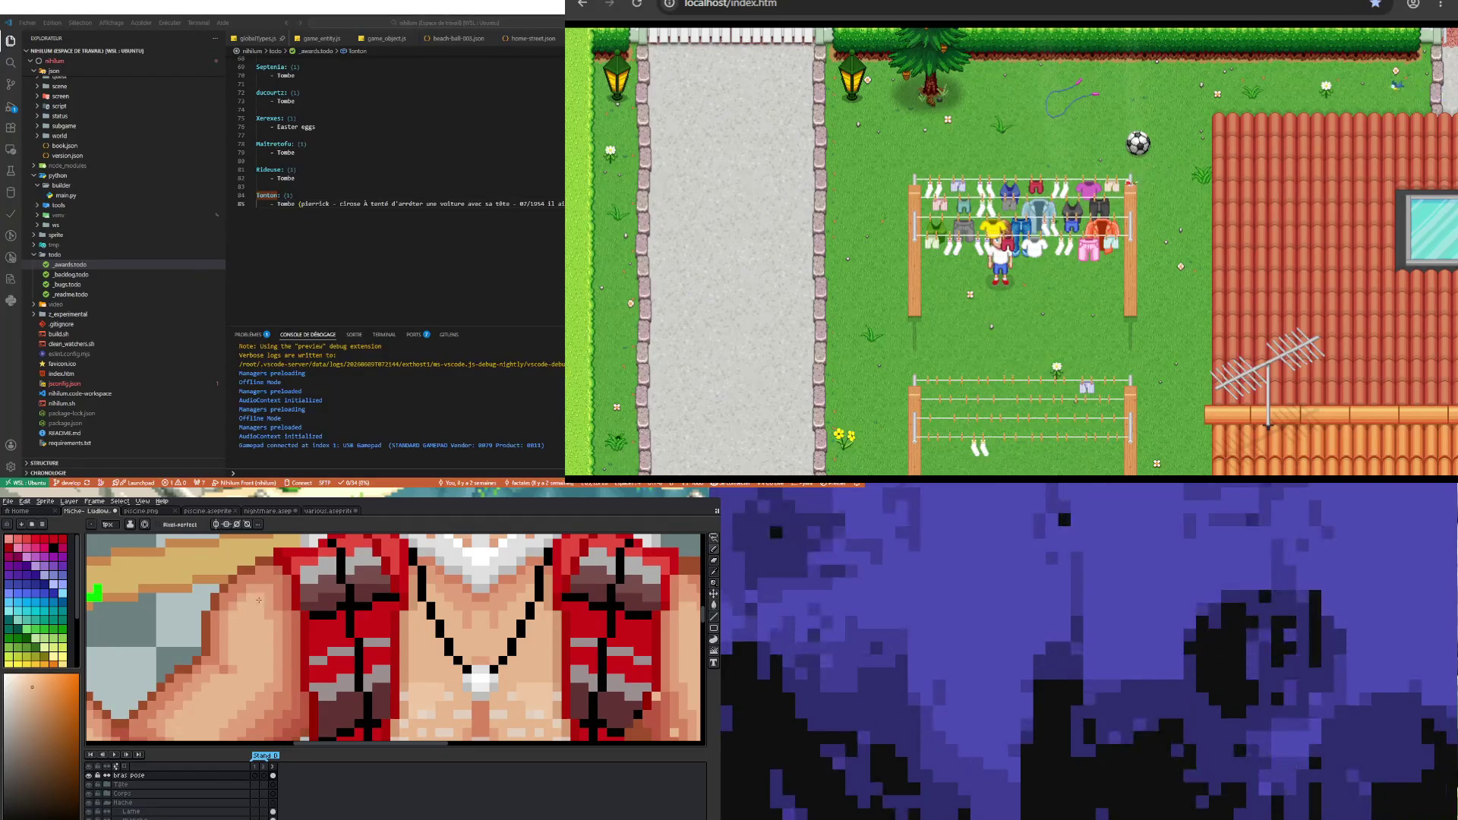
scroll(258, 601, down, 3)
scroll(259, 614, down, 2)
scroll(242, 661, up, 3)
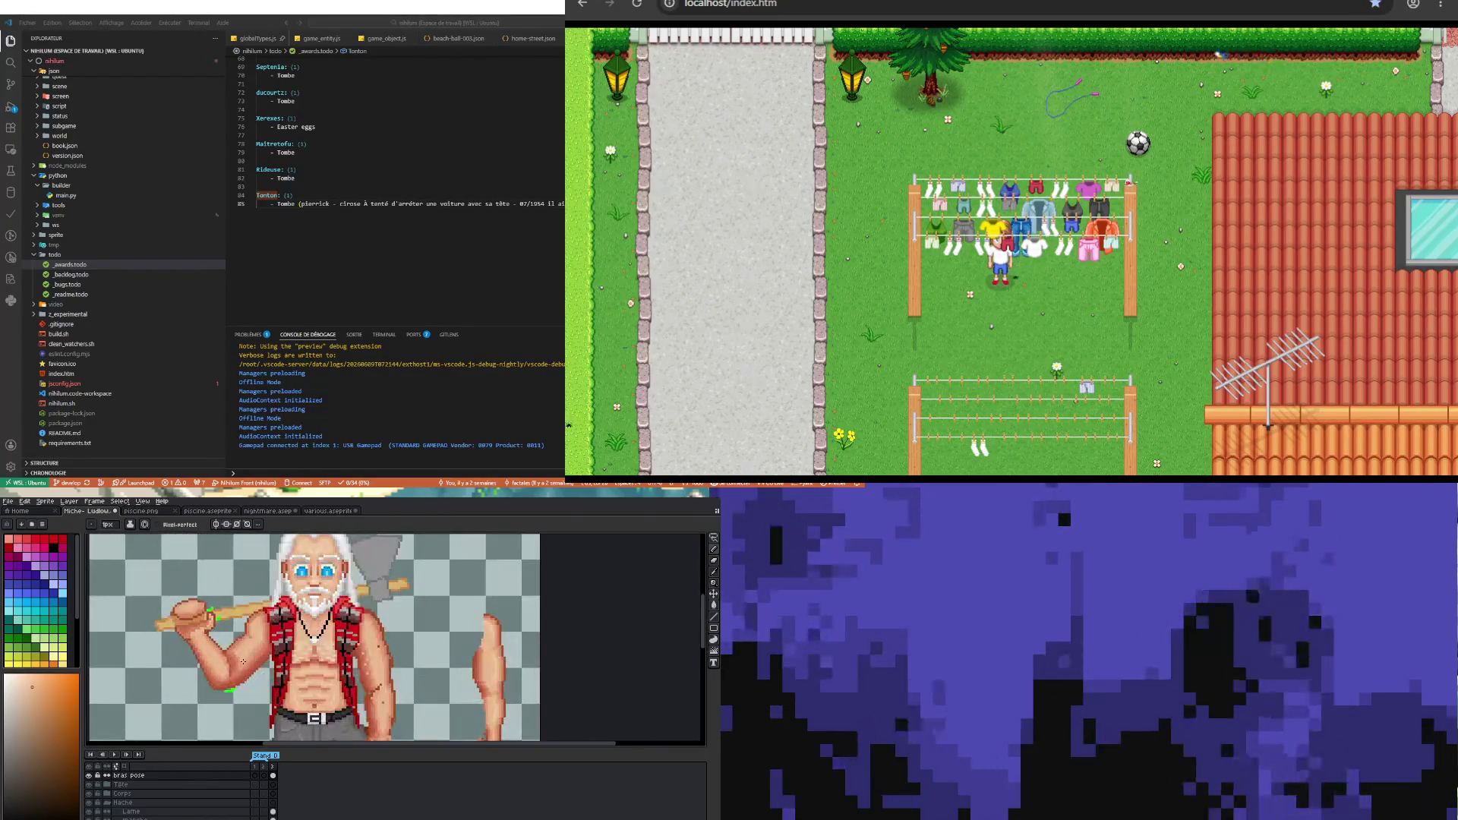
scroll(239, 662, up, 2)
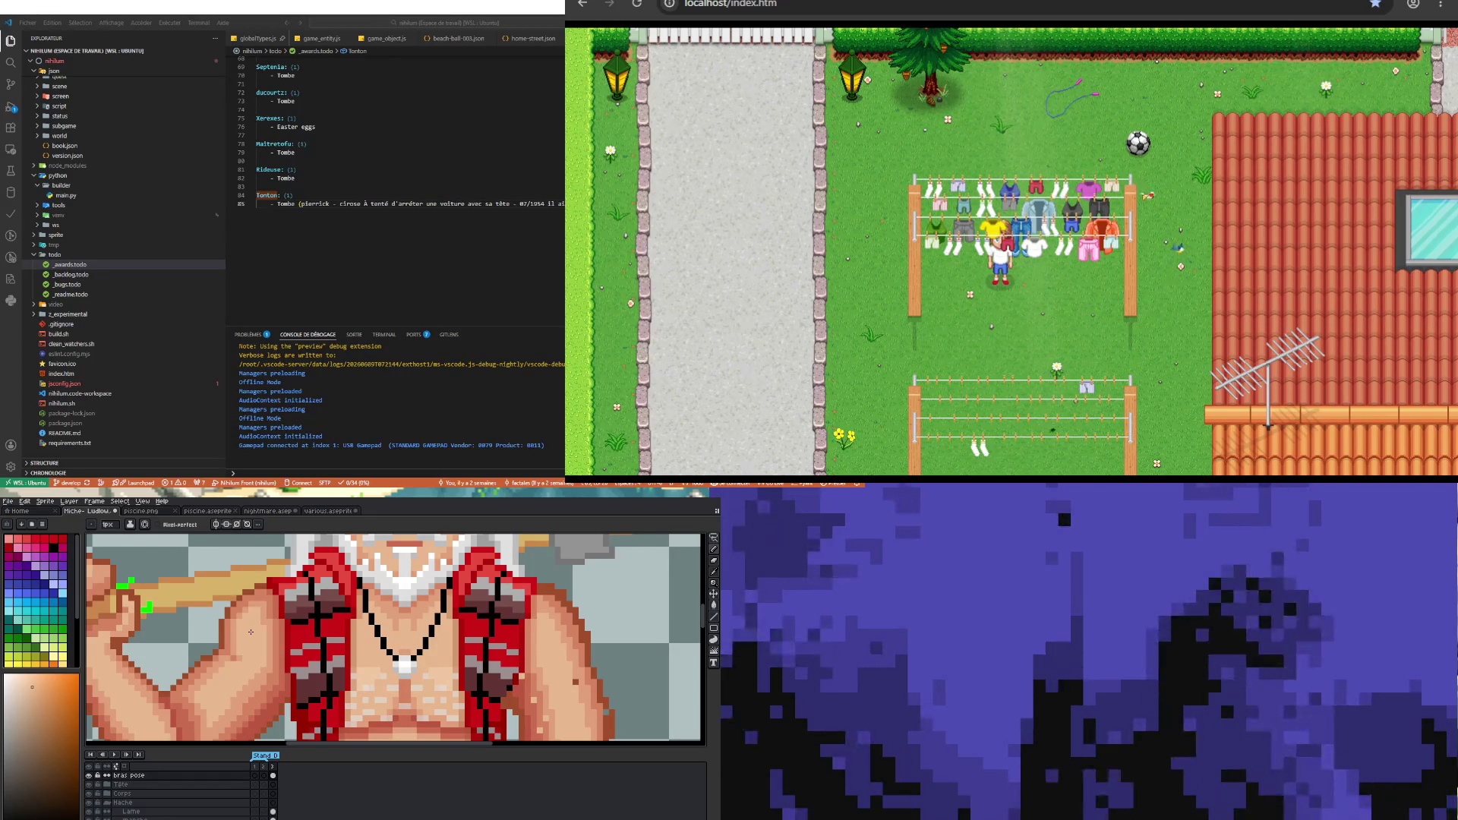
scroll(254, 637, down, 3)
scroll(216, 633, up, 2)
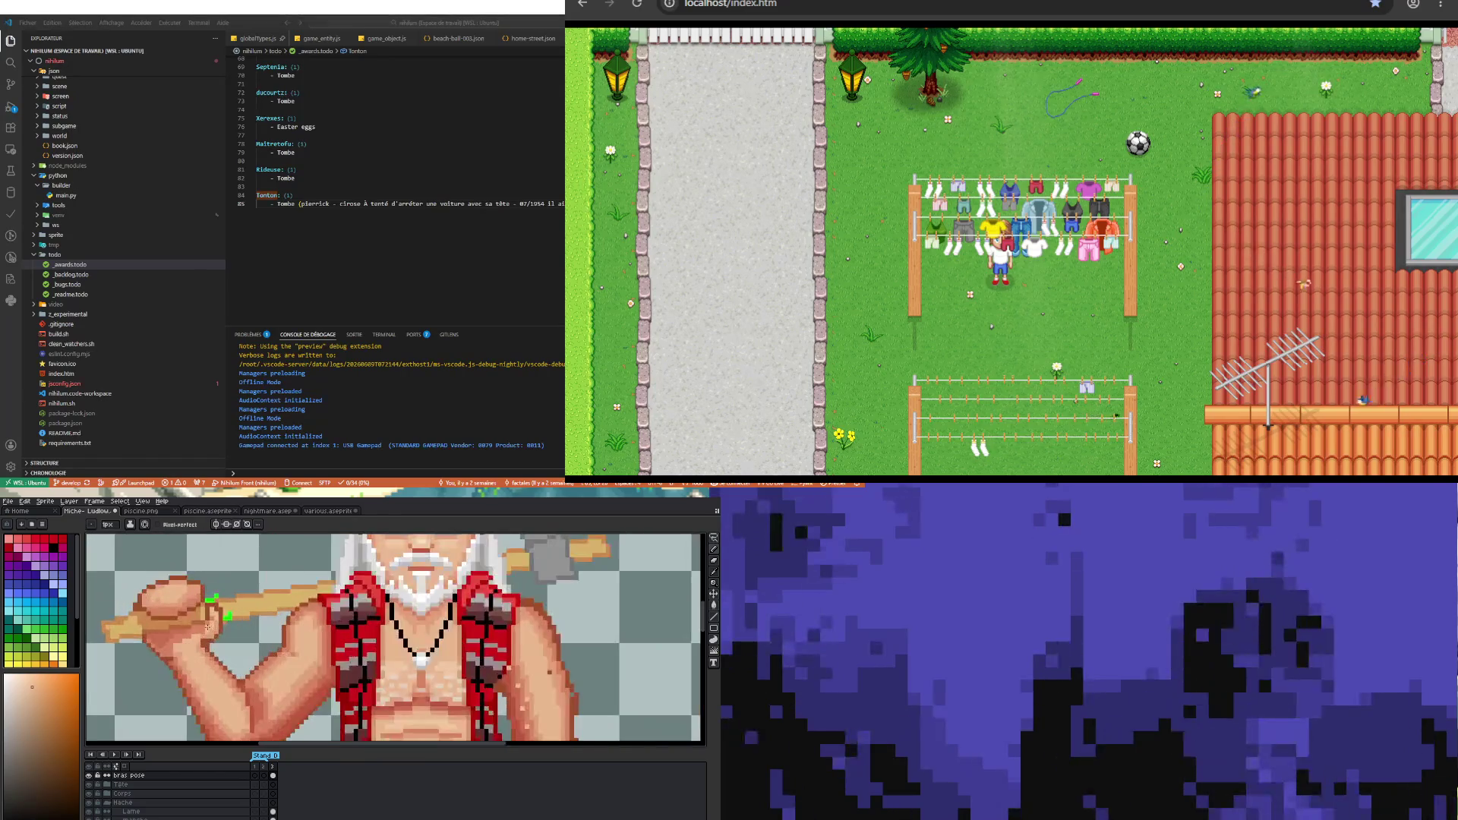
scroll(183, 630, up, 1)
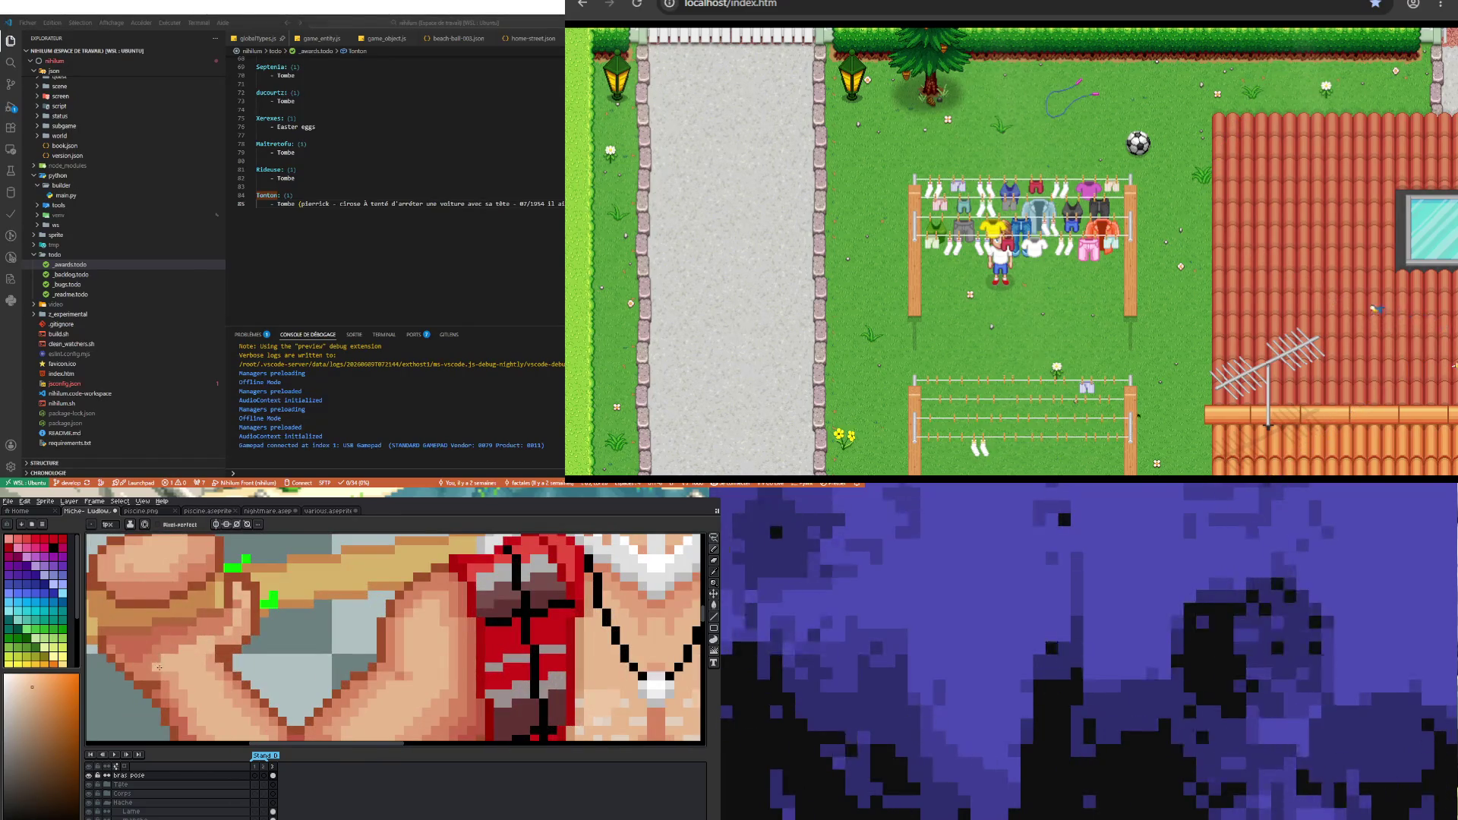
scroll(159, 667, down, 3)
scroll(170, 649, up, 3)
scroll(171, 649, down, 3)
scroll(183, 626, up, 2)
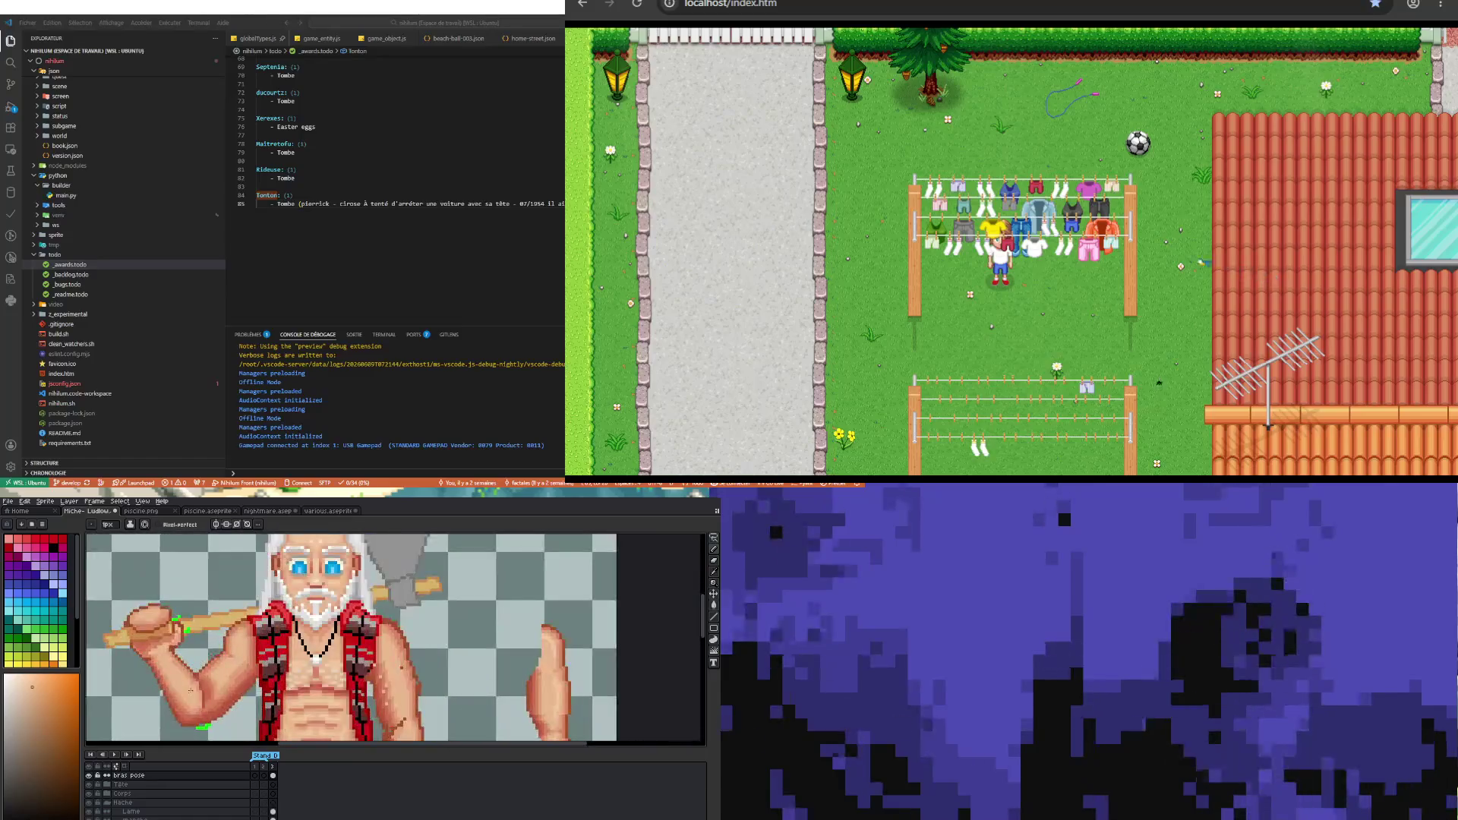
scroll(203, 725, up, 2)
scroll(197, 722, up, 1)
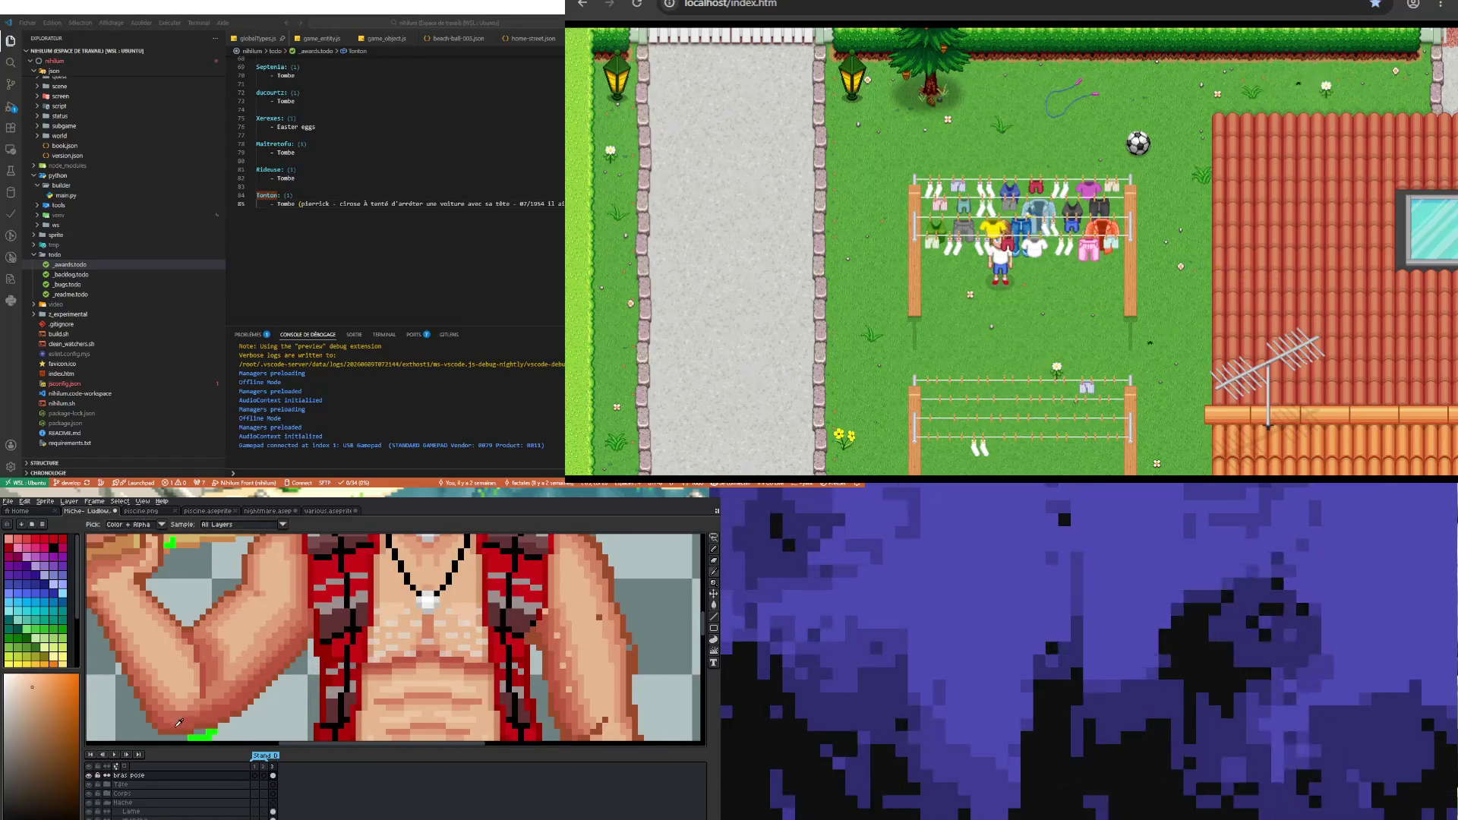
scroll(192, 717, down, 2)
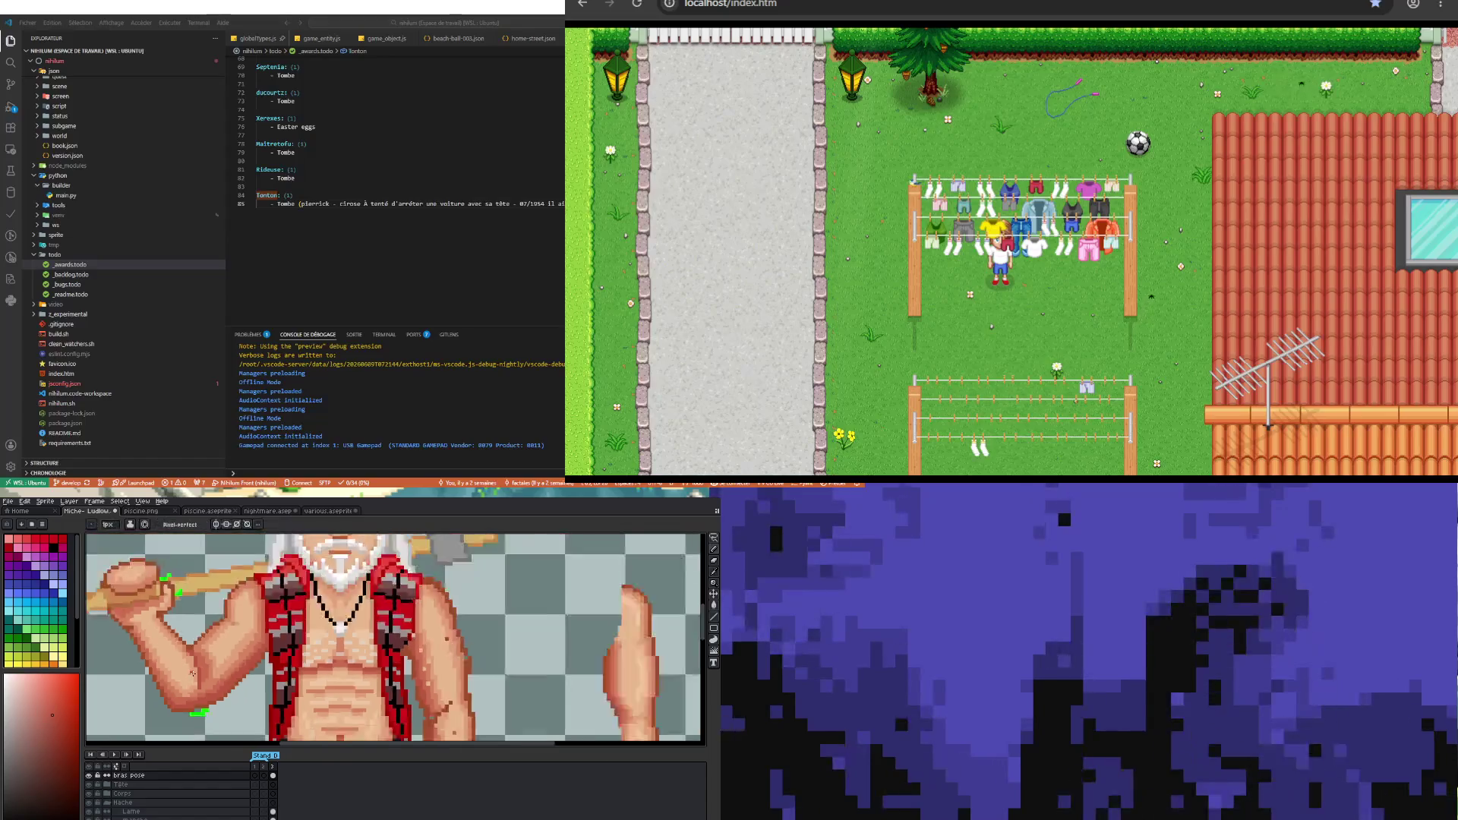
scroll(183, 615, up, 3)
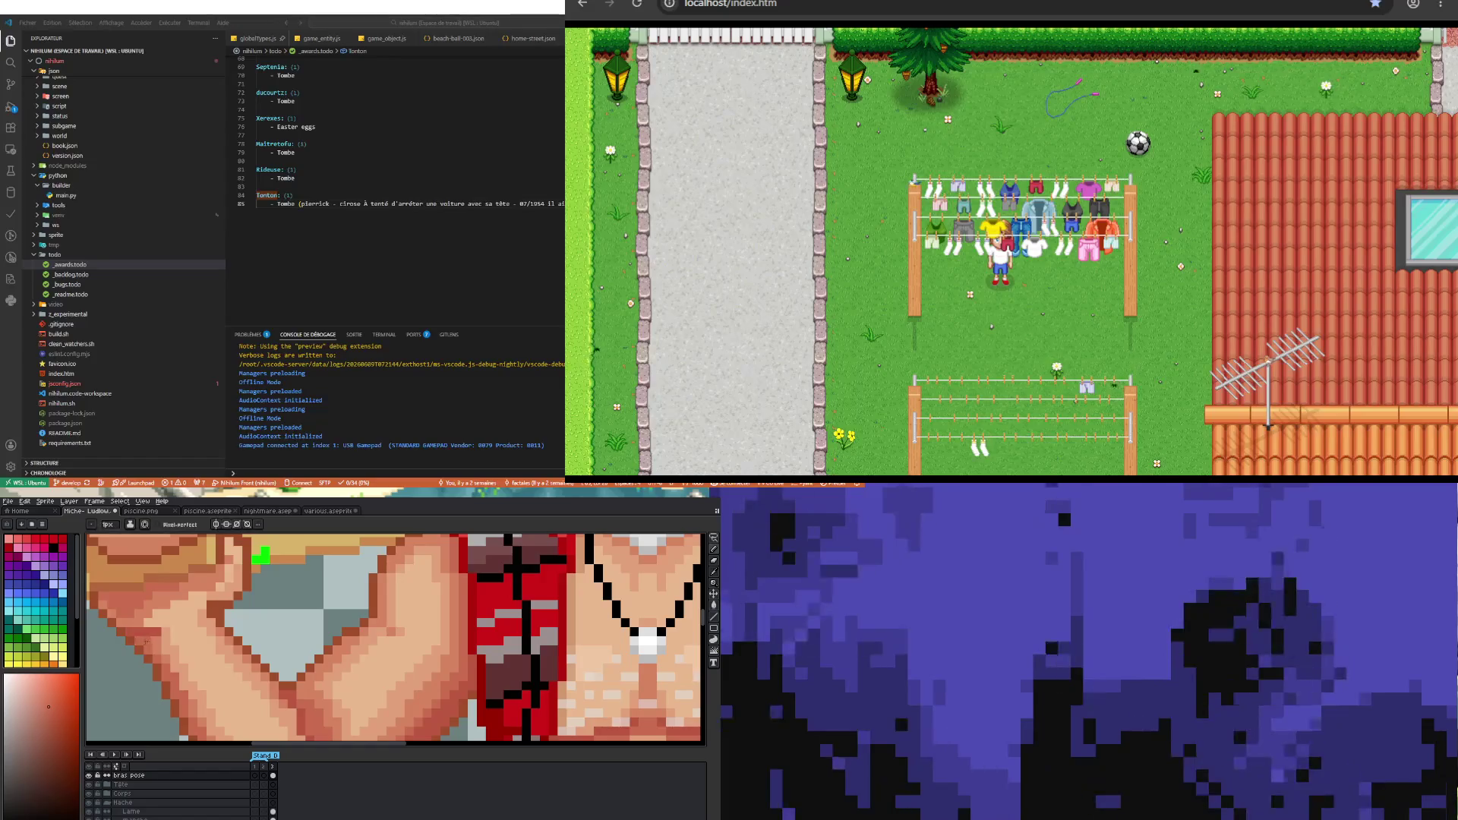
scroll(261, 557, down, 3)
scroll(182, 658, up, 3)
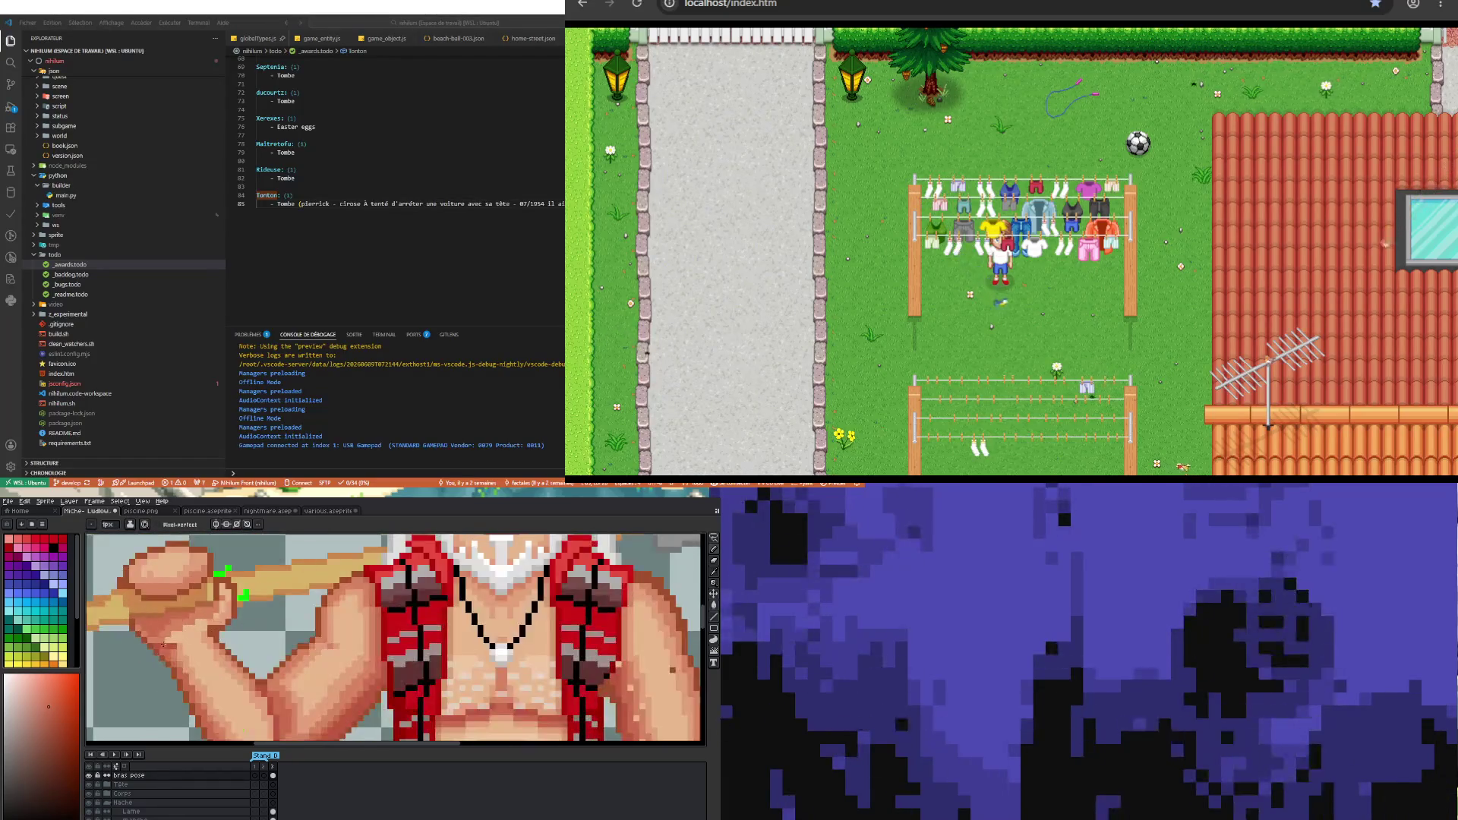
scroll(181, 658, up, 3)
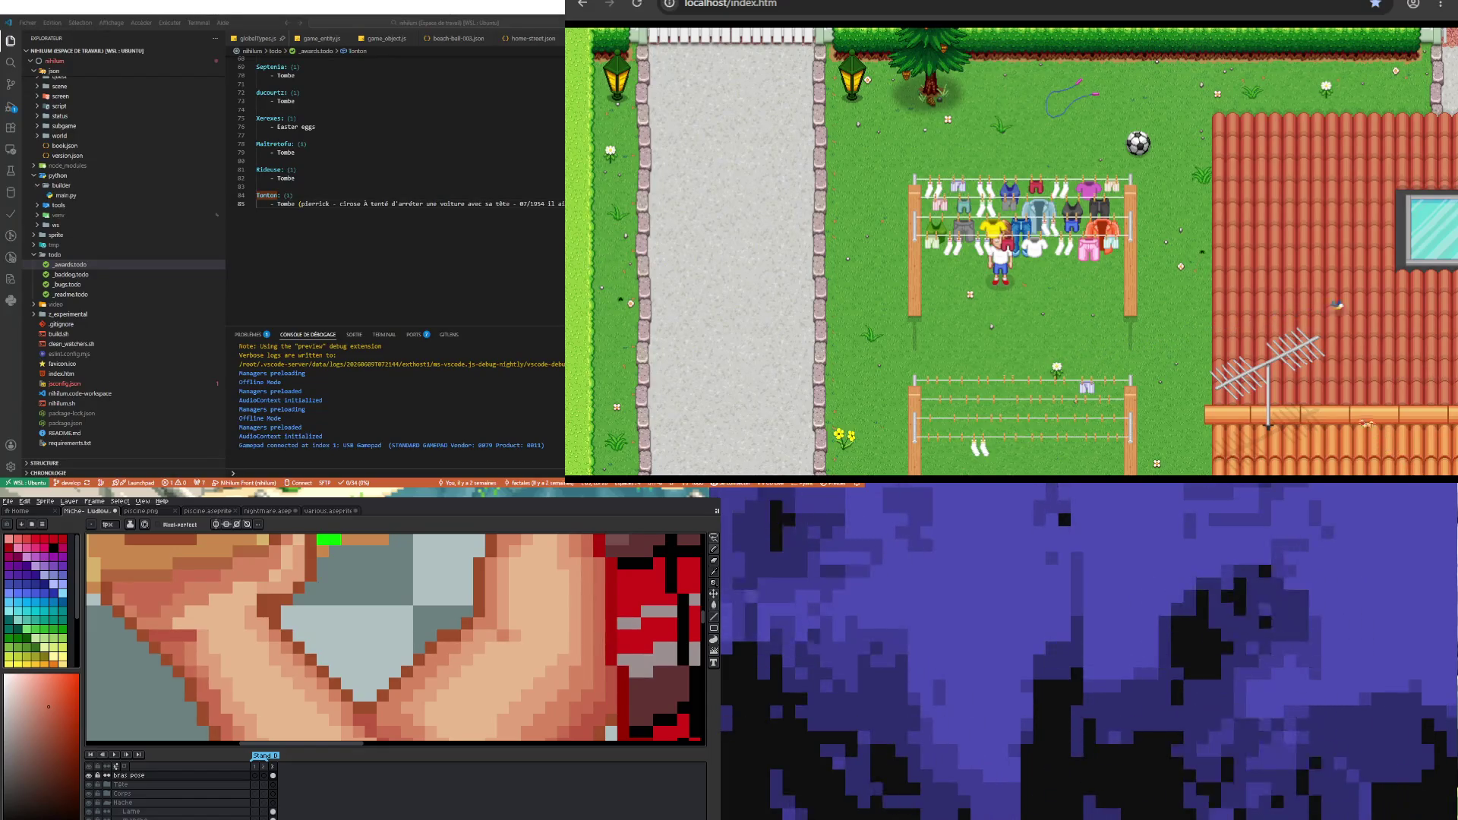
scroll(331, 540, down, 3)
scroll(268, 625, down, 1)
scroll(268, 625, up, 2)
scroll(268, 625, up, 1)
scroll(268, 625, up, 2)
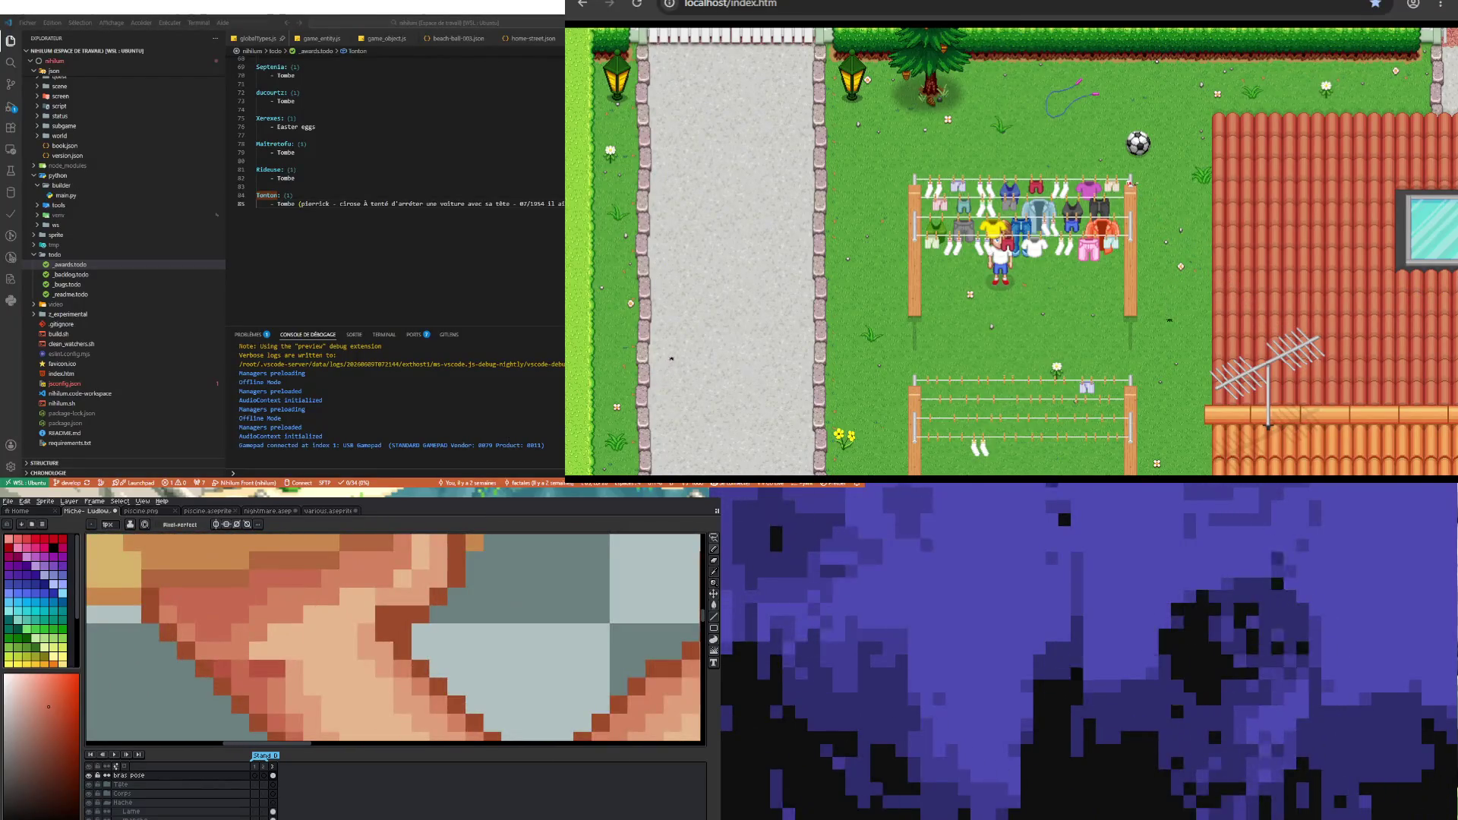
scroll(331, 592, down, 2)
scroll(366, 589, up, 3)
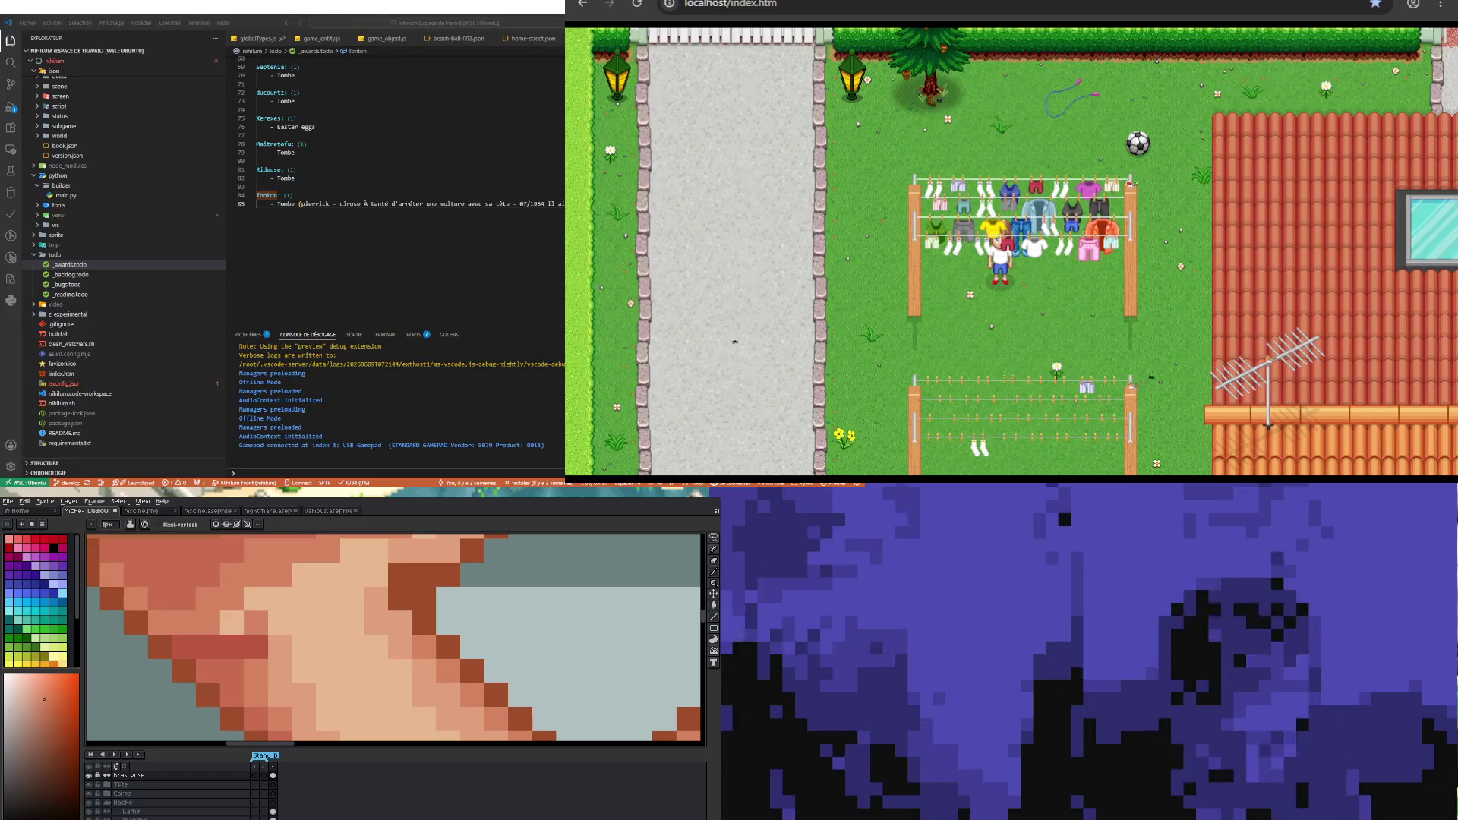
scroll(226, 624, down, 3)
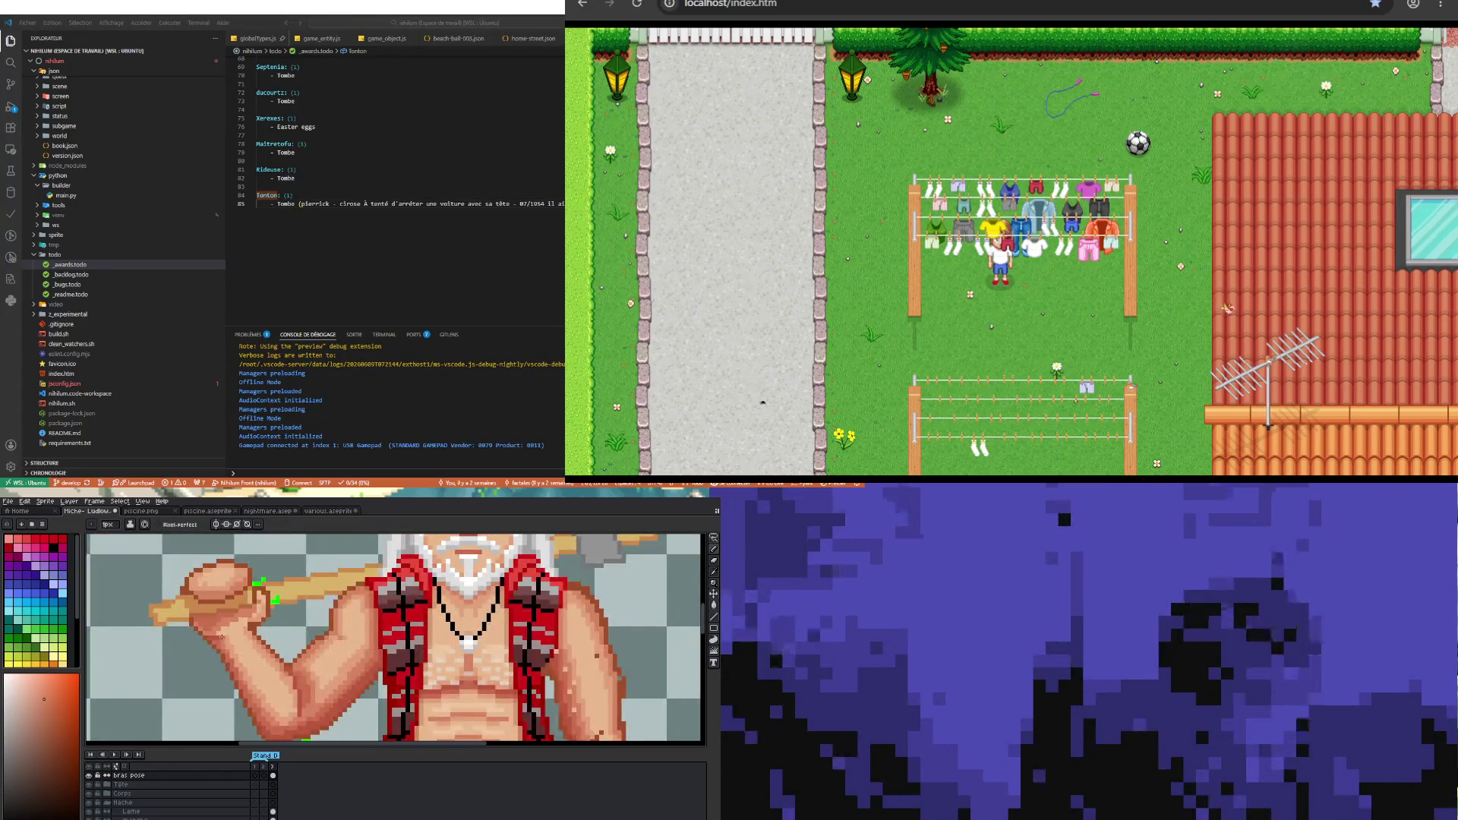
scroll(214, 651, up, 3)
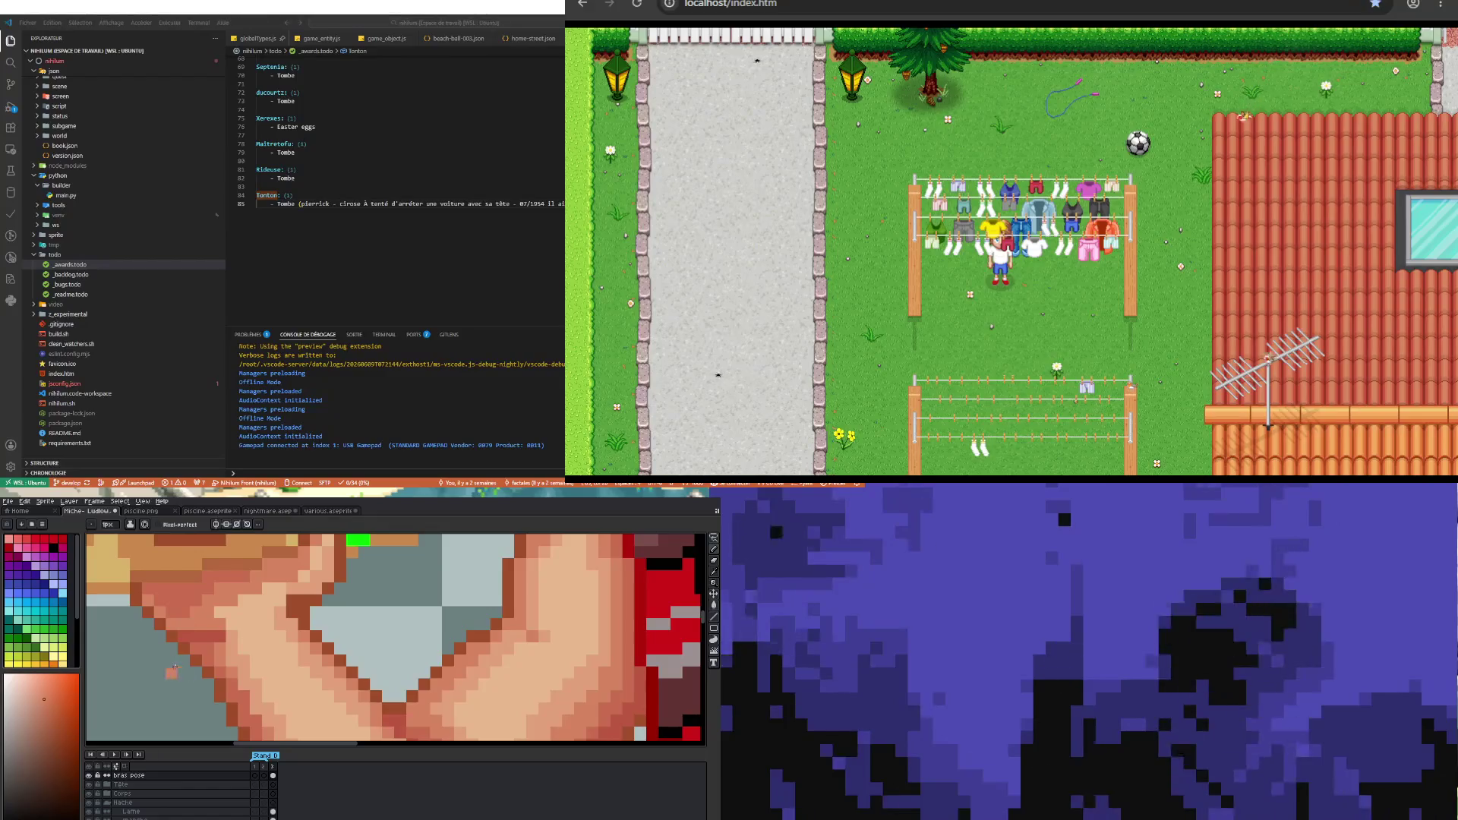
scroll(206, 626, down, 3)
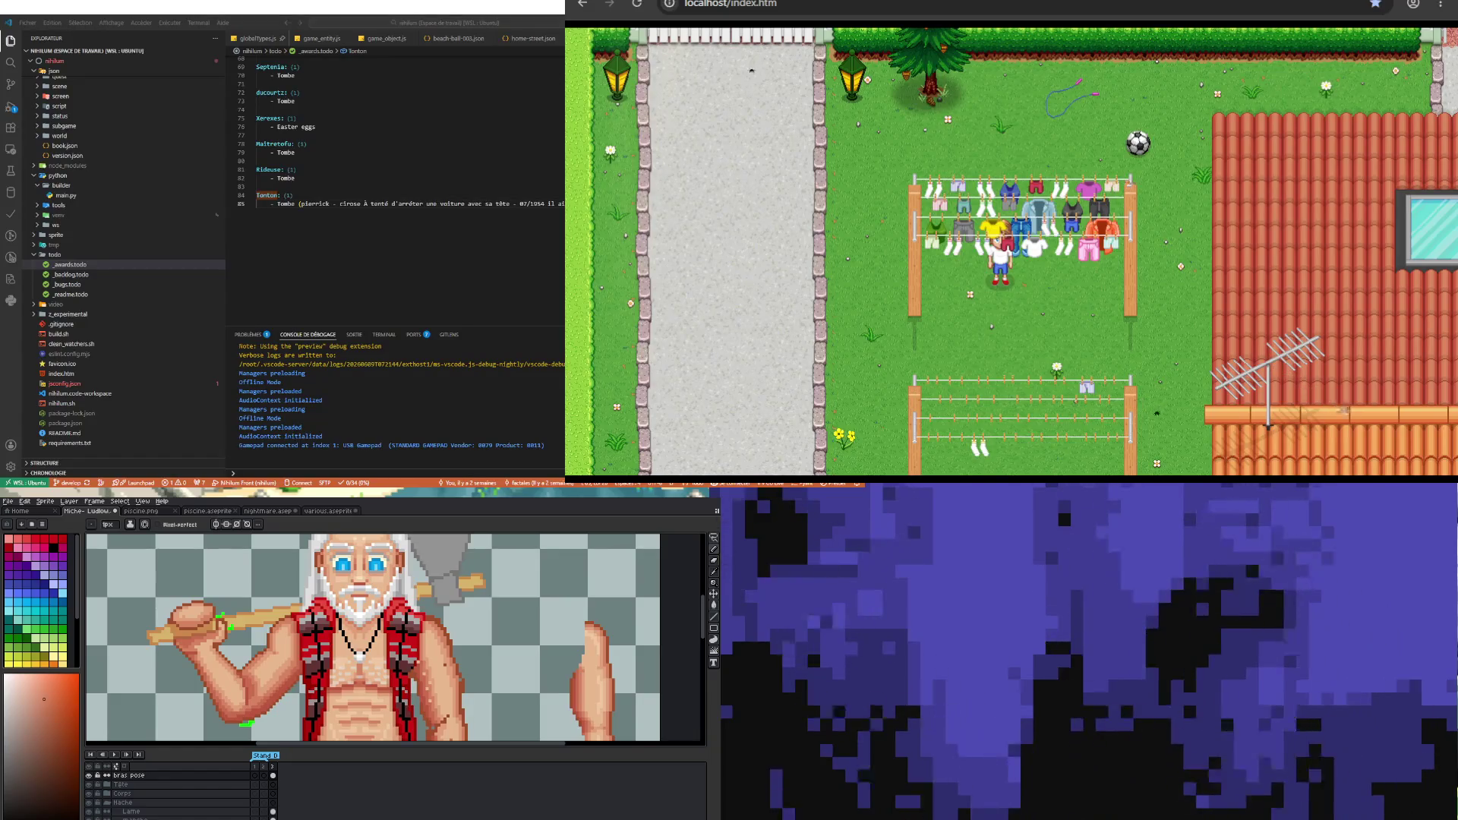
scroll(376, 604, down, 1)
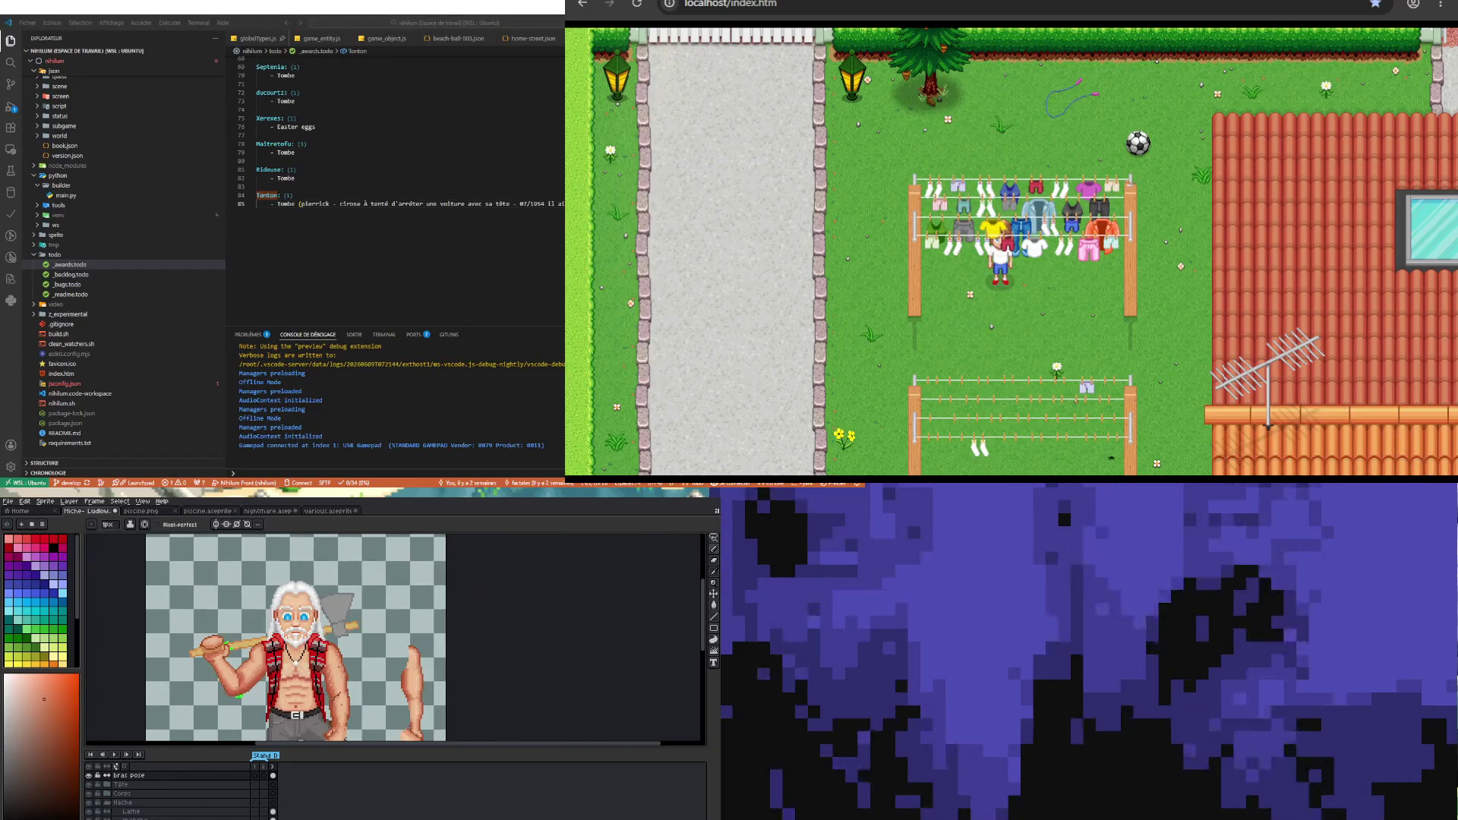
scroll(376, 604, up, 3)
scroll(376, 638, up, 1)
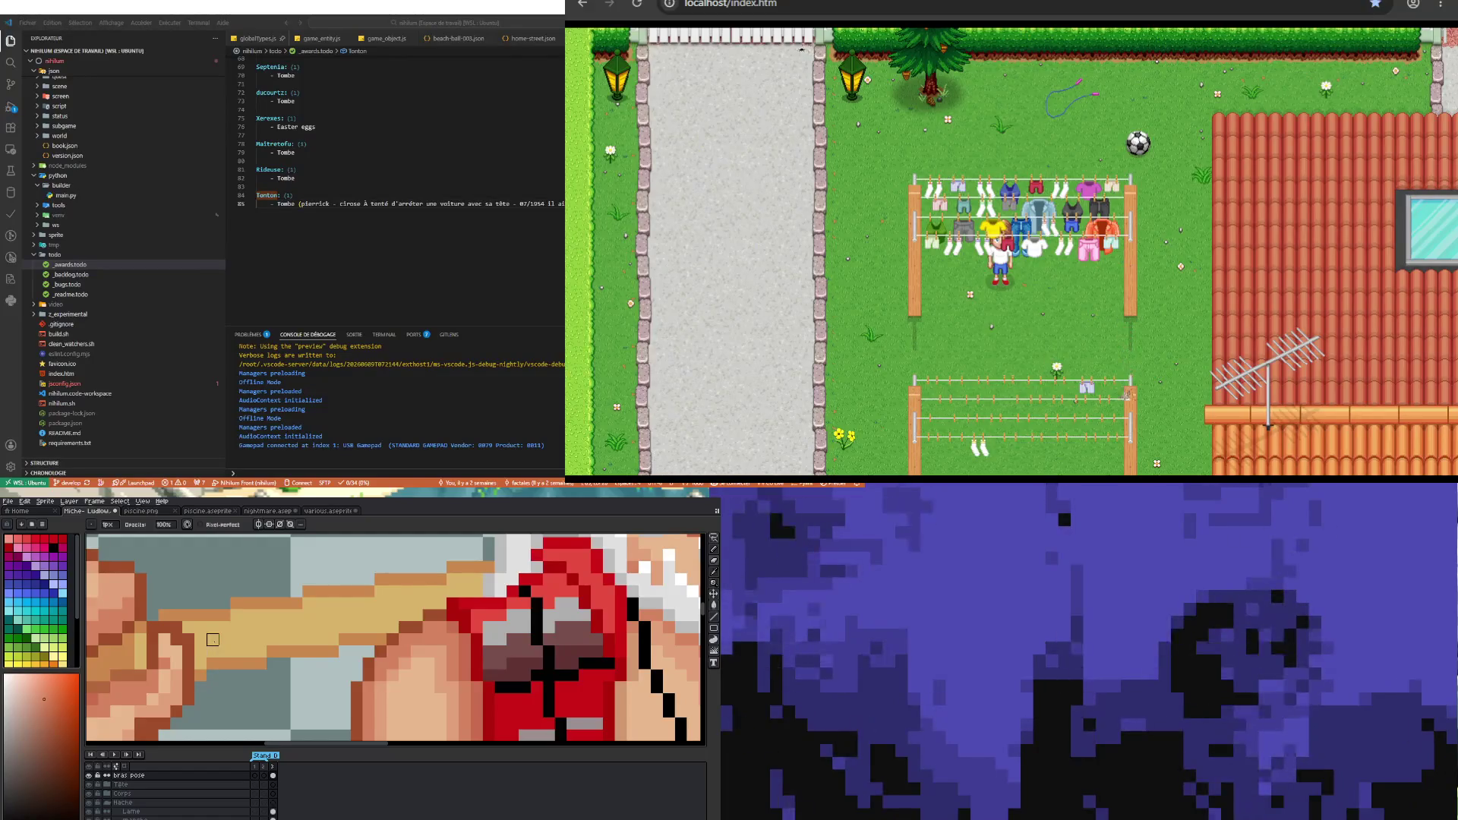
scroll(213, 655, down, 4)
scroll(285, 639, up, 2)
scroll(285, 564, up, 2)
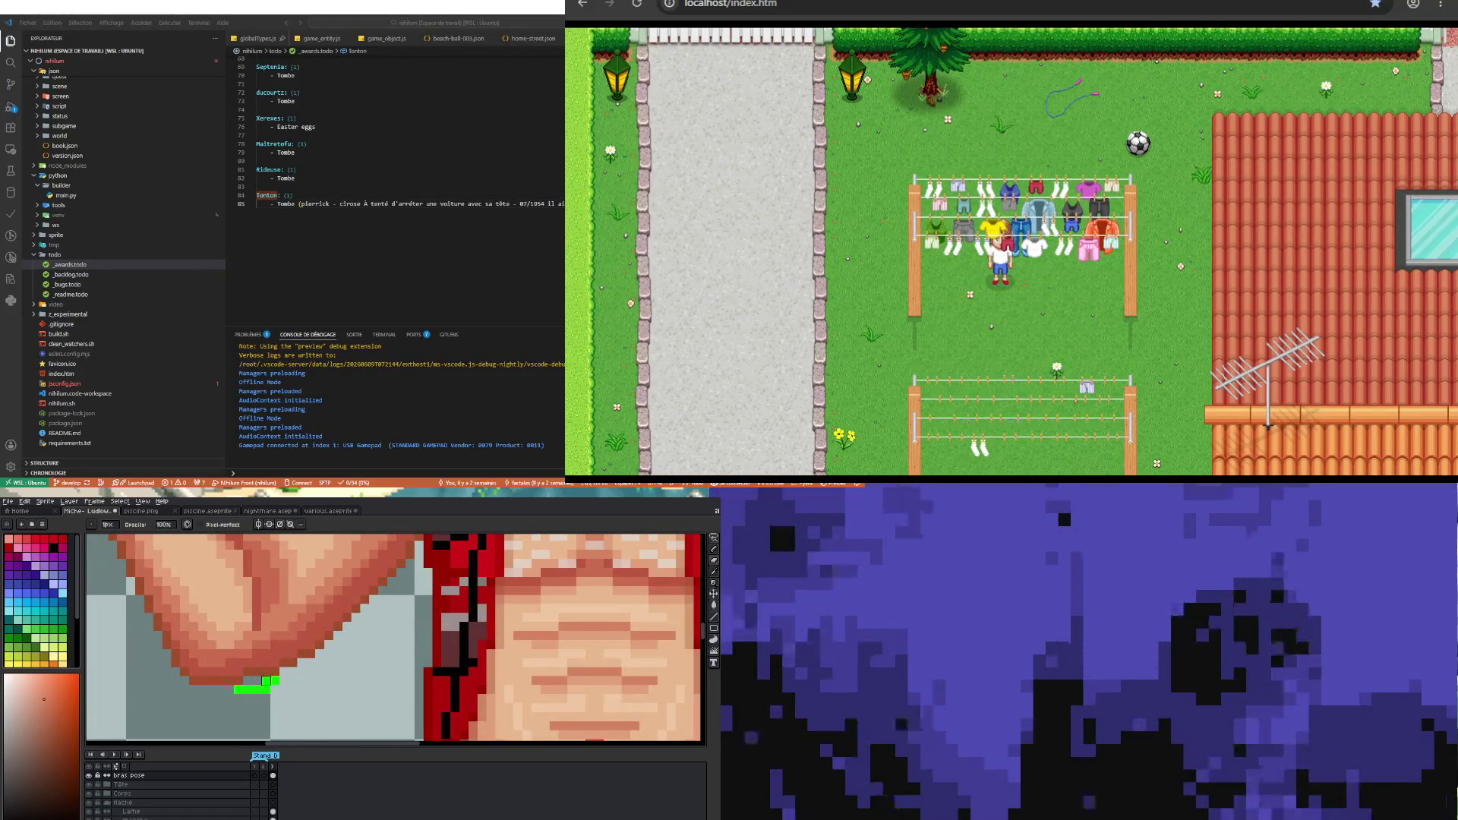
scroll(247, 699, down, 3)
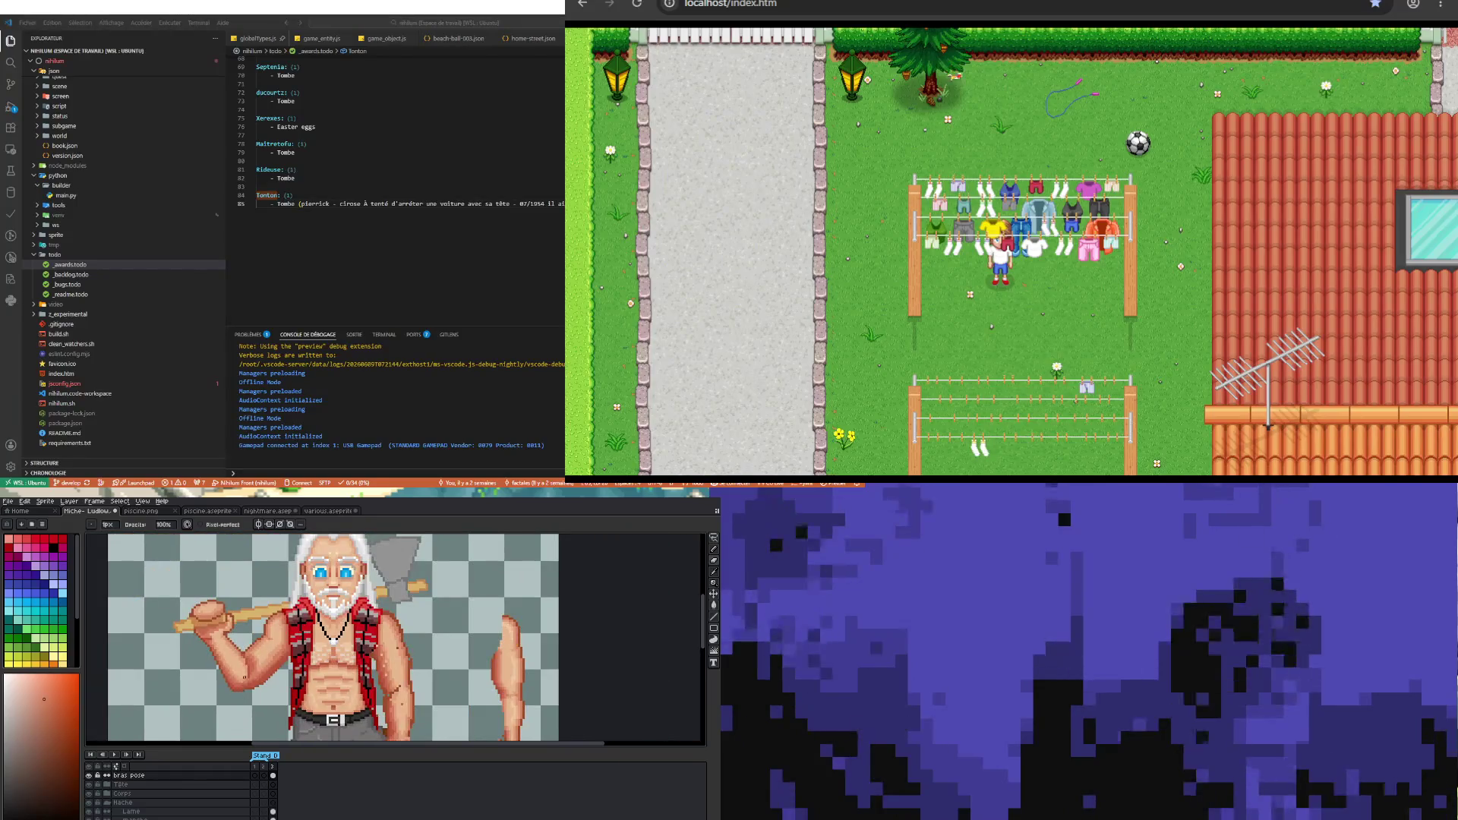
scroll(248, 644, down, 2)
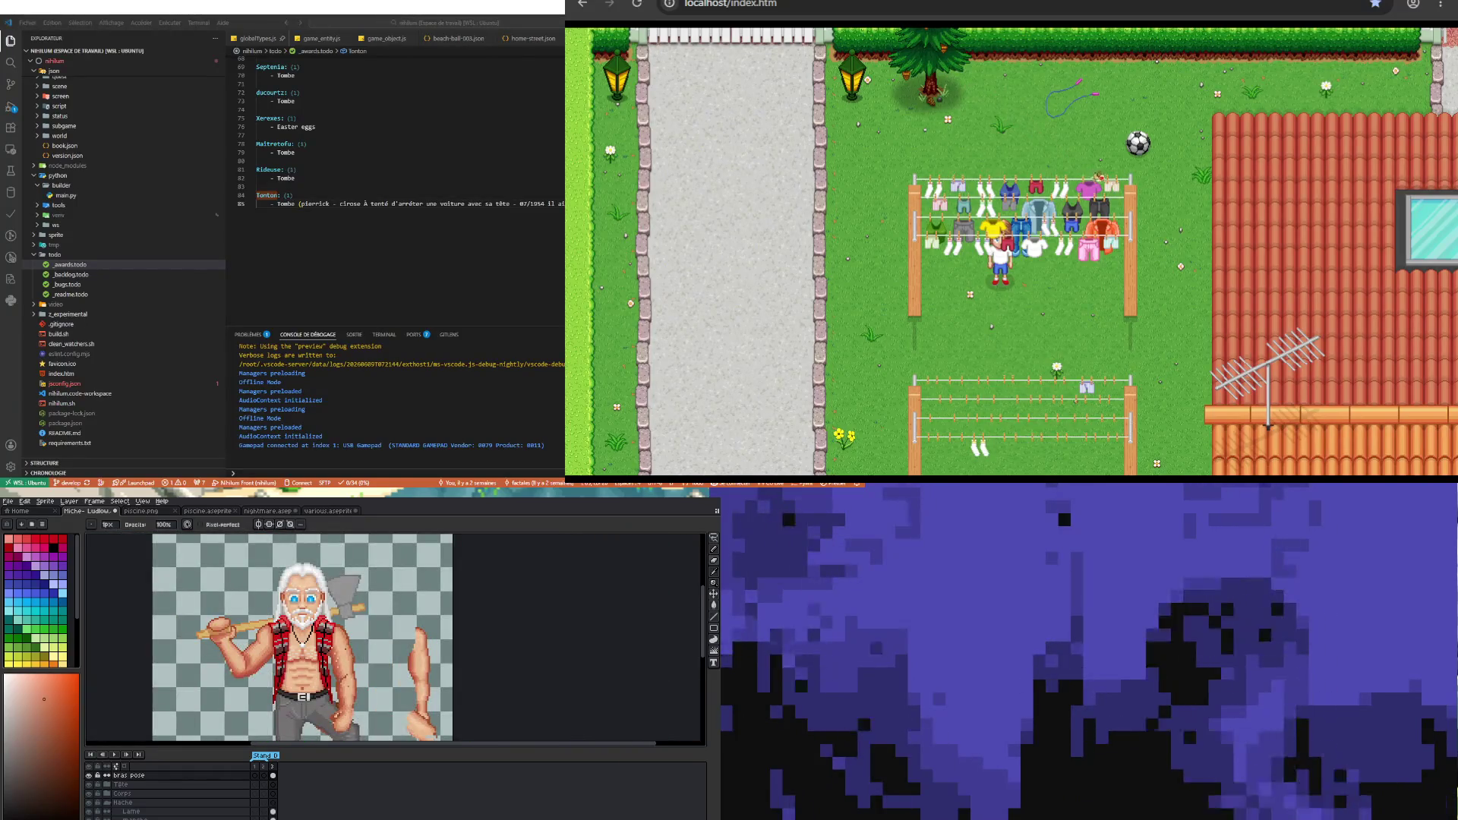
scroll(248, 643, up, 2)
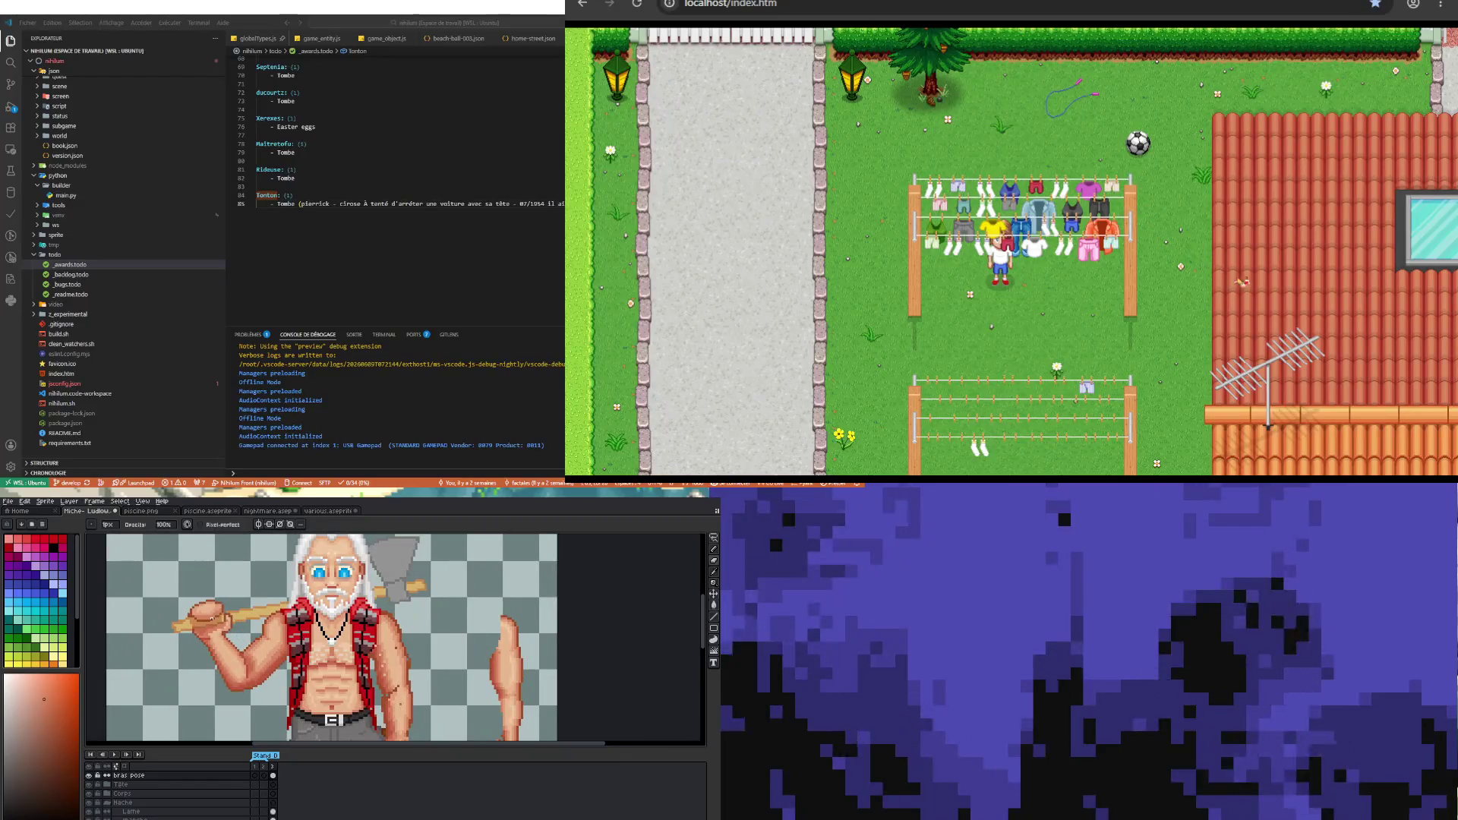
scroll(210, 633, up, 1)
scroll(210, 634, up, 1)
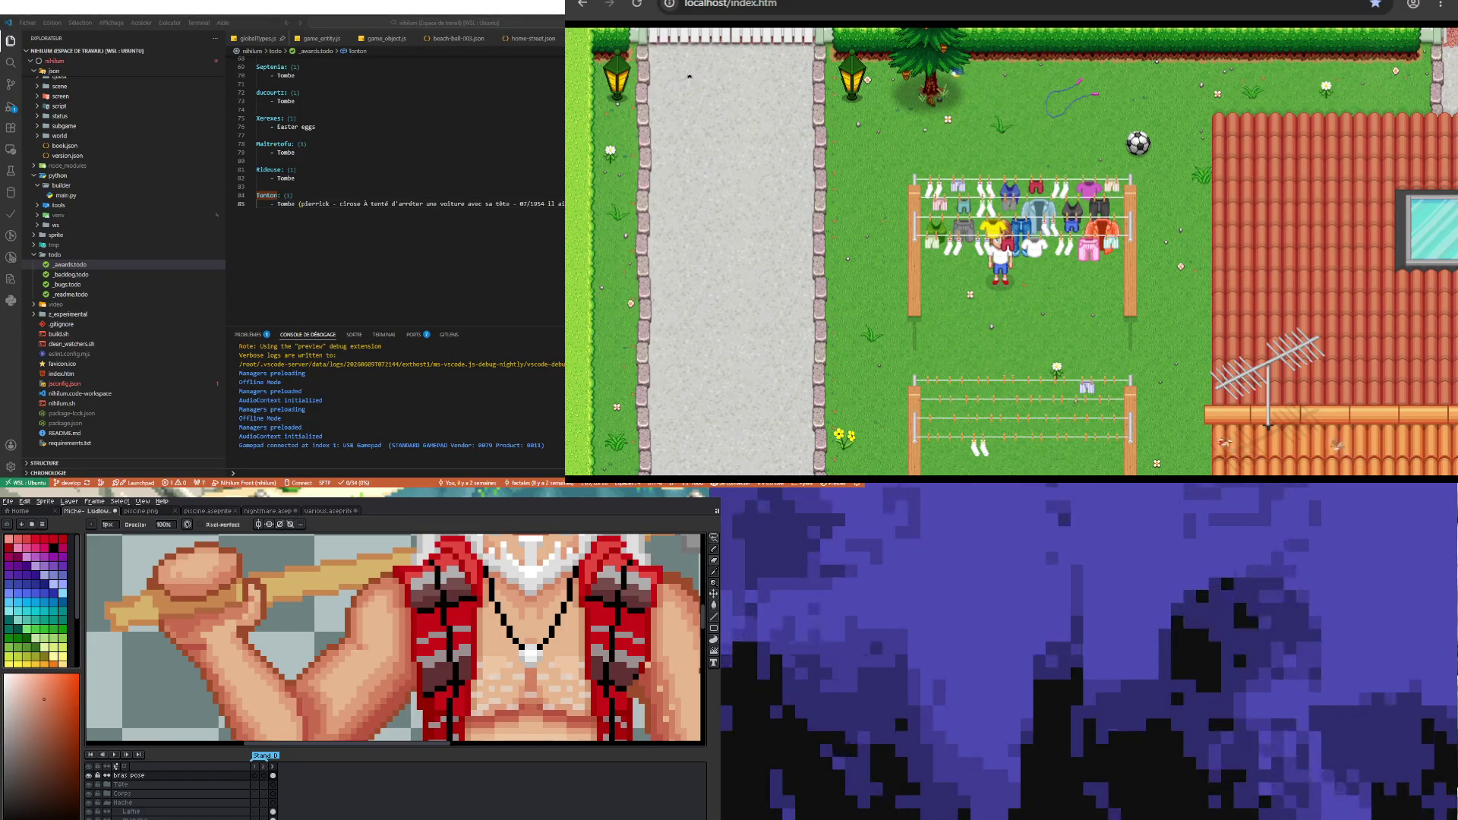
scroll(355, 543, up, 3)
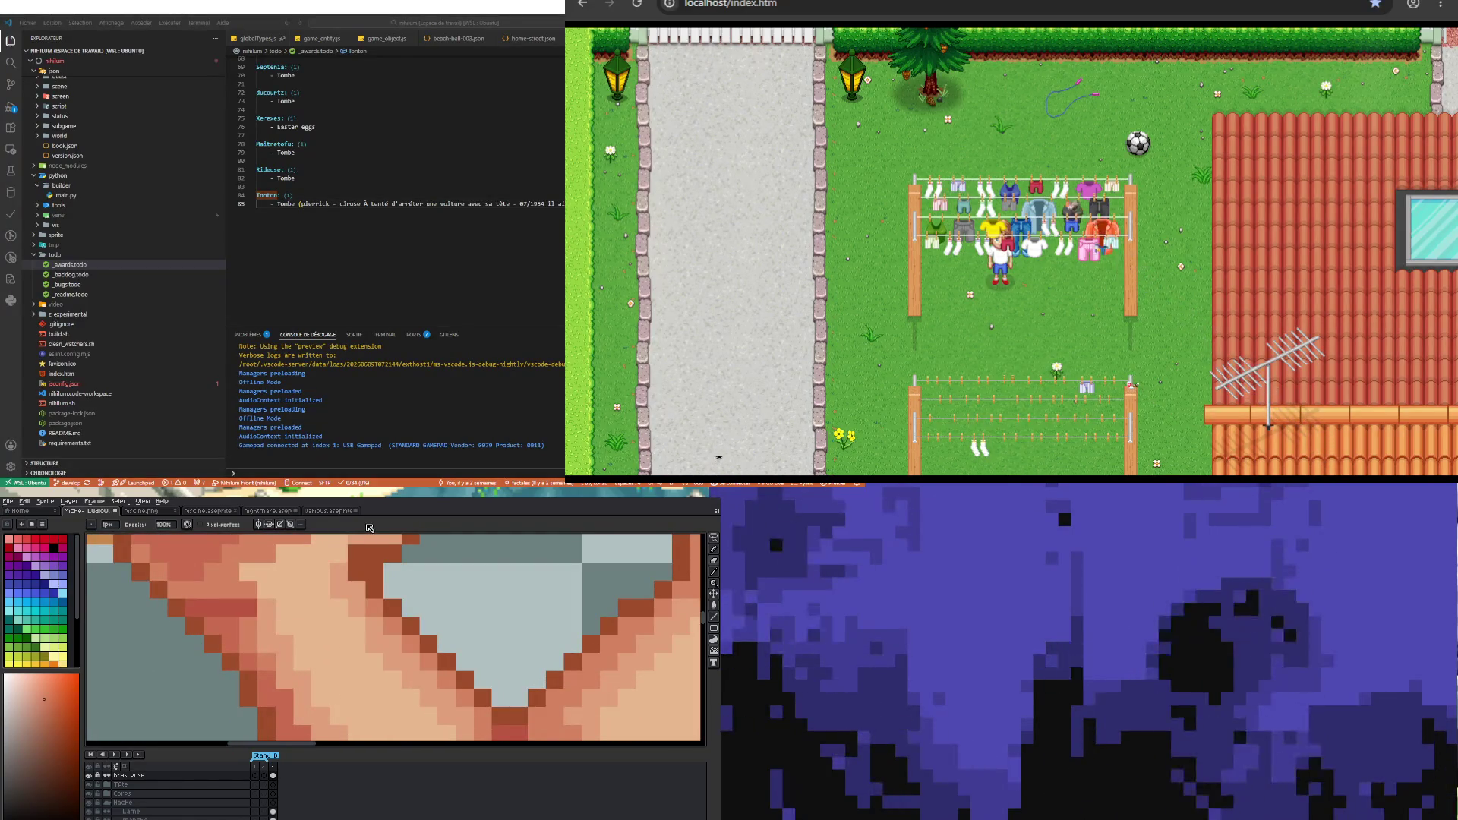
- Sample skin shades from the arm and repaint shadow pixels on the arm and shoulder
key(i)
click(204, 623)
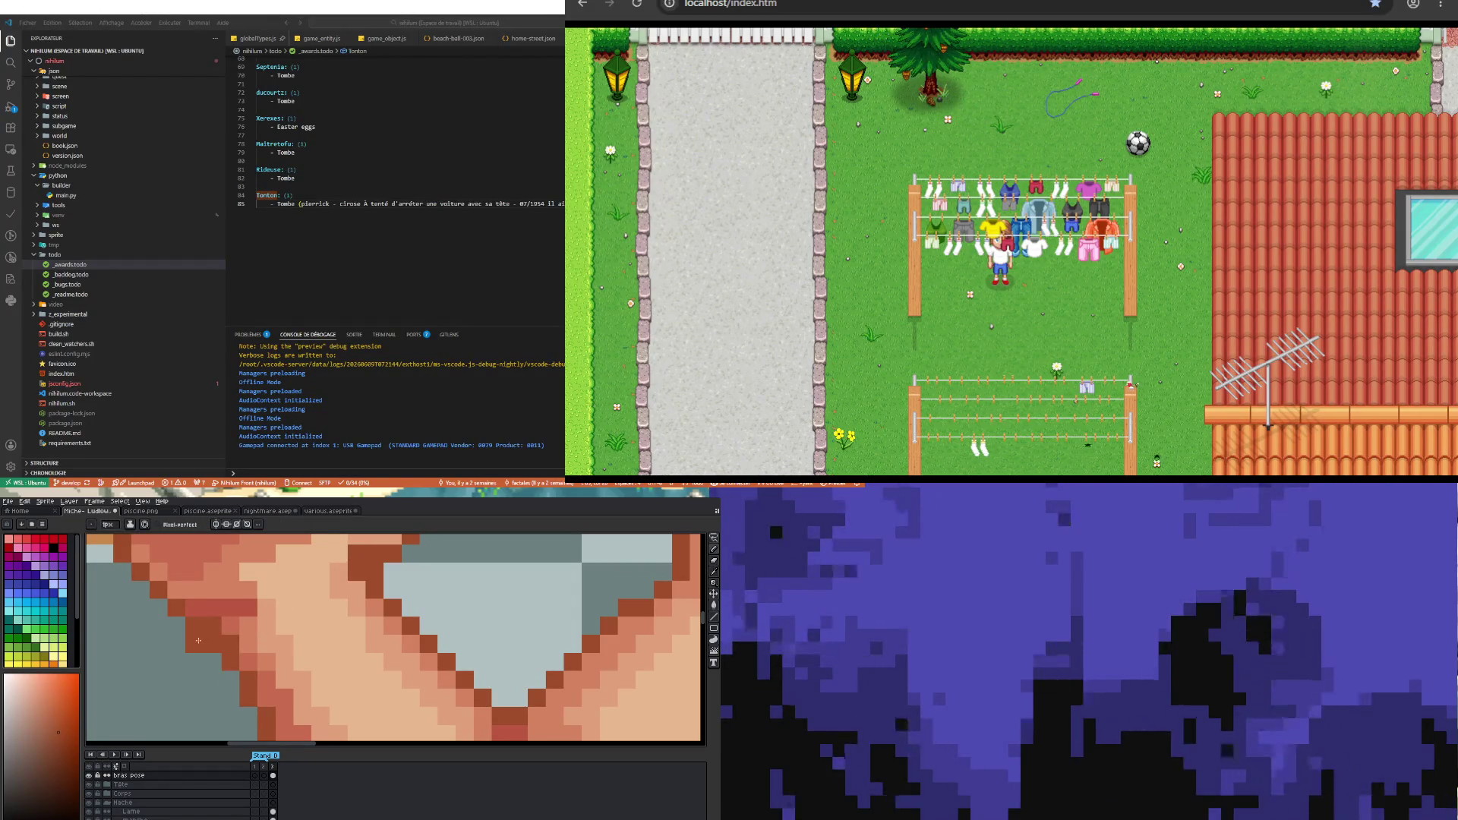
key(b)
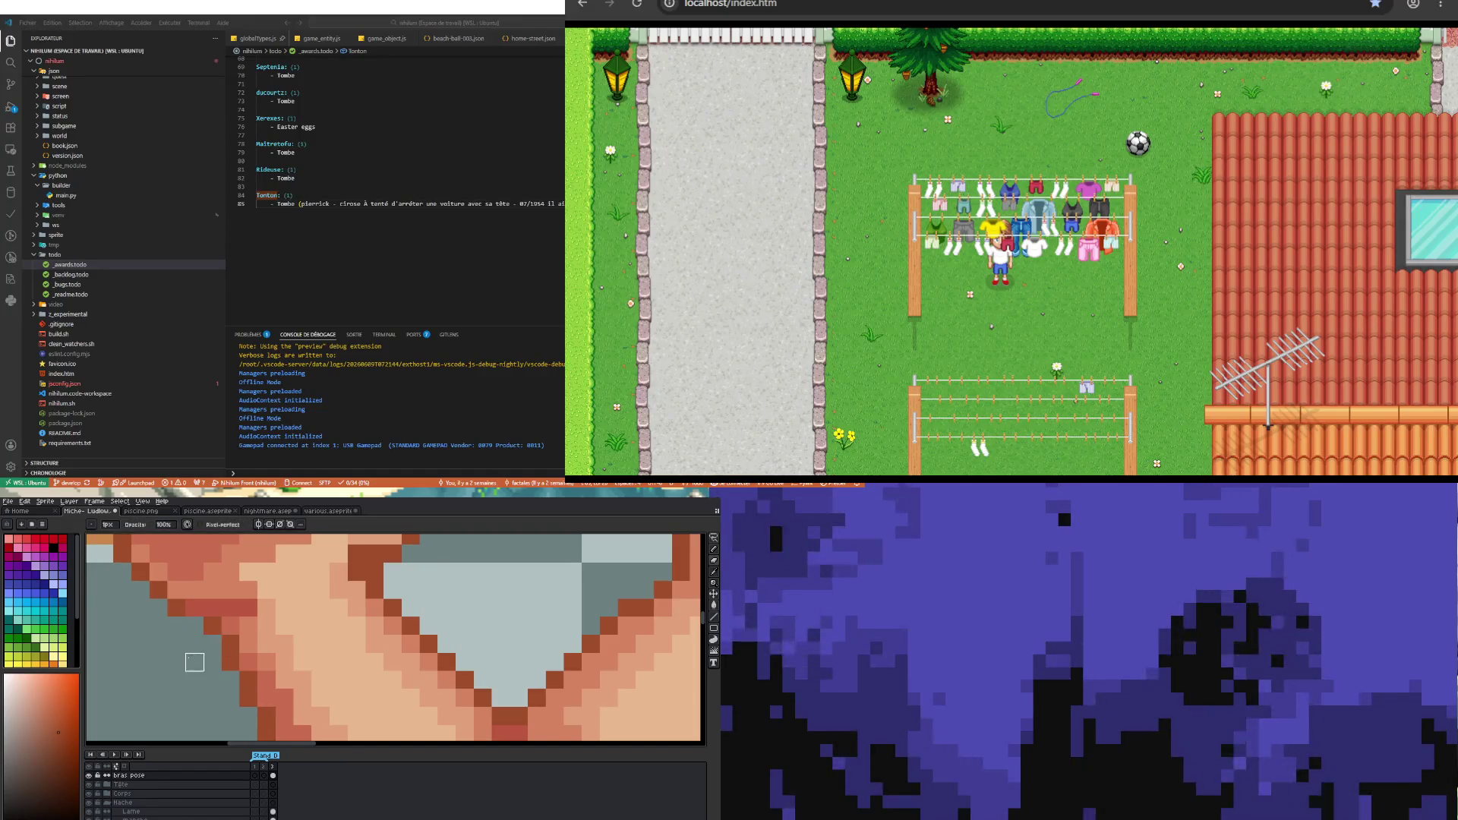
scroll(194, 661, down, 4)
scroll(196, 681, up, 4)
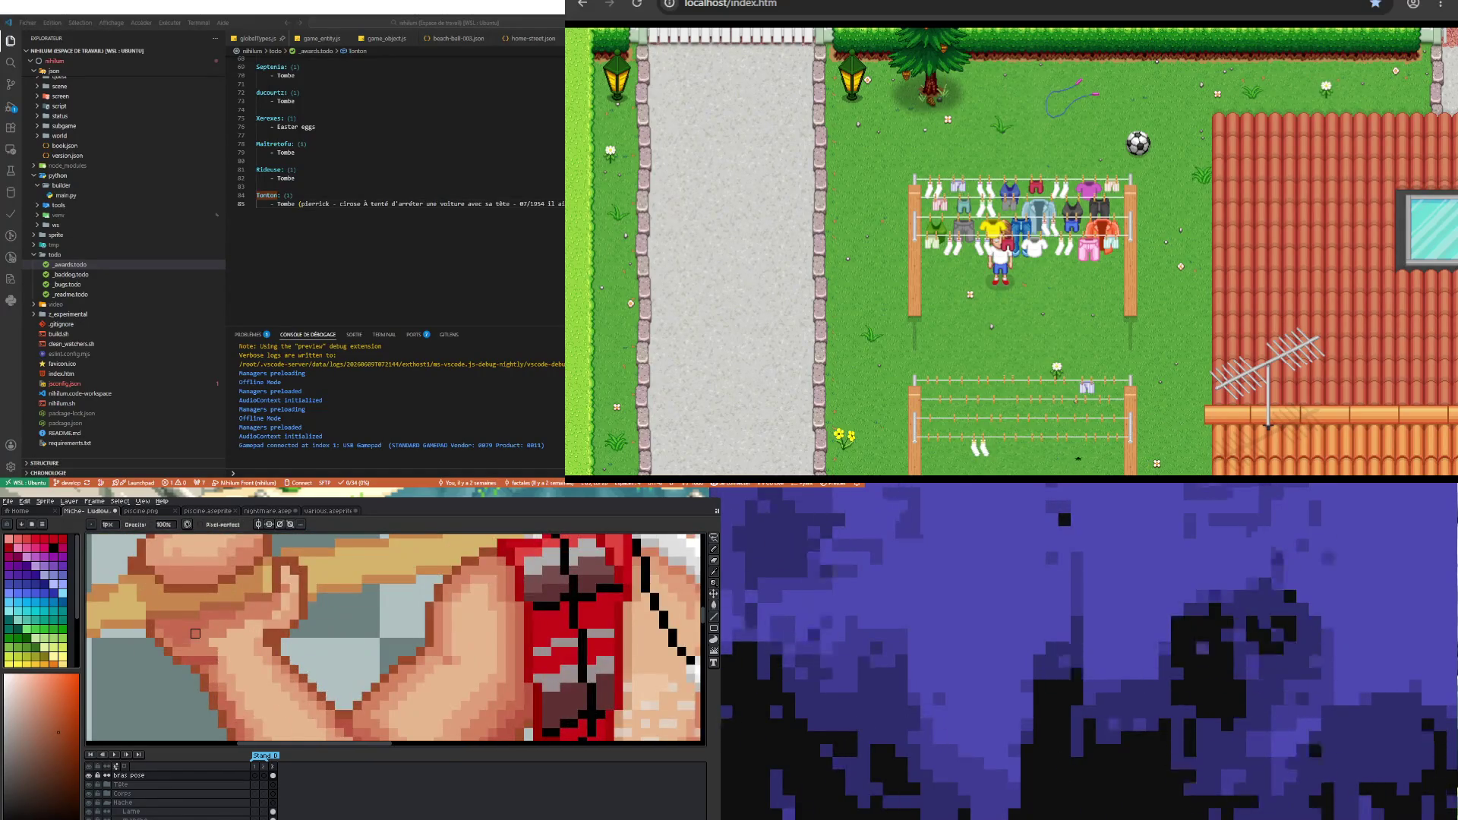
key(i)
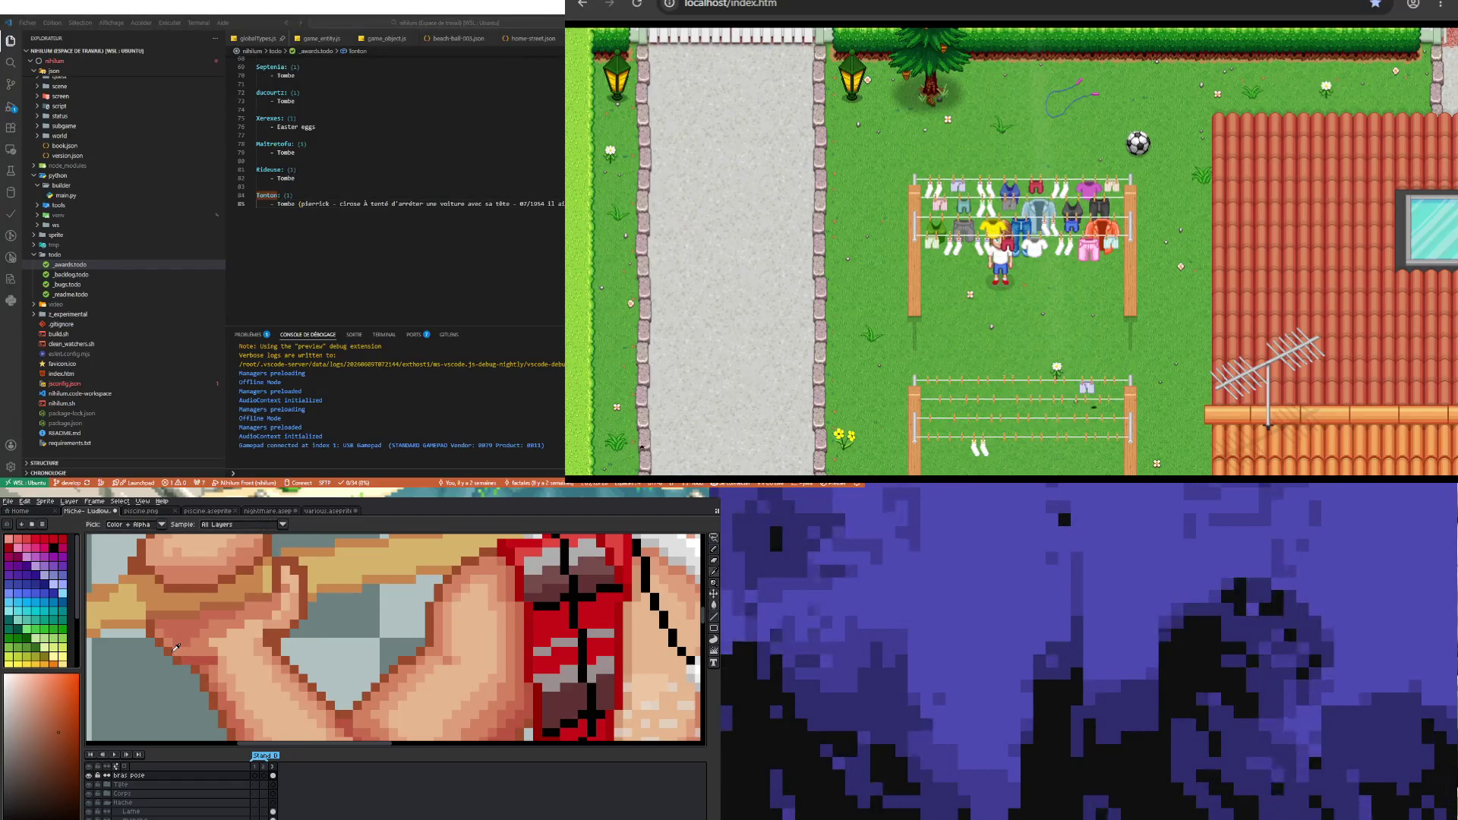
key(b)
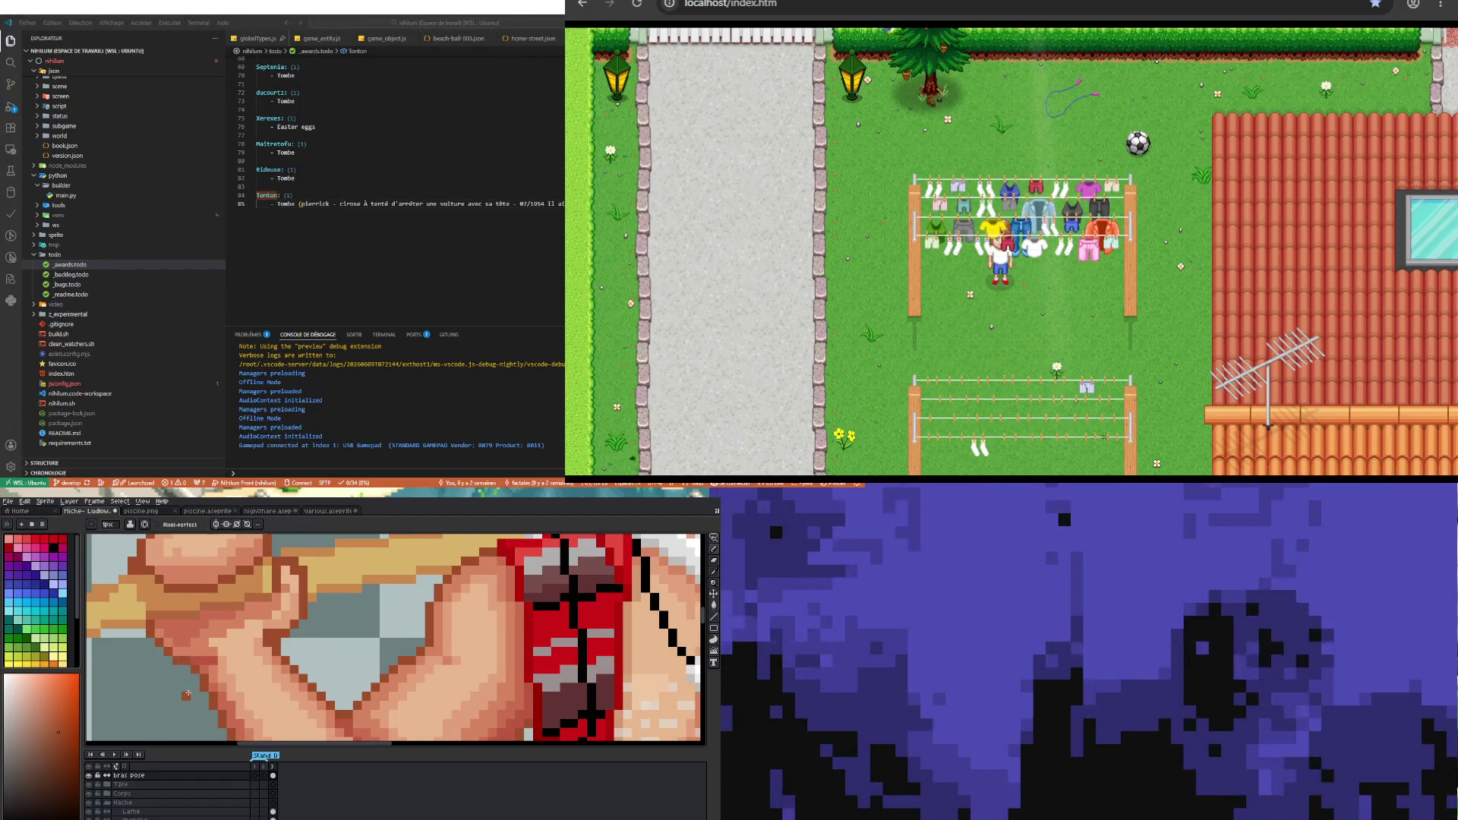
scroll(186, 693, down, 4)
scroll(186, 683, up, 4)
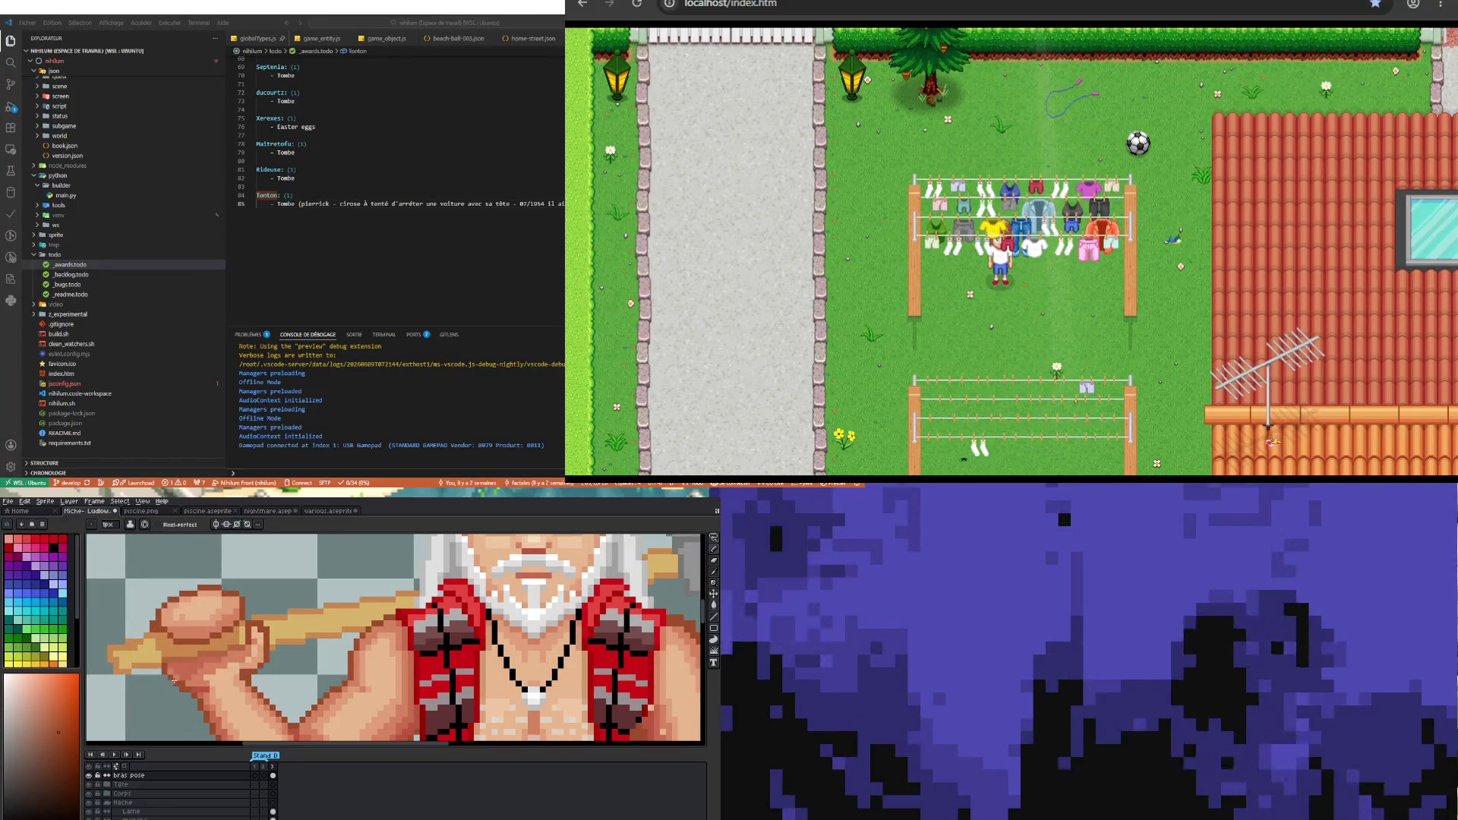
- Erase stray pixels on the arm, then resume pencilling the shading
key(e)
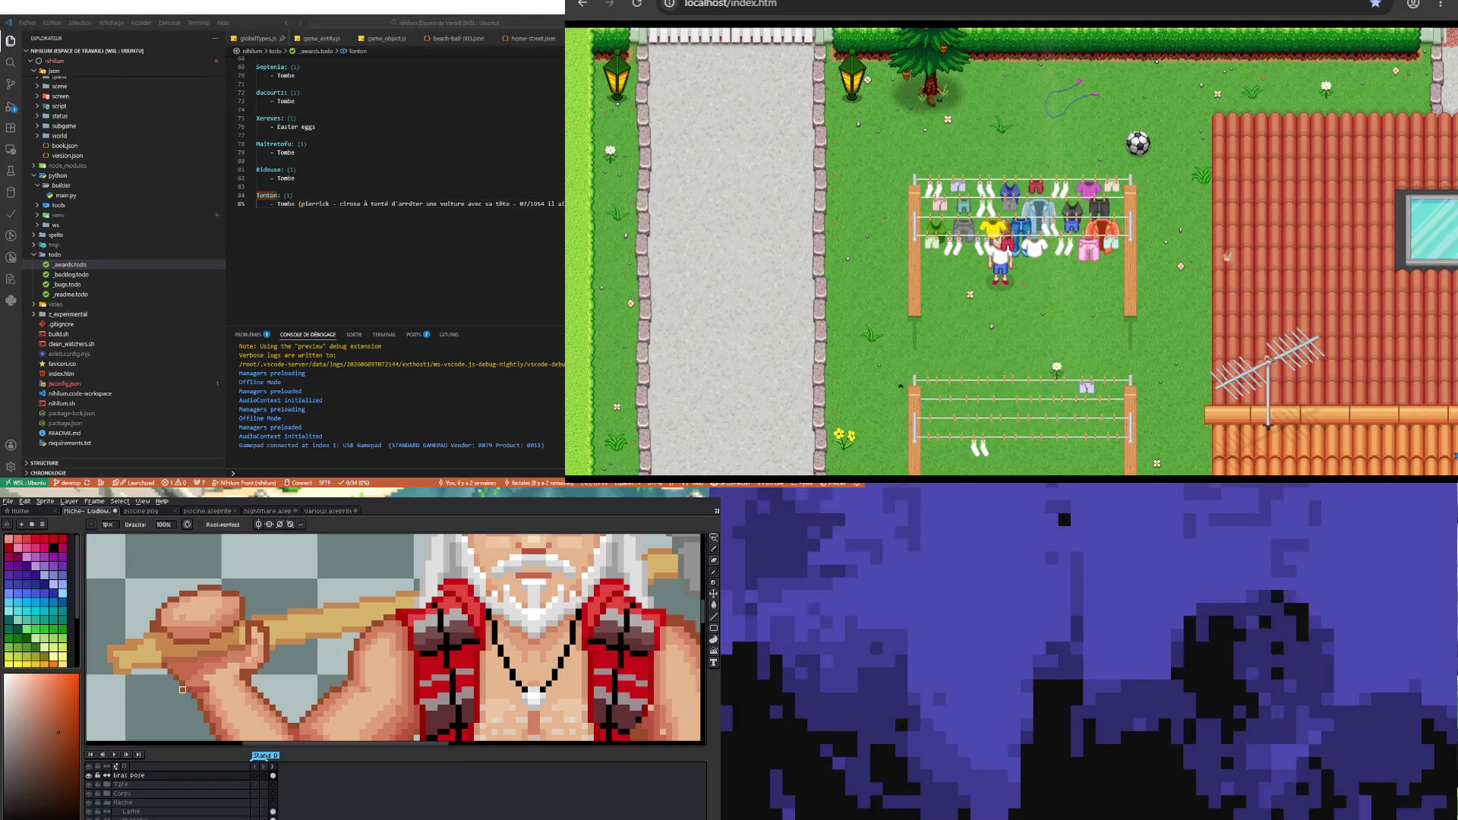
scroll(164, 708, down, 2)
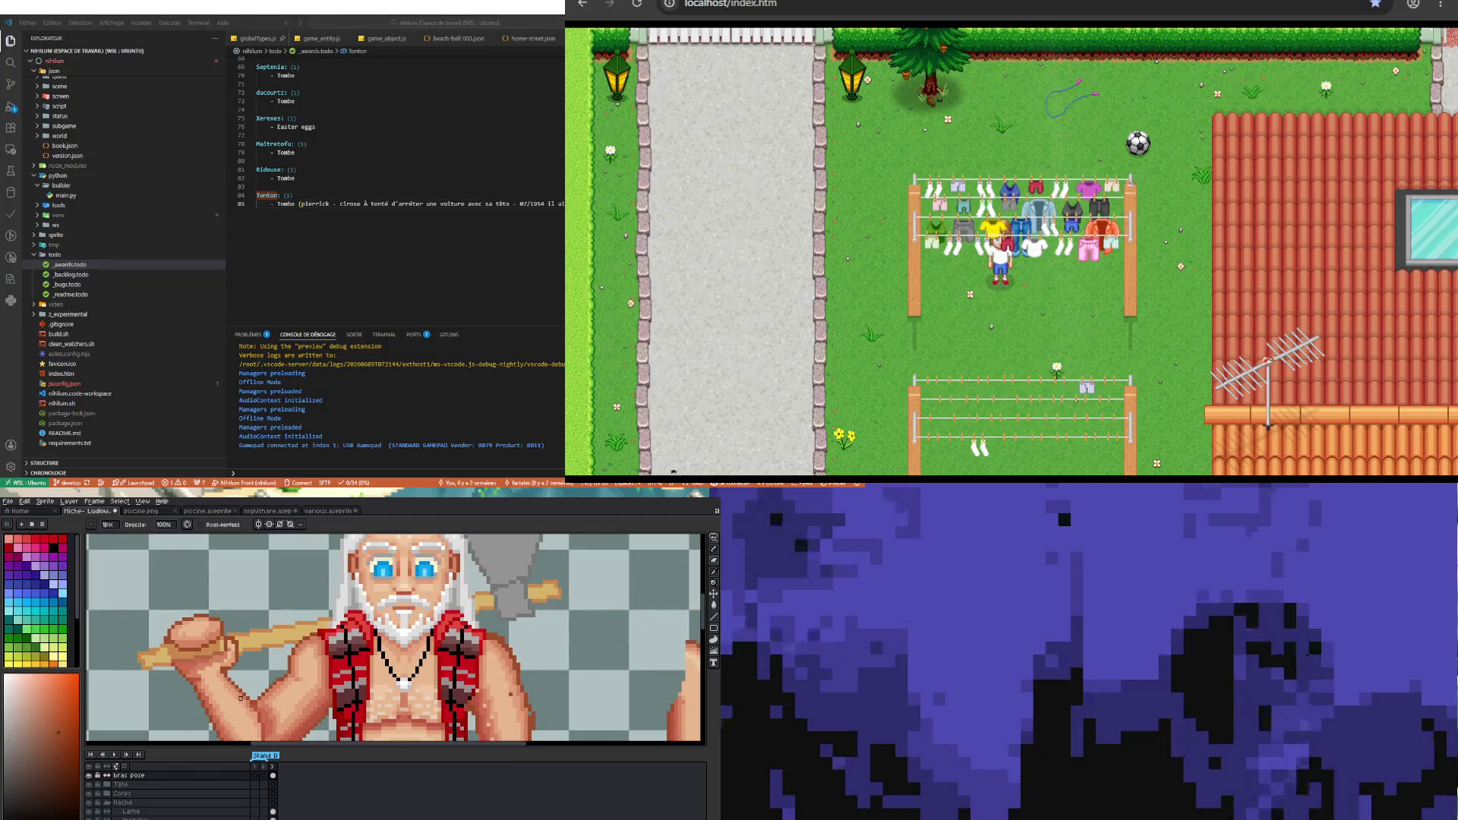
scroll(242, 699, down, 1)
scroll(203, 658, up, 3)
key(b)
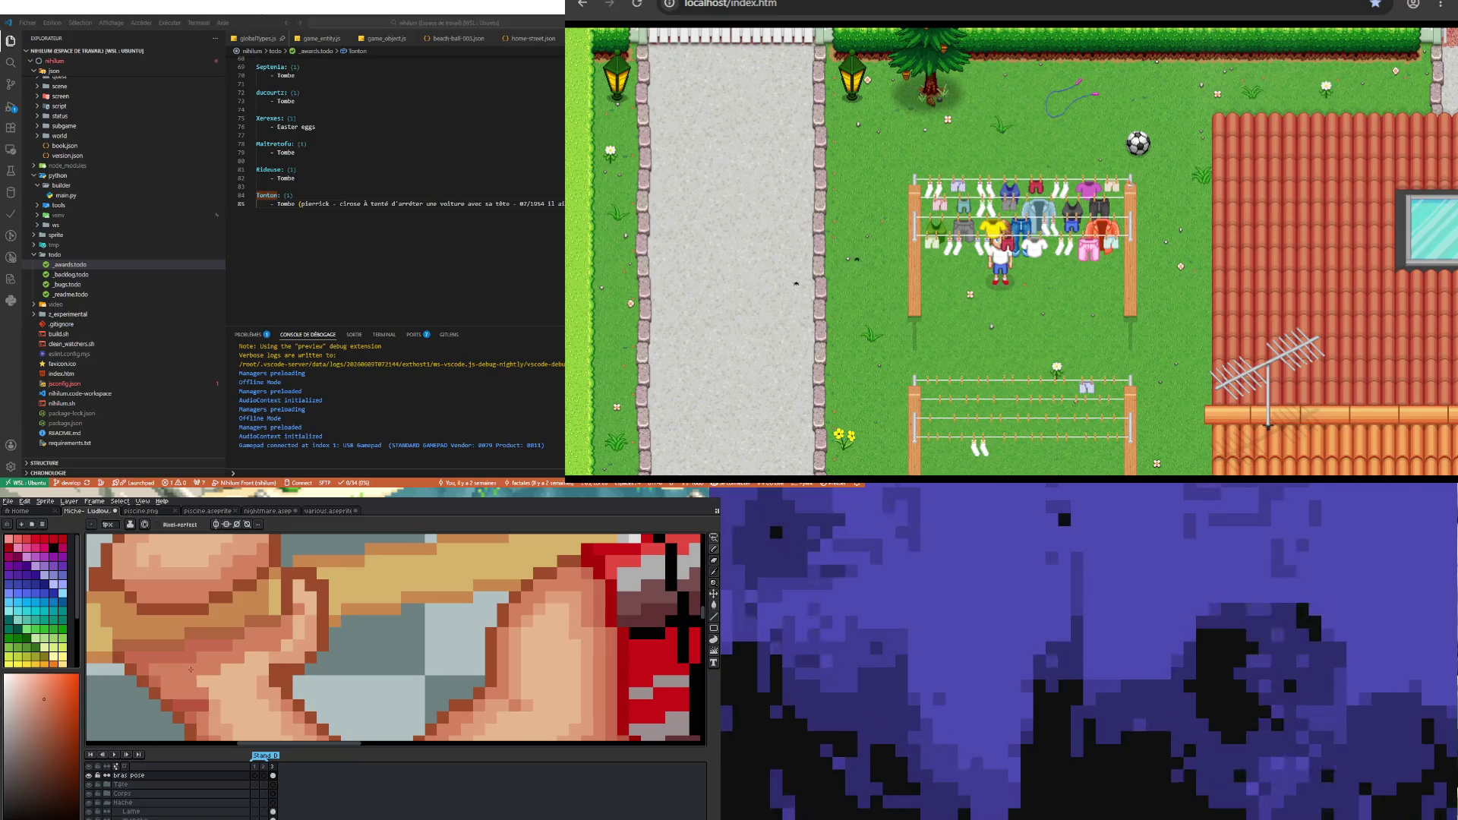
scroll(191, 672, down, 3)
scroll(209, 667, up, 3)
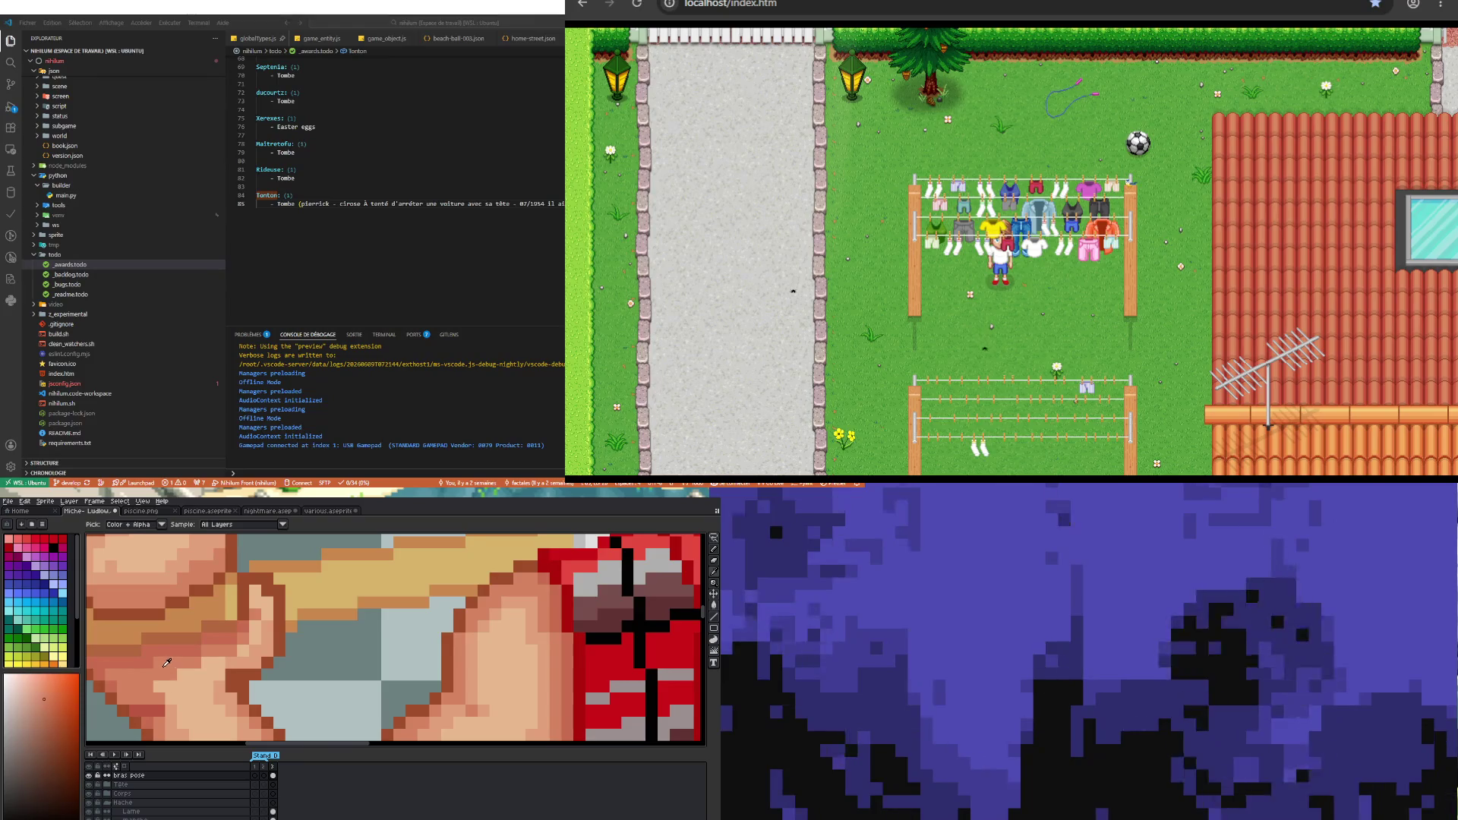
scroll(160, 661, down, 3)
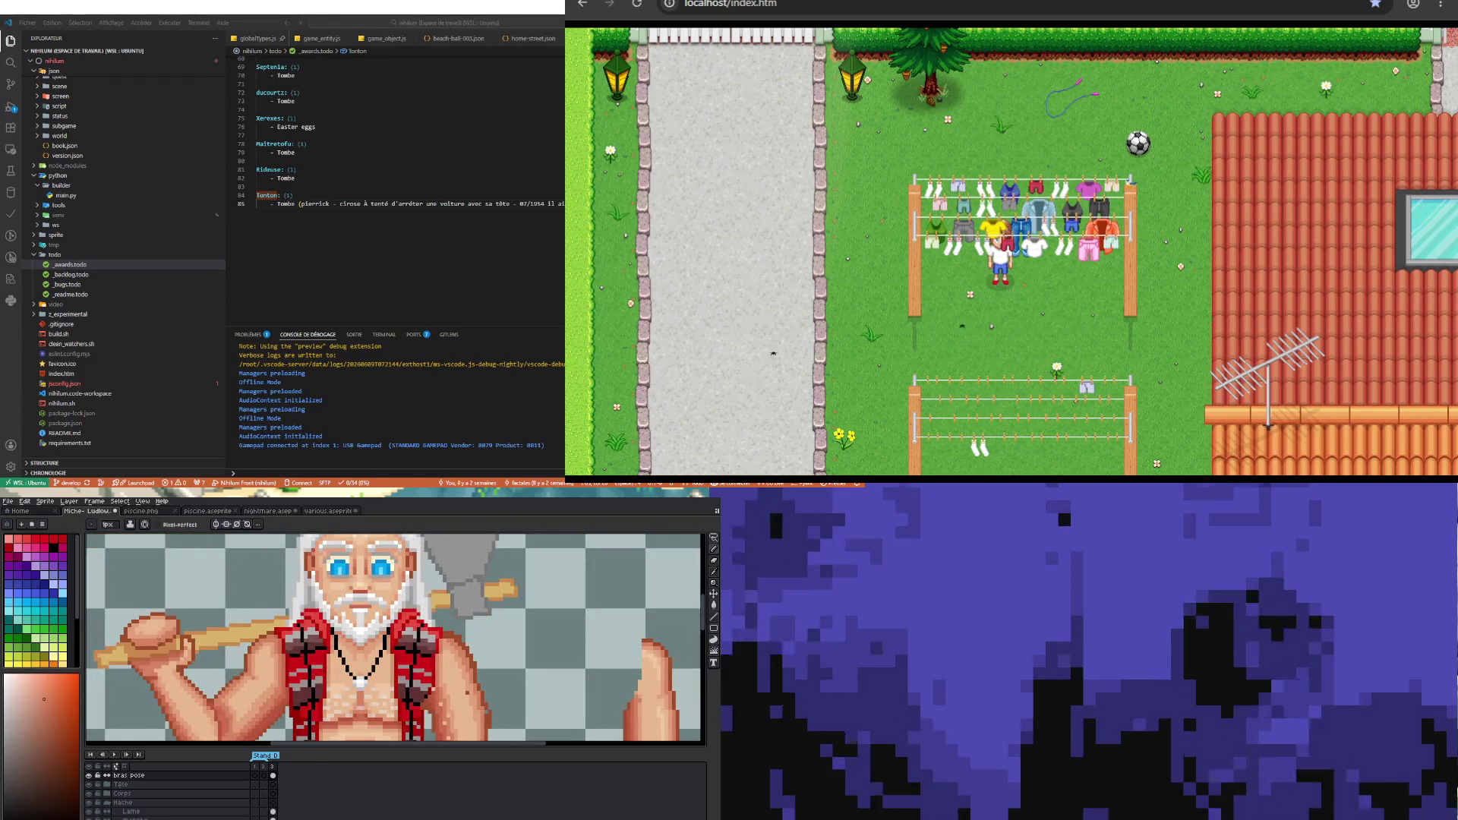
scroll(182, 637, up, 2)
scroll(148, 643, up, 2)
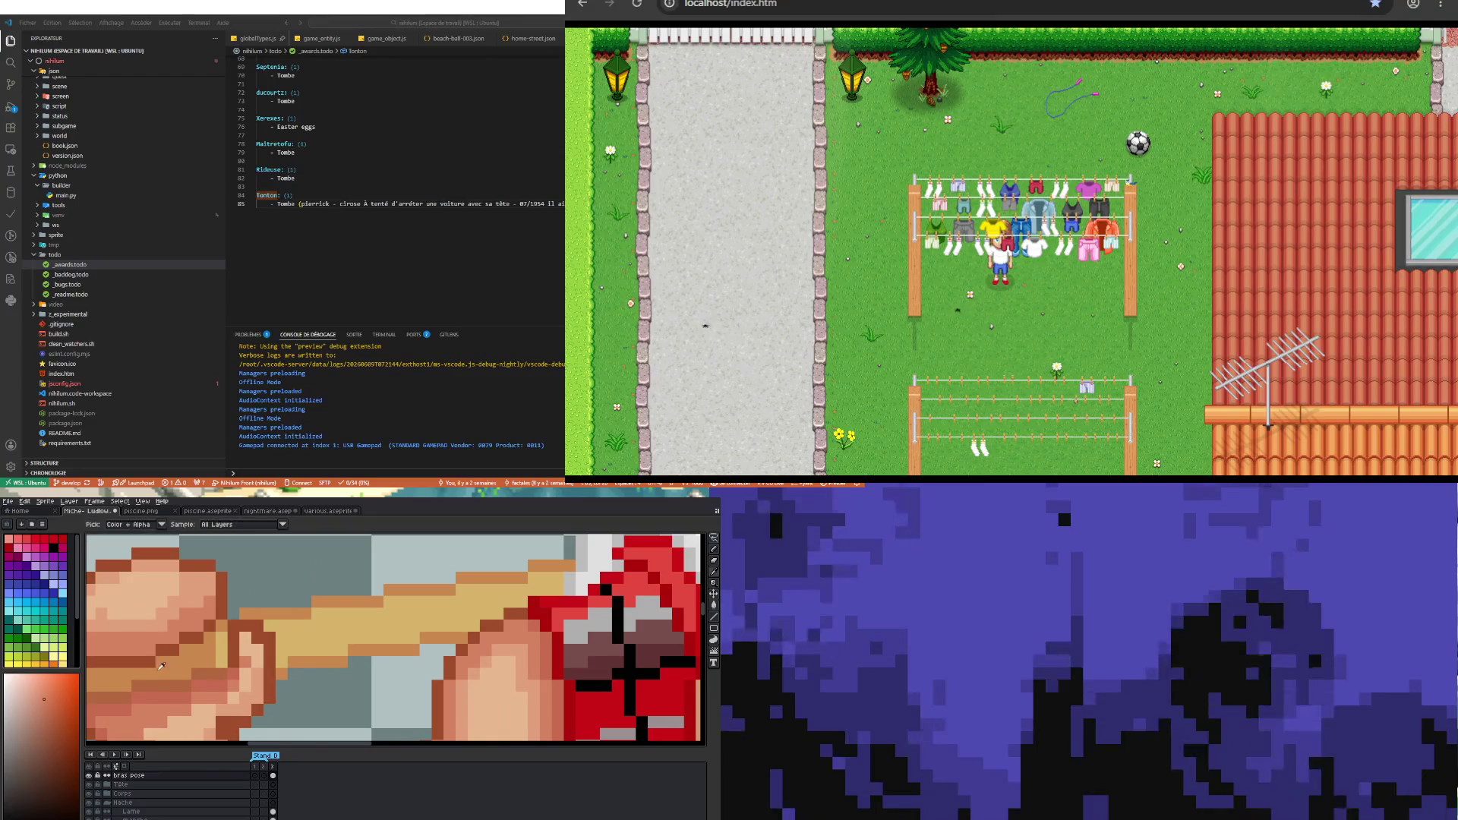
scroll(399, 638, down, 3)
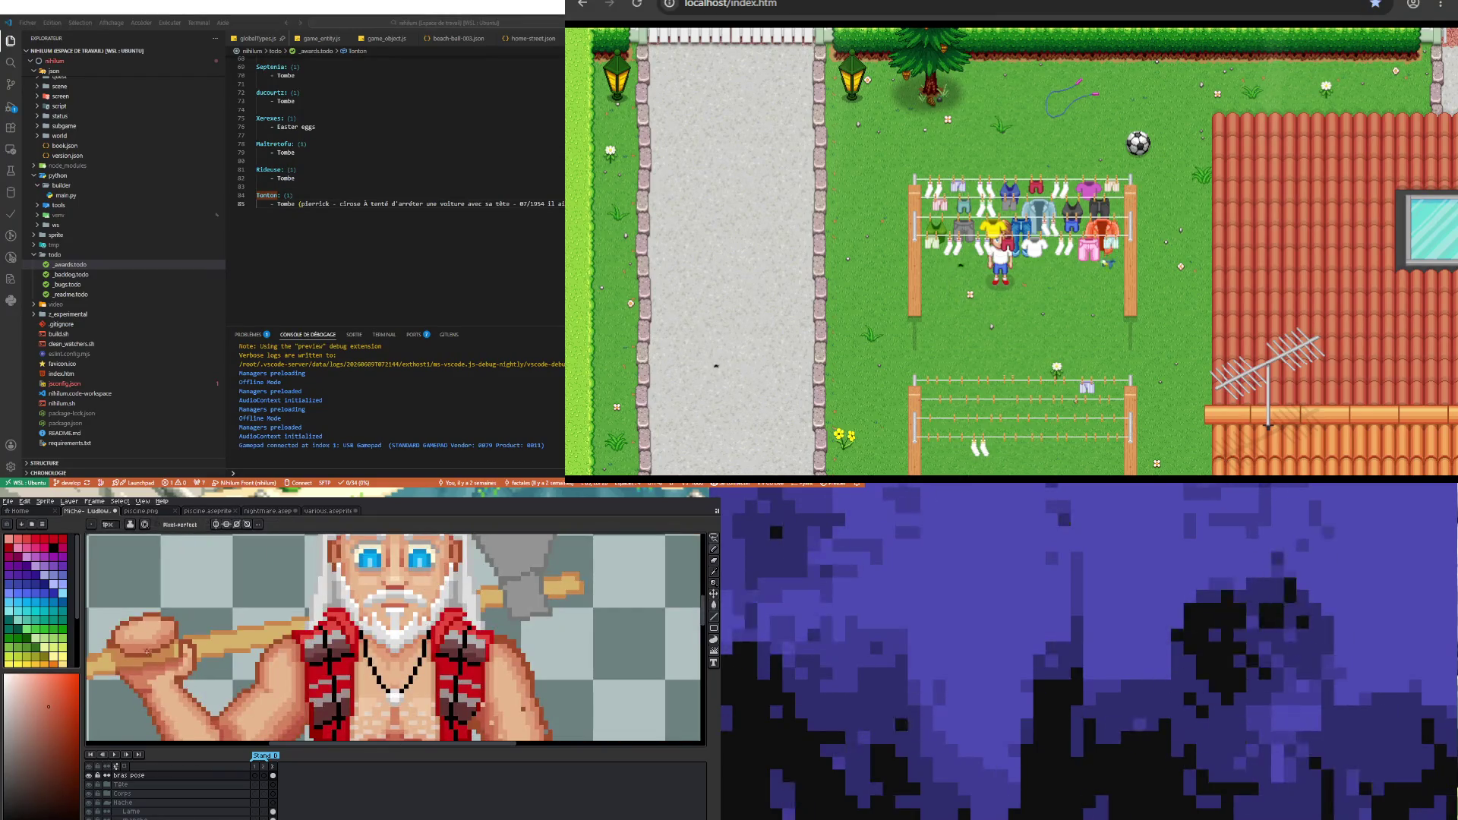
scroll(399, 638, up, 3)
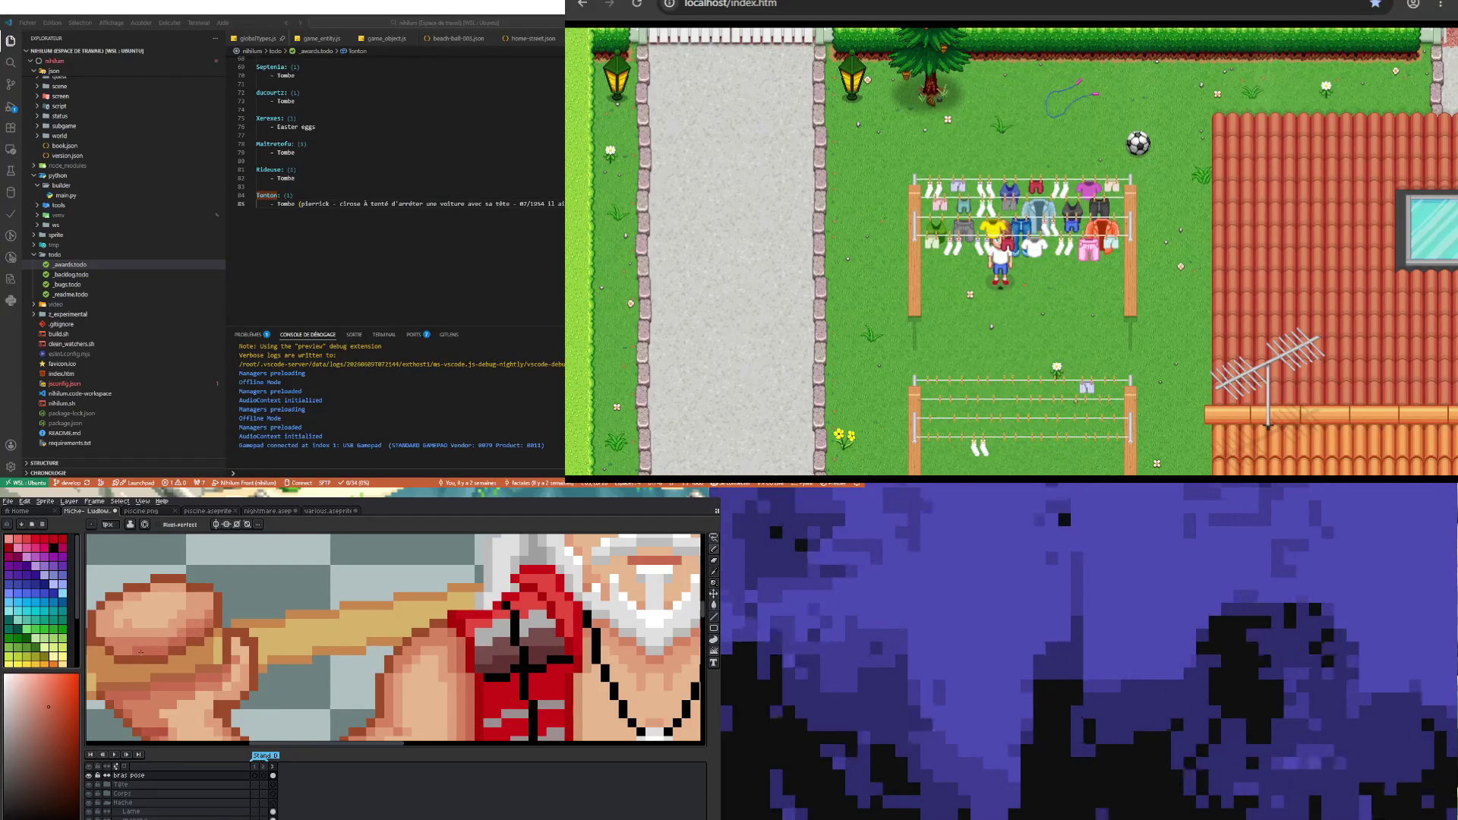
scroll(524, 661, down, 2)
scroll(399, 638, up, 1)
scroll(399, 638, up, 2)
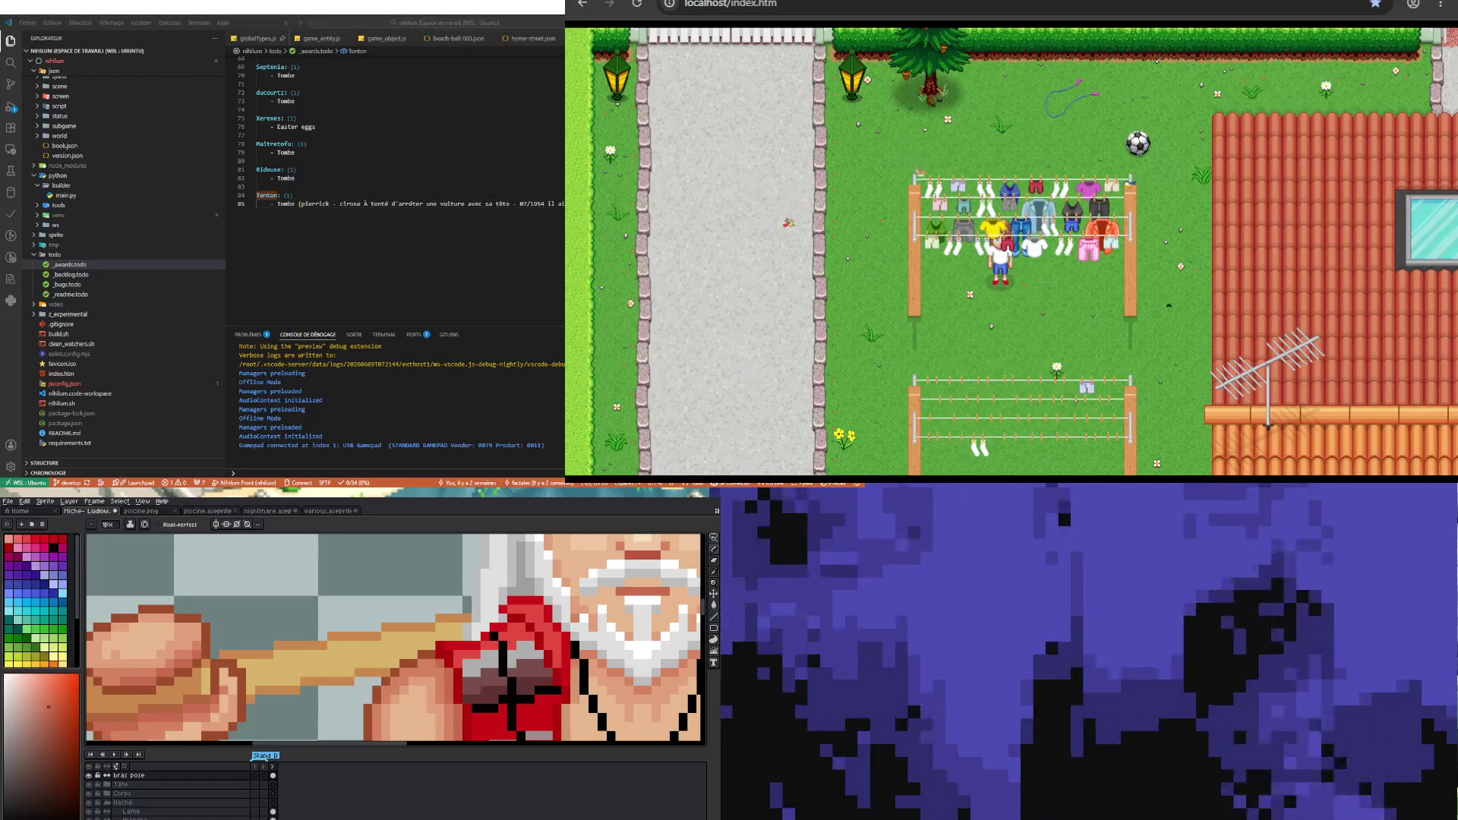
scroll(513, 683, down, 3)
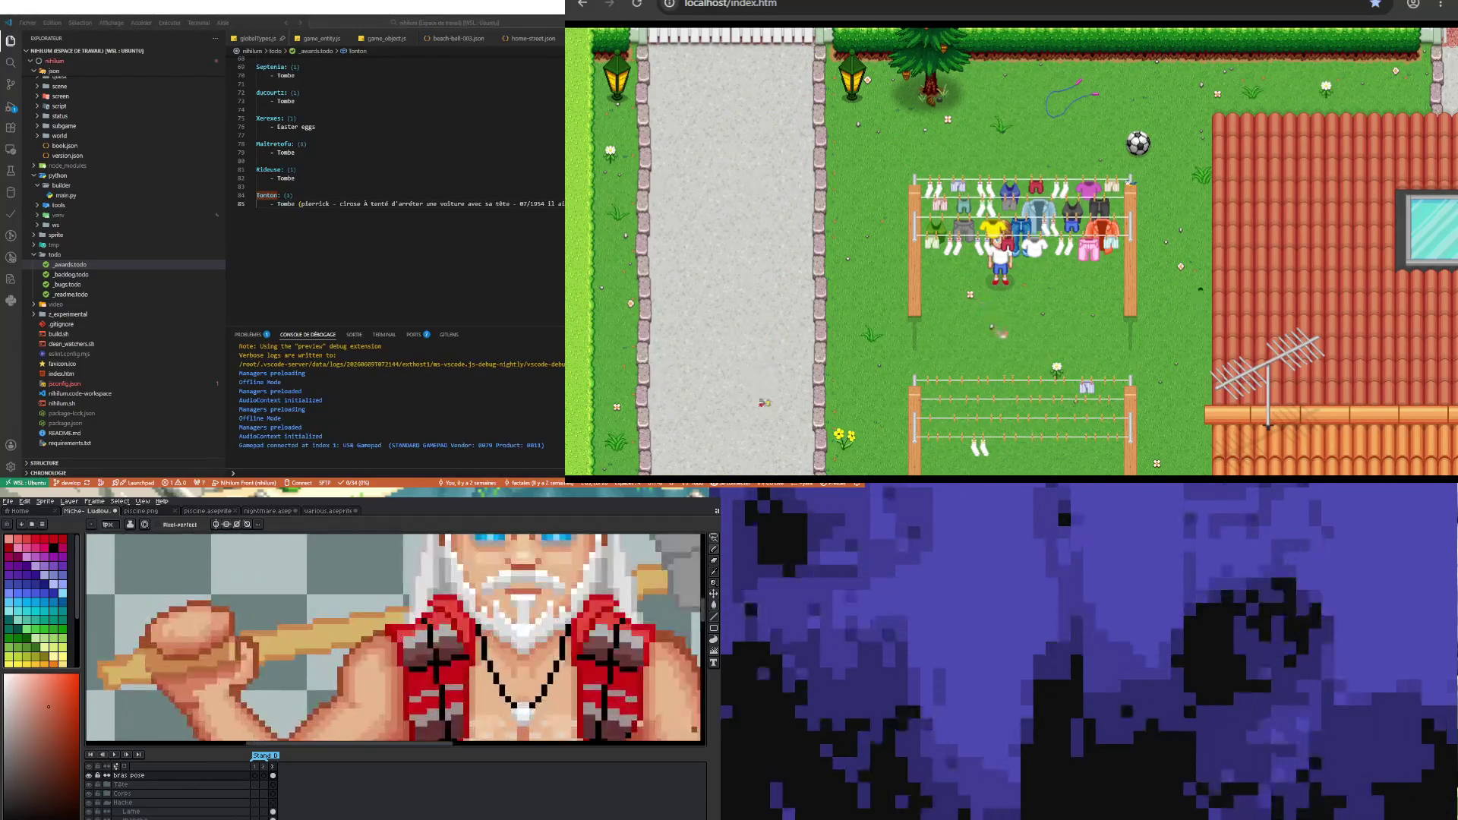
scroll(399, 637, up, 4)
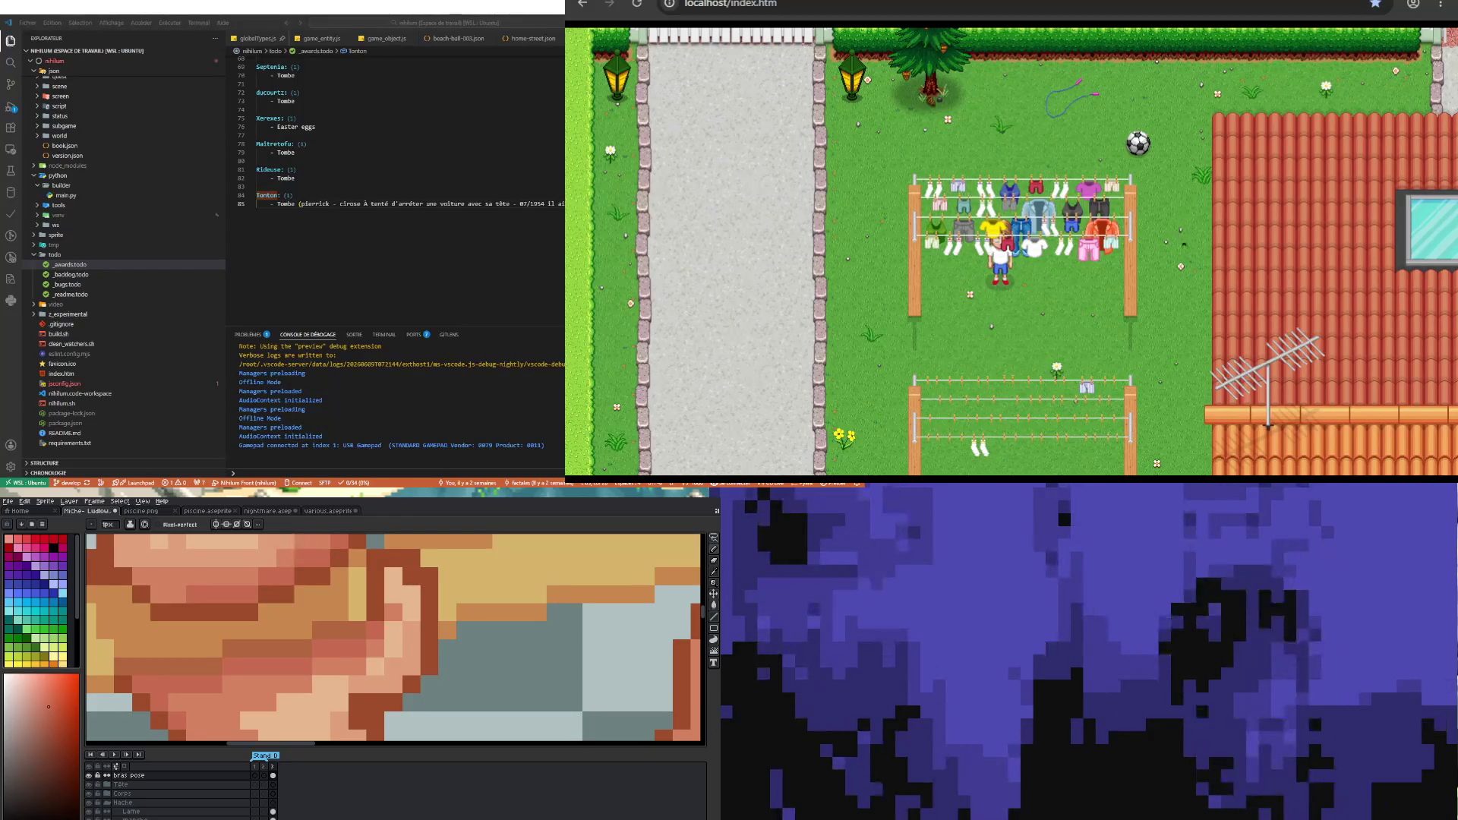
- Switch to the eyedropper to pick a skin tone from the shaded shoulder
key(i)
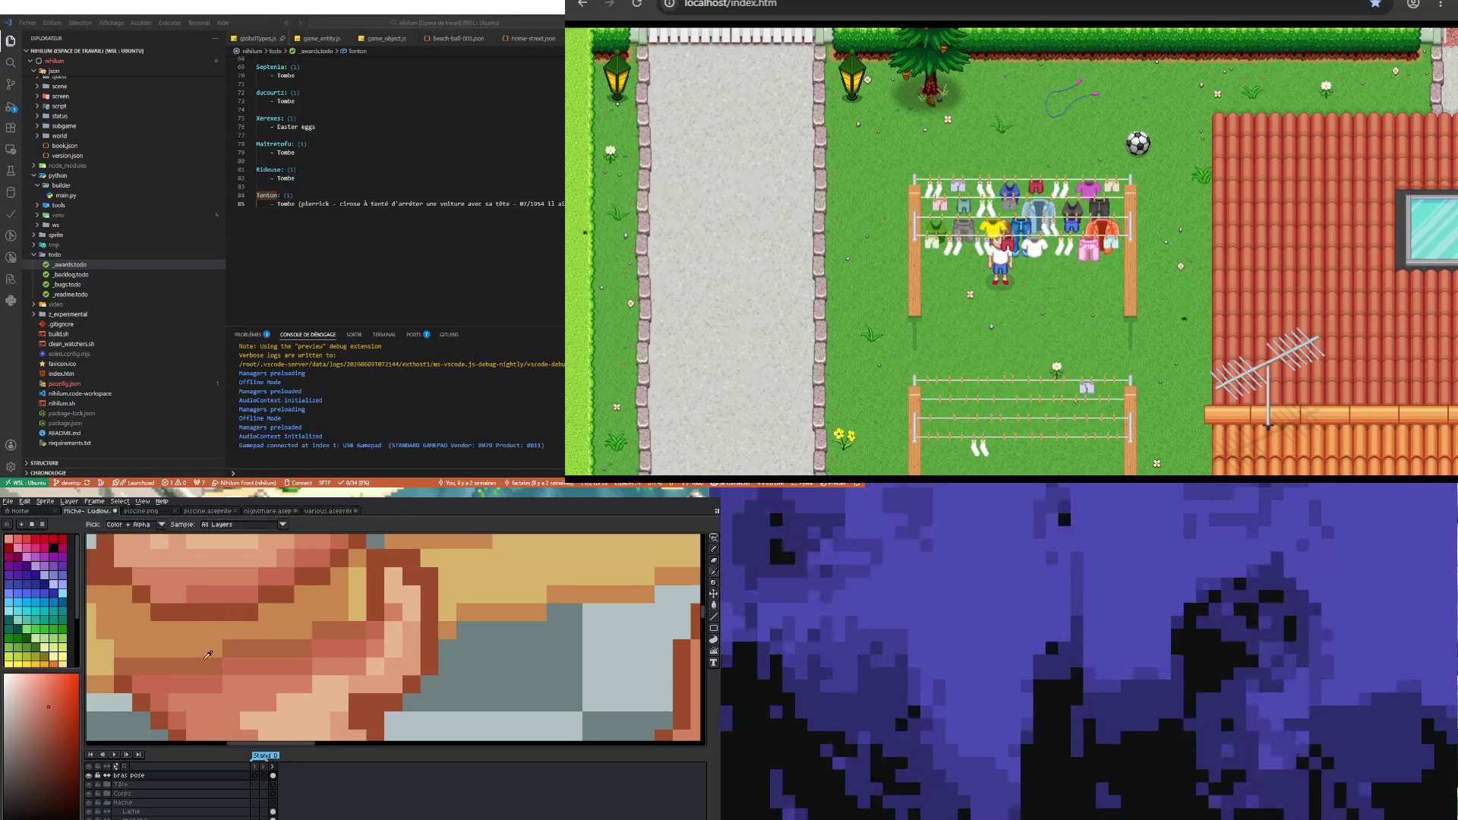
- Sample a skin tone from the shoulder and return to the pencil to paint with it
click(206, 651)
scroll(207, 651, down, 3)
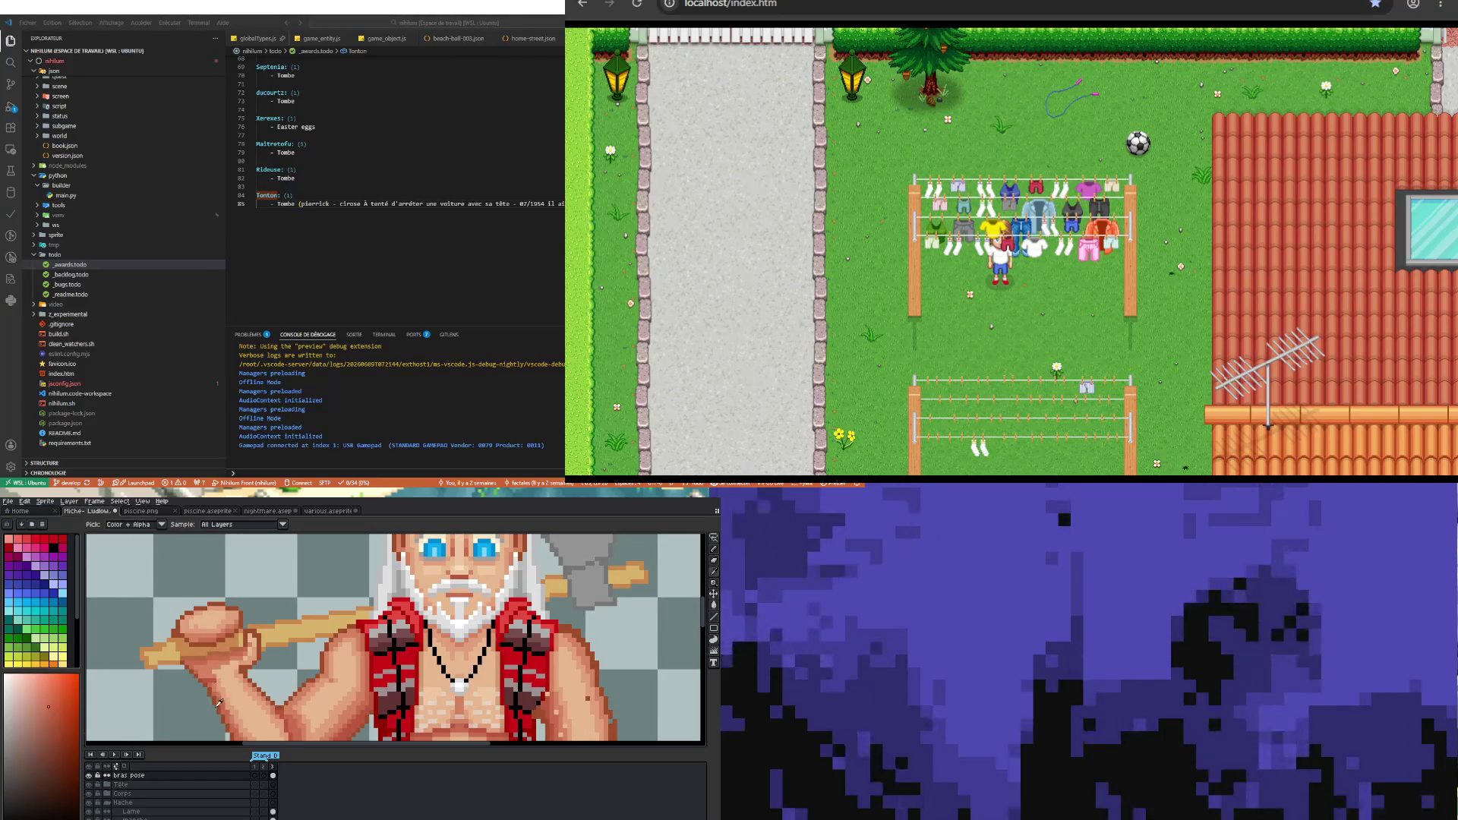
scroll(225, 698, down, 1)
scroll(233, 701, down, 1)
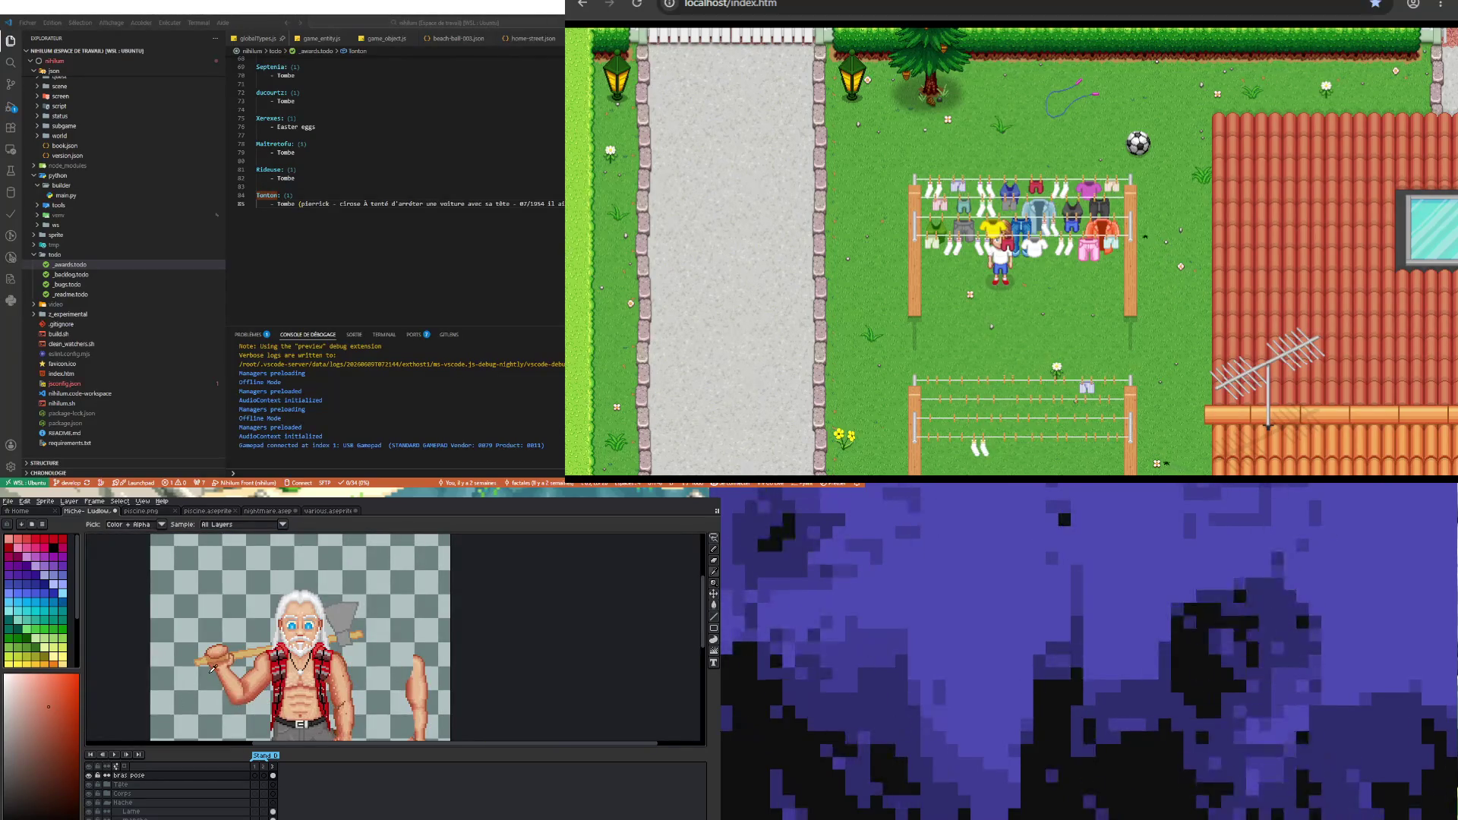
scroll(212, 670, up, 2)
scroll(223, 658, down, 2)
scroll(236, 668, down, 1)
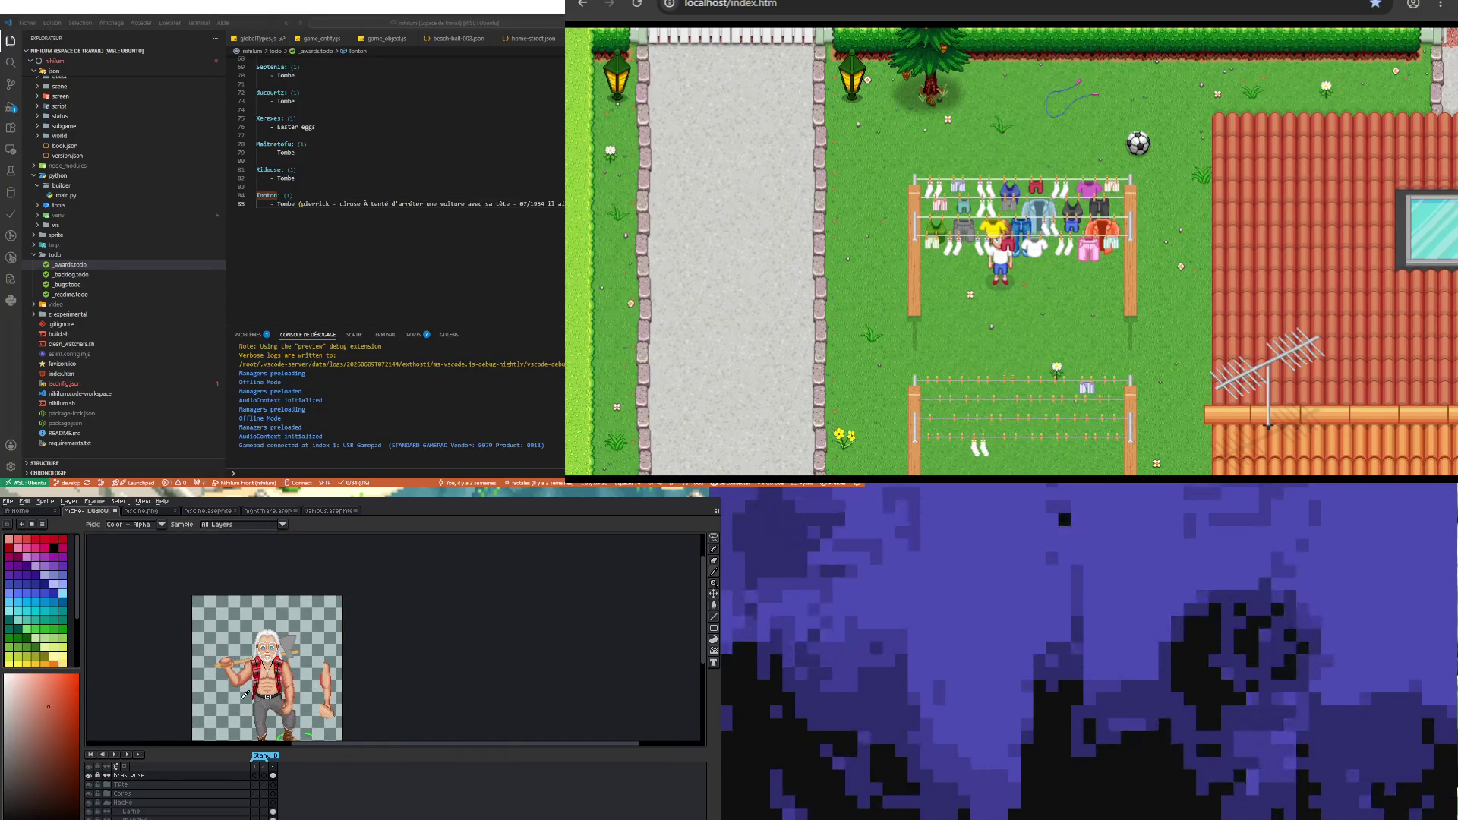
scroll(248, 685, up, 1)
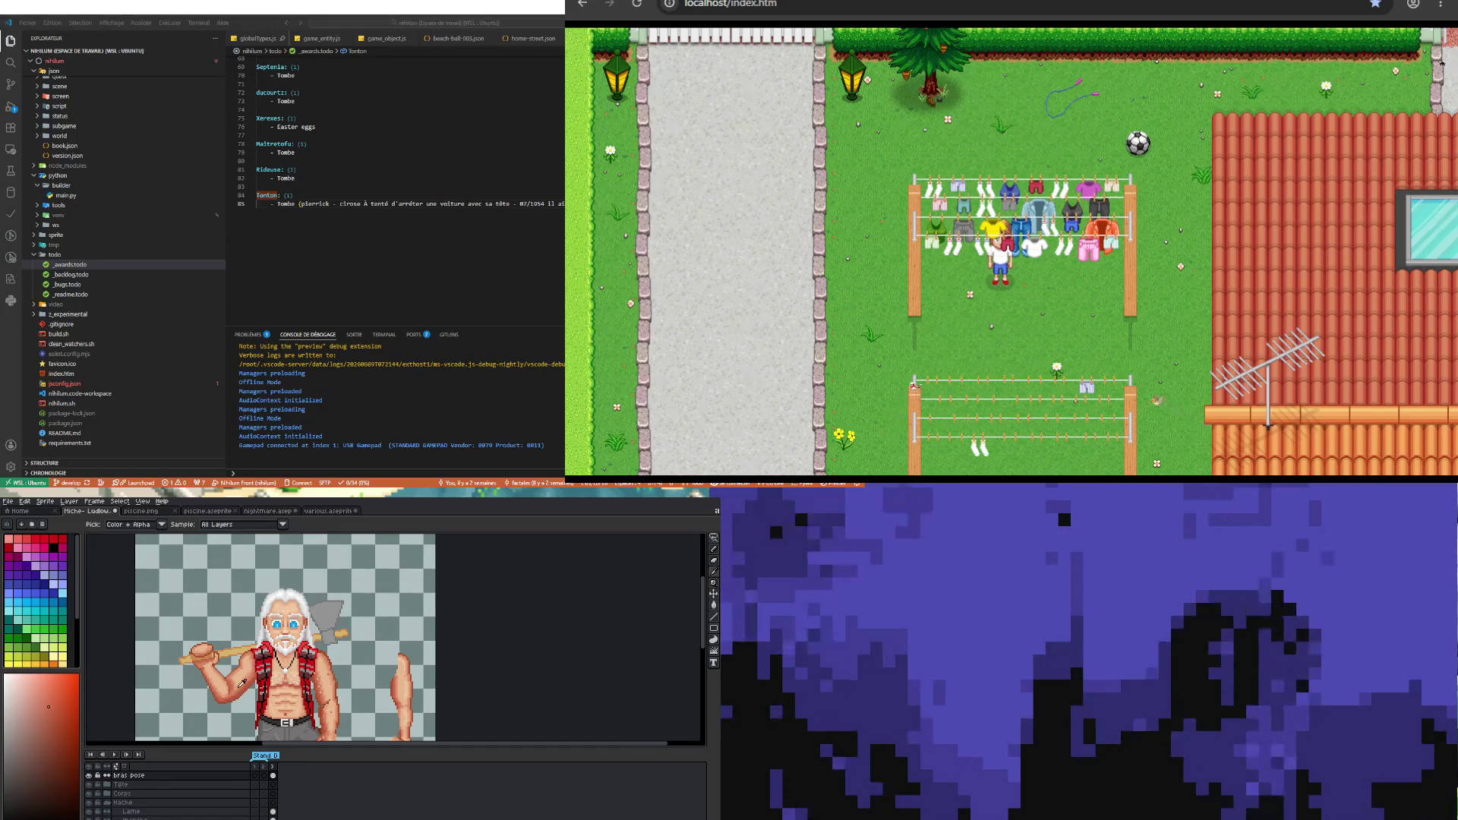
scroll(244, 678, up, 2)
scroll(230, 652, up, 2)
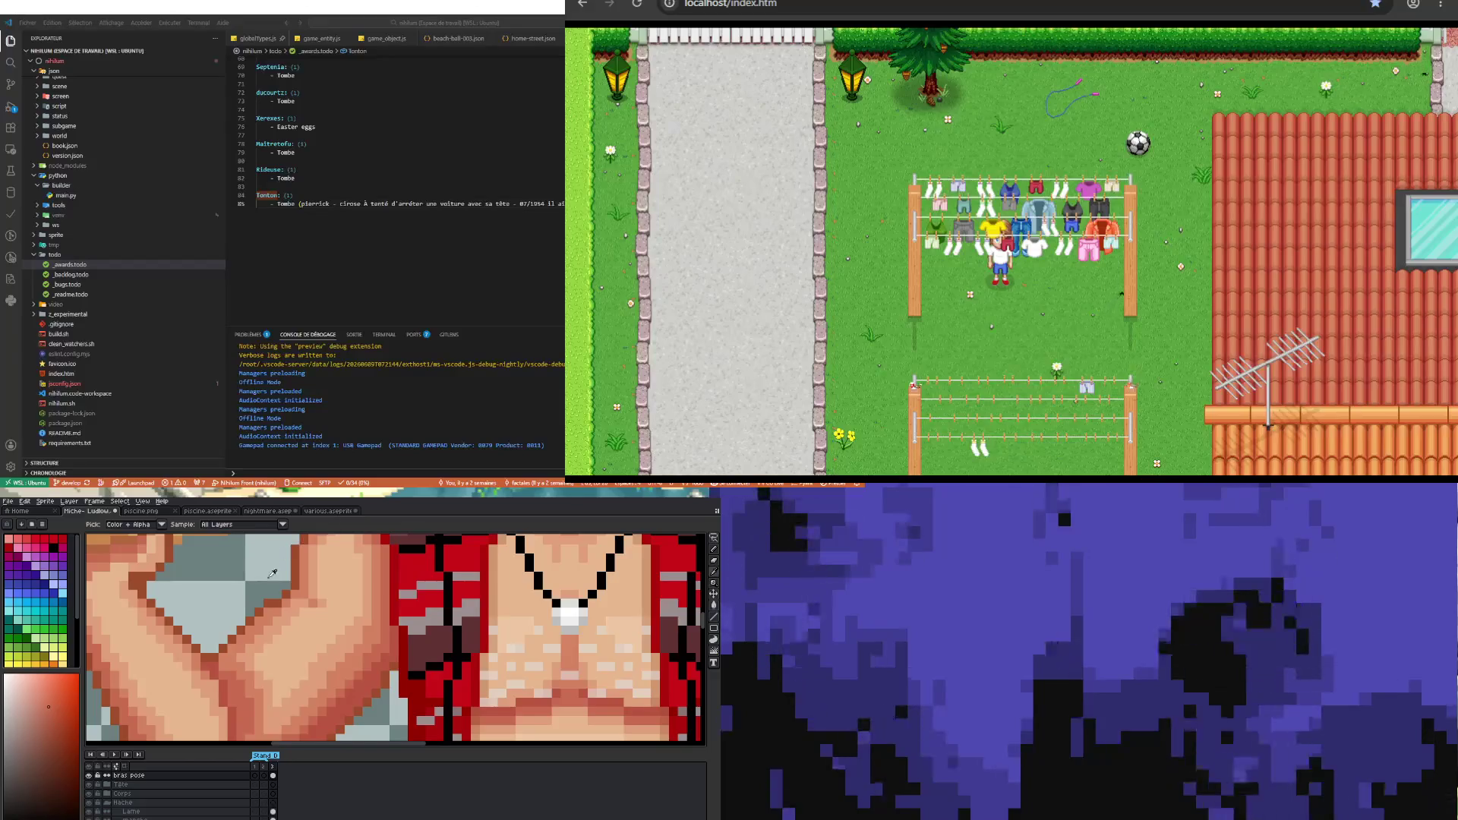
key(b)
scroll(215, 664, down, 2)
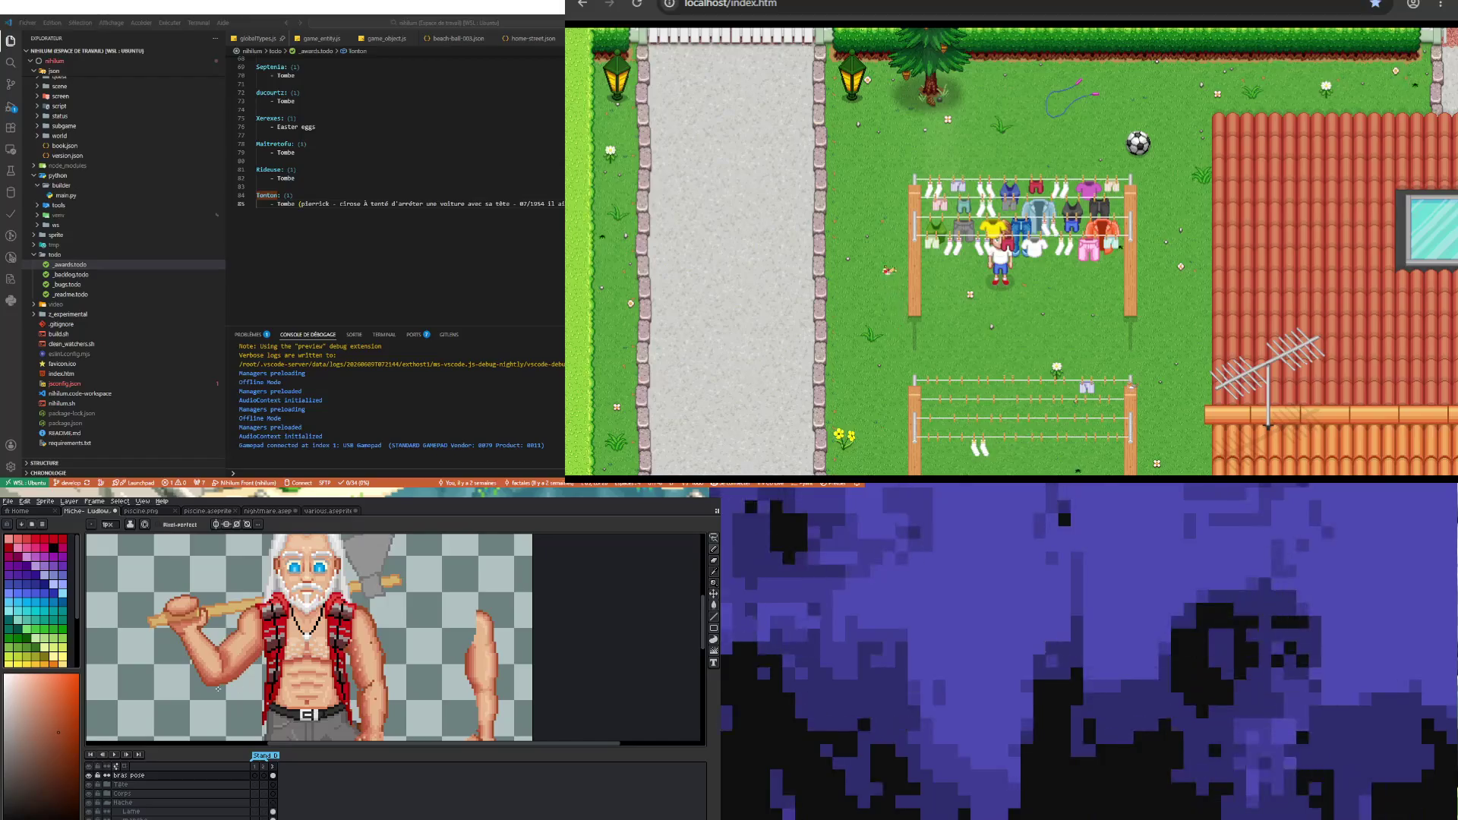
scroll(234, 654, up, 1)
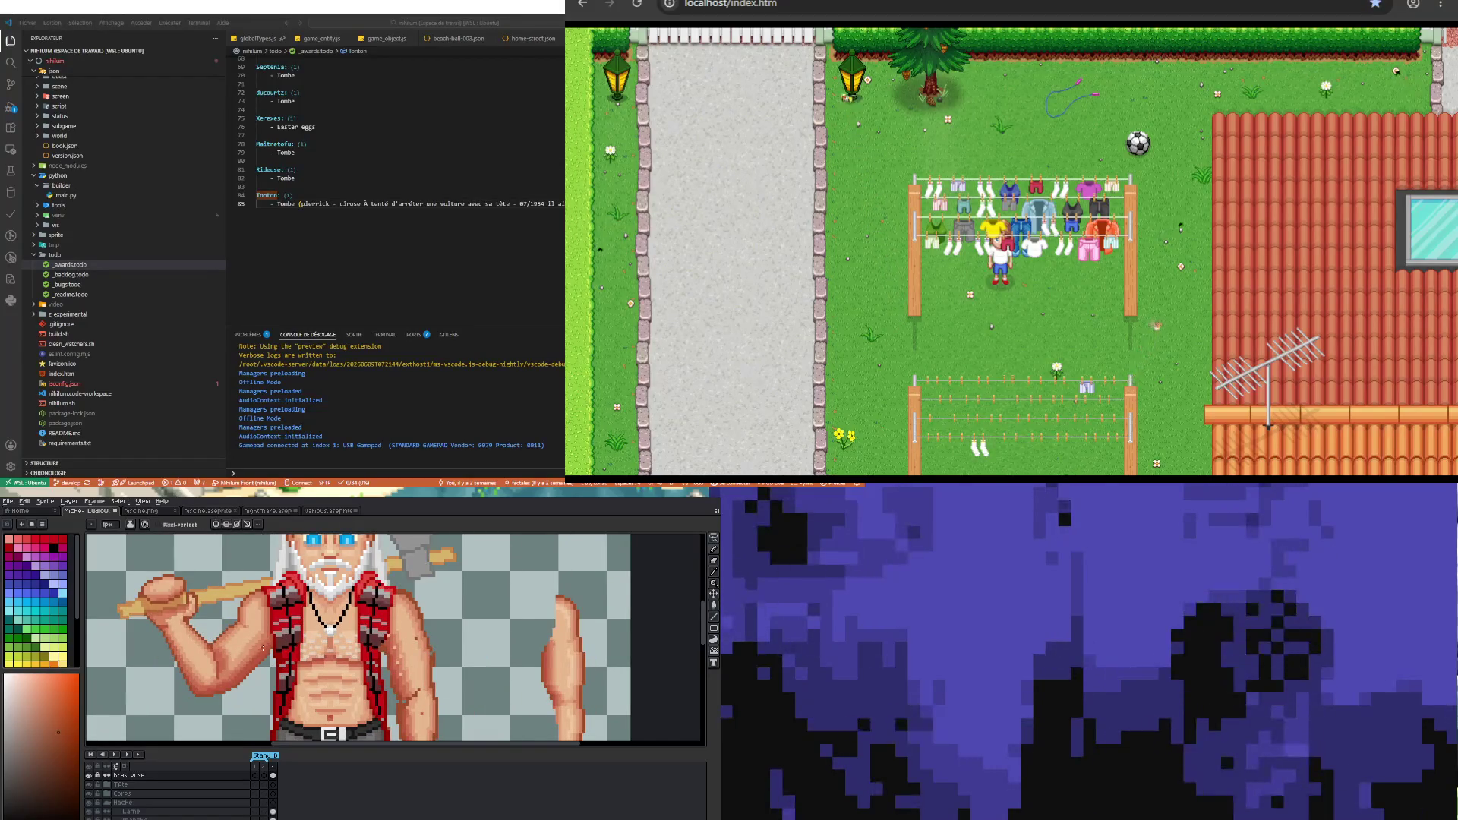
scroll(257, 649, up, 2)
scroll(253, 671, down, 2)
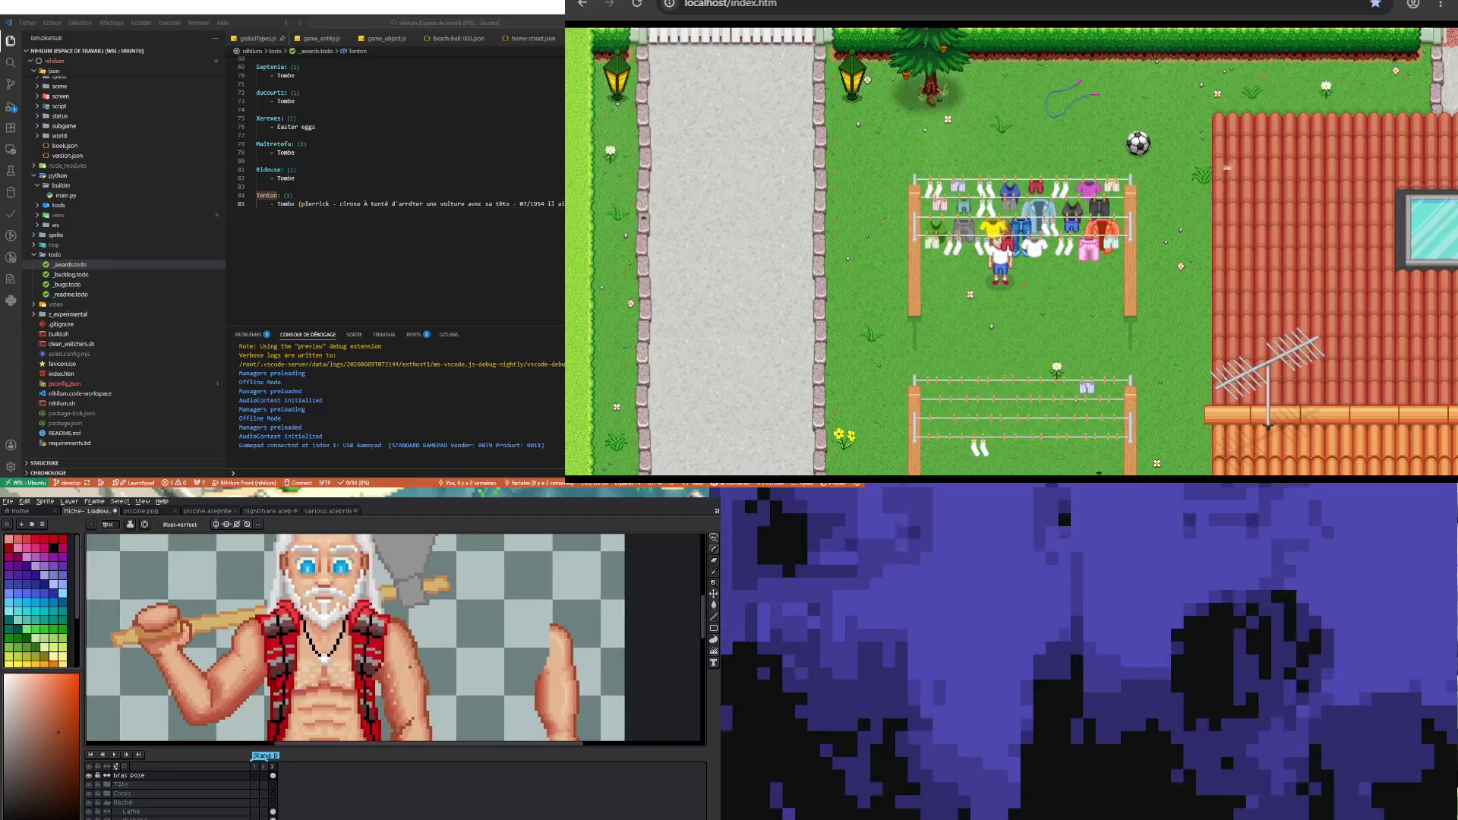
scroll(250, 691, down, 1)
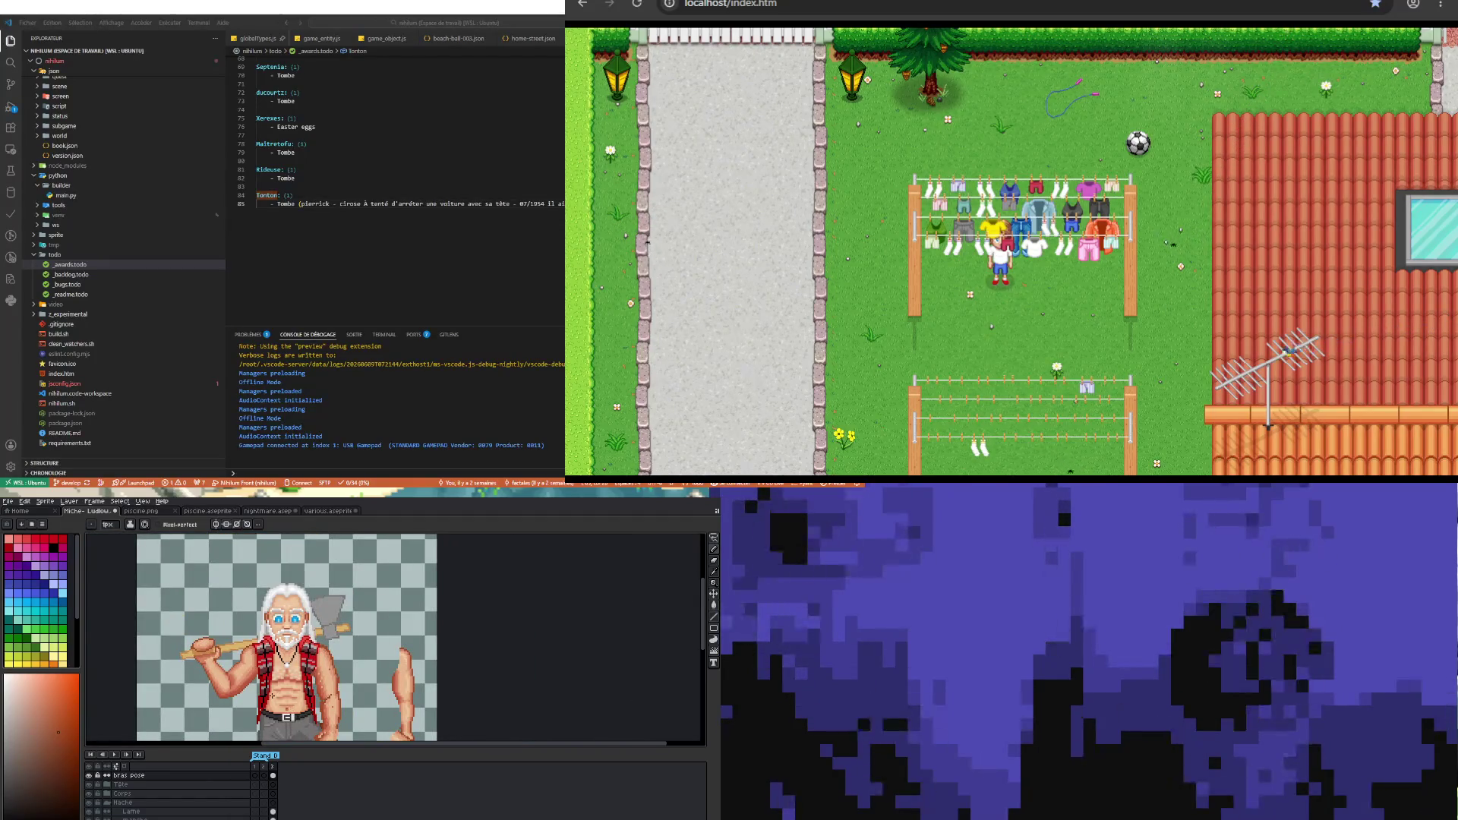
scroll(214, 644, up, 2)
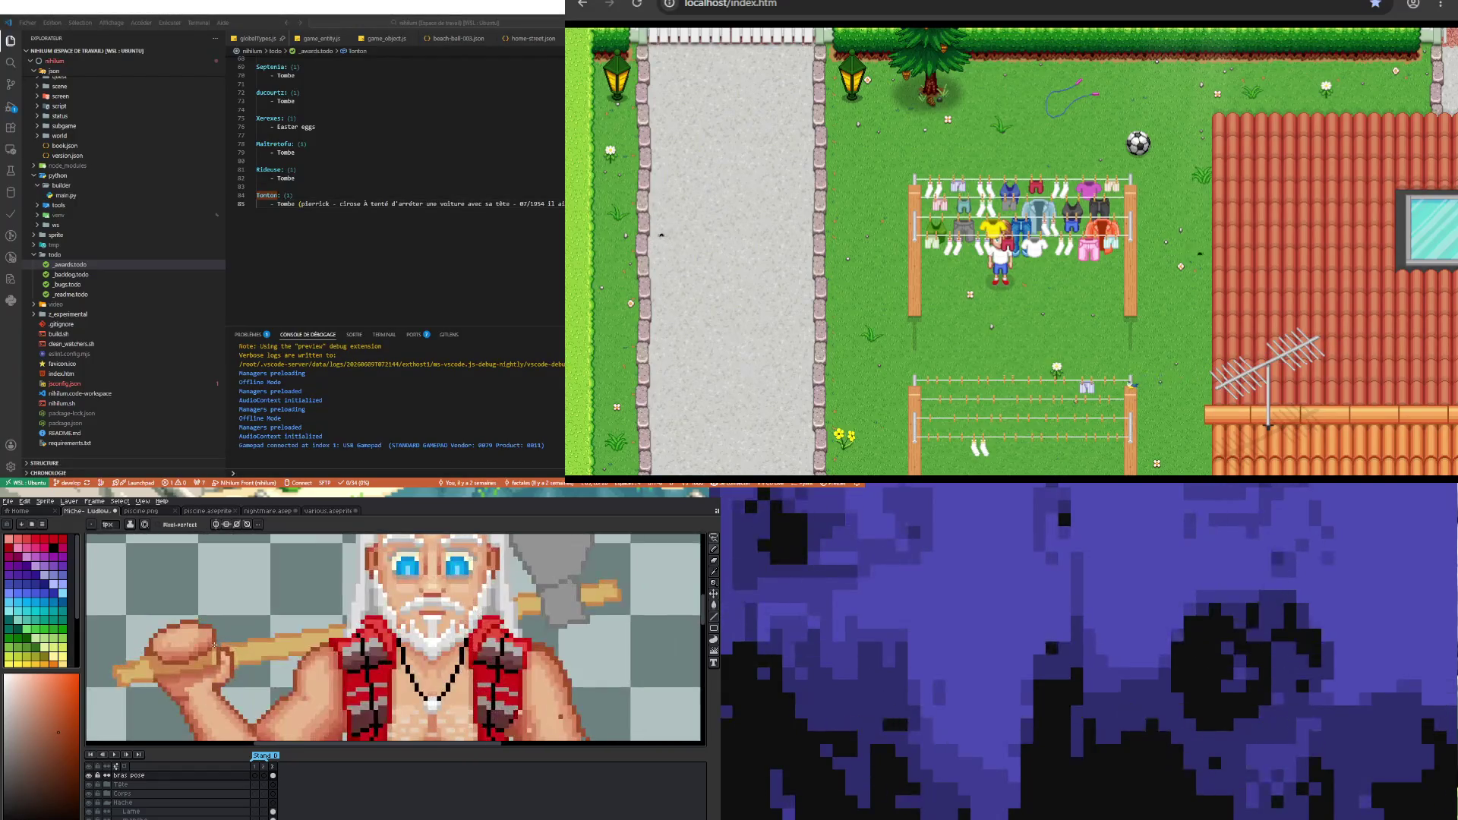
scroll(214, 647, up, 2)
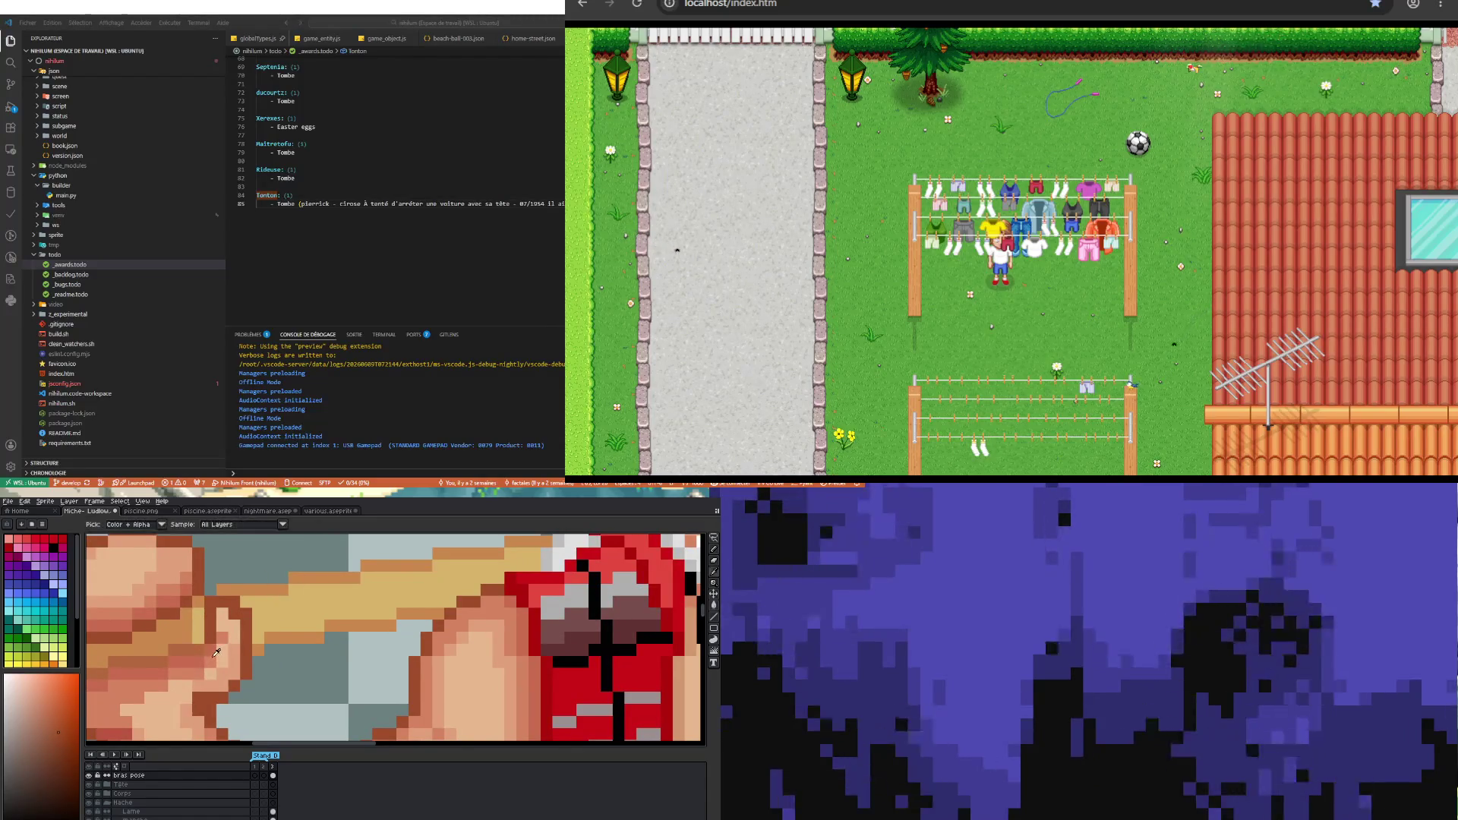
scroll(215, 652, down, 2)
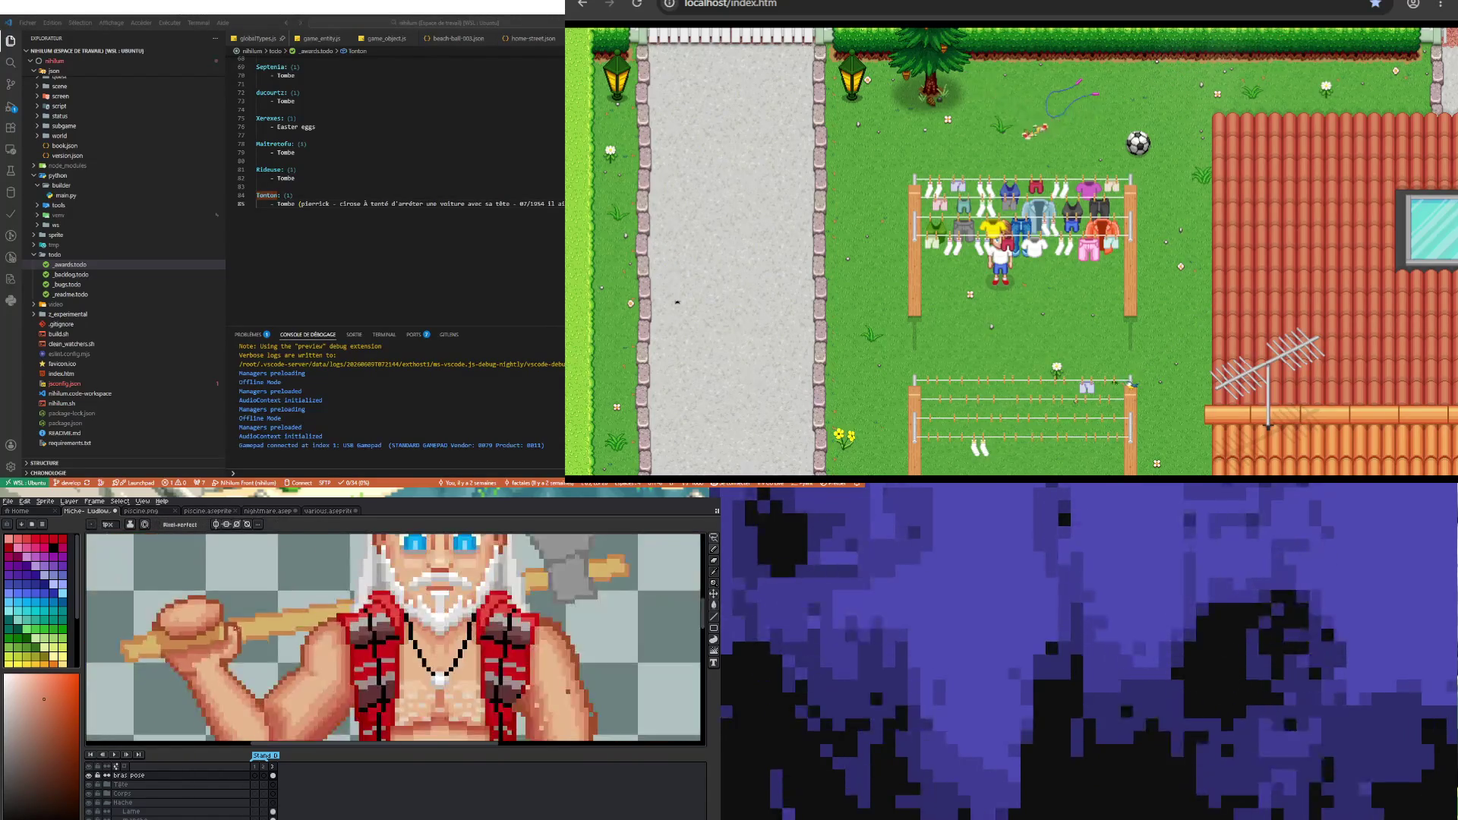
scroll(209, 689, up, 3)
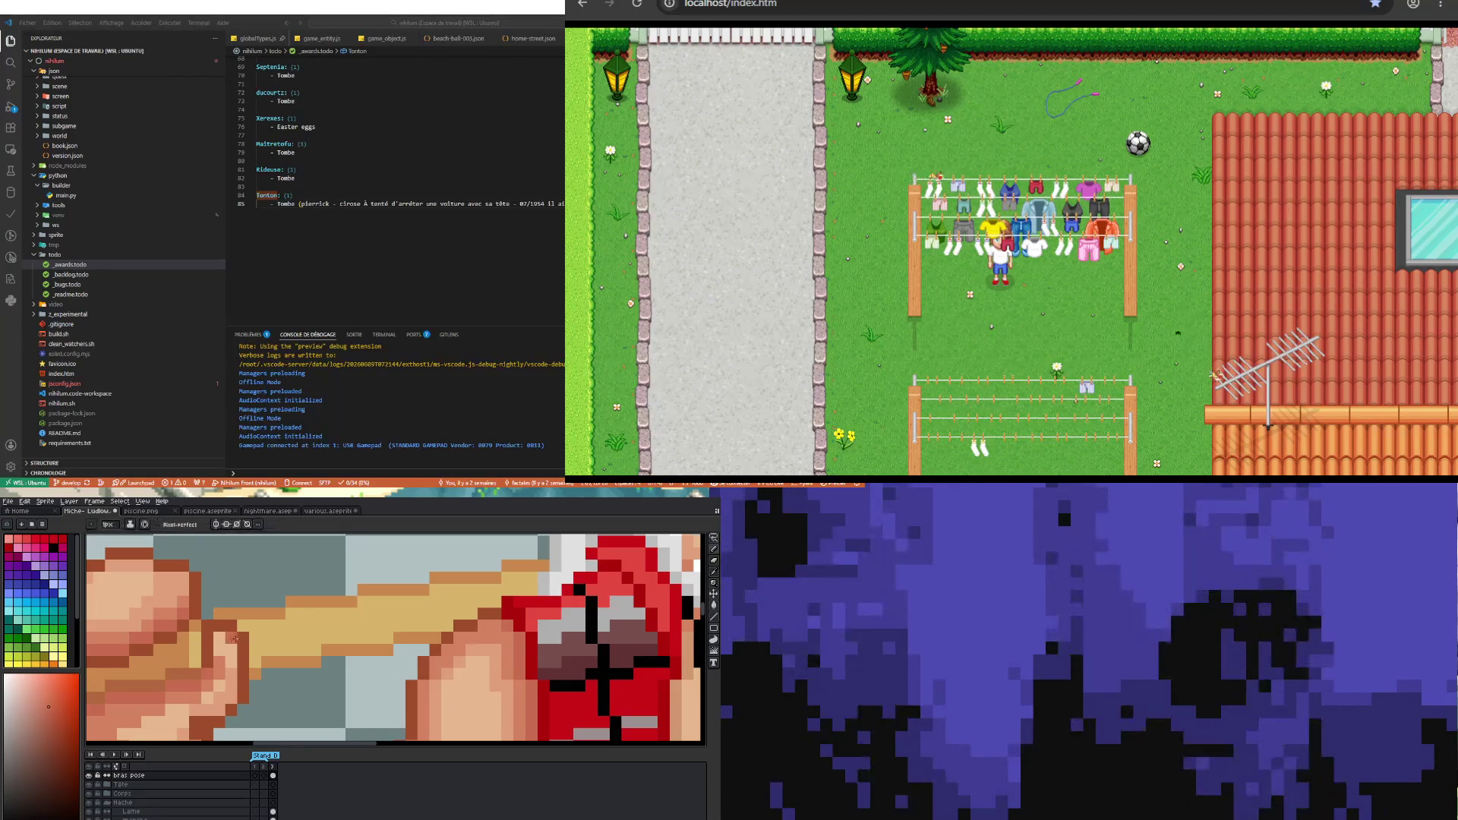
scroll(236, 638, down, 3)
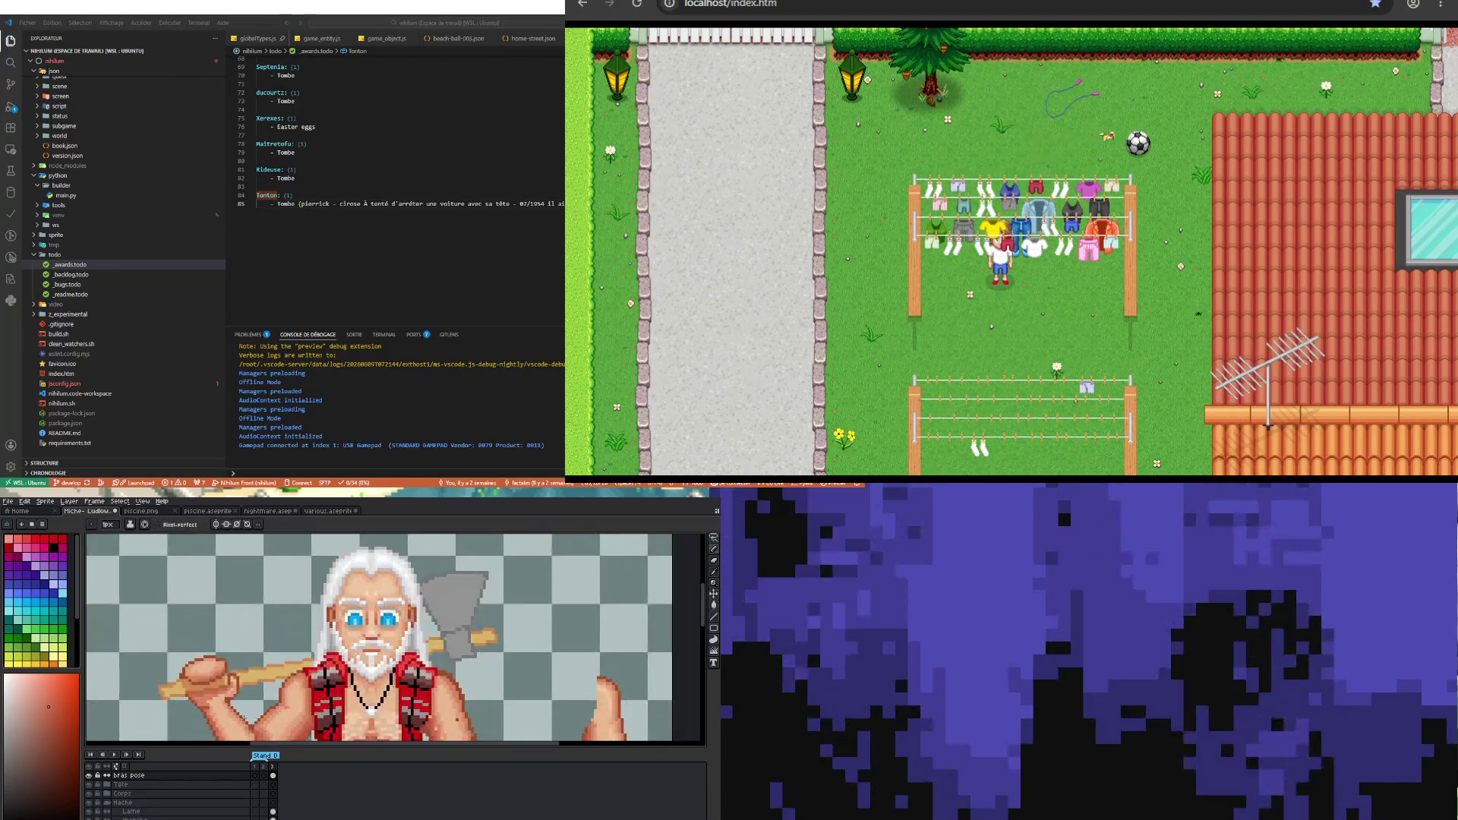
scroll(236, 639, up, 3)
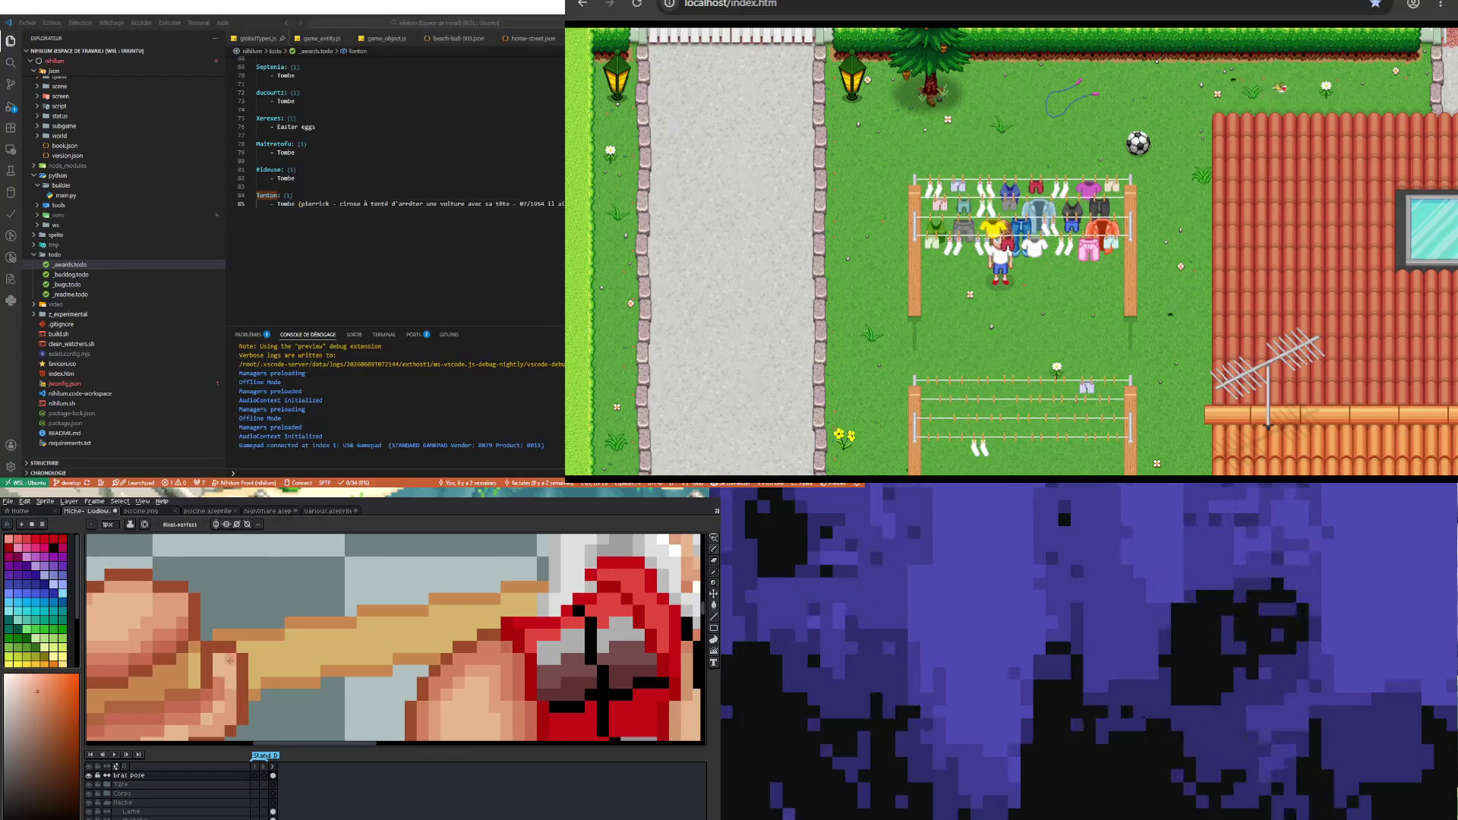
scroll(235, 639, down, 3)
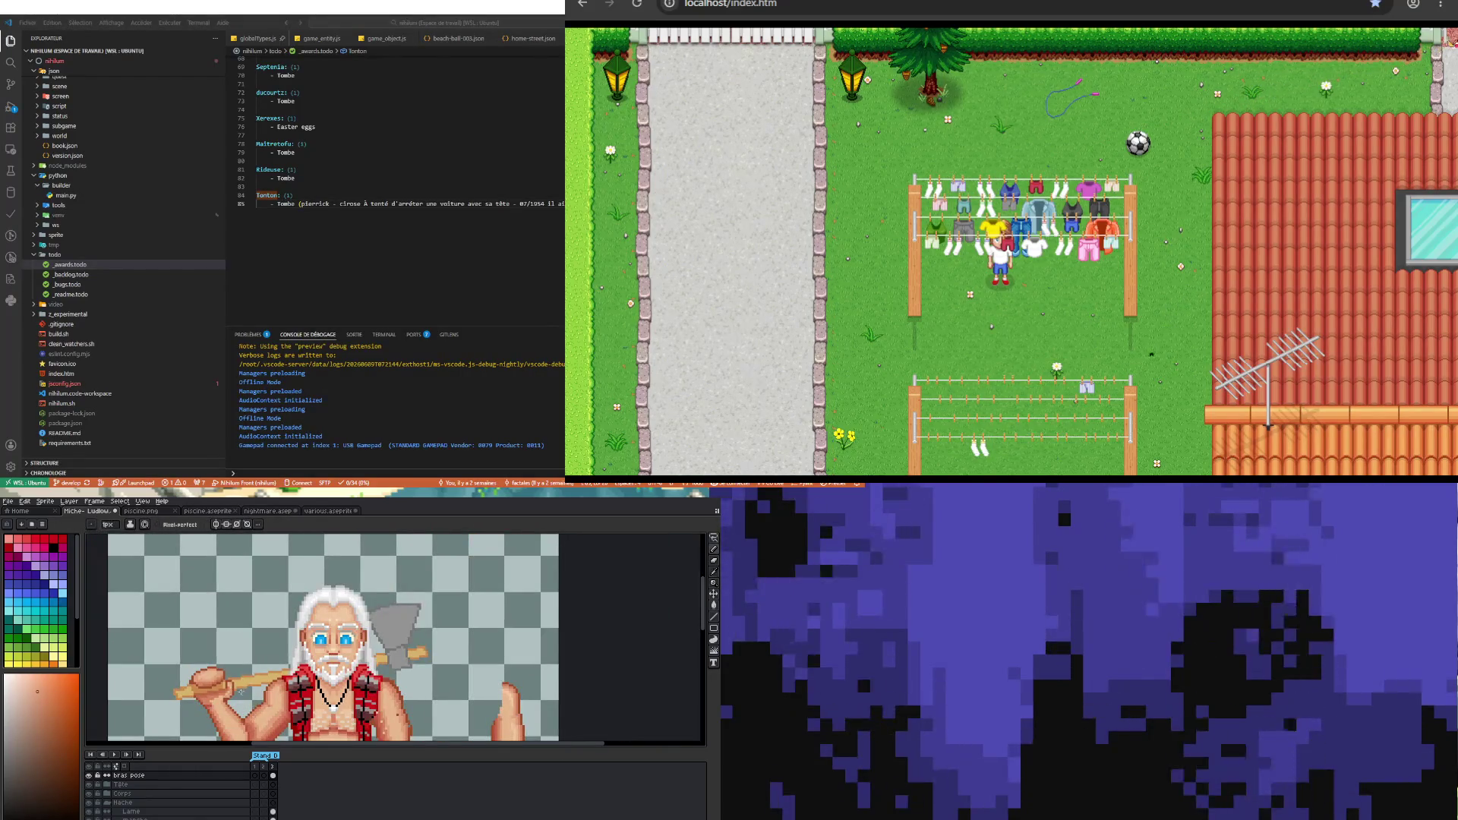
scroll(240, 693, up, 3)
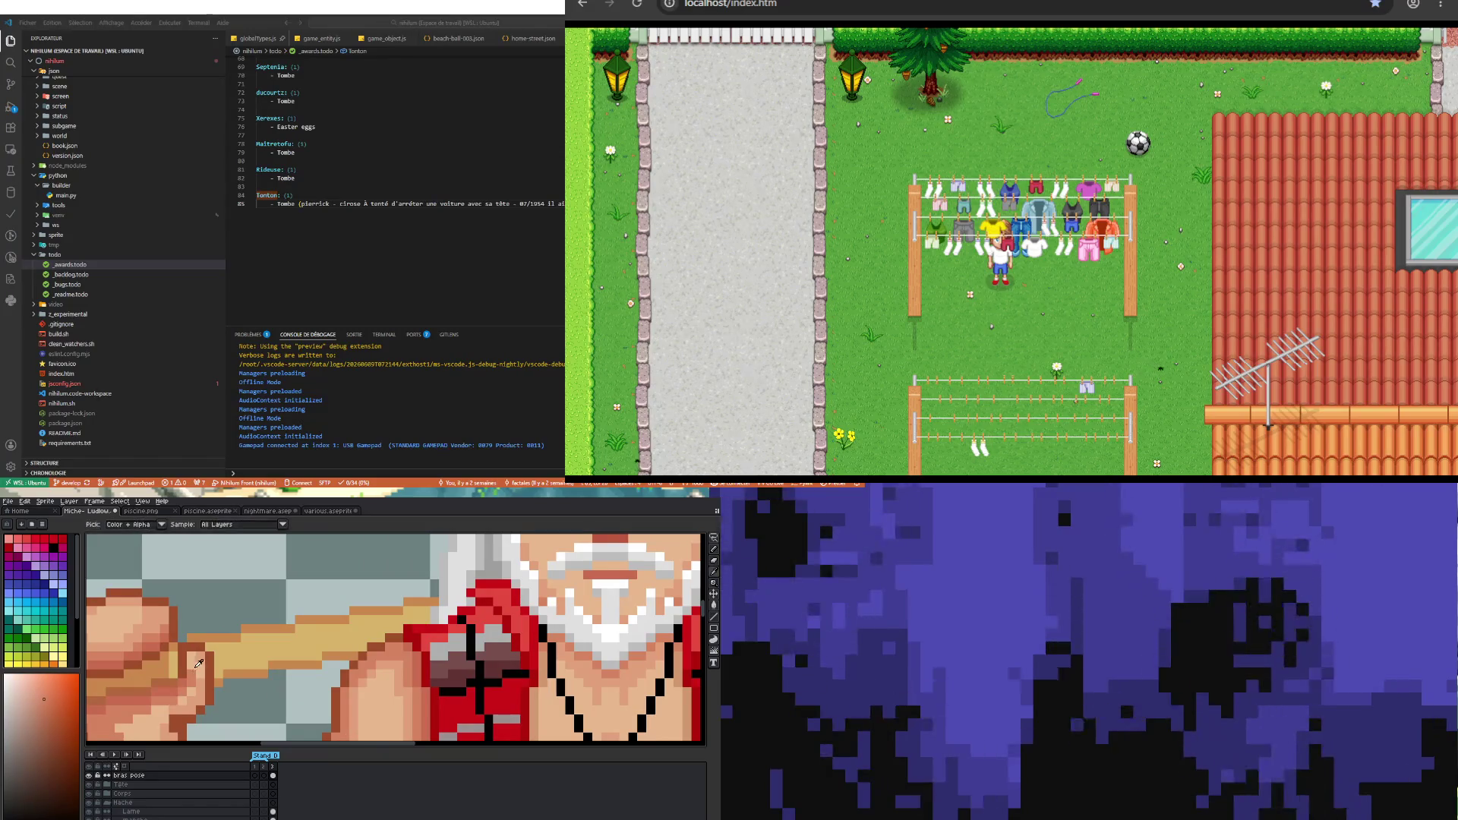
- Take up the pencil to shade the forearm and wrist gripping the axe handle
key(b)
scroll(200, 659, down, 3)
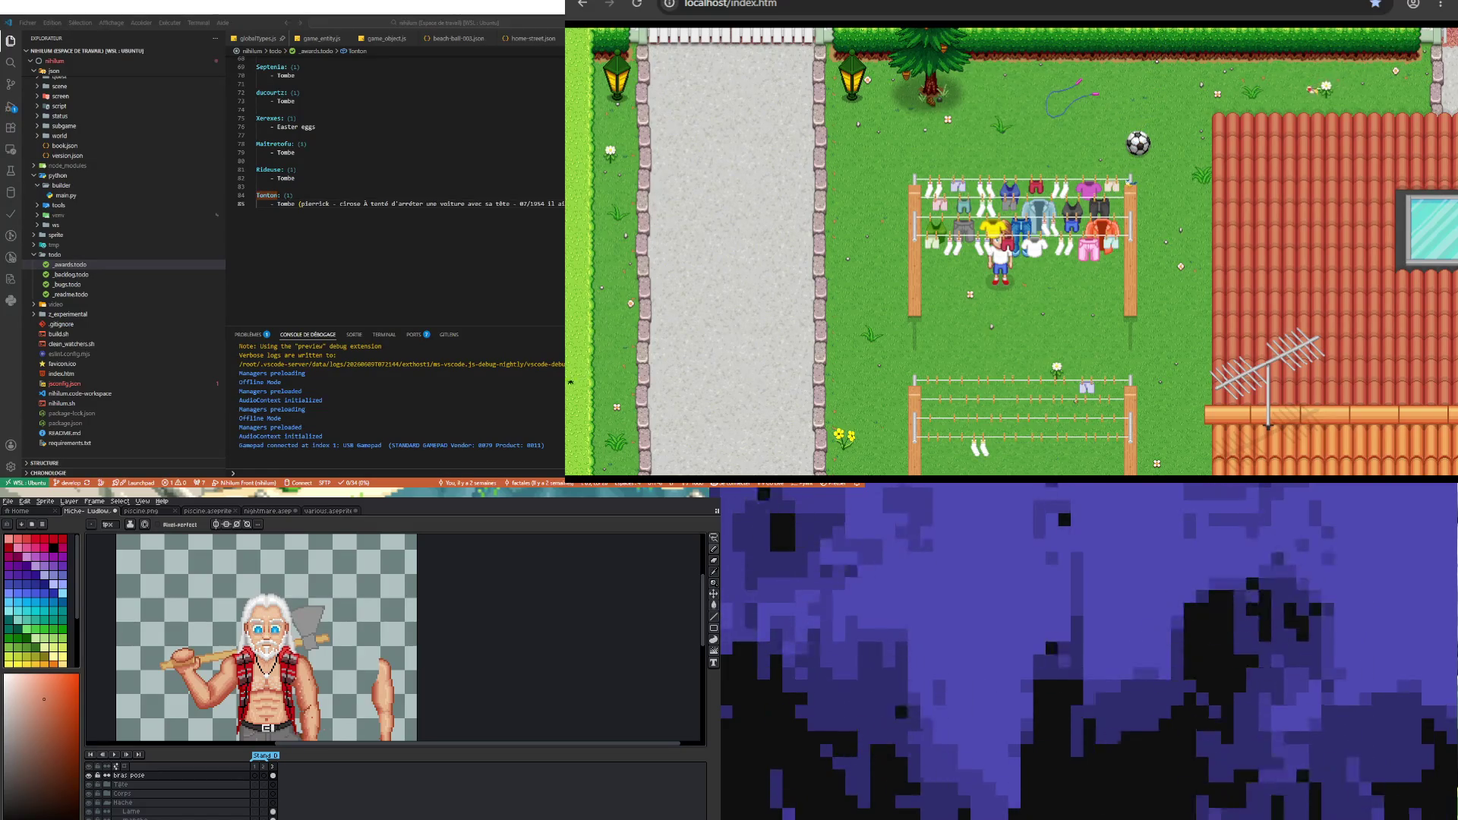
scroll(267, 661, up, 4)
scroll(342, 637, up, 3)
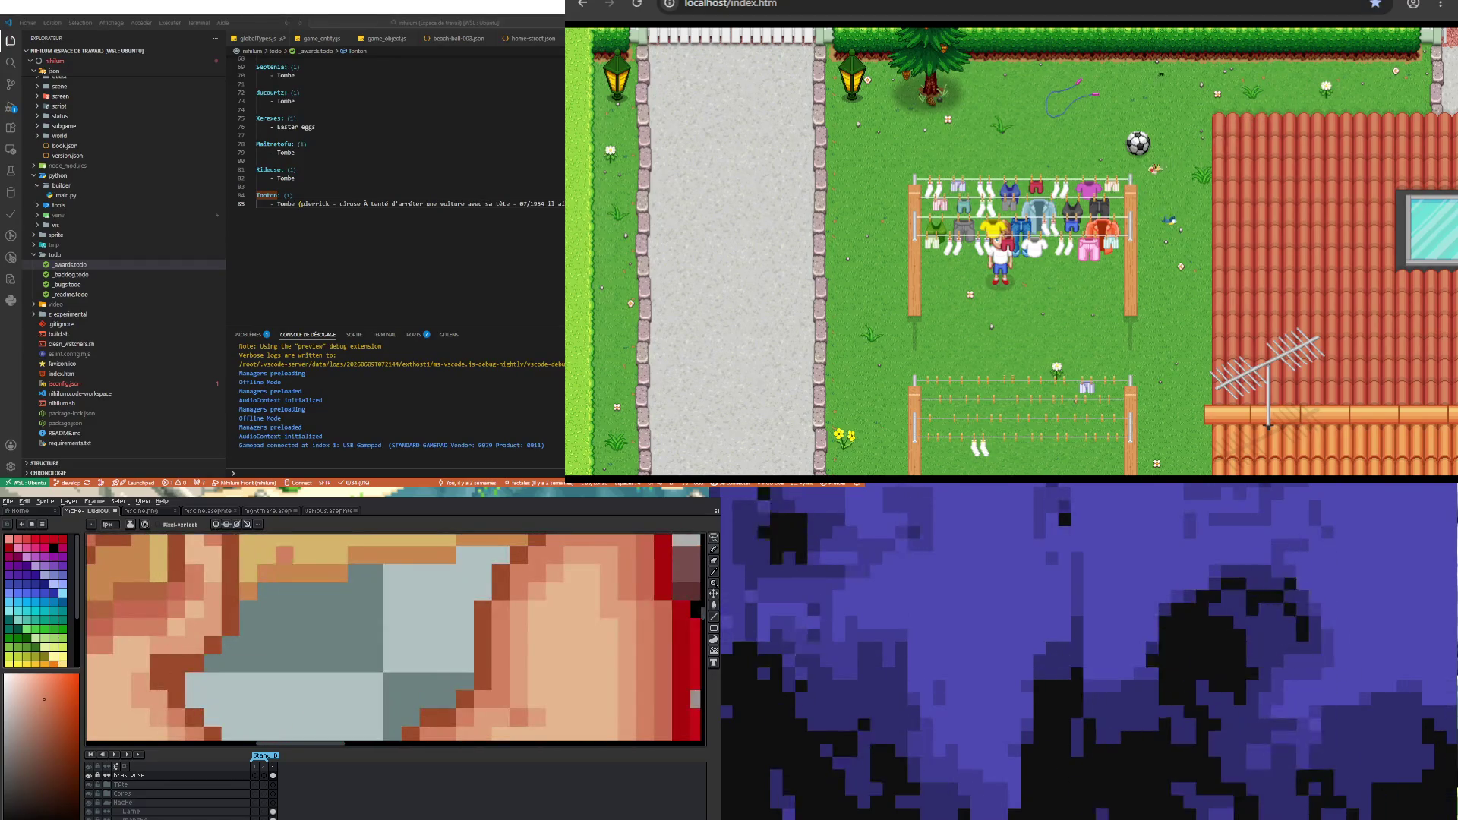
click(139, 651)
scroll(143, 644, down, 4)
scroll(142, 644, up, 4)
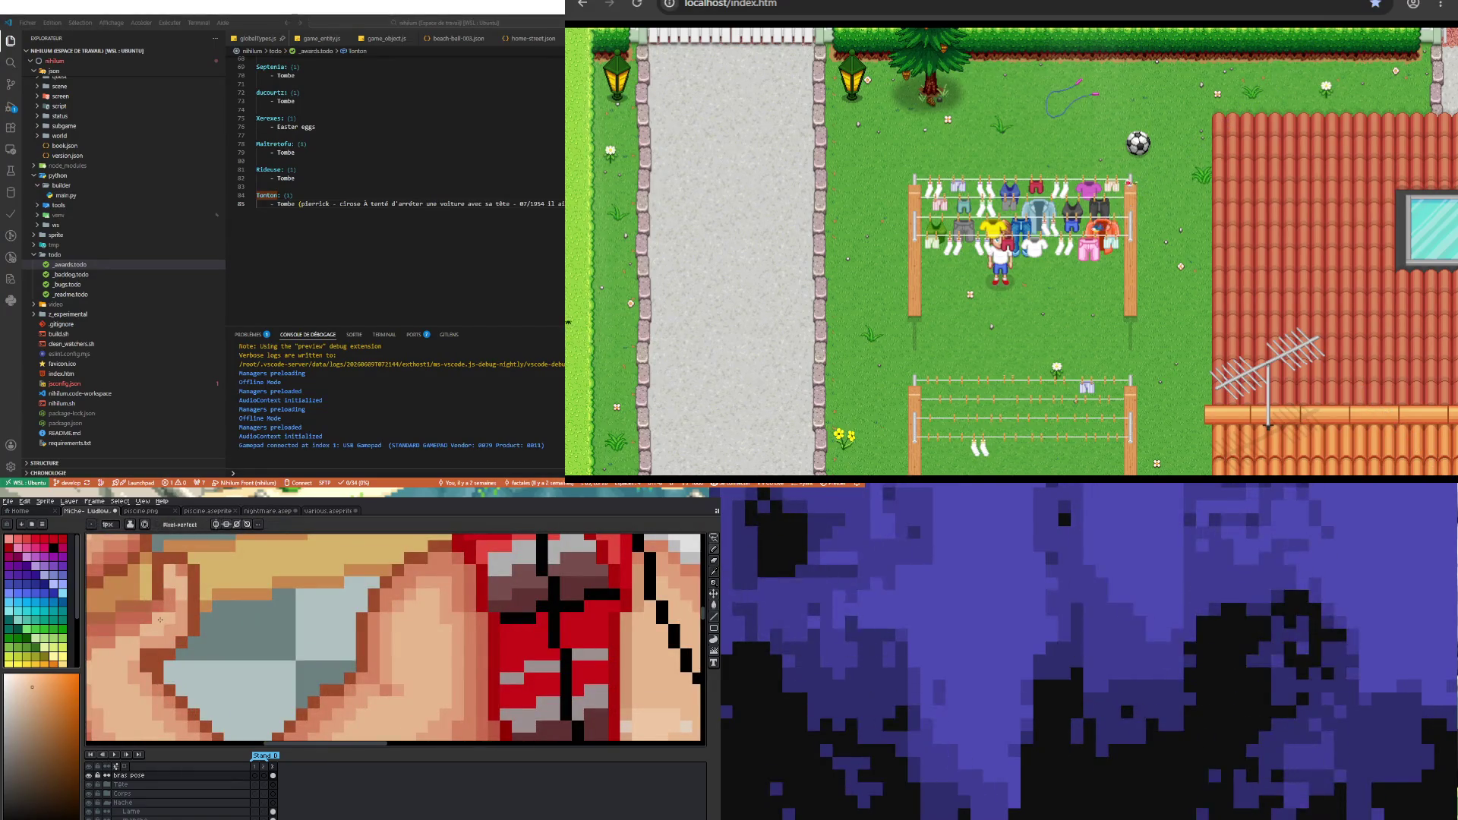
scroll(160, 633, down, 4)
scroll(223, 679, up, 4)
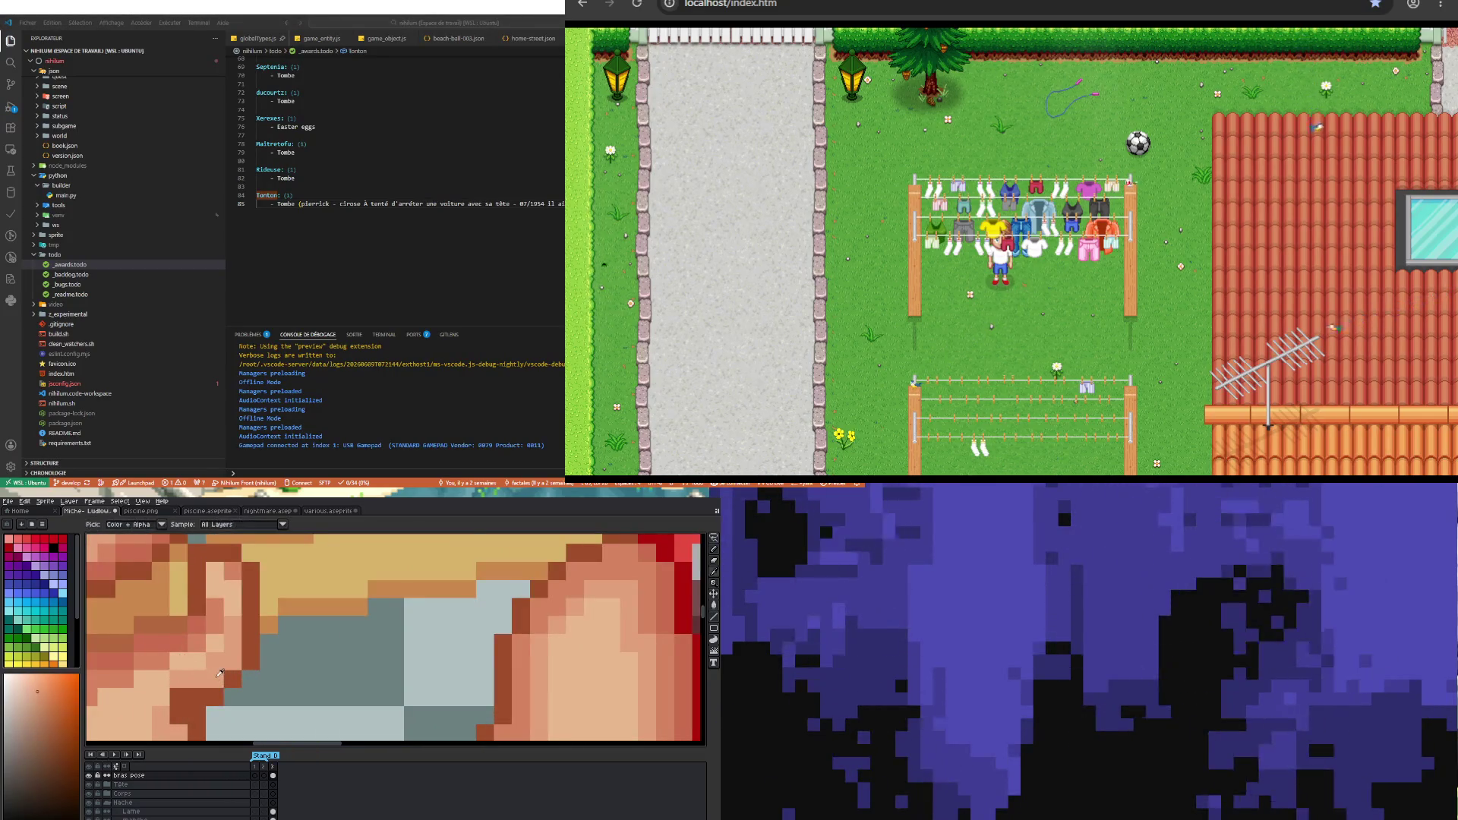
key(b)
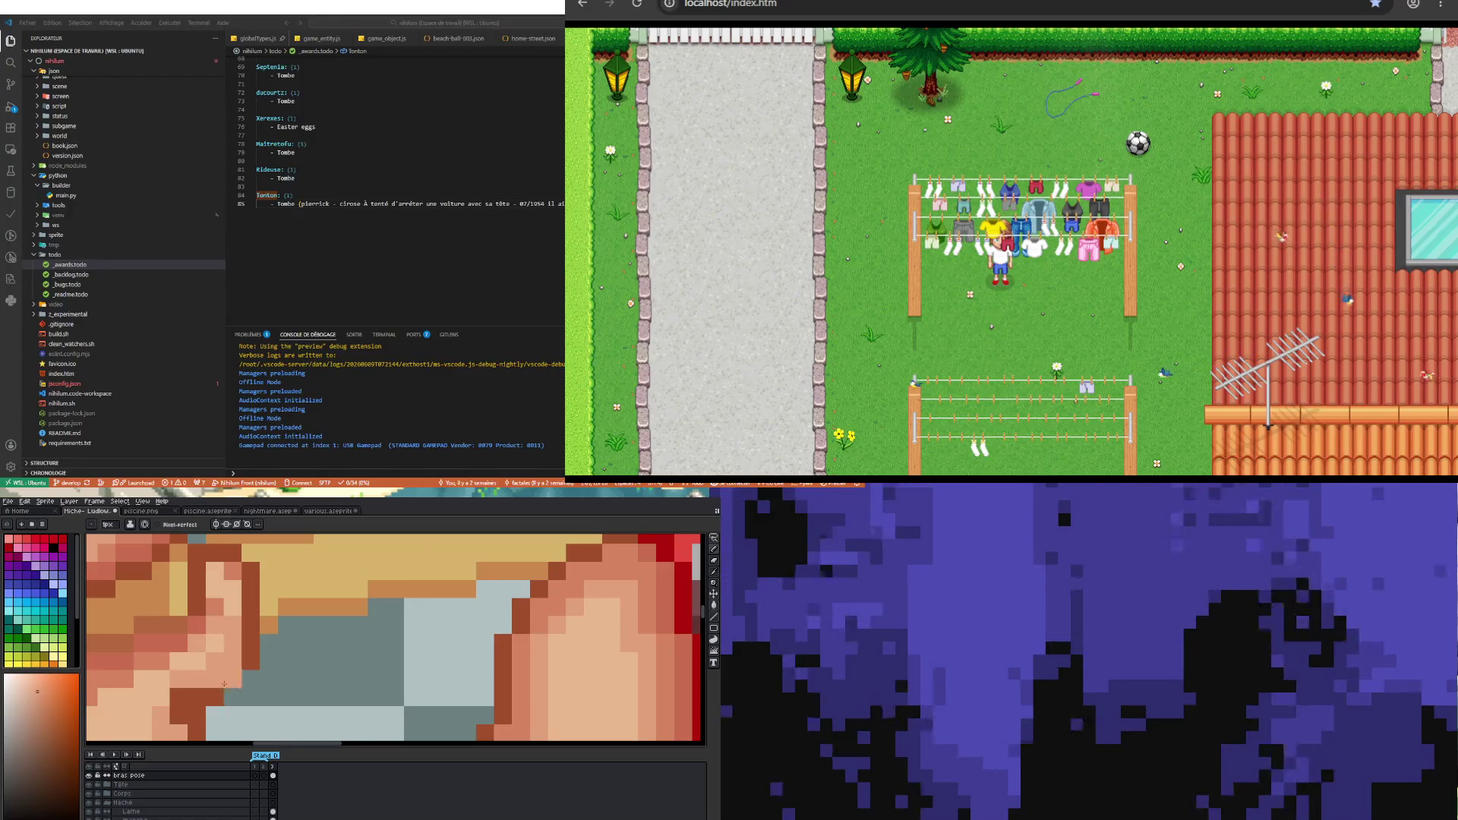
scroll(223, 684, down, 4)
scroll(224, 684, down, 1)
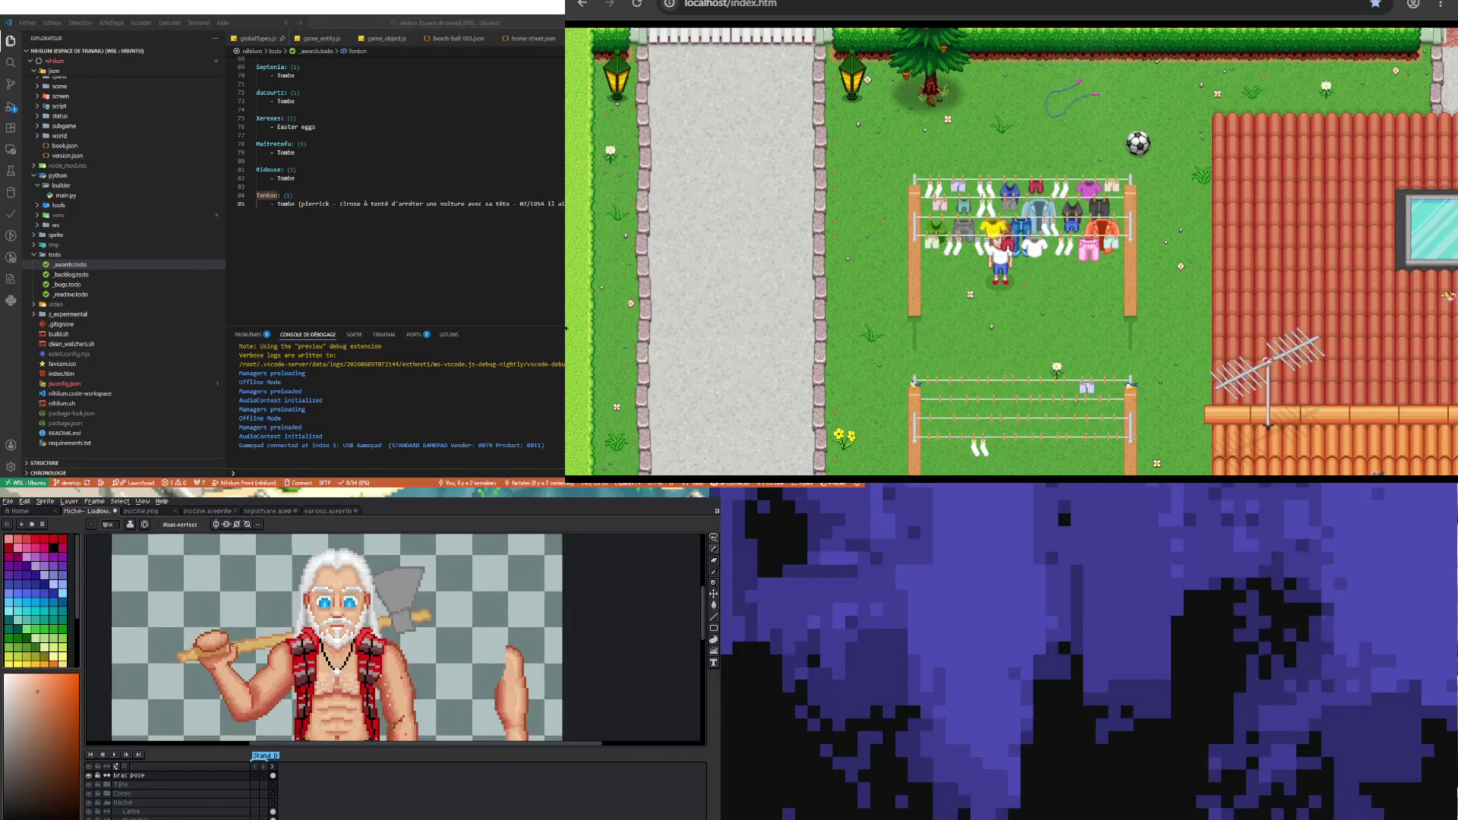
scroll(232, 684, up, 3)
scroll(232, 683, up, 3)
key(i)
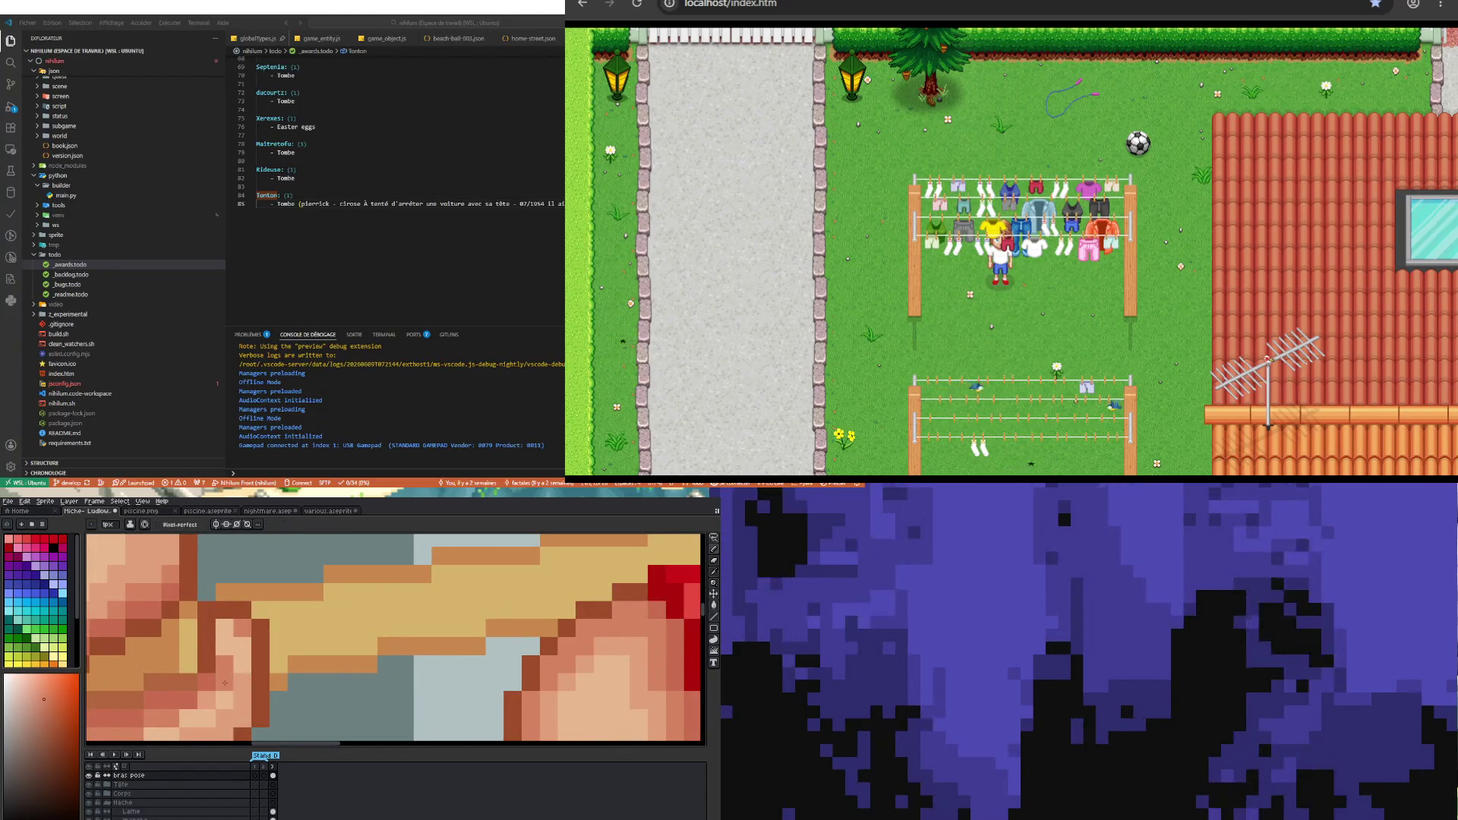
scroll(230, 675, down, 4)
scroll(231, 675, down, 1)
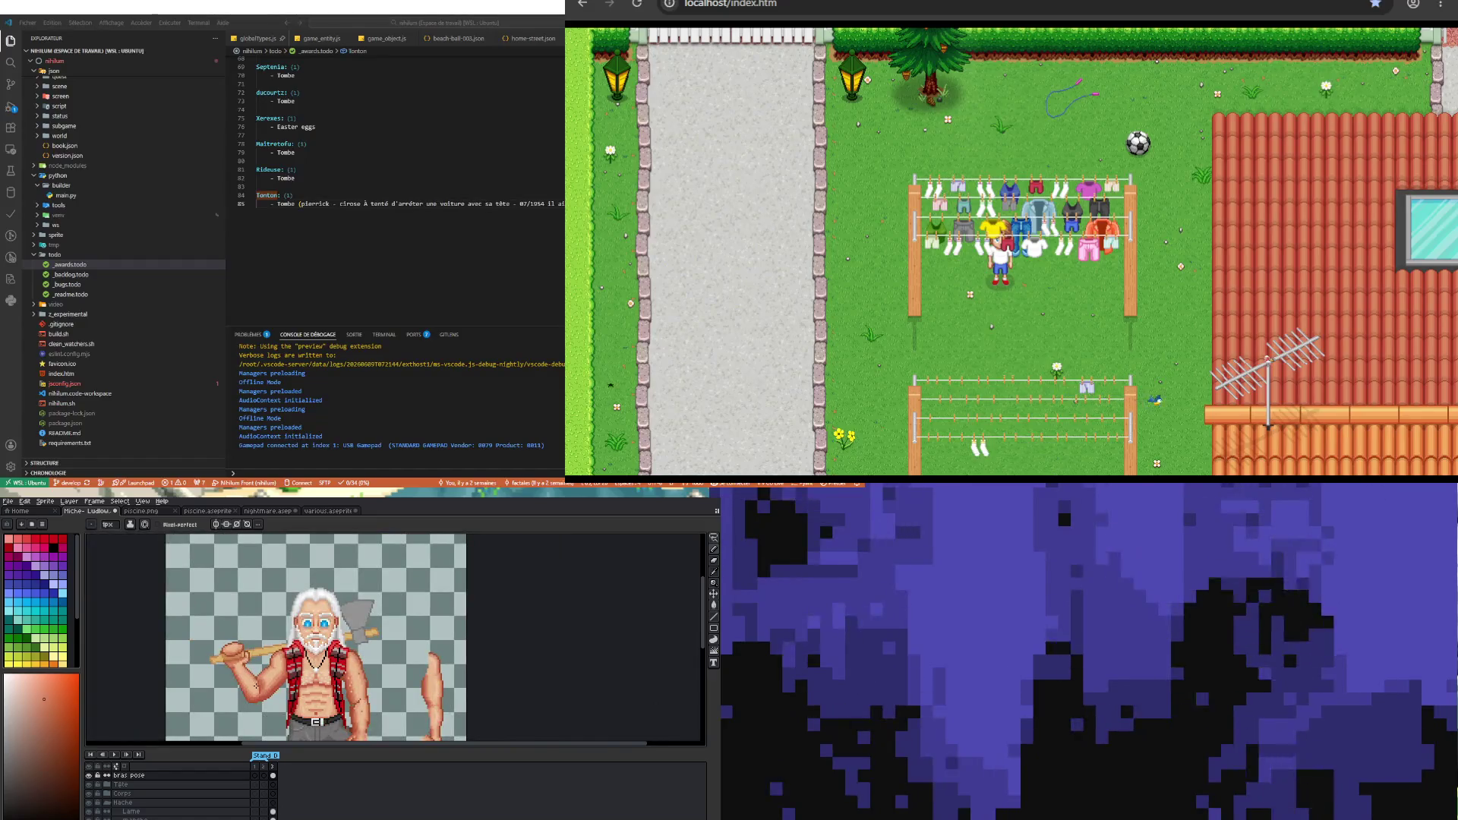
scroll(256, 687, up, 5)
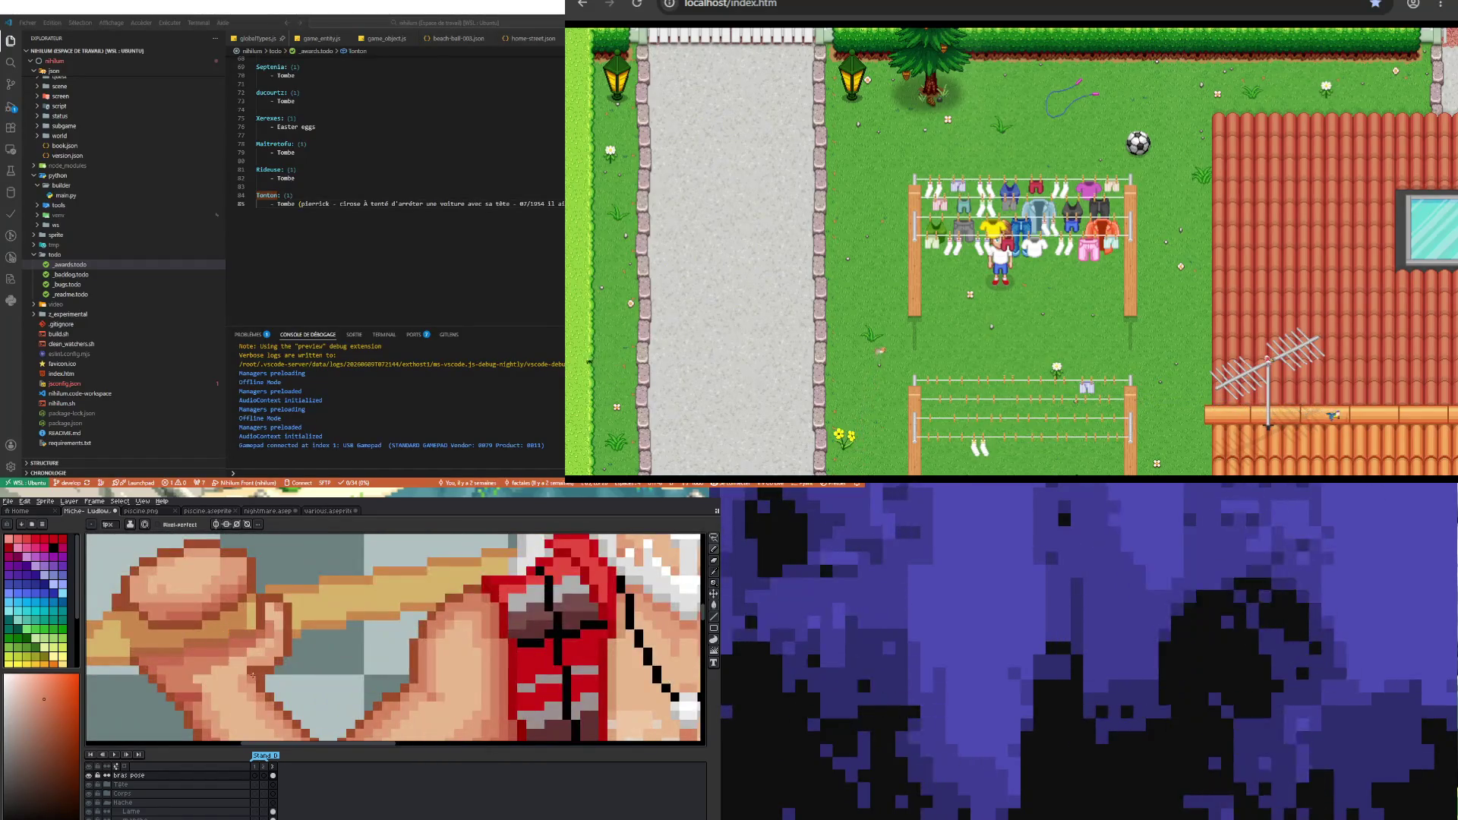
key(alt)
key(alt)
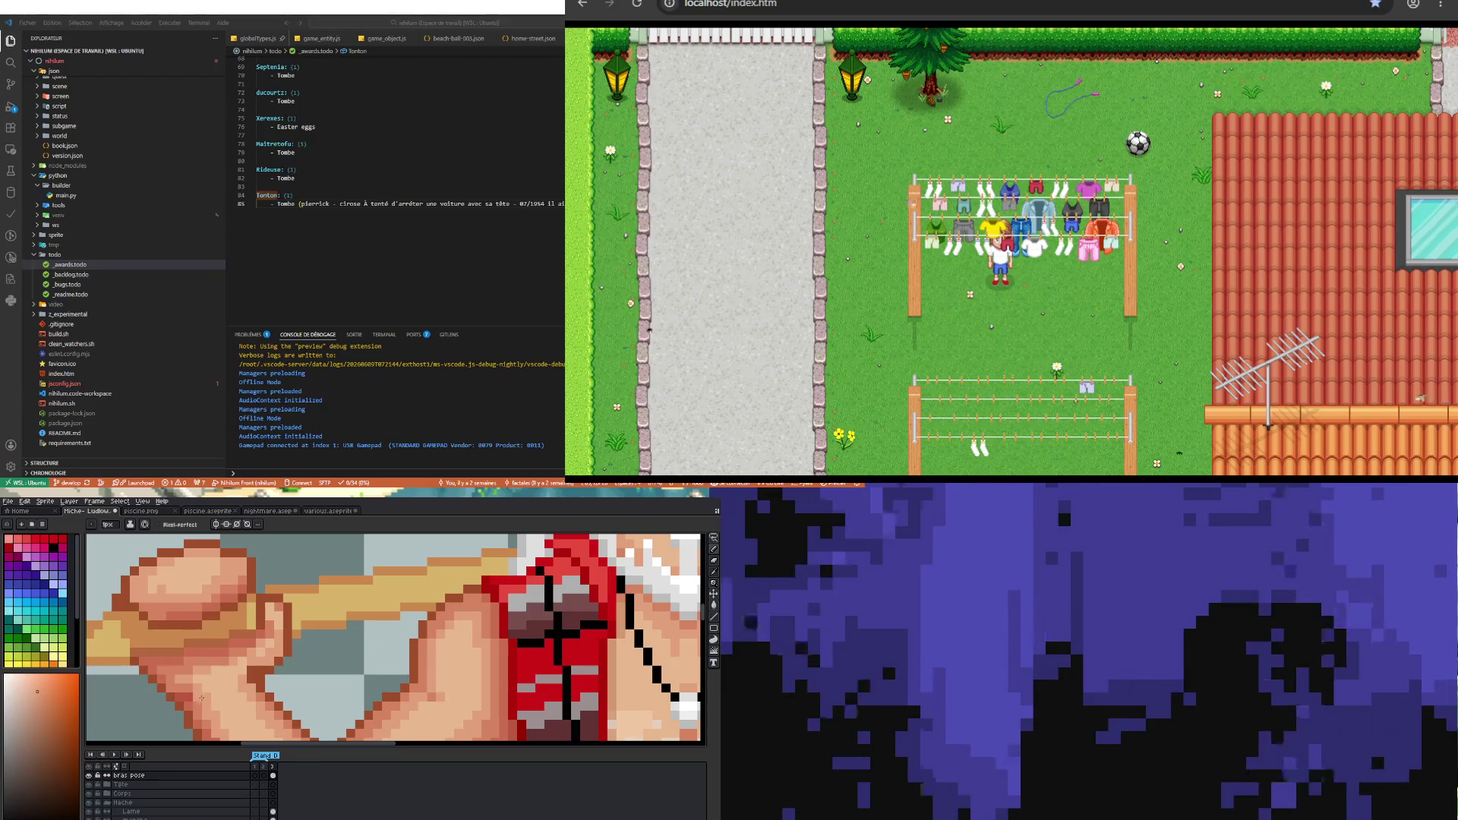
scroll(341, 638, down, 3)
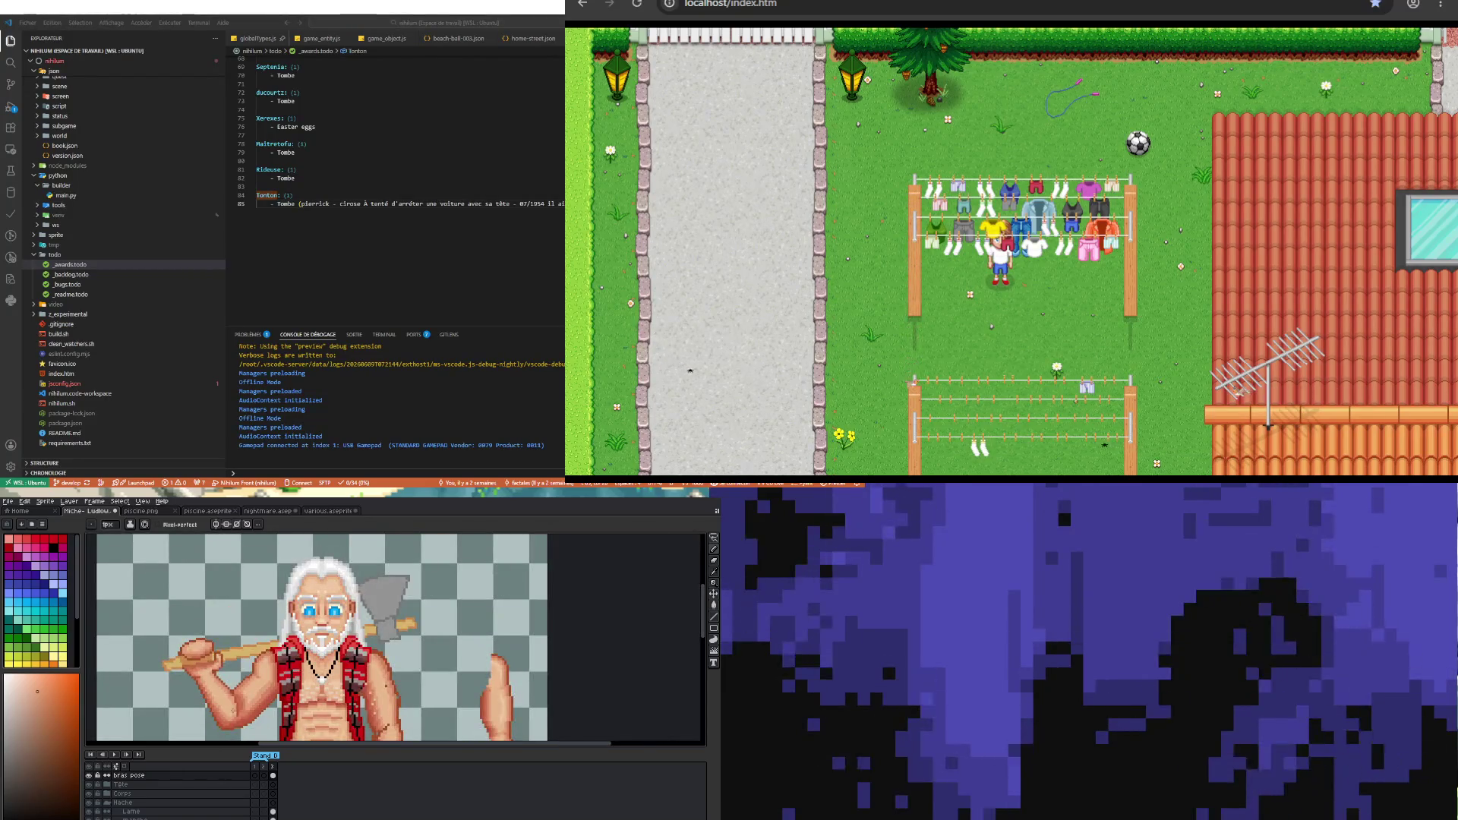
scroll(341, 638, up, 2)
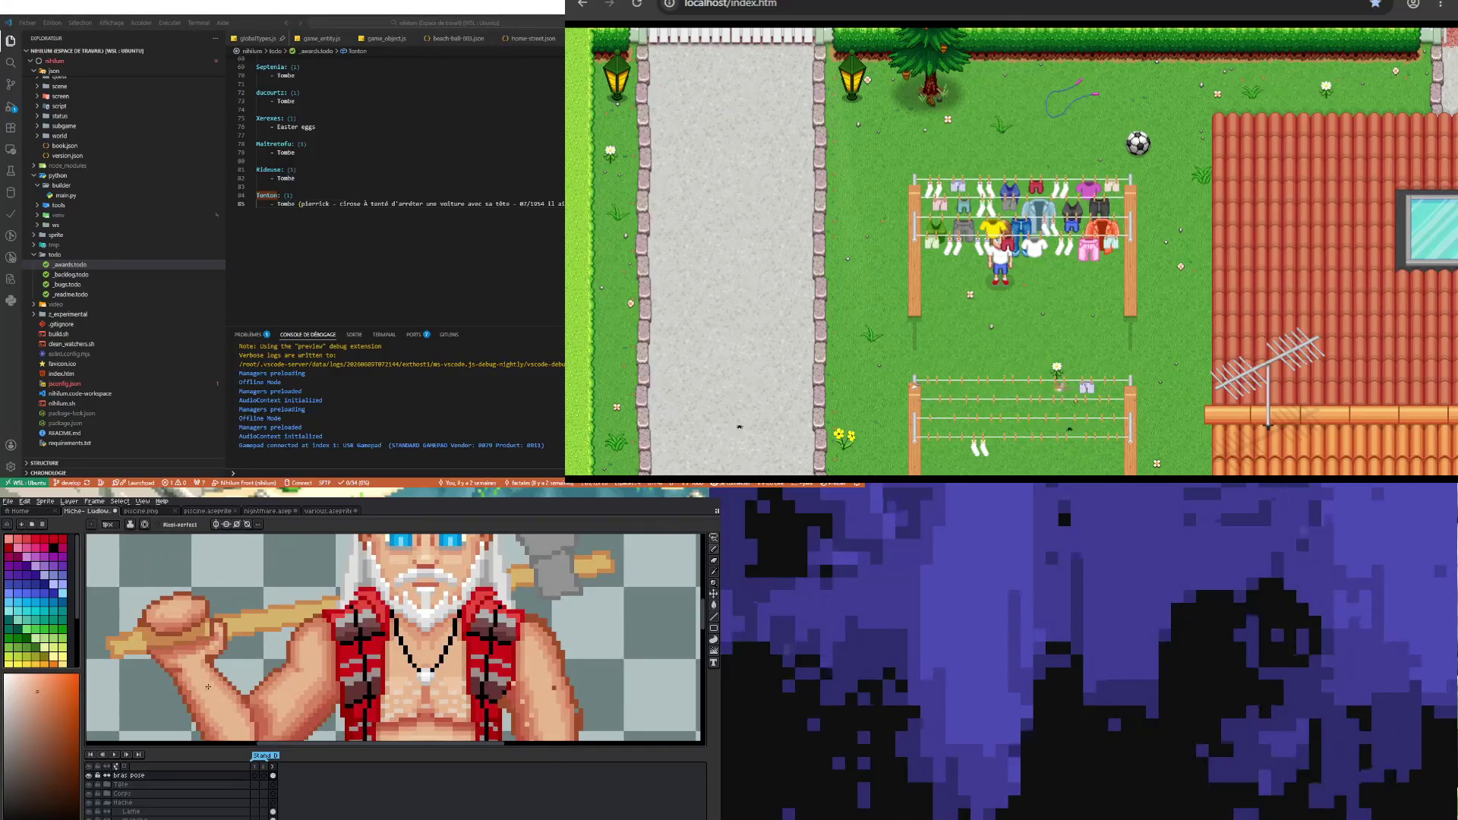
scroll(188, 670, up, 3)
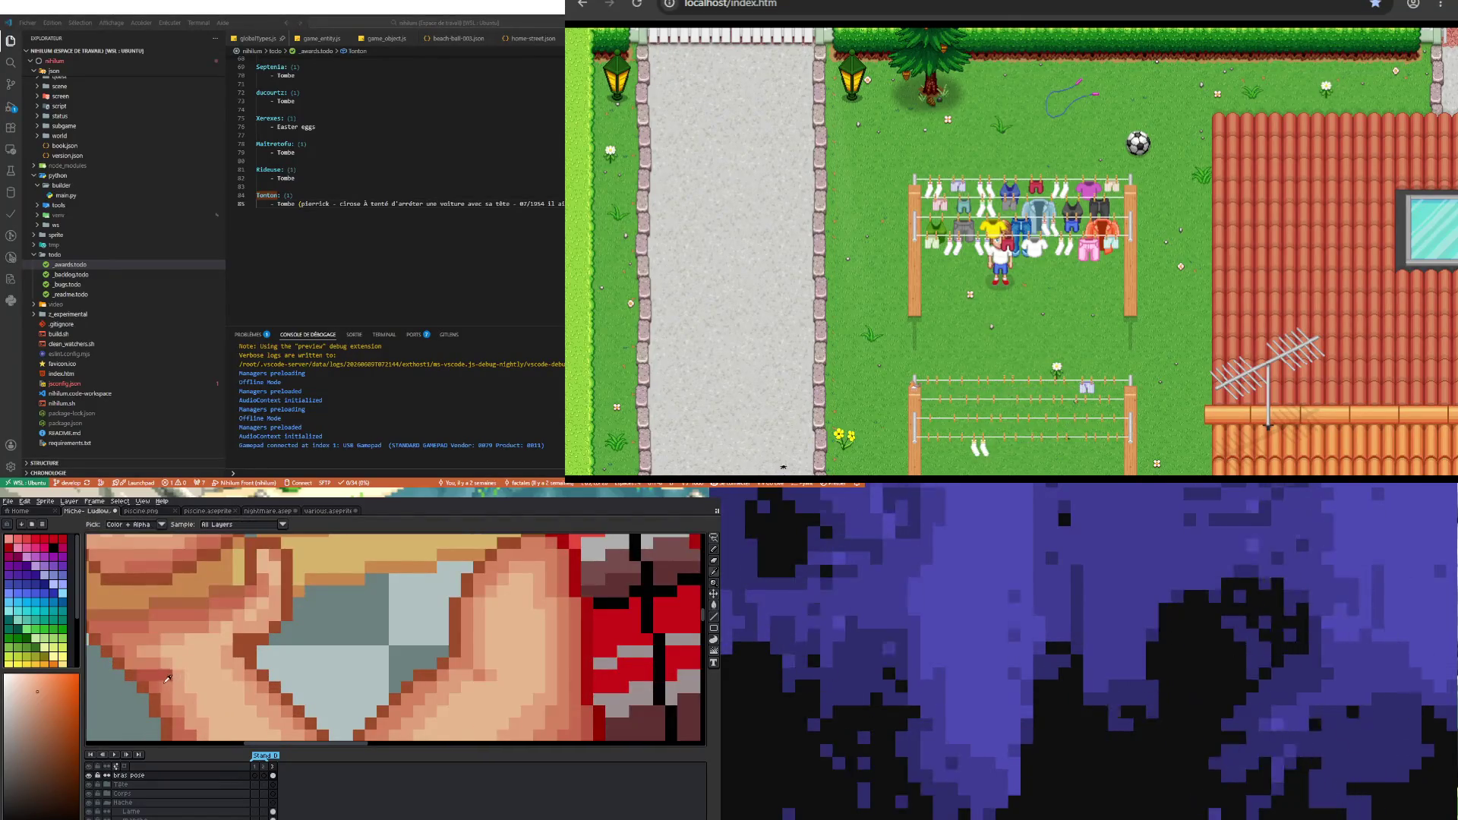
scroll(160, 681, down, 3)
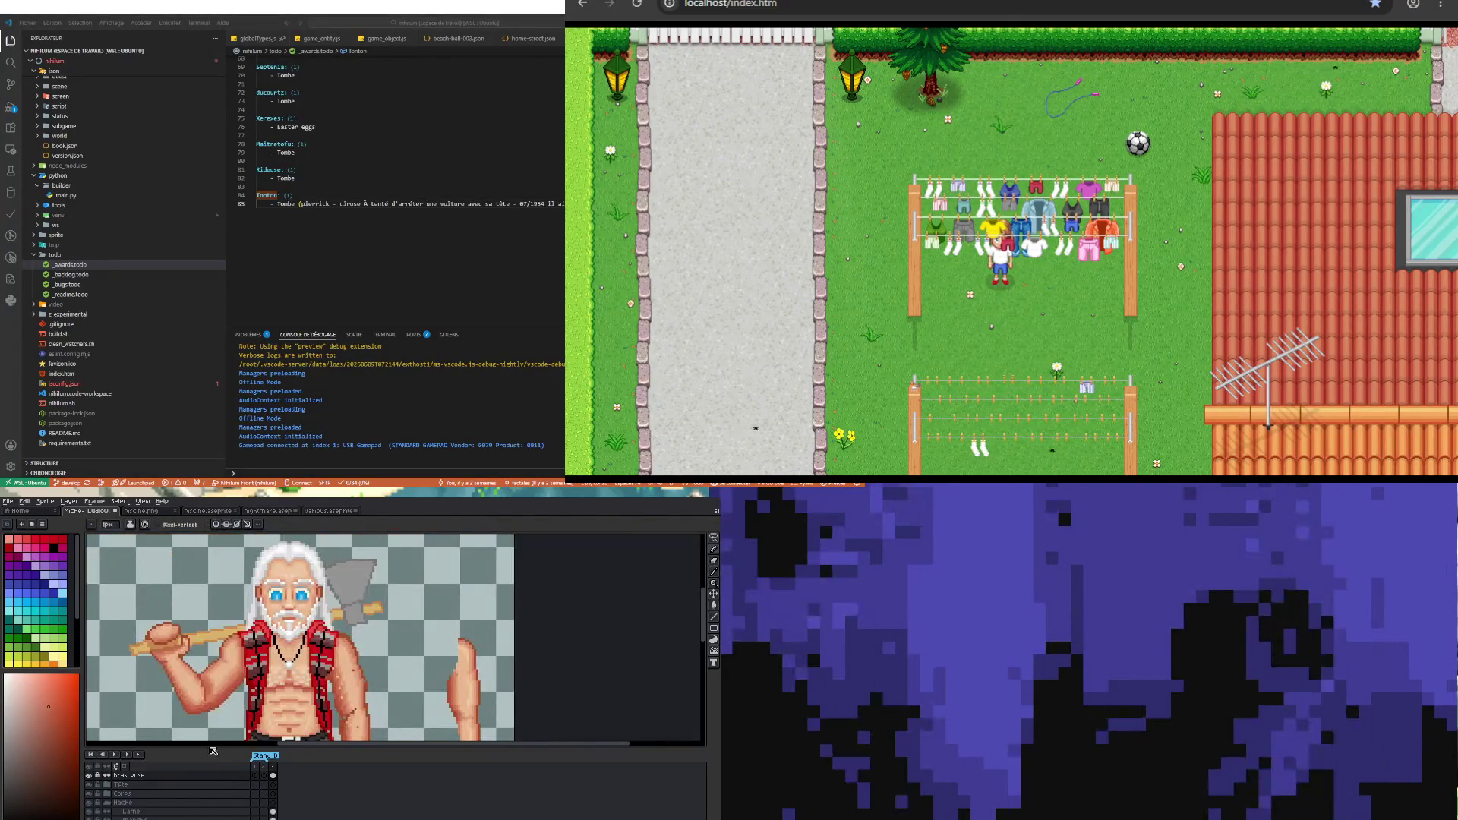
scroll(284, 639, up, 2)
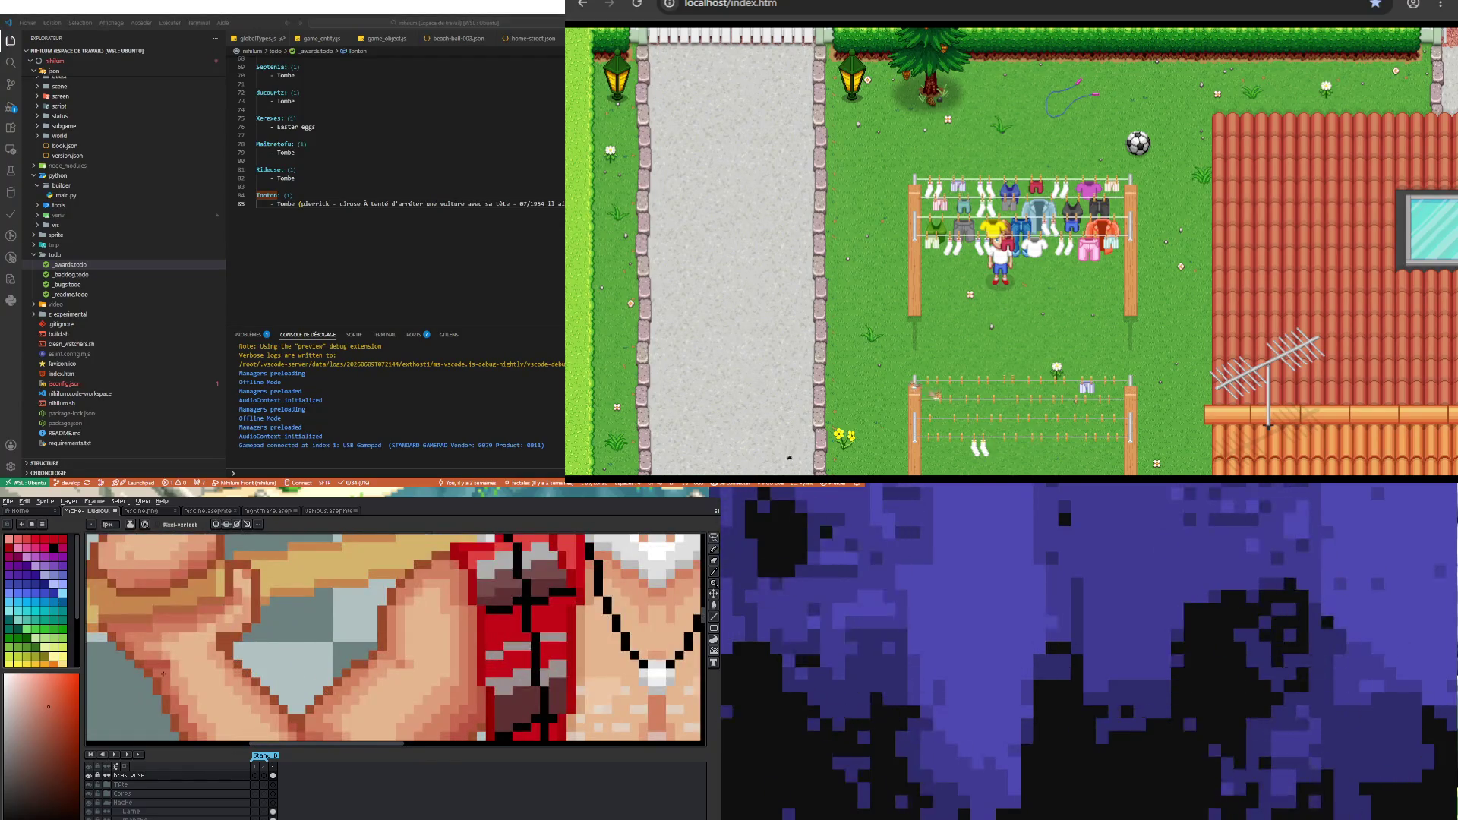
scroll(285, 639, down, 3)
scroll(262, 637, up, 2)
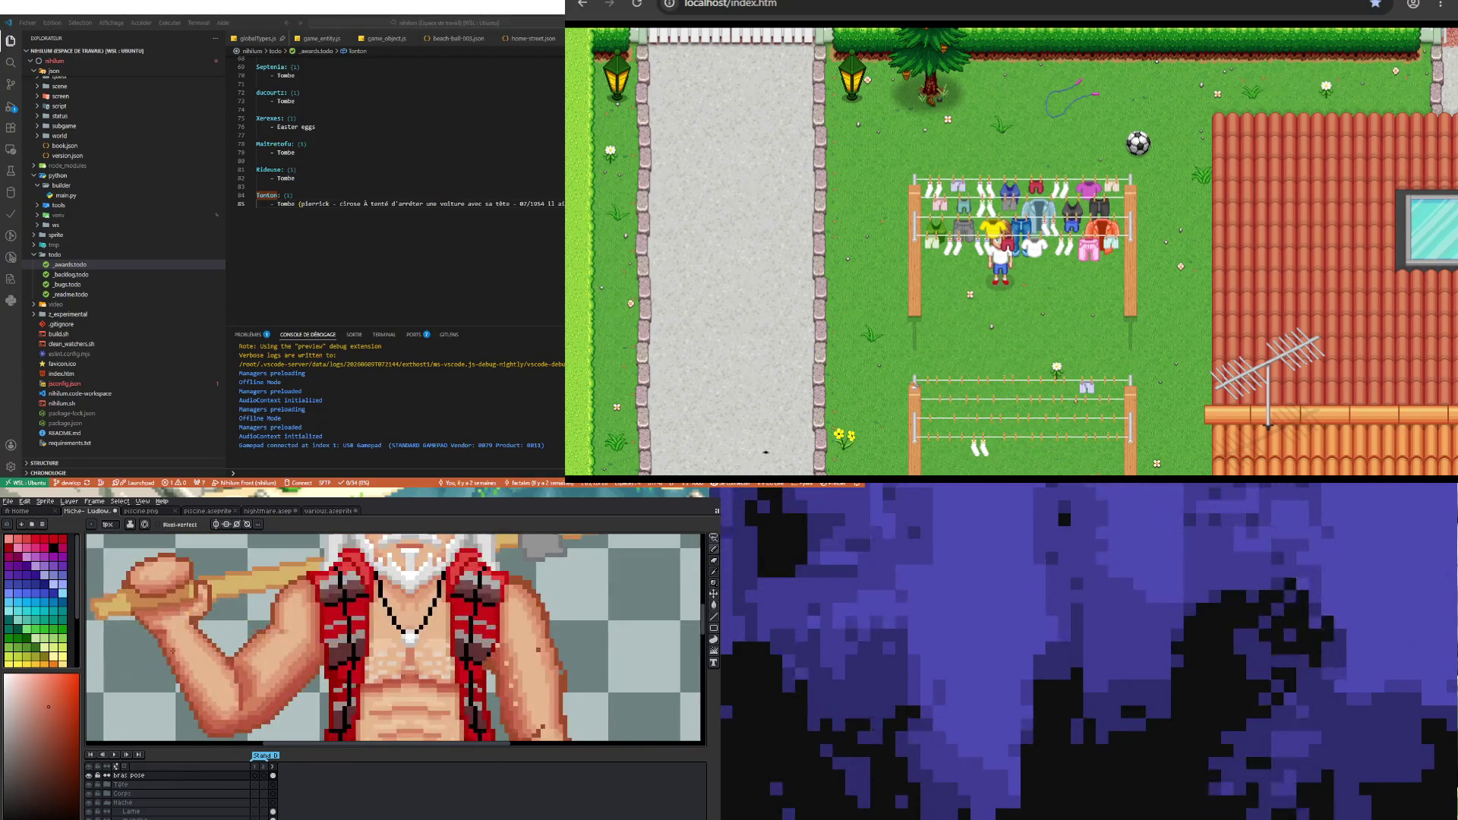
scroll(262, 638, up, 2)
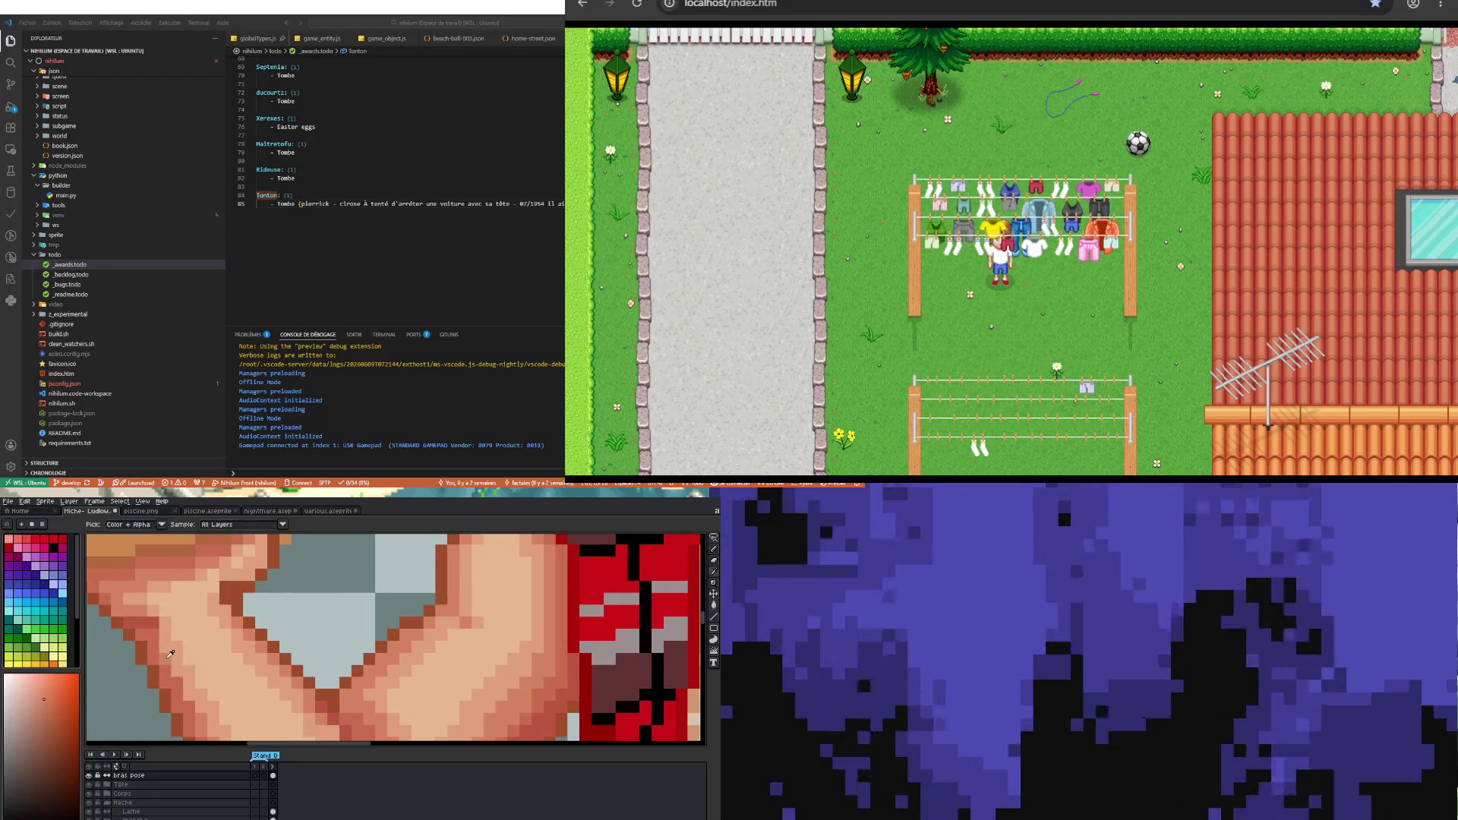
scroll(285, 638, down, 3)
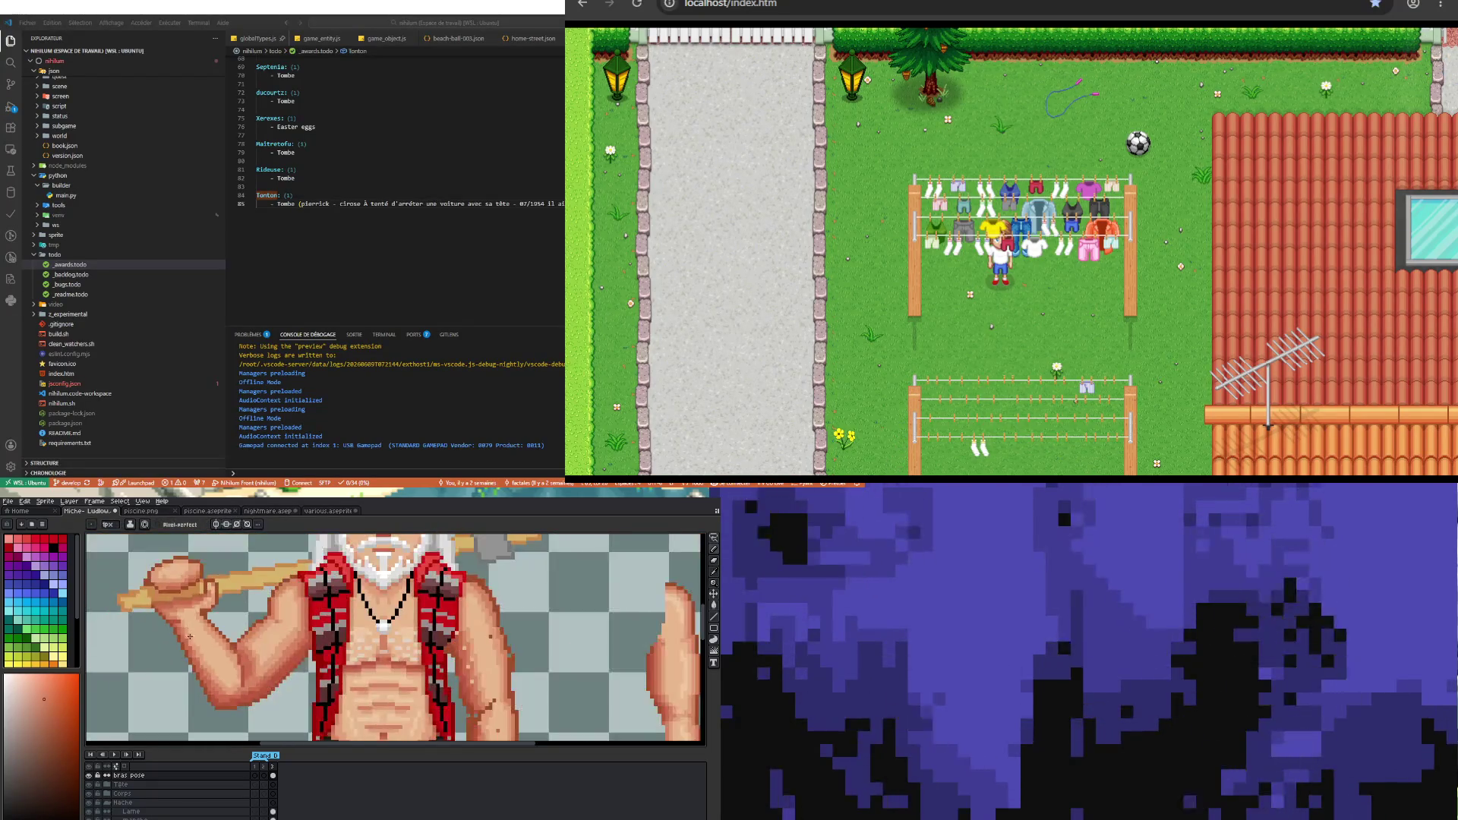
scroll(229, 637, up, 2)
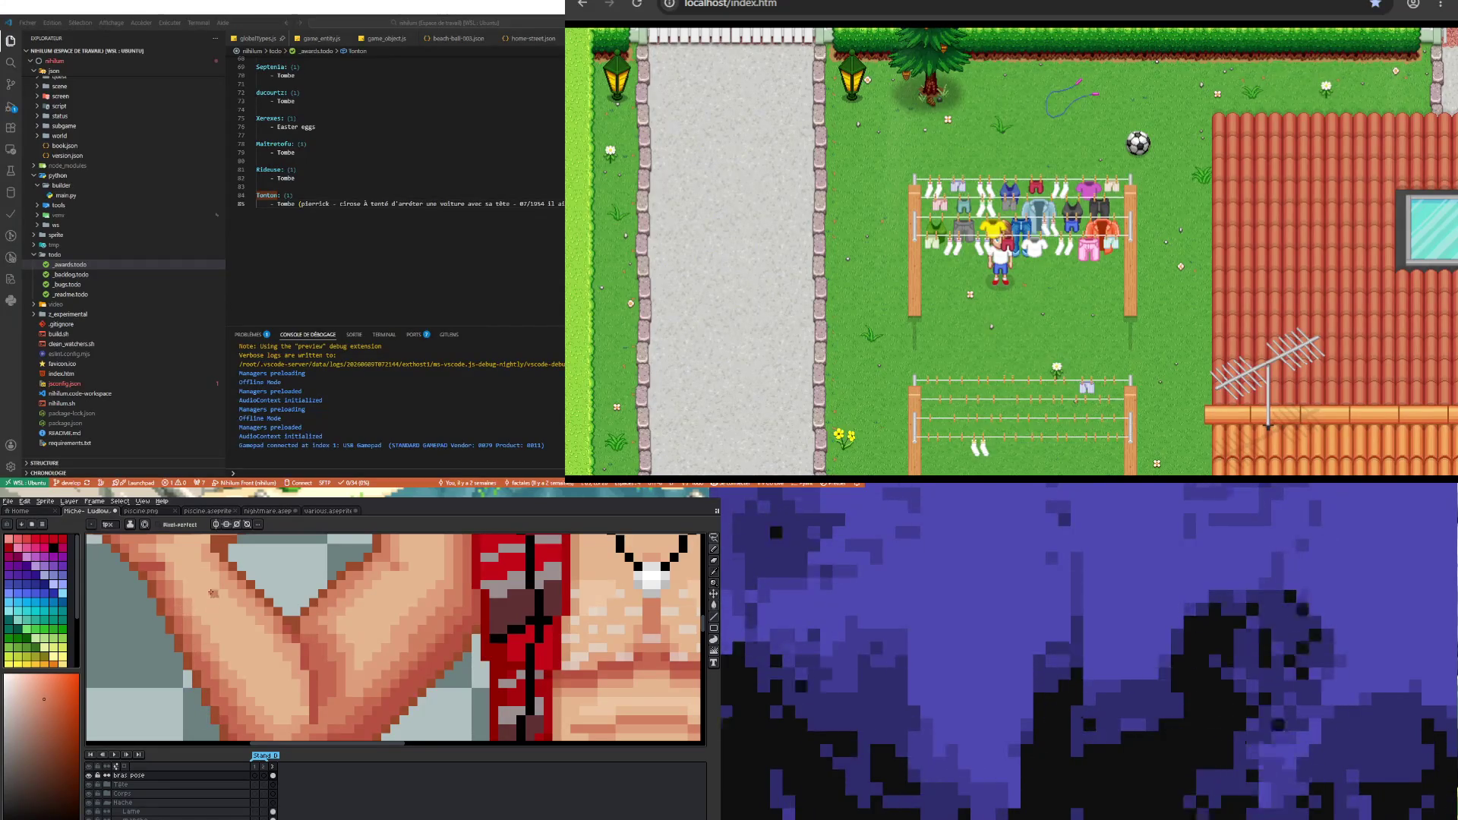
scroll(203, 652, down, 3)
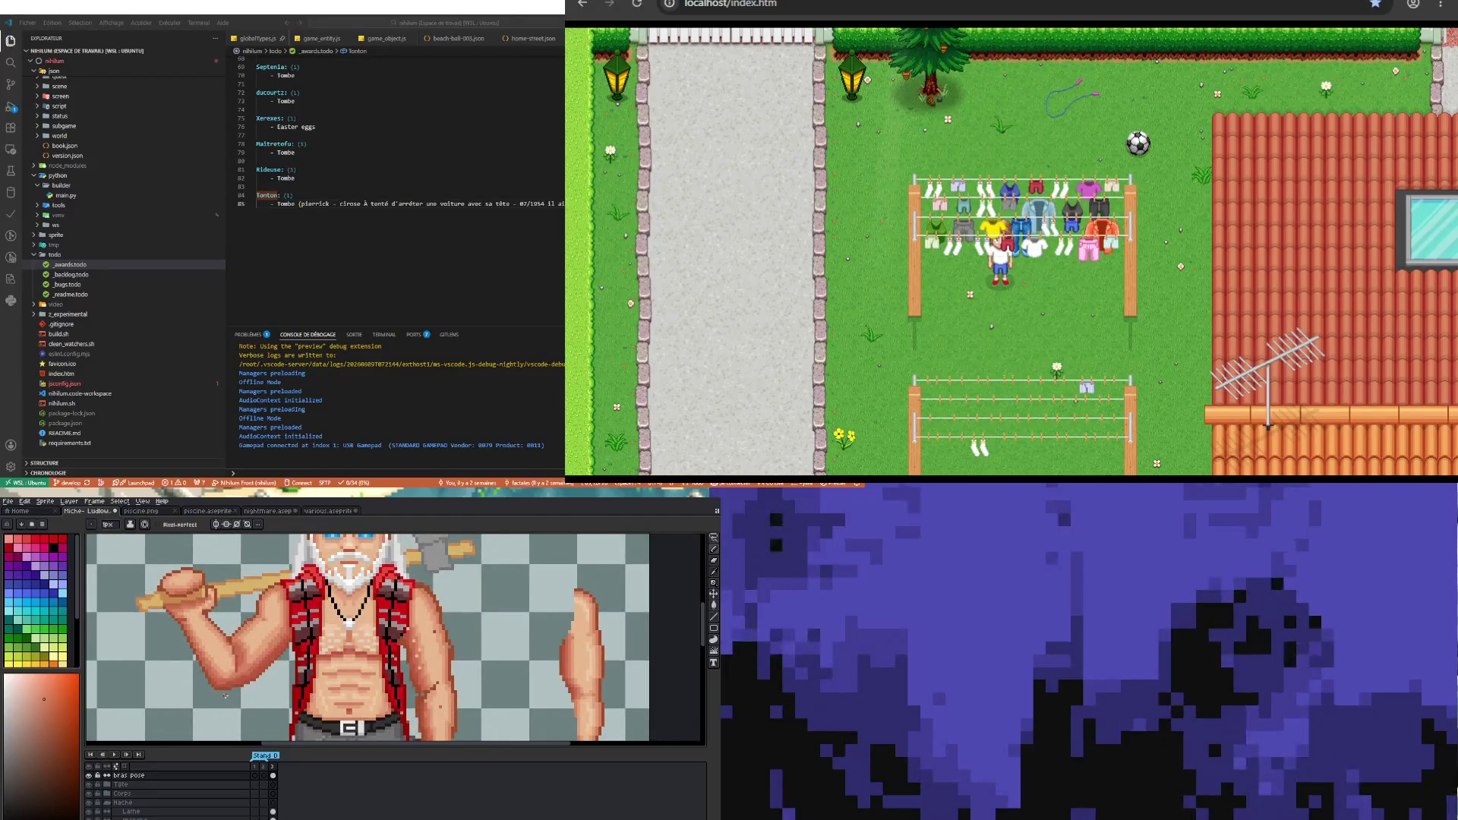
scroll(225, 696, up, 1)
scroll(219, 672, up, 2)
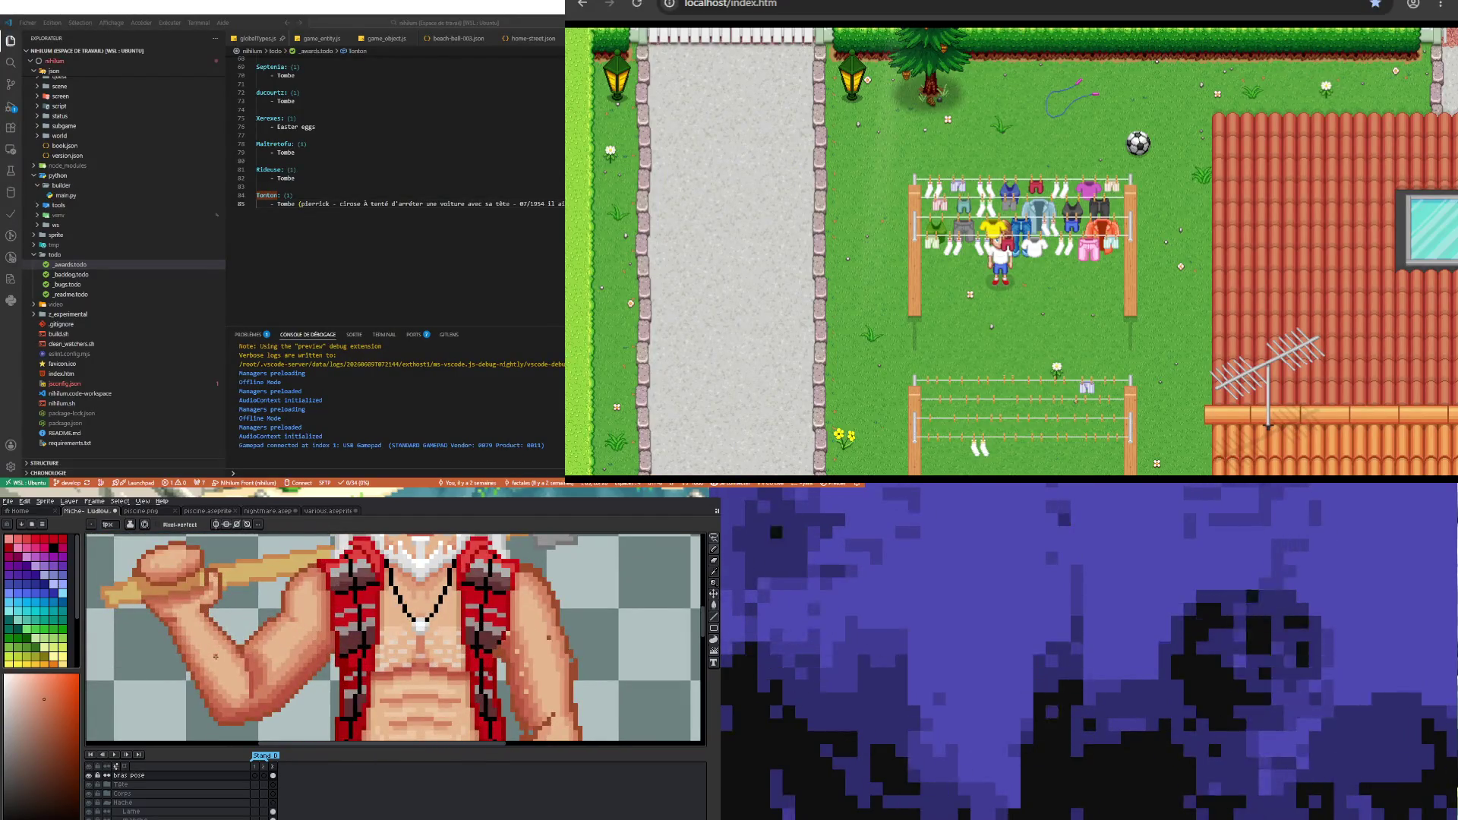
scroll(217, 650, down, 1)
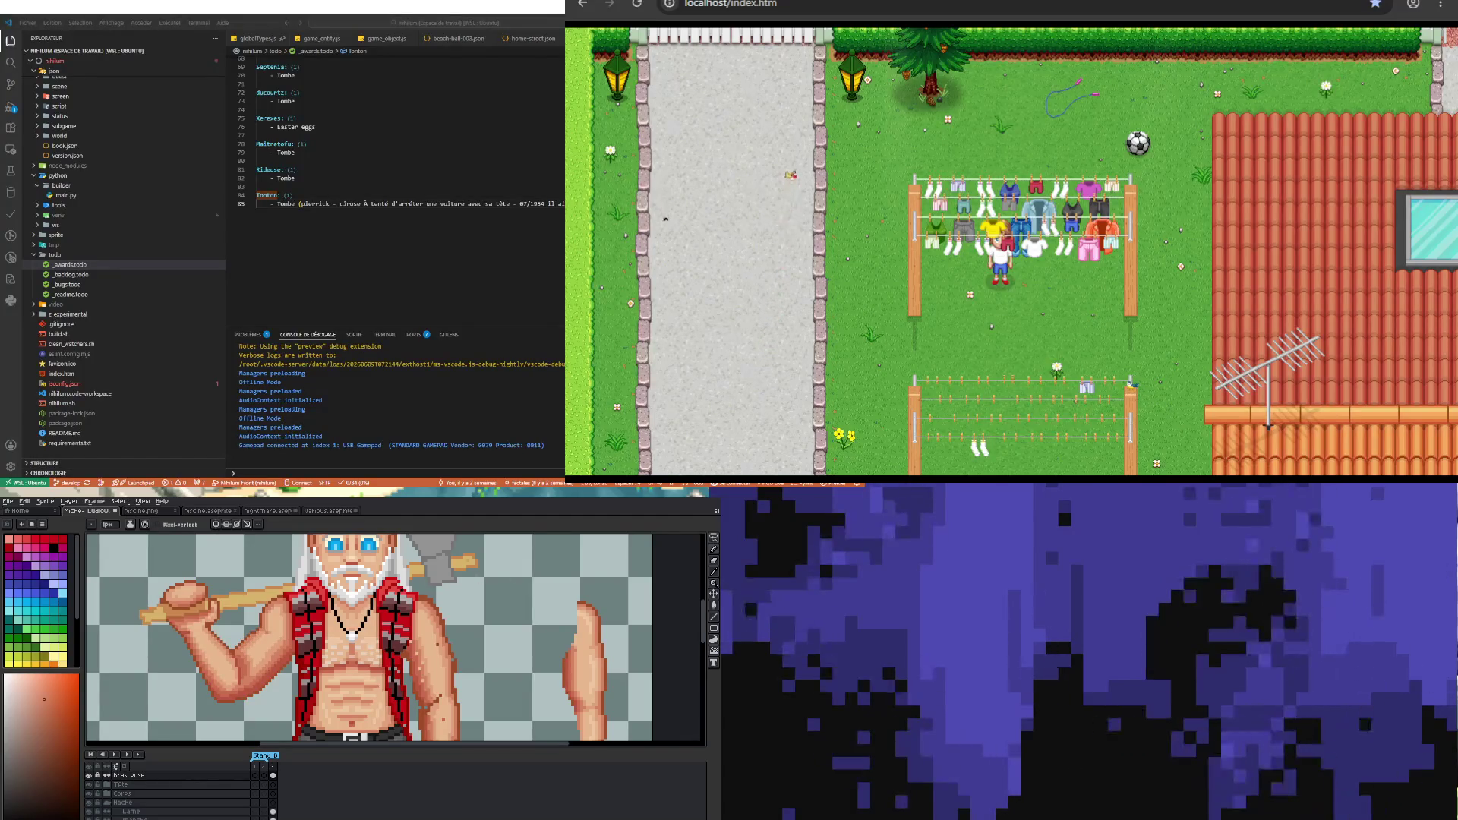
scroll(273, 680, down, 1)
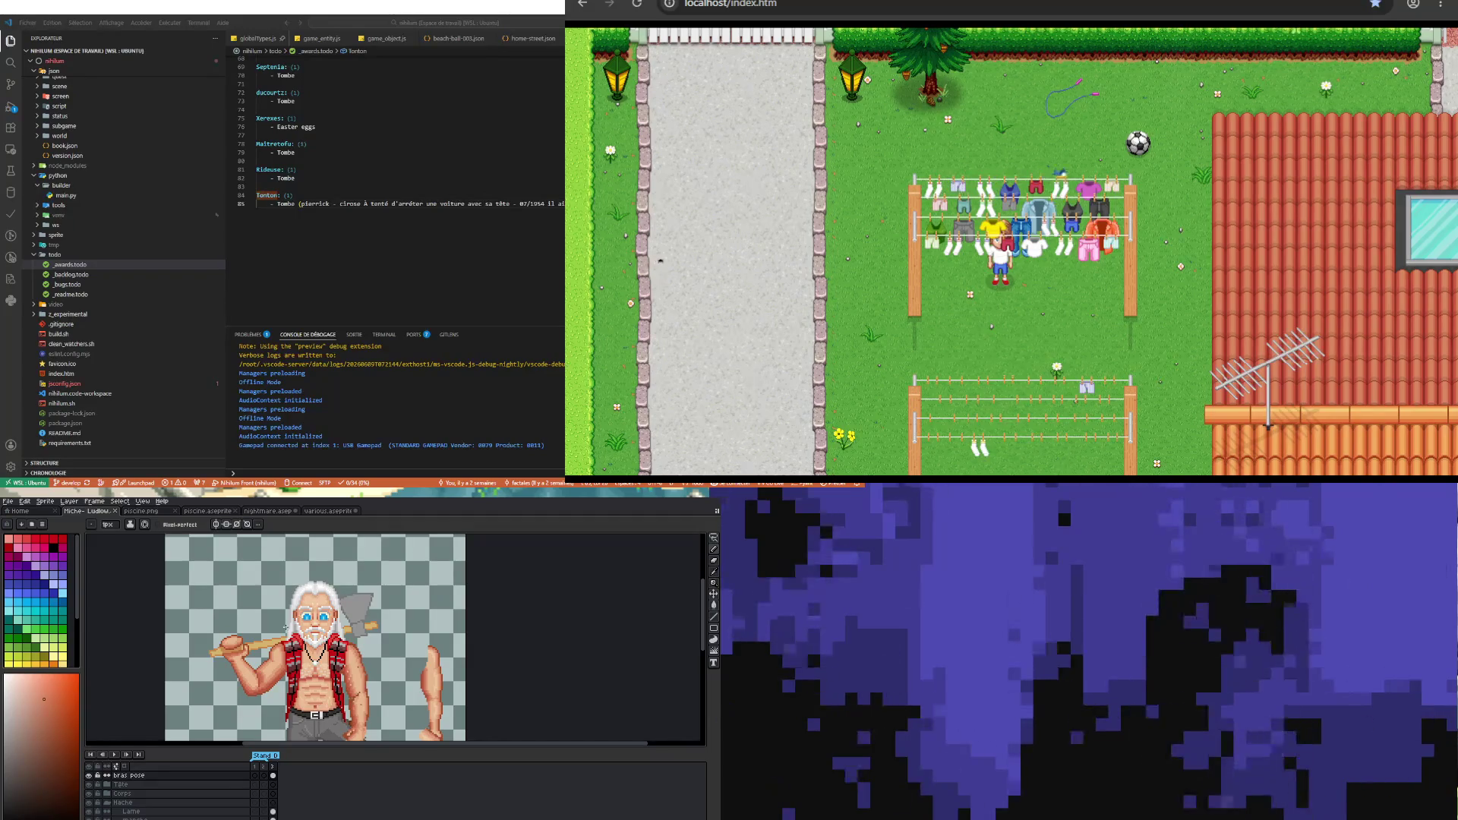
scroll(316, 639, down, 2)
scroll(284, 638, up, 2)
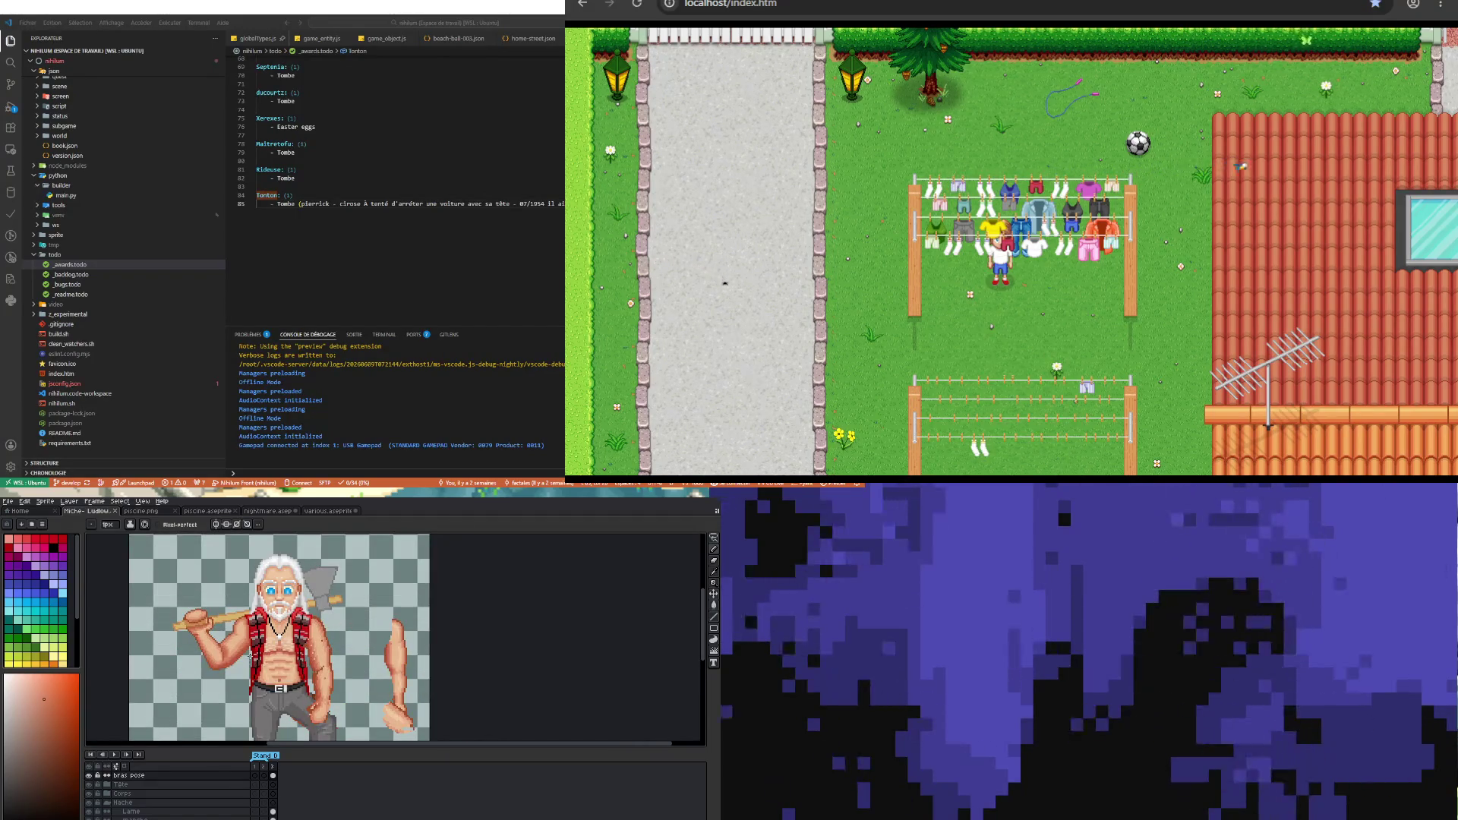
scroll(285, 603, up, 2)
scroll(285, 604, up, 1)
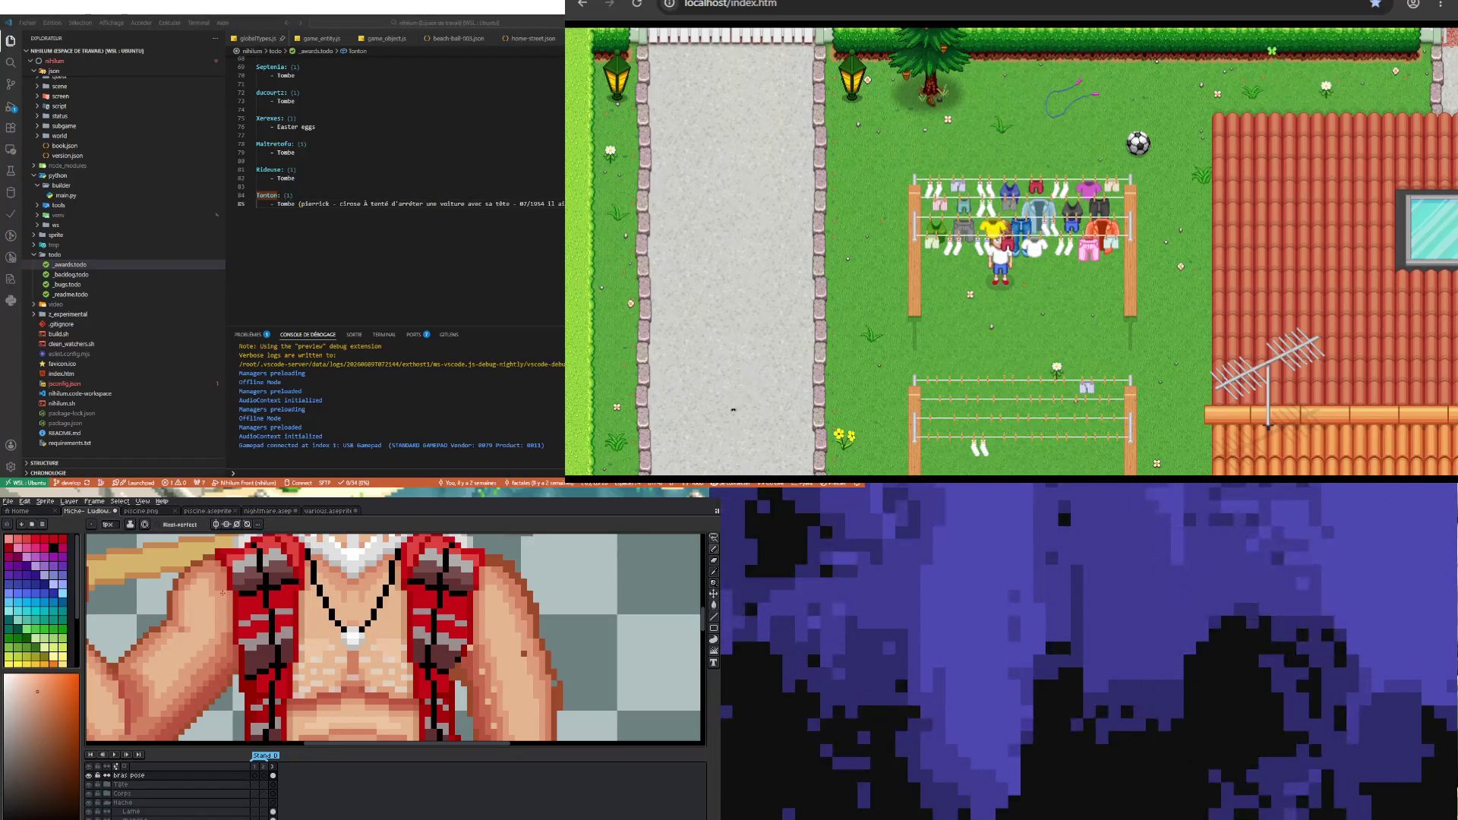
scroll(217, 577, down, 2)
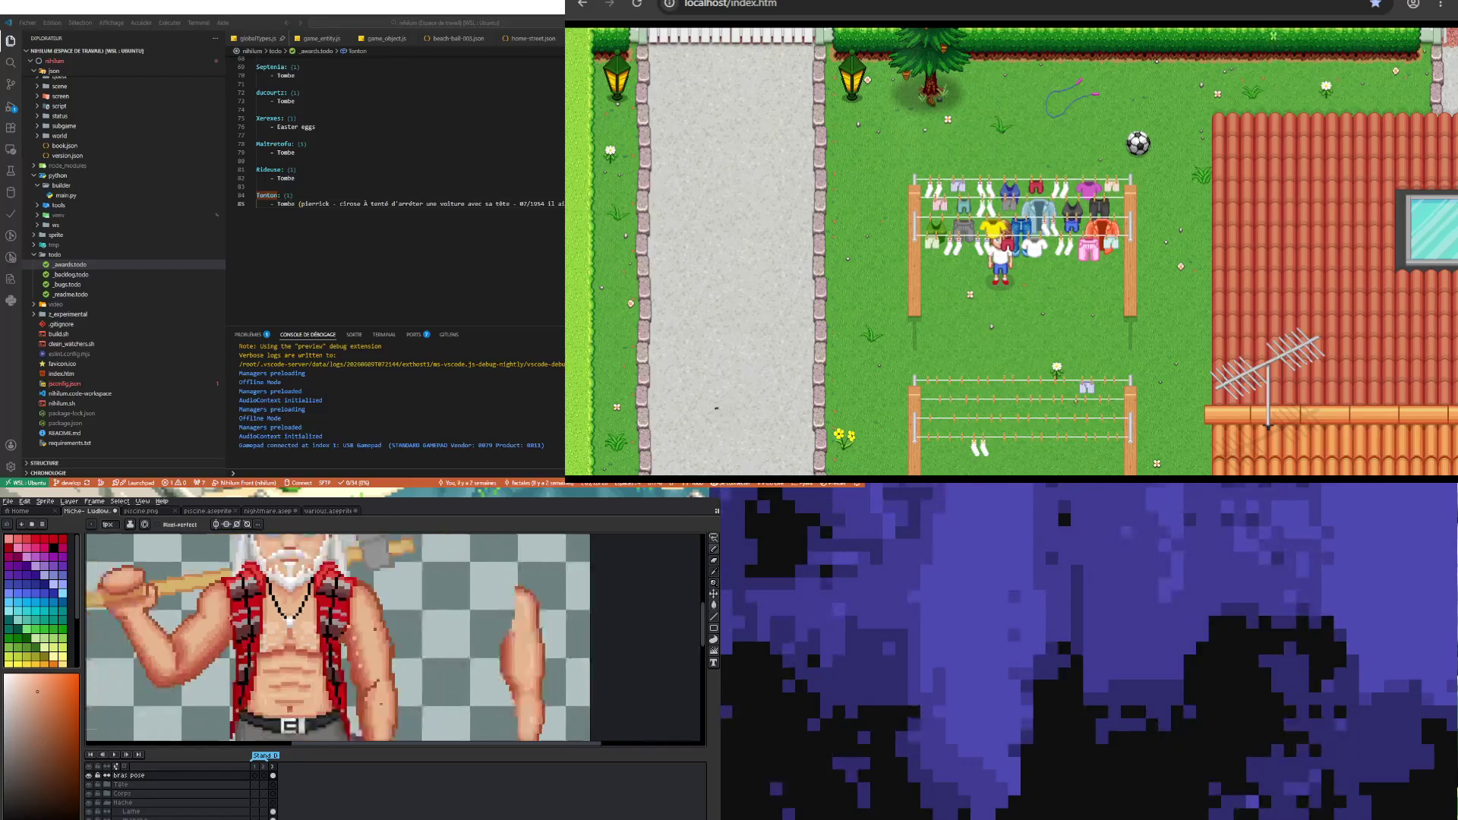
scroll(221, 635, up, 2)
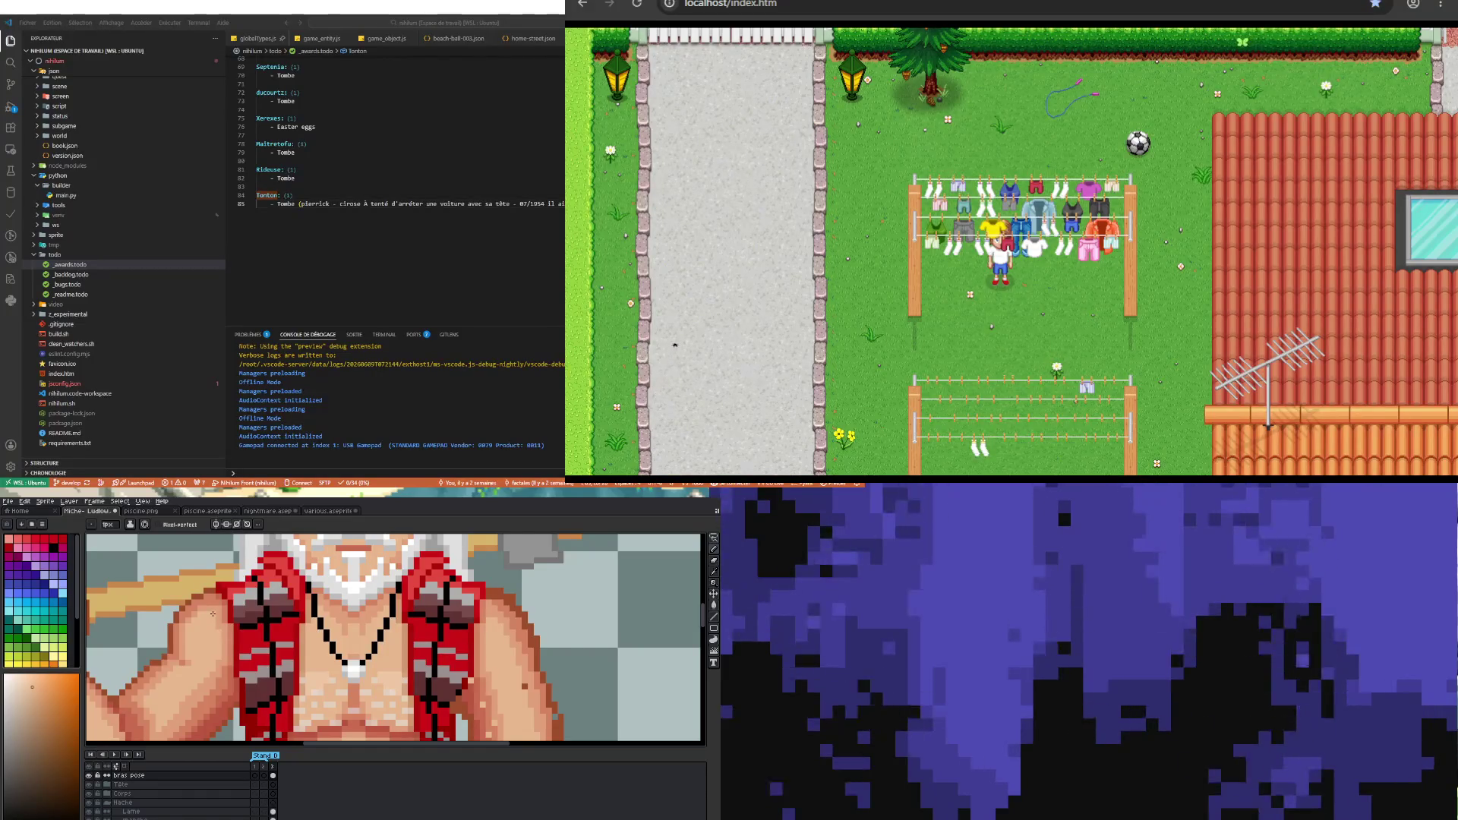
scroll(215, 622, down, 3)
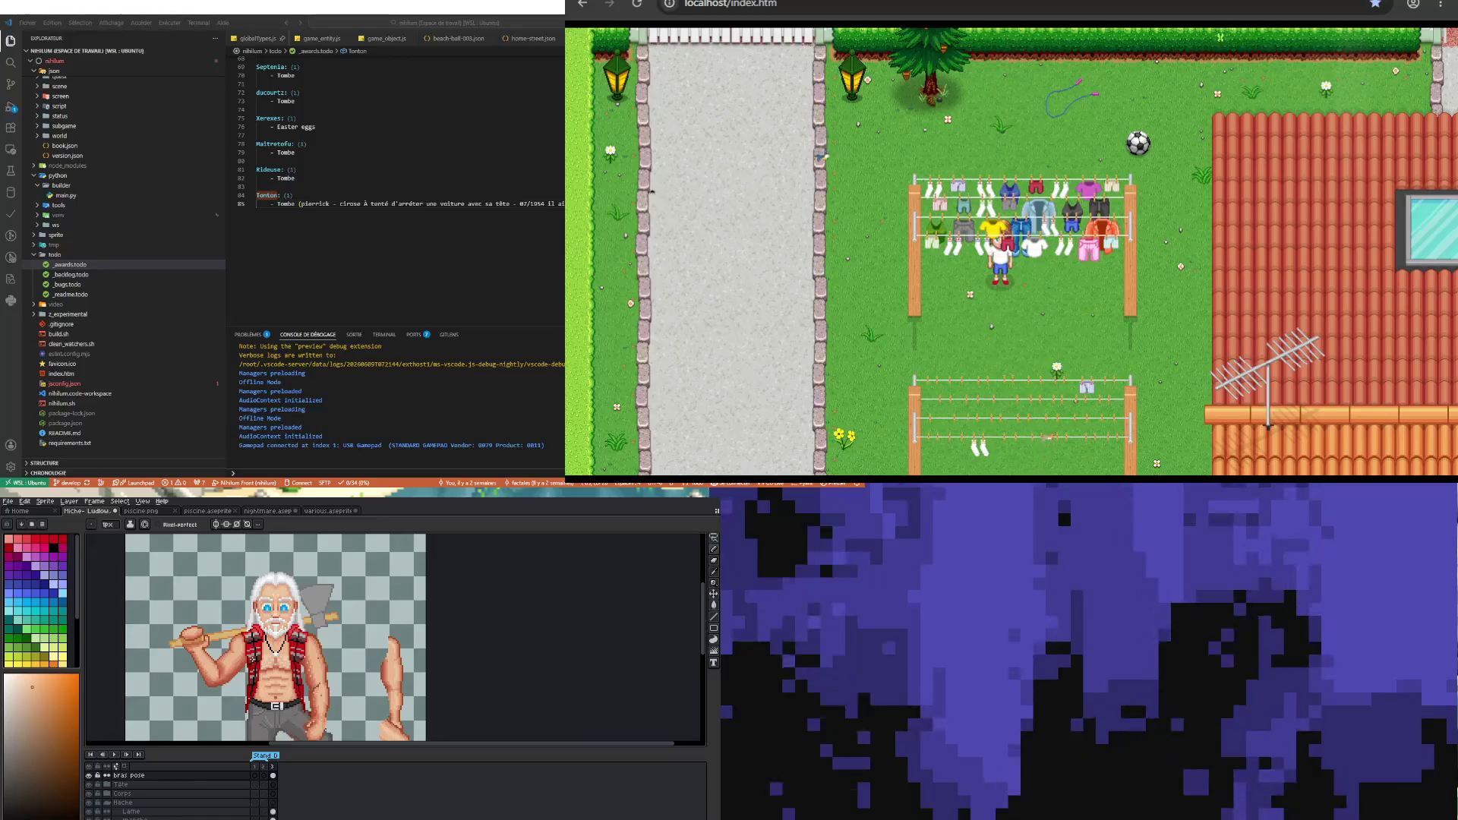
scroll(251, 661, up, 3)
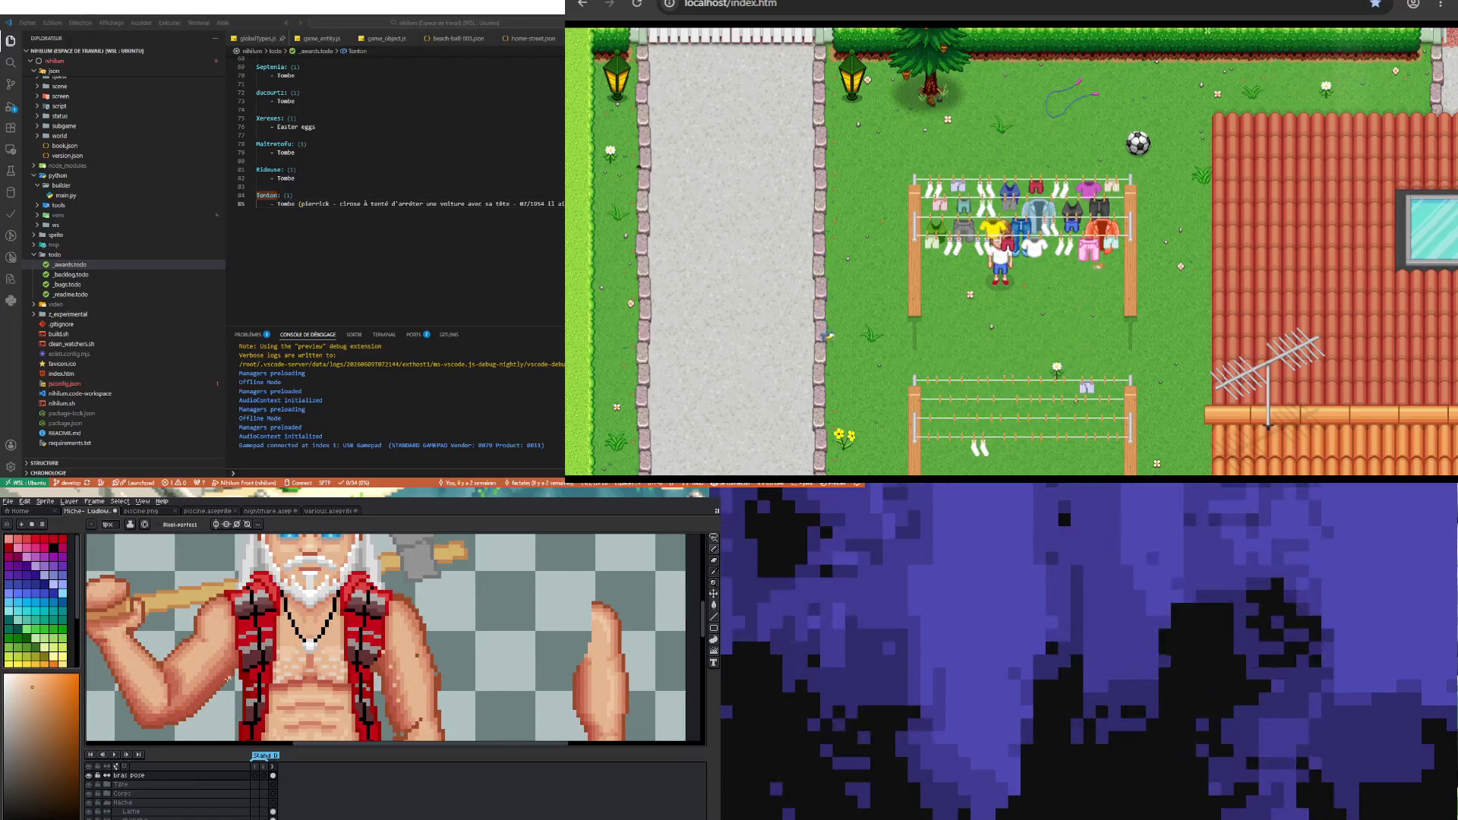
scroll(234, 709, down, 2)
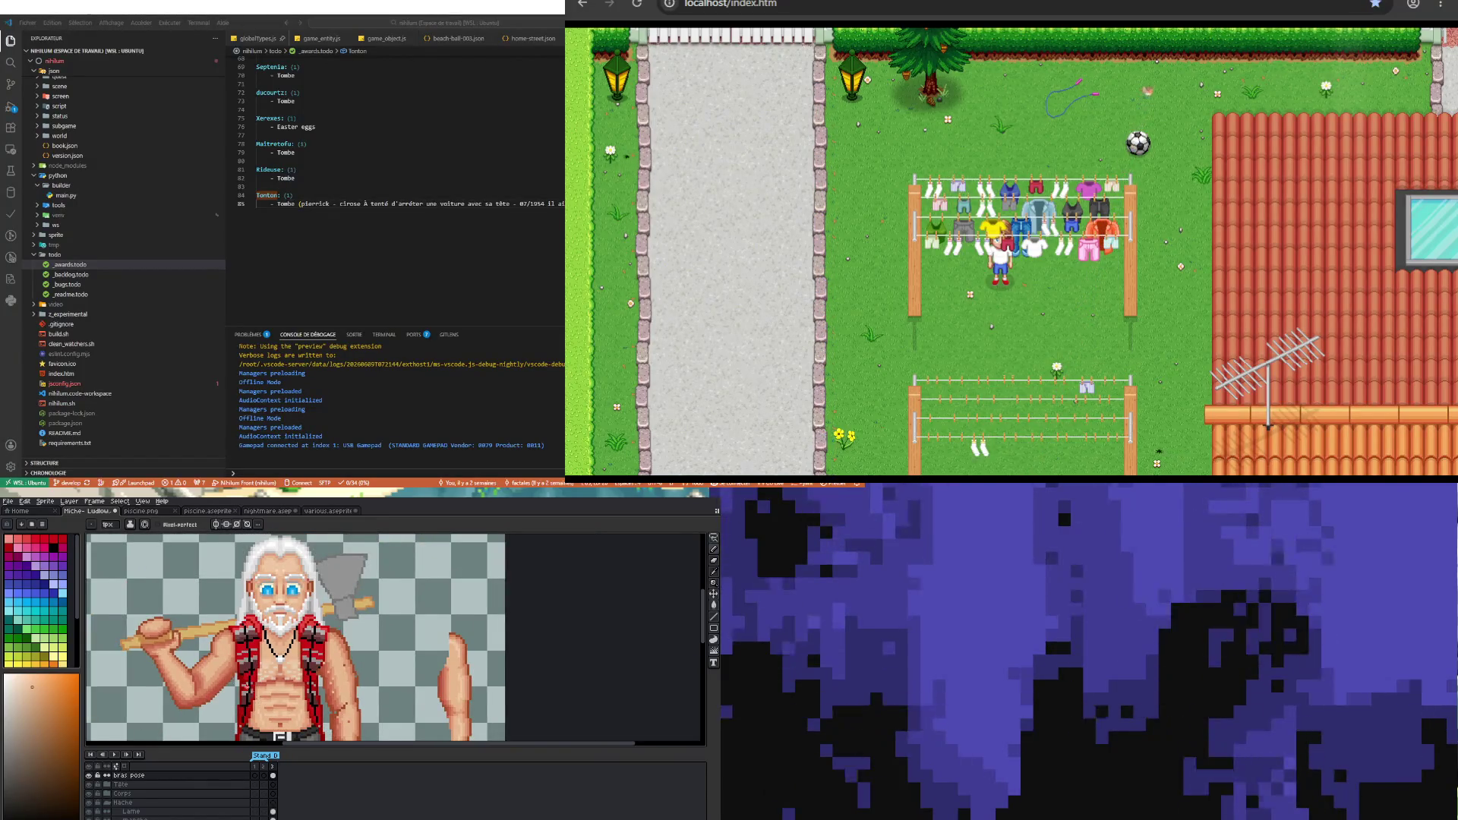
scroll(248, 691, up, 3)
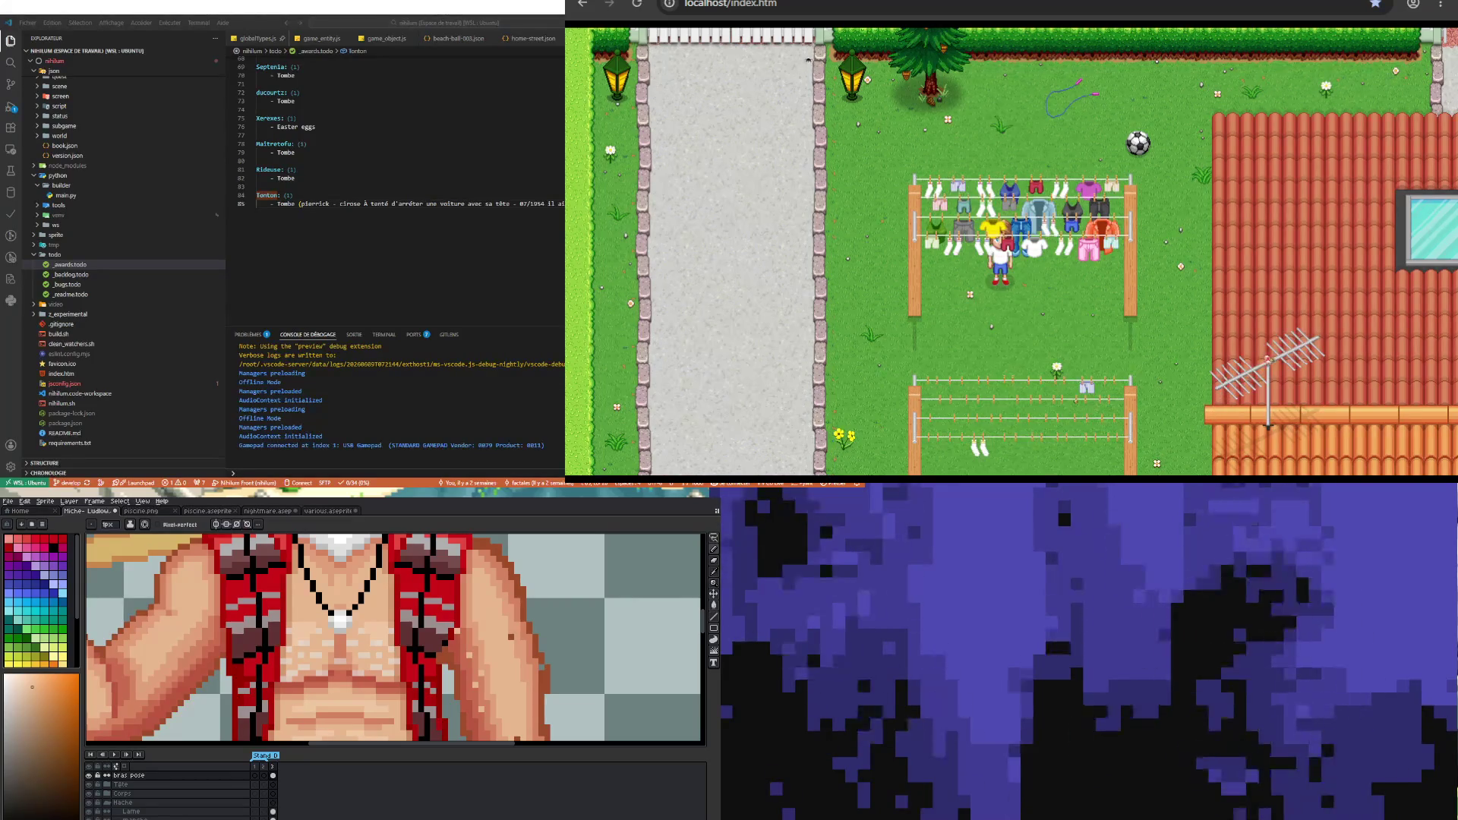
- Walk the hero across the yard, through the gate onto the road and off the map's top edge
key(Up)
key(Up)
key(Right)
key(Right)
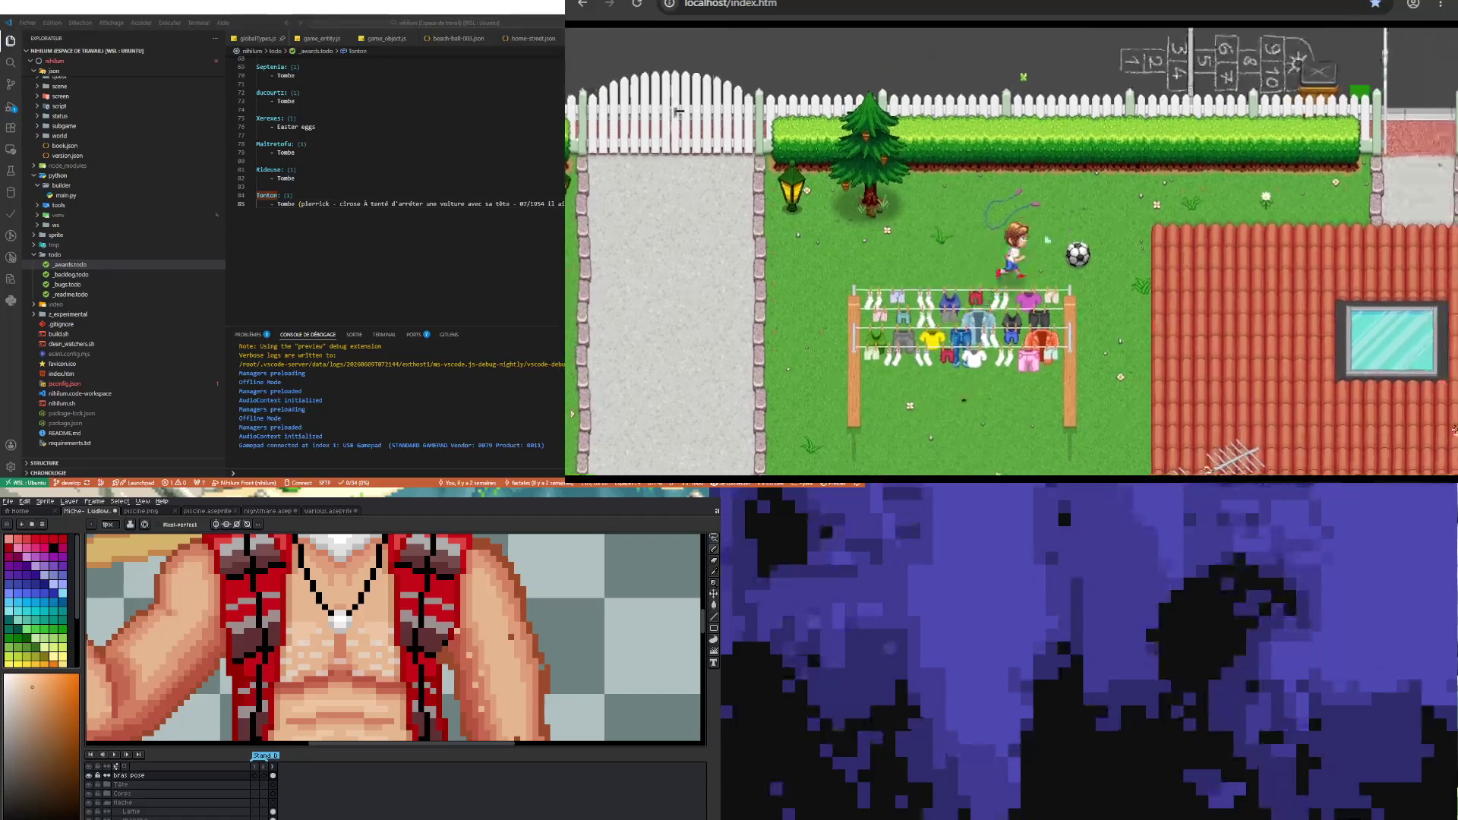
key(Up)
key(Up)
key(Up)
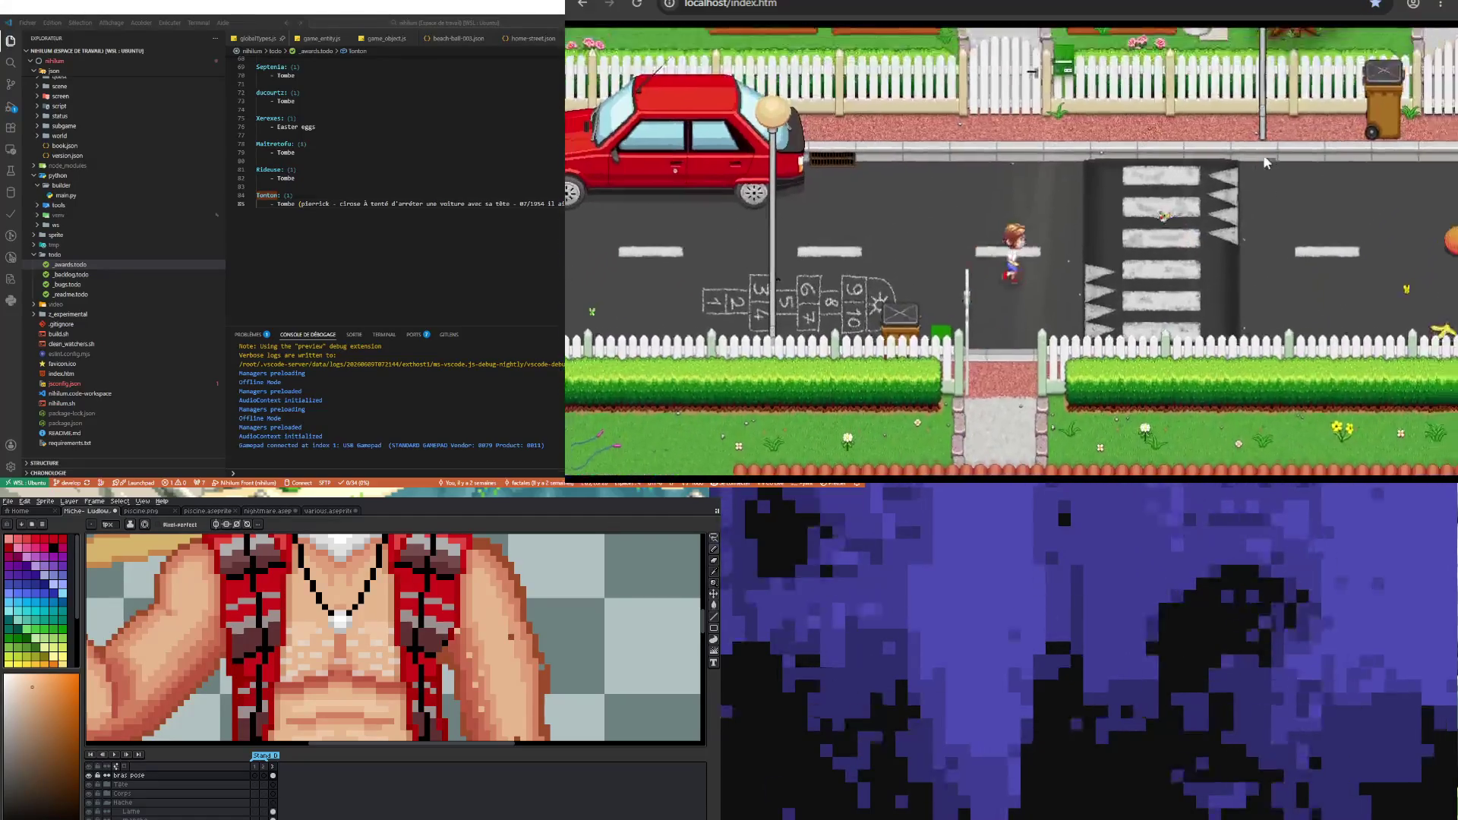
key(Right)
key(Right)
key(Right)
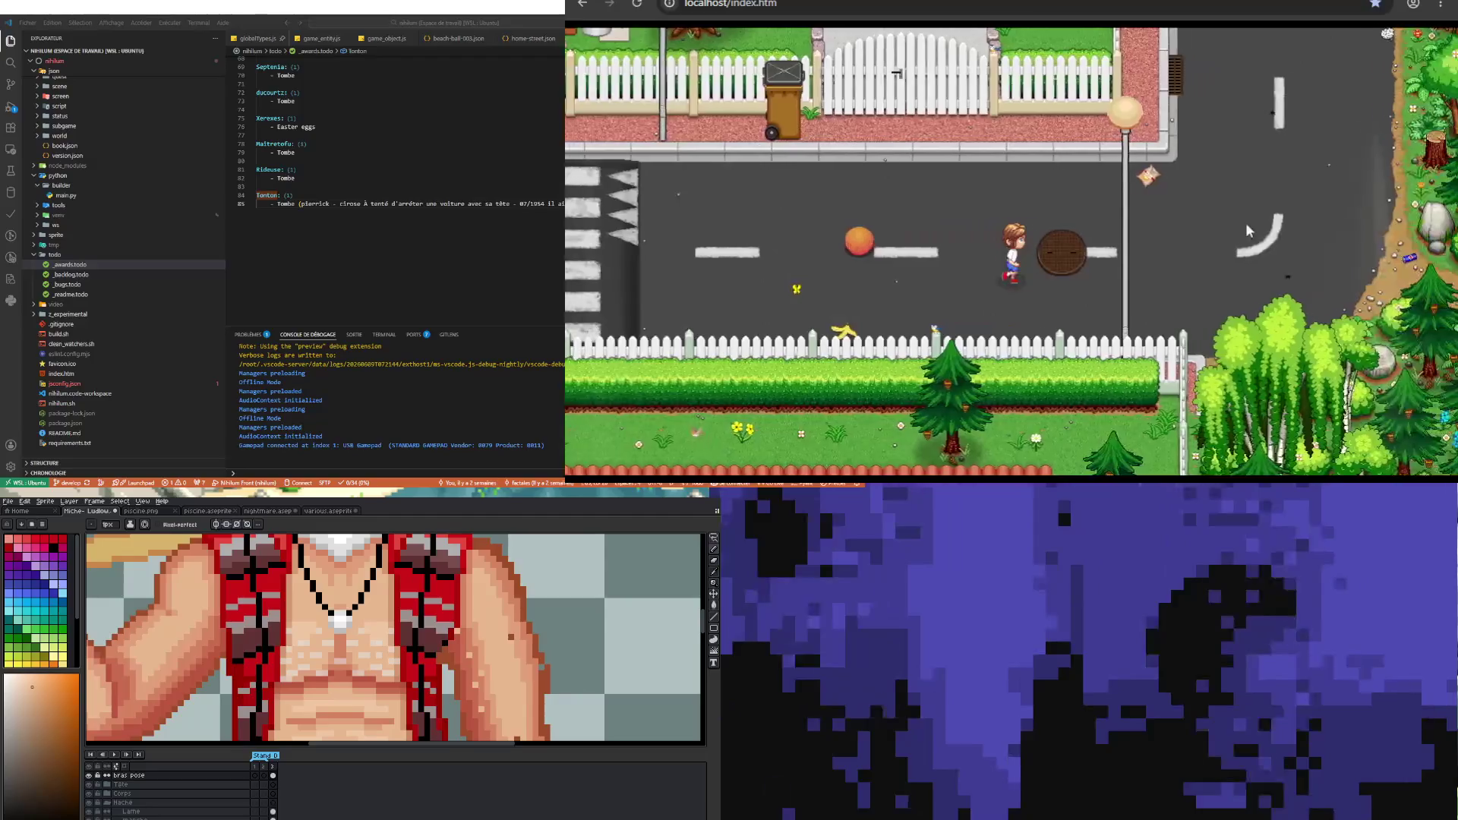
key(Up)
key(Up)
key(Up)
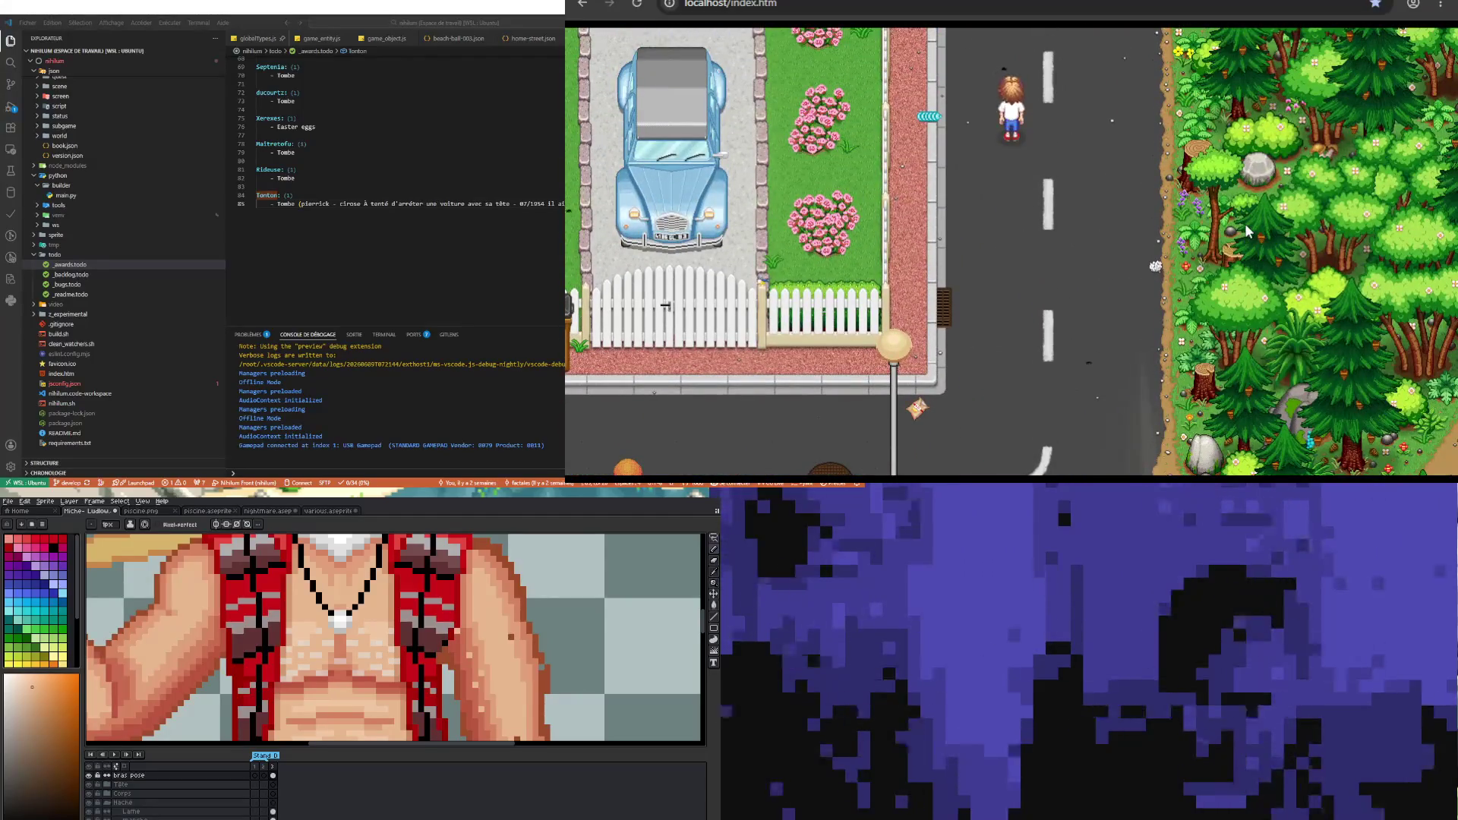
key(Up)
key(Up)
key(Up)
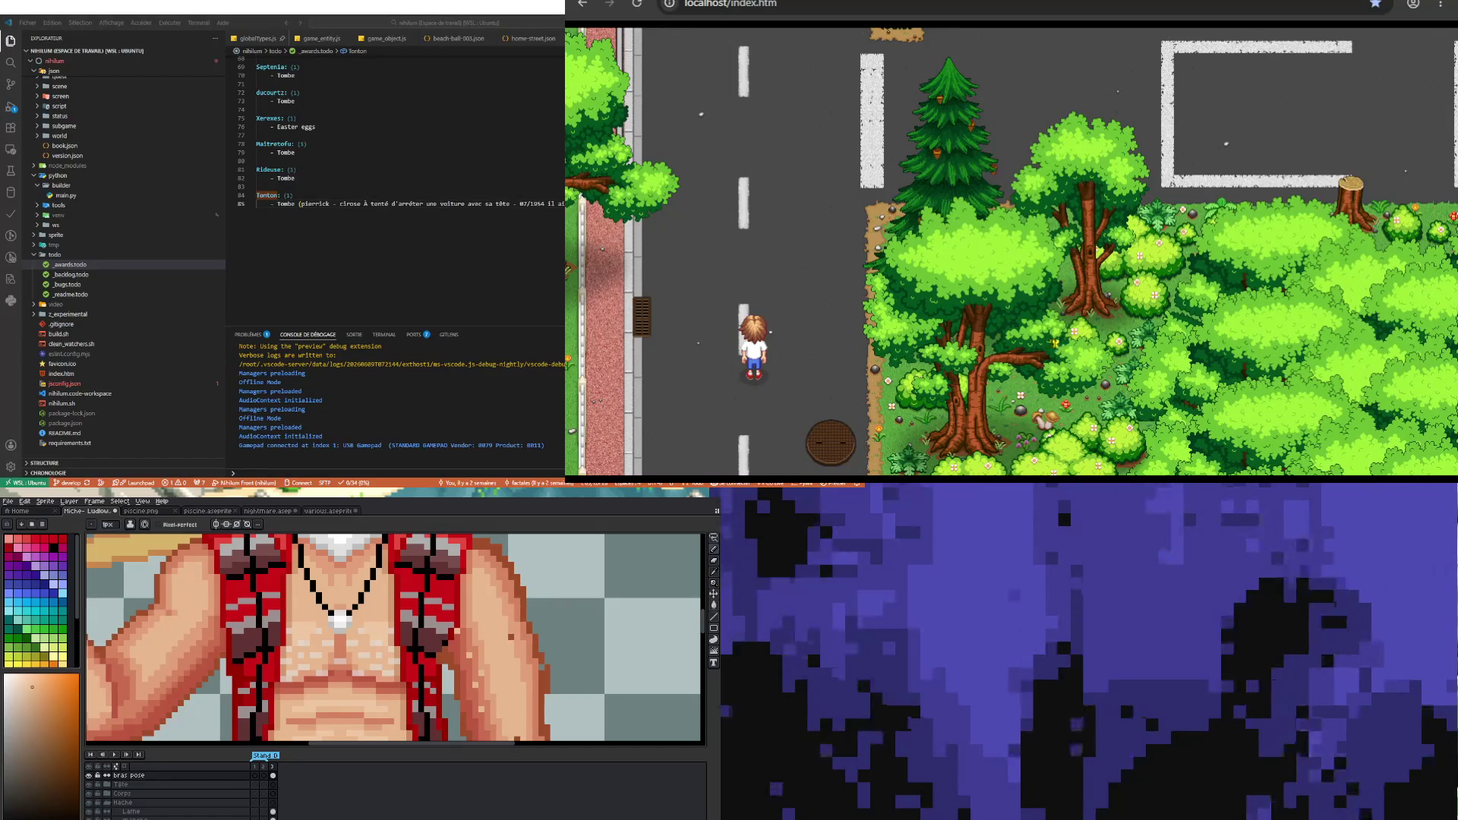
- Walk north past the parking lot and park, then east past the houses into the next map area
key(Up)
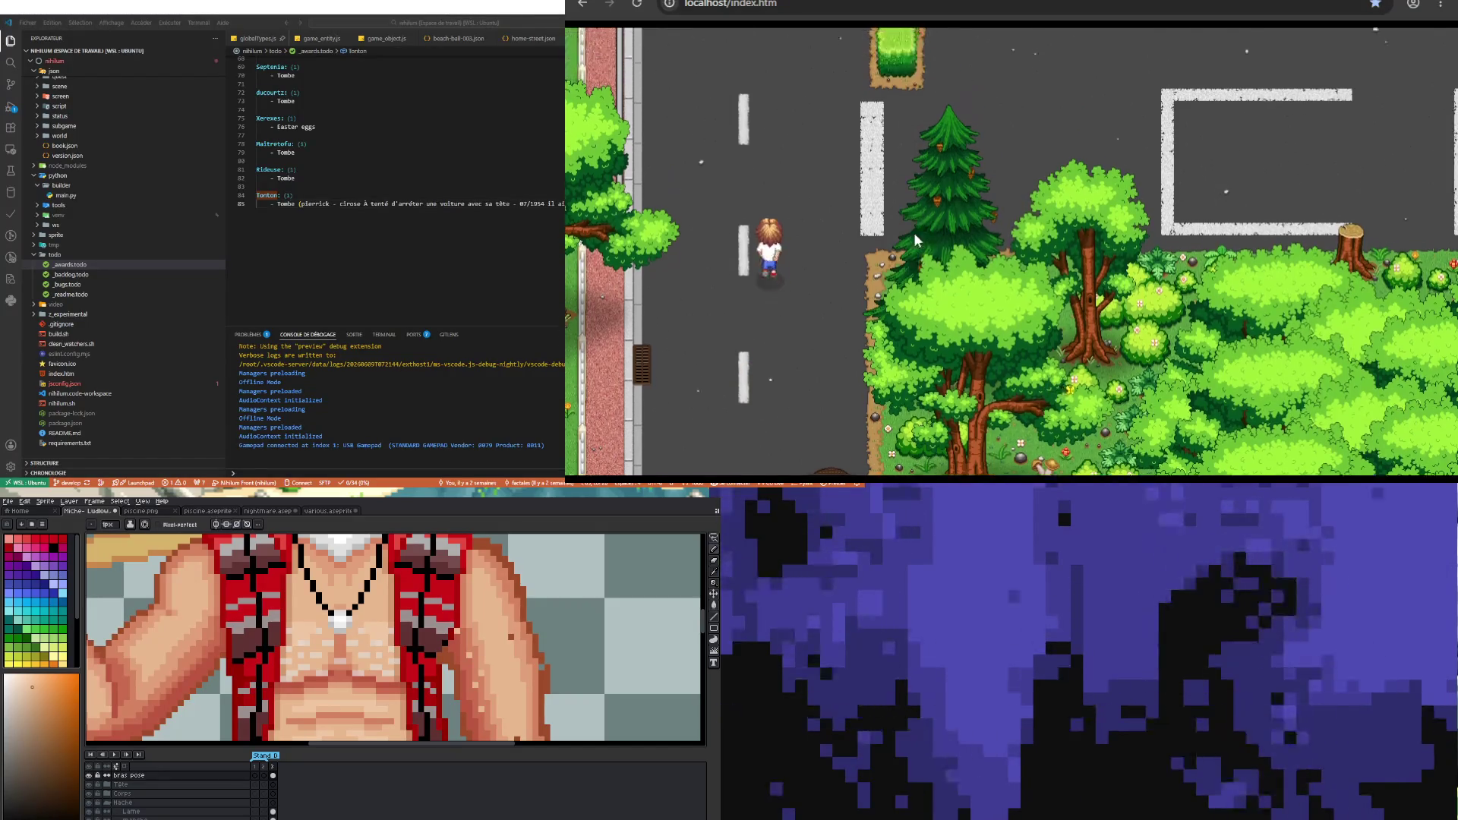
key(Up)
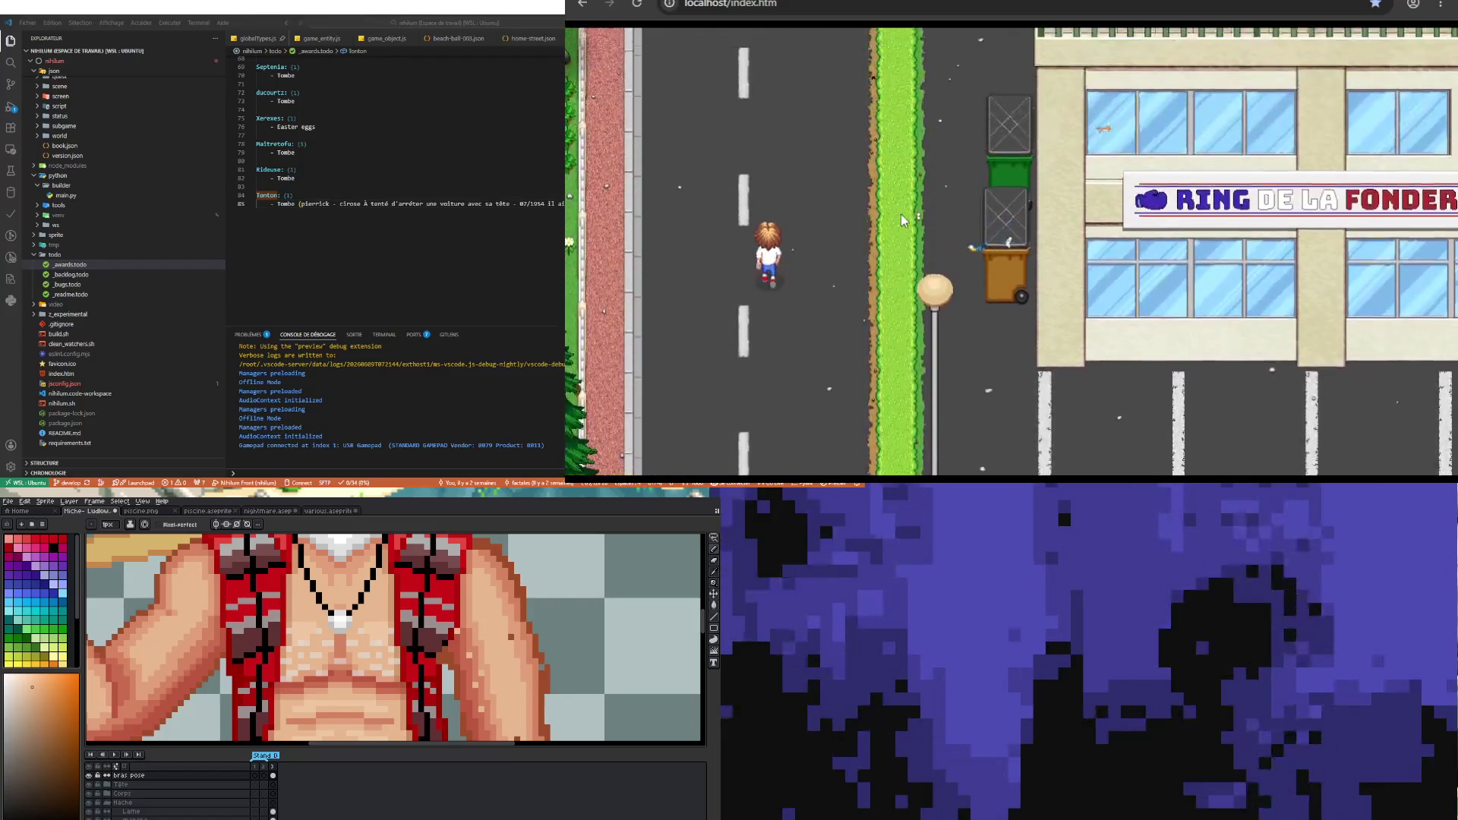
key(Up)
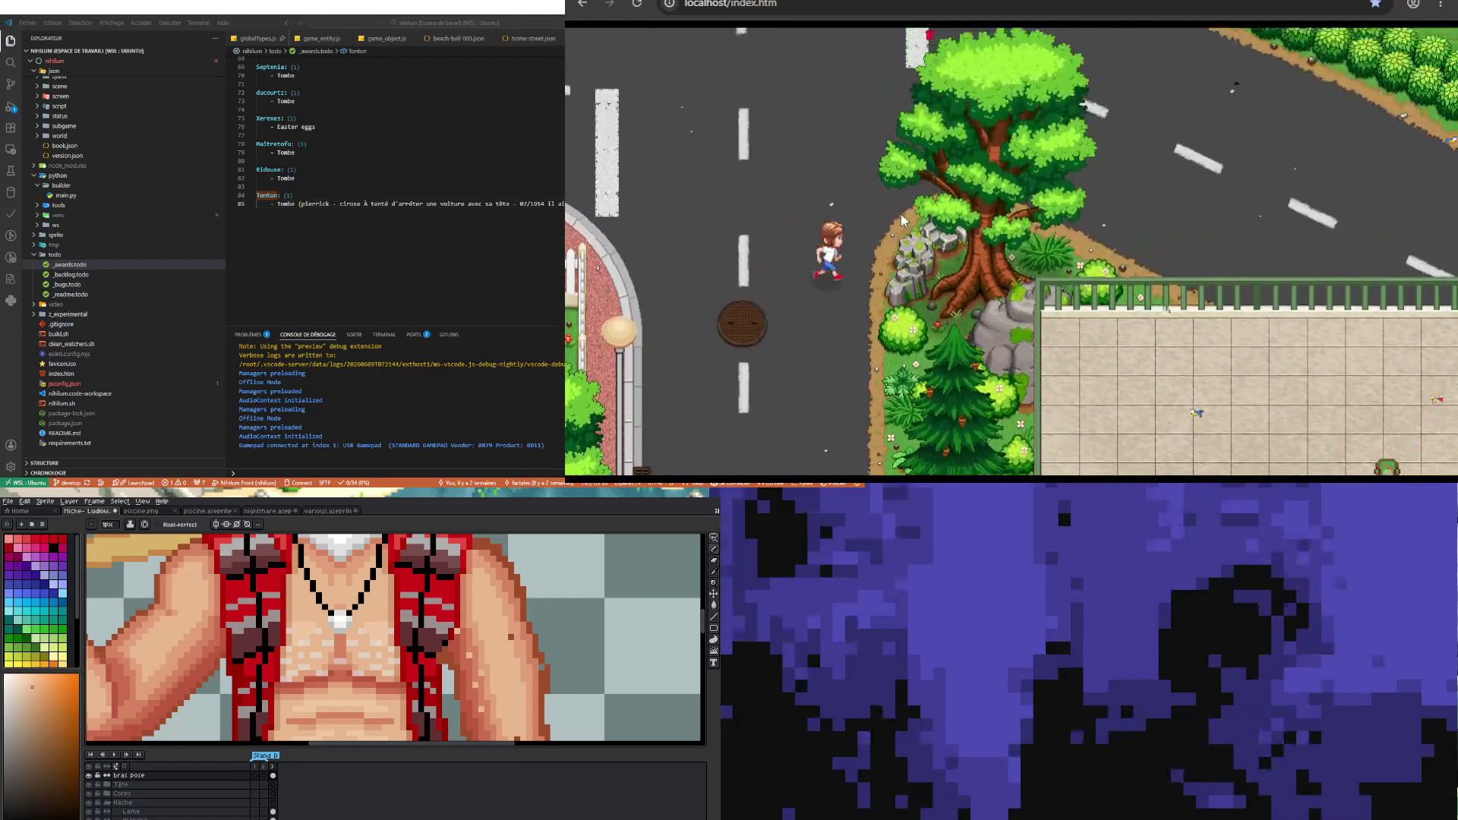
key(Right)
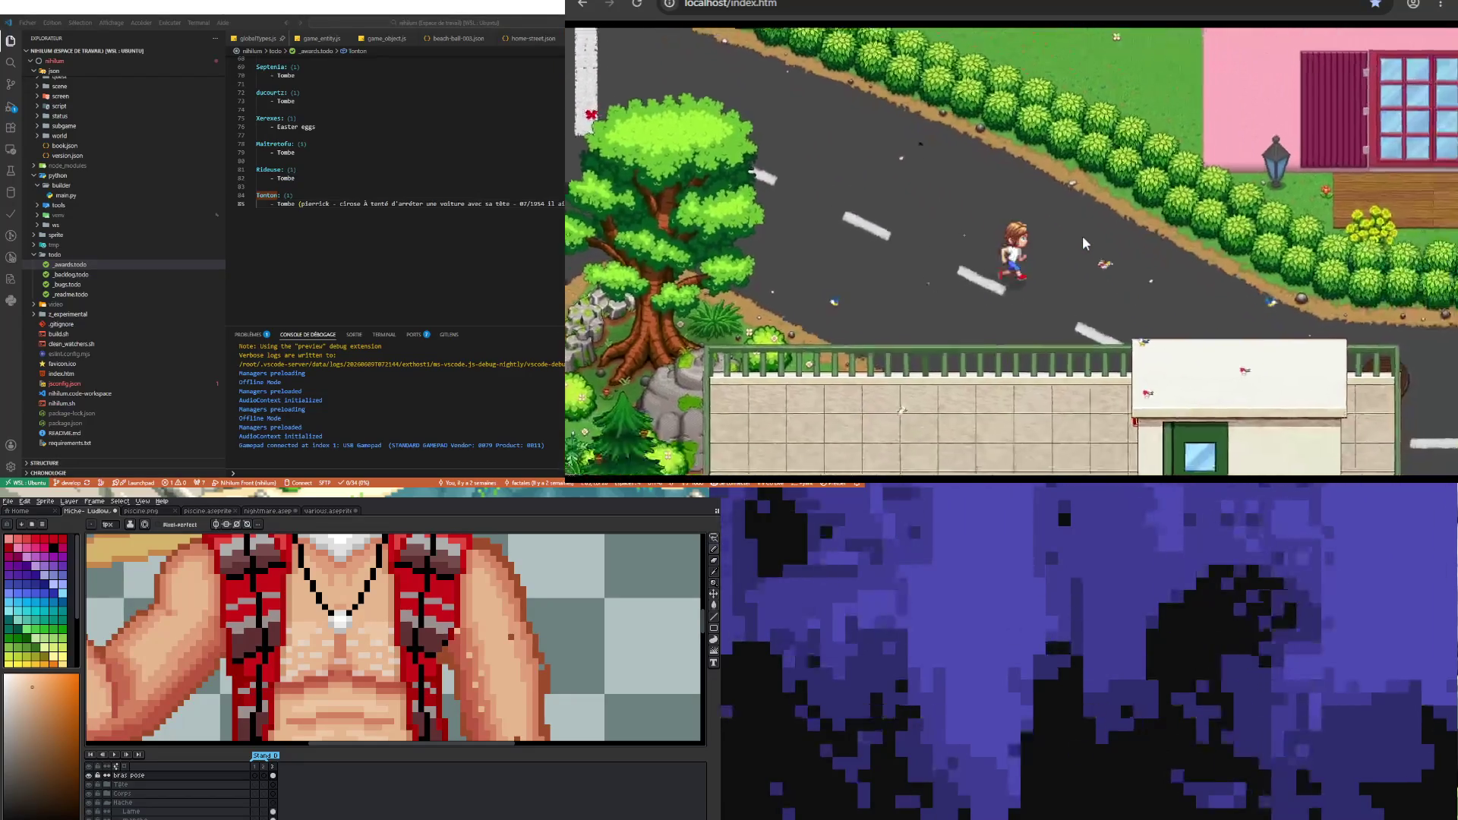
key(Right)
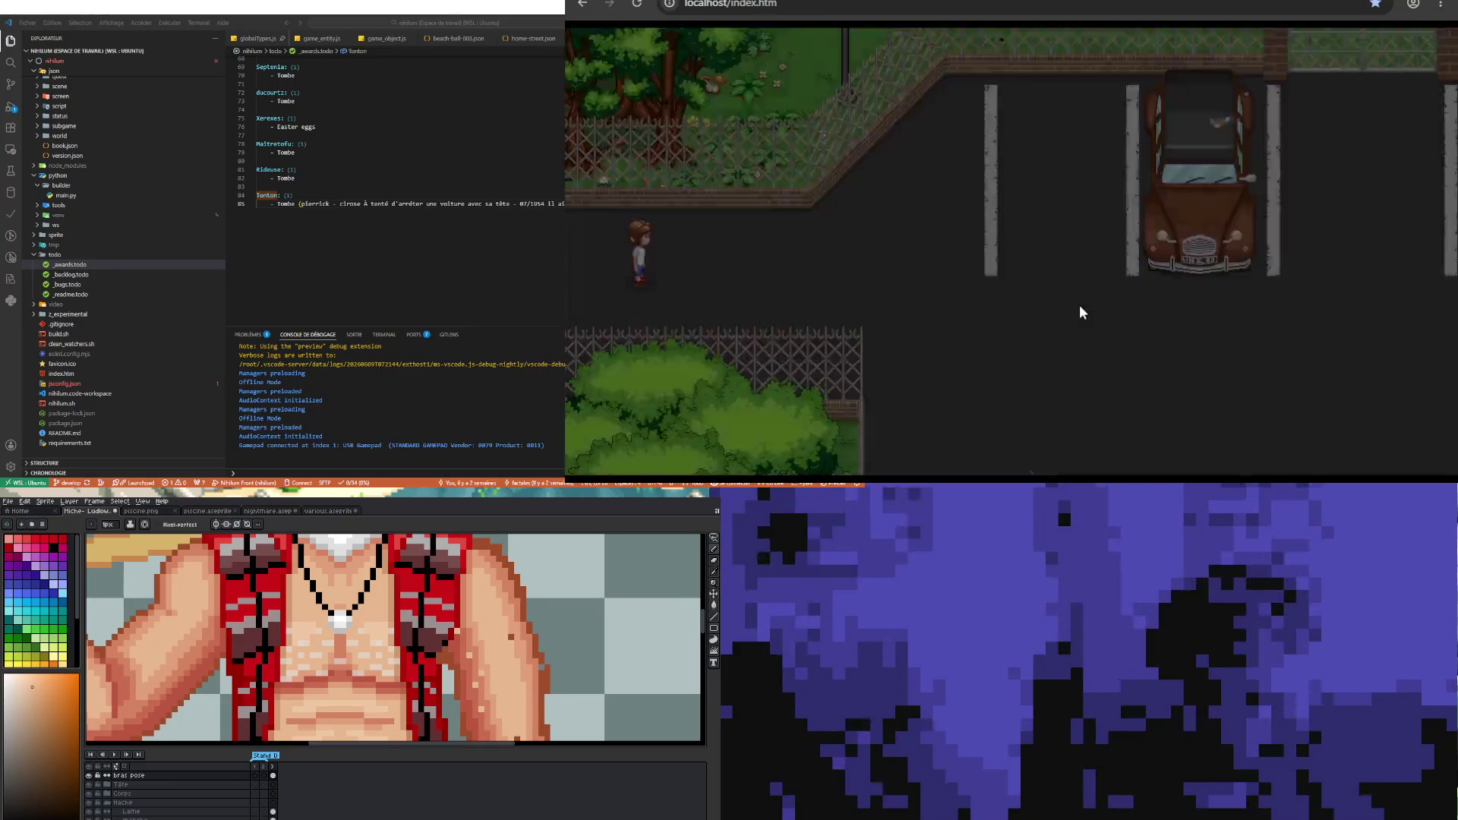
key(Right)
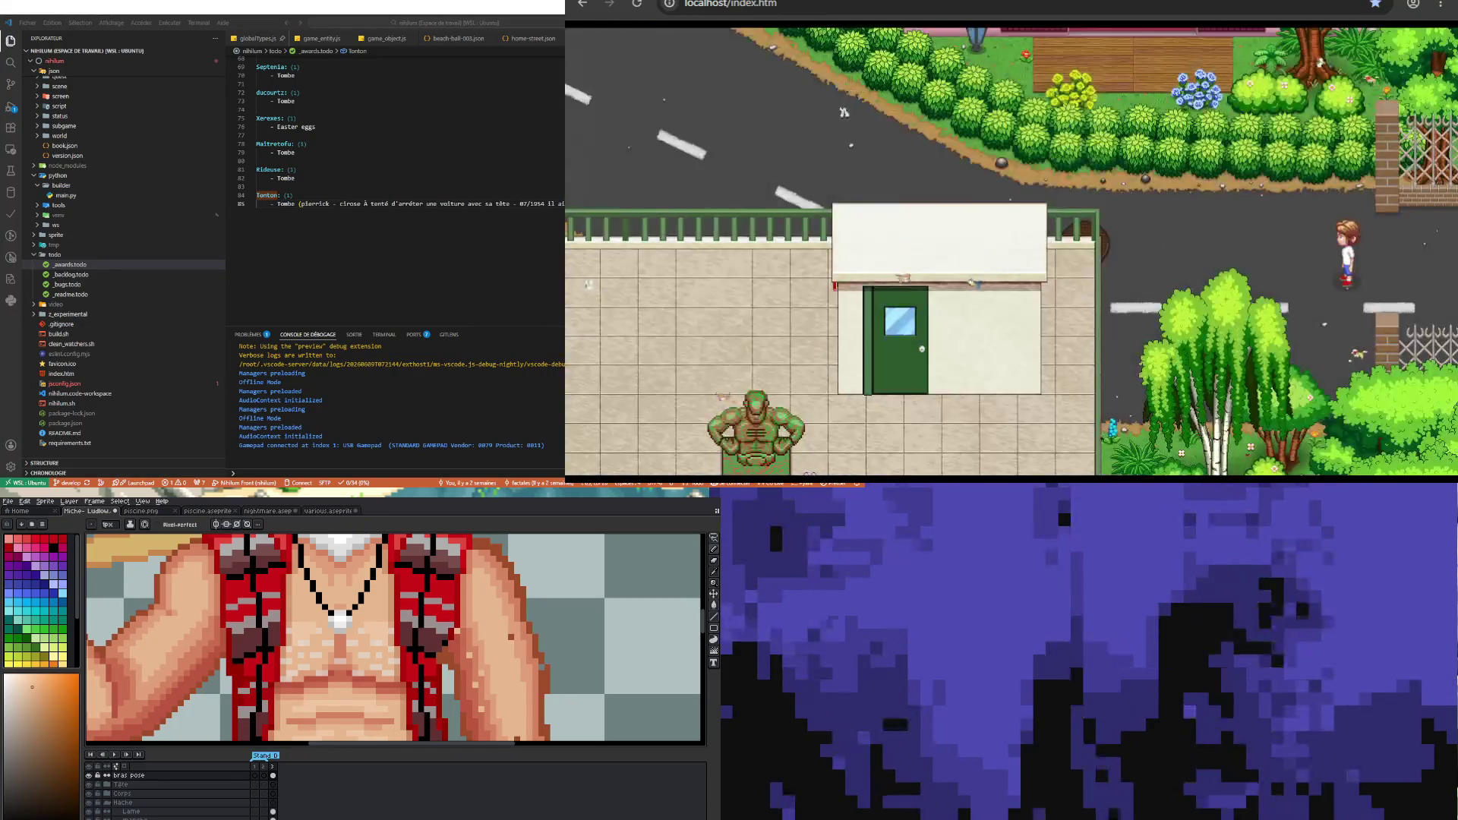
- Walk the hero left across the town and down the street past the parking lot off the town map
key(Left)
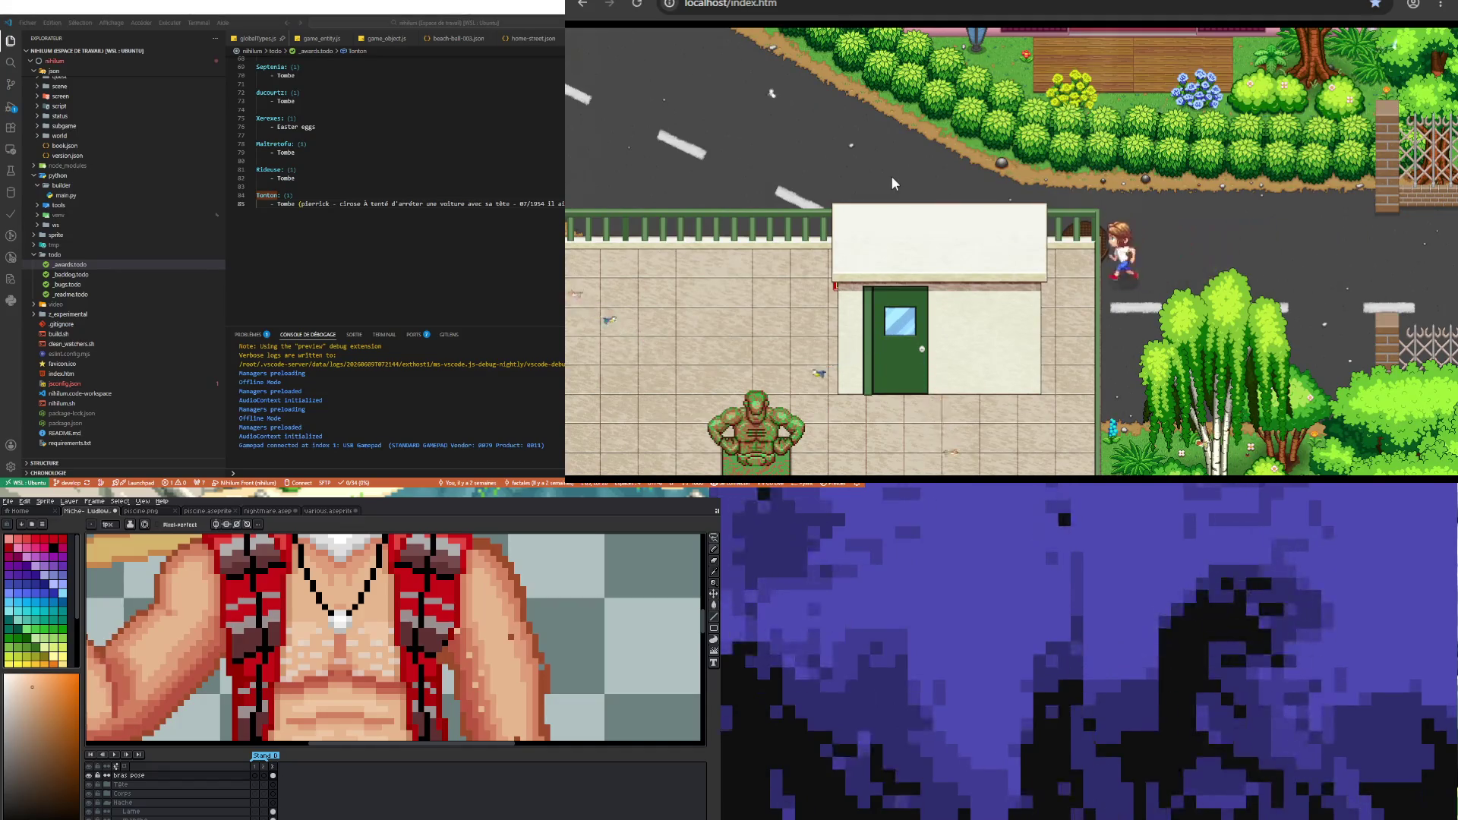
key(Up)
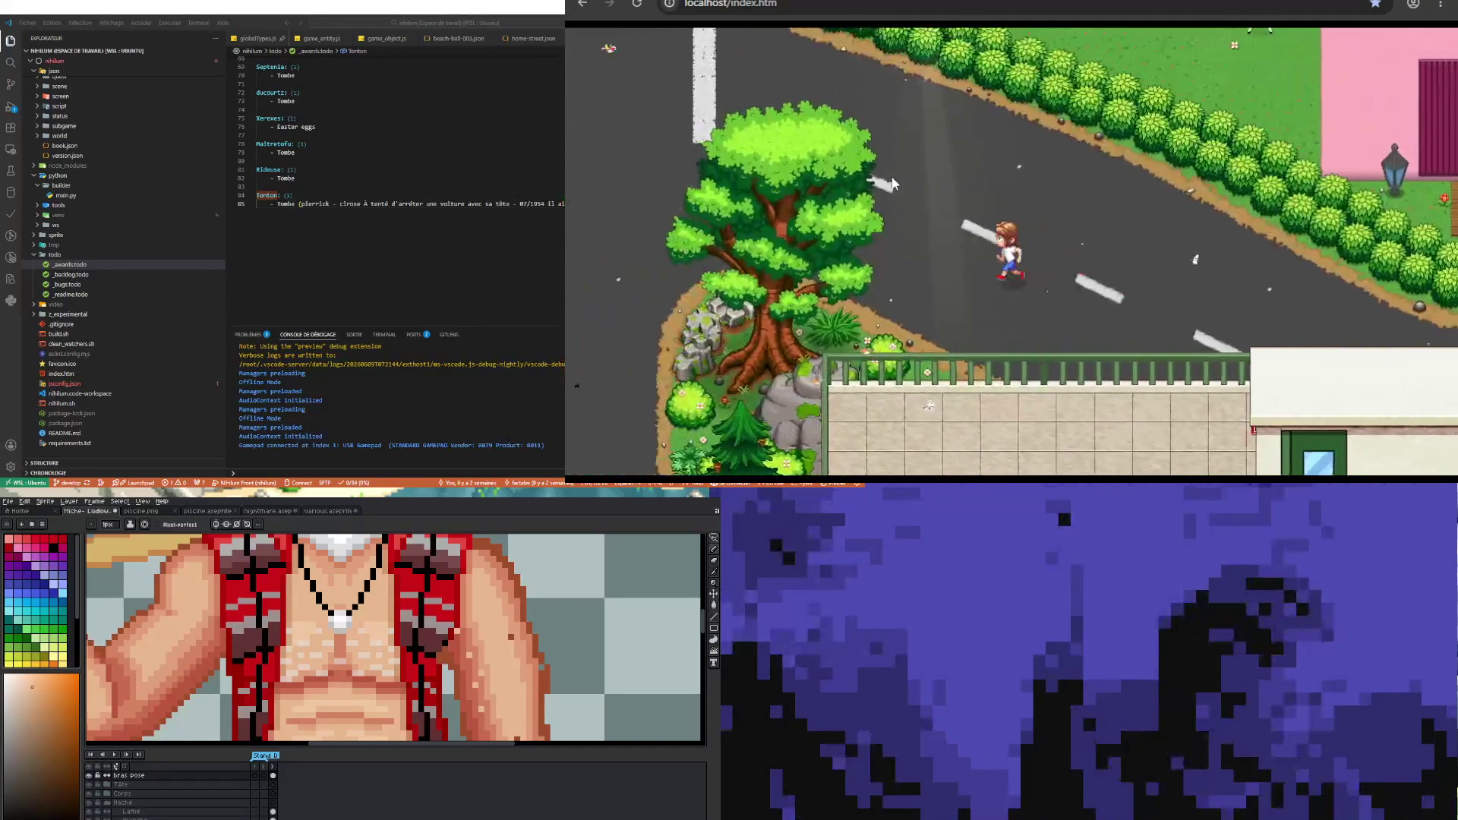
key(Down)
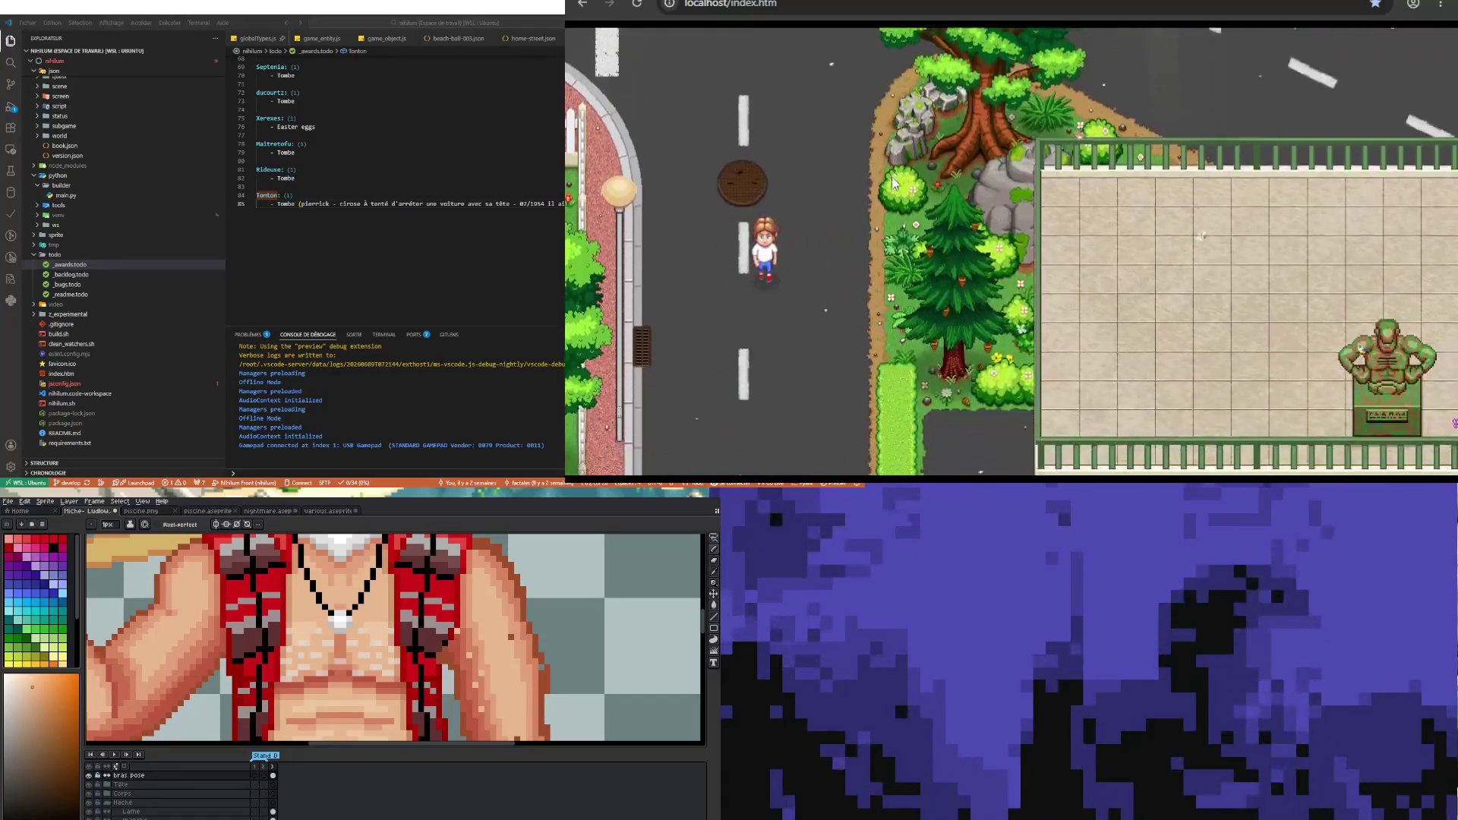
key(Down)
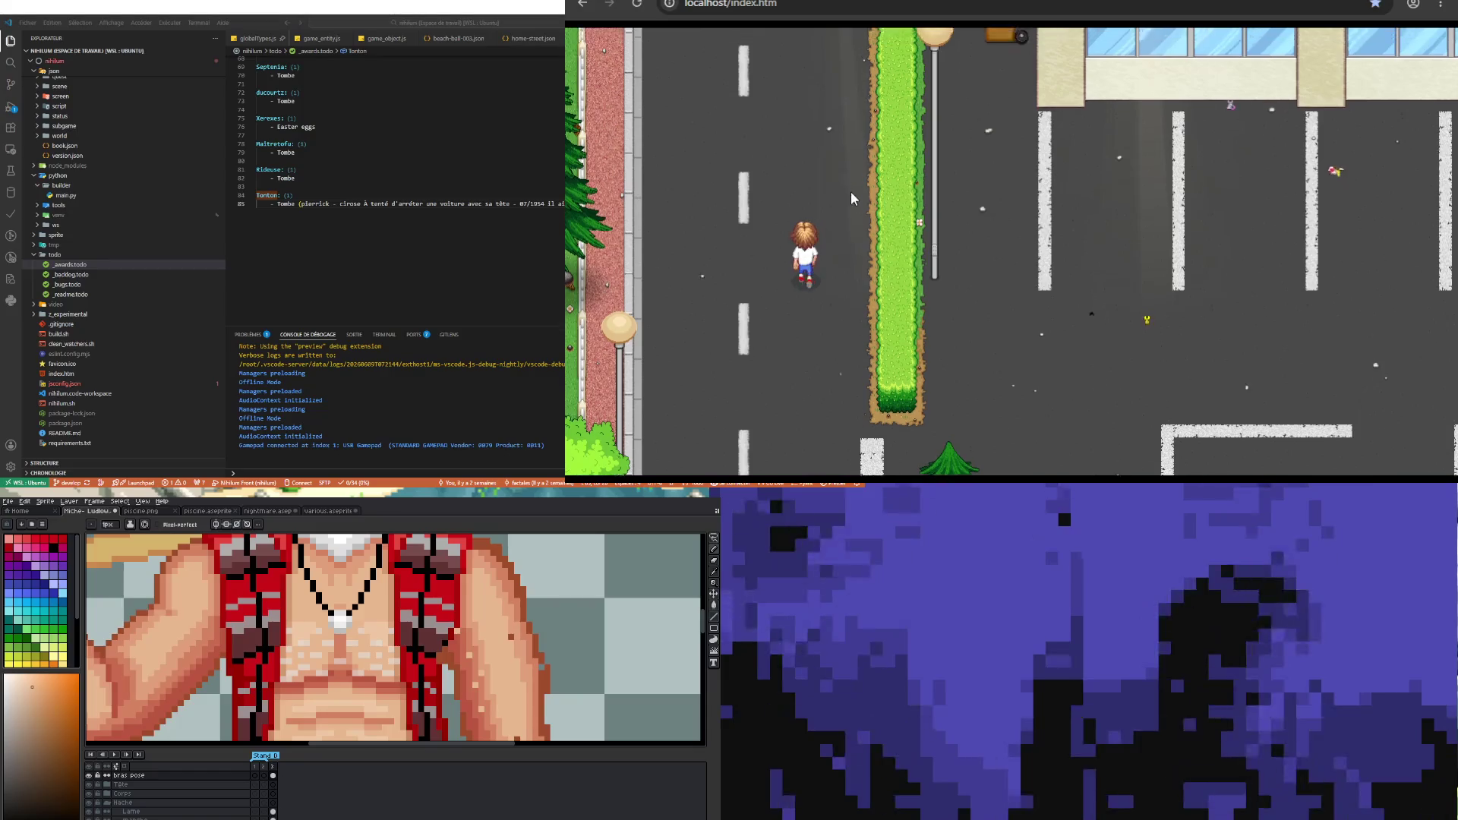
key(Up)
key(Down)
key(Down)
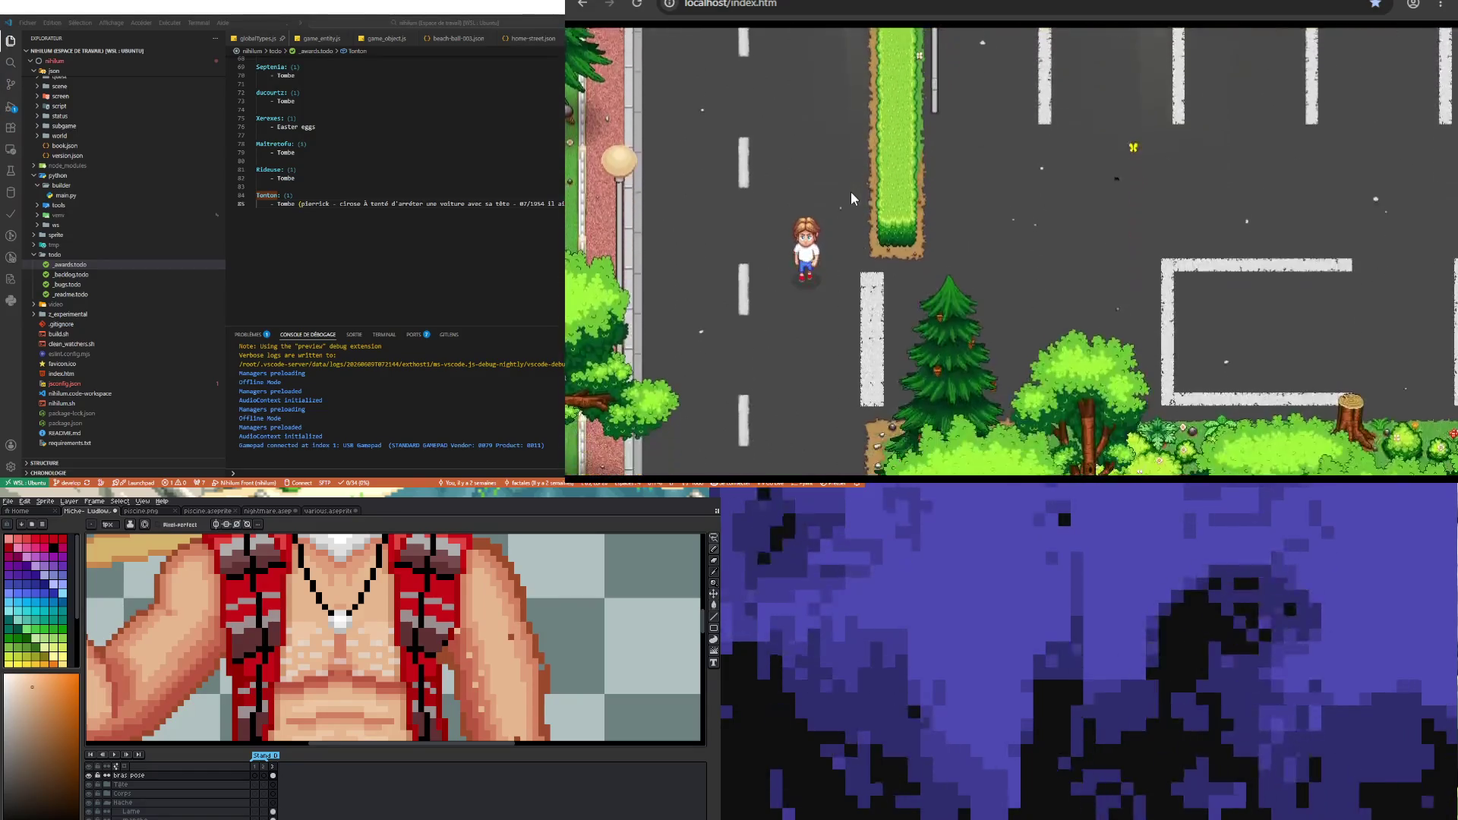
key(Down)
key(Down)
key(Down)
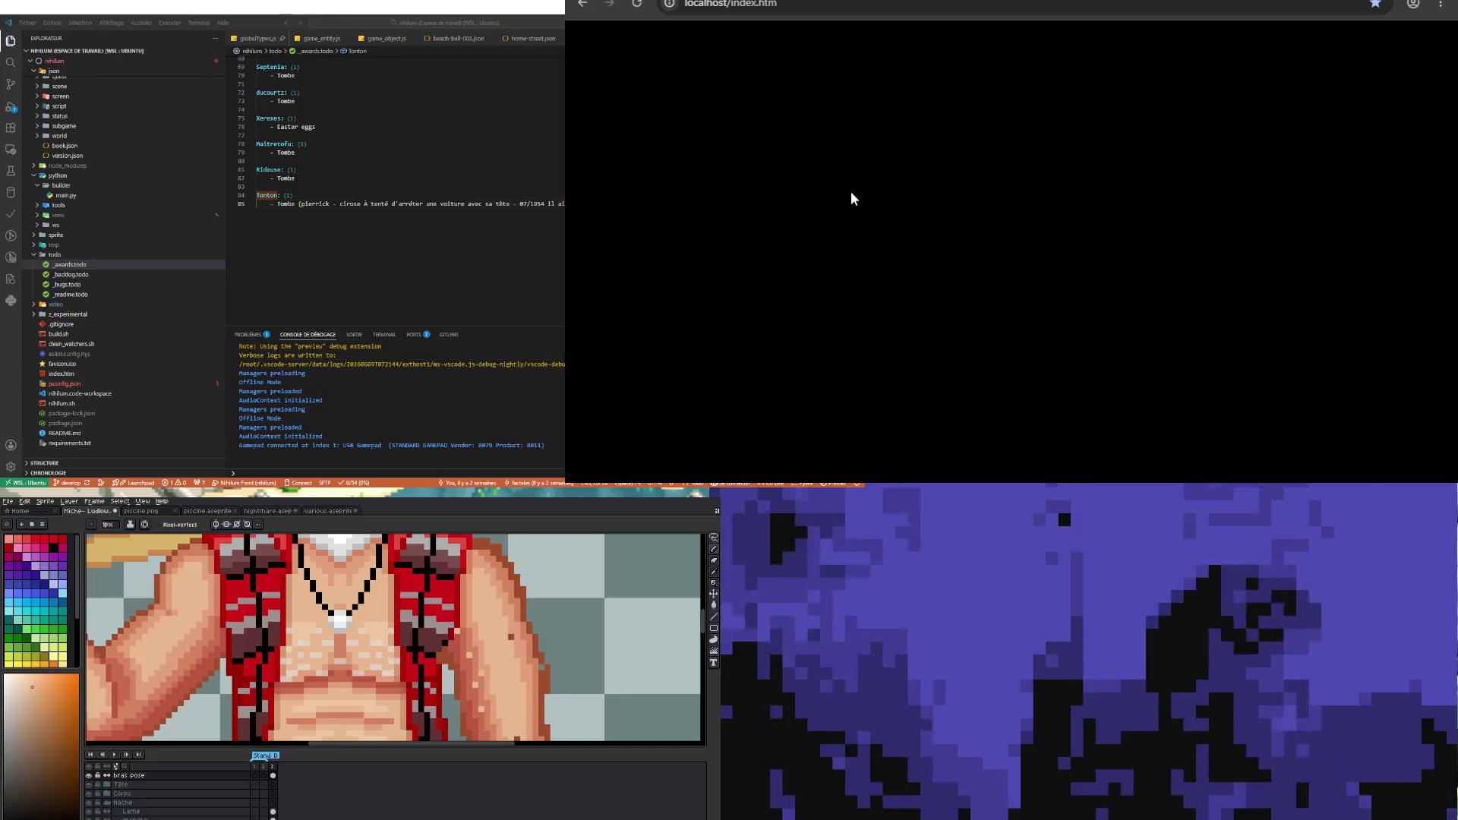
- Walk the hero down the road into the forest, right along the path and up into the rocky area
key(Down)
key(Down)
key(Down)
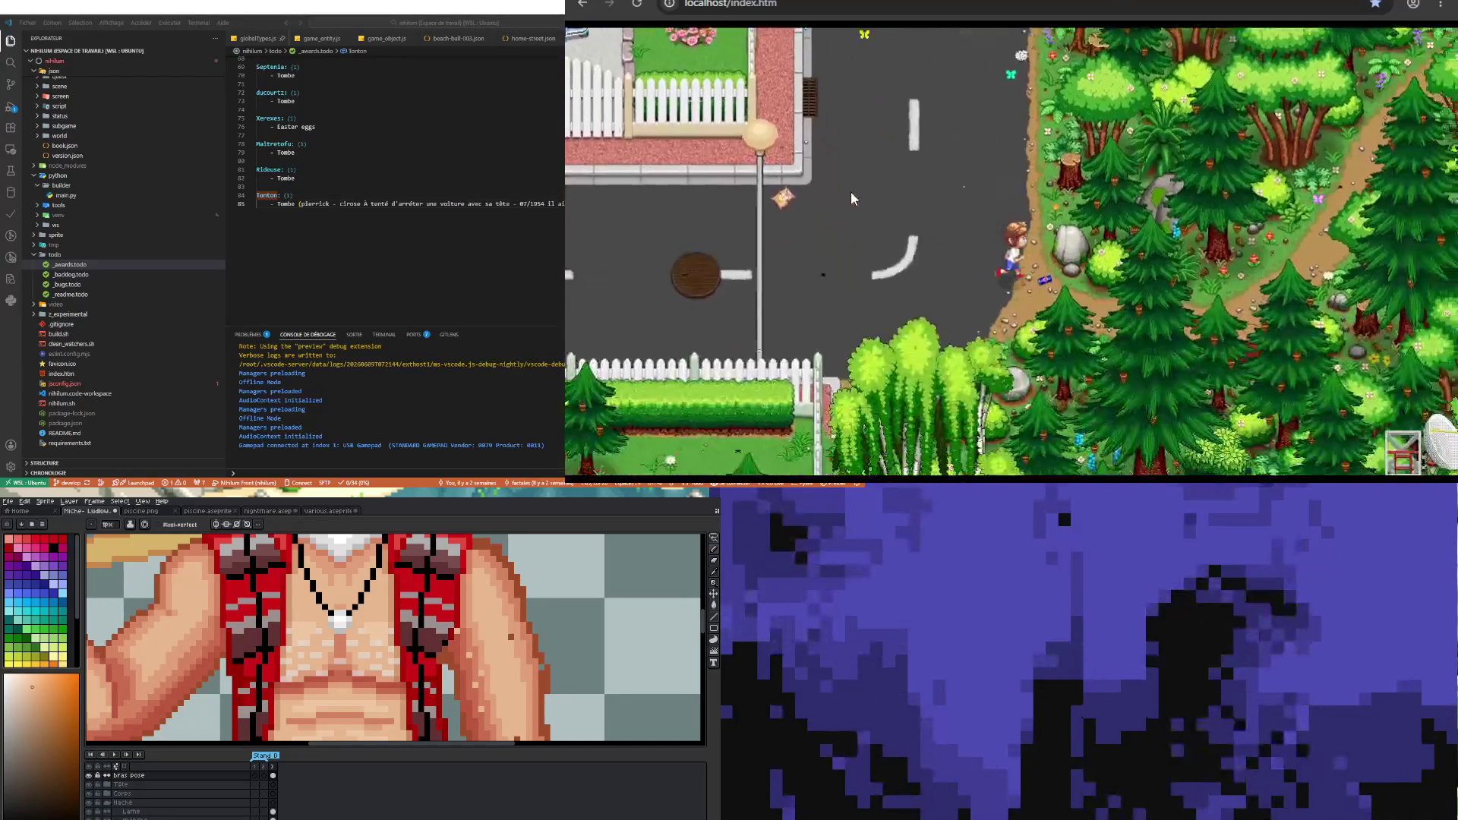
key(Down)
key(Down)
key(Down)
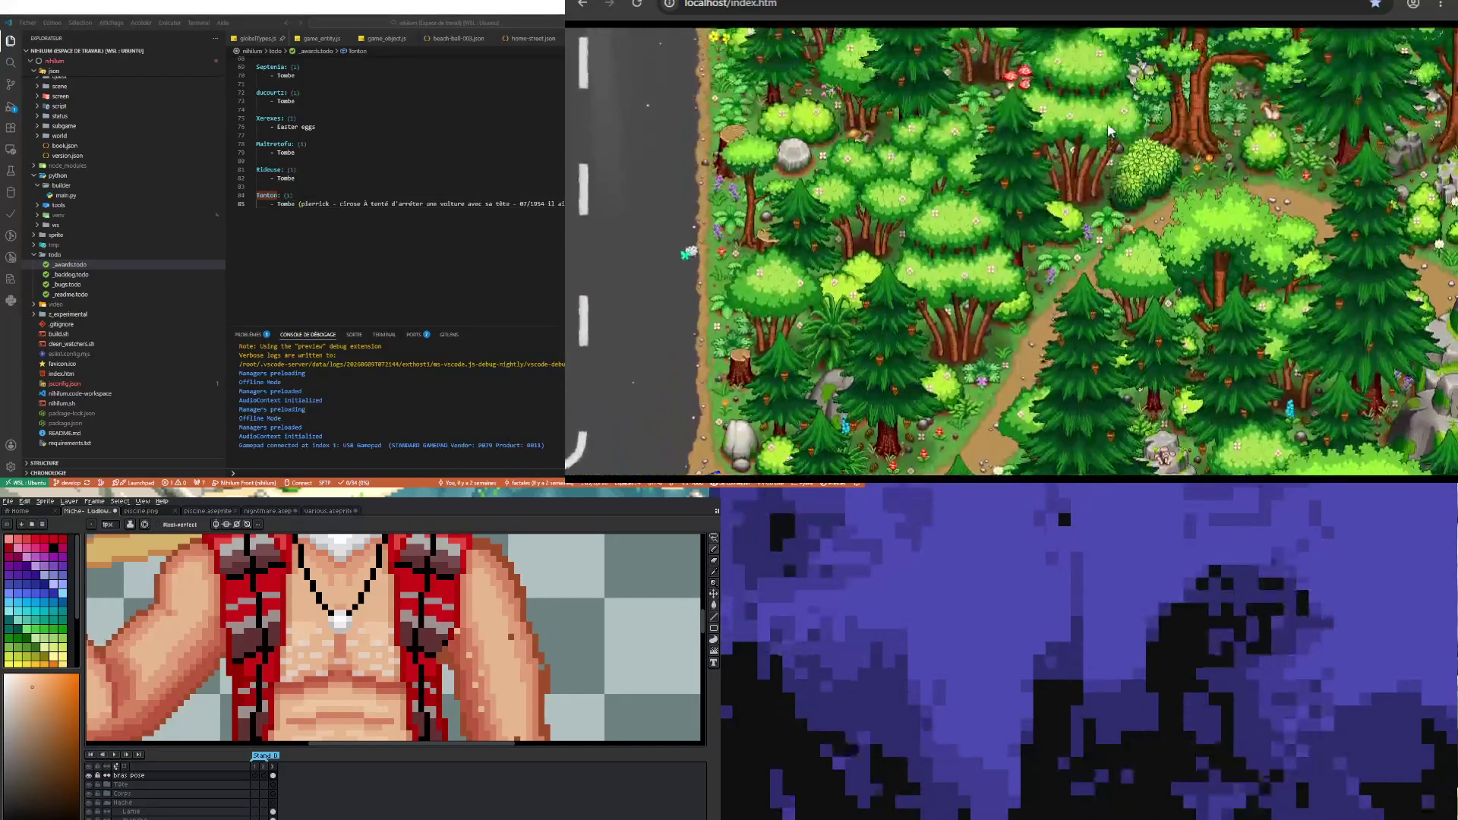
key(Down)
key(Down)
key(Down)
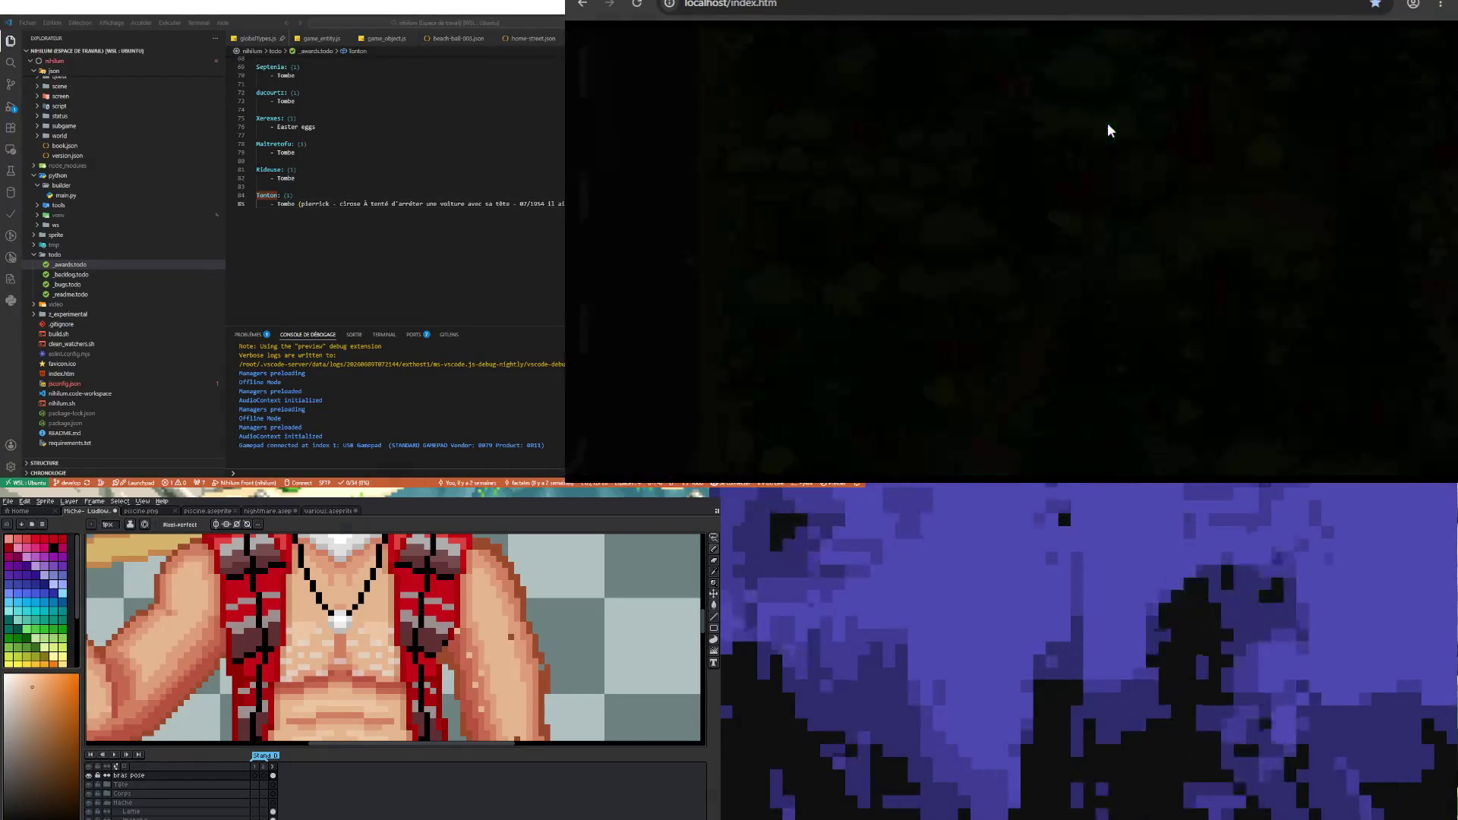
key(Right)
key(Right)
key(Right)
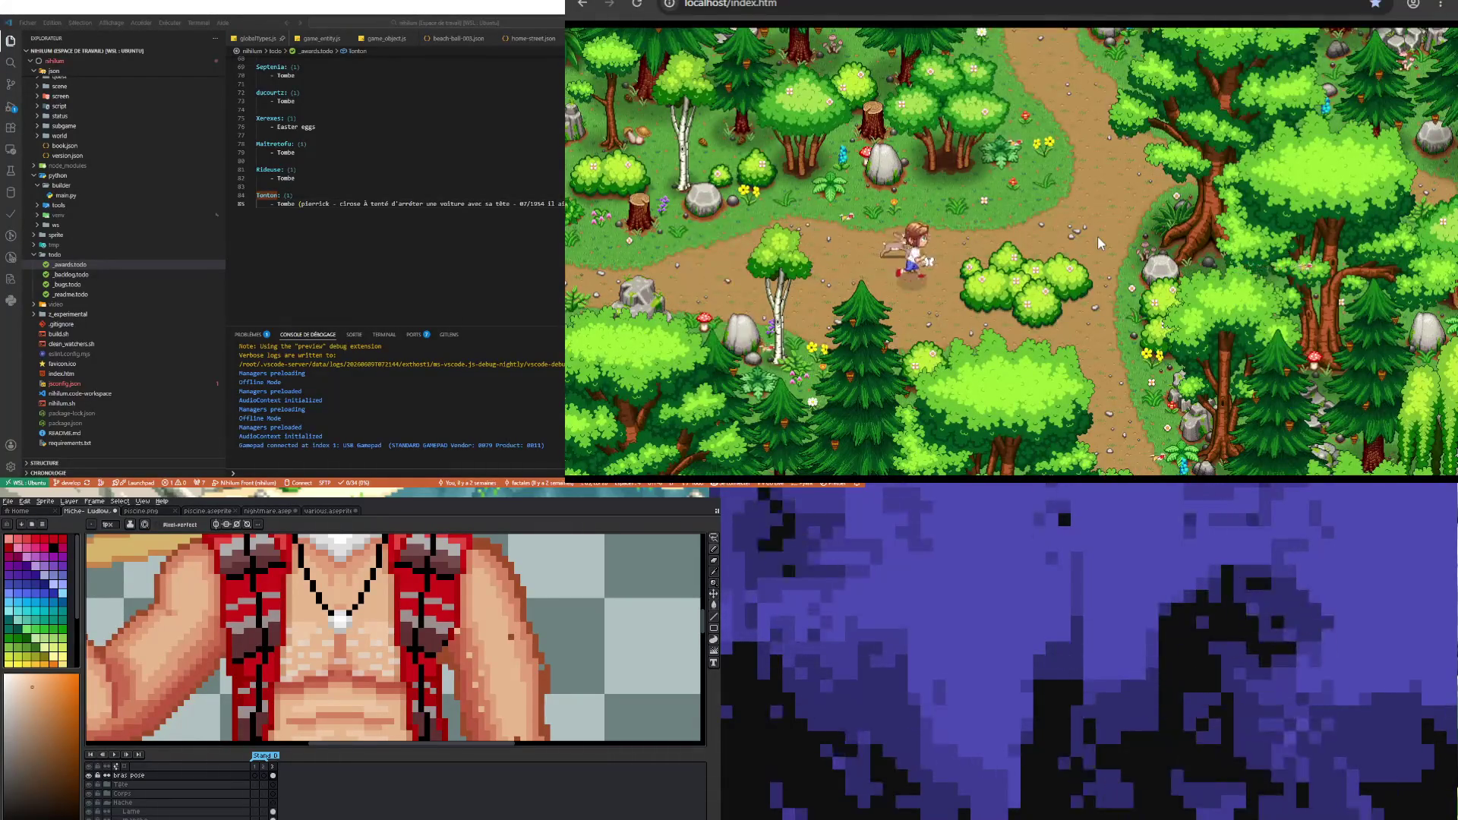
key(Right)
key(Up)
key(Up)
key(Right)
key(Up)
key(Up)
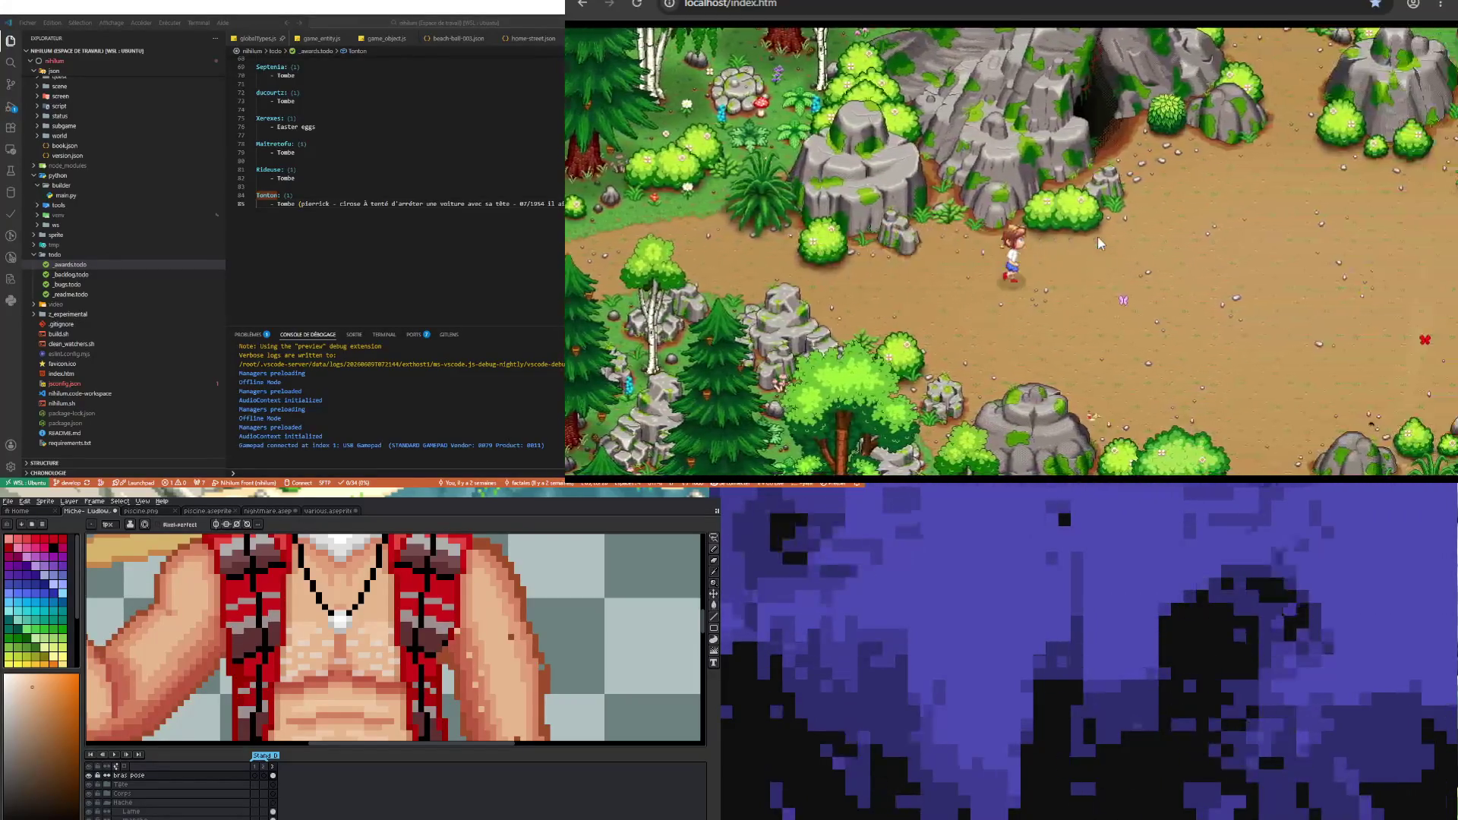
key(Up)
key(Up)
key(Up)
key(Up)
key(Up)
key(Up)
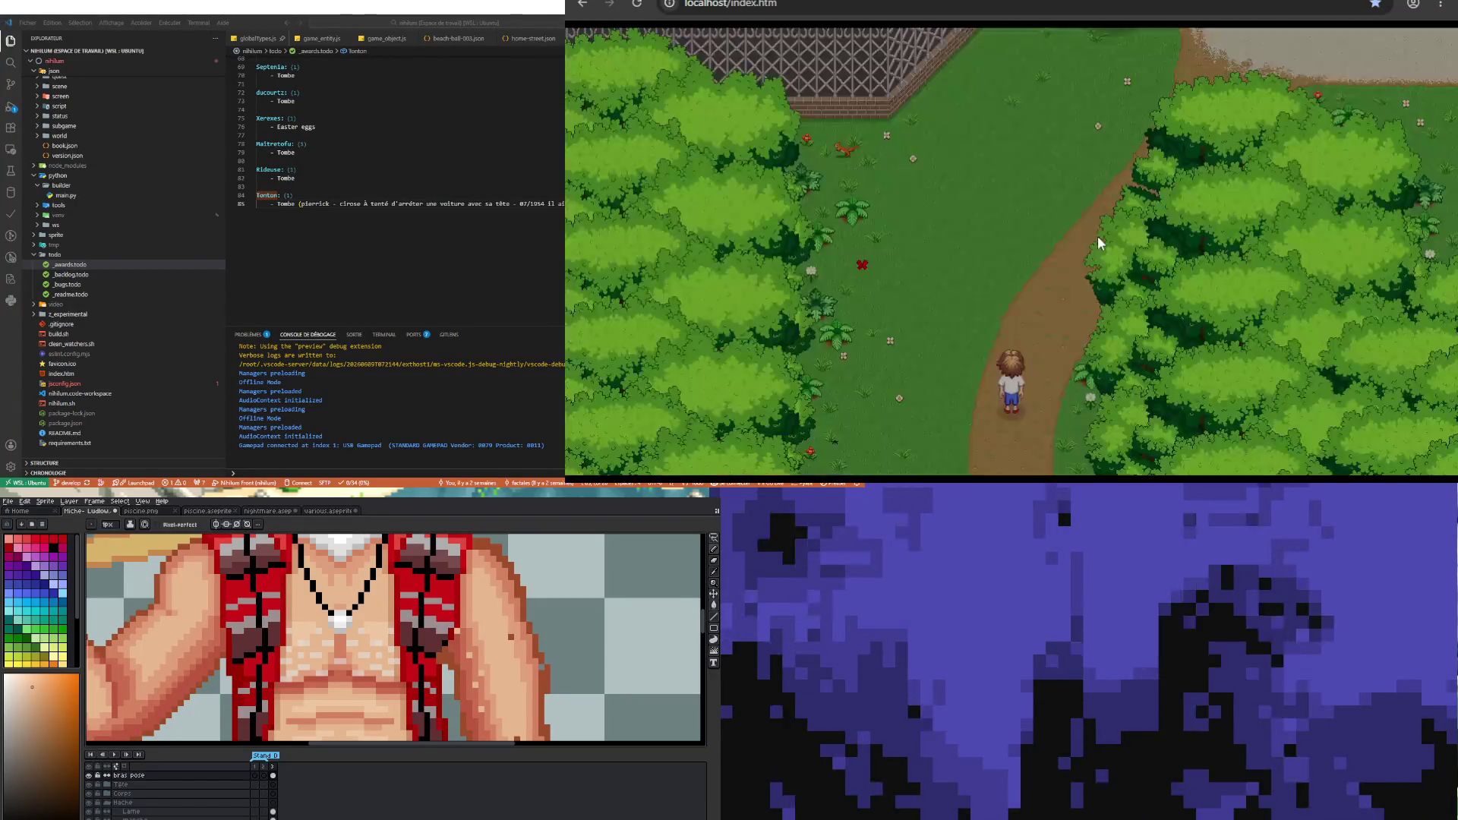
- Run the hero up and right along the cemetery path past the tombstones into the graveyard
key(Up)
key(Up)
key(Up)
key(Up)
key(Right)
key(Right)
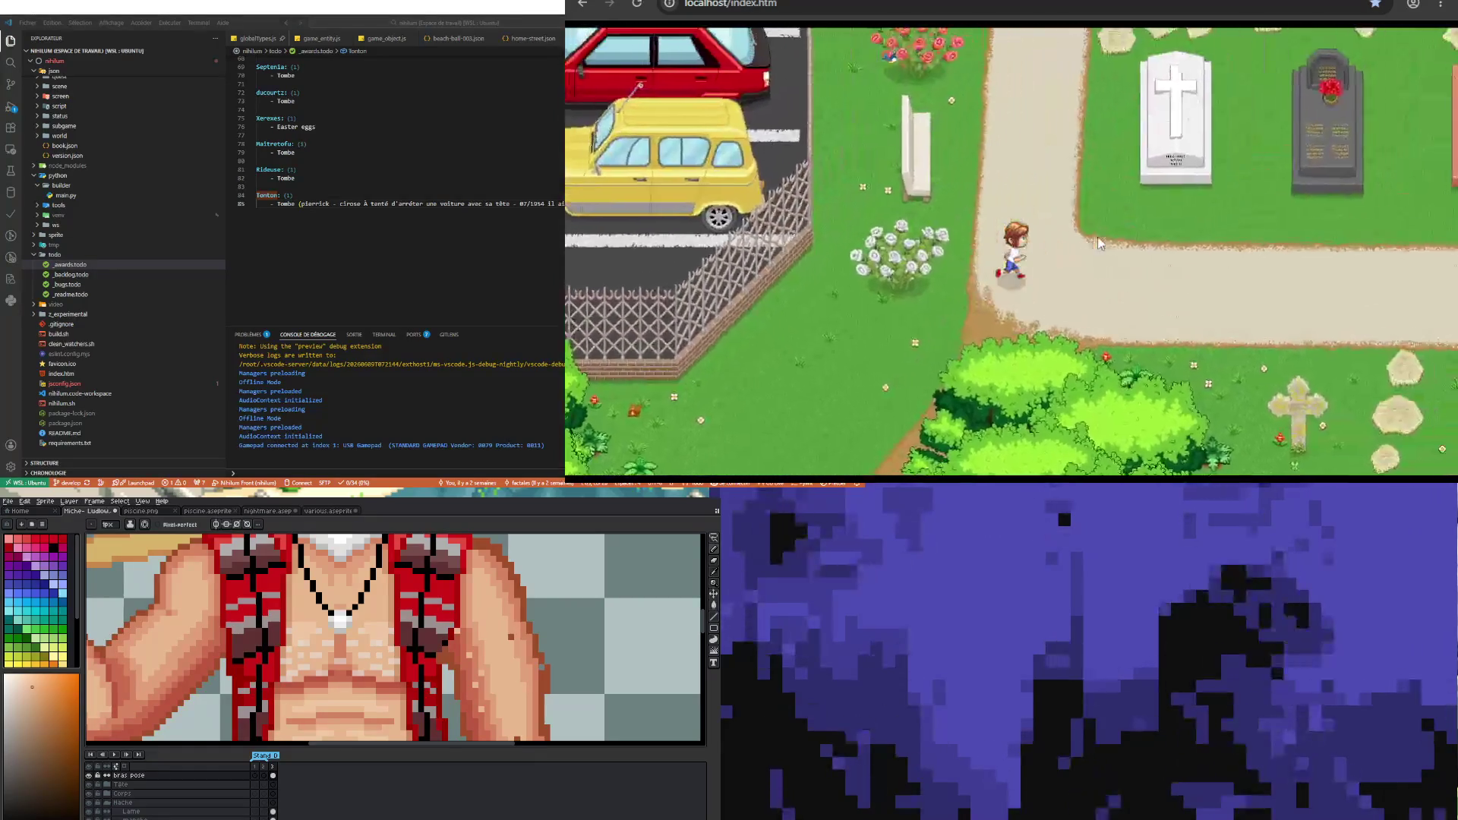
key(Right)
key(Right)
key(Right)
key(Right)
key(Right)
key(Right)
key(Right)
key(Right)
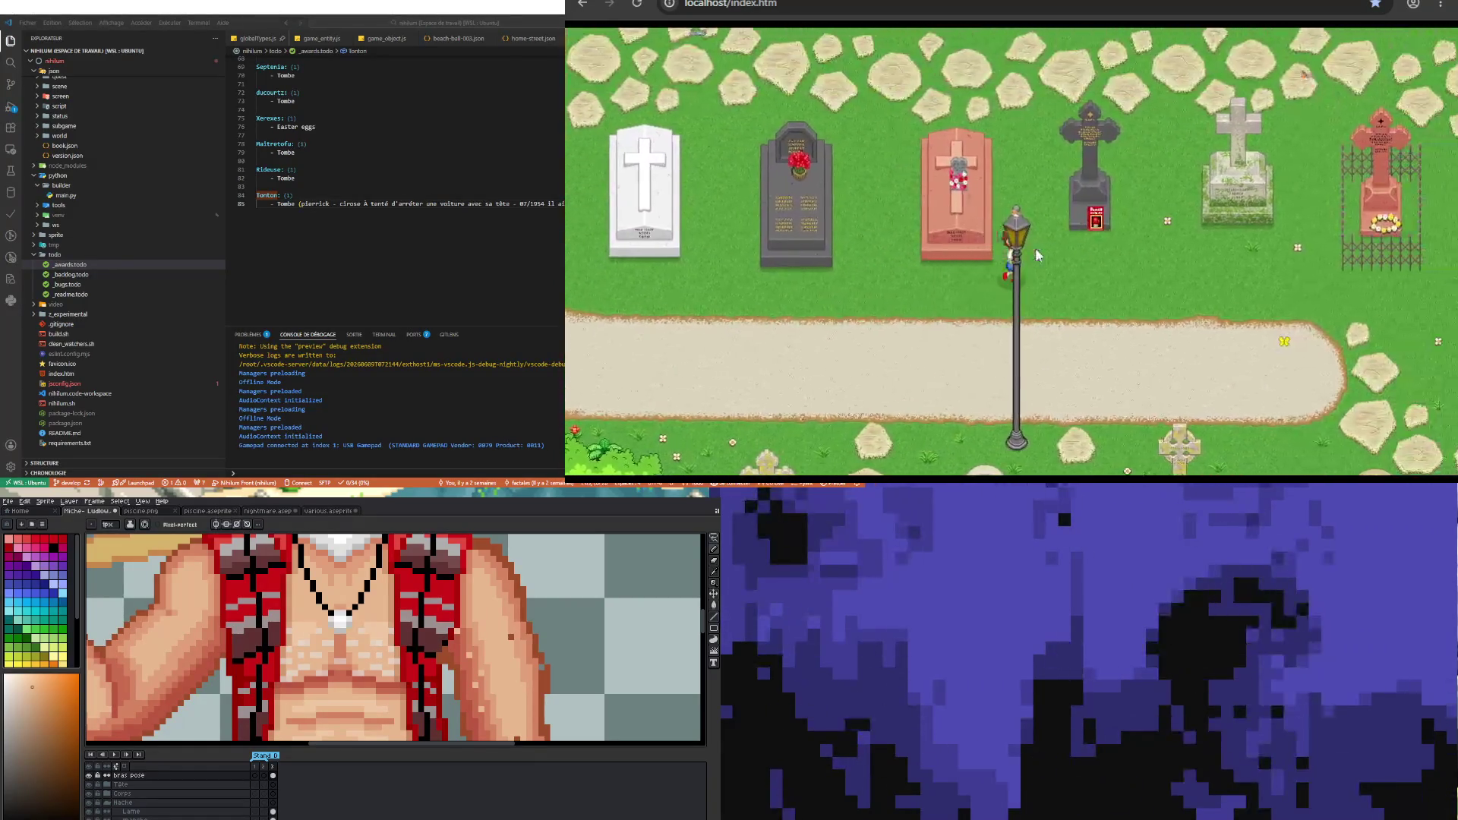
key(Up)
key(Up)
key(Right)
key(Right)
key(Right)
key(Right)
key(Right)
key(Right)
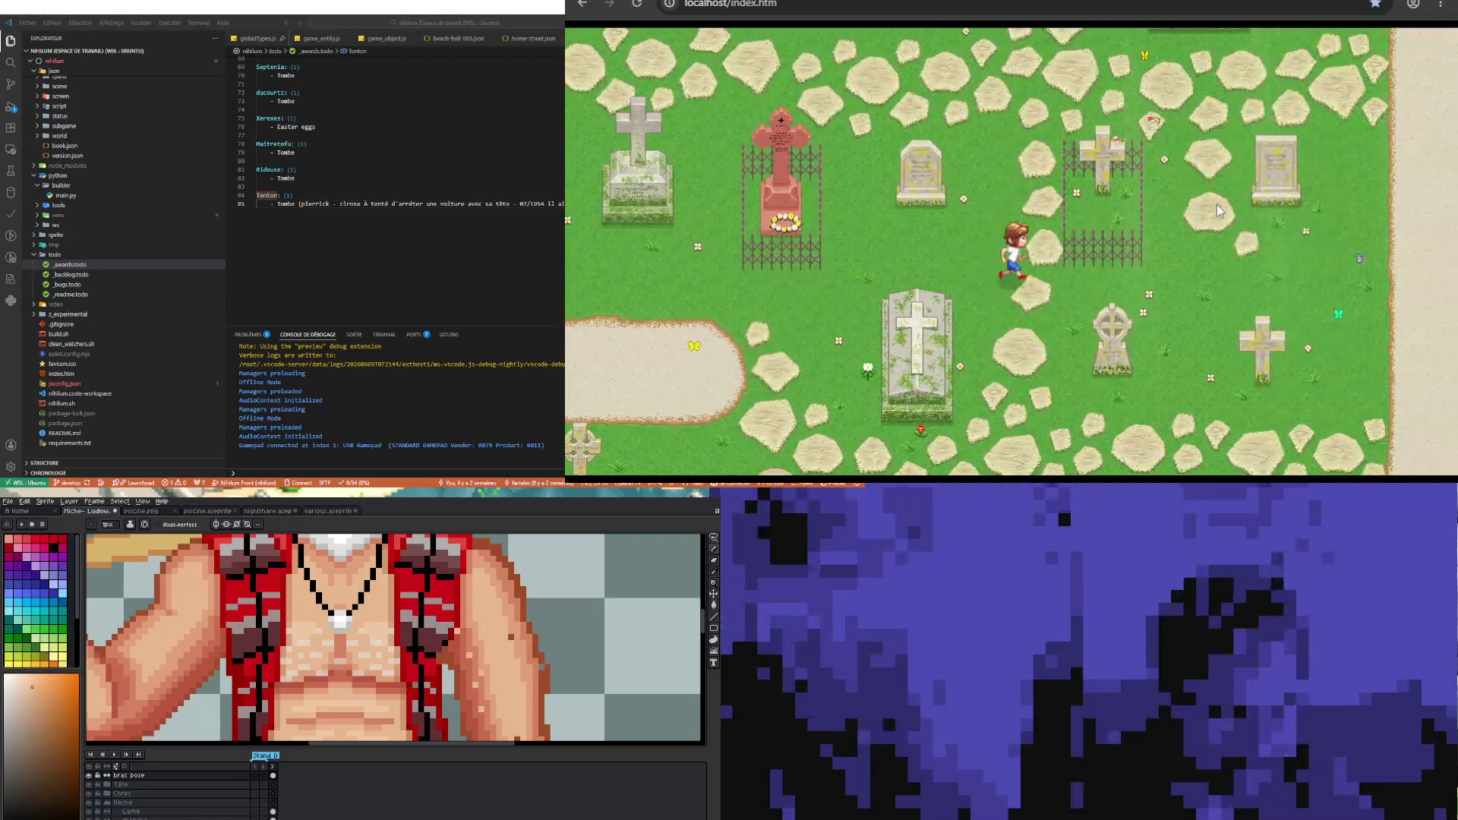
key(Right)
key(Right)
key(Right)
key(Right)
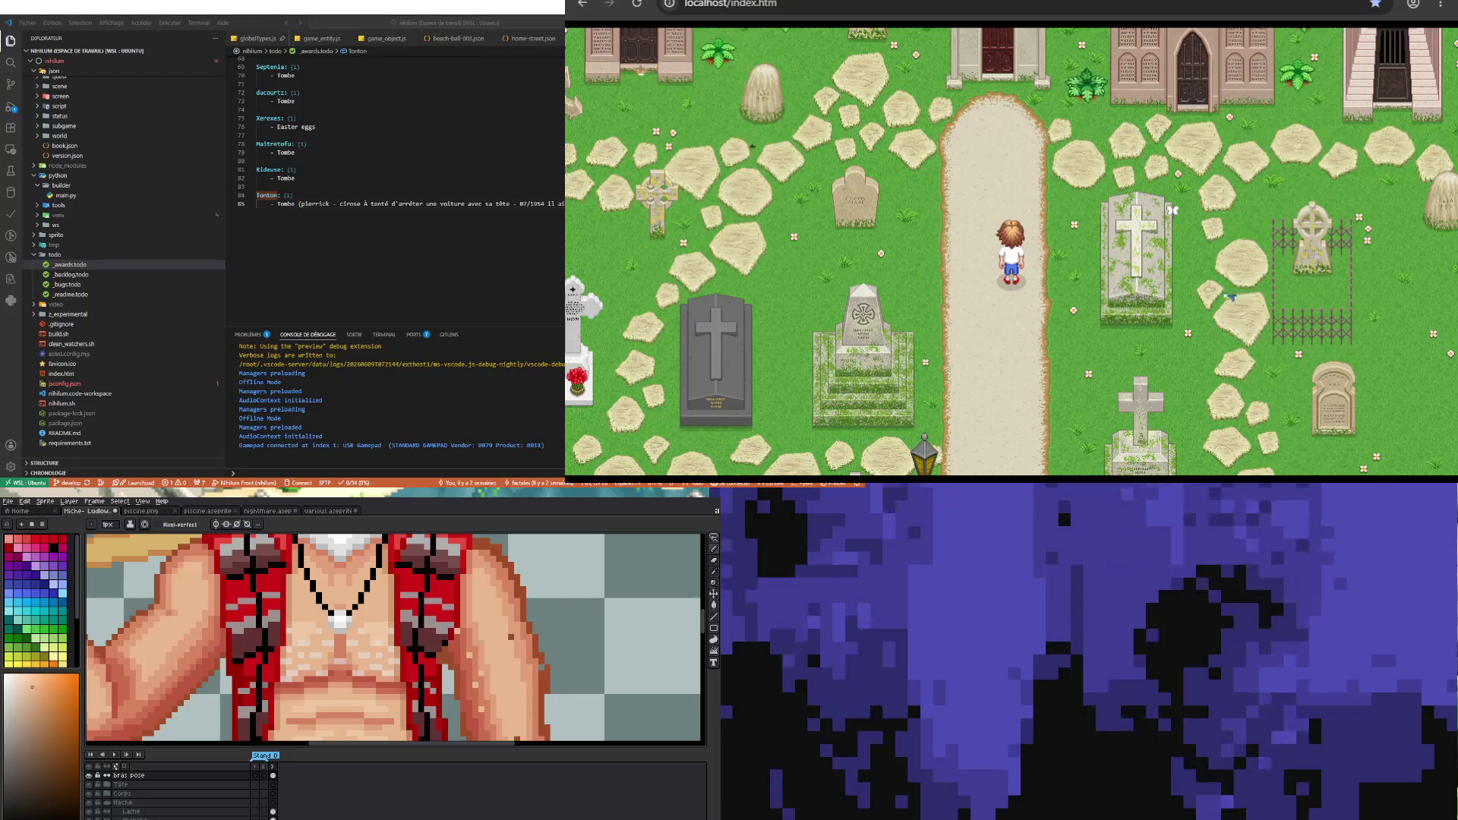
- Step off the path beside a grave, then walk left across the graveyard and up toward the chapel
key(Right)
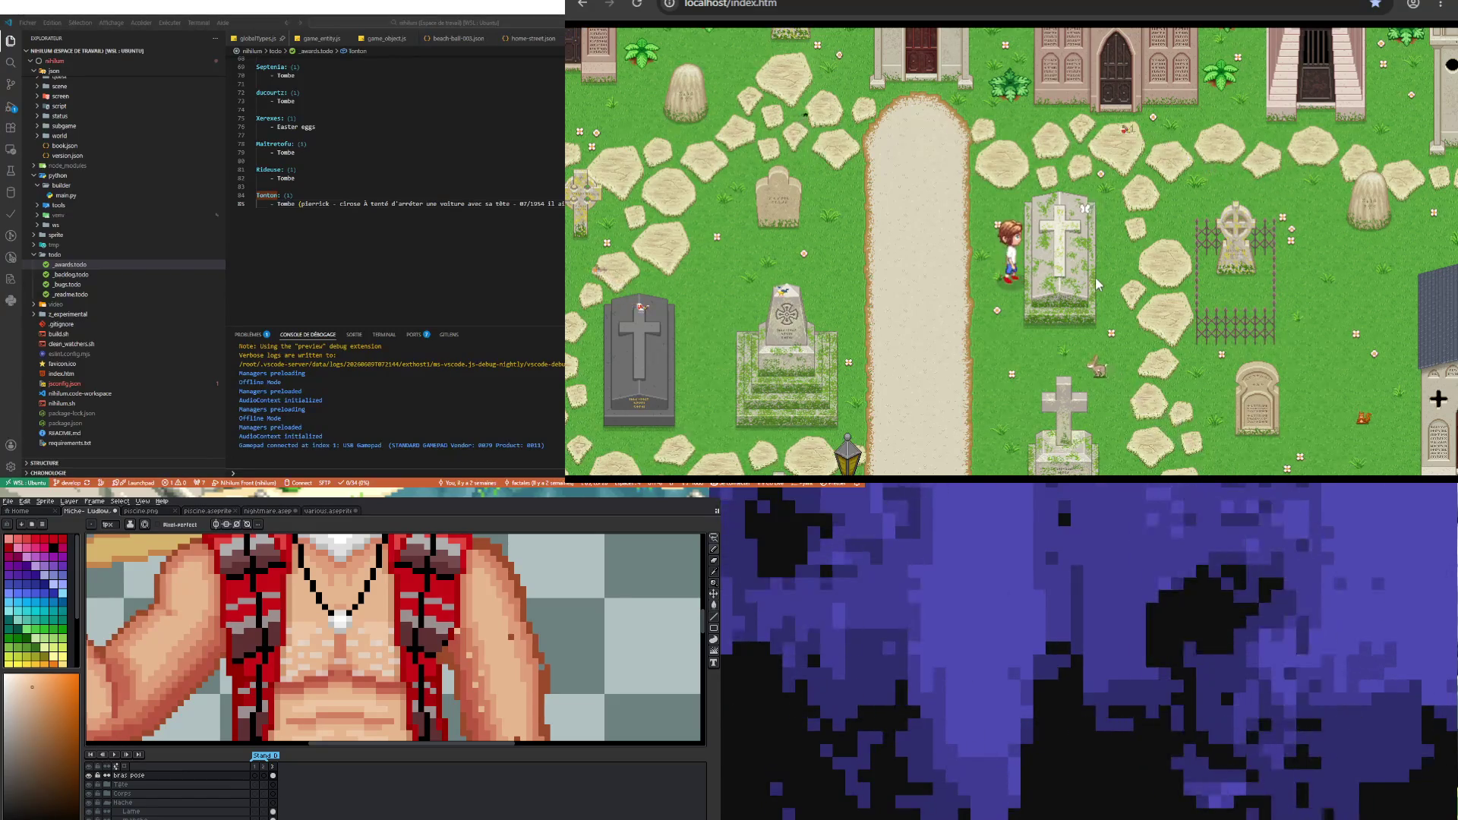
key(Left)
key(Left)
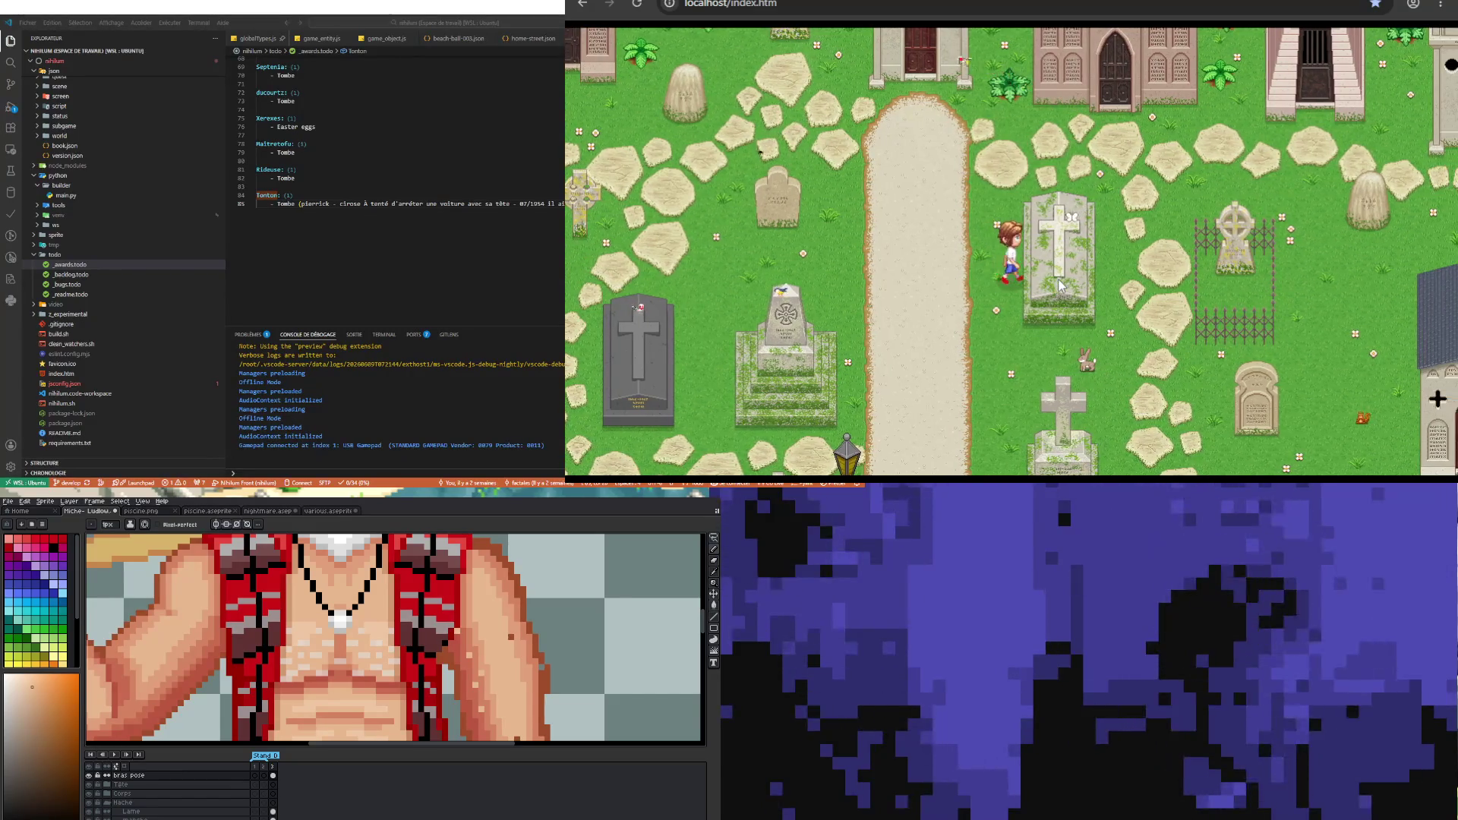
key(Left)
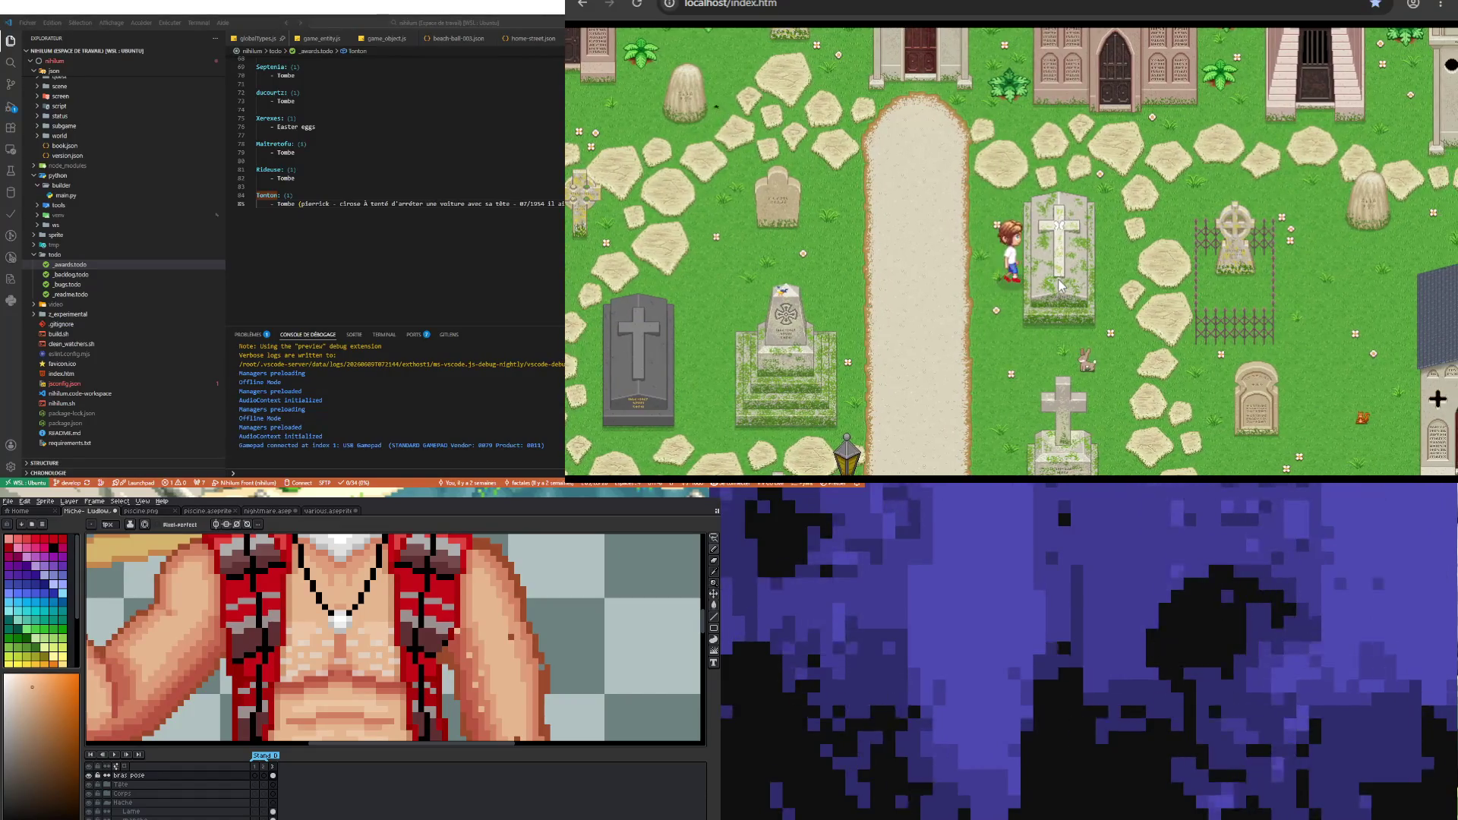
key(Left)
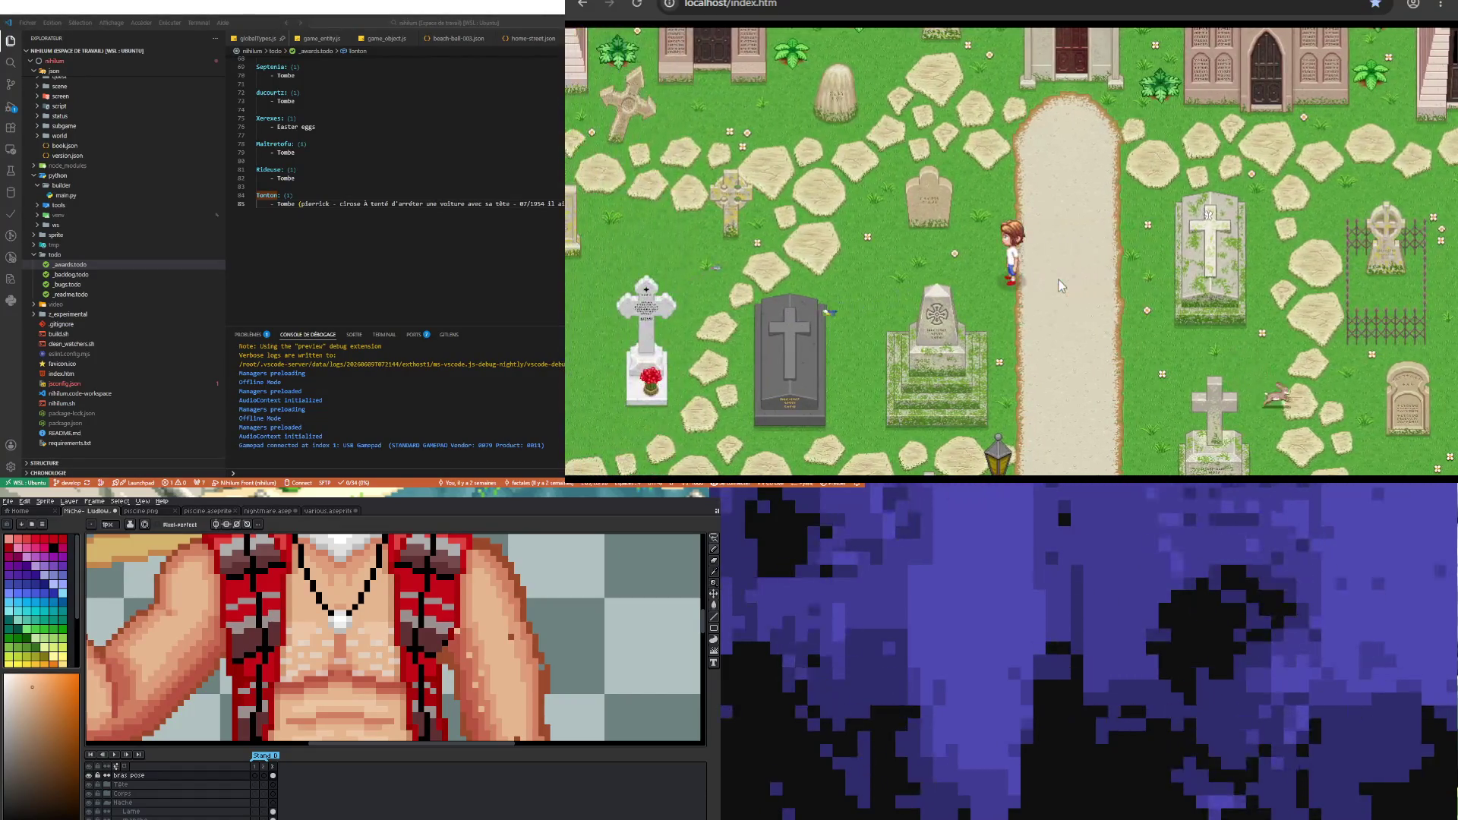
key(Left)
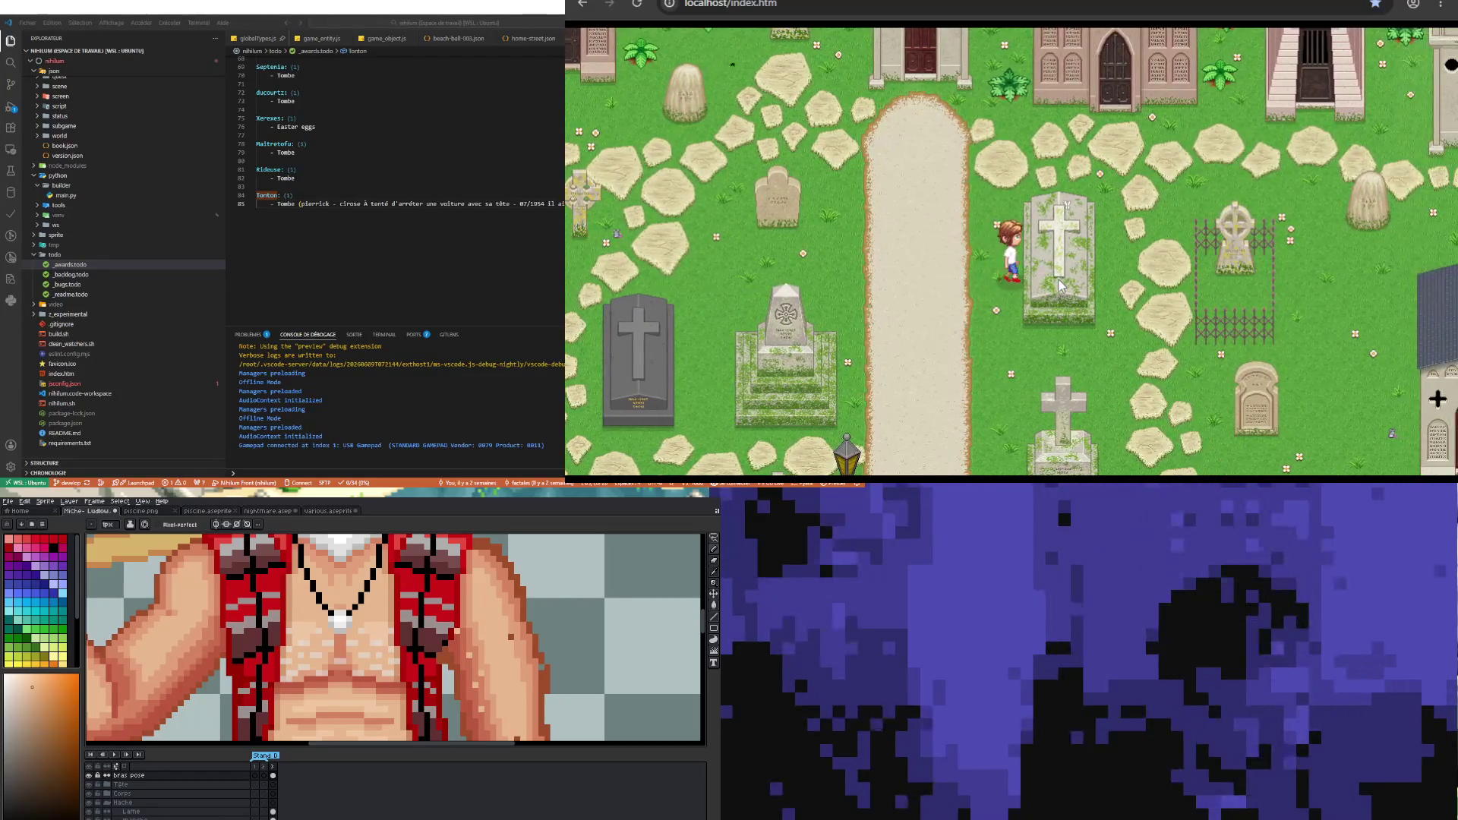
key(Up)
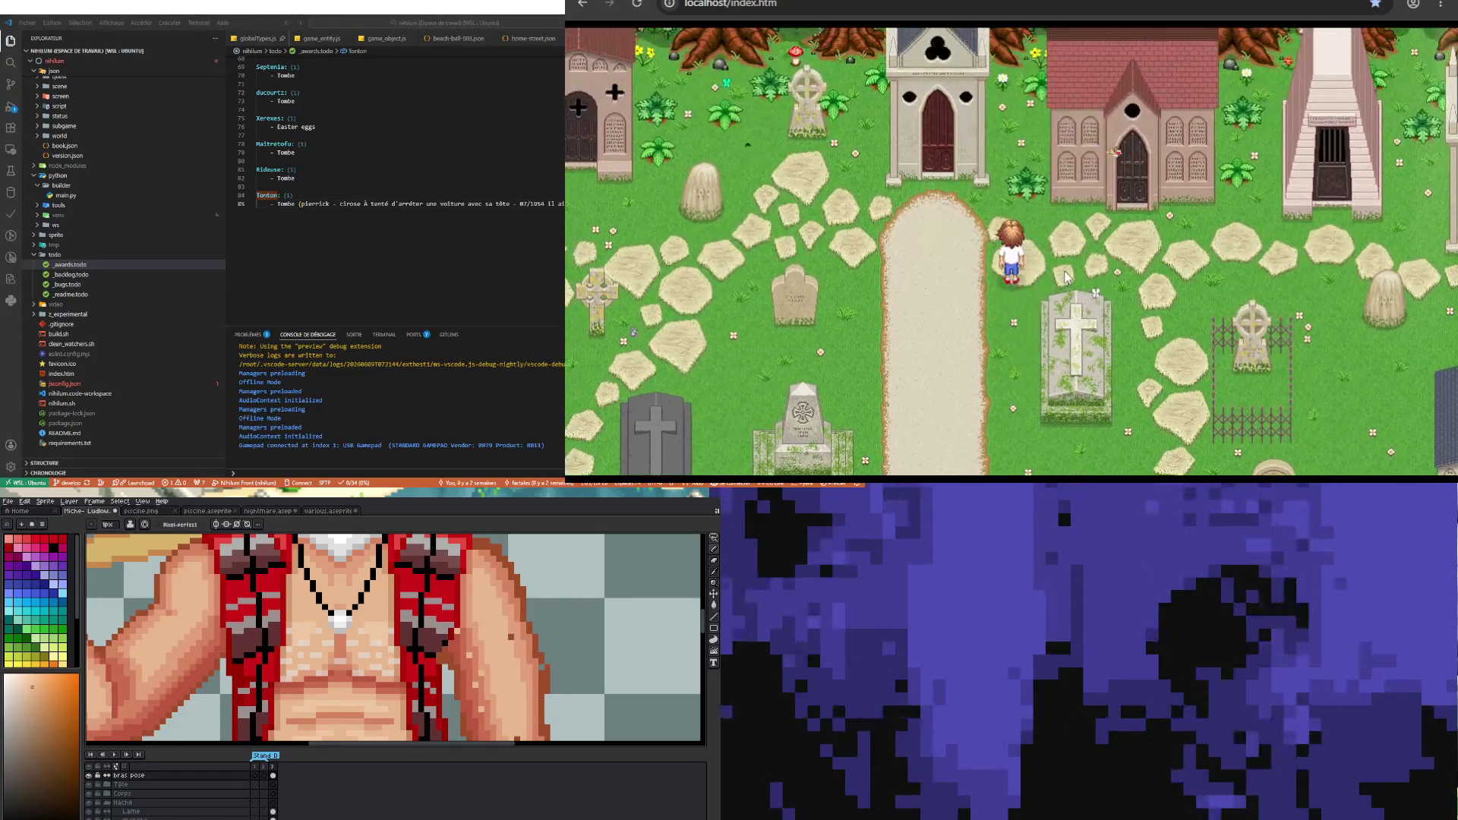
- Walk the hero up between the chapels, back down the path, then right across the graveyard to the fenced grave
key(Up)
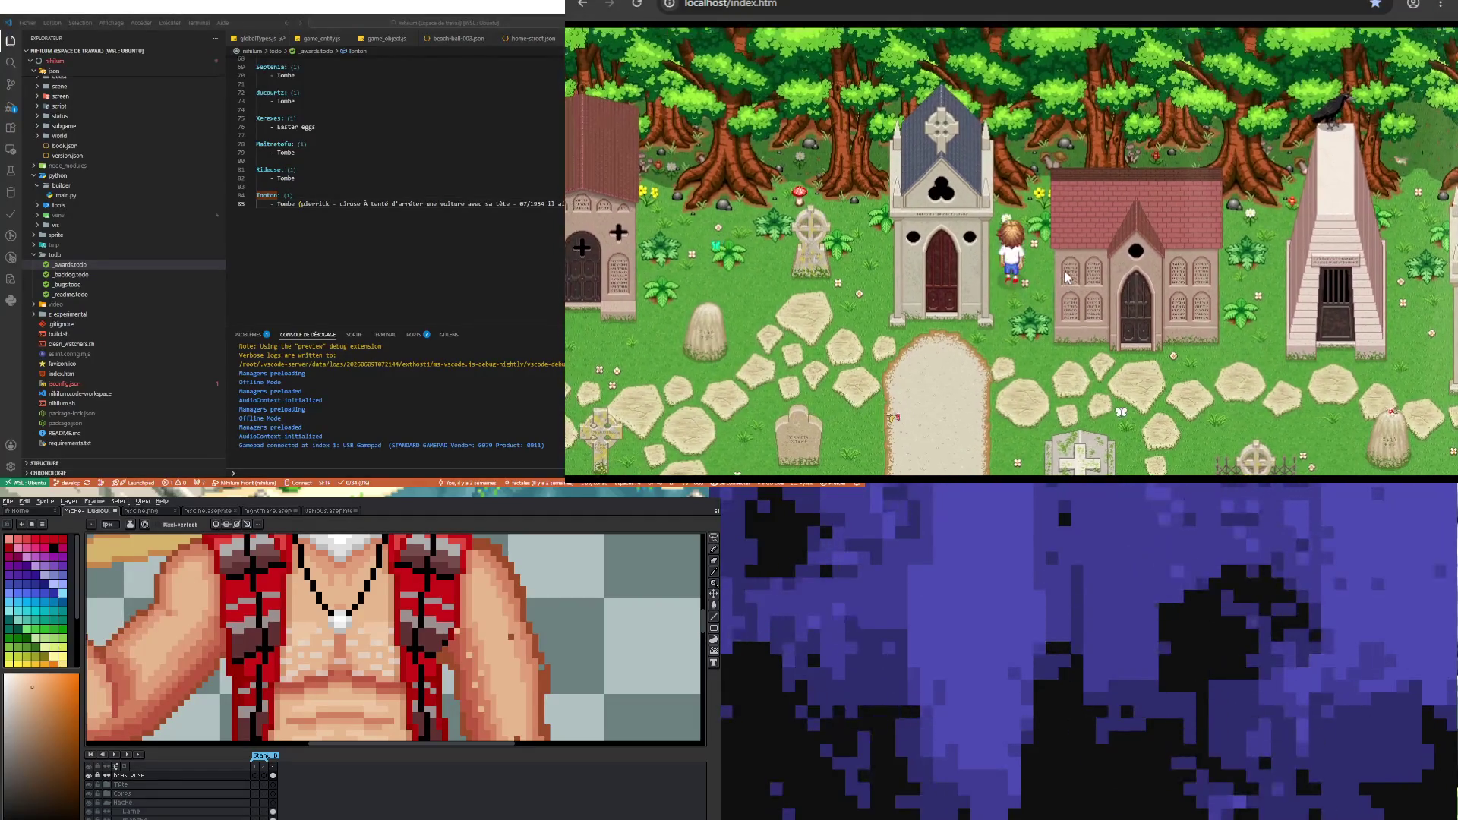
key(Up)
key(Down)
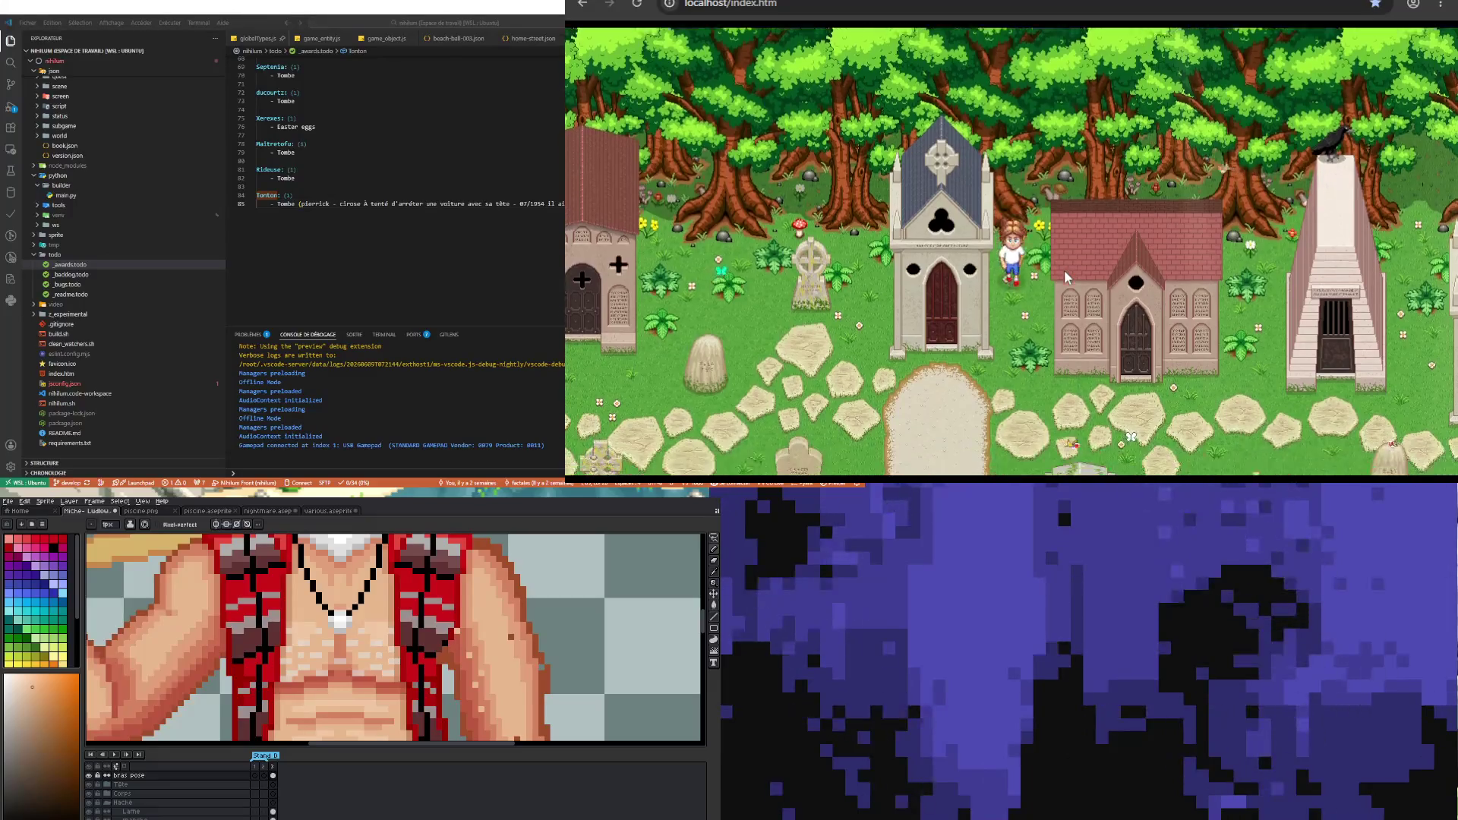
key(Down)
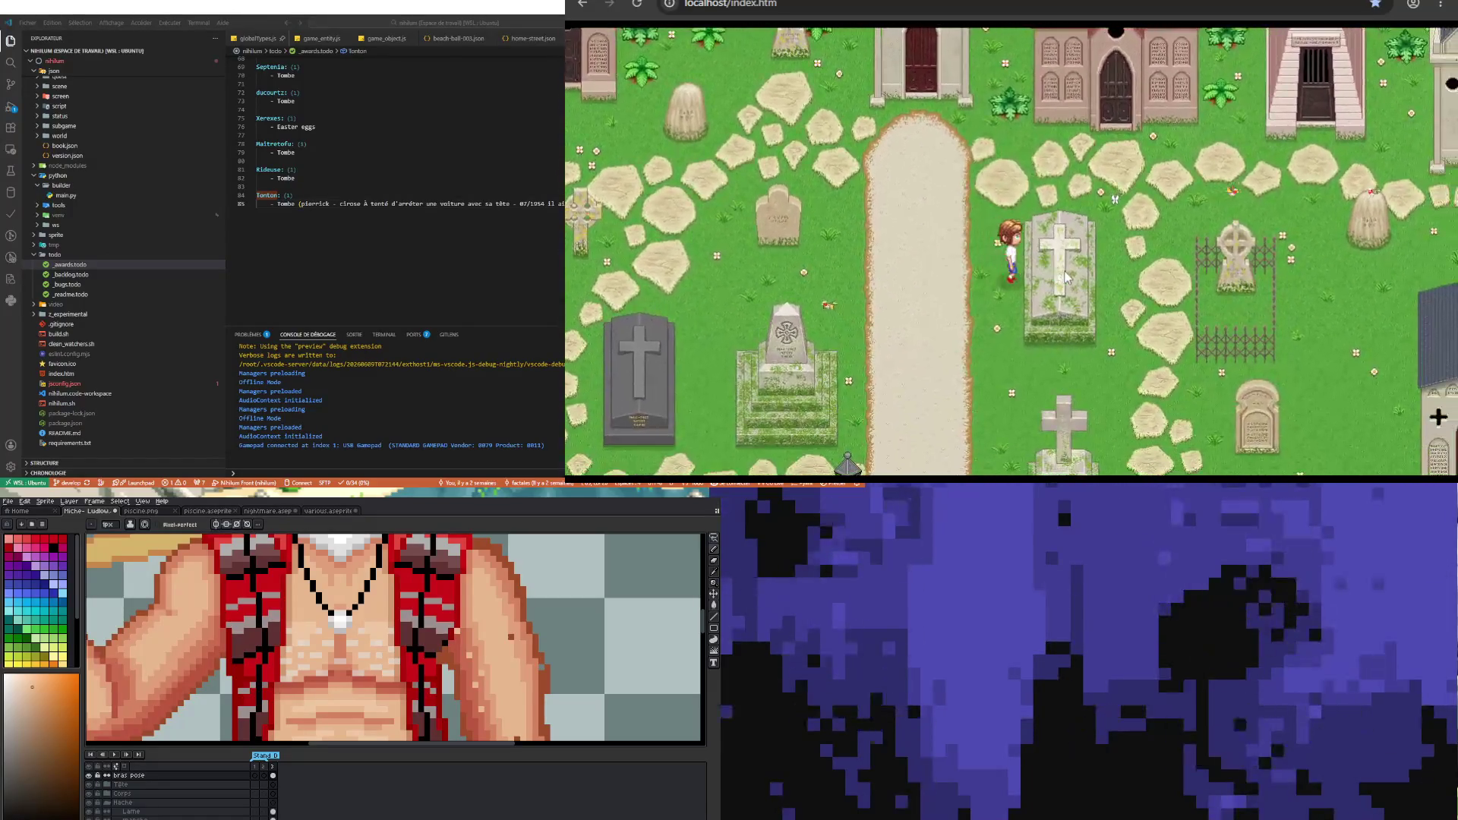
key(Right)
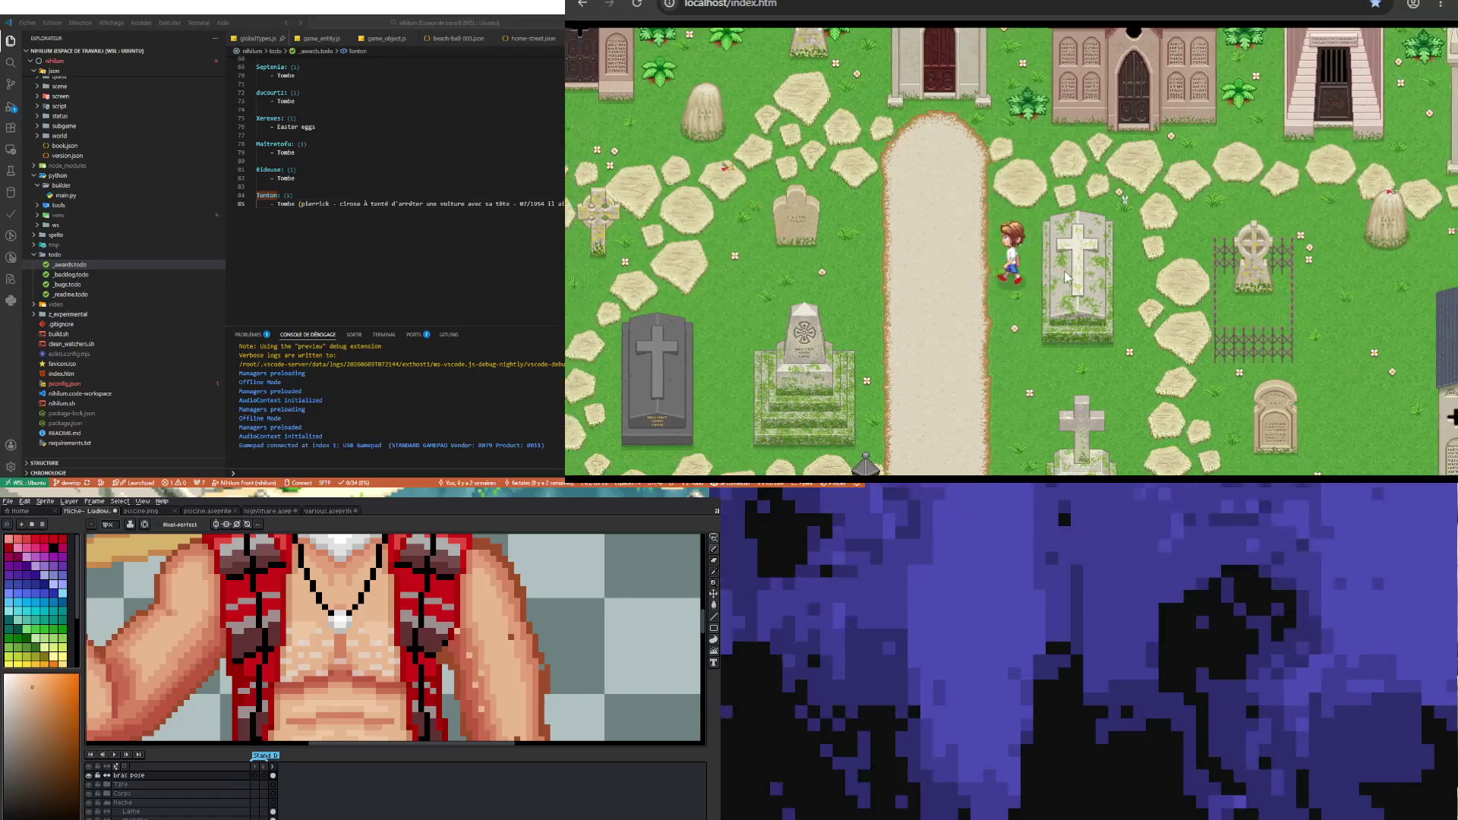
key(Down)
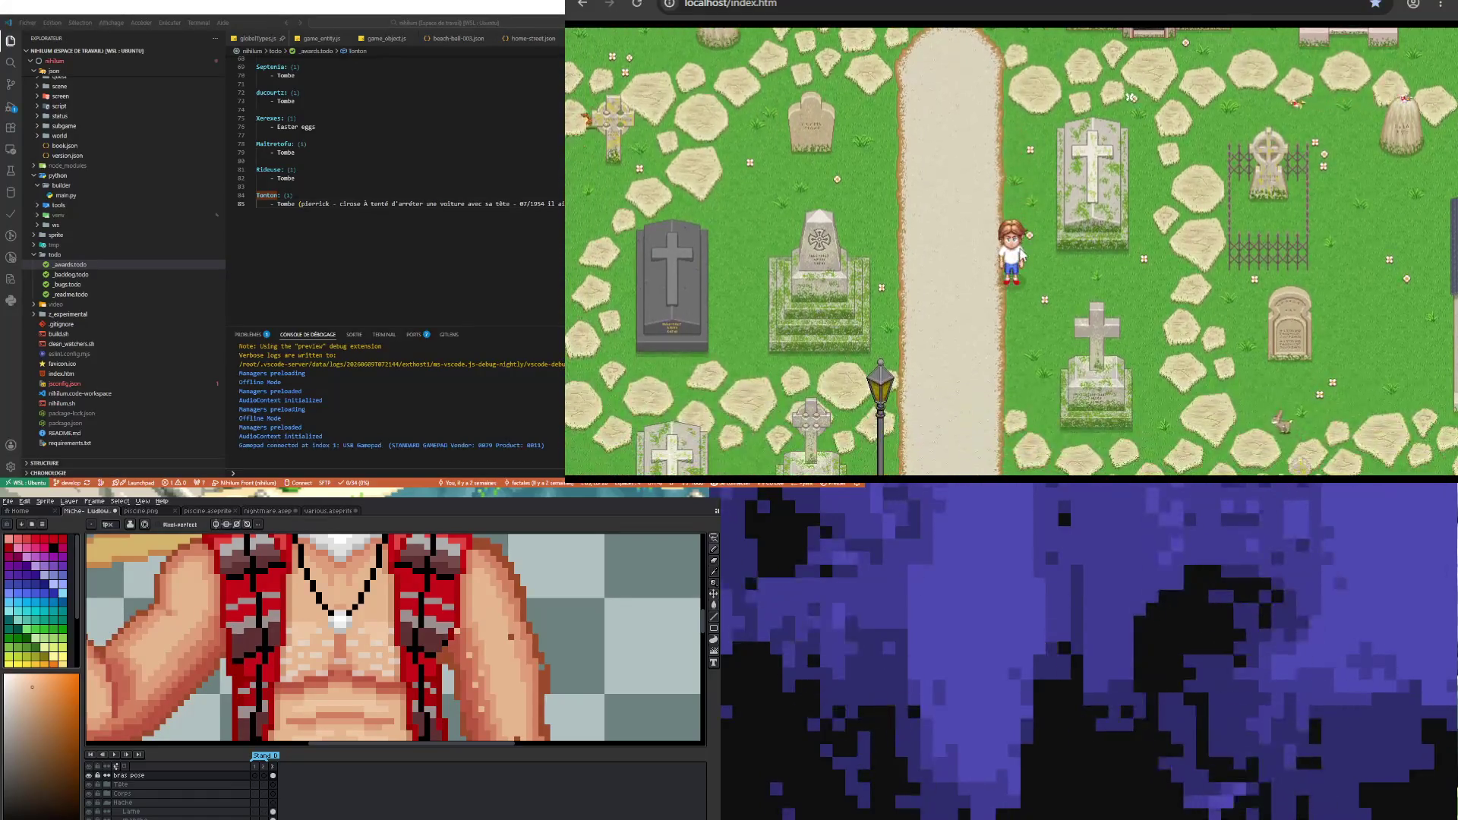
key(Right)
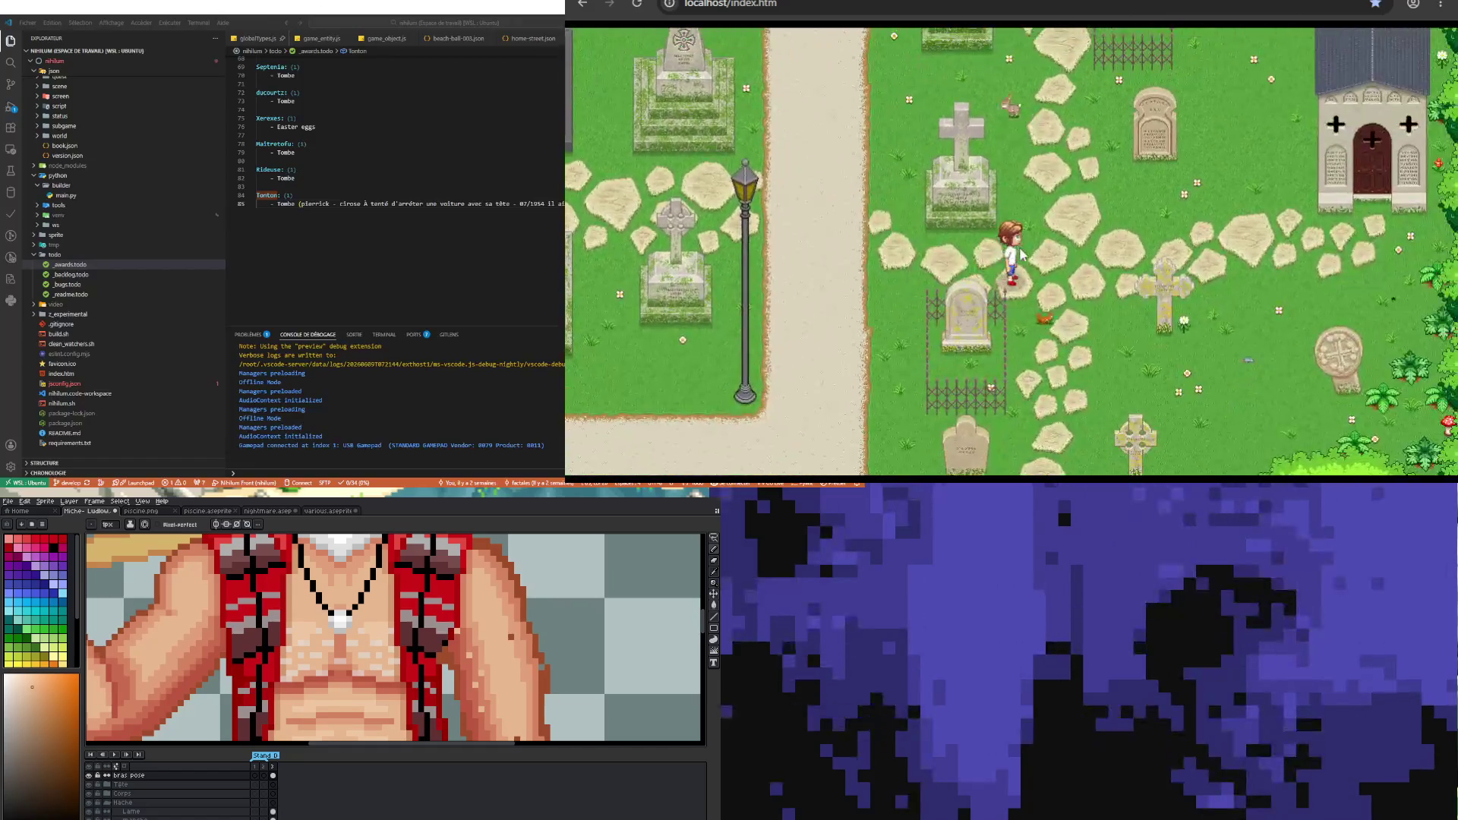
key(Down)
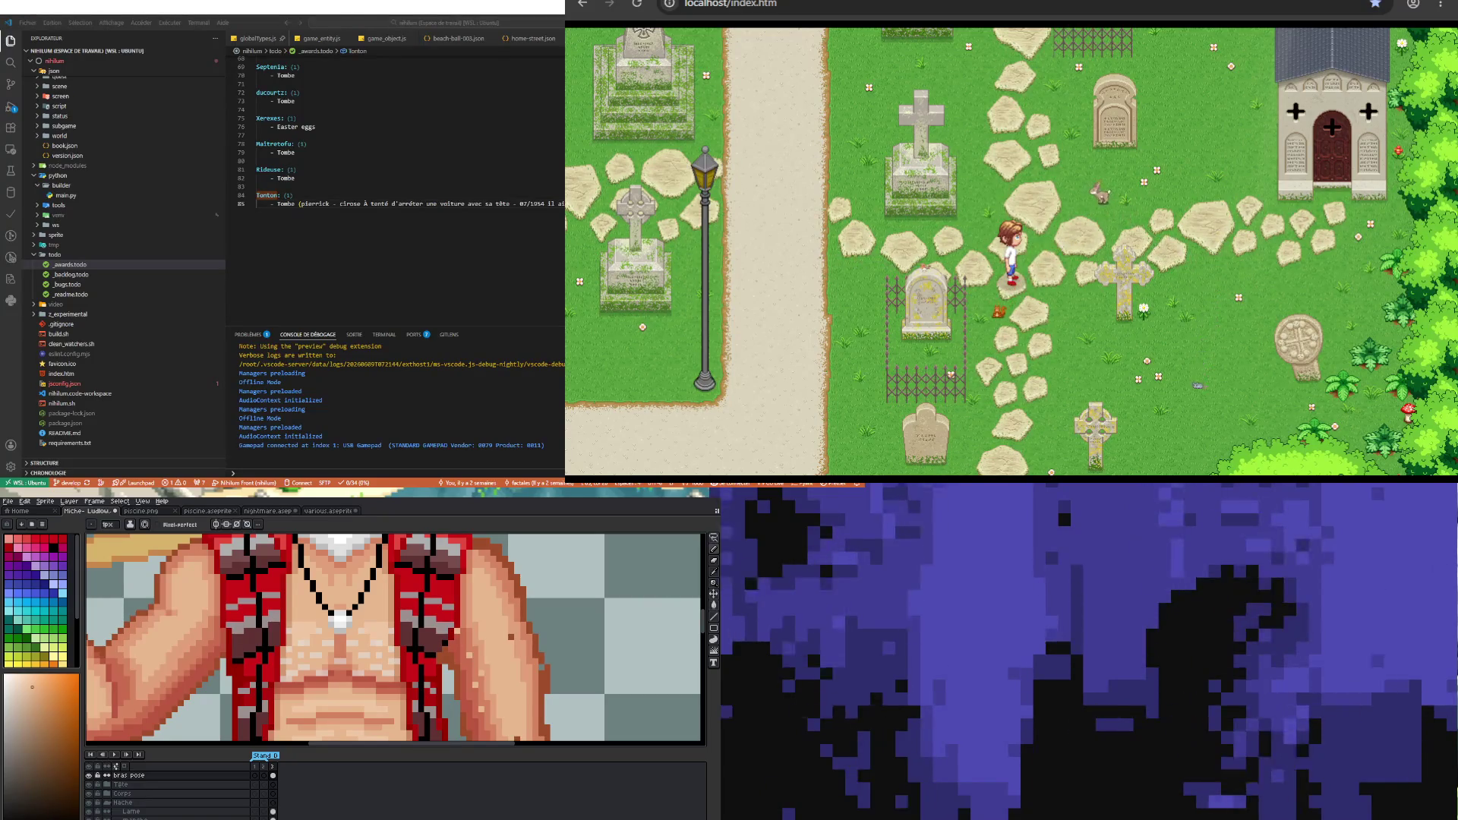
- Wander among the graves toward the cross grave, then up the path and right until the mausoleum appears
key(Up)
key(Down)
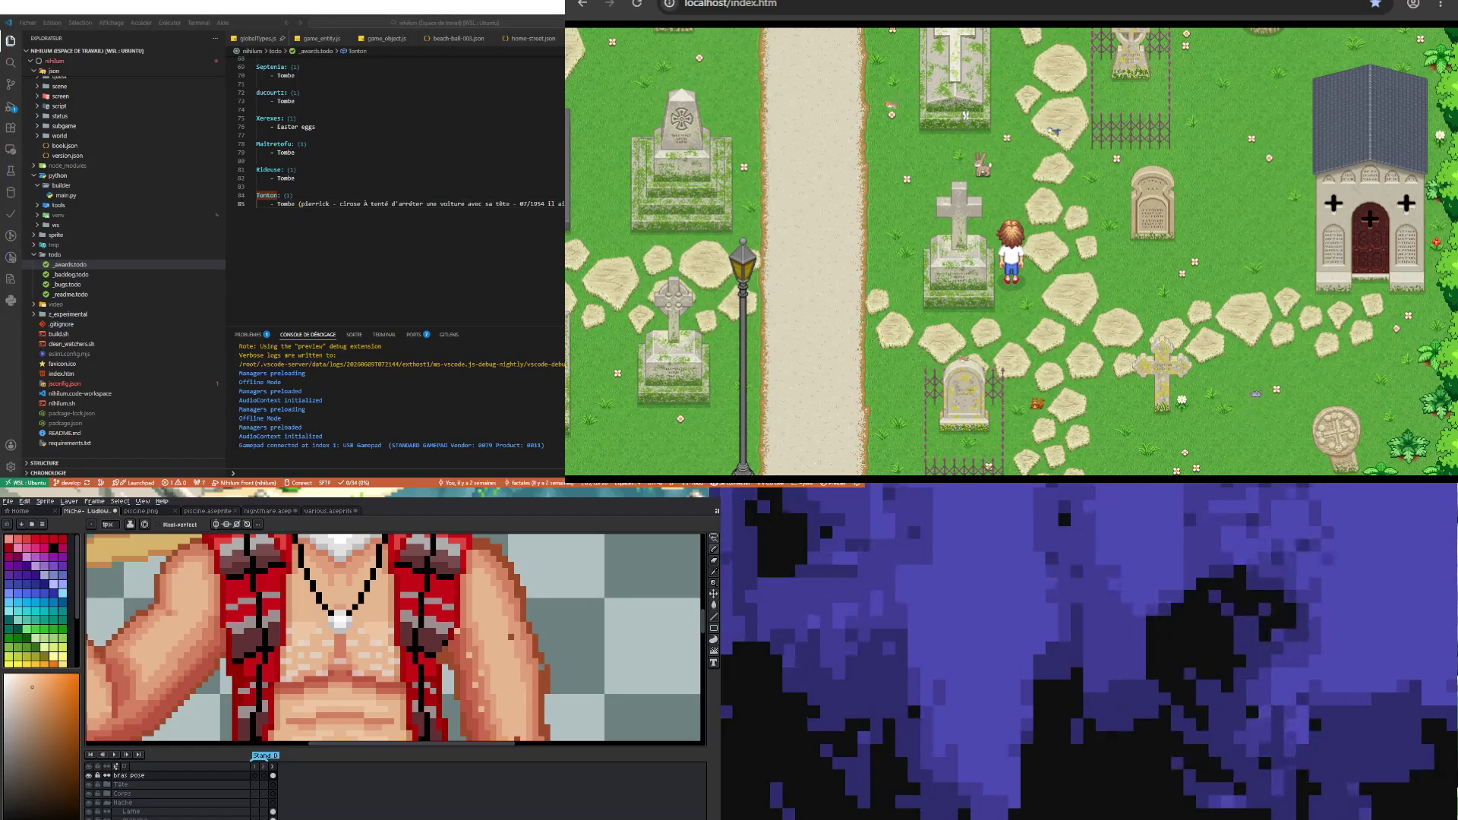
key(Right)
key(Left)
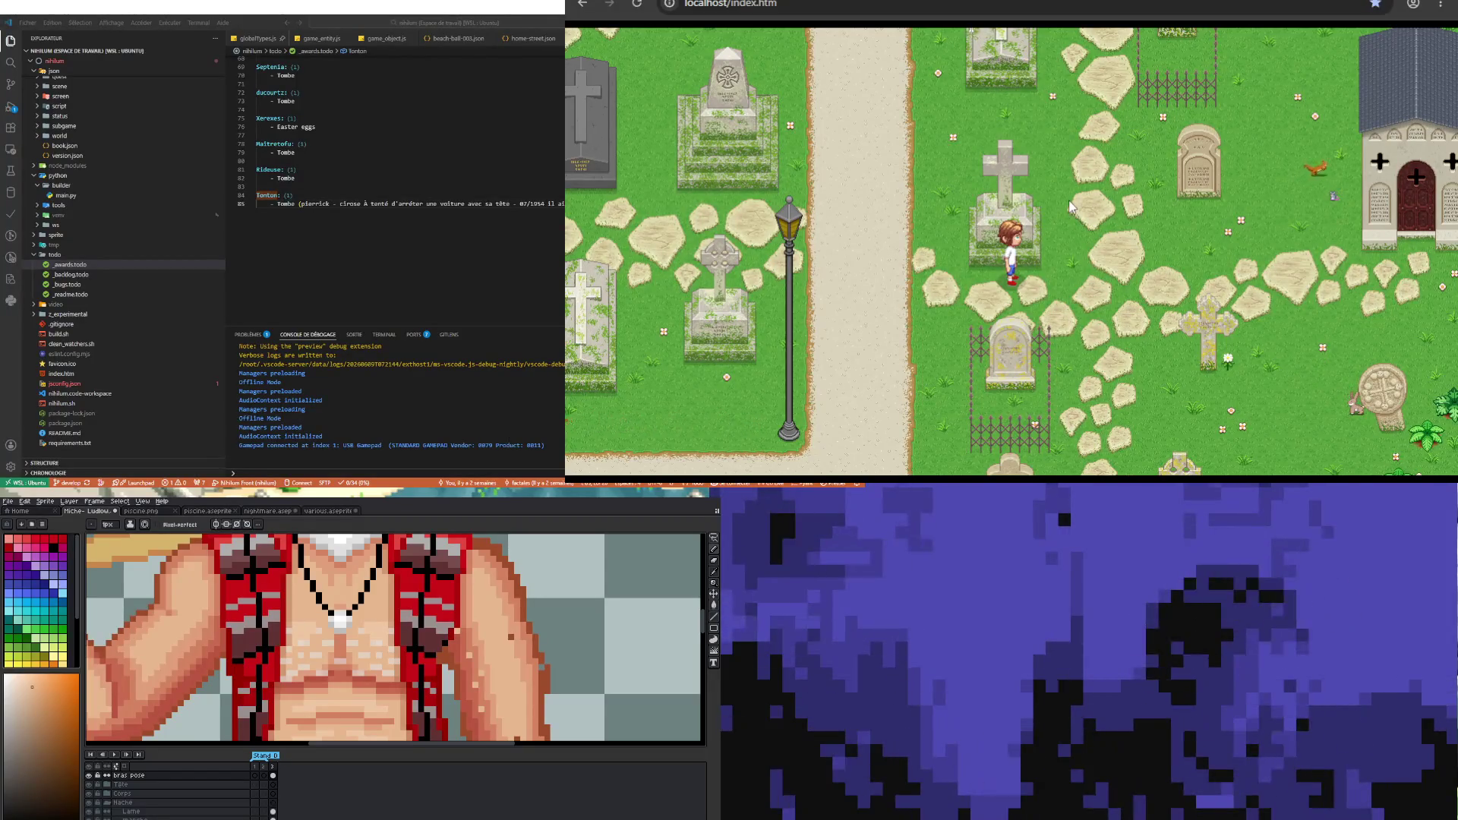
scroll(1068, 199, up, 2)
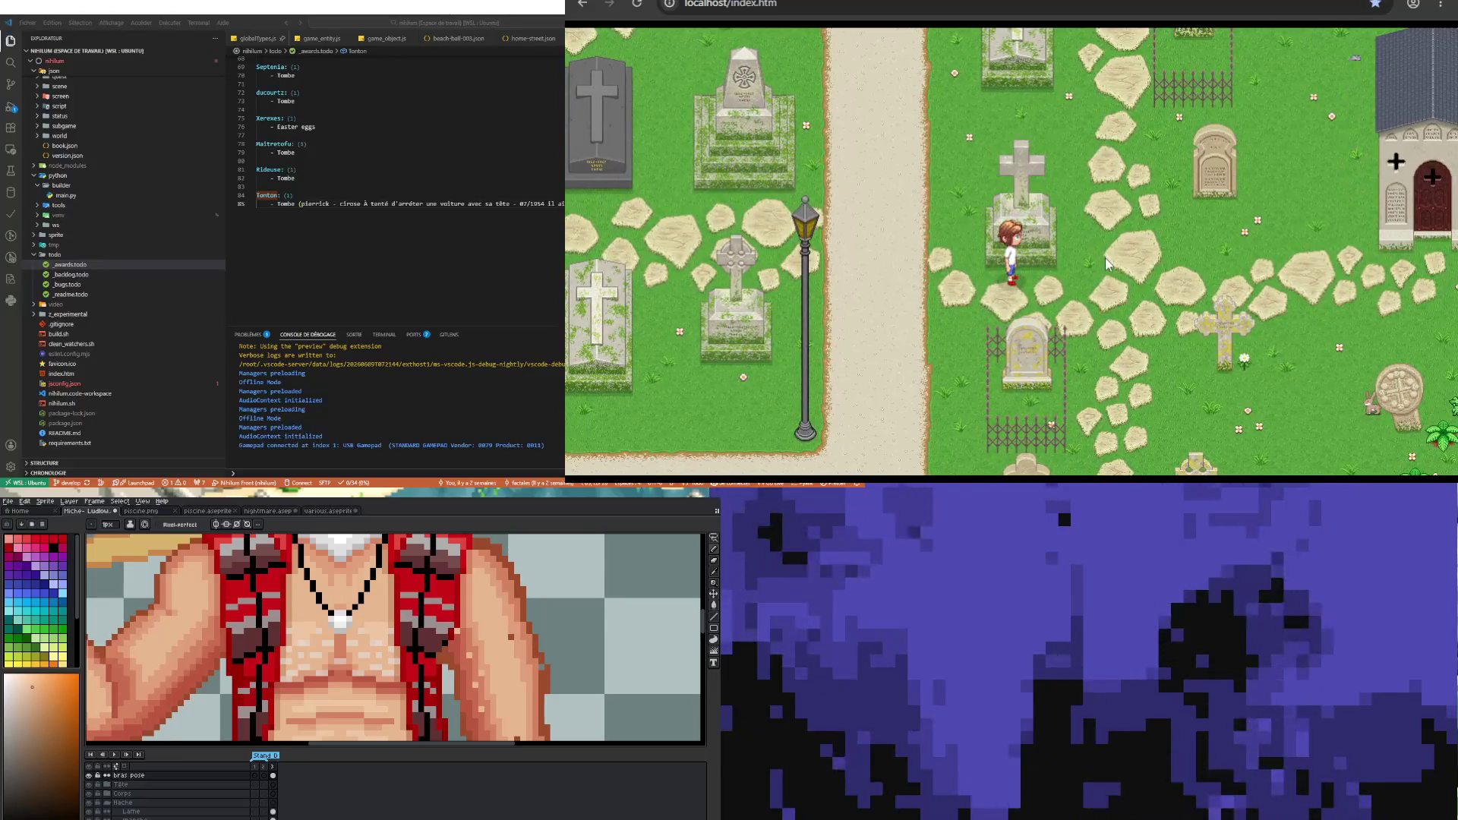
scroll(1068, 200, up, 1)
scroll(1104, 257, up, 1)
scroll(1105, 257, up, 1)
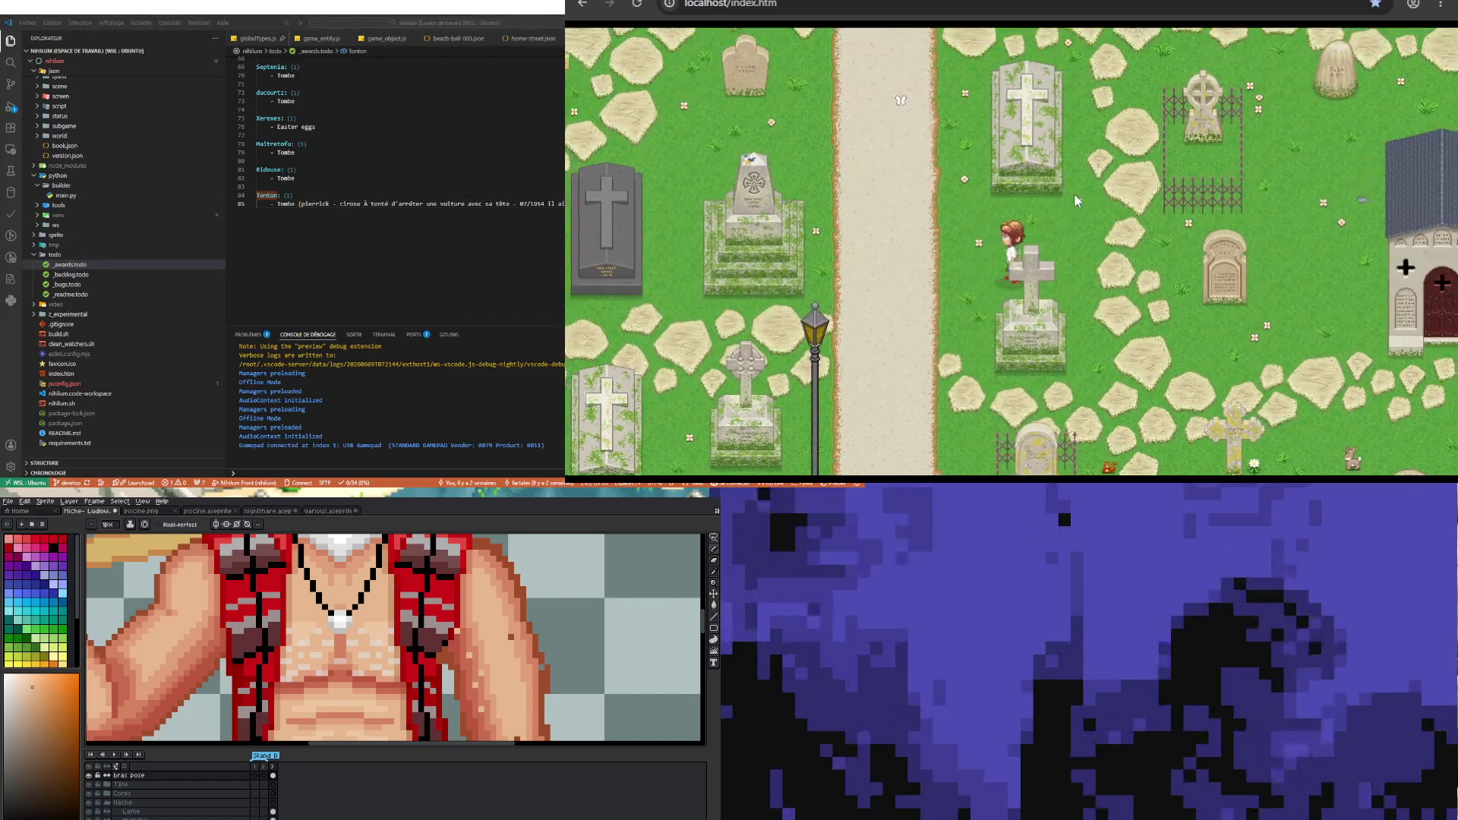
key(Up)
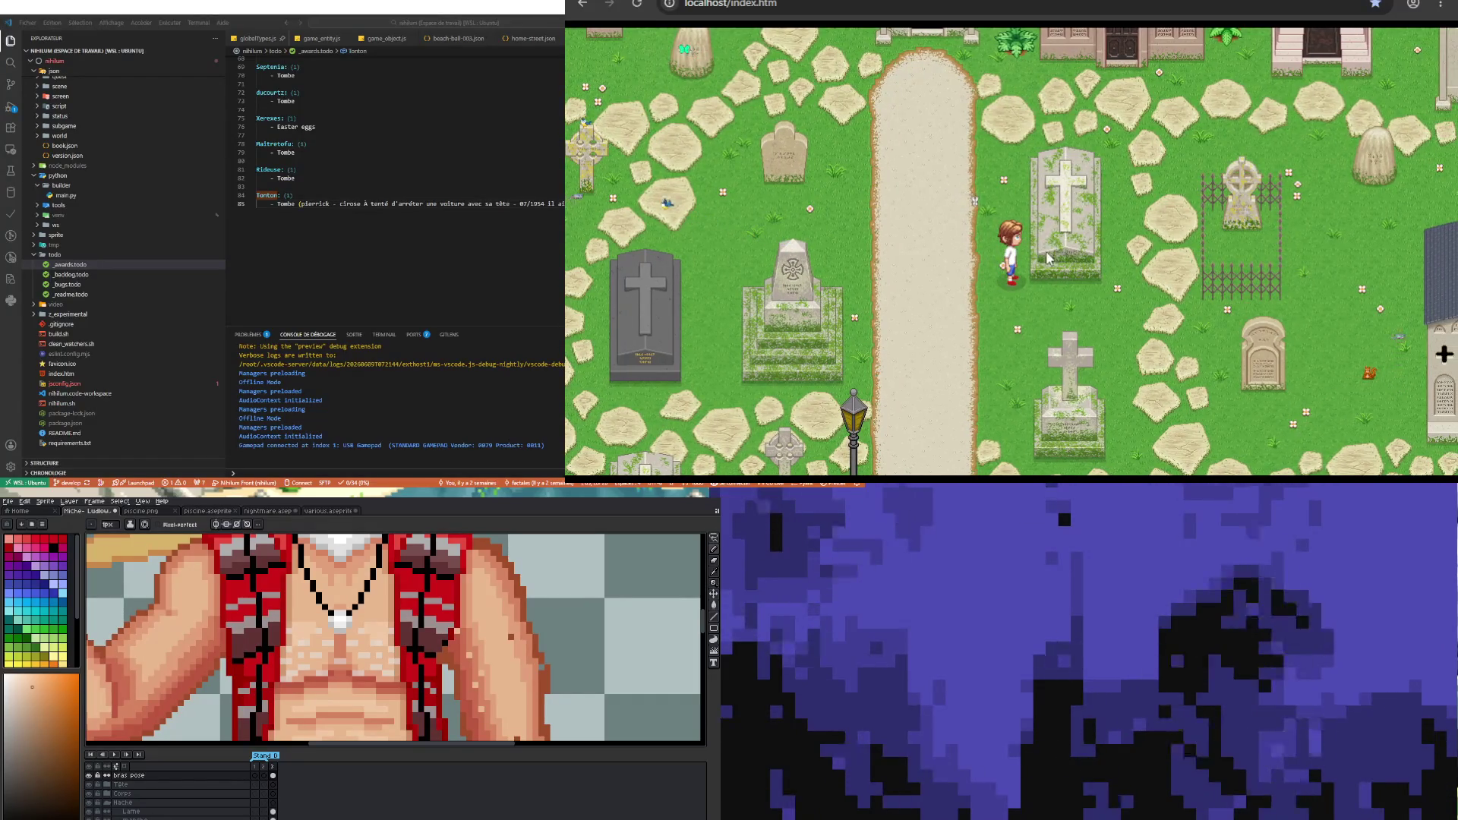
key(Right)
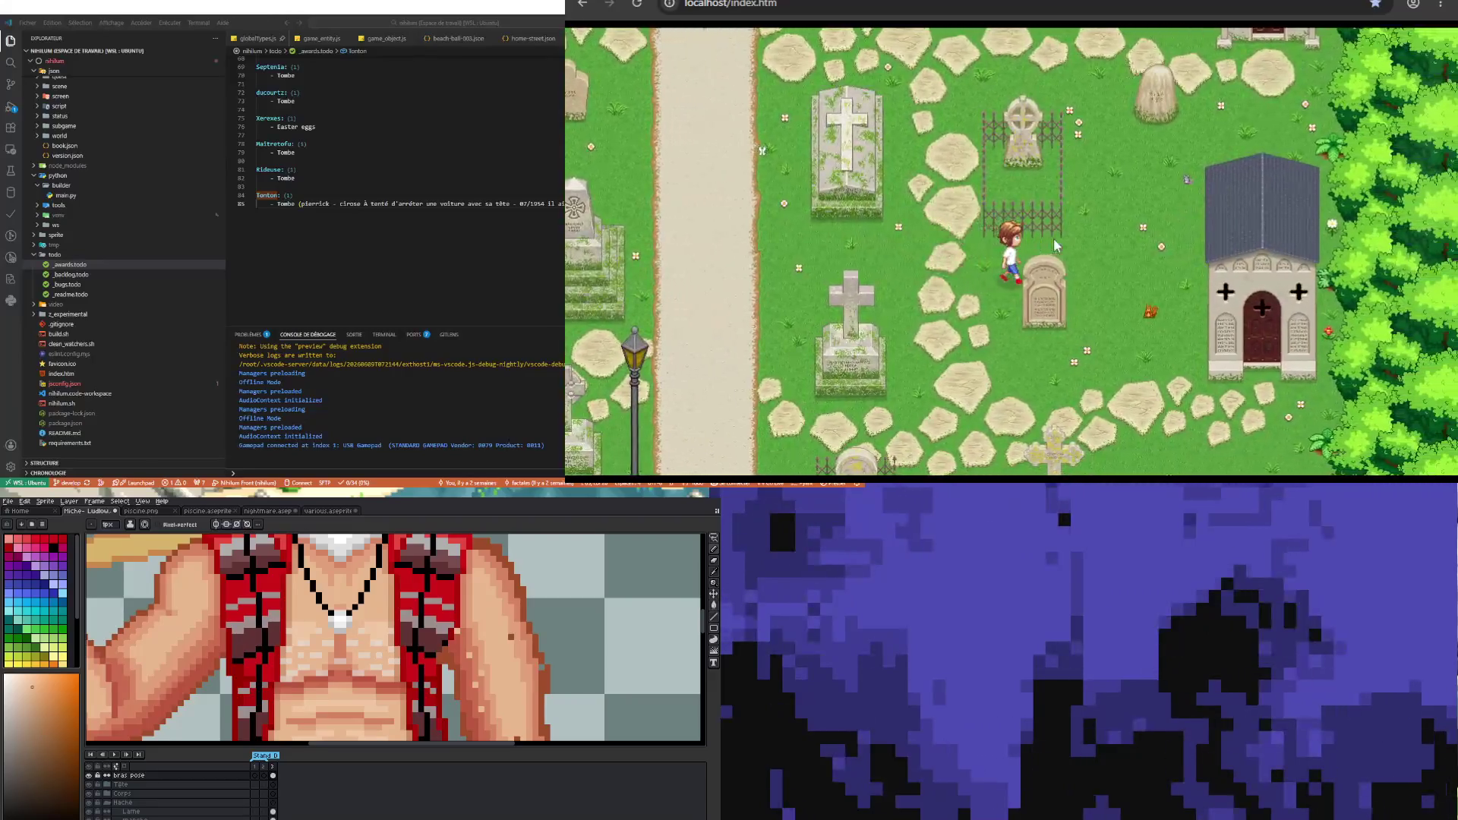
- Walk the character right and up to the mausoleum, turning to face down
key(Right)
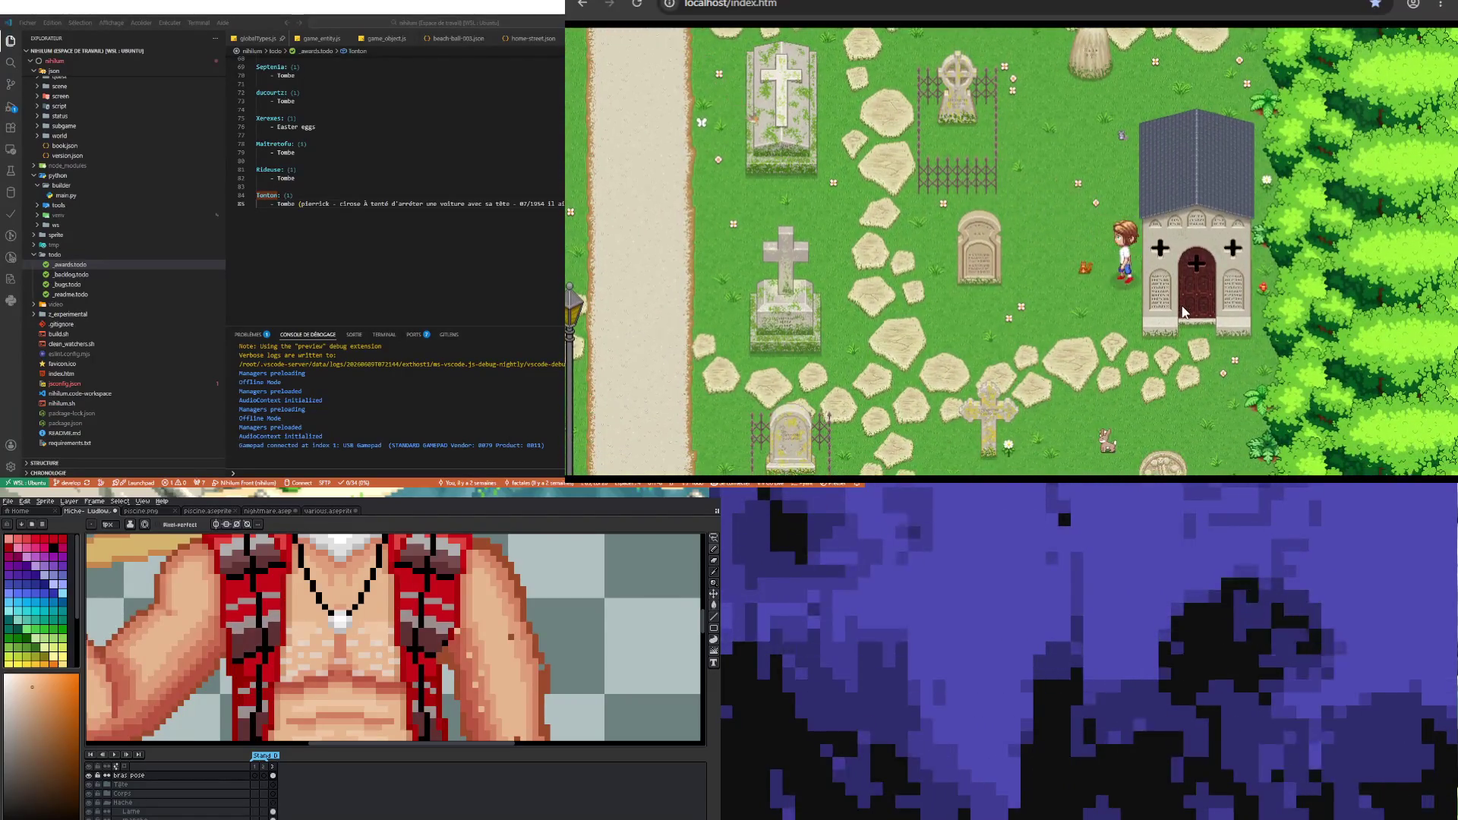
key(Up)
key(Up)
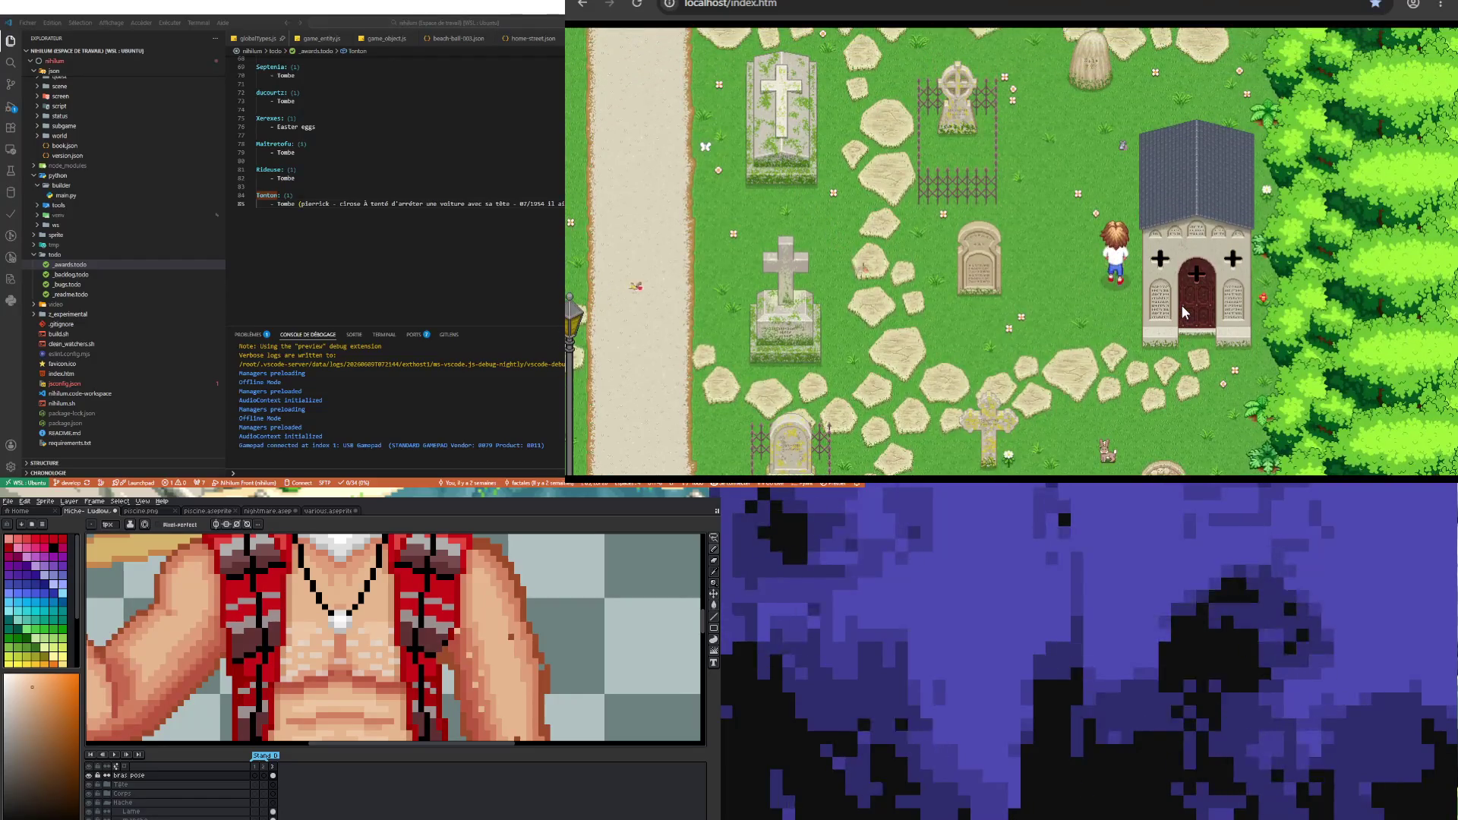
key(Down)
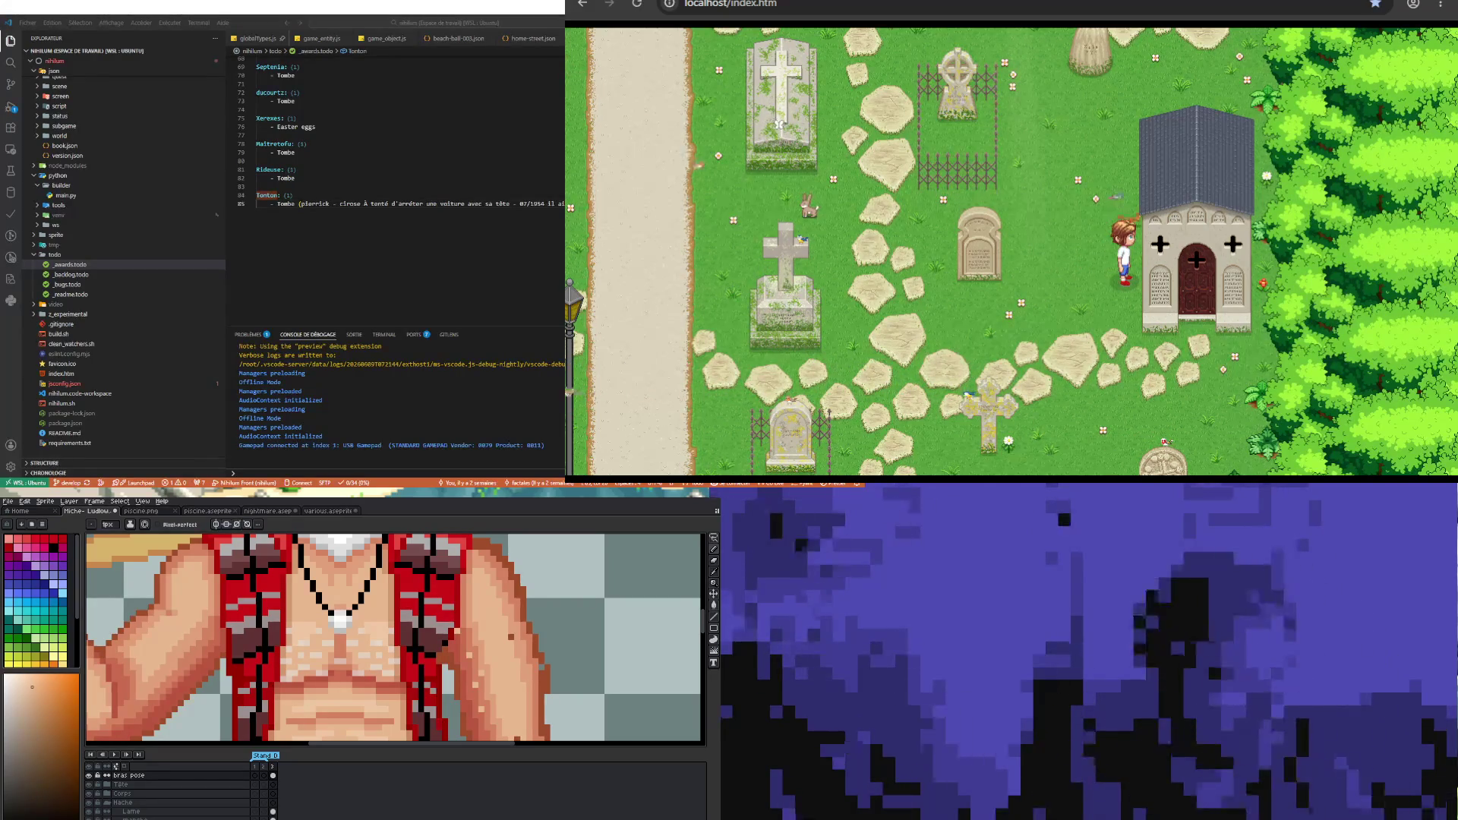
- Click-move the character left past the cross grave and up the path toward the church
click(985, 301)
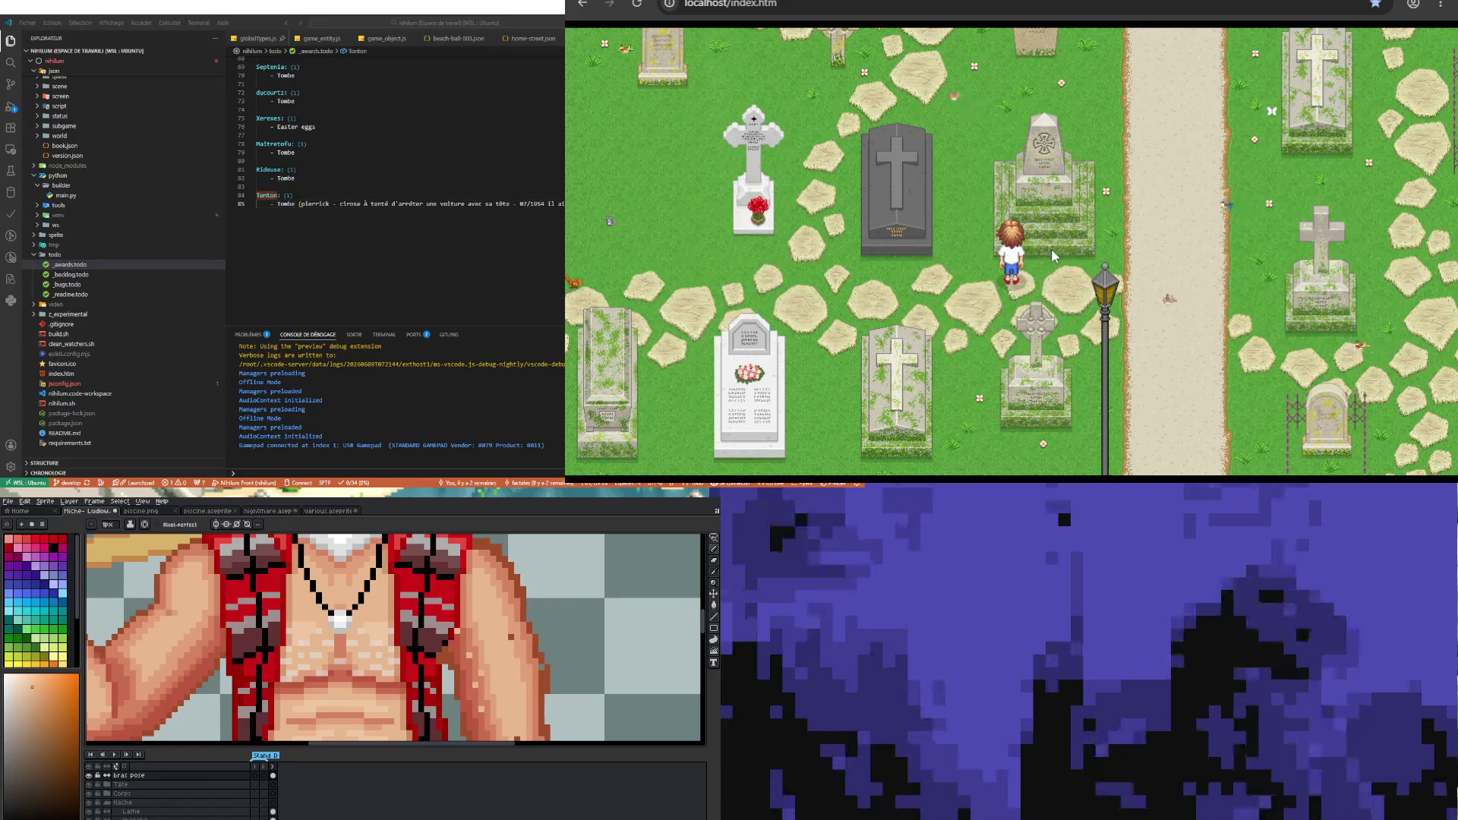
click(1136, 243)
click(1091, 222)
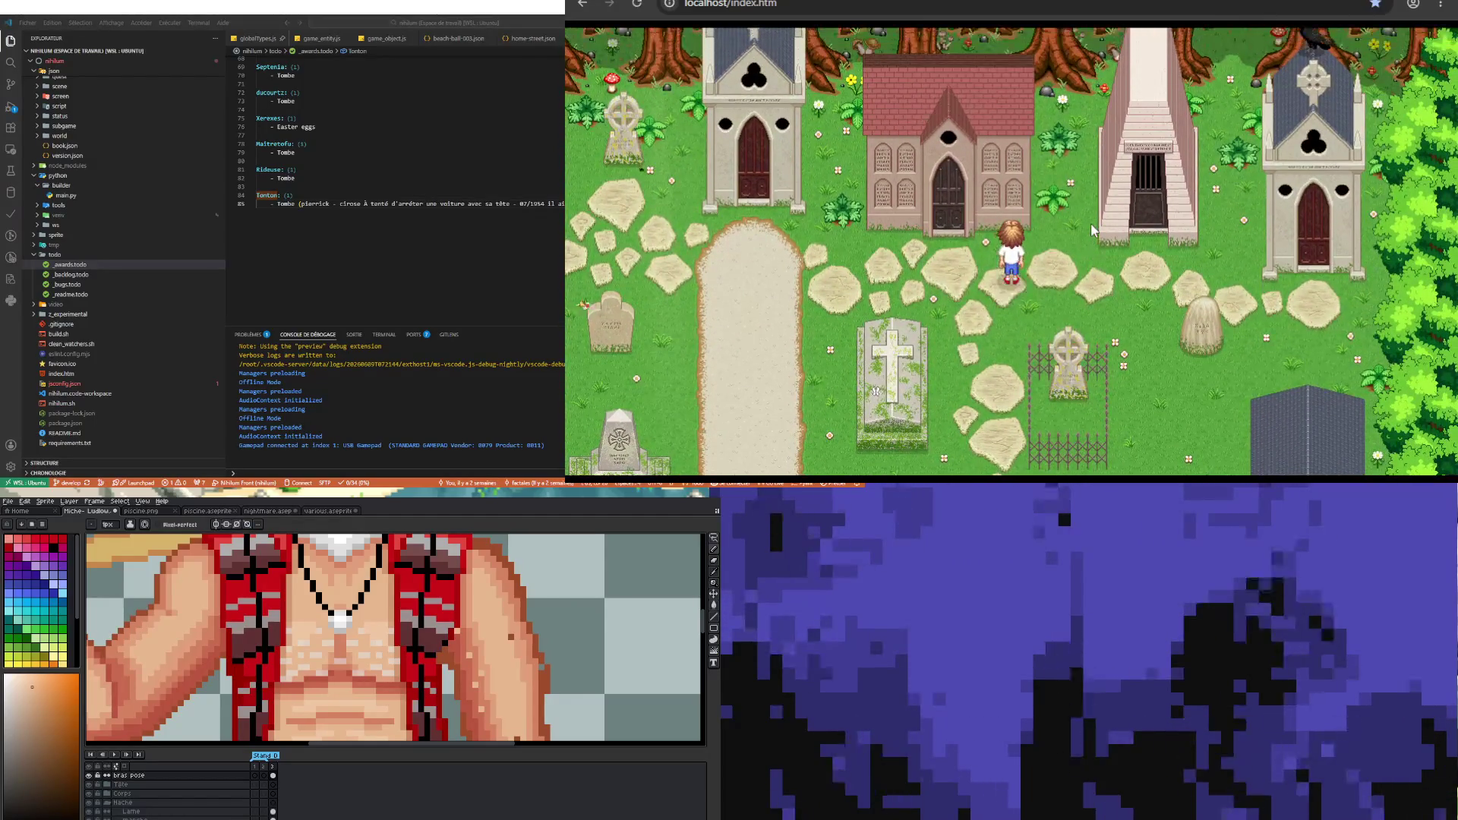
- Walk the character around to the church entrance and pace up and down beside the tomb by the chapel
click(1064, 248)
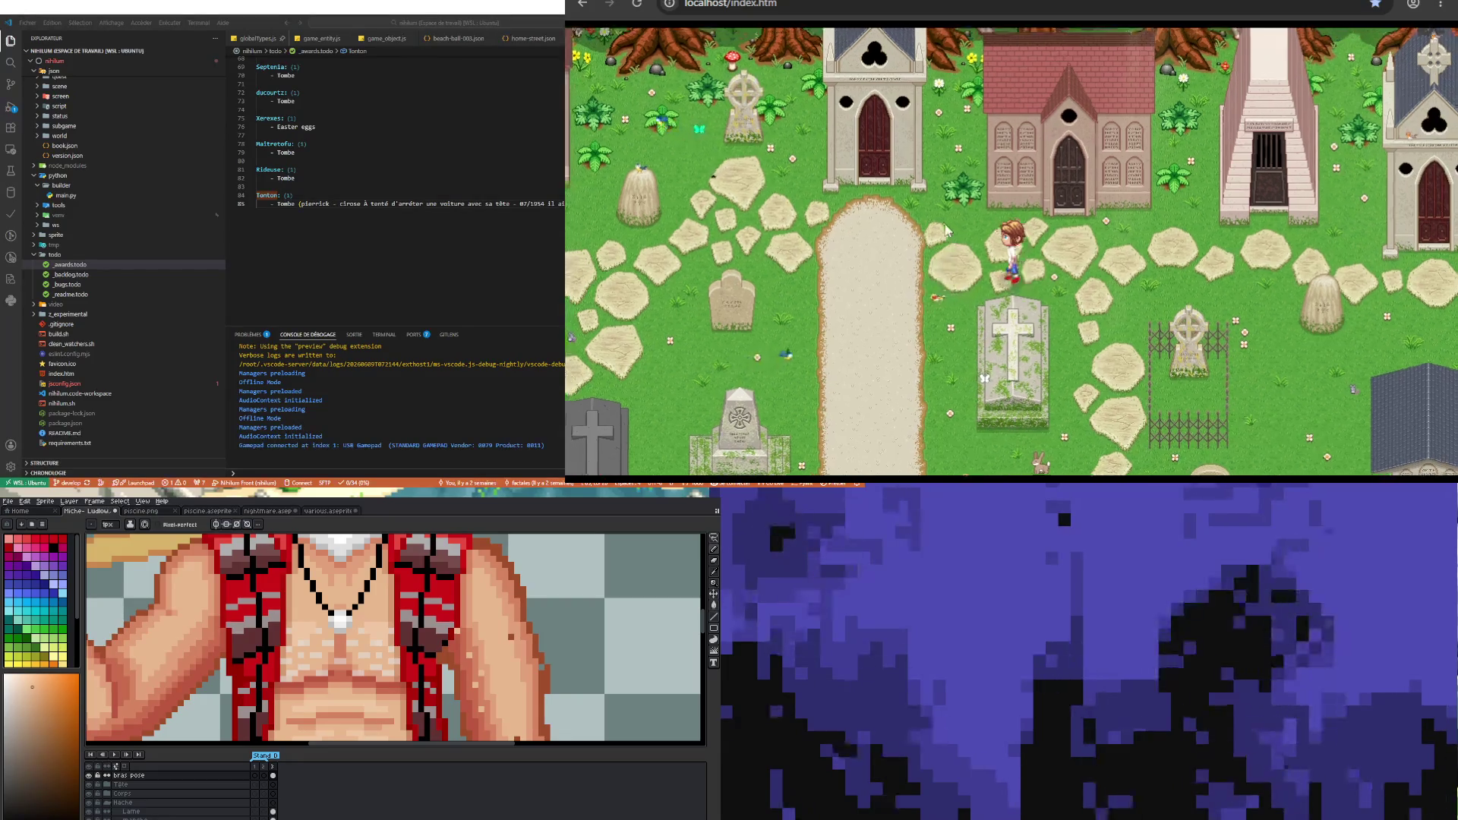
key(Up)
key(Left)
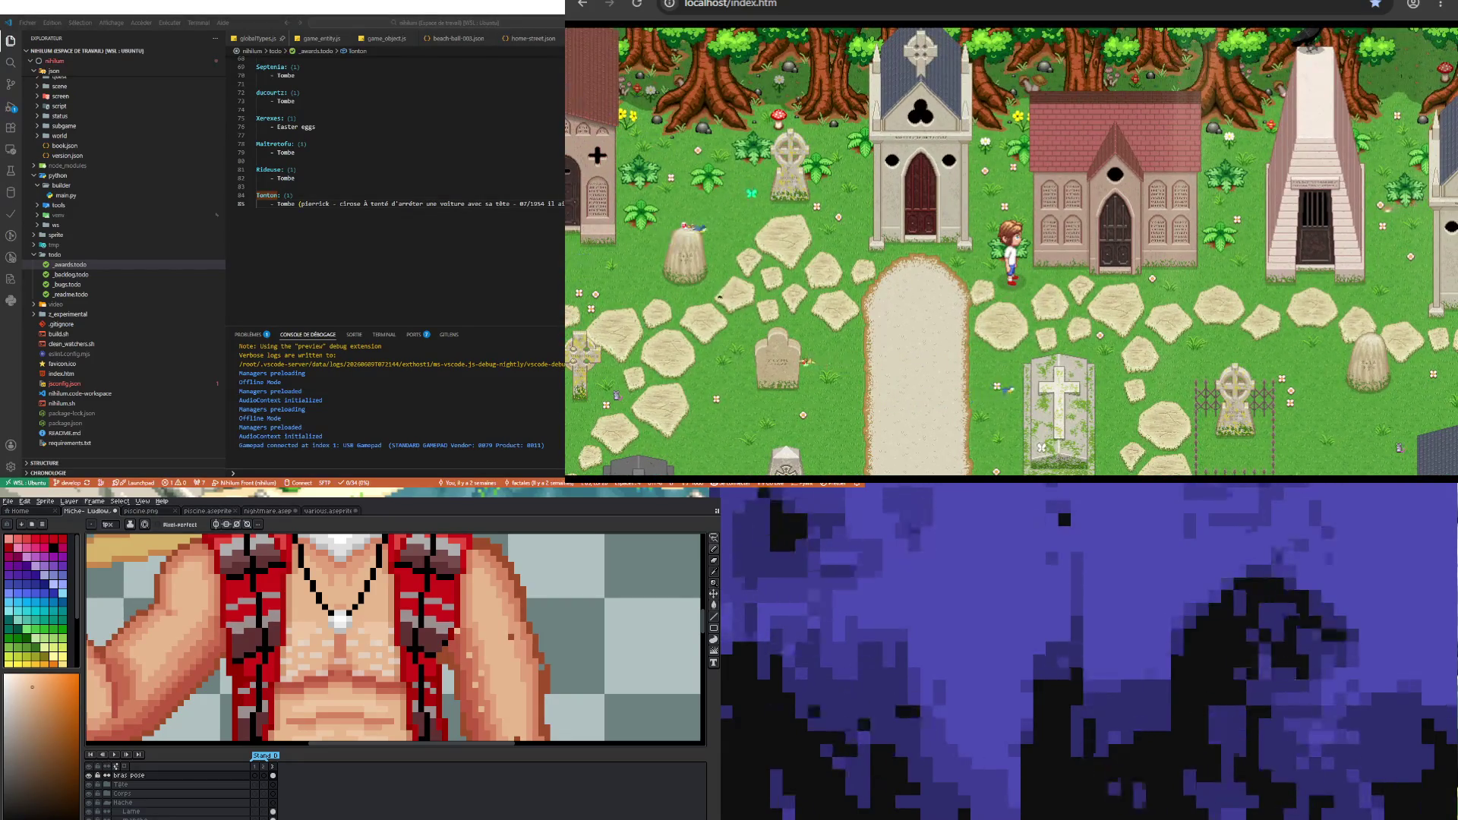
key(Up)
key(Up)
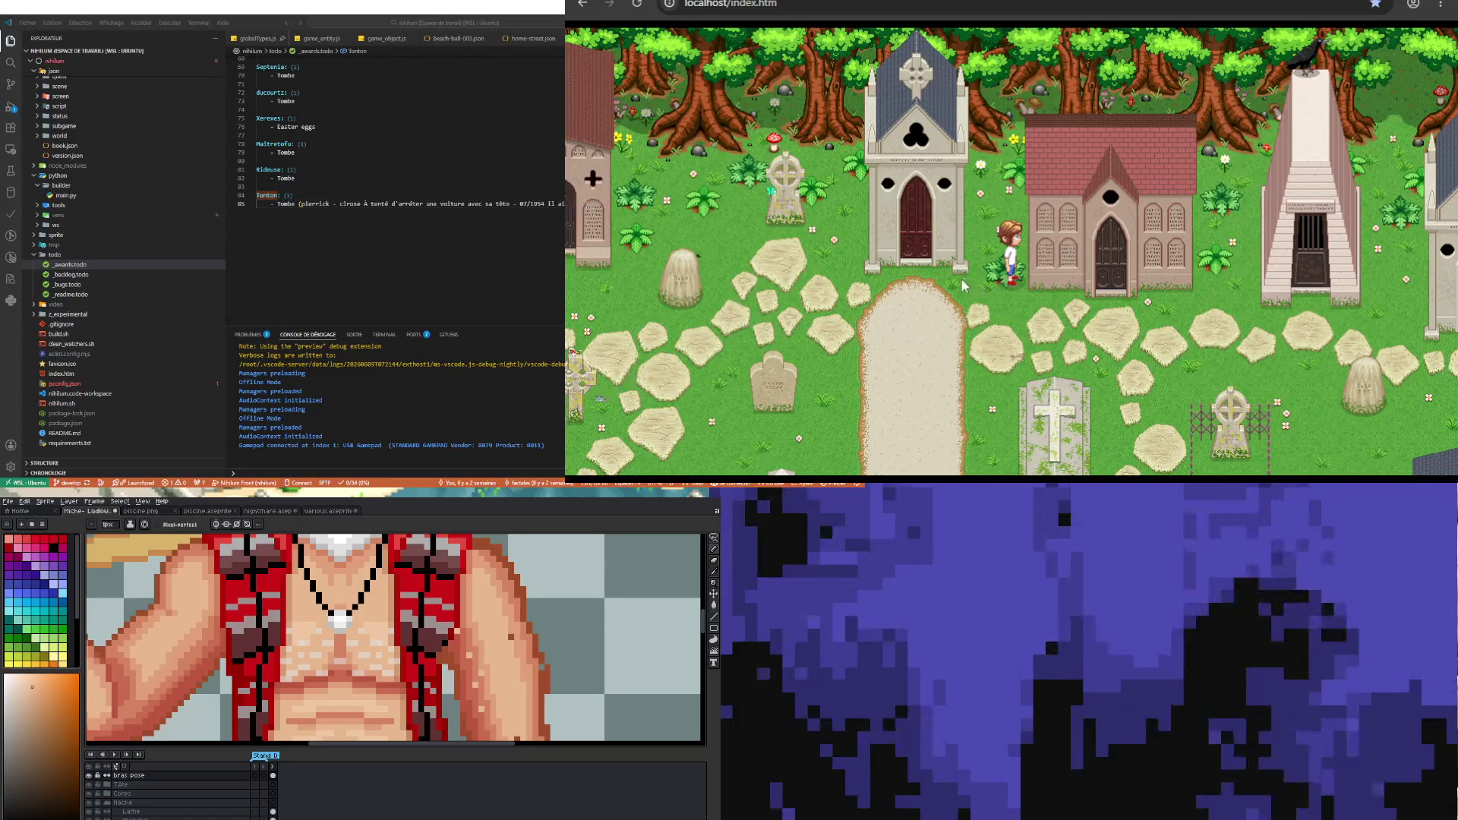
key(Down)
key(Up)
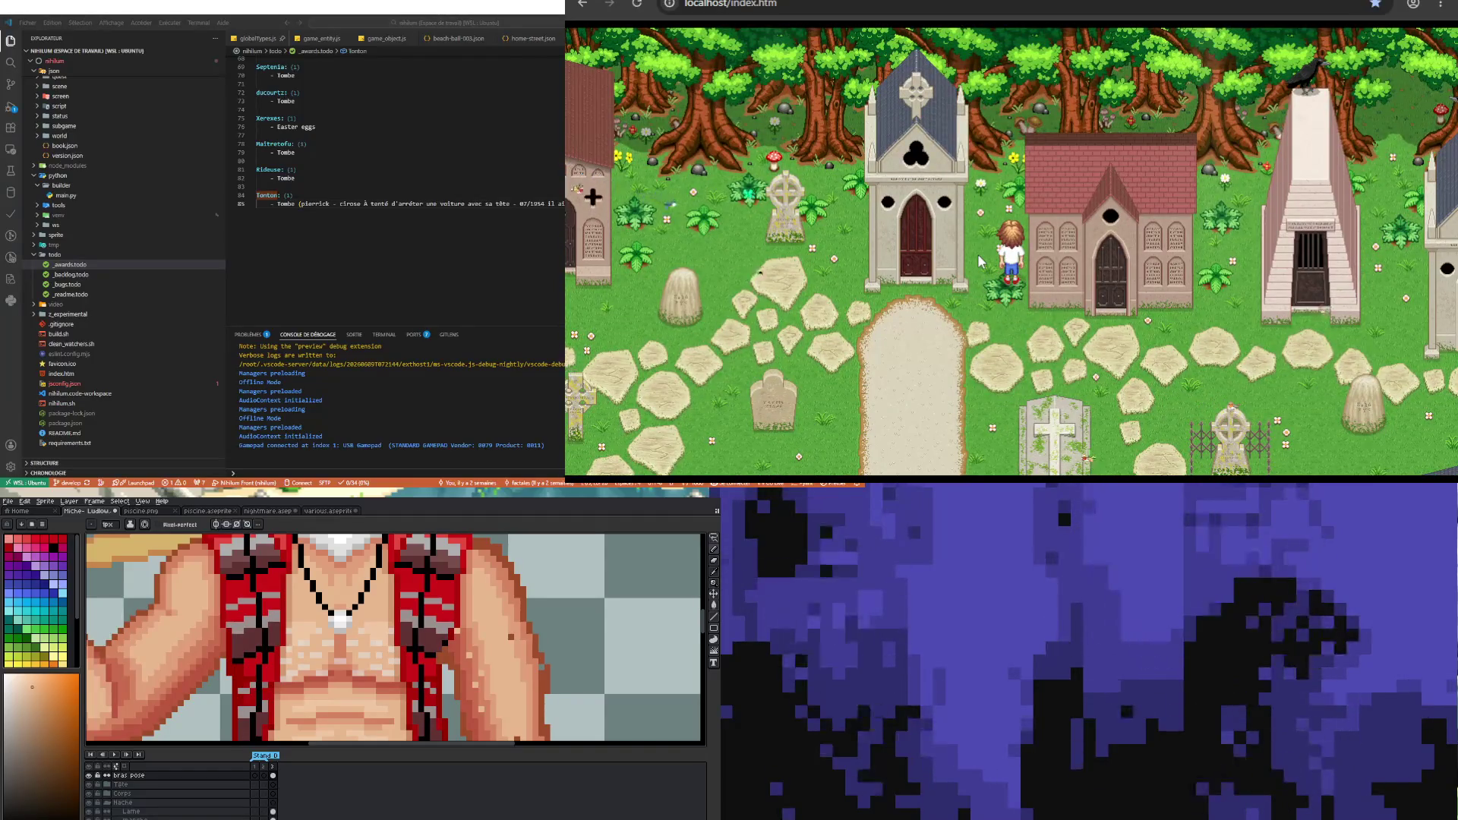
key(Down)
key(Up)
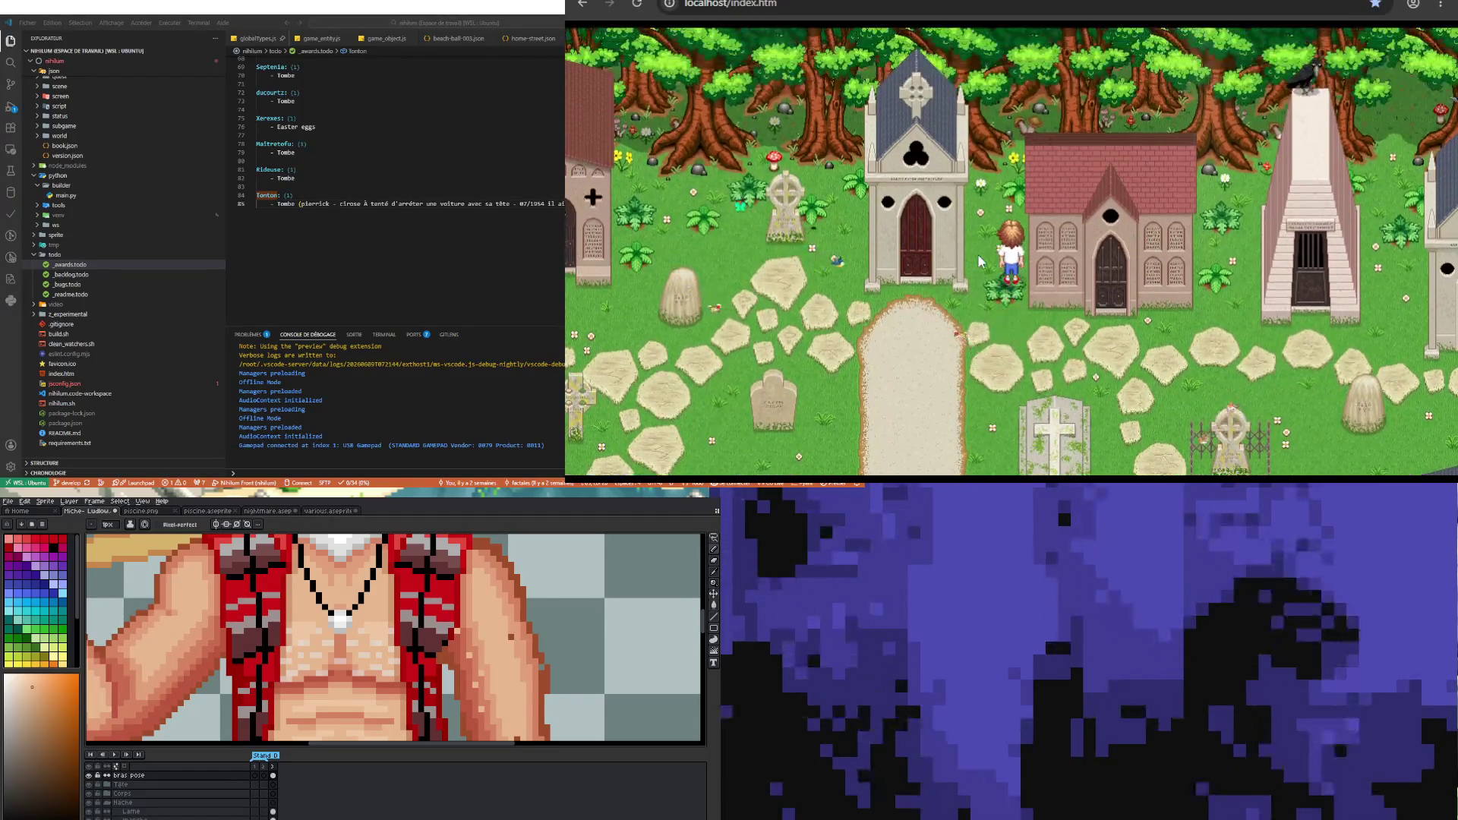
- Walk down the path, back past the chapel and left through the graveyard to the white cross grave
key(Down)
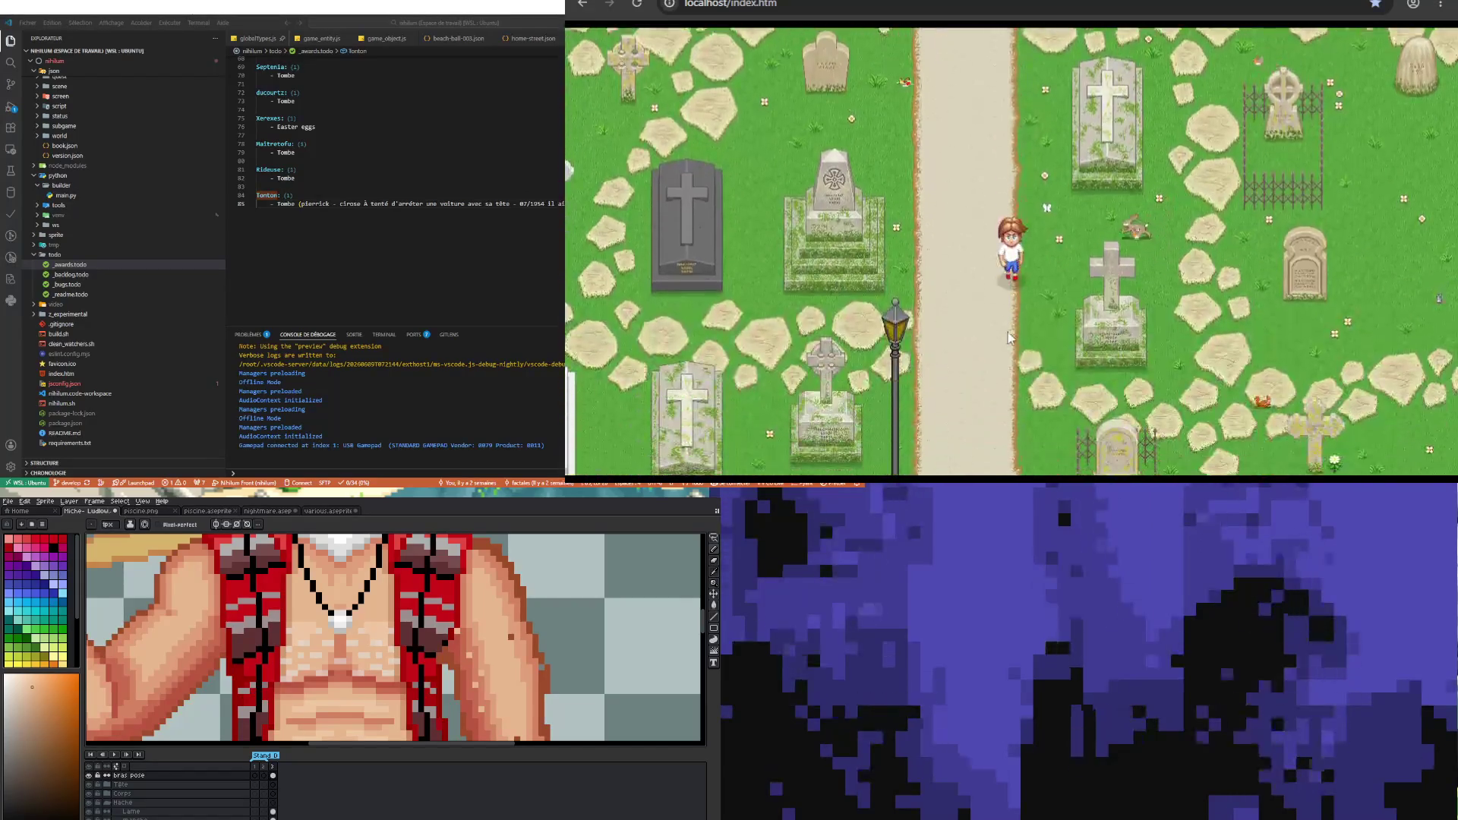
key(Down)
key(Up)
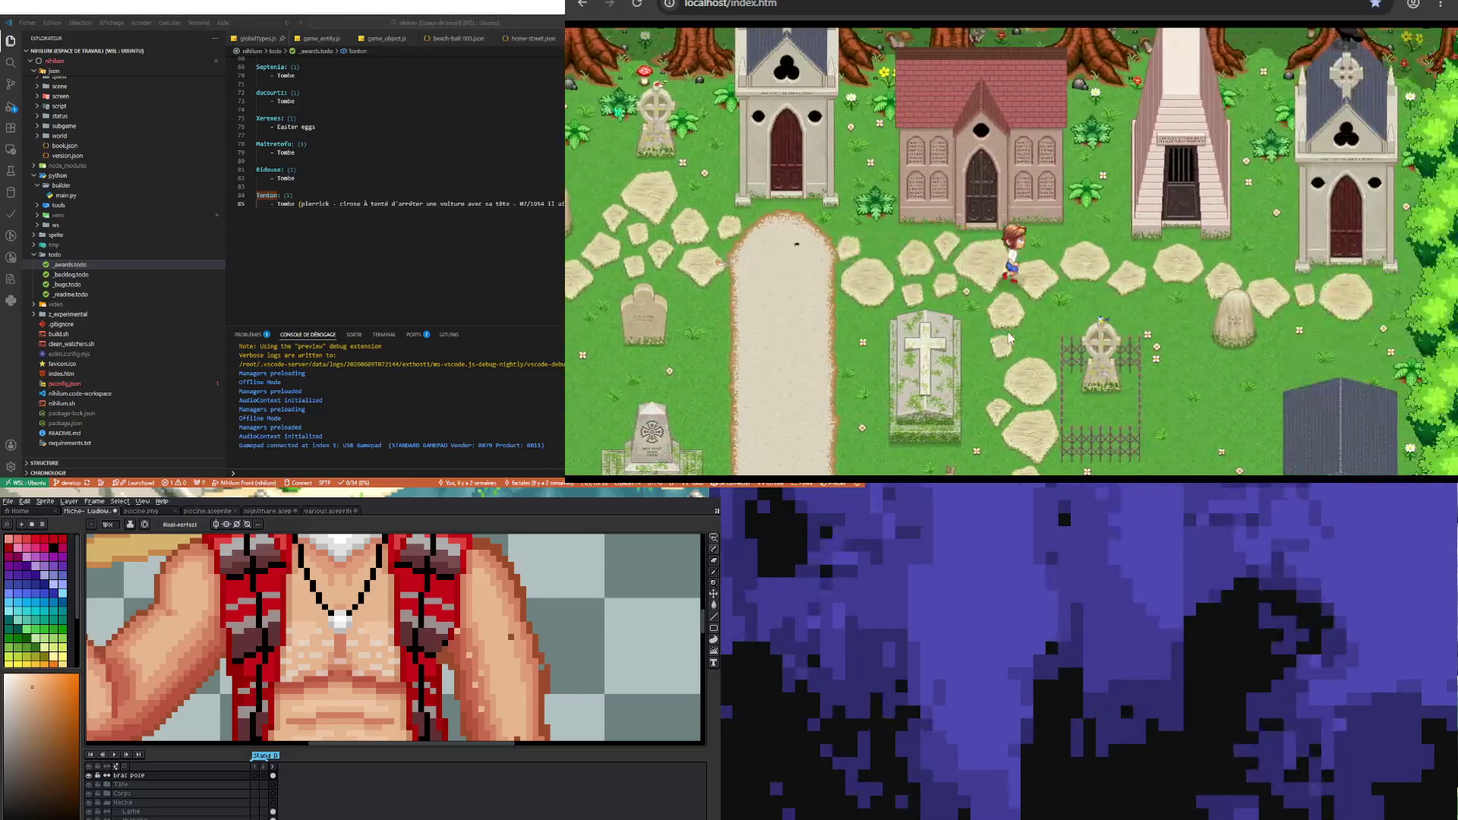
key(Left)
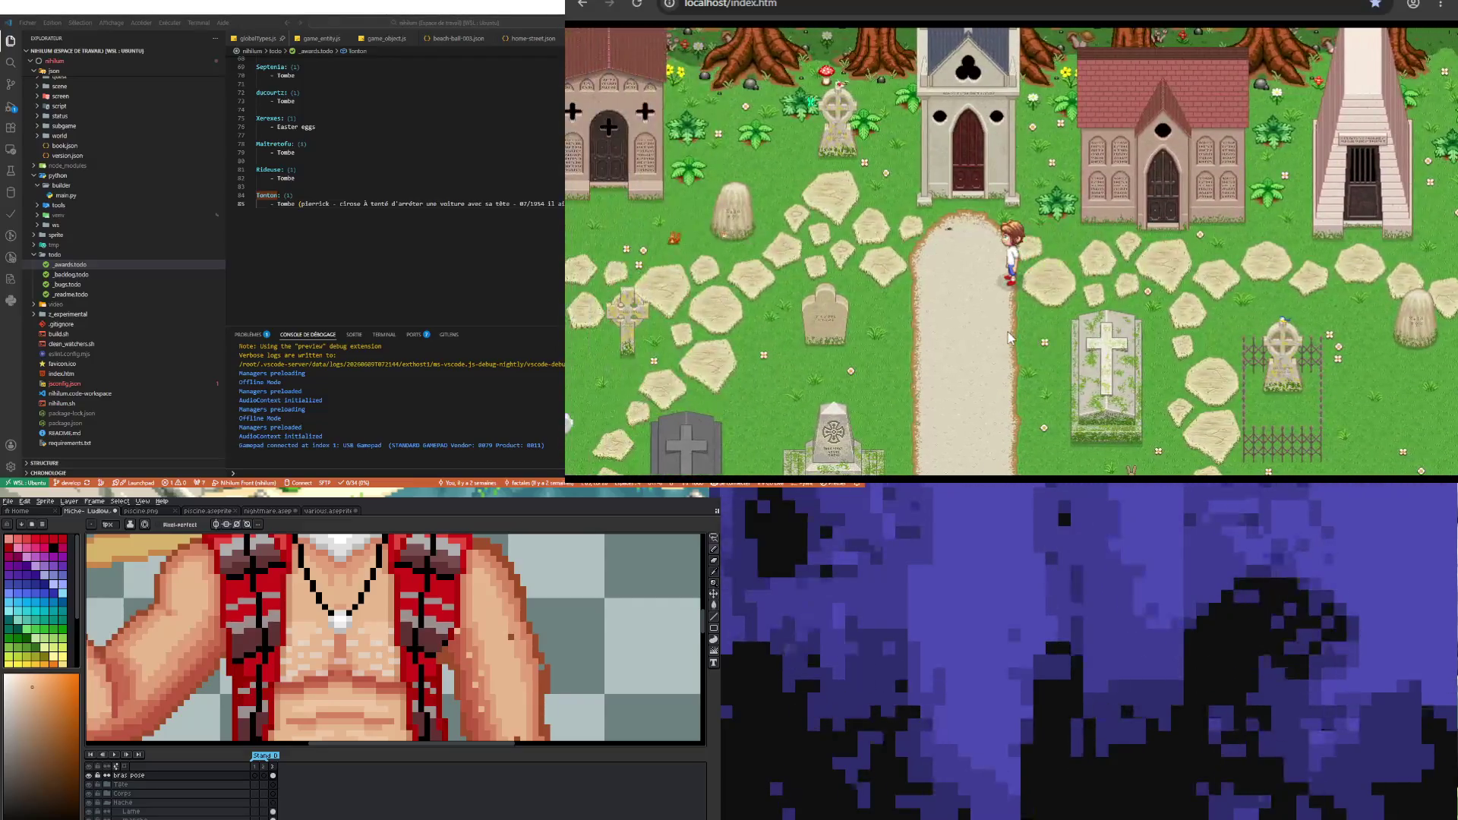
key(Down)
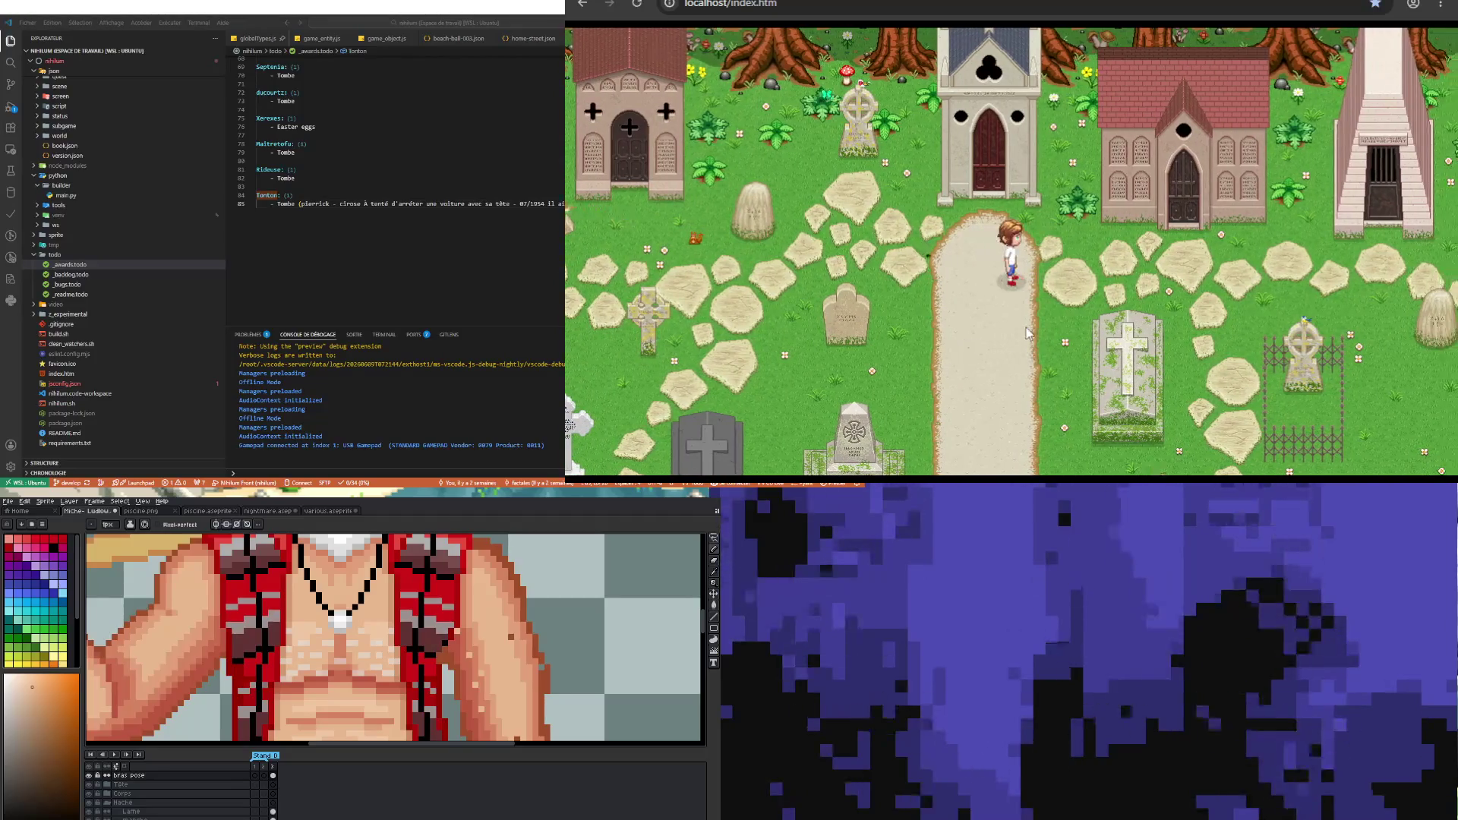
key(Left)
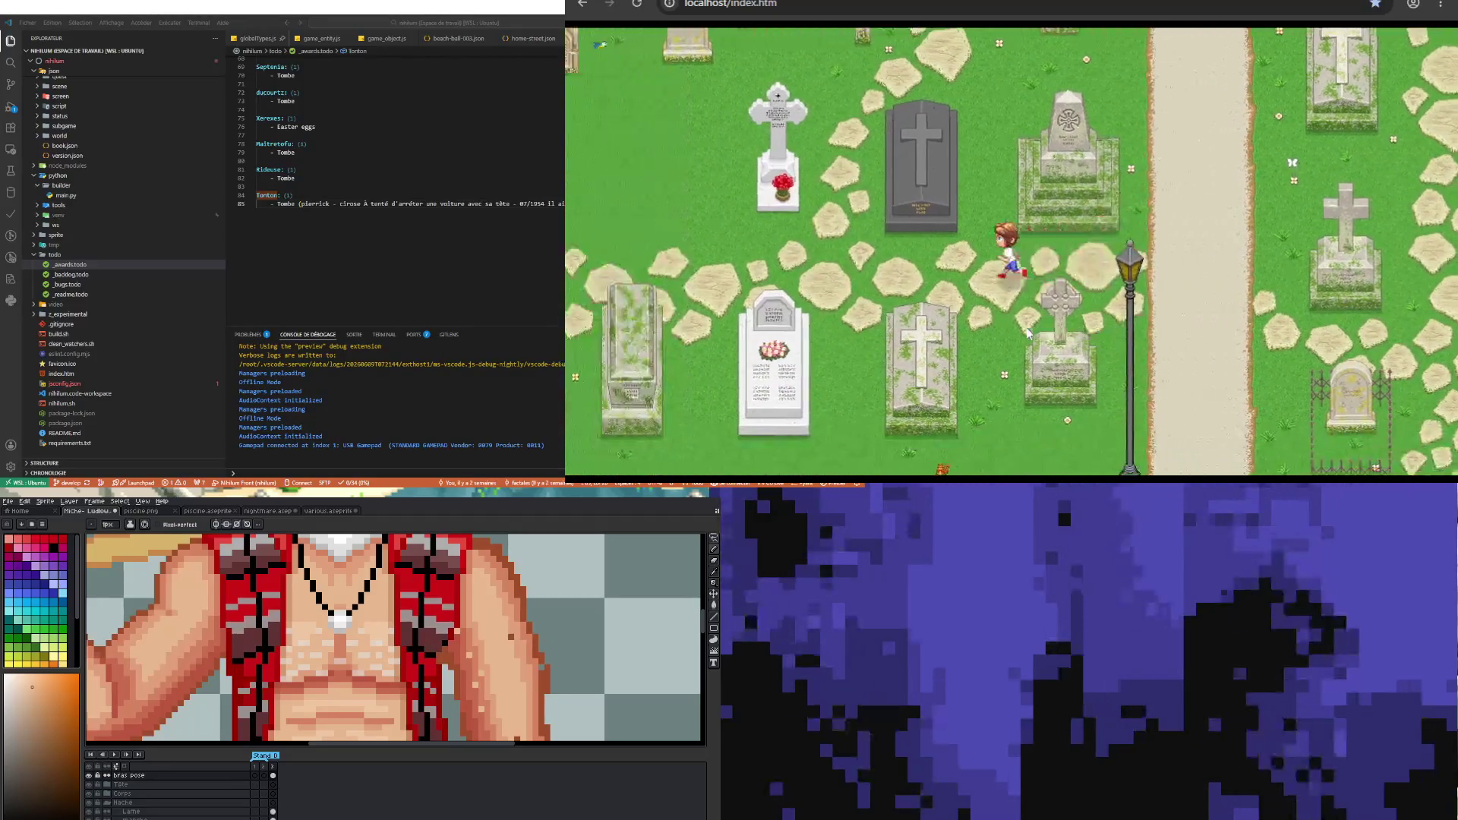
key(Up)
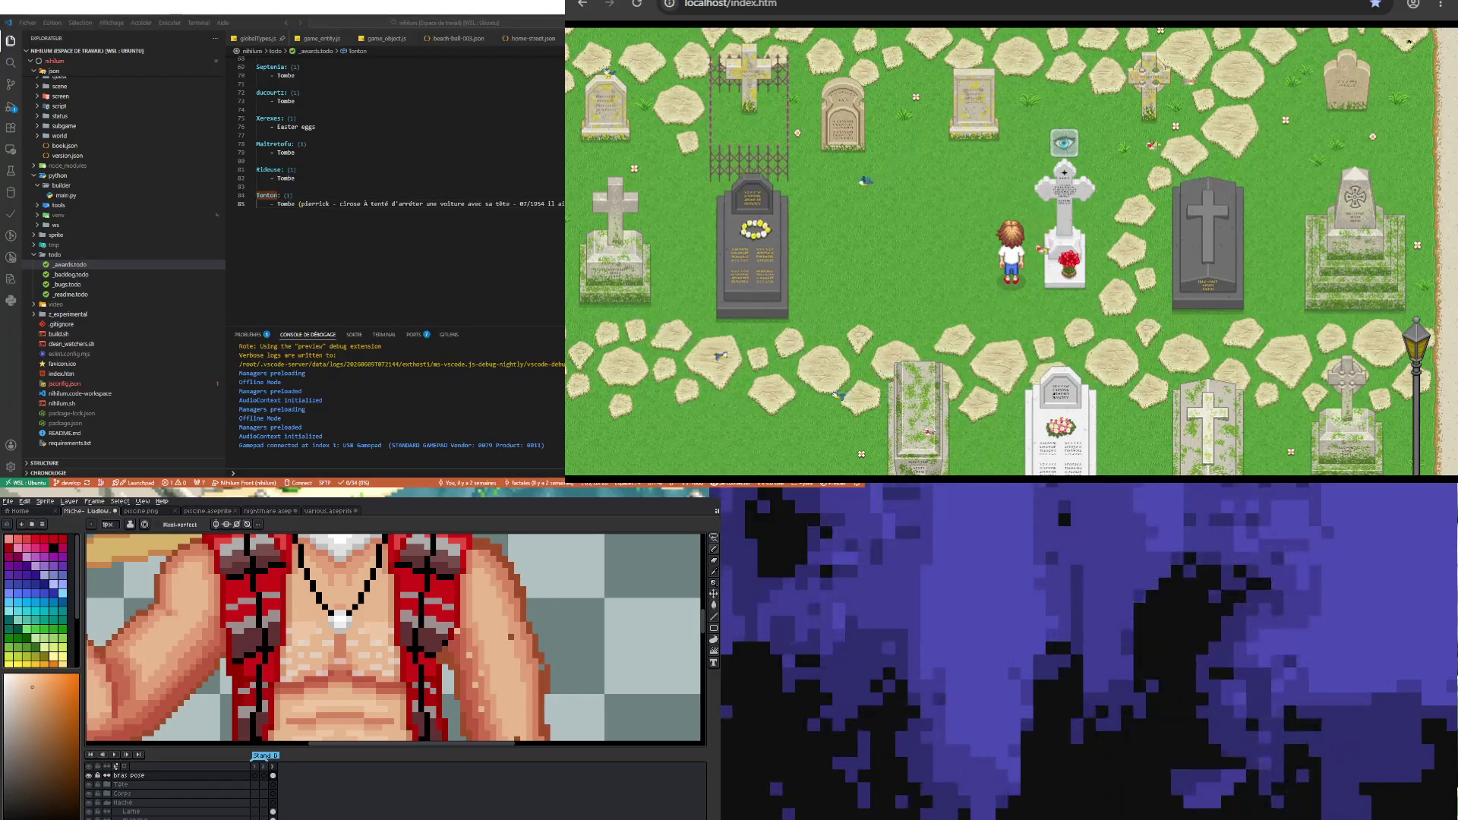
- Read and close the white cross grave's inscription, step up-right, then read and close it again
key(Right)
key(Return)
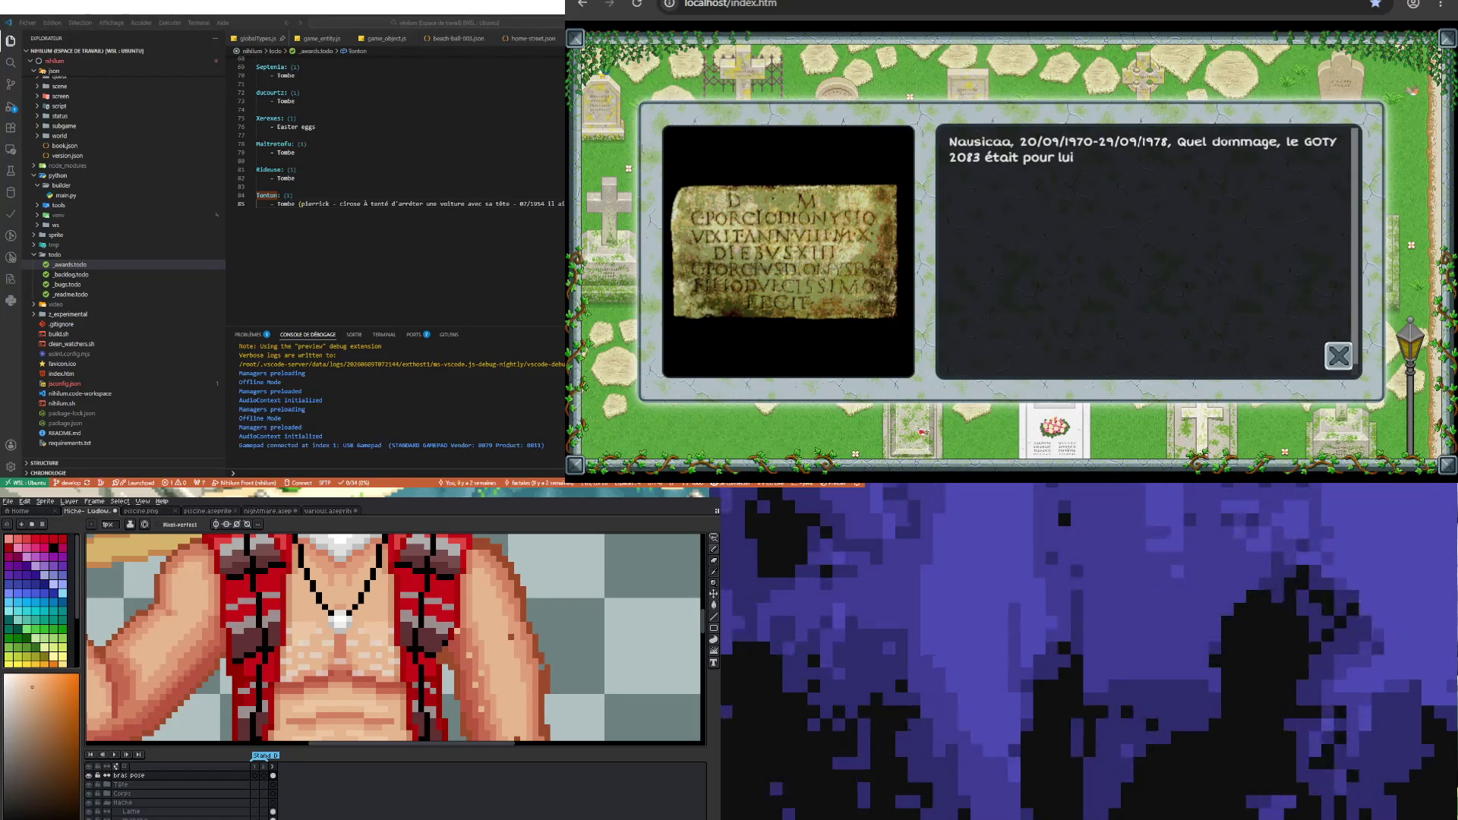
click(1337, 356)
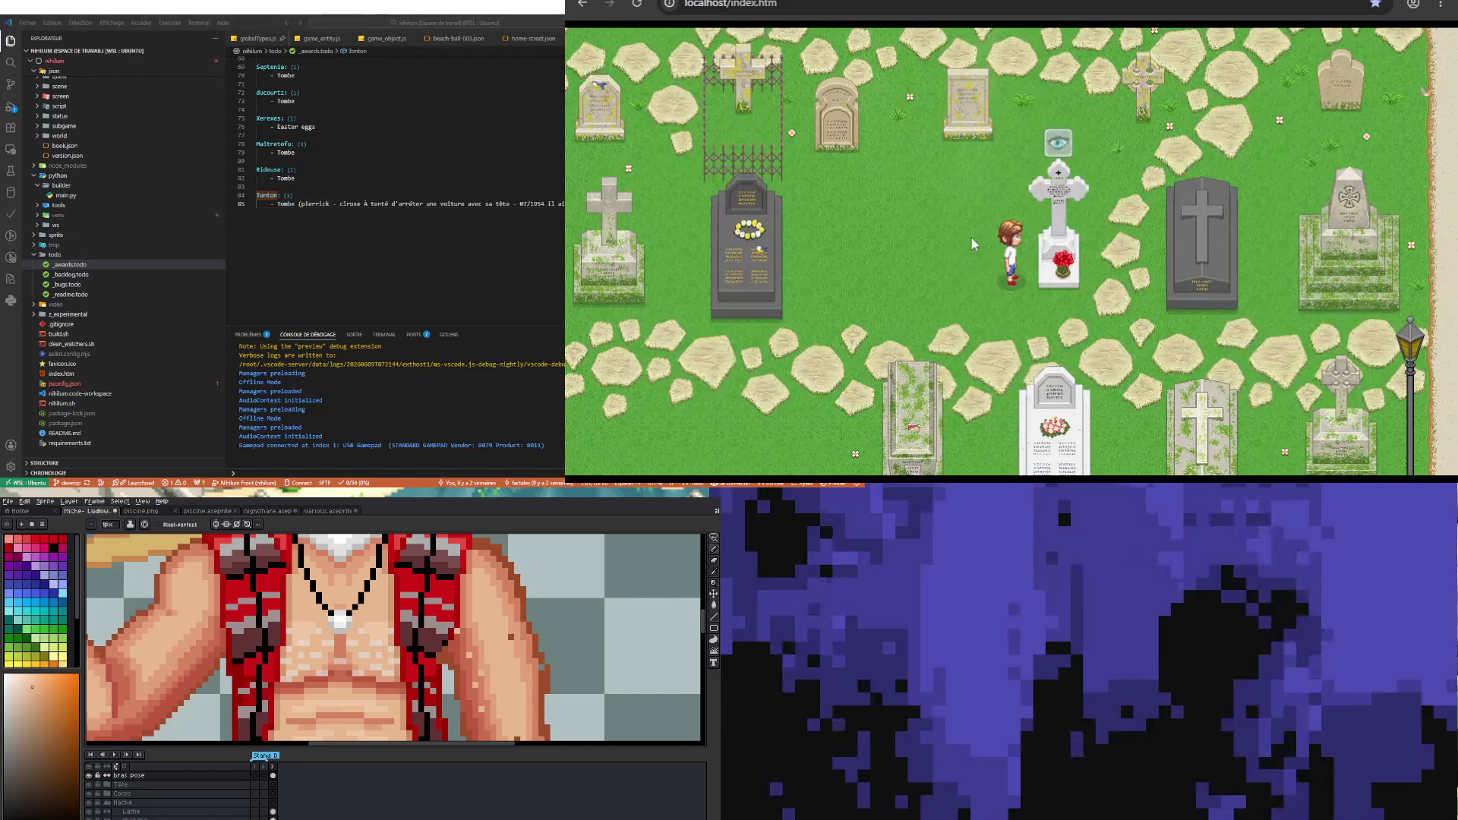
click(1043, 234)
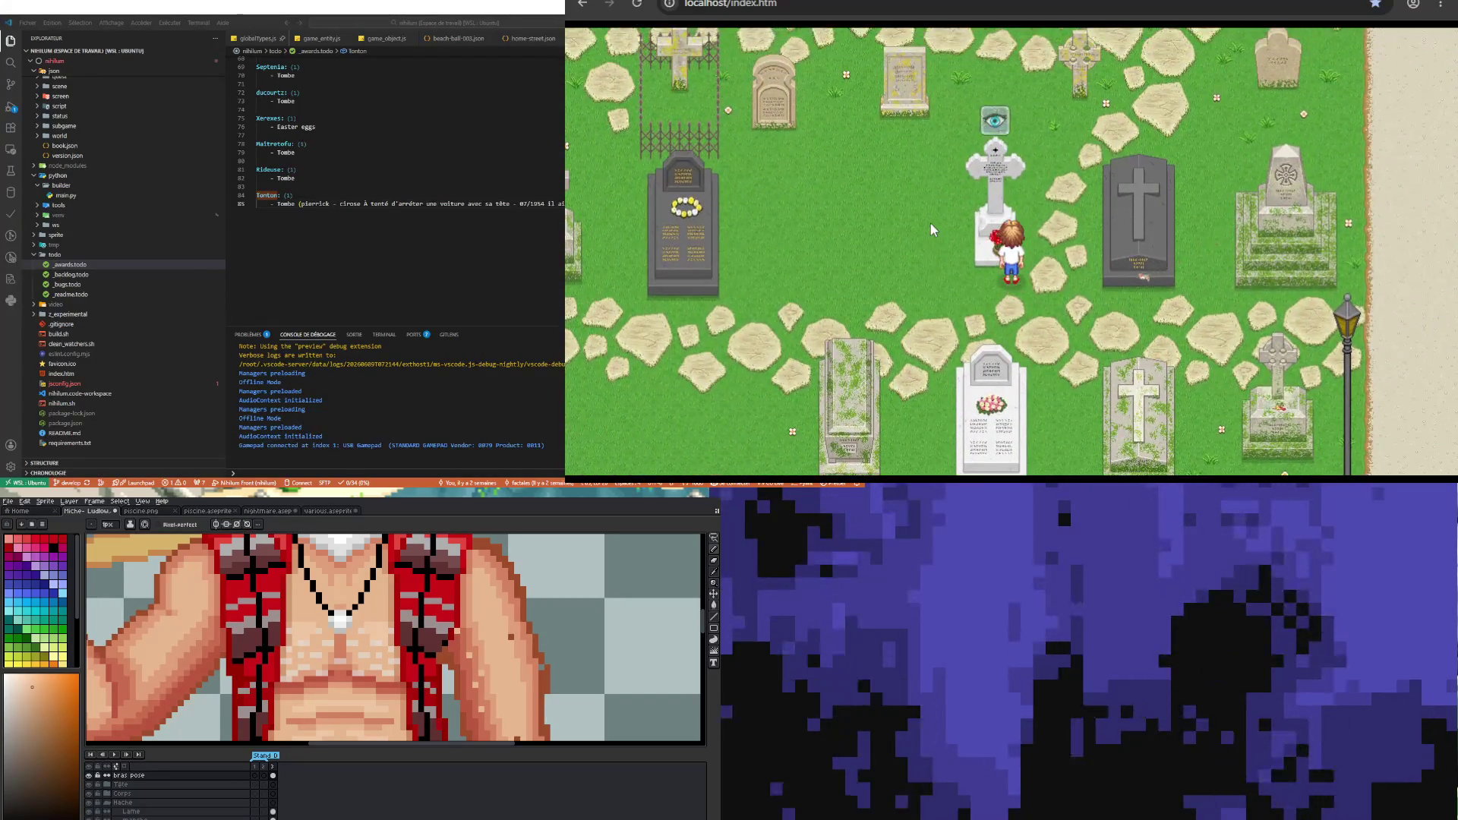
key(Return)
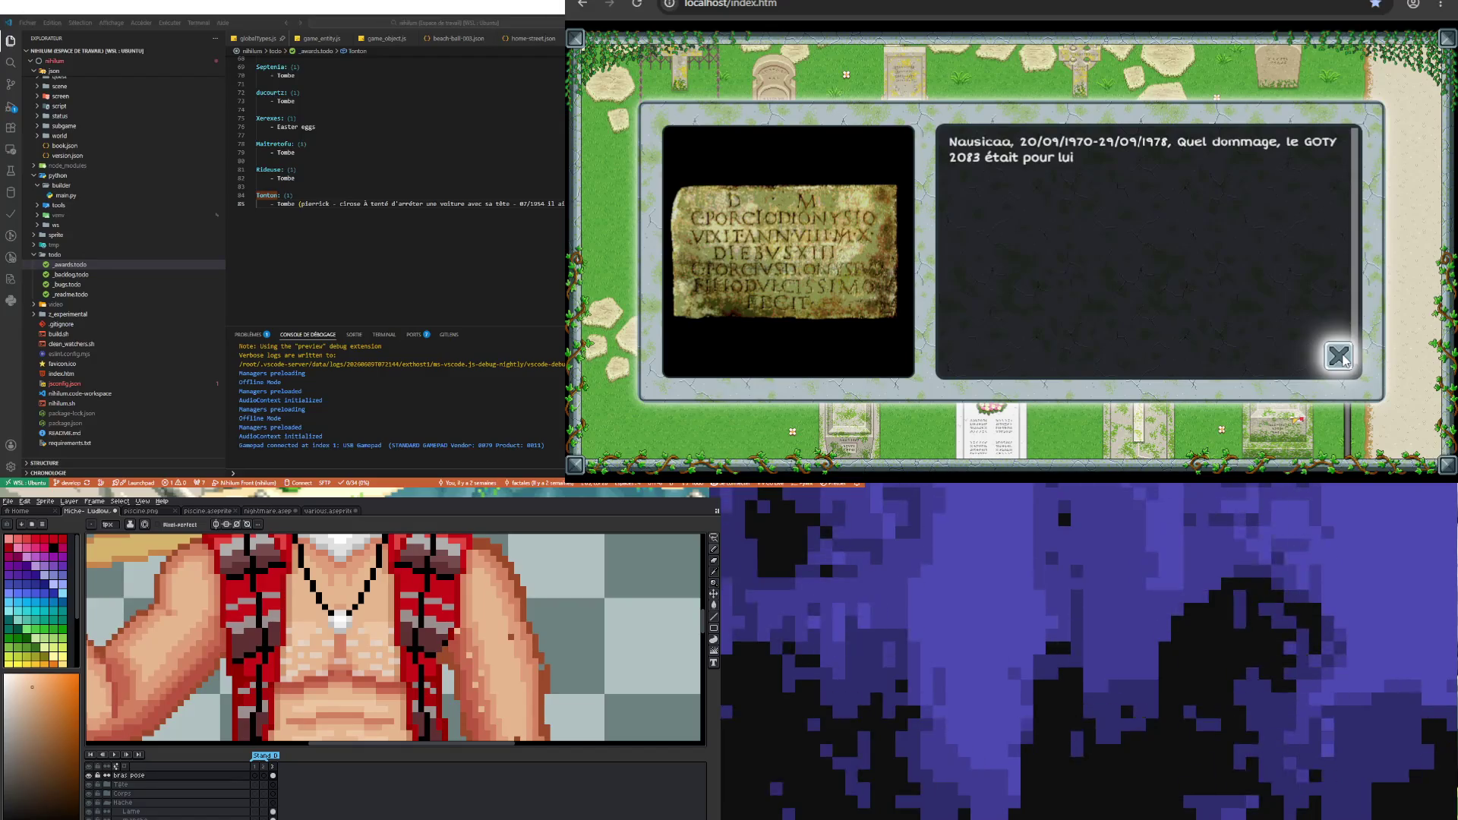
click(1339, 356)
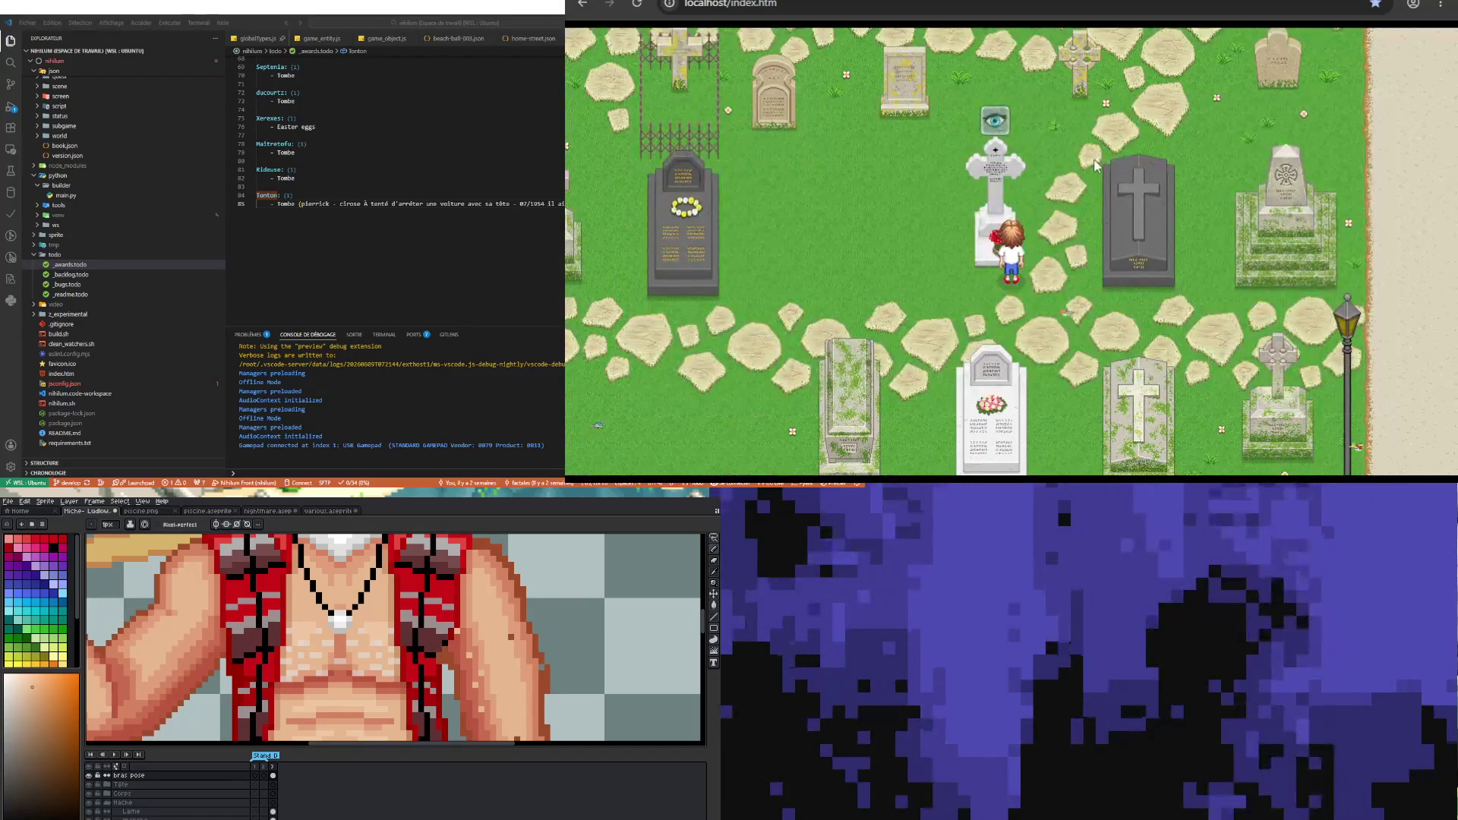
- Walk the character down and right across the dirt path toward the fenced grave
key(Down)
key(Down)
key(Down)
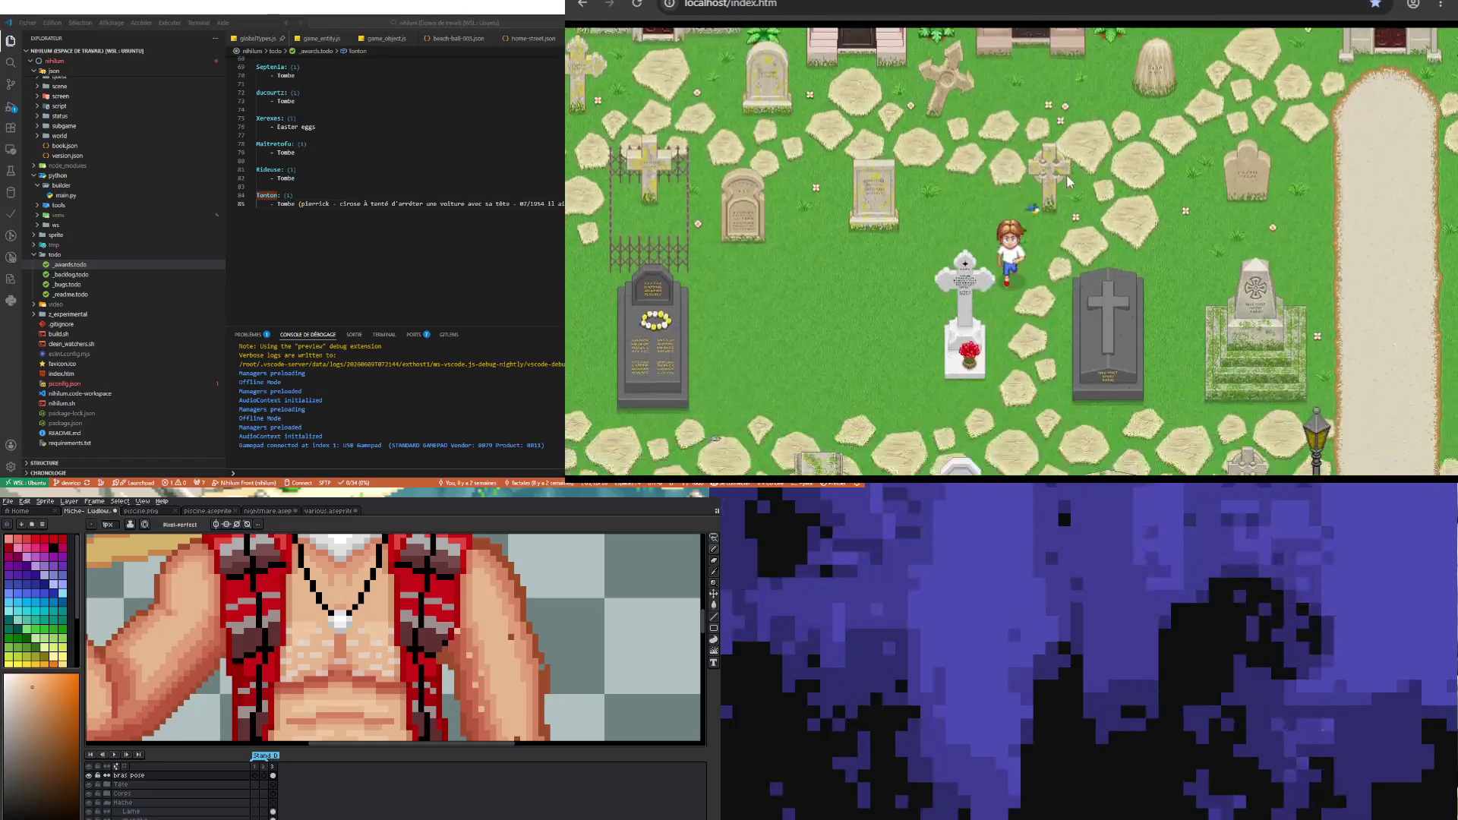
key(Right)
key(Right)
key(Right)
key(Right)
key(Right)
key(Right)
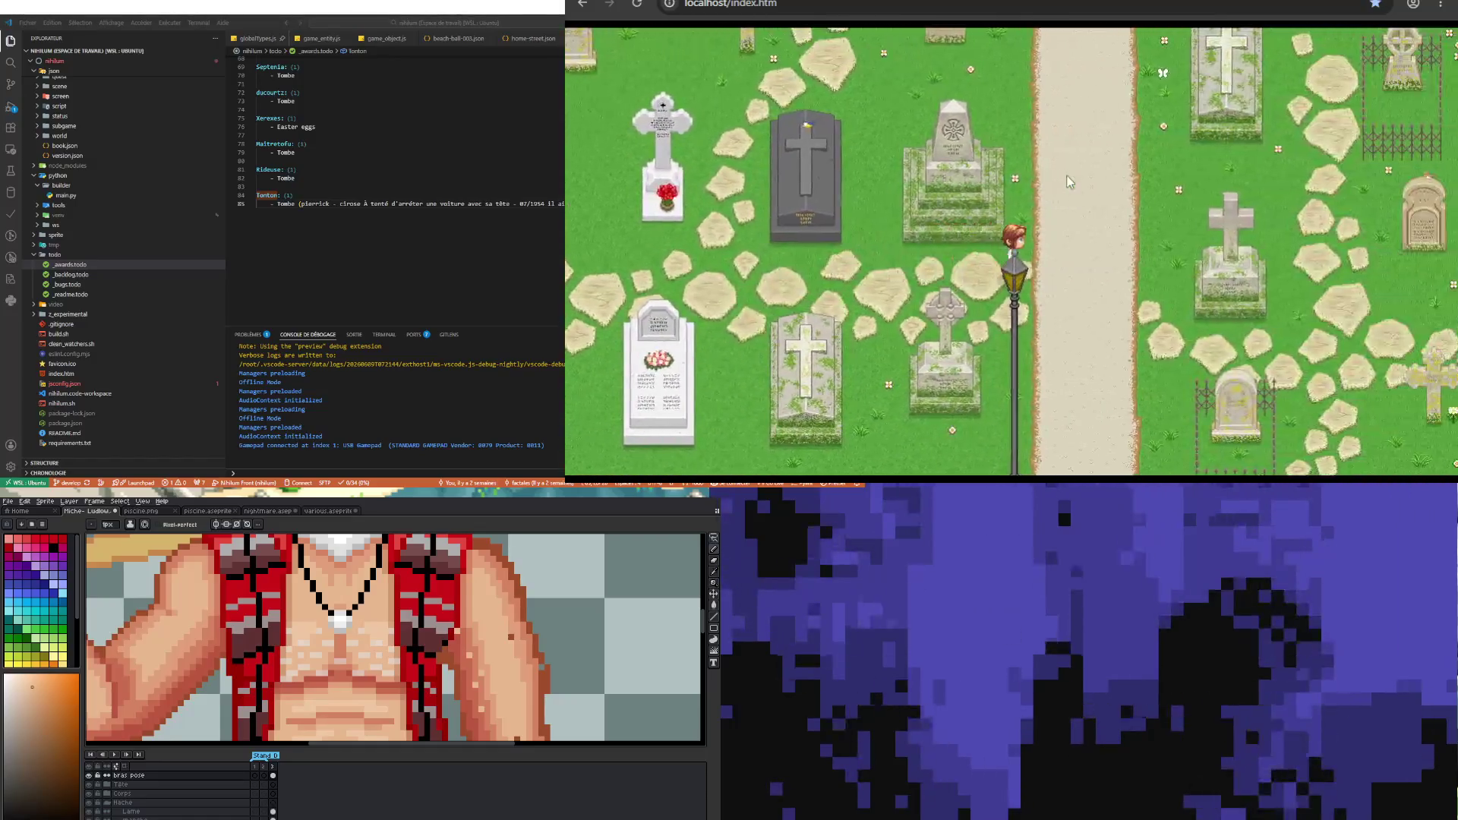
key(Right)
key(Right)
key(Right)
key(Down)
key(Left)
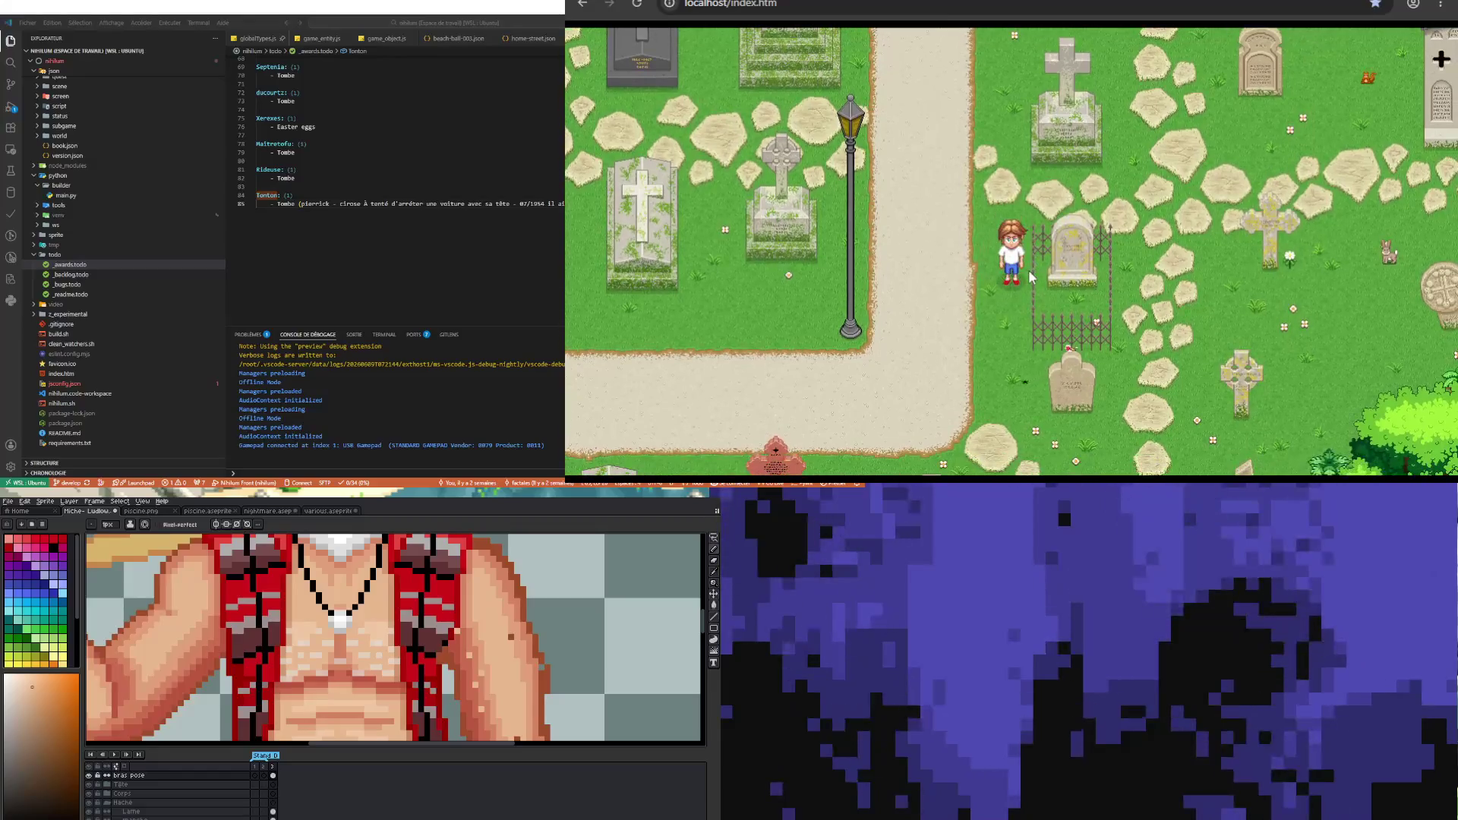
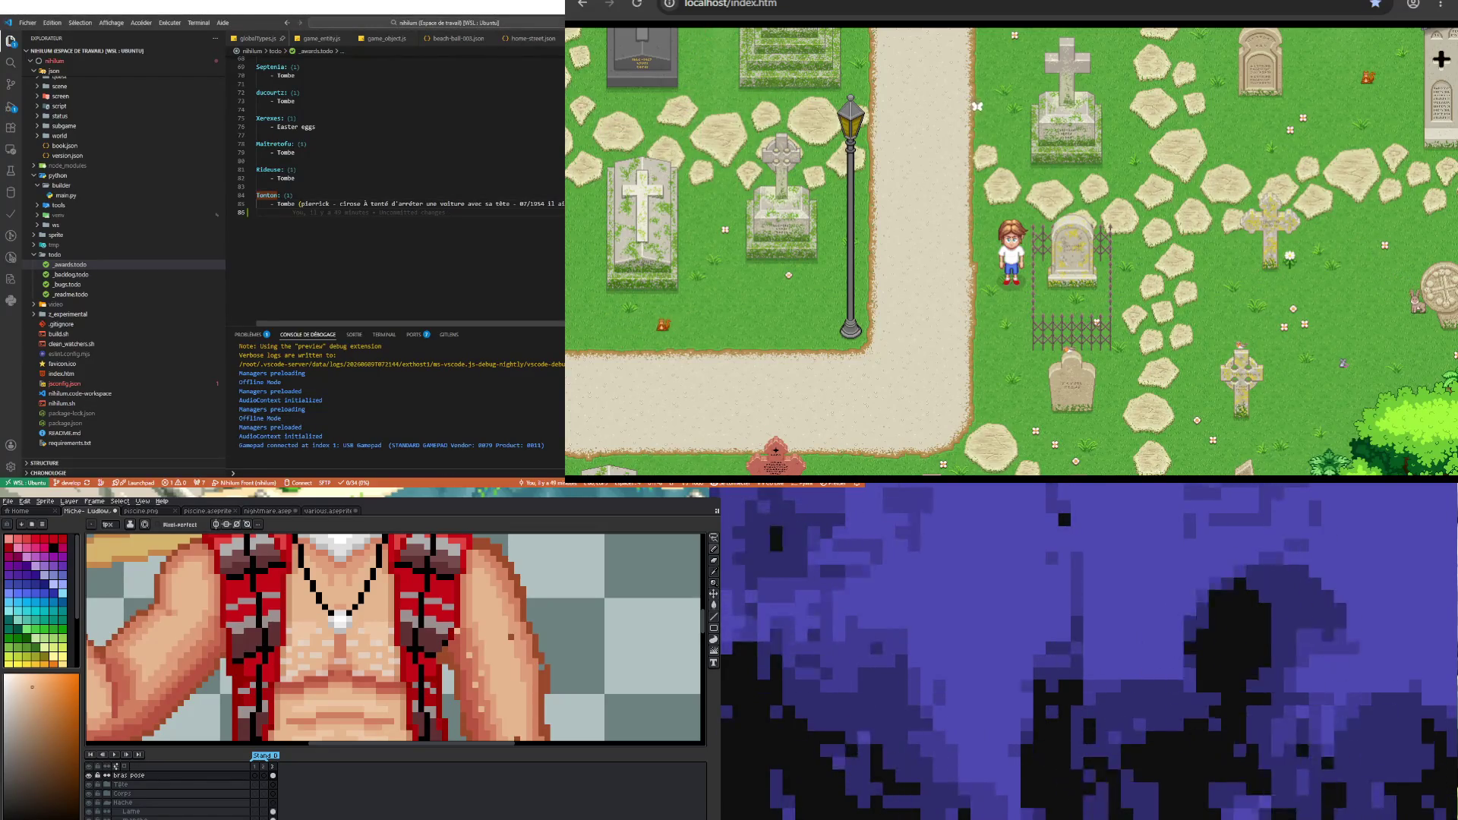
- Add a new red mausoleum tomb line and a grille tomb line under the existing entries
key(Return)
text(- autre tomb)
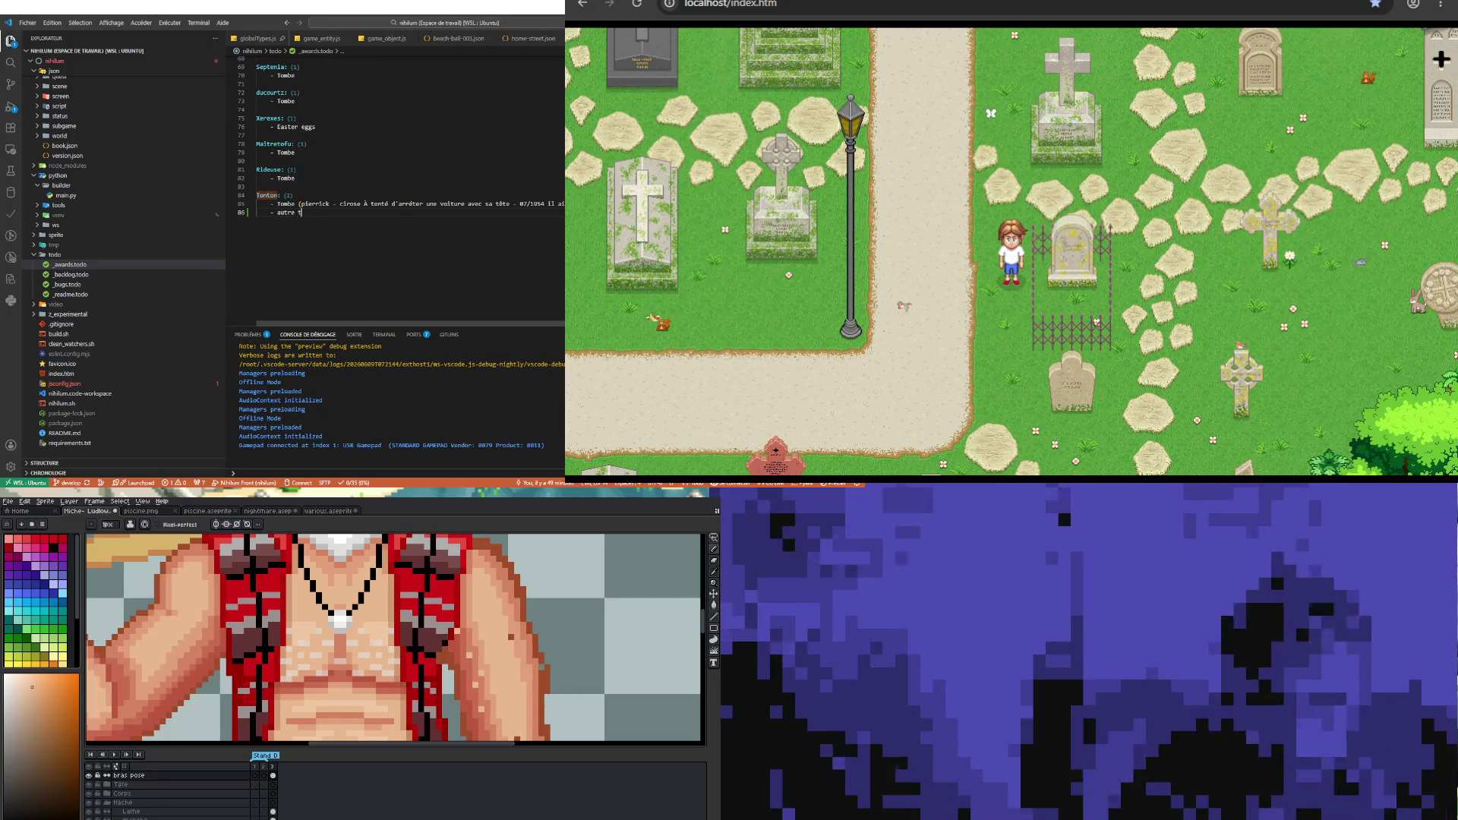
text(e rouge mausolé)
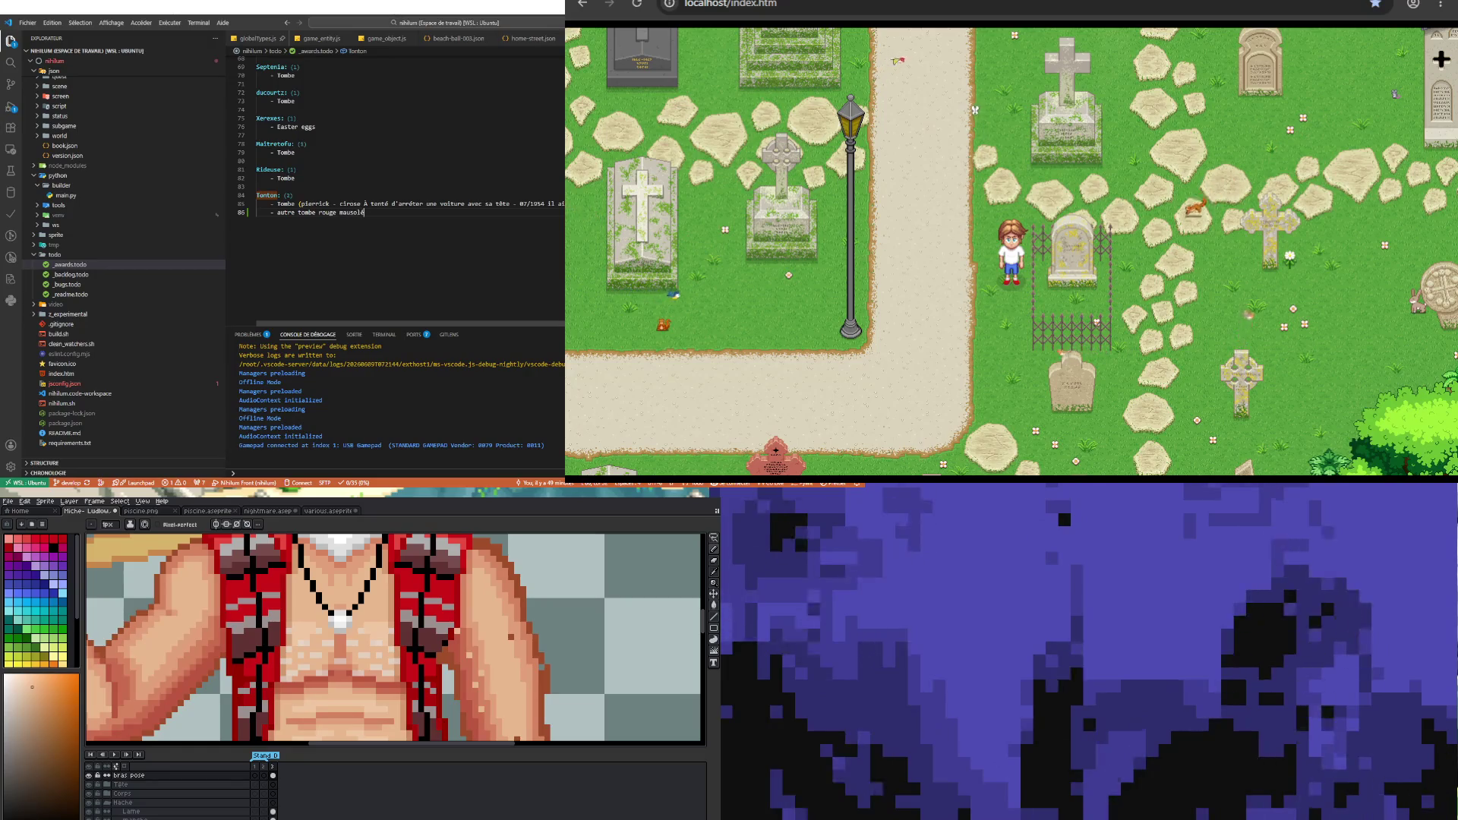
text(e)
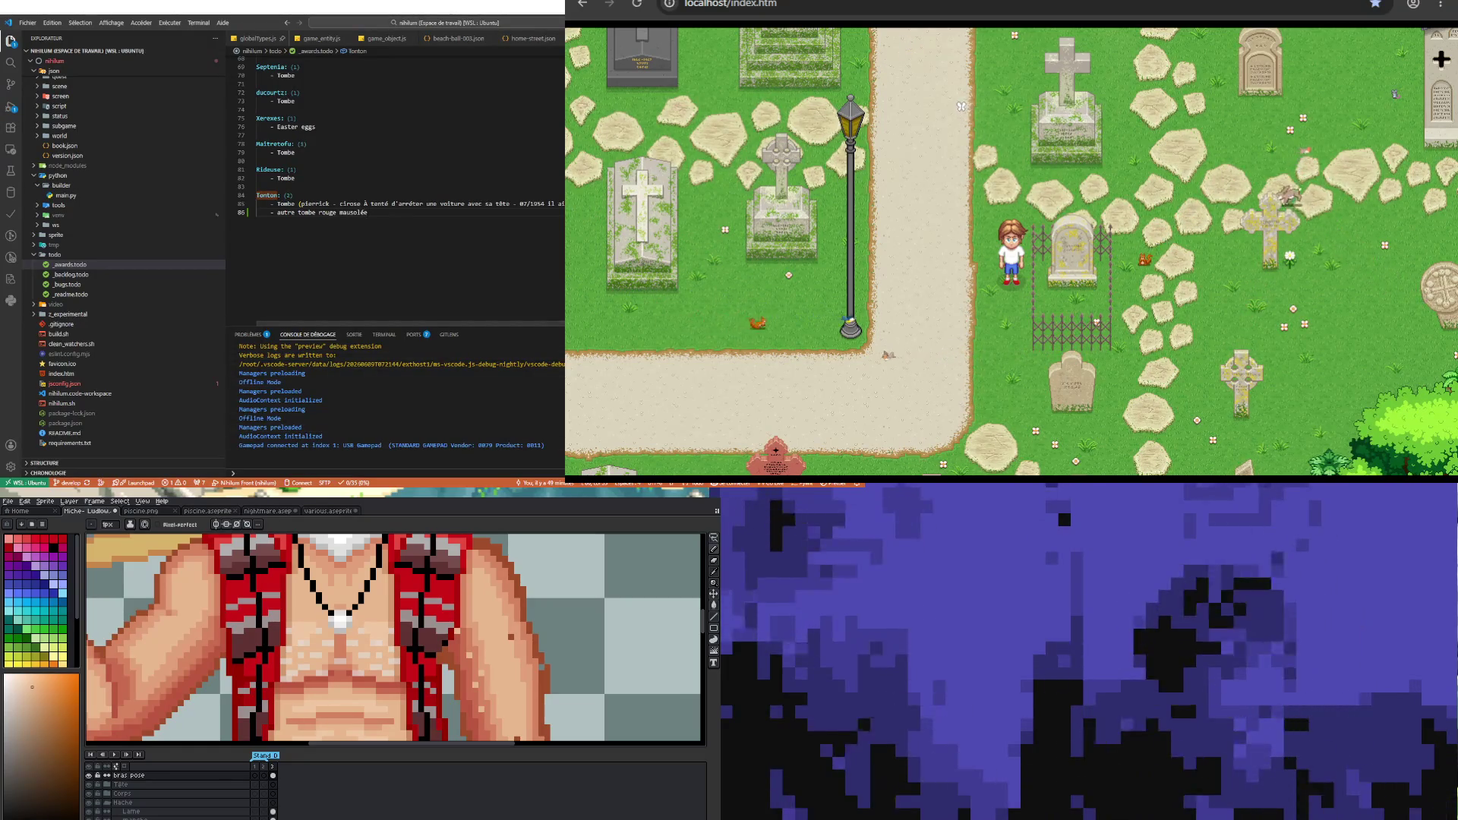
key(Return)
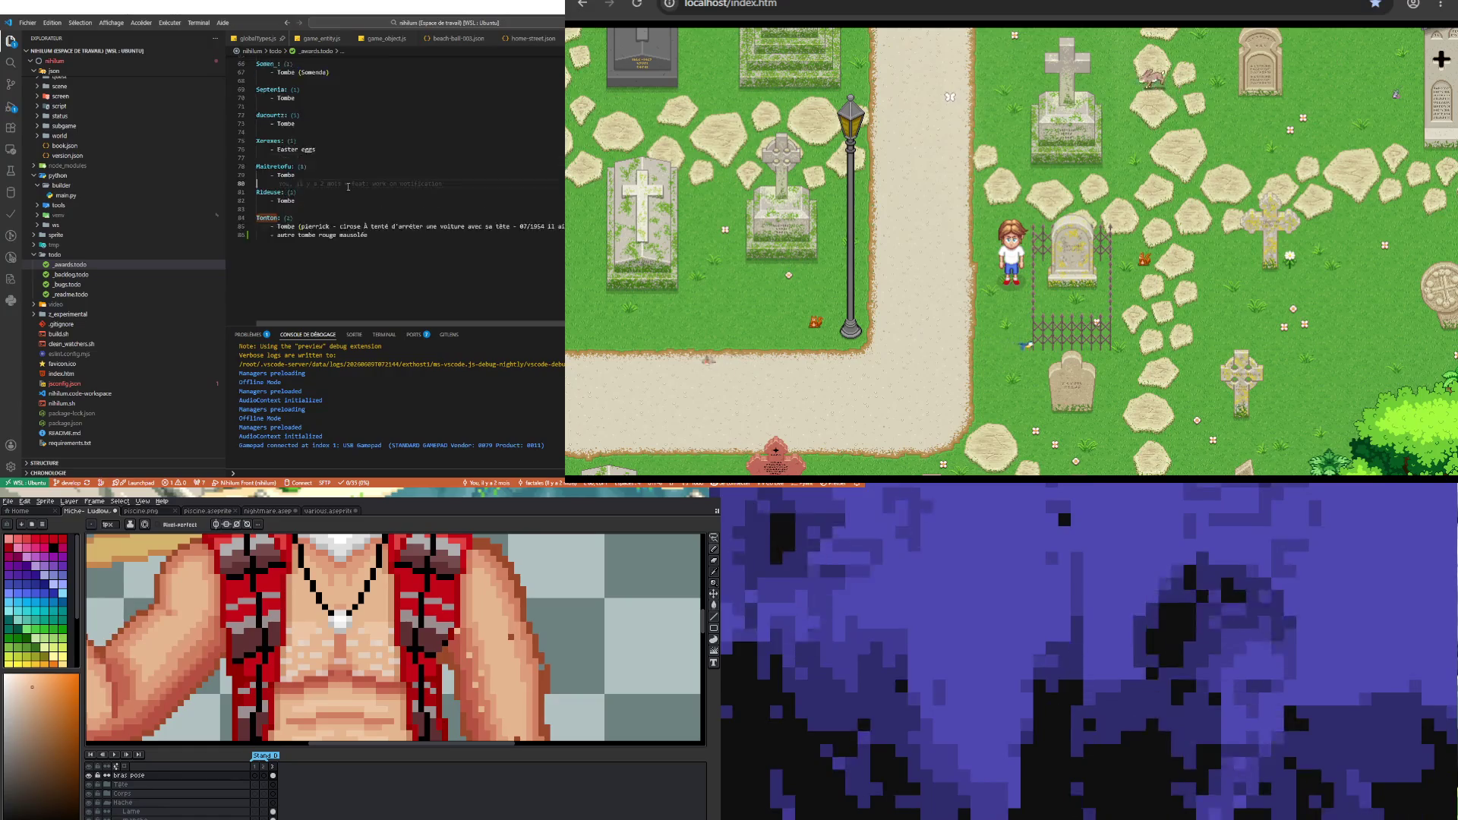
scroll(347, 186, up, 3)
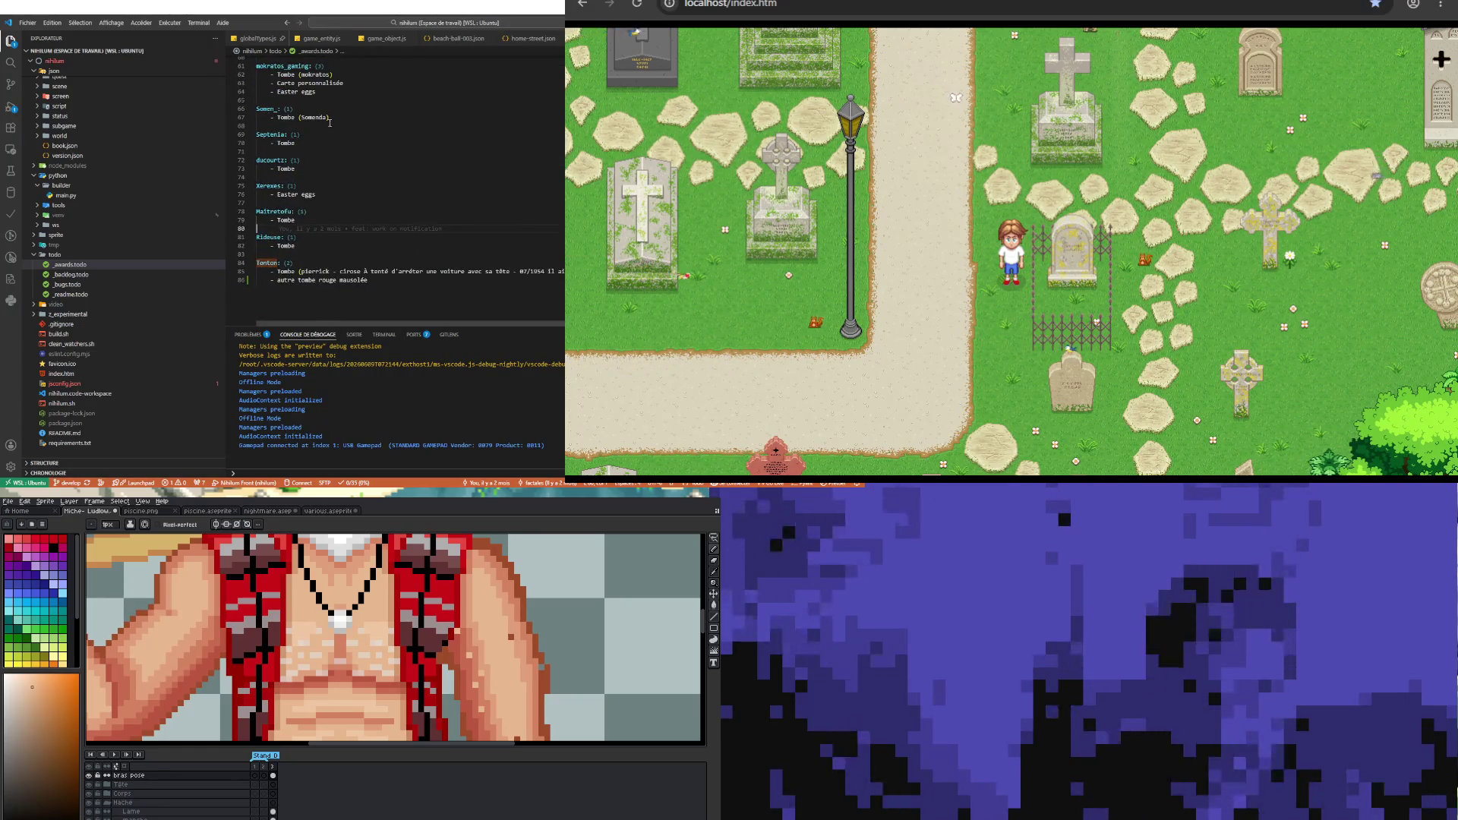
key(Return)
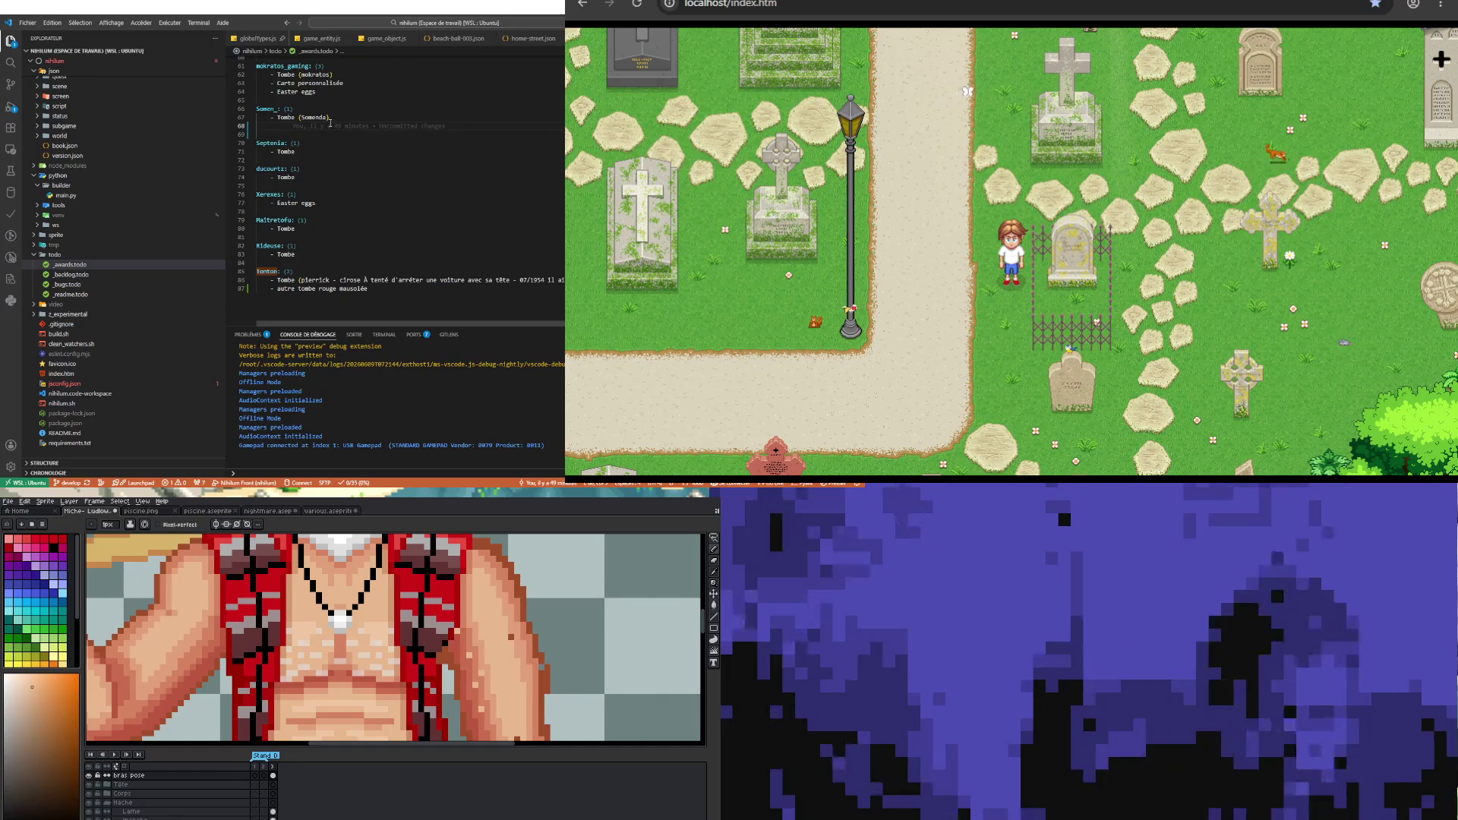
text(- Autre tombe )
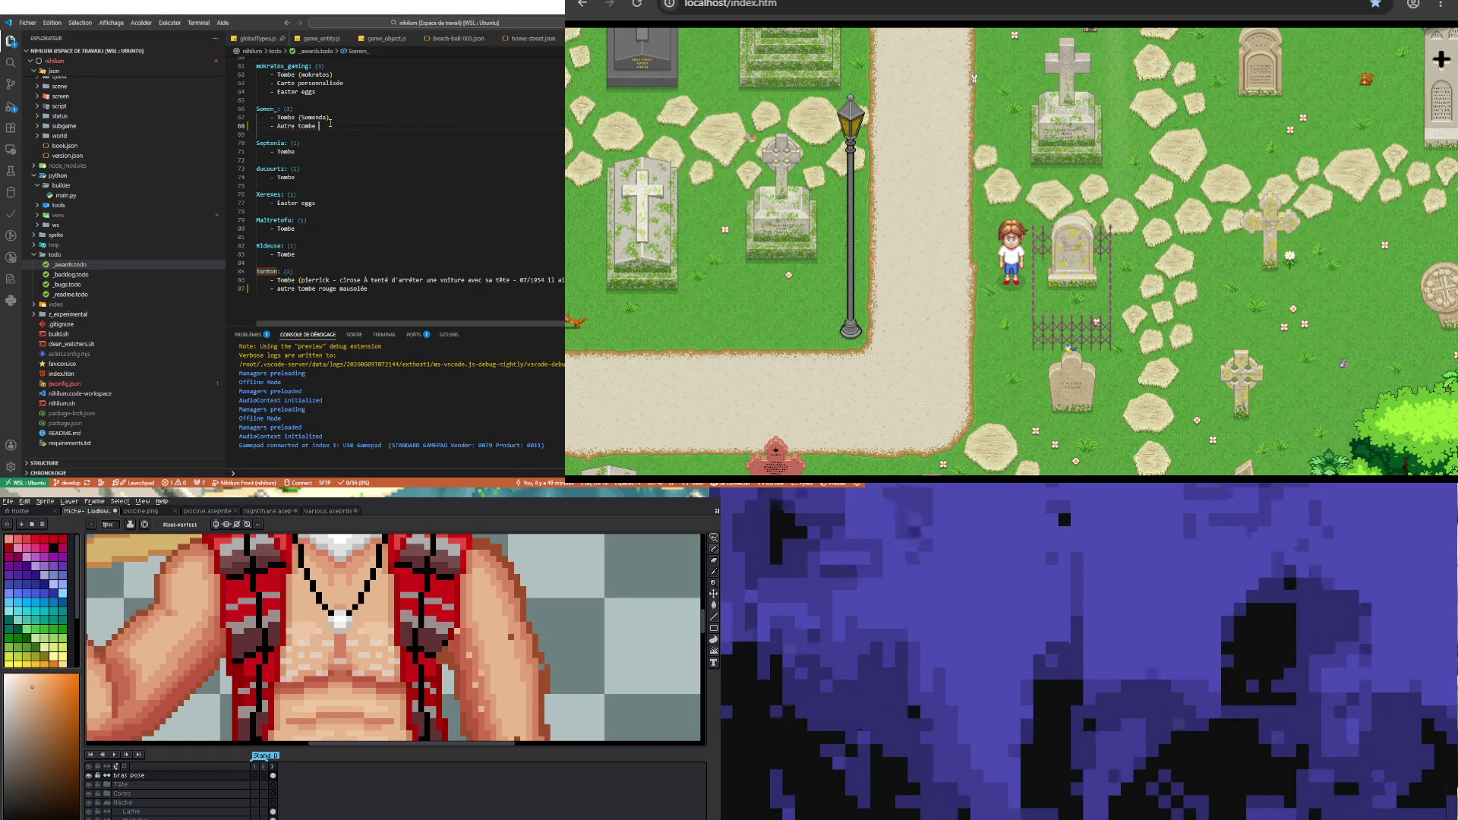
text(avec frille)
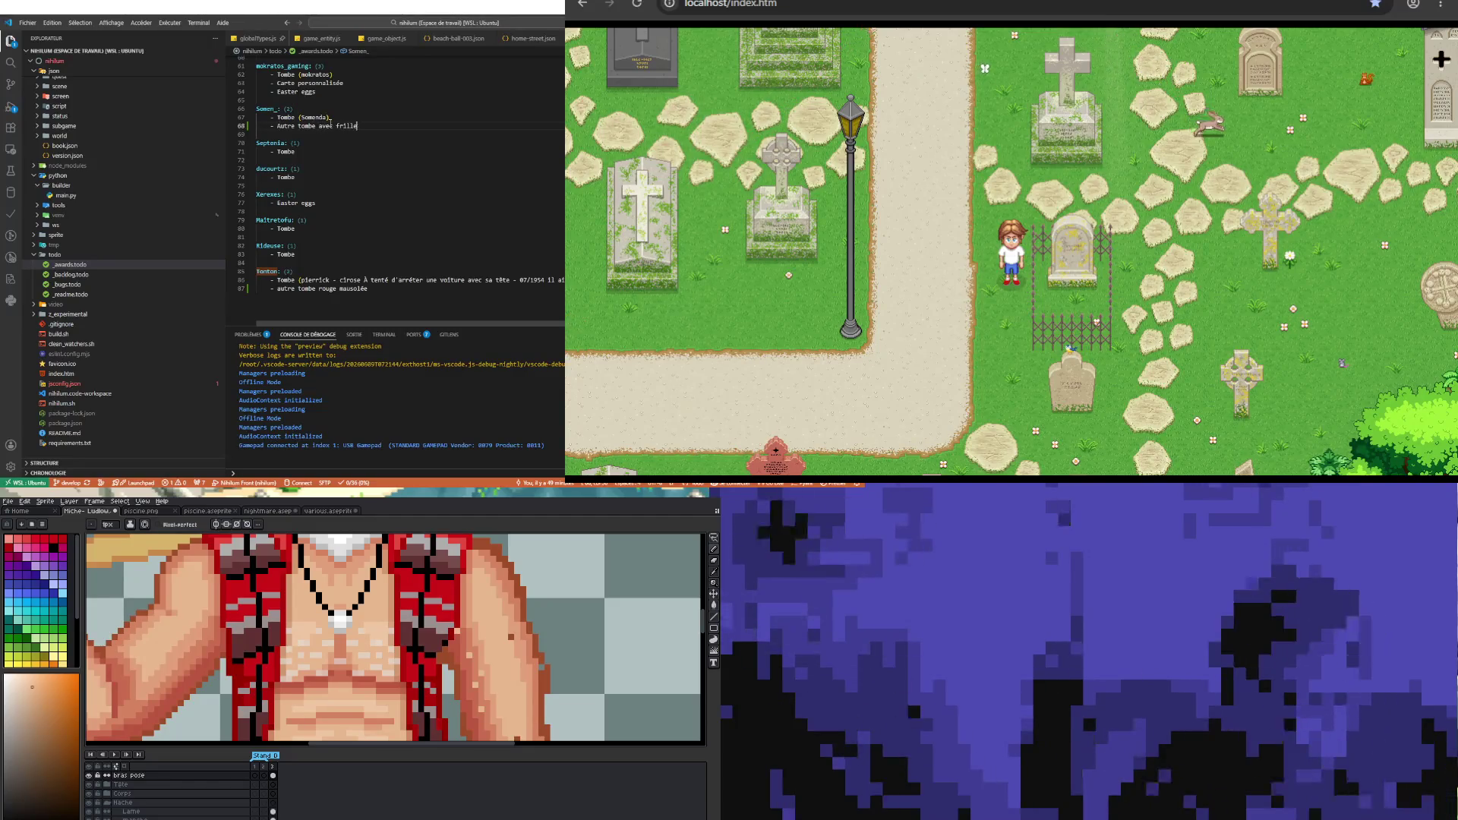
key(BackSpace)
key(BackSpace)
key(BackSpace)
key(BackSpace)
key(BackSpace)
key(BackSpace)
text(grille)
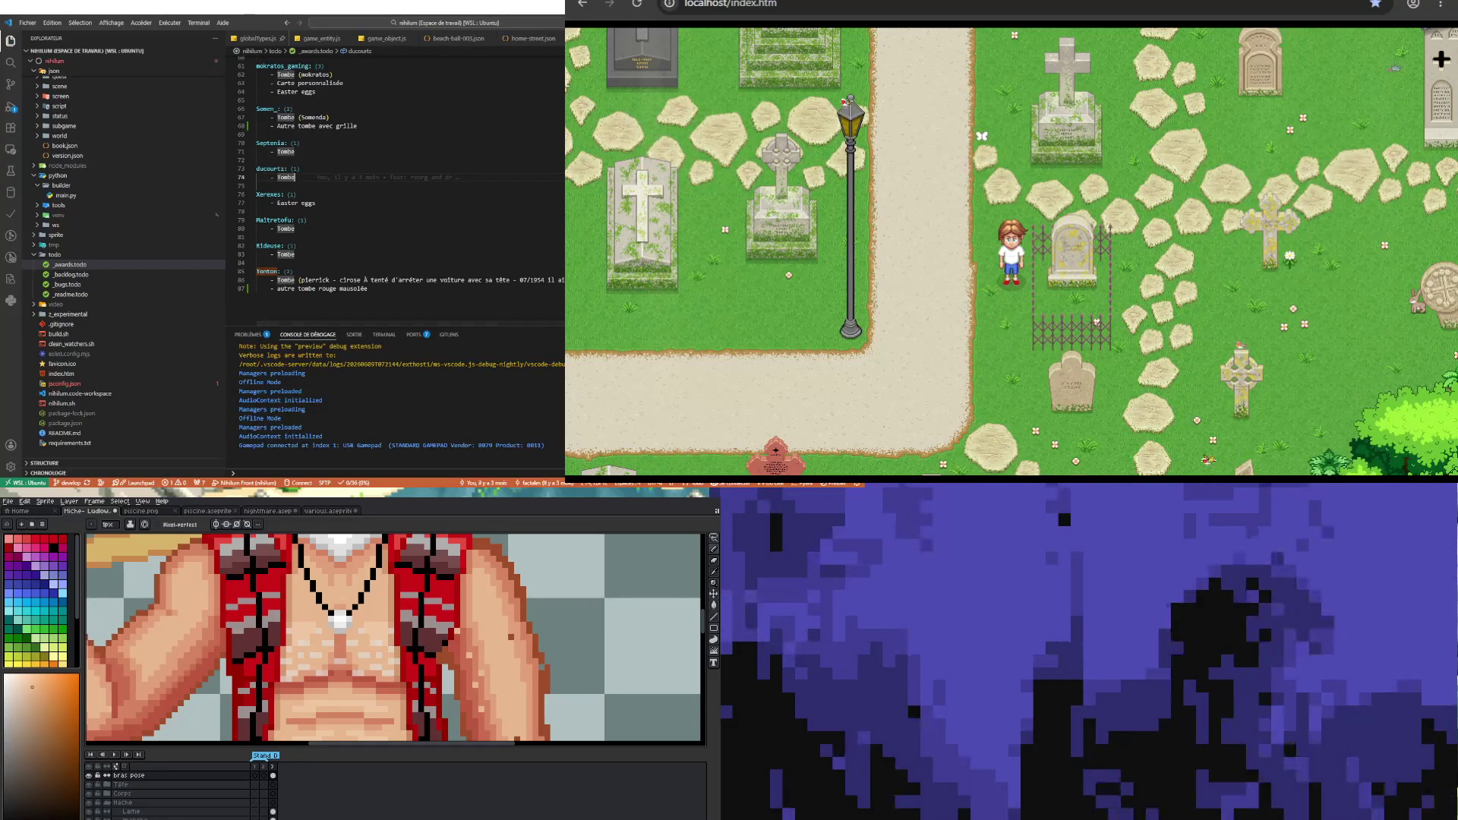
- Walk the character along the cemetery path, then return to the end of the red mausoleum note
click(1061, 215)
key(Up)
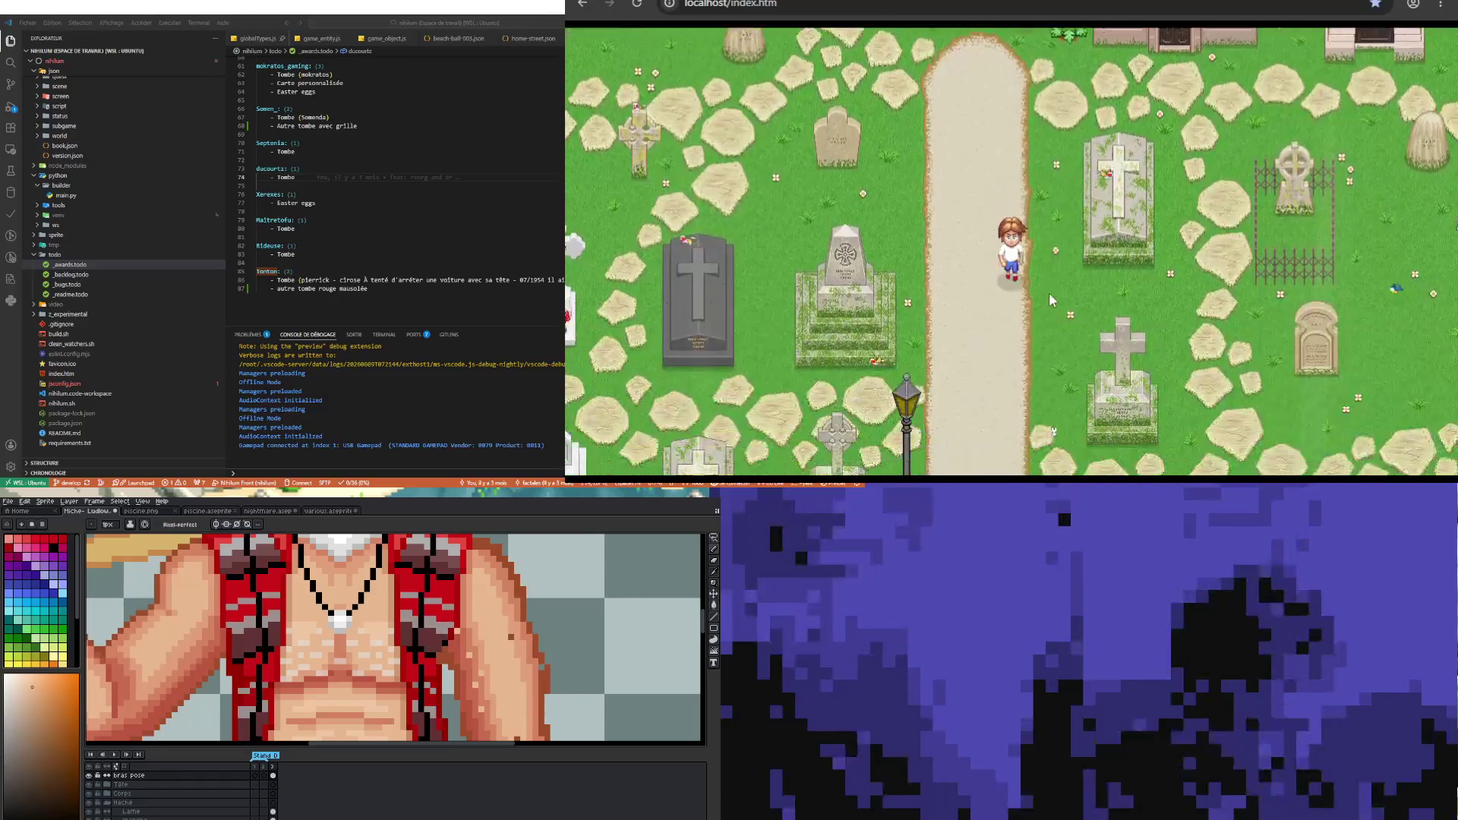
key(Down)
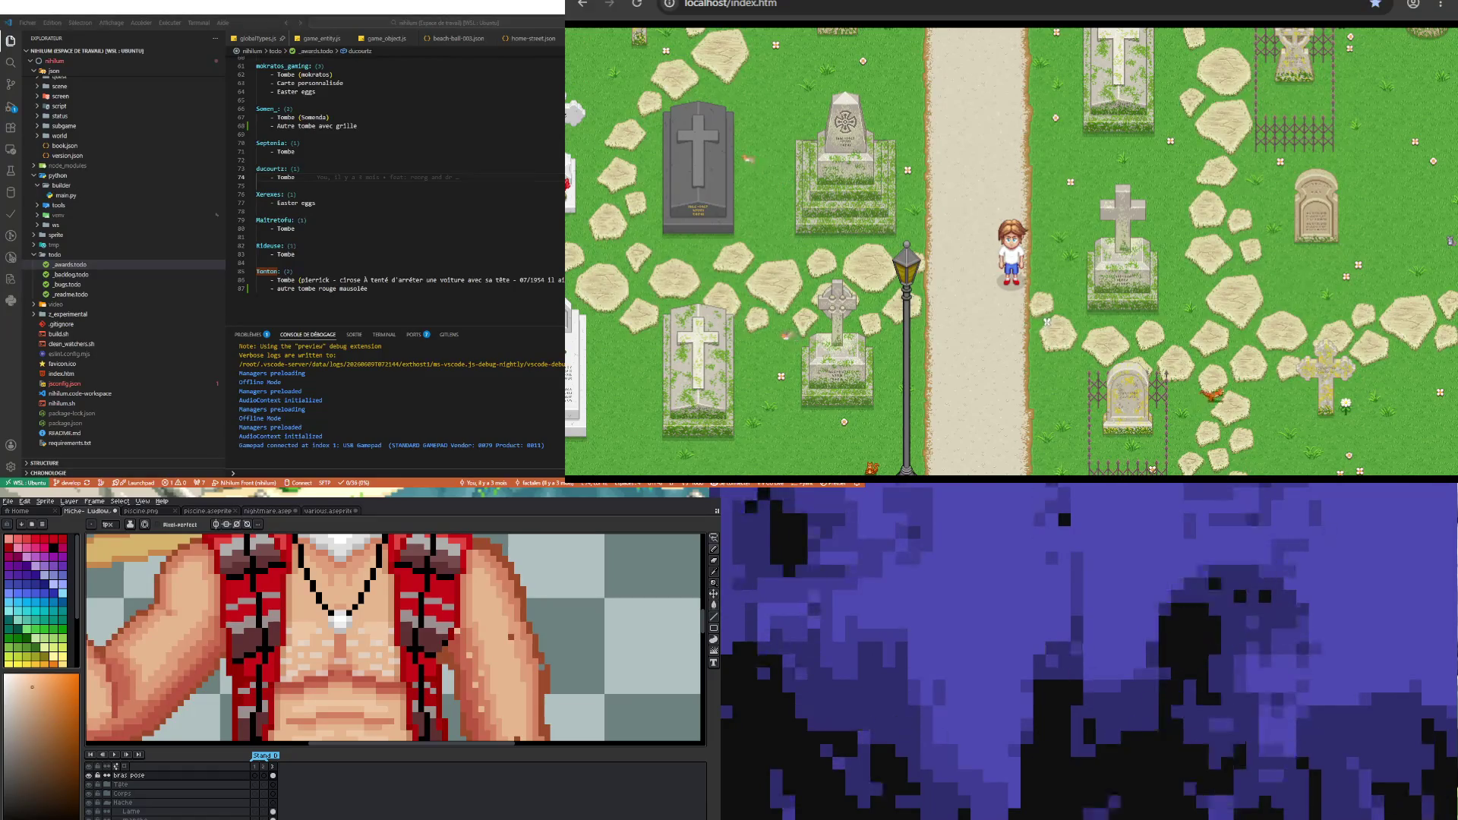
click(337, 248)
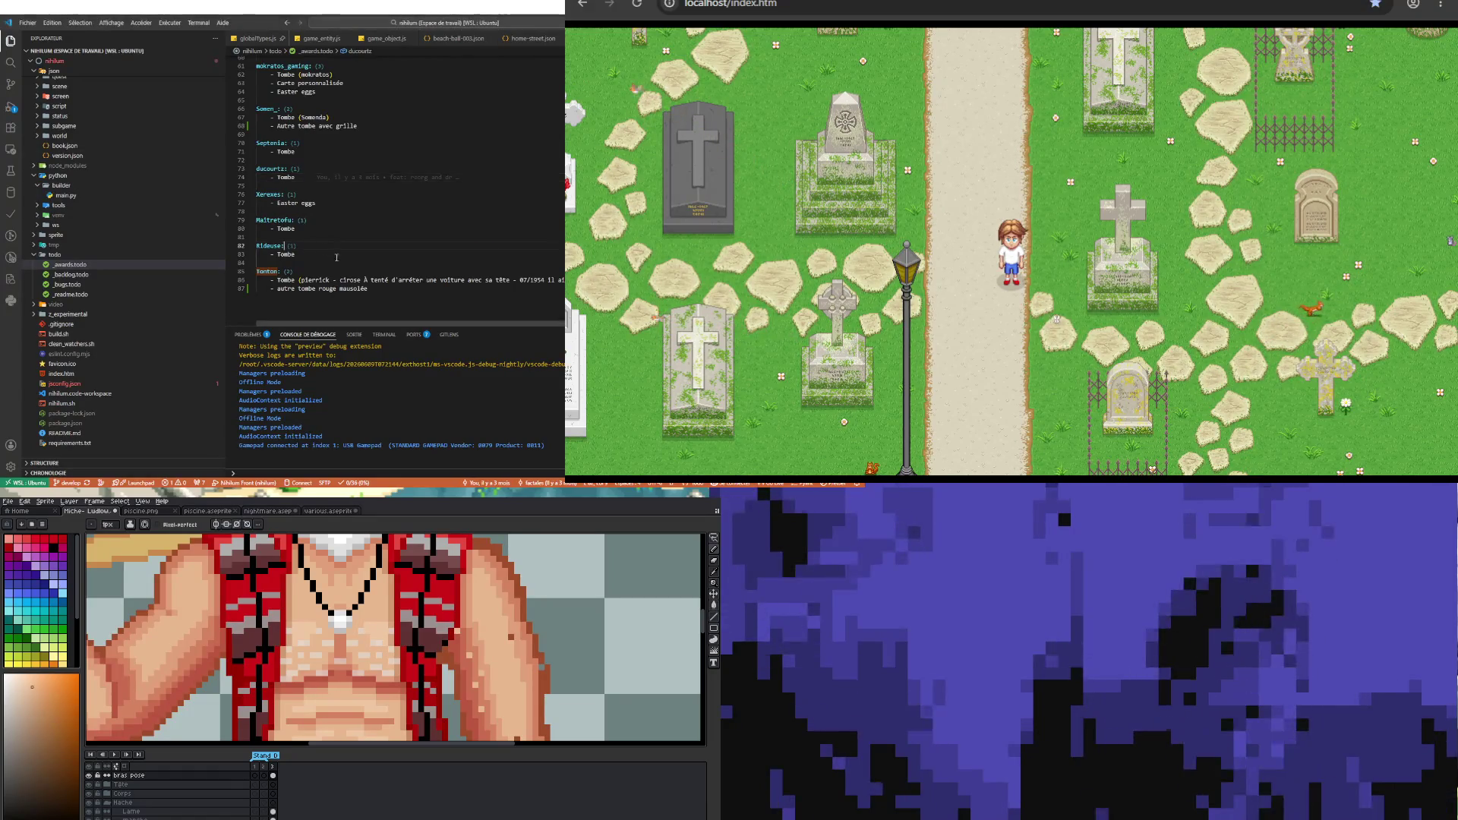
click(399, 288)
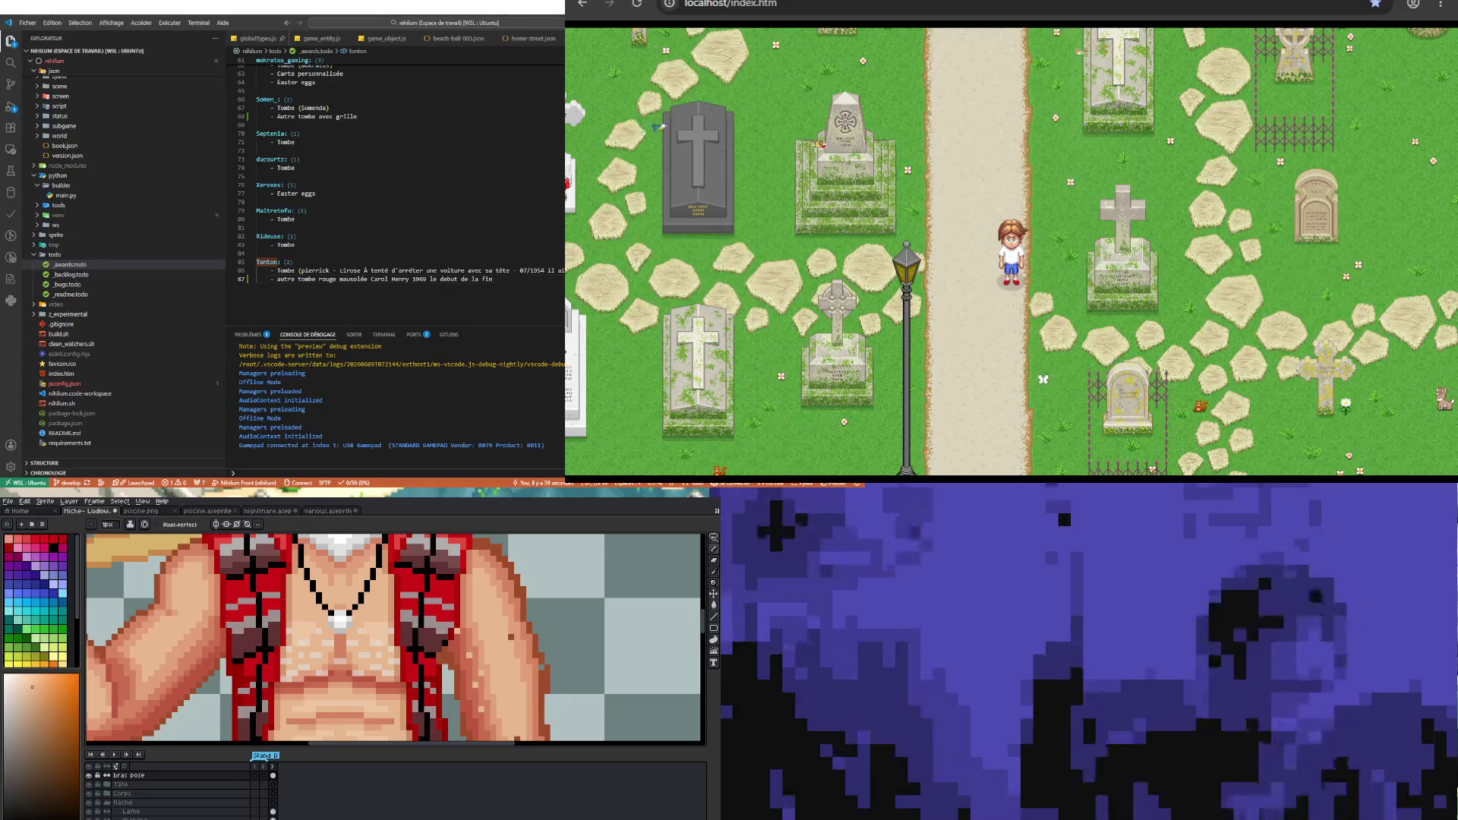
scroll(377, 206, up, 3)
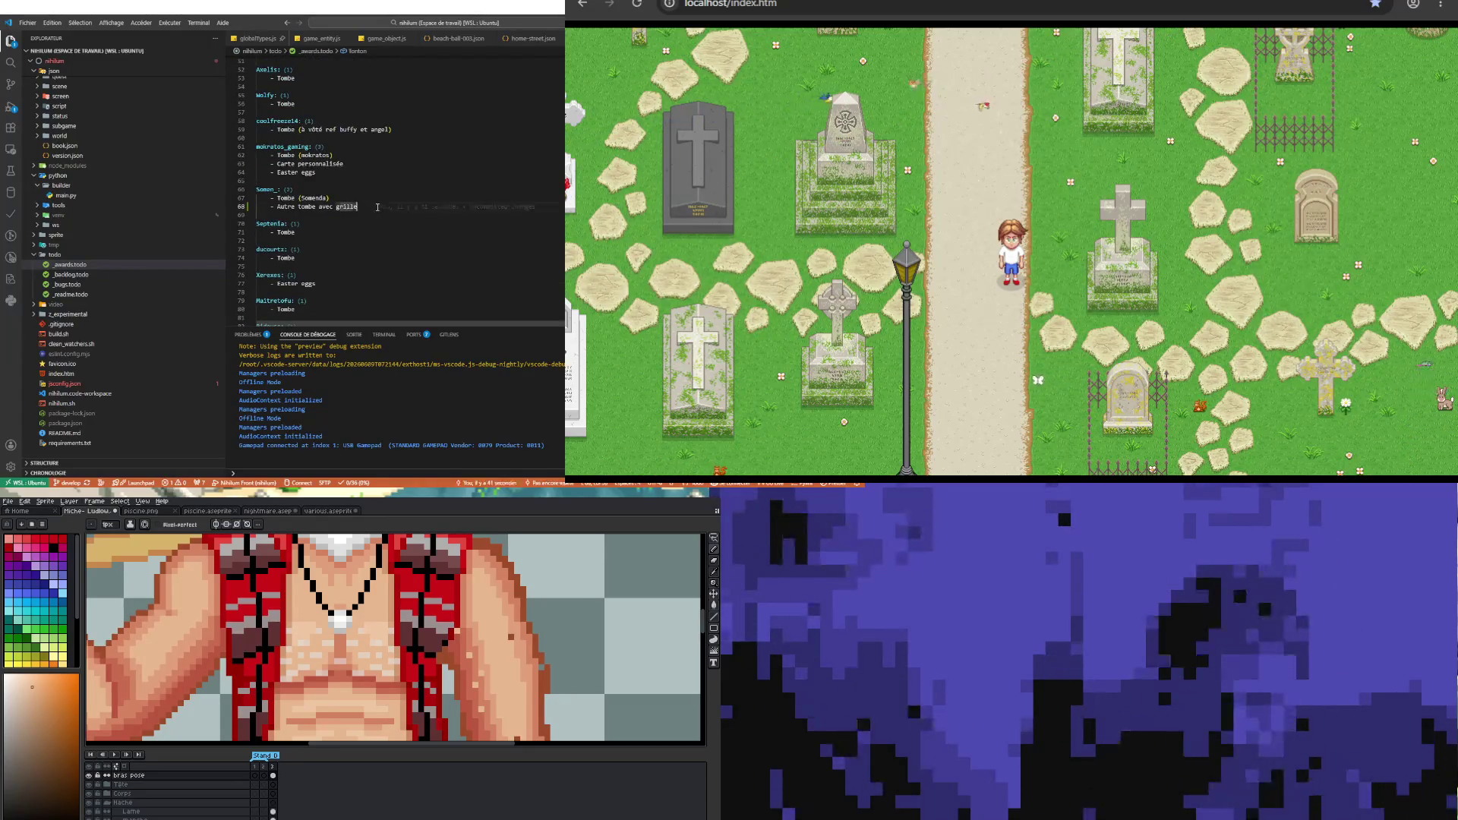
- Check the grille tomb's inscription in the game and return to the end of its note
double_click(376, 206)
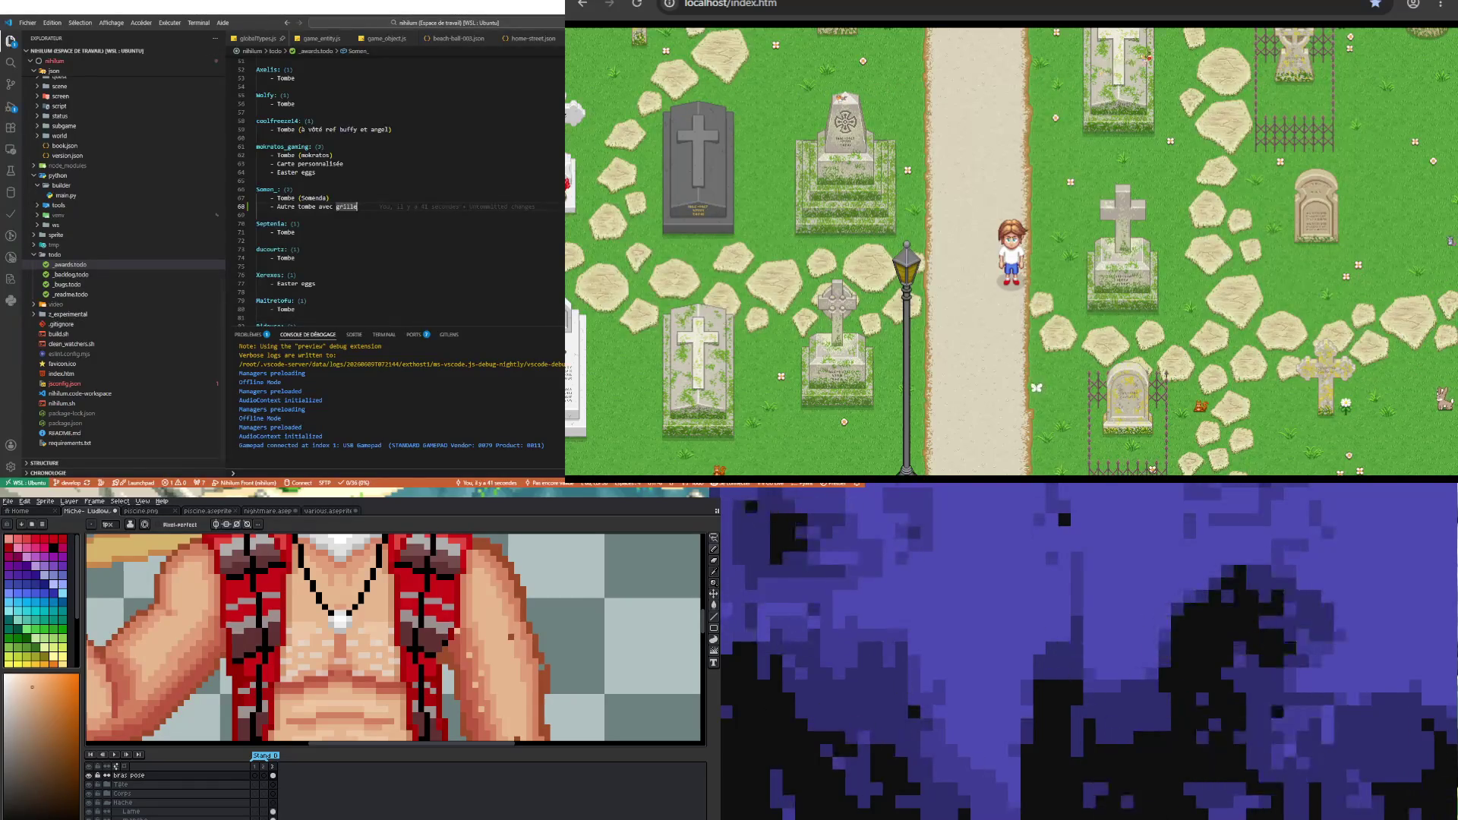
click(1032, 384)
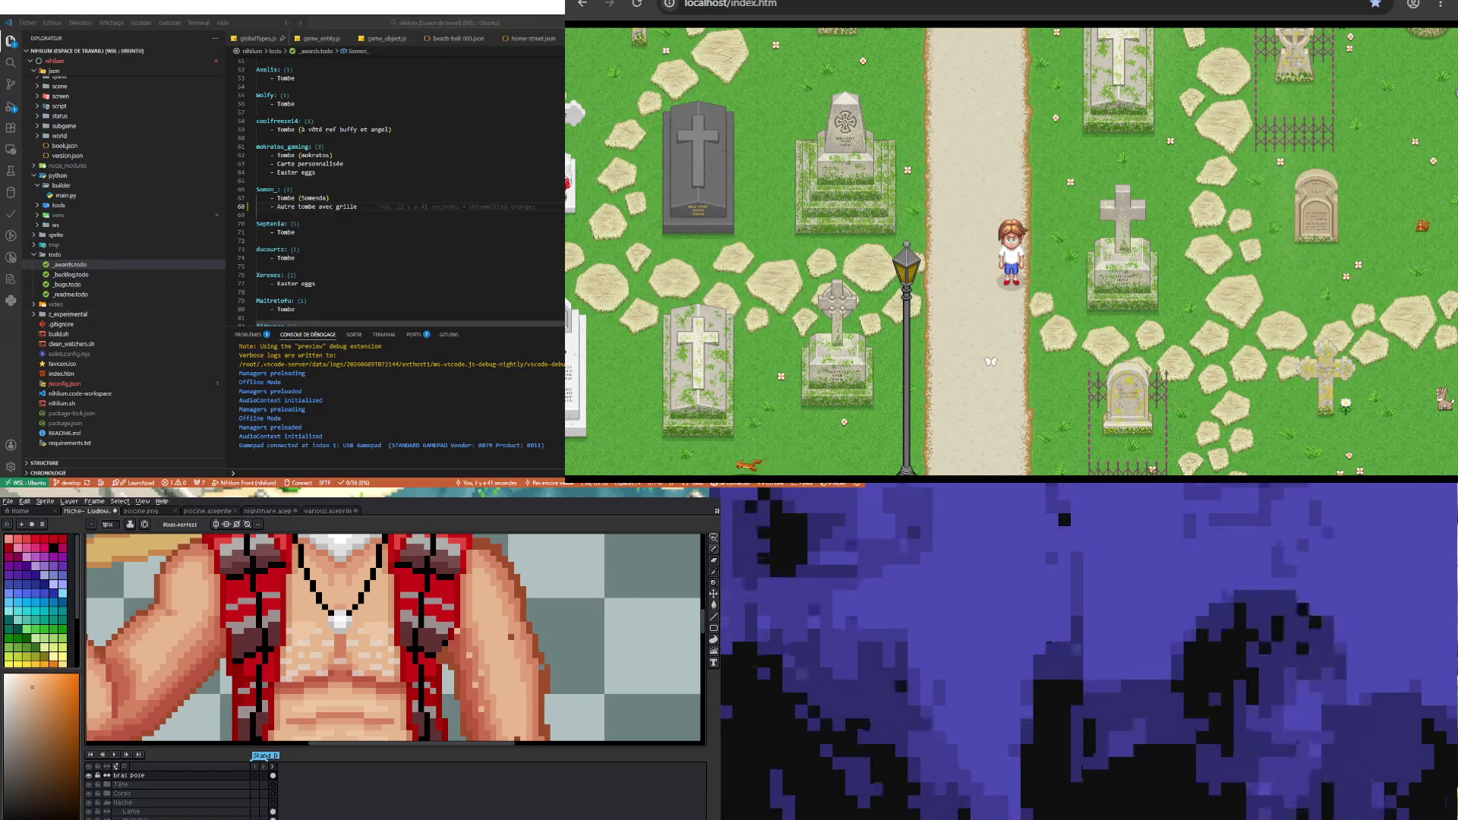
click(374, 205)
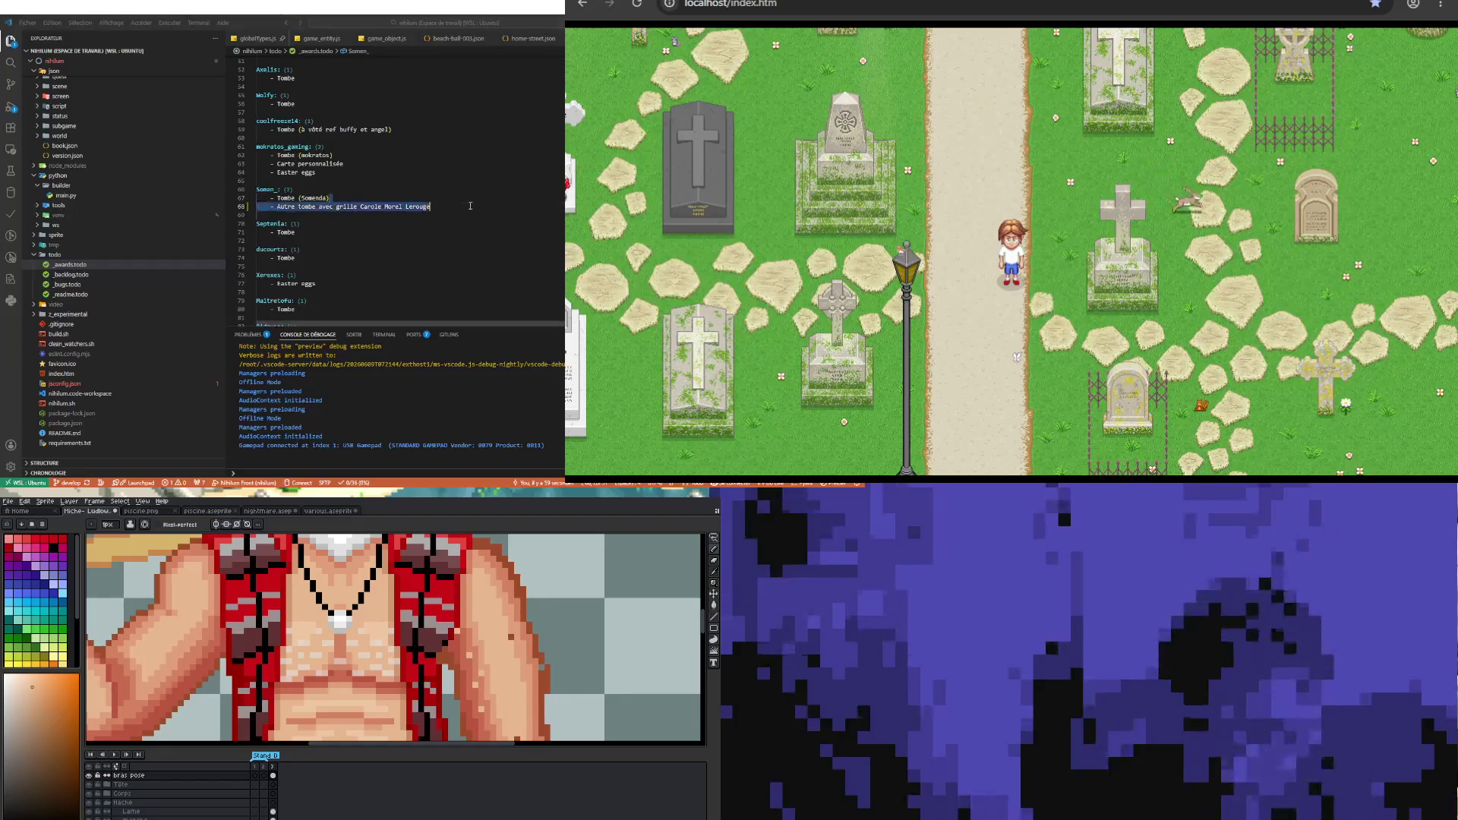
- Paste the remark about usable dates at the end of the grille tomb note and review the line
double_click(419, 206)
click(446, 204)
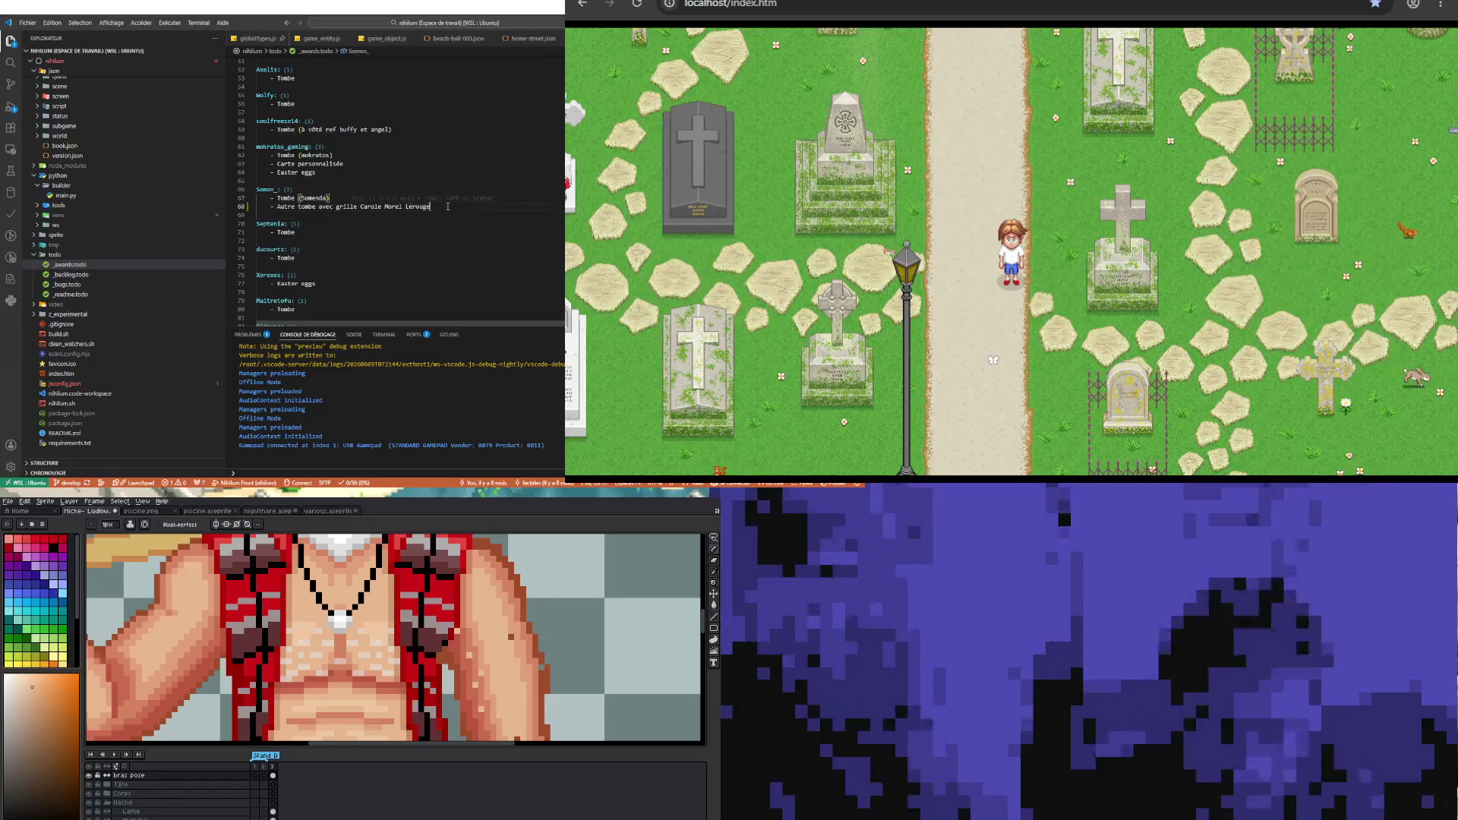
key(ctrl+v)
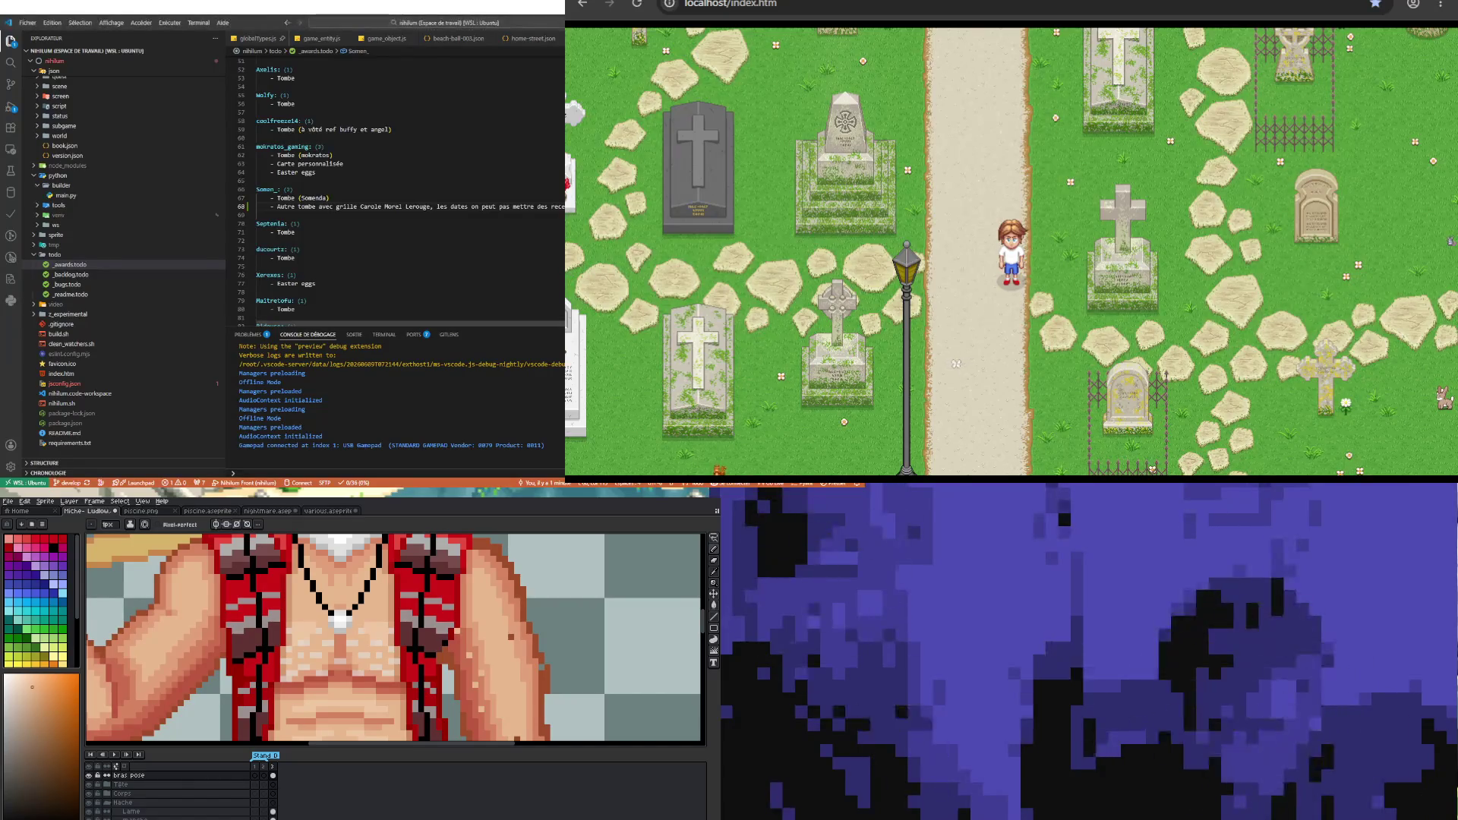
key(End)
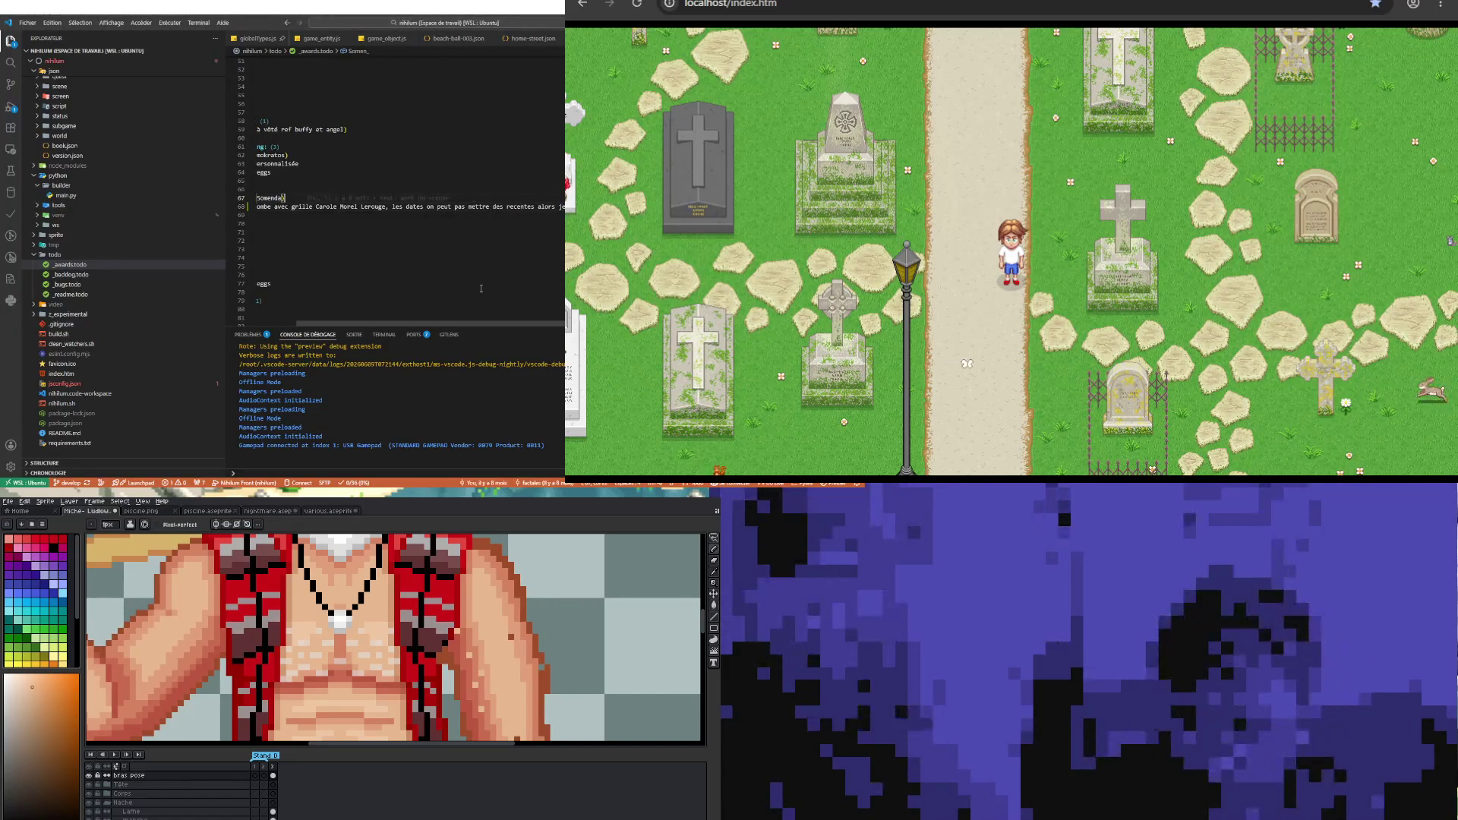
key(Home)
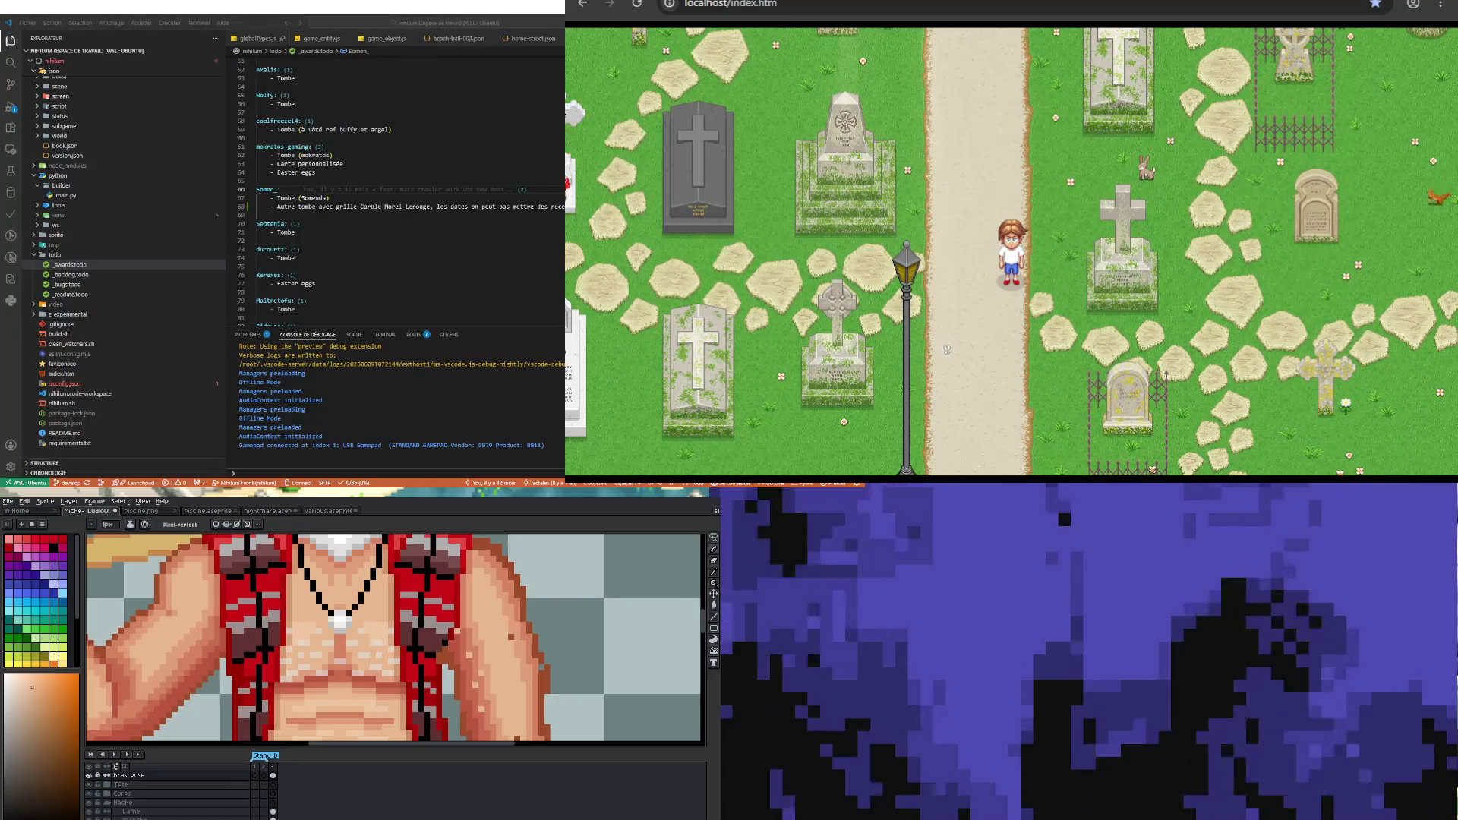
key(Up)
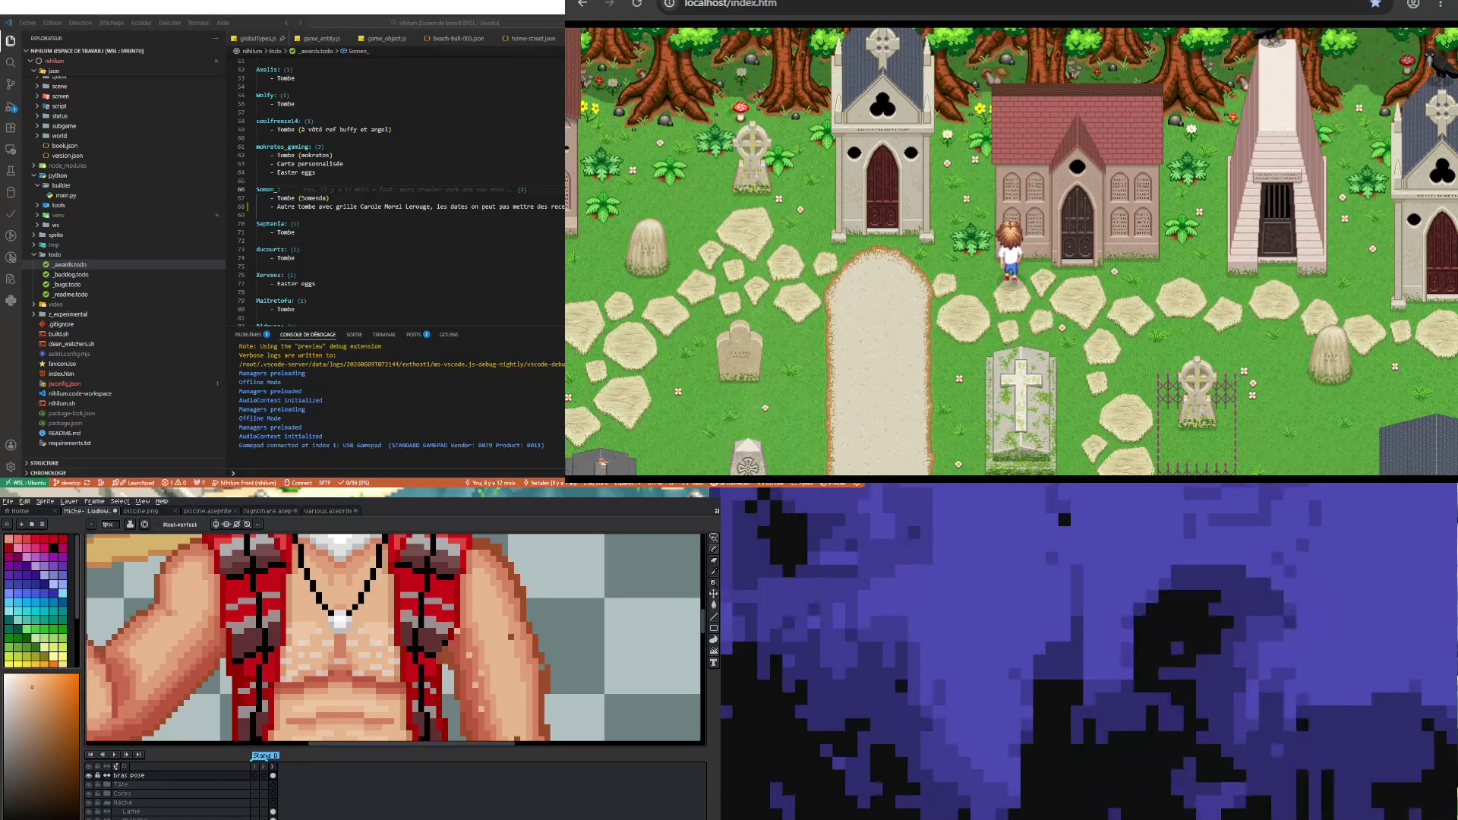
- Turn the character away from the chapels and walk down and left among the tombstones
key(Down)
key(Up)
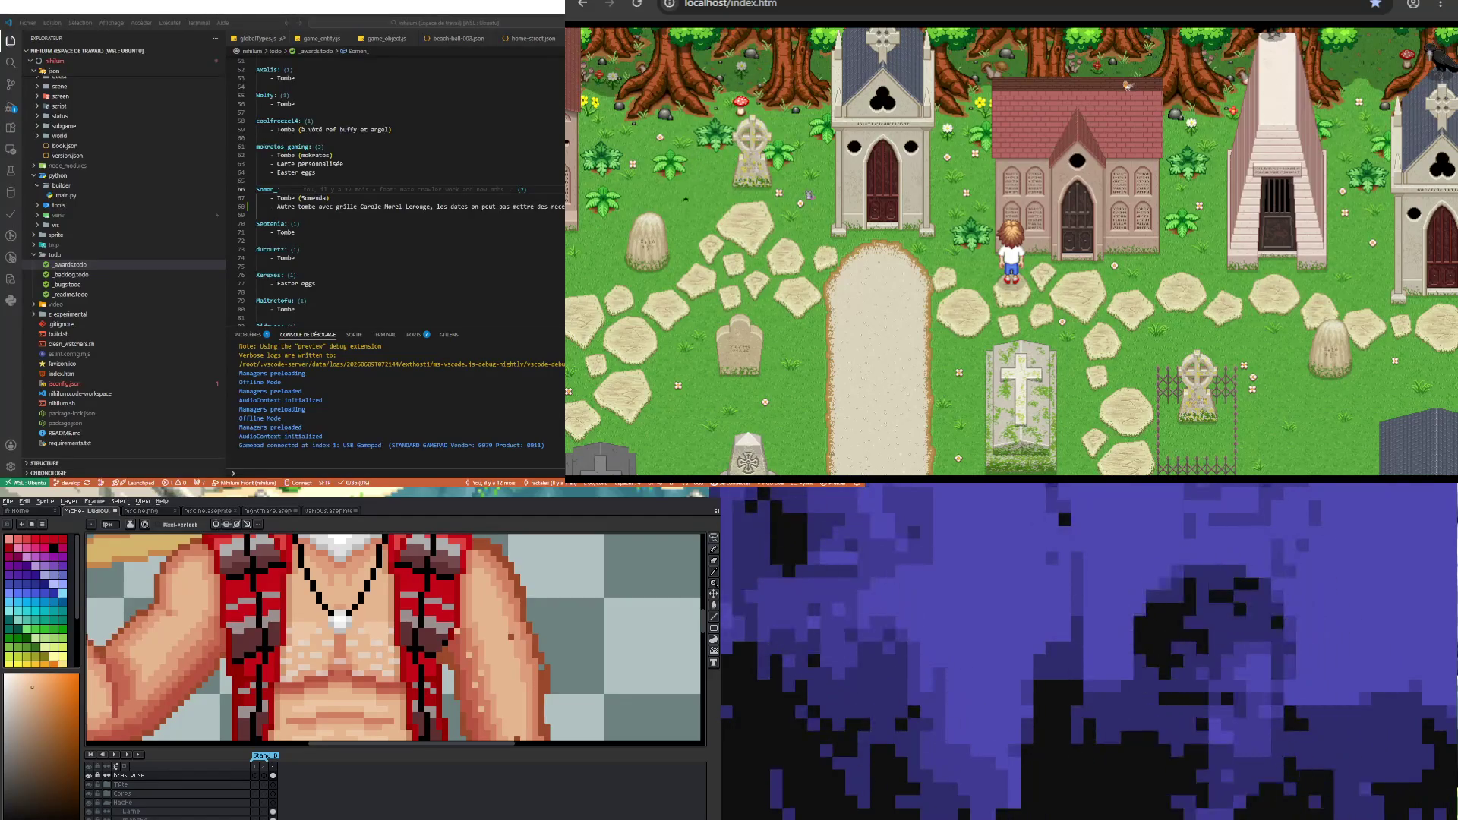
double_click(308, 172)
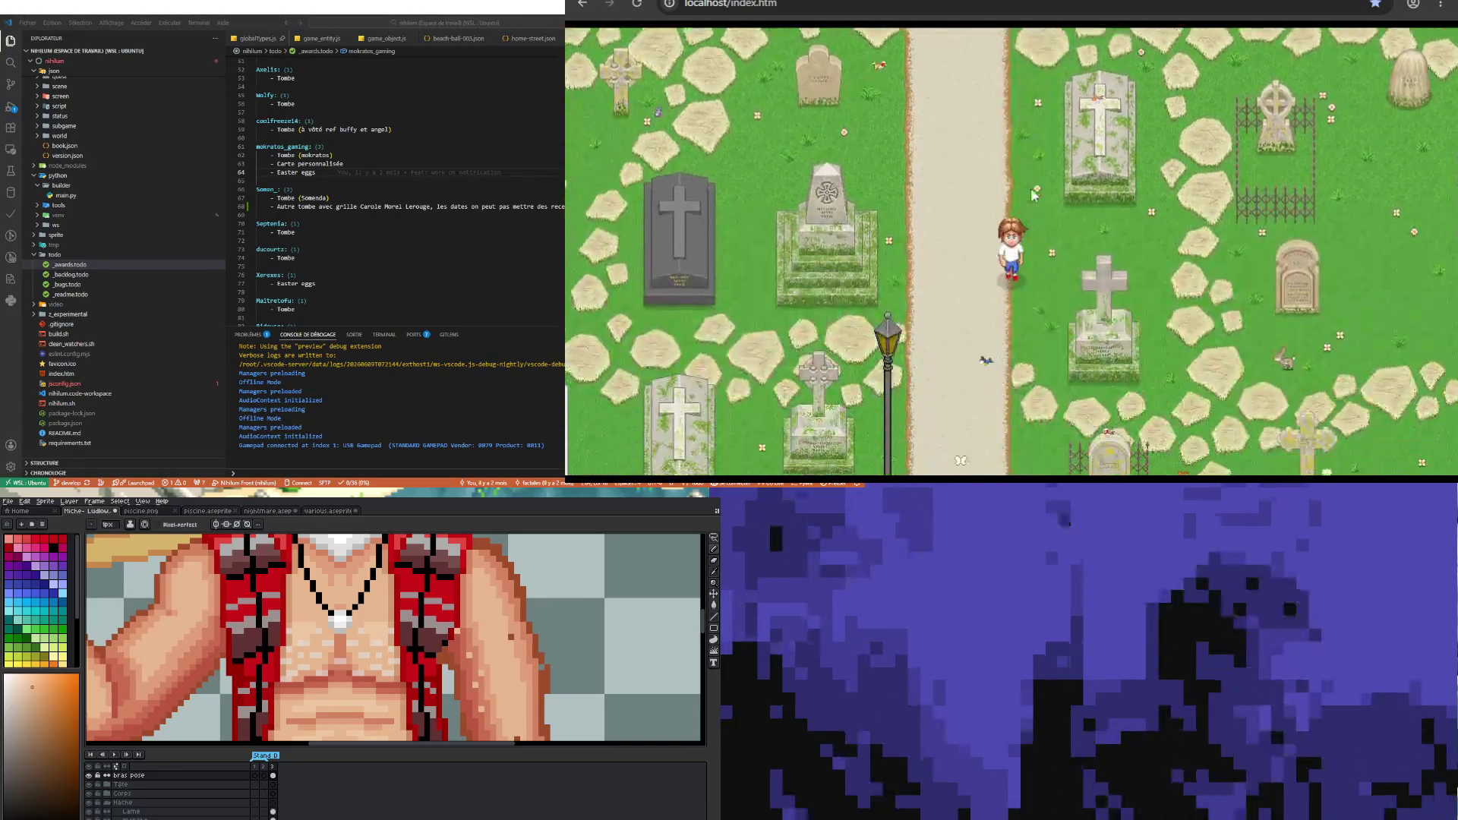
key(Down)
key(Left)
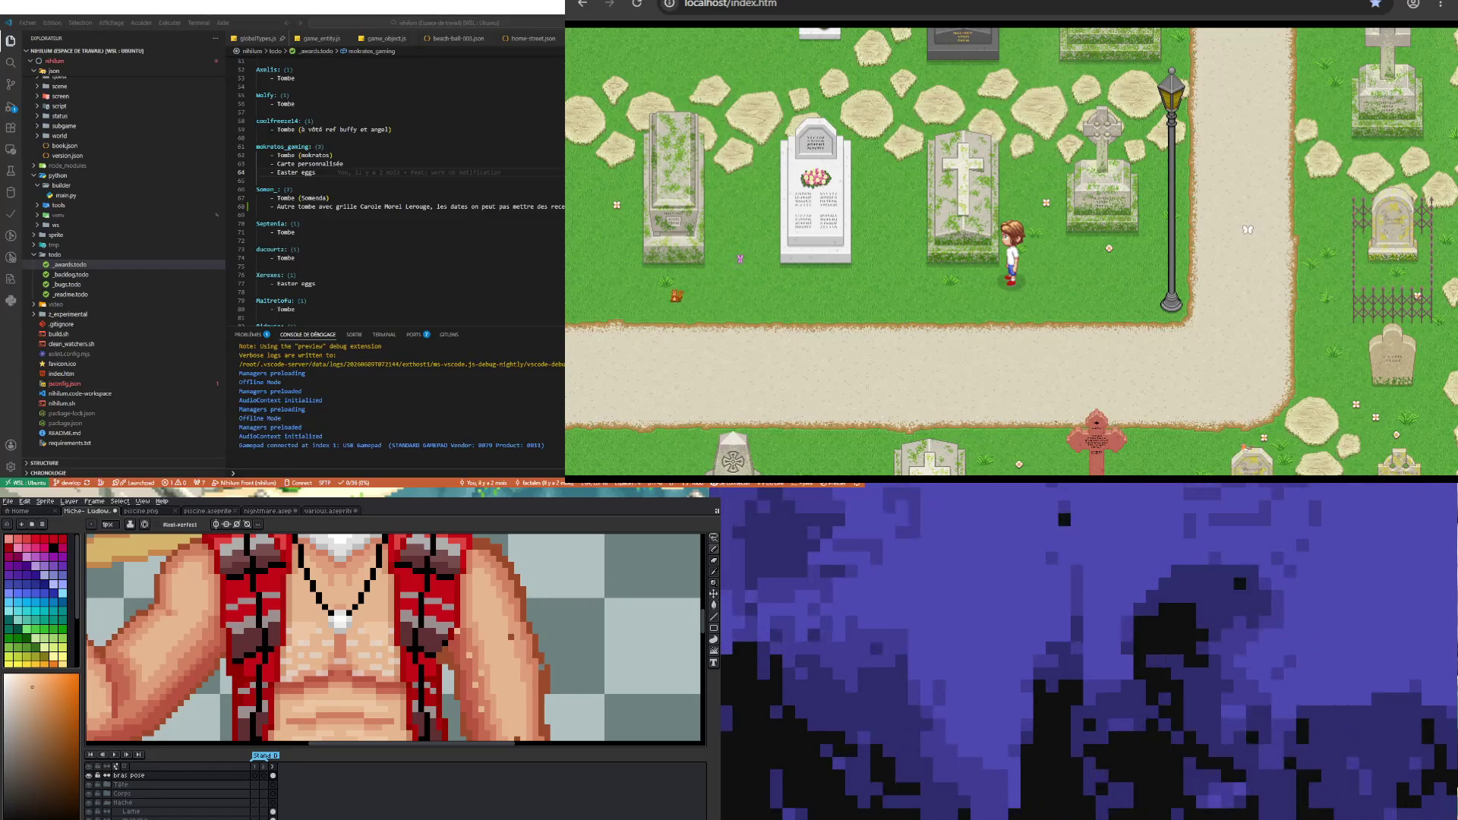
- Walk north toward the church and mausoleums, then south and west to the main path by the grille tomb
key(Up)
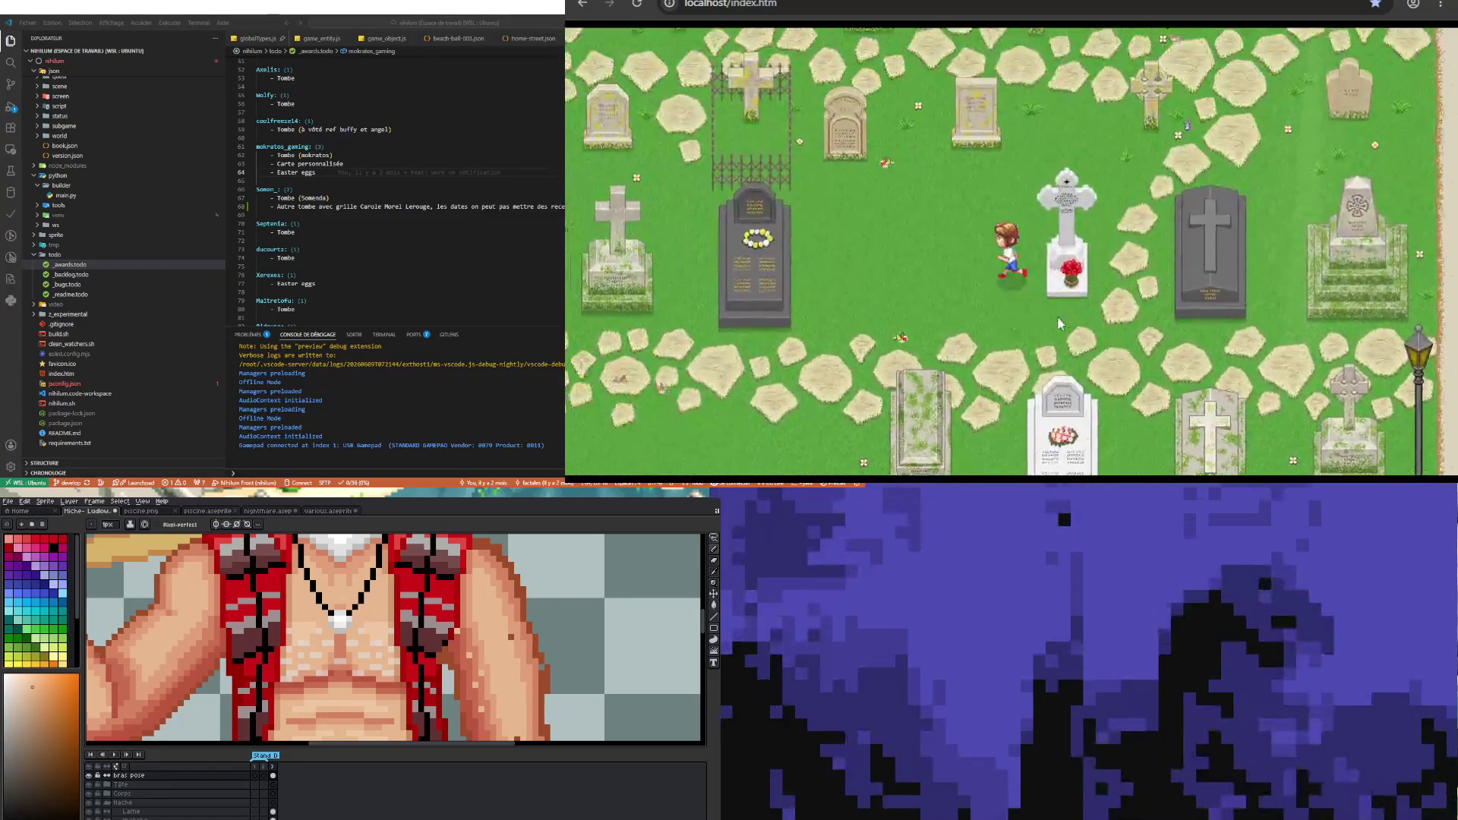
key(Up)
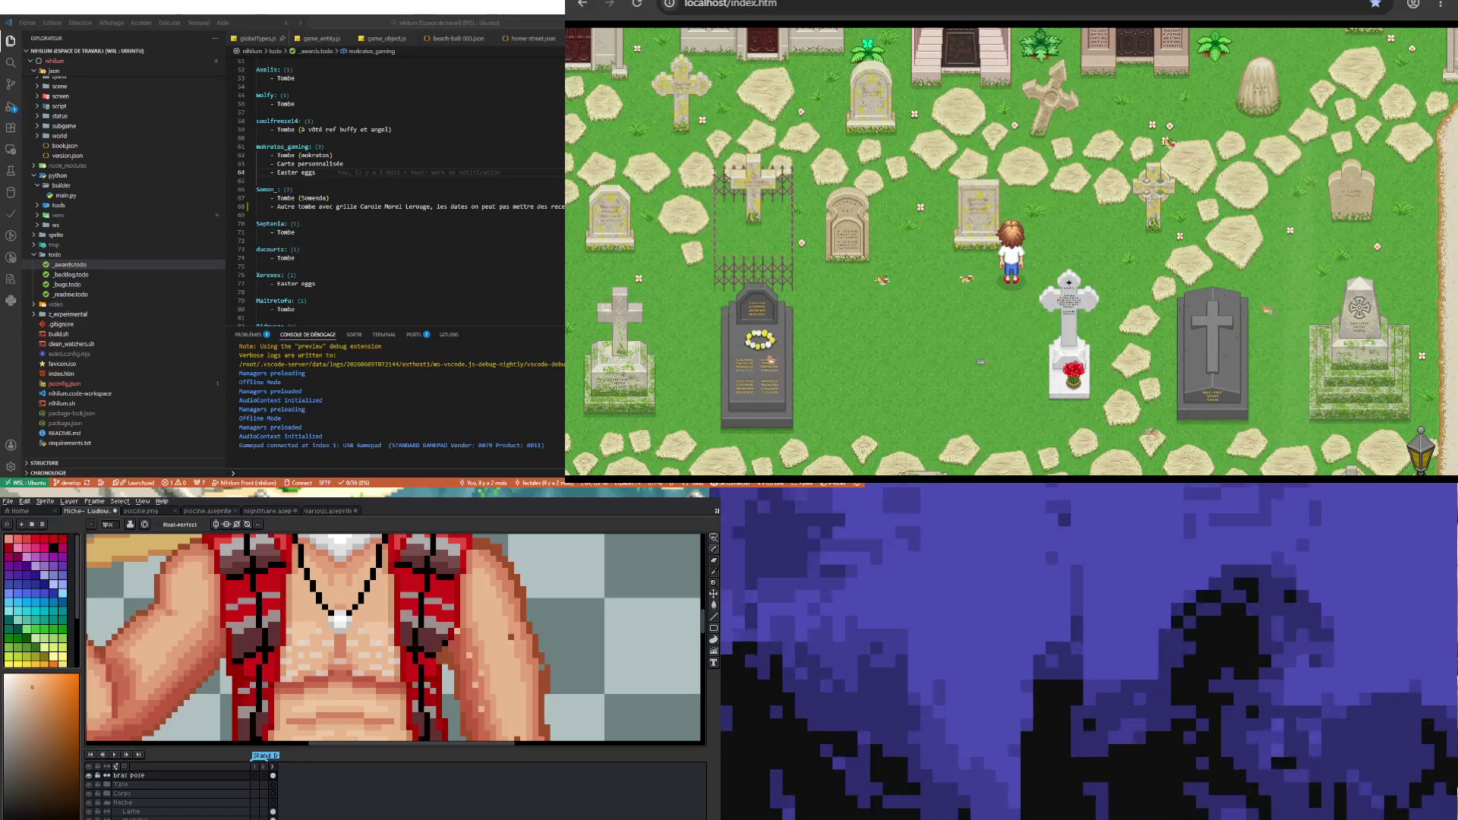
key(Up)
key(Down)
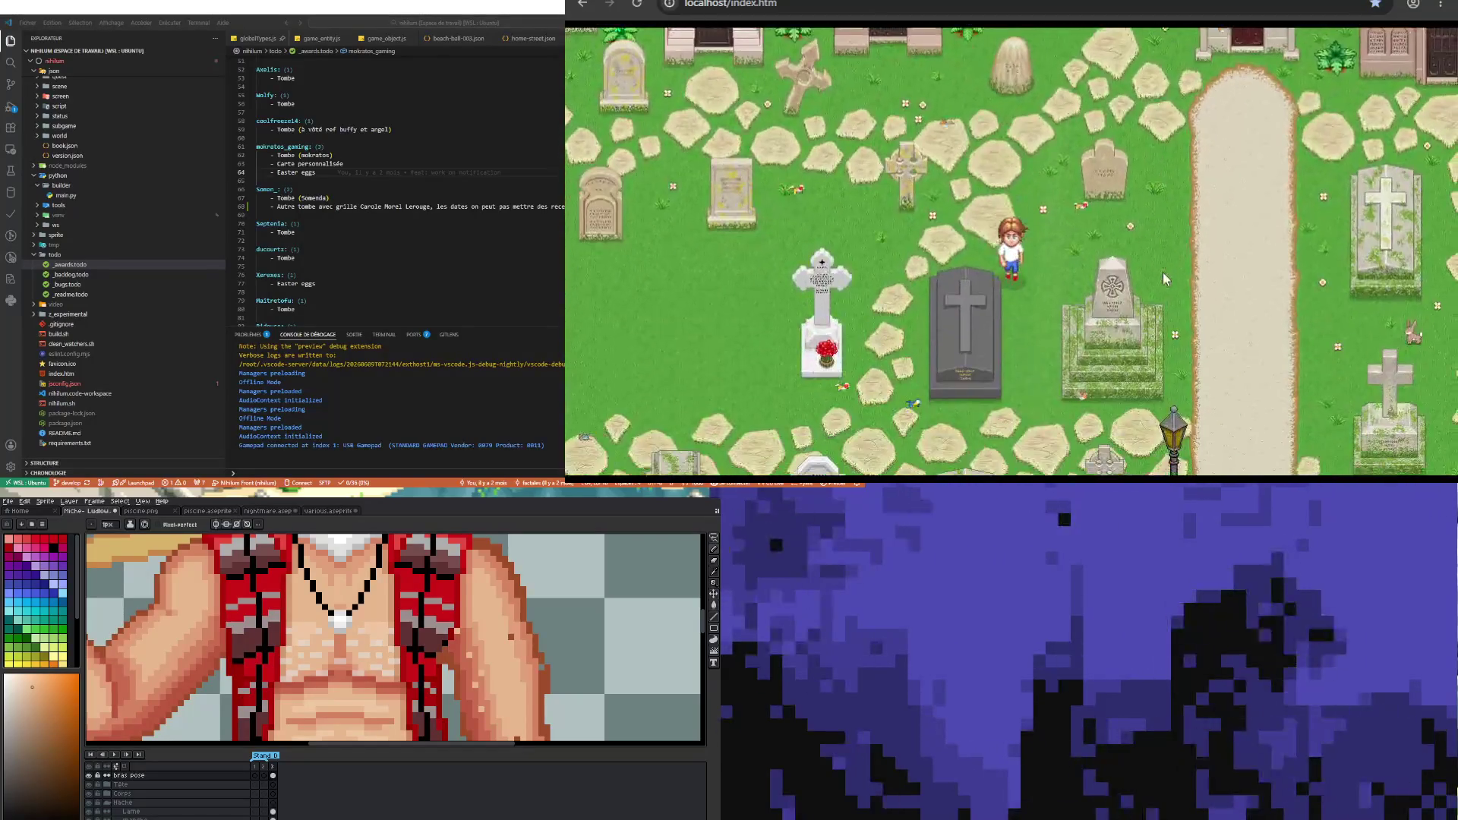
key(Down)
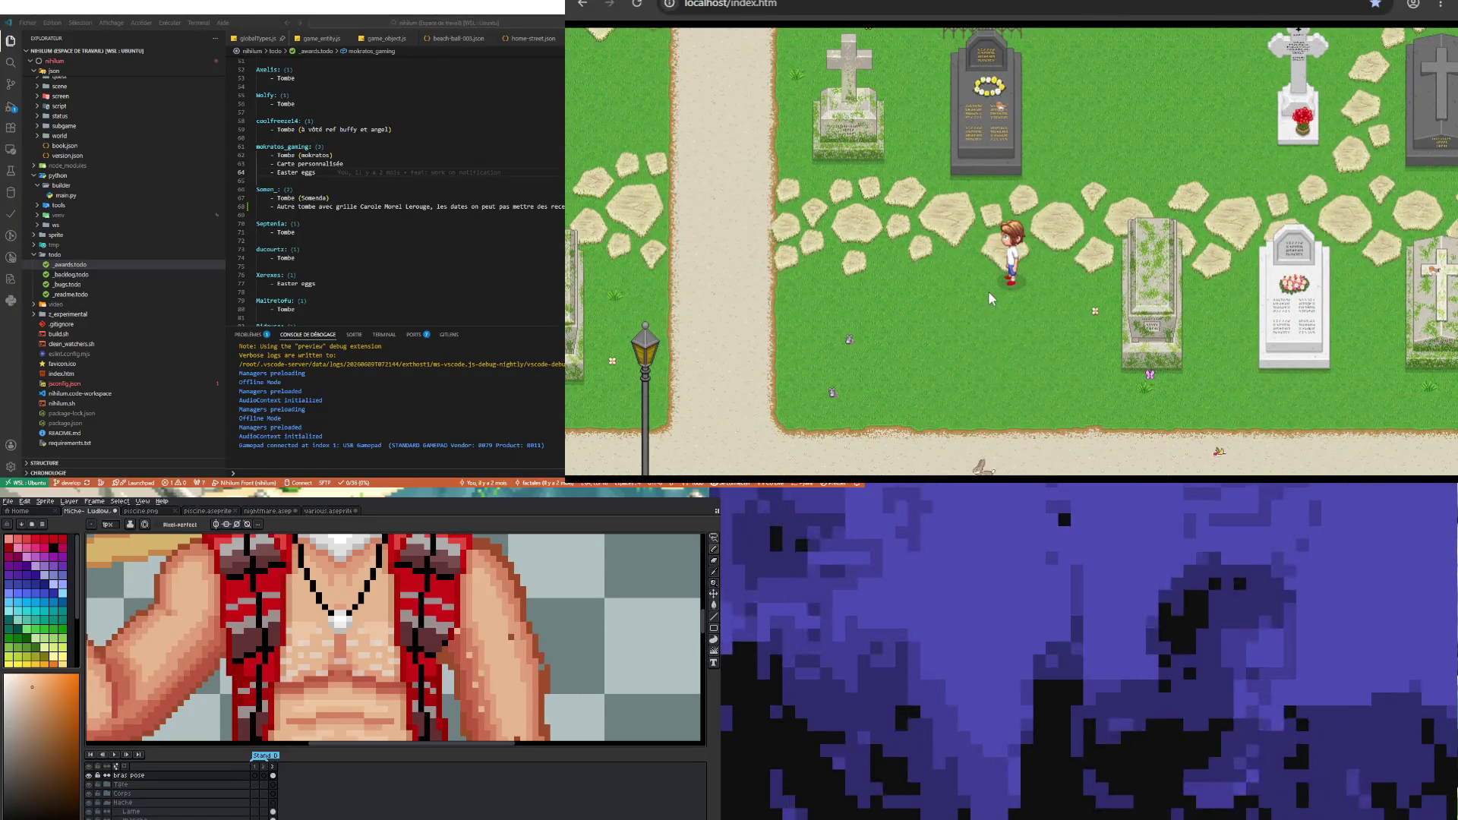
key(Left)
key(Left)
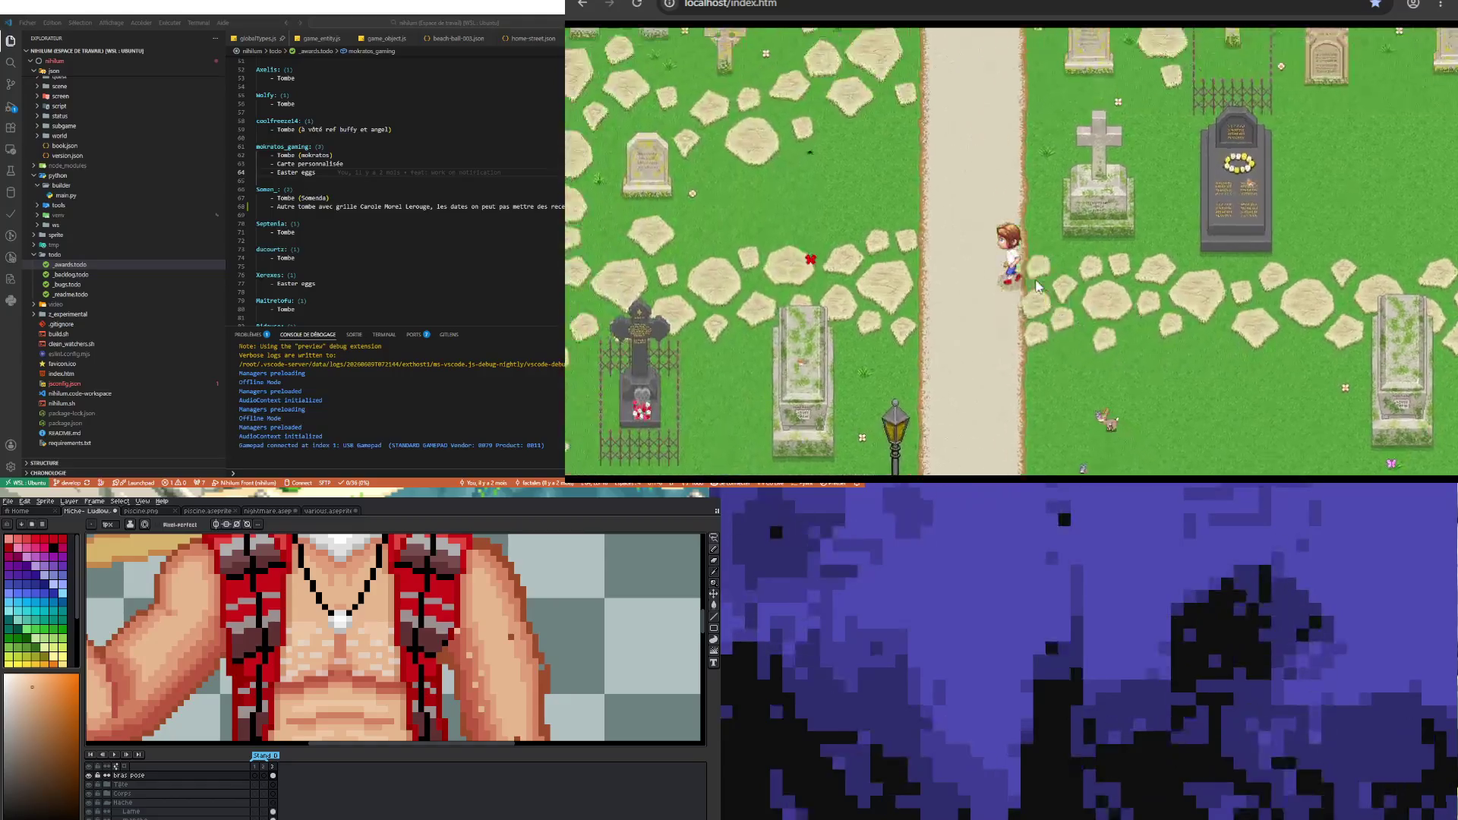
key(Left)
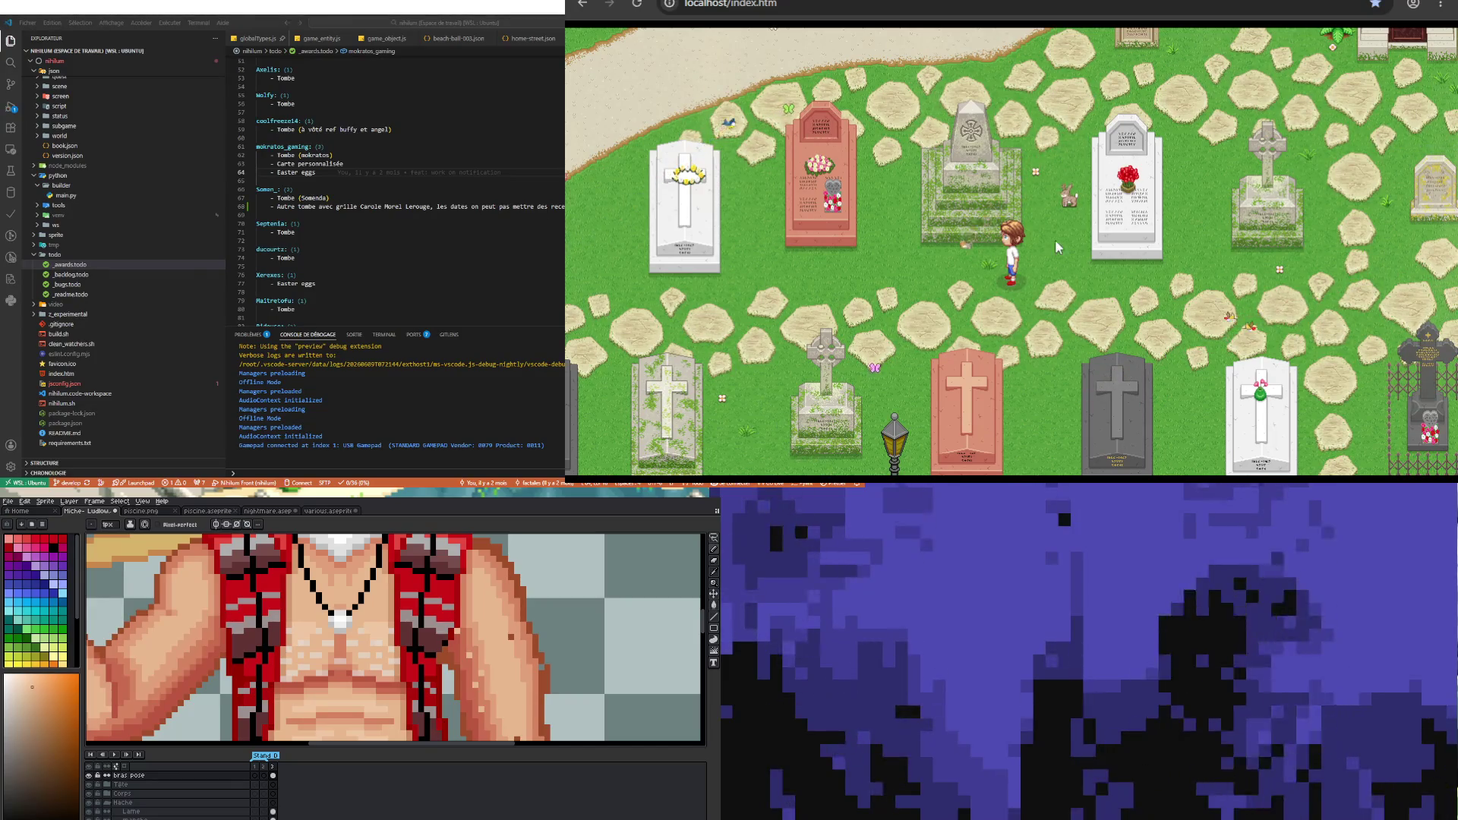
- Walk north out of the graves onto the path and head west along it
key(Up)
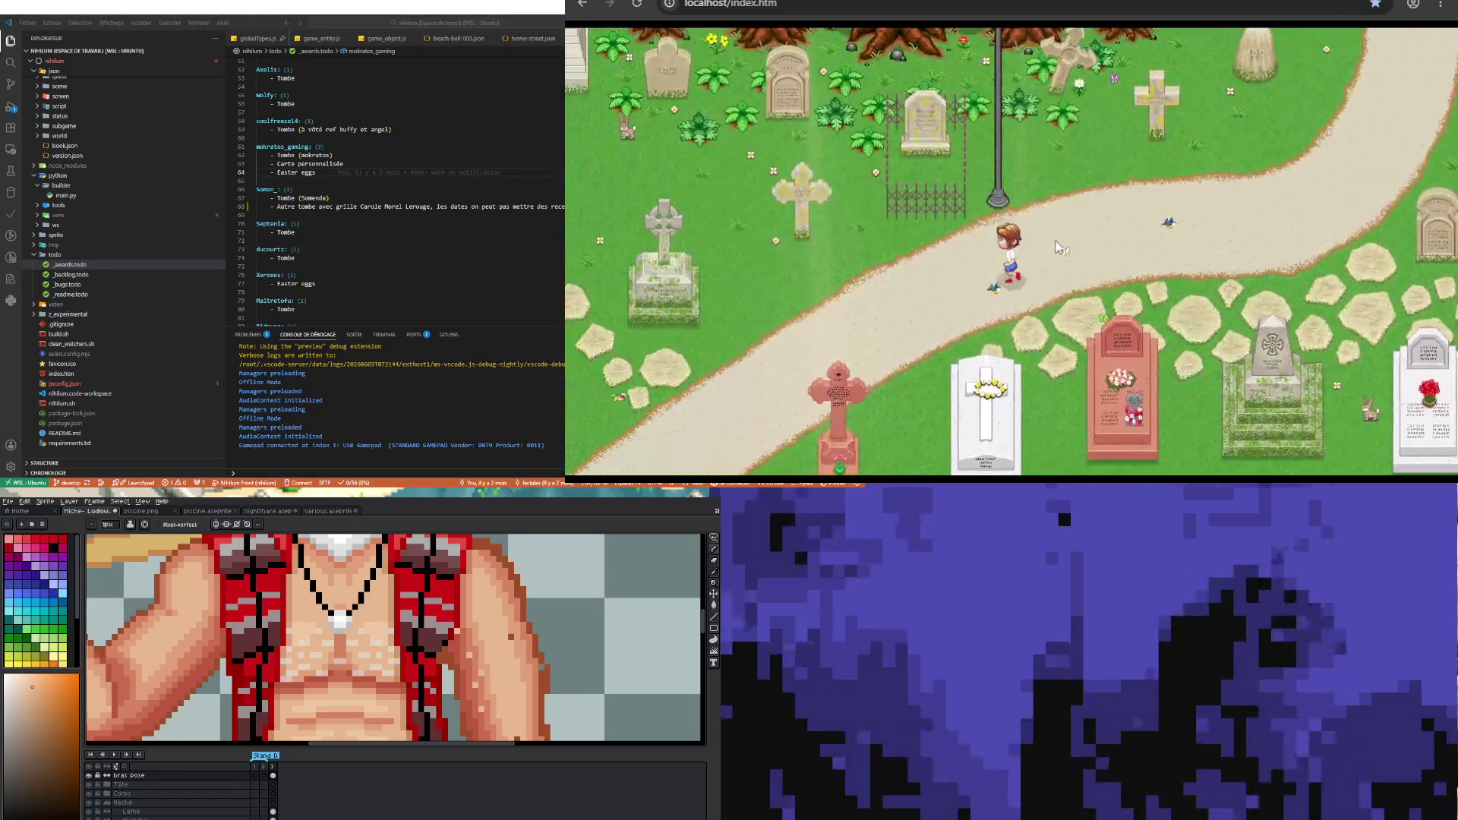
key(Left)
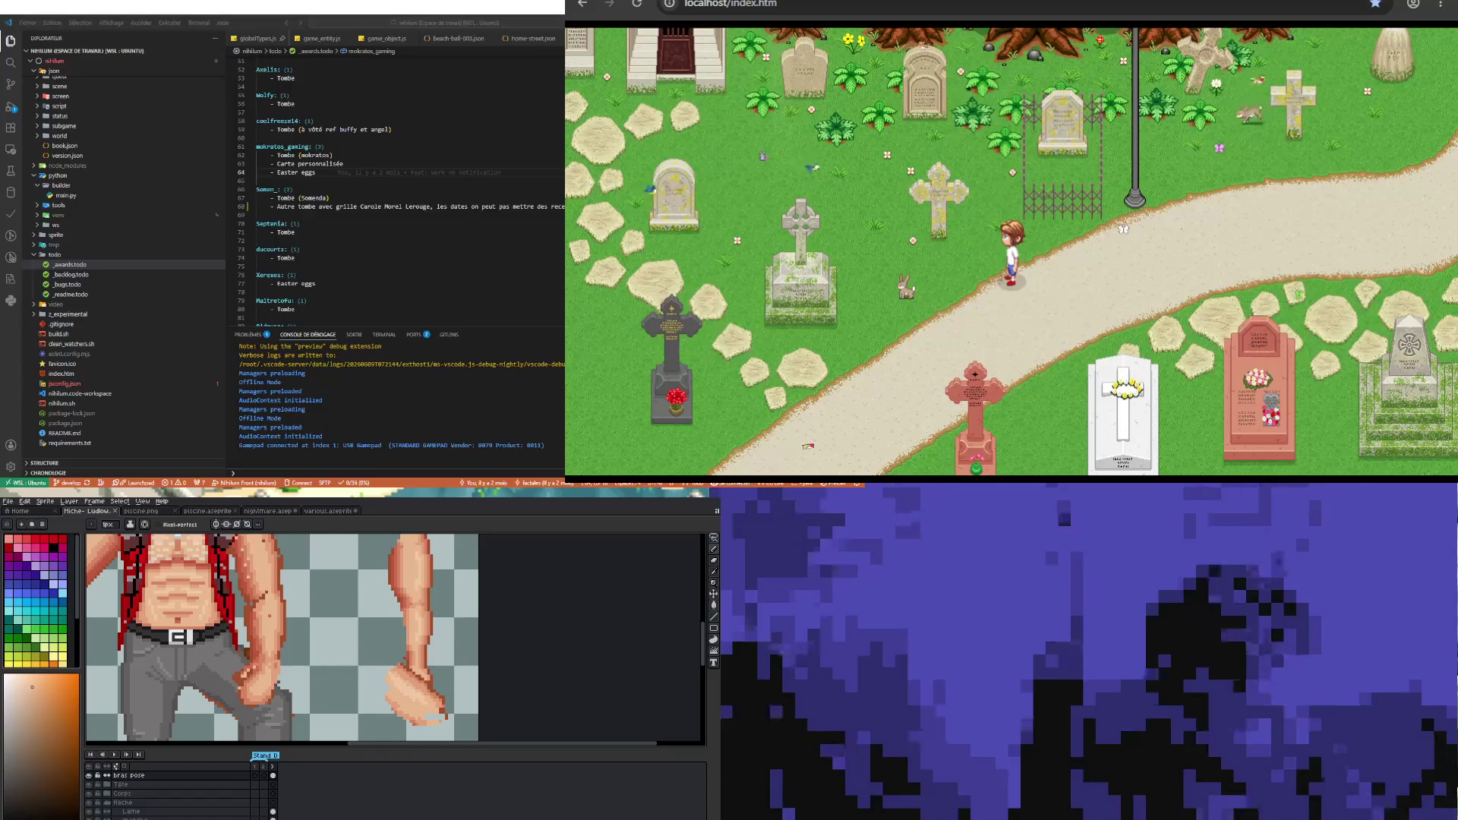
- Select the name in the plaque tomb entry, visit the Easter eggs entry and return focus to the game
double_click(313, 197)
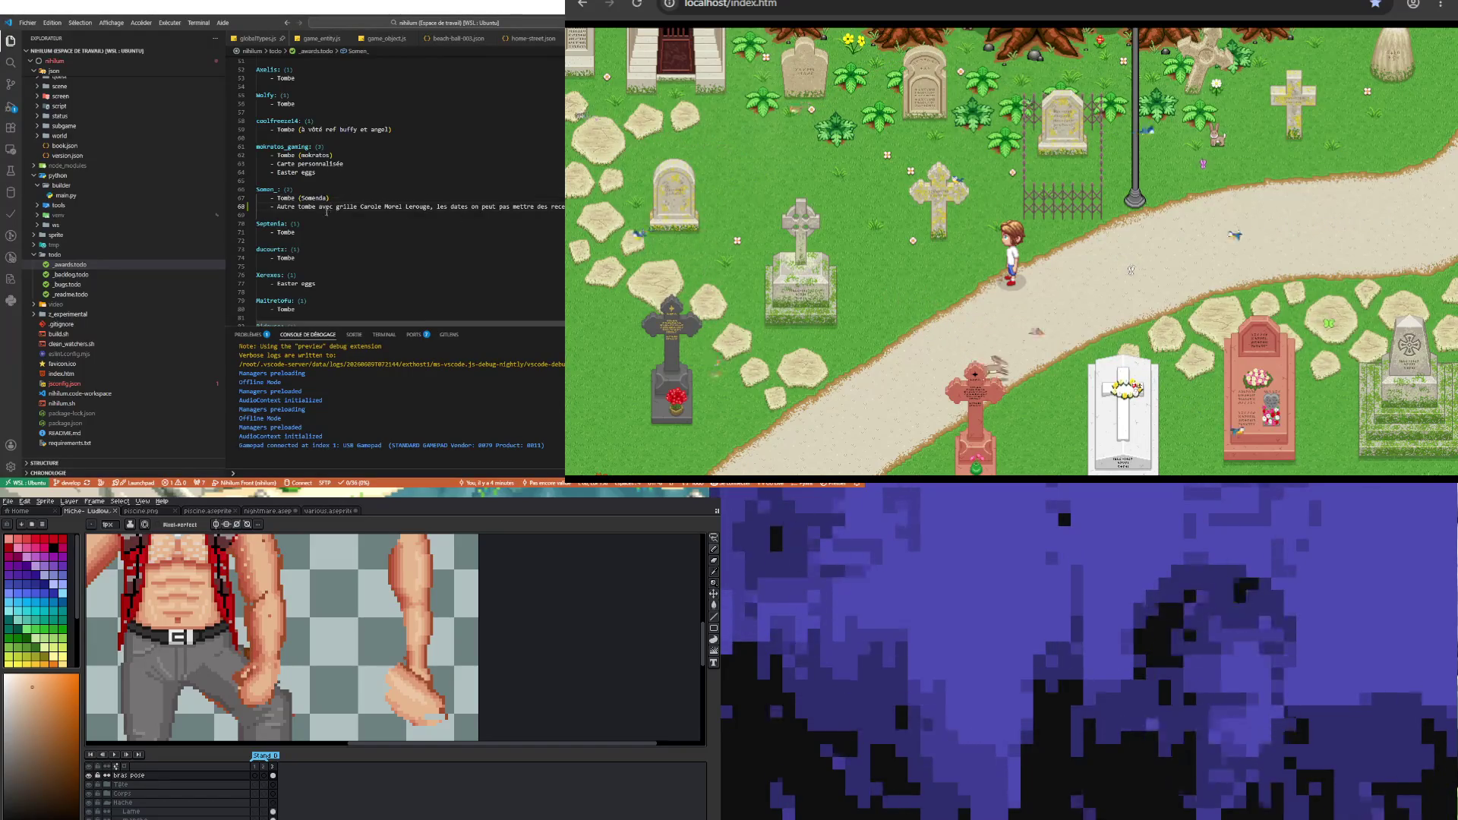
text(1935 -1998,)
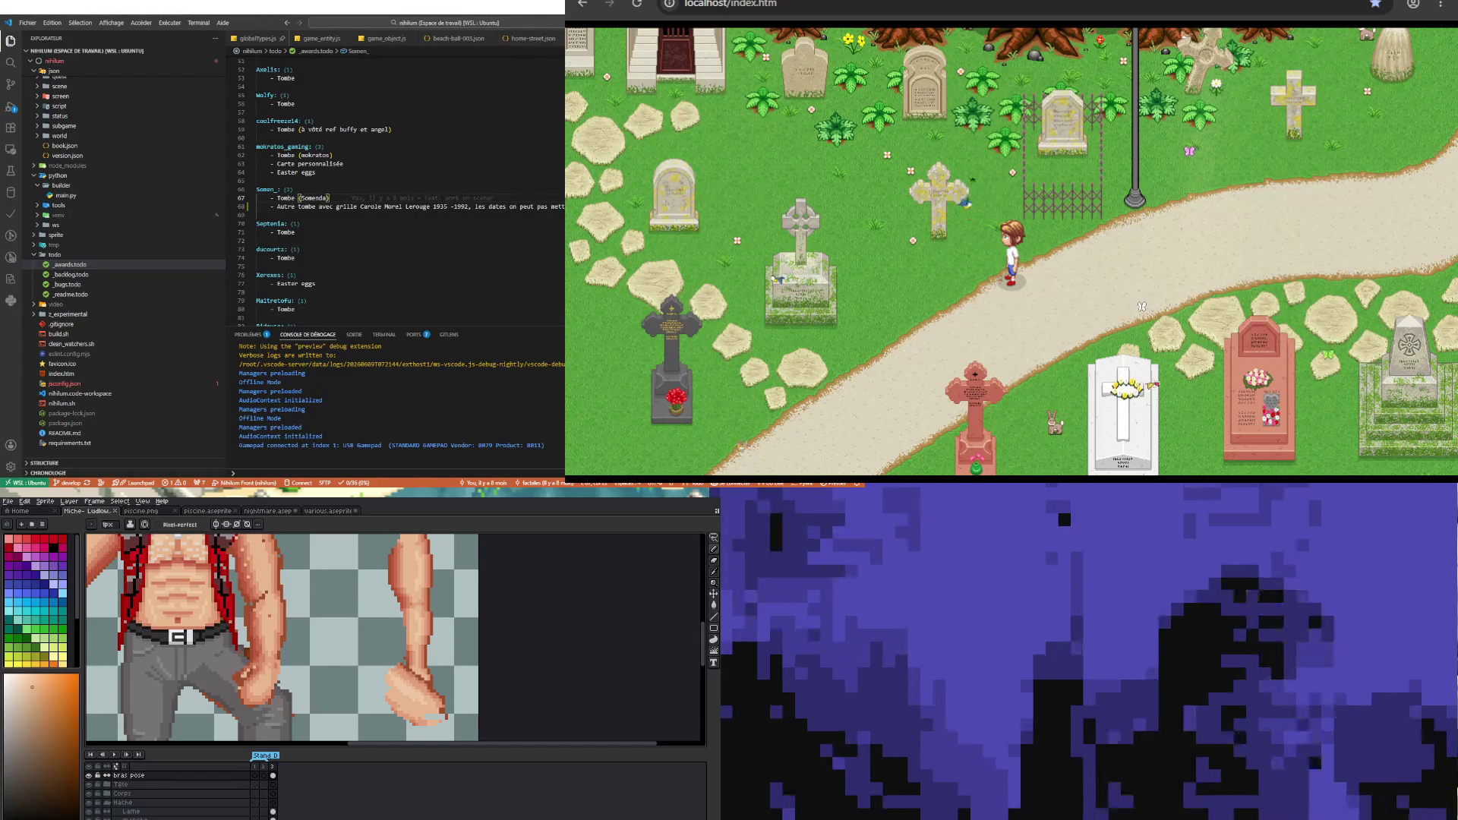
key(alt+Tab)
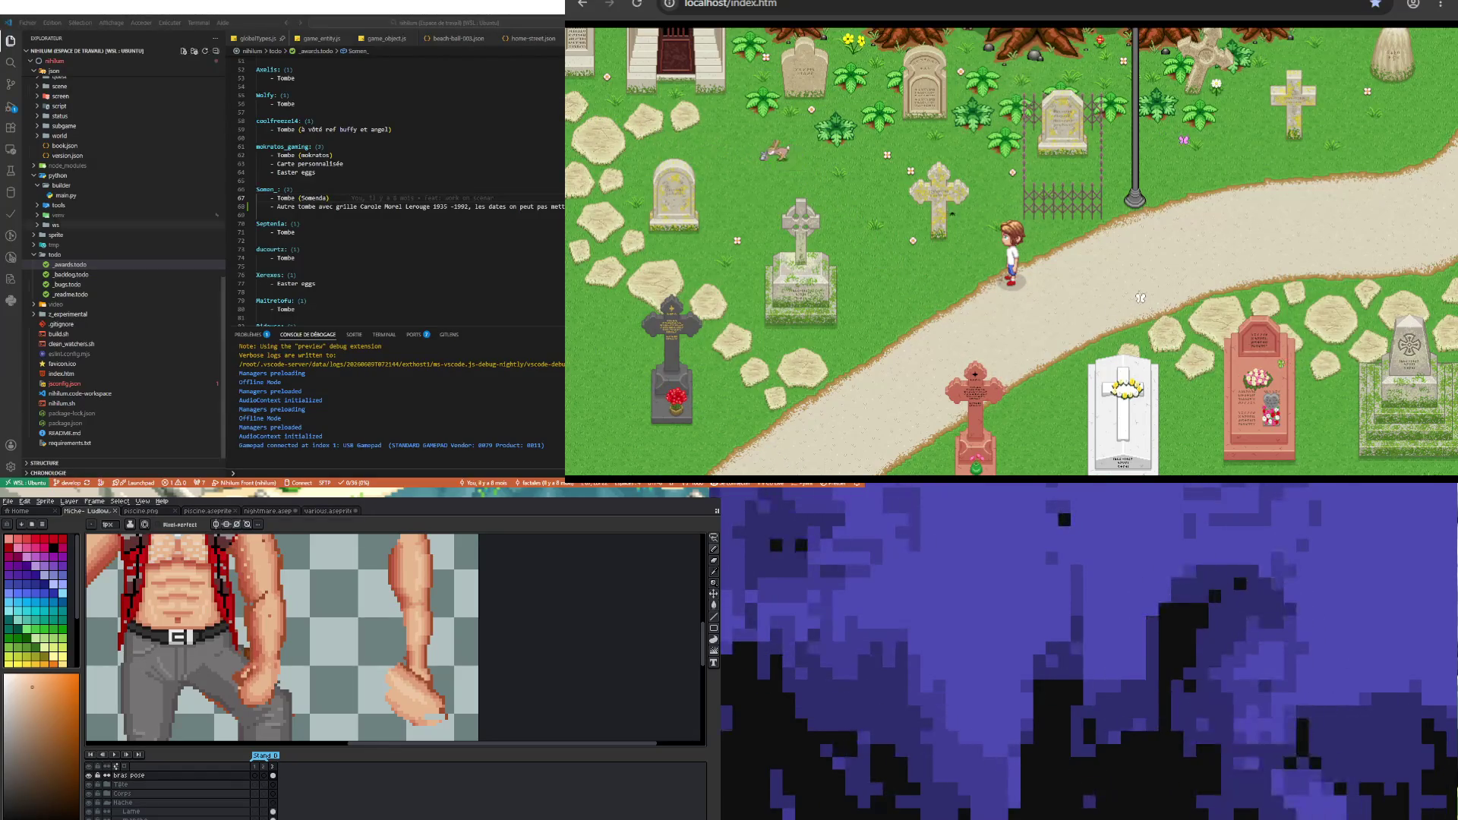
click(339, 173)
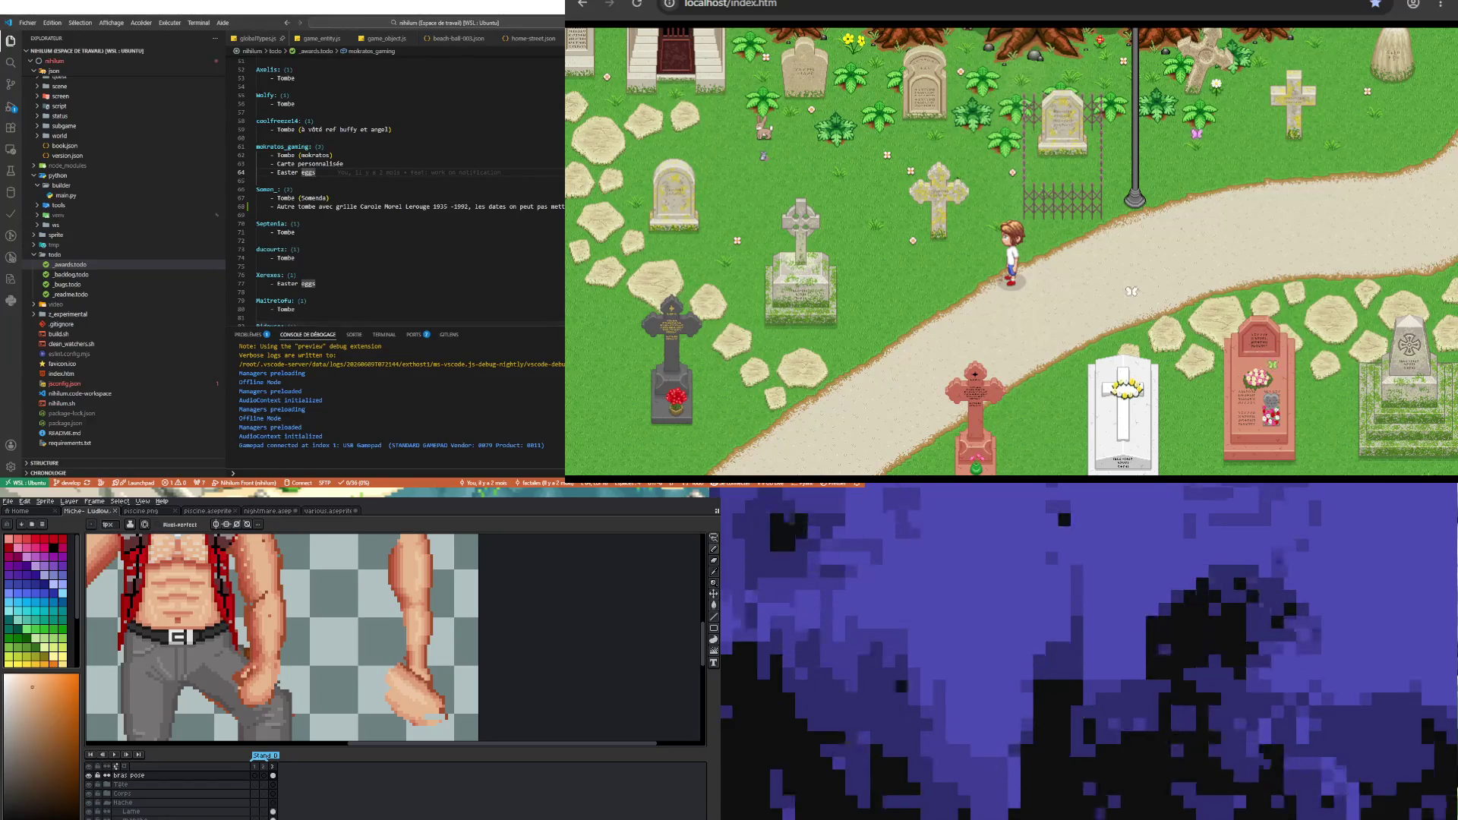
click(1129, 288)
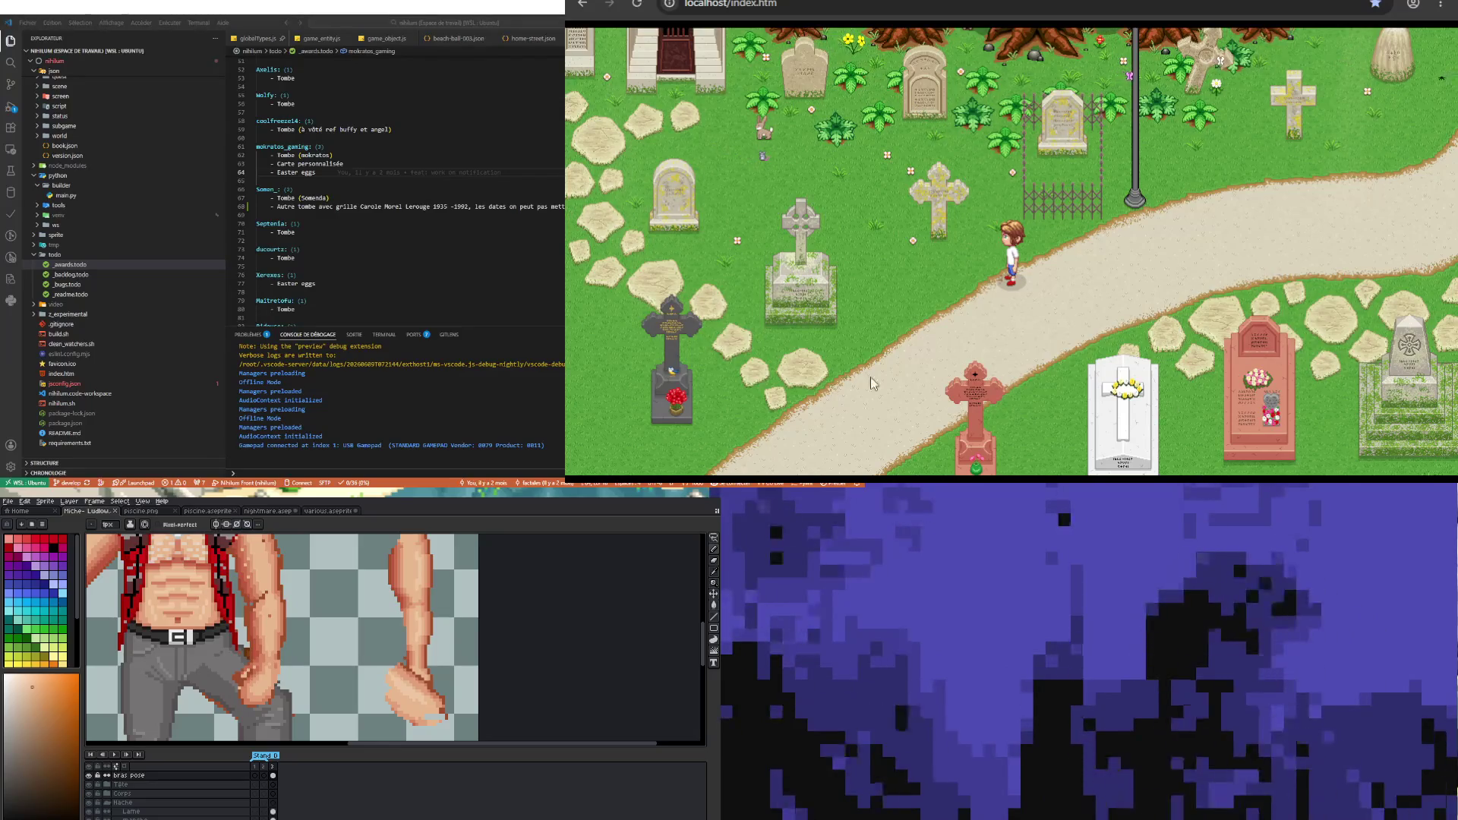
- Walk the character down the winding path toward the parked cars at the cemetery's edge
key(Down)
key(Down)
key(Down)
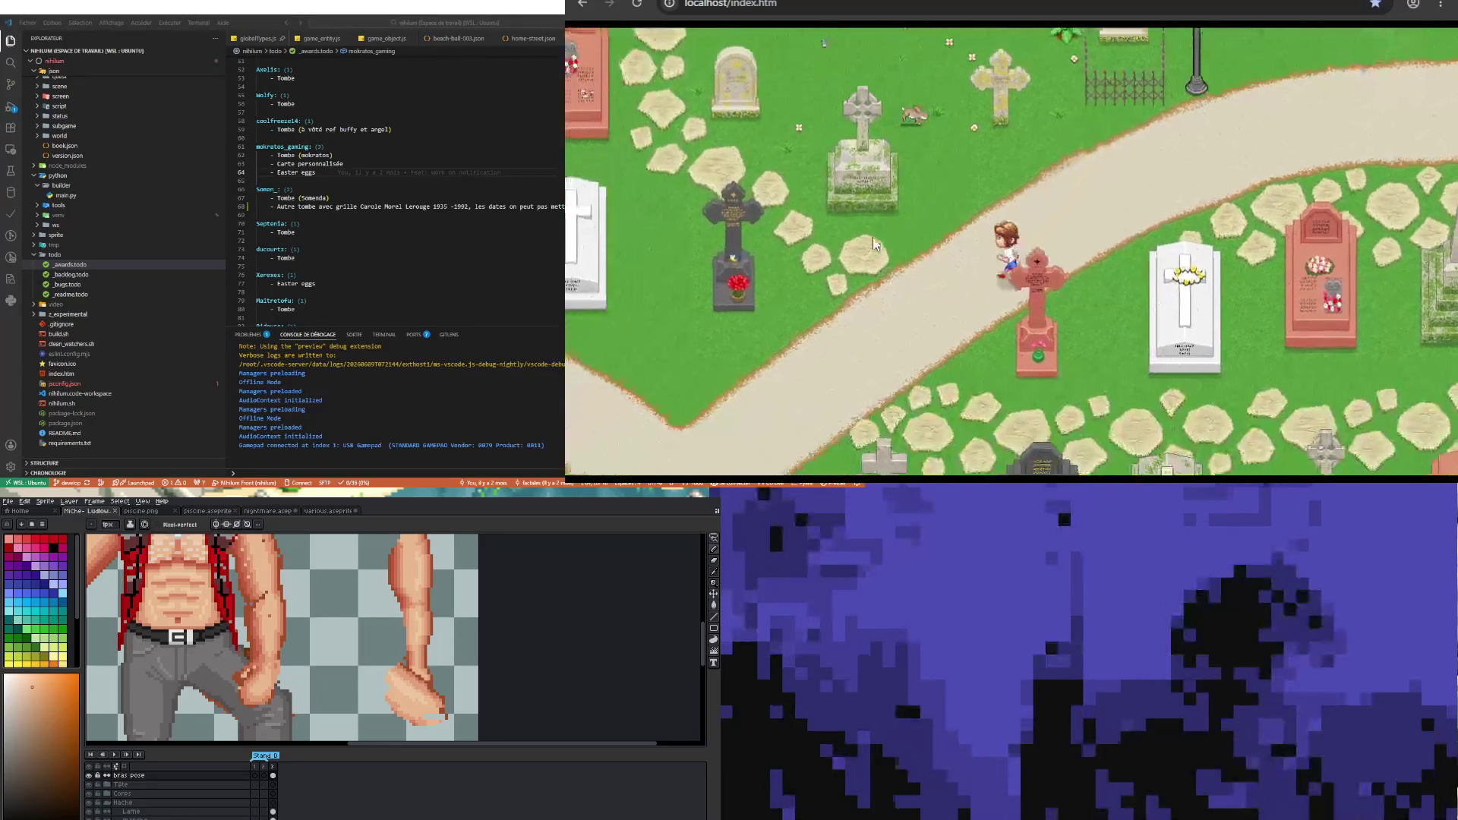
key(Down)
key(Down)
key(Down)
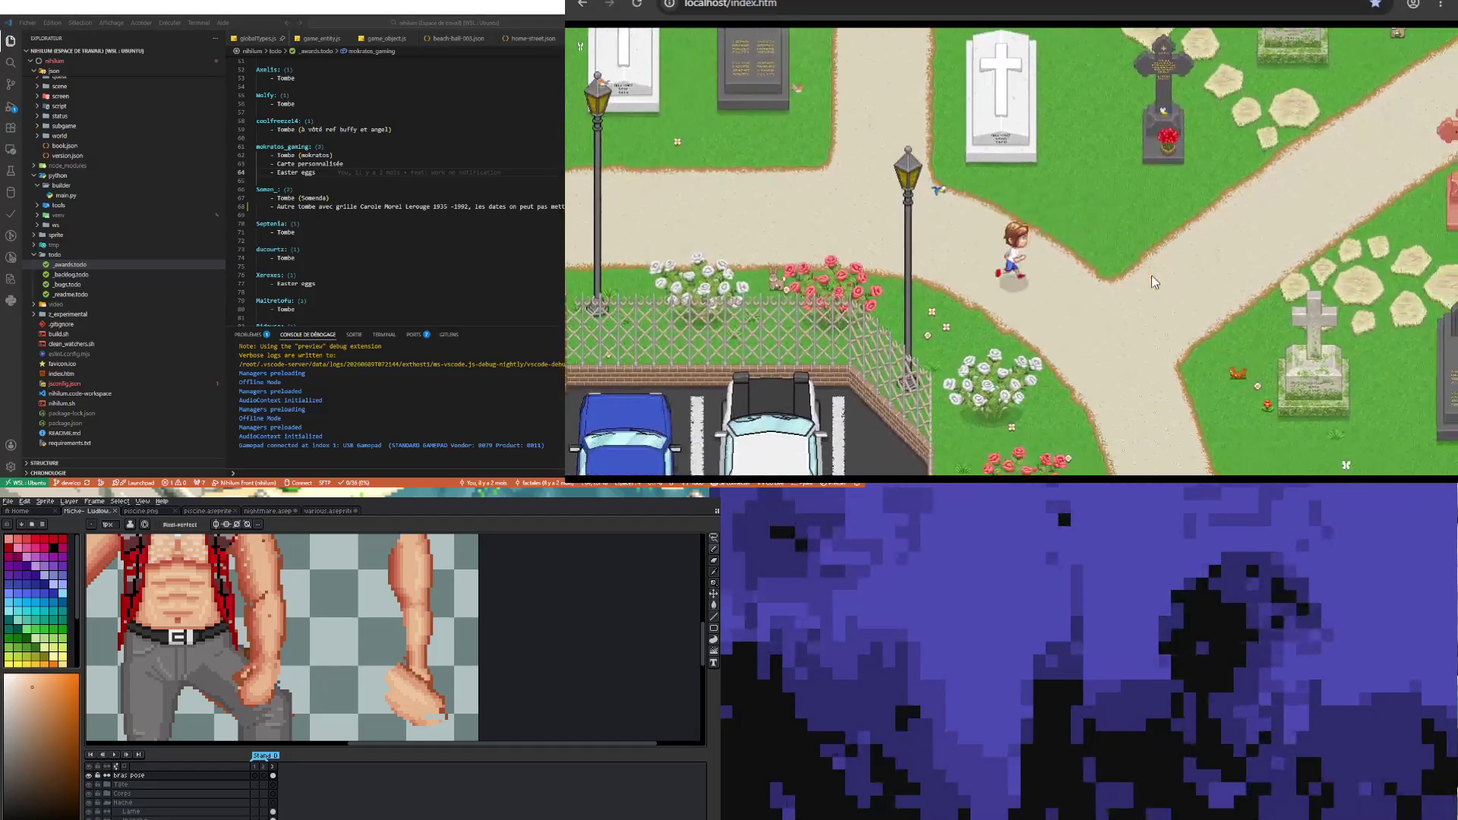
key(Down)
key(Down)
key(Down)
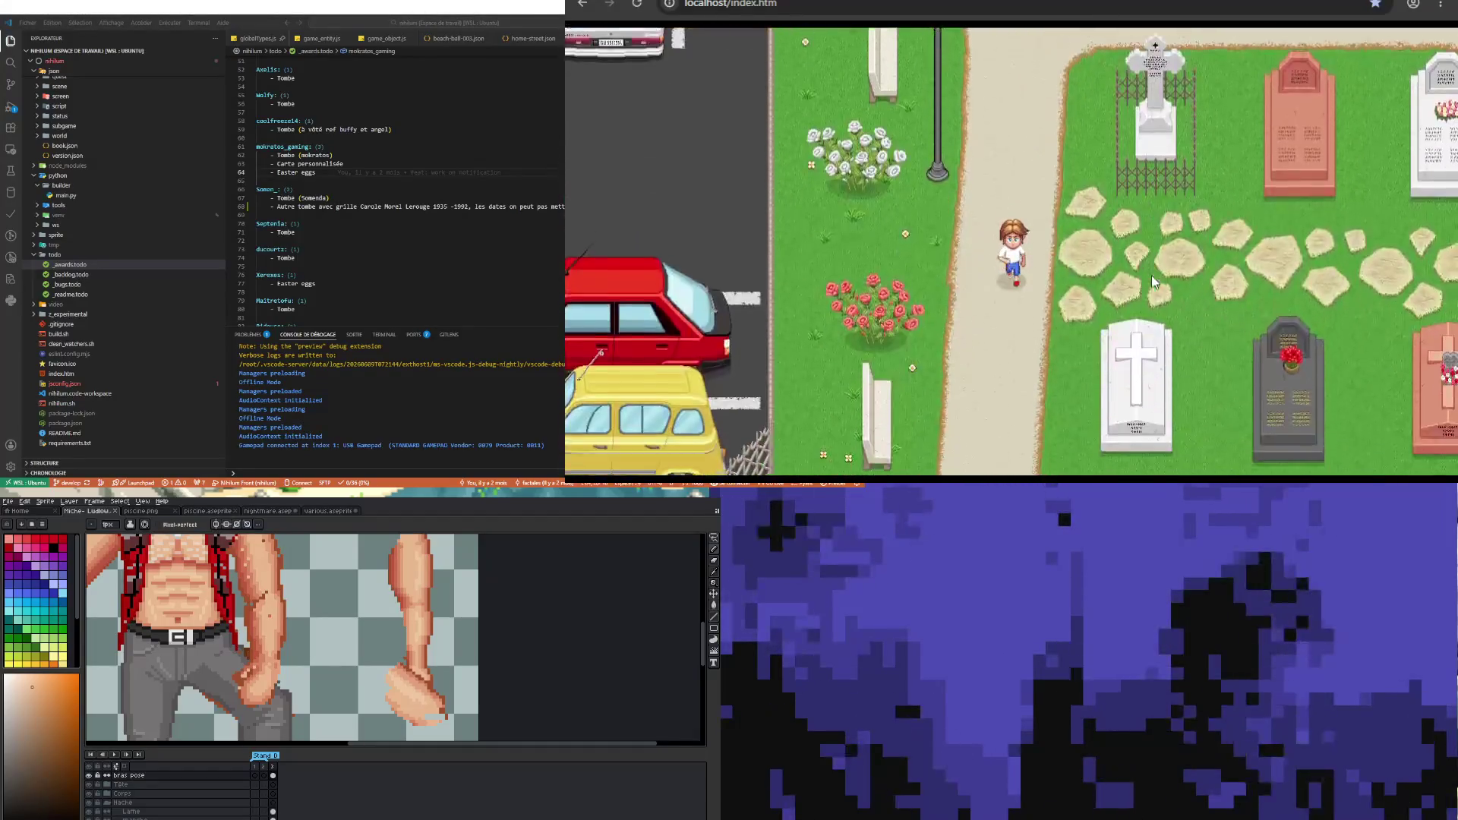
- Sample a darker shade from the lumberjack sprite with the Eyedropper and return to the Pencil
key(Down)
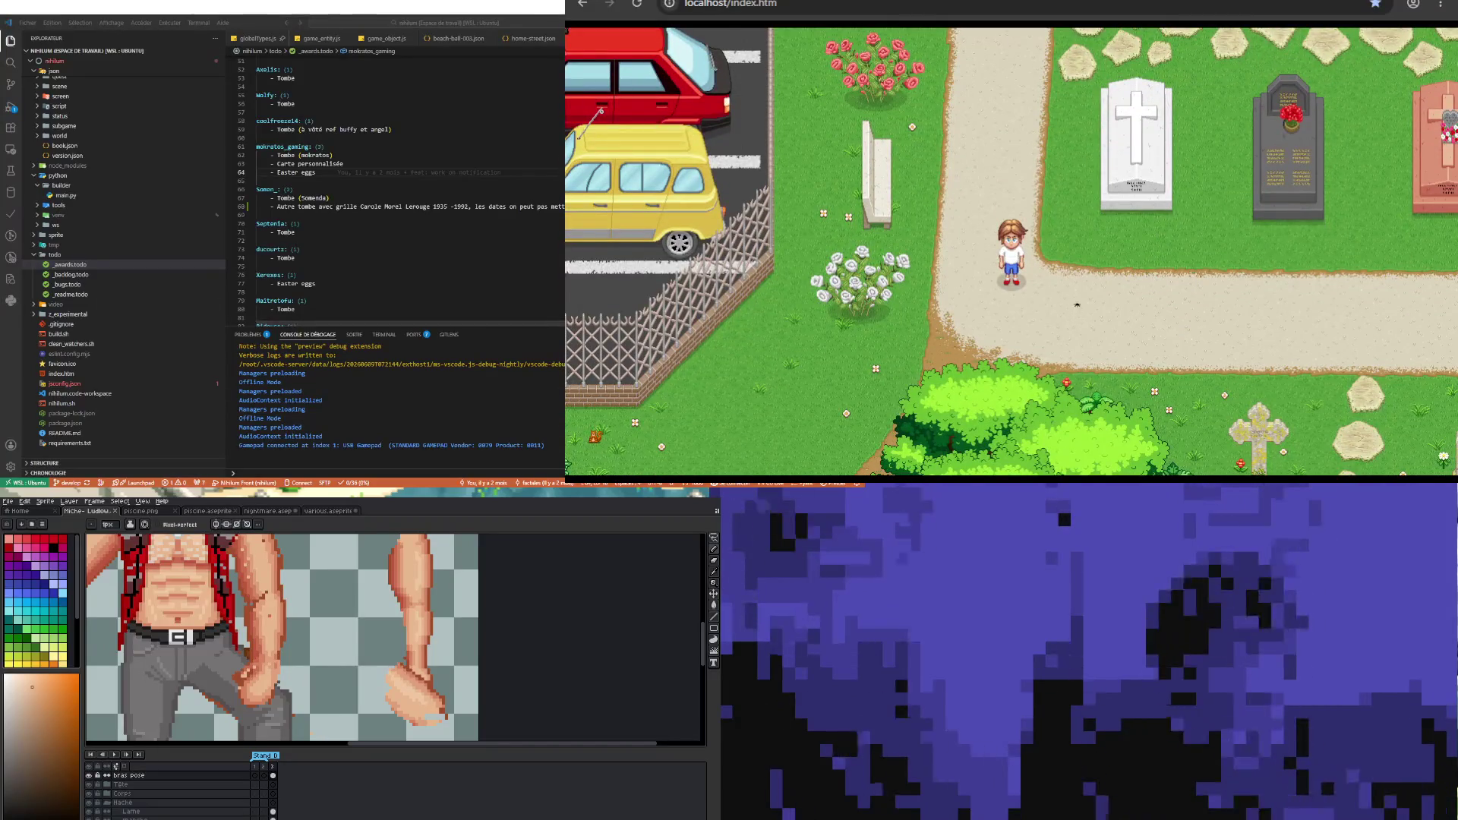
scroll(283, 638, down, 3)
scroll(283, 637, up, 3)
scroll(282, 638, down, 2)
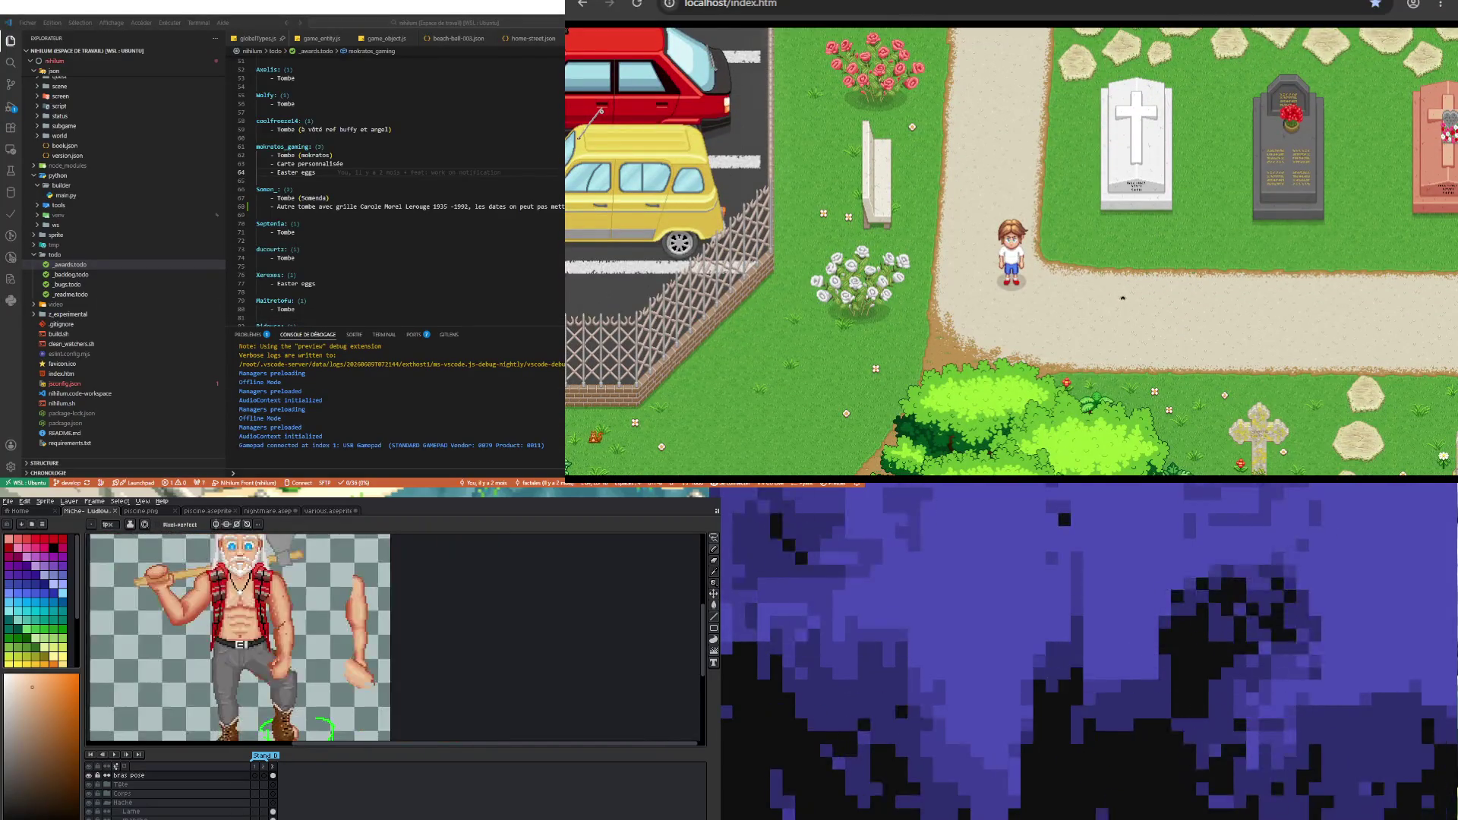
scroll(283, 638, up, 2)
scroll(284, 637, up, 1)
scroll(283, 639, down, 3)
scroll(283, 639, up, 2)
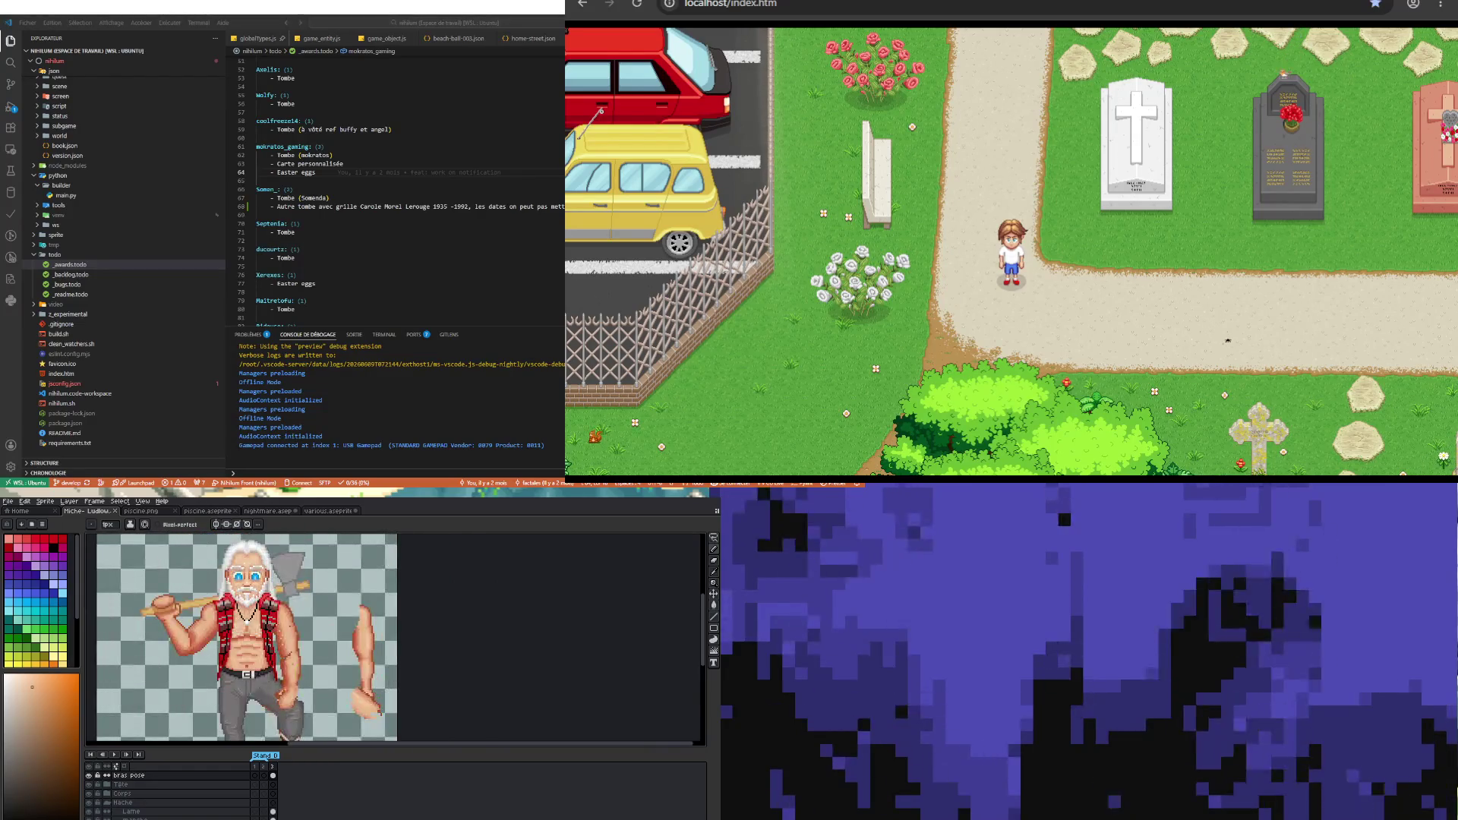
scroll(283, 638, up, 1)
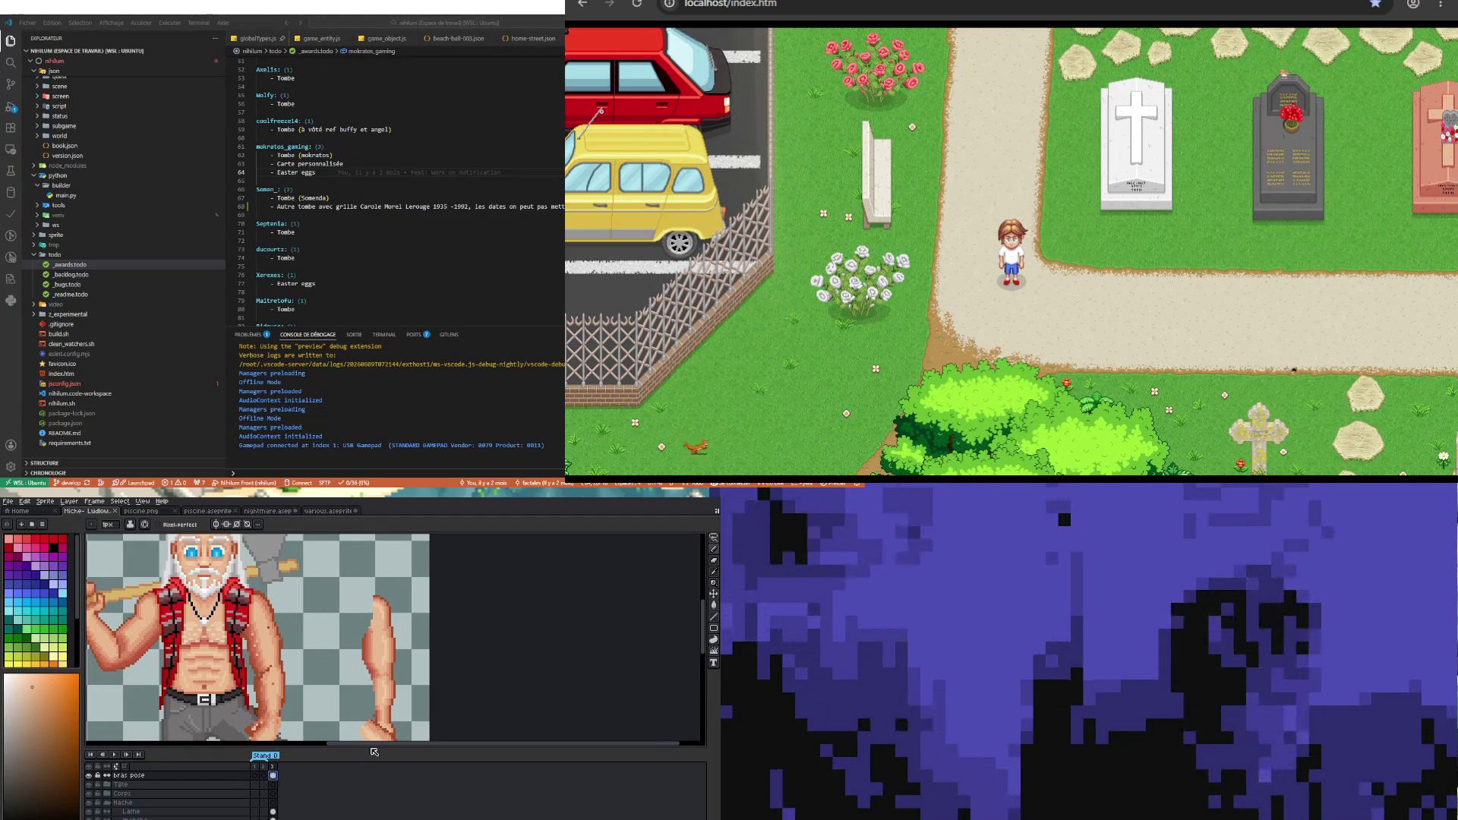
key(i)
click(253, 637)
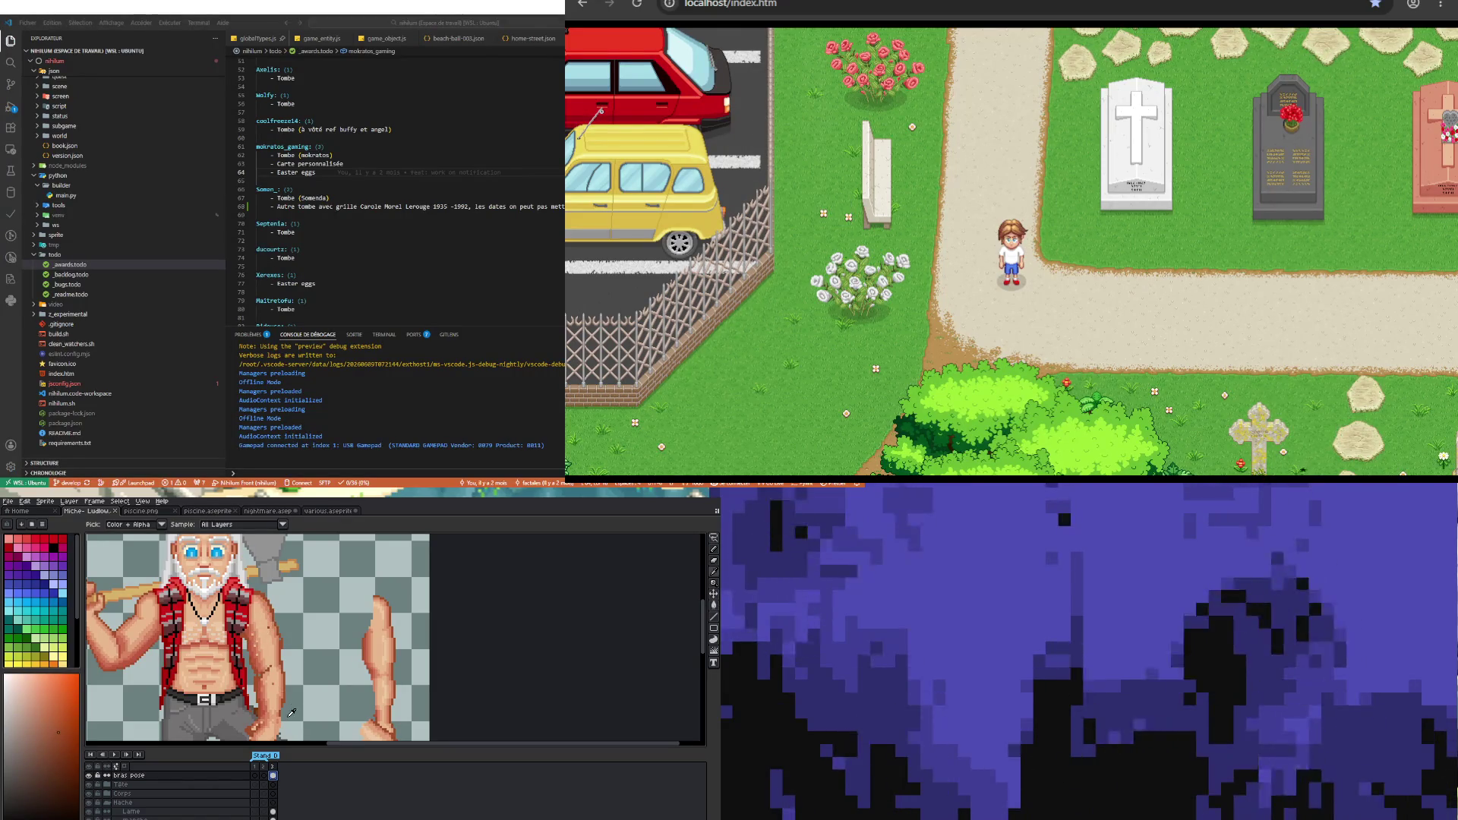
scroll(289, 712, up, 1)
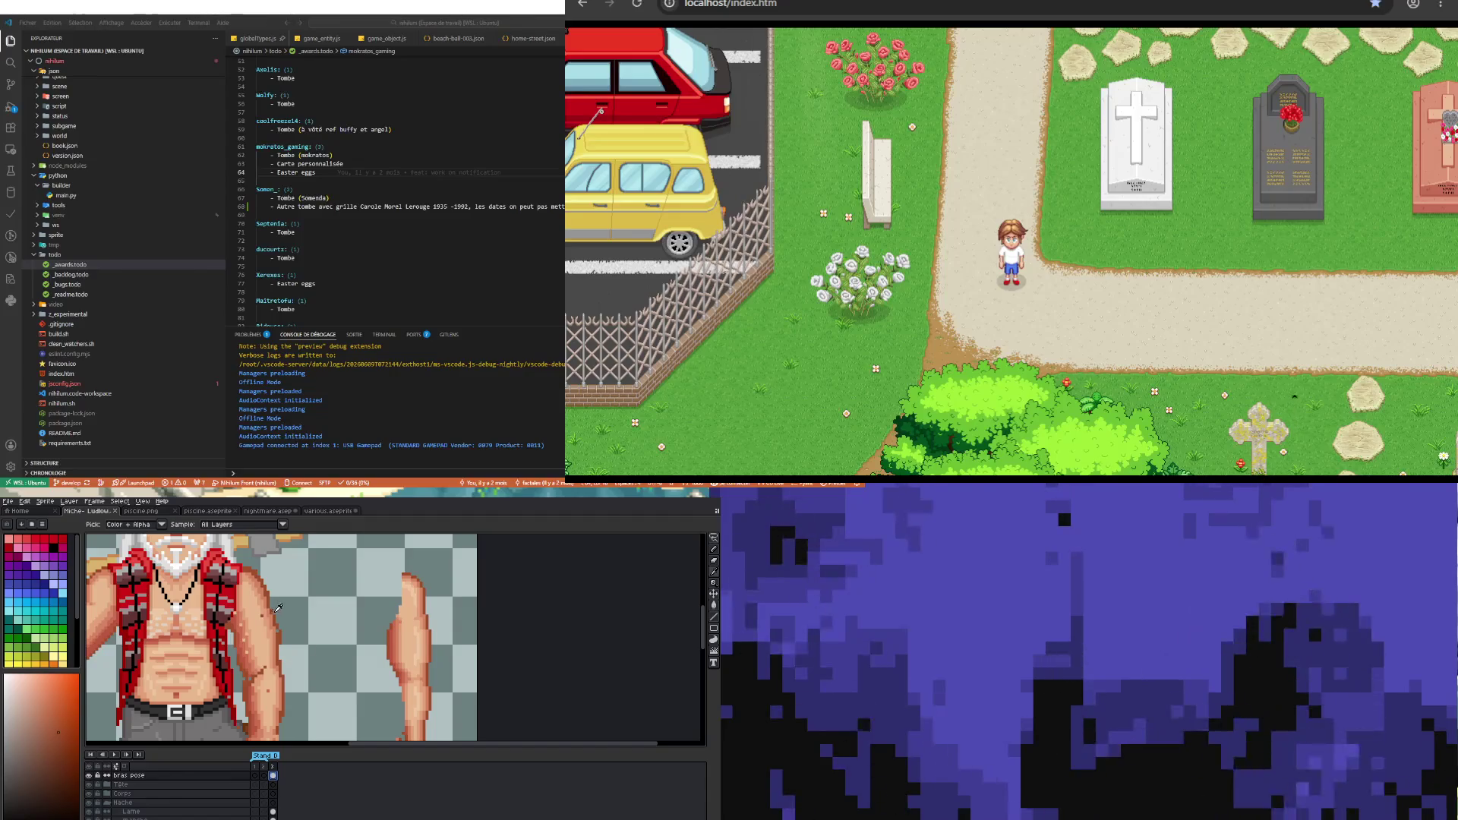
key(b)
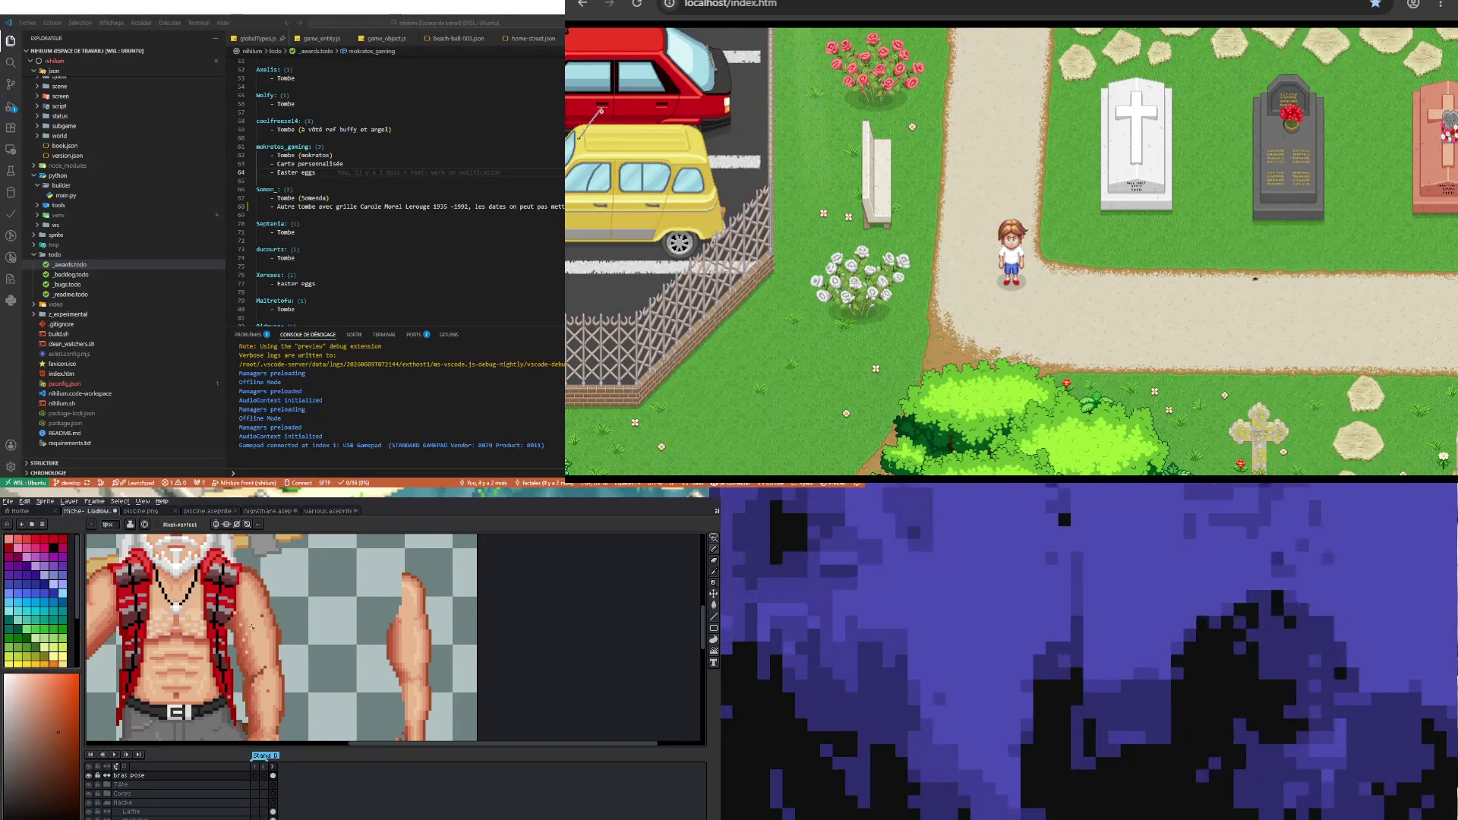
key(b)
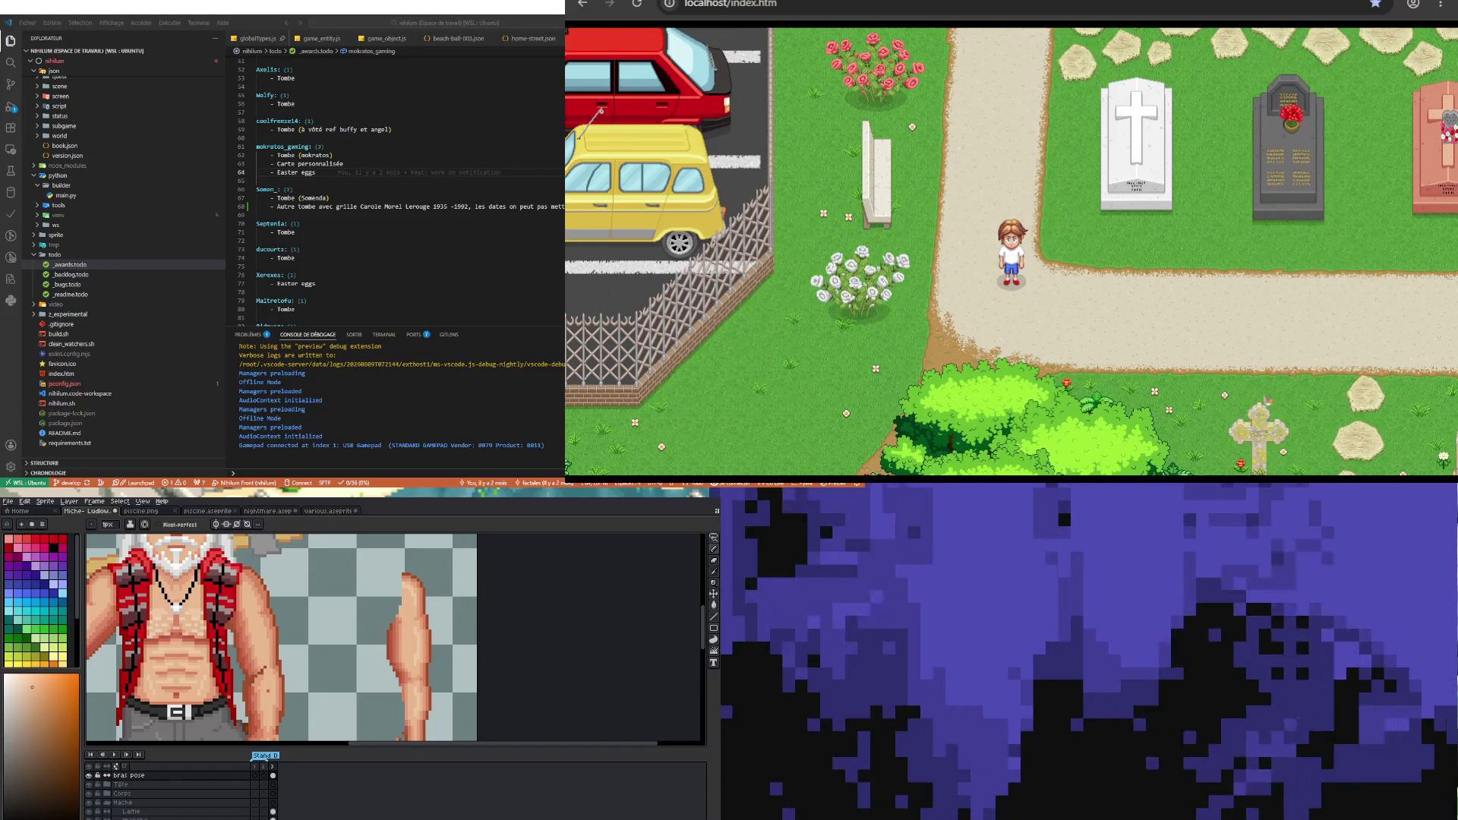
scroll(285, 638, up, 1)
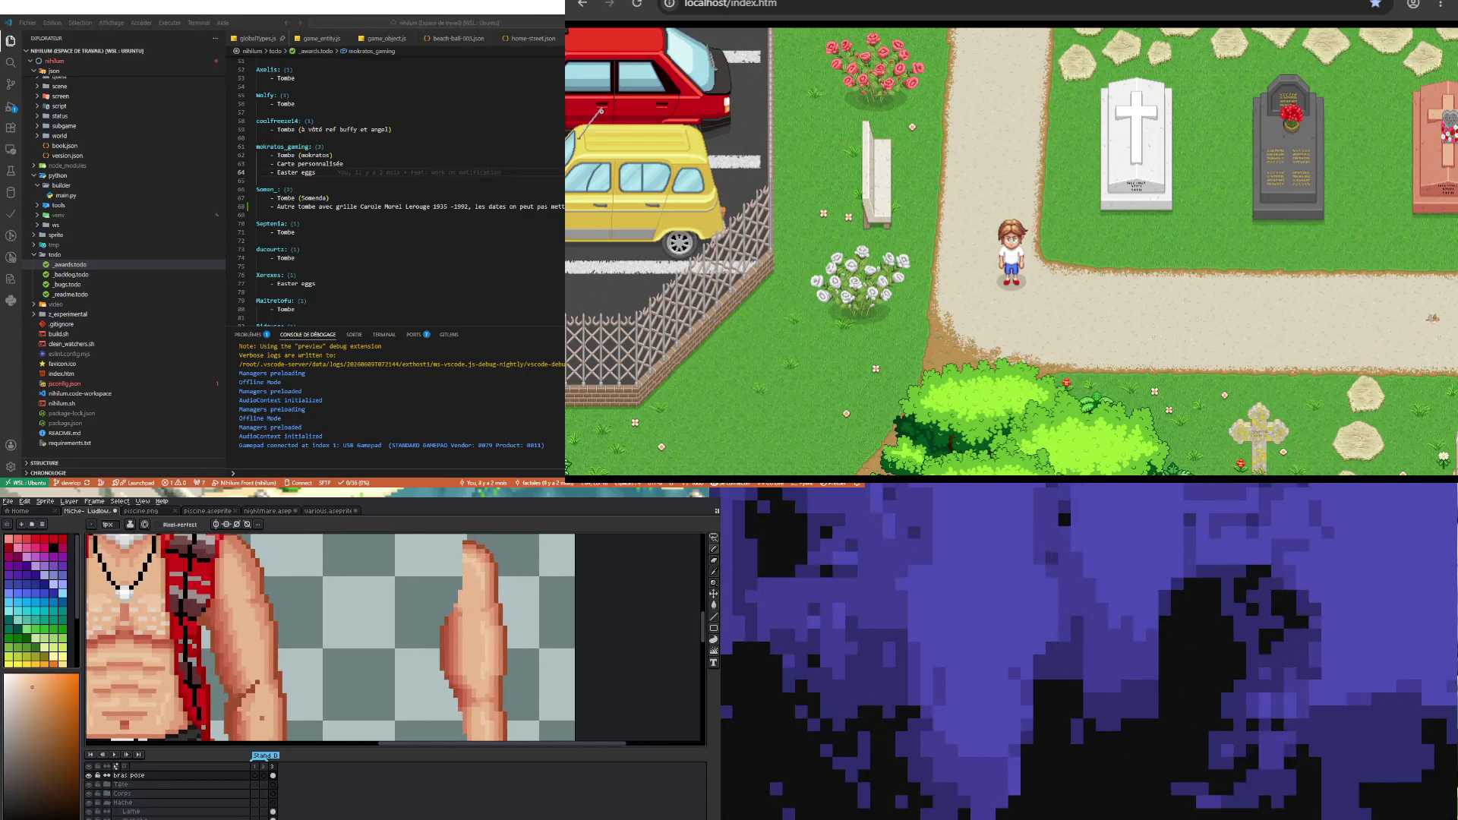
scroll(285, 638, up, 1)
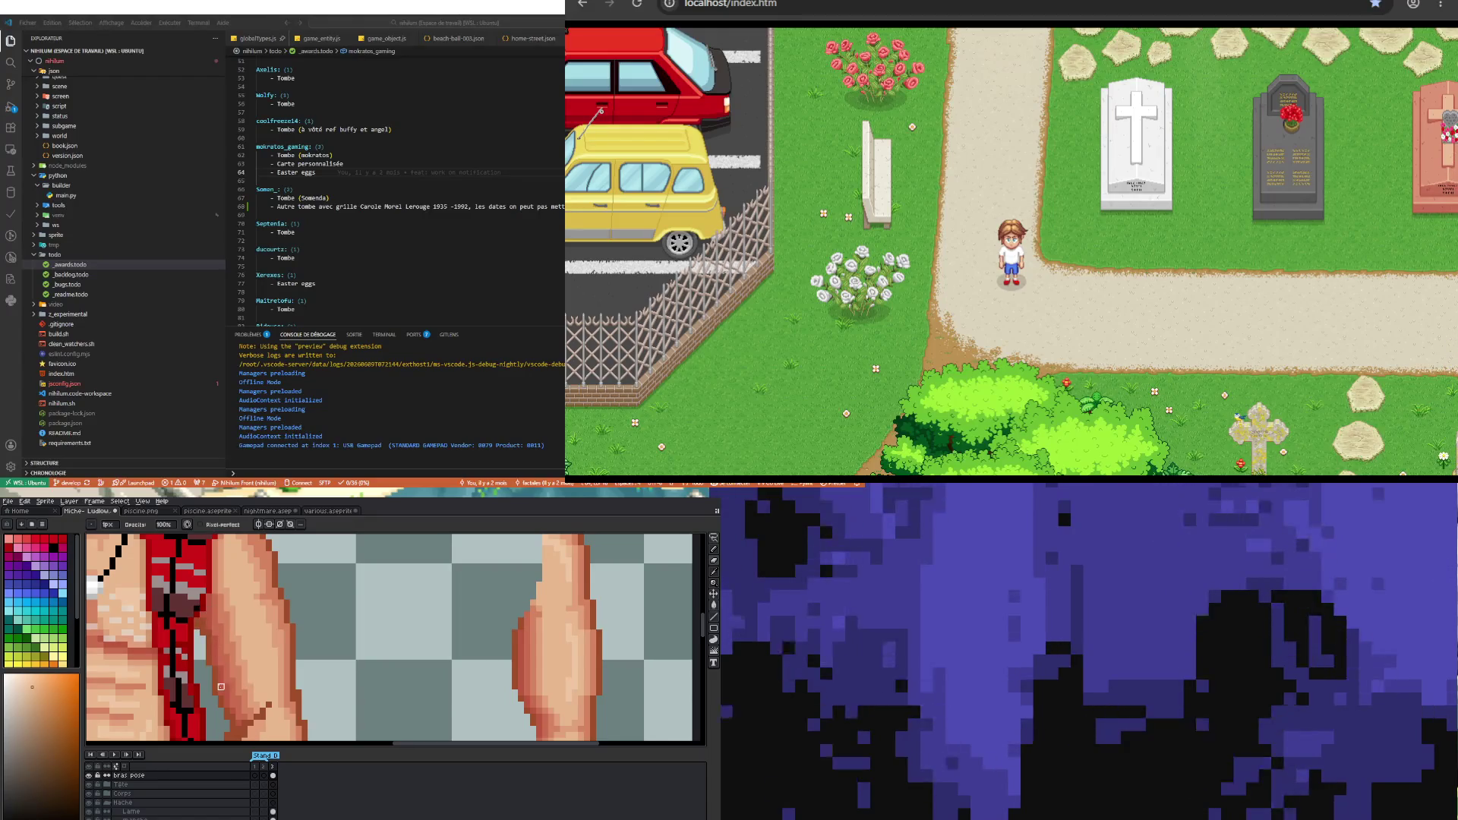
scroll(213, 646, down, 2)
scroll(312, 631, down, 2)
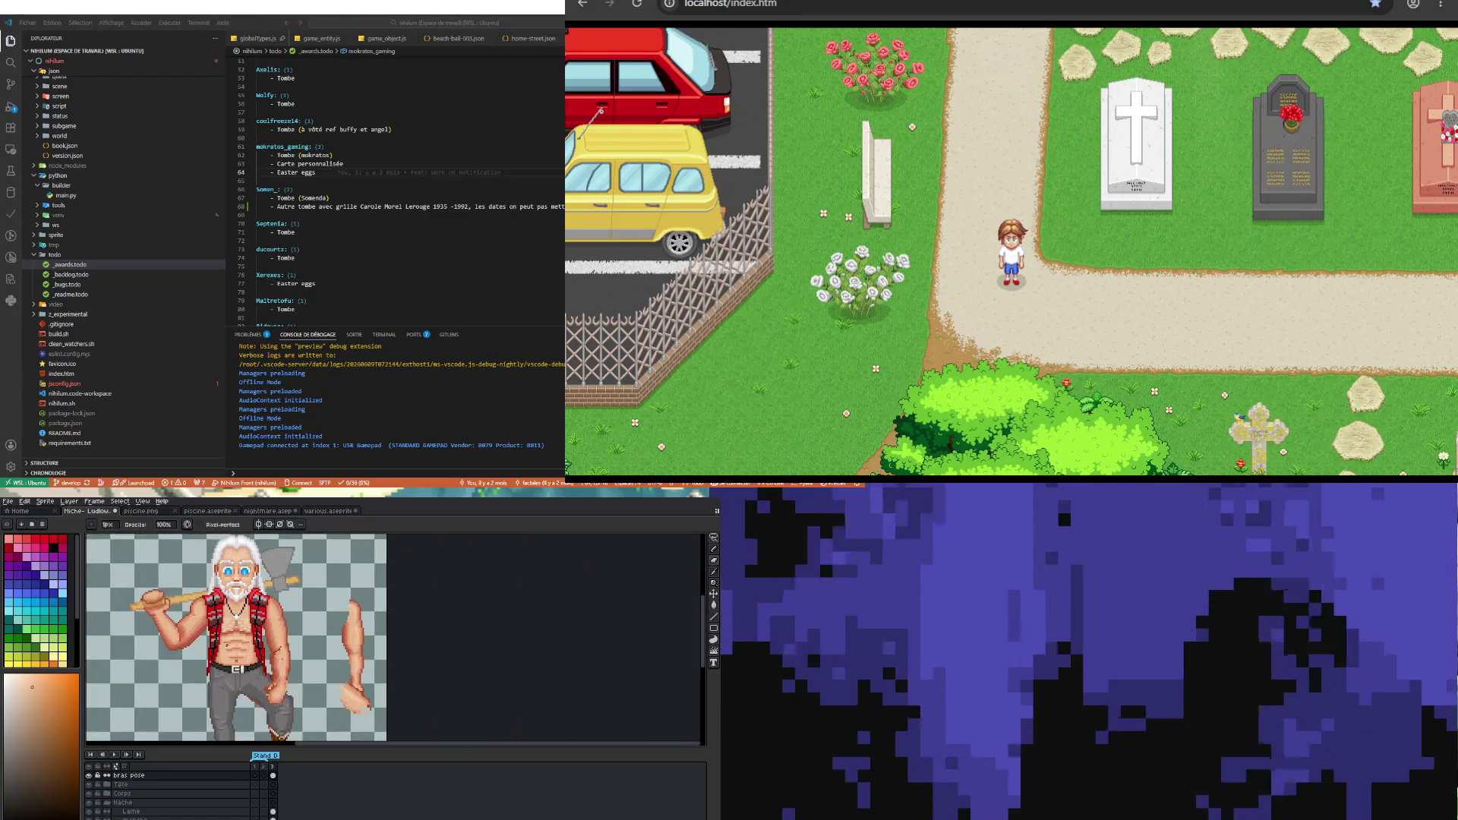
scroll(312, 632, up, 2)
scroll(258, 610, up, 1)
scroll(258, 612, up, 1)
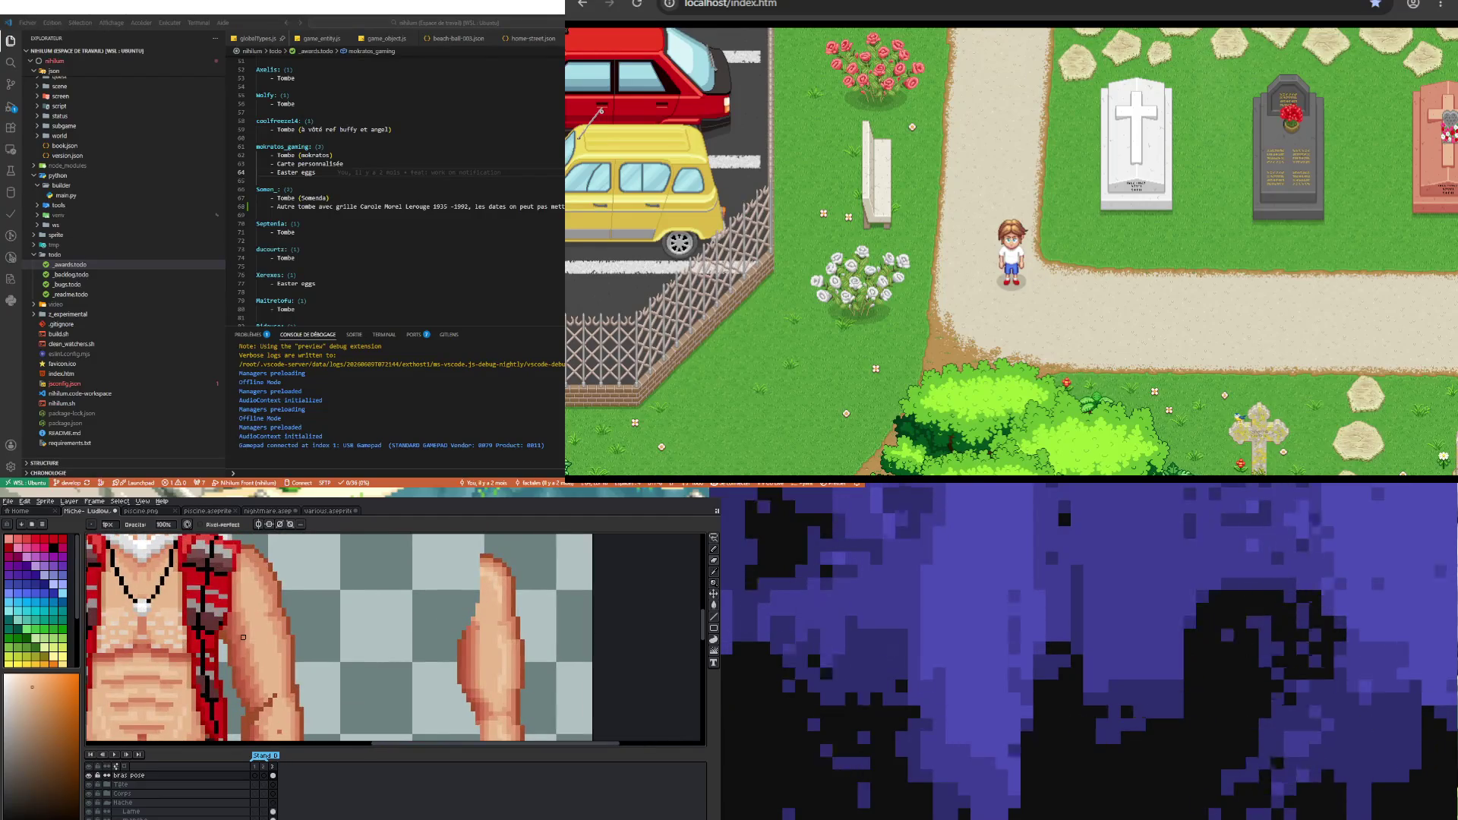
- Sample the shirt red, then a tone from the arm, and resume painting on the arm
click(234, 623)
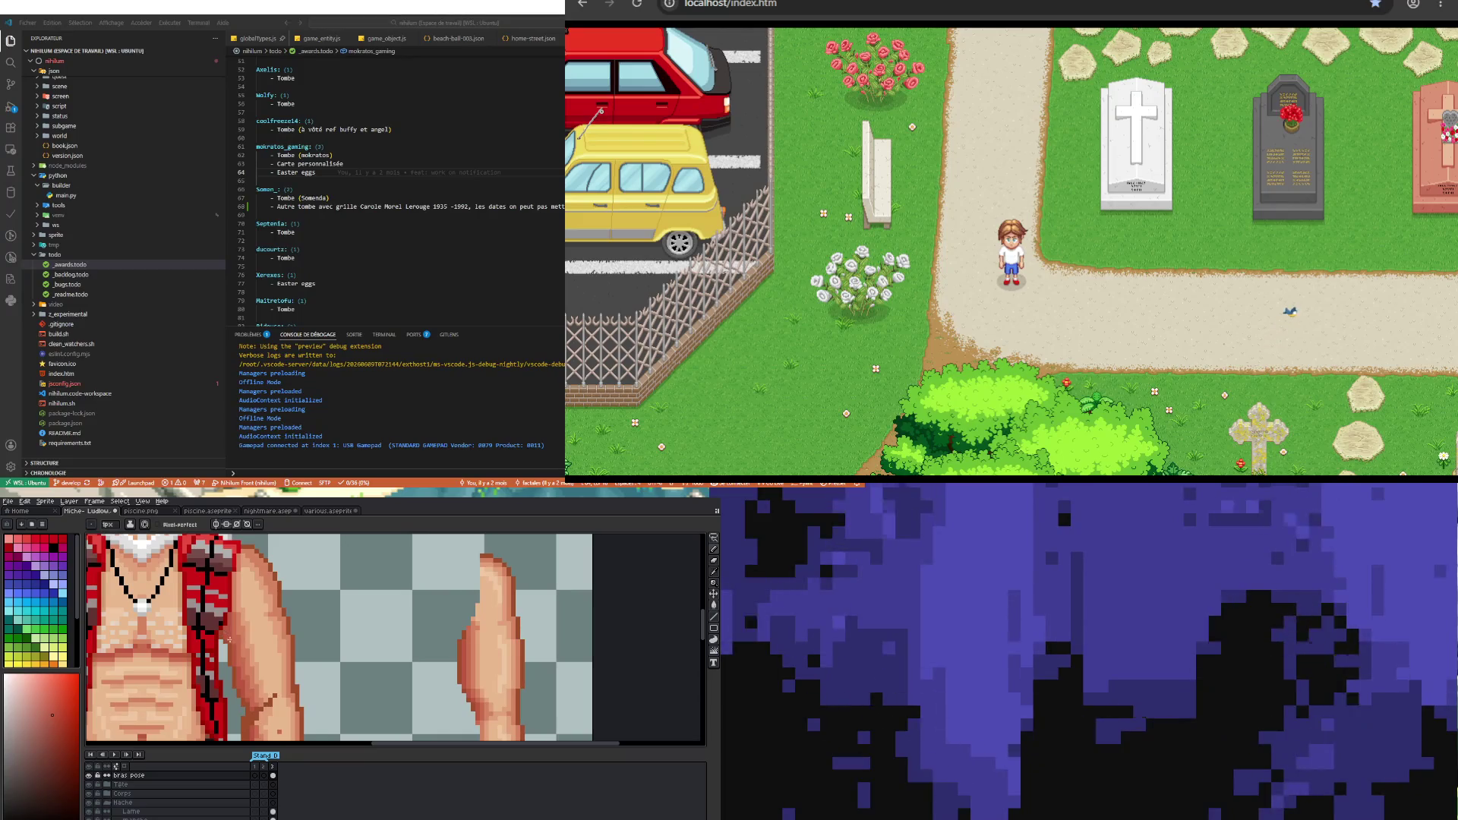
scroll(232, 615, down, 2)
scroll(243, 667, up, 2)
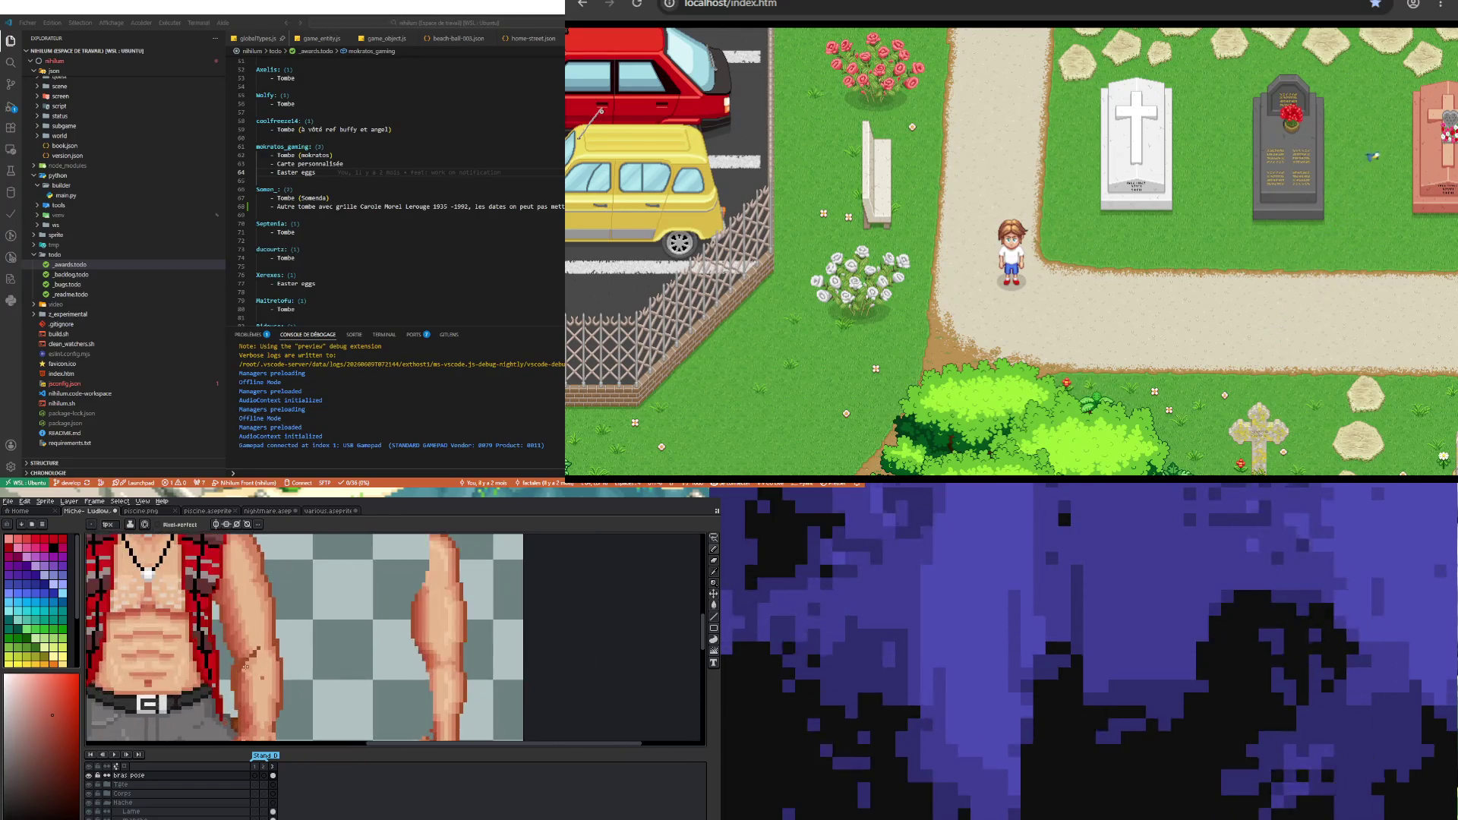
scroll(240, 658, up, 1)
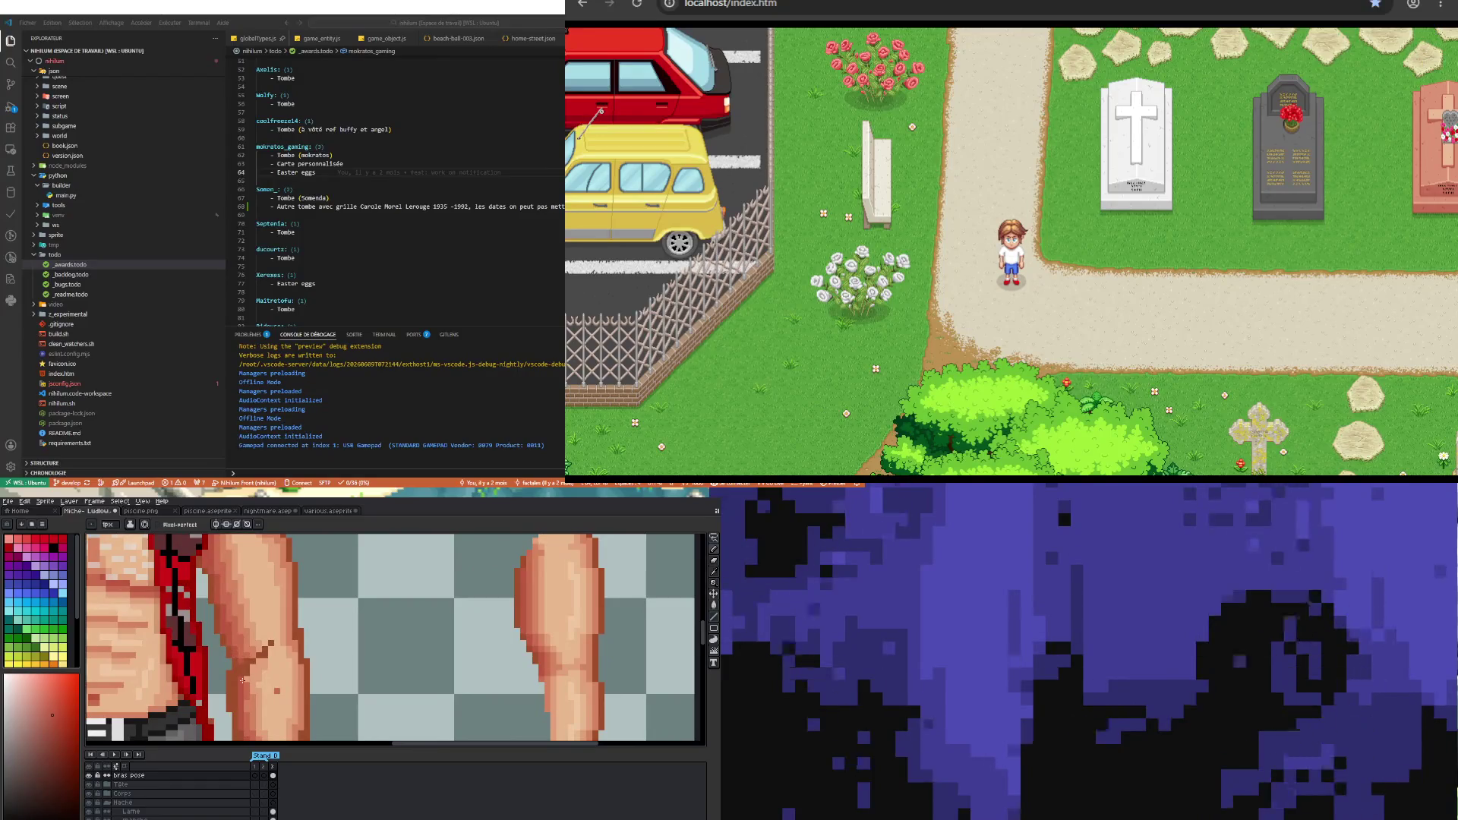
scroll(242, 680, down, 2)
scroll(239, 674, up, 2)
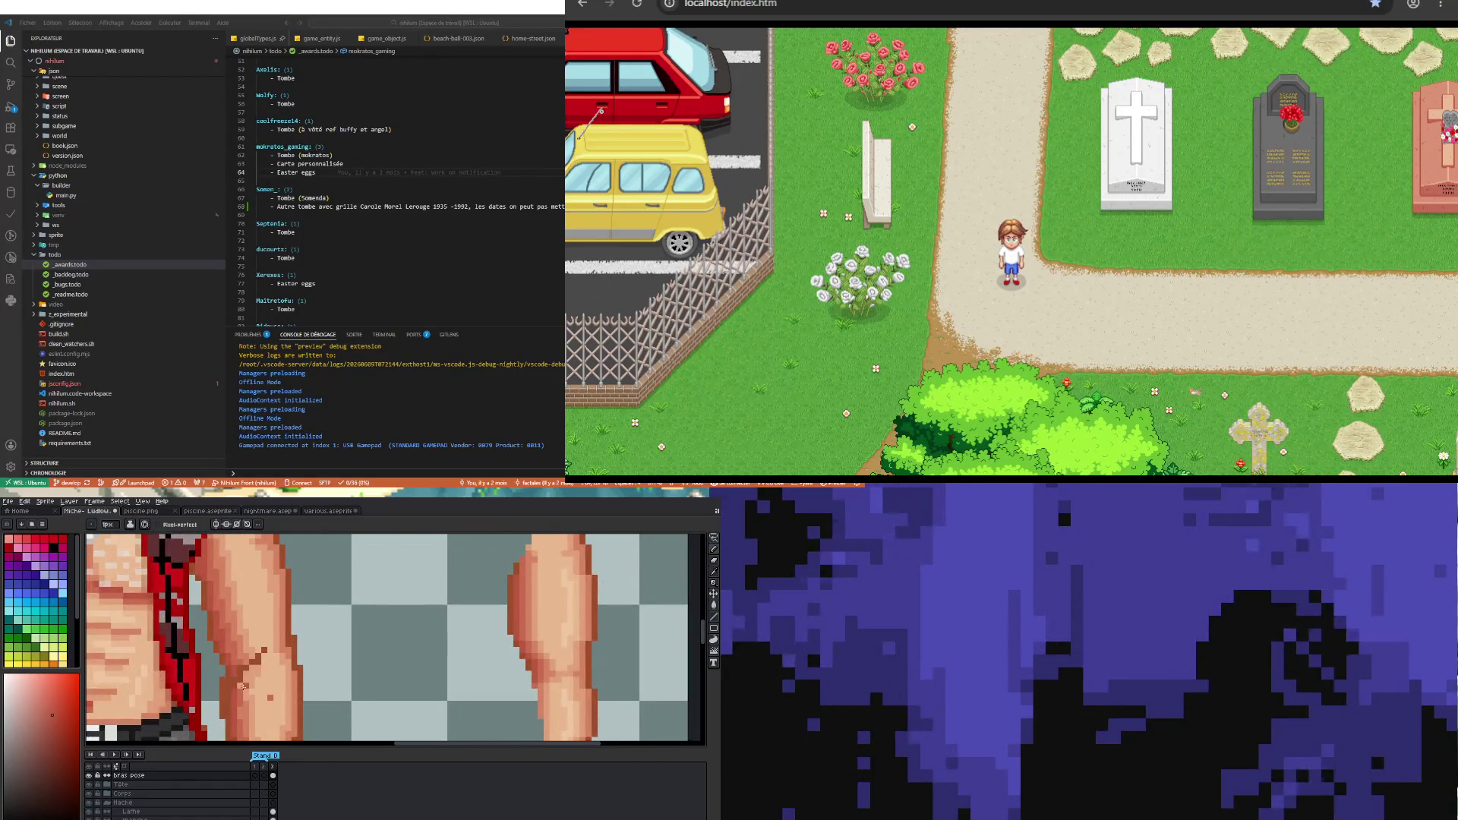
key(i)
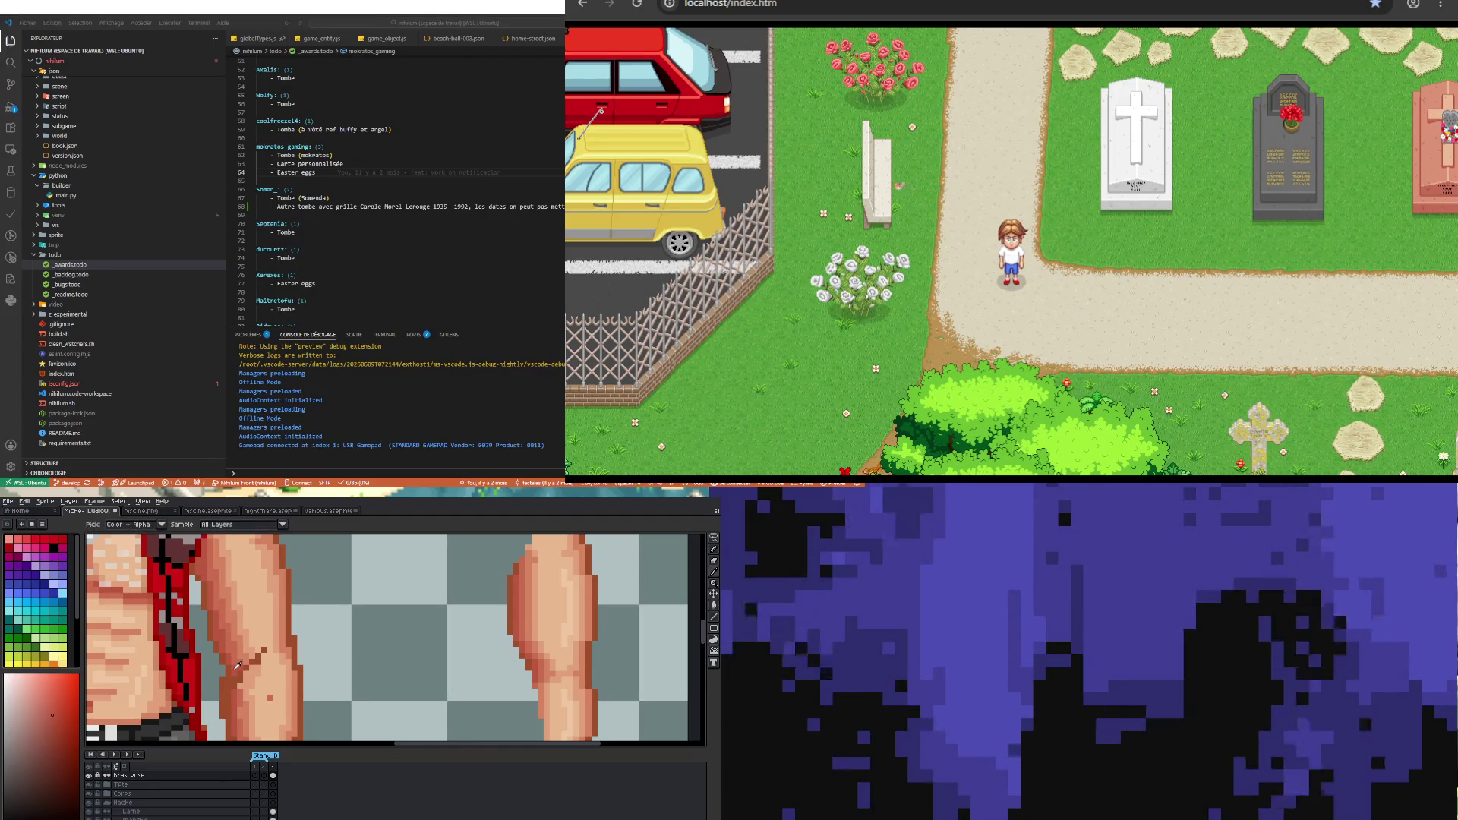
key(b)
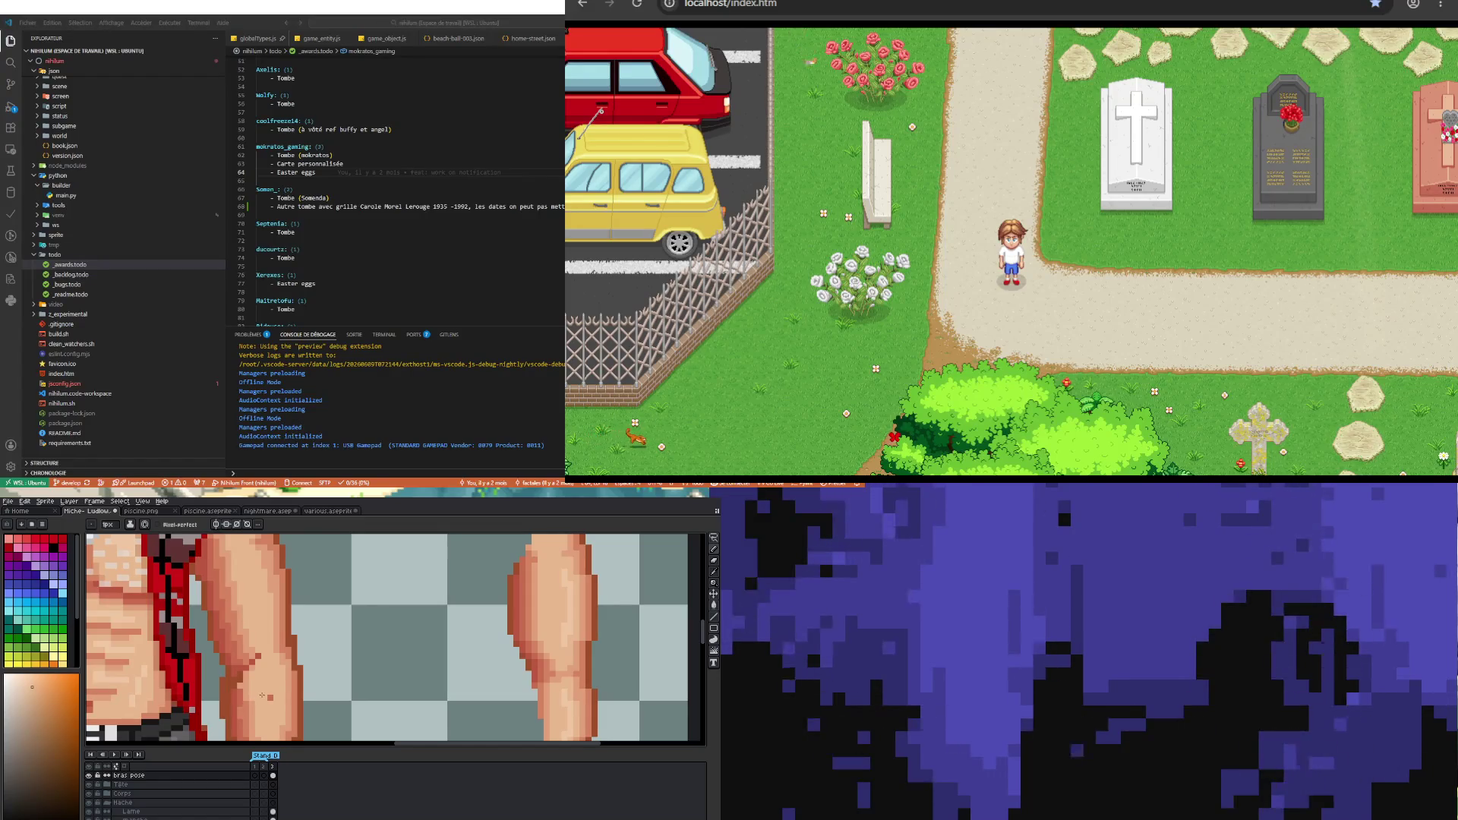
scroll(271, 696, down, 3)
scroll(265, 661, up, 4)
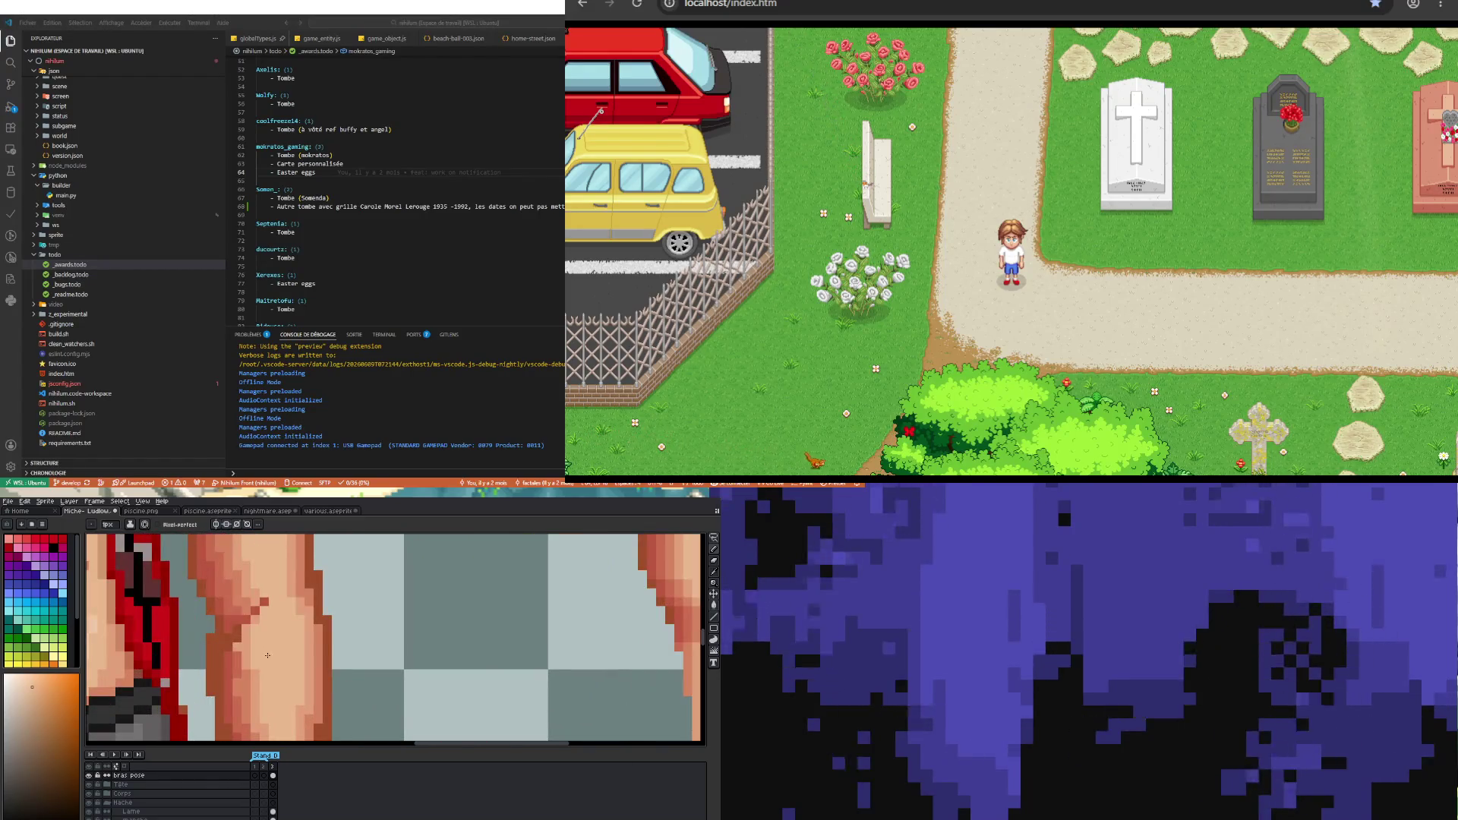
key(i)
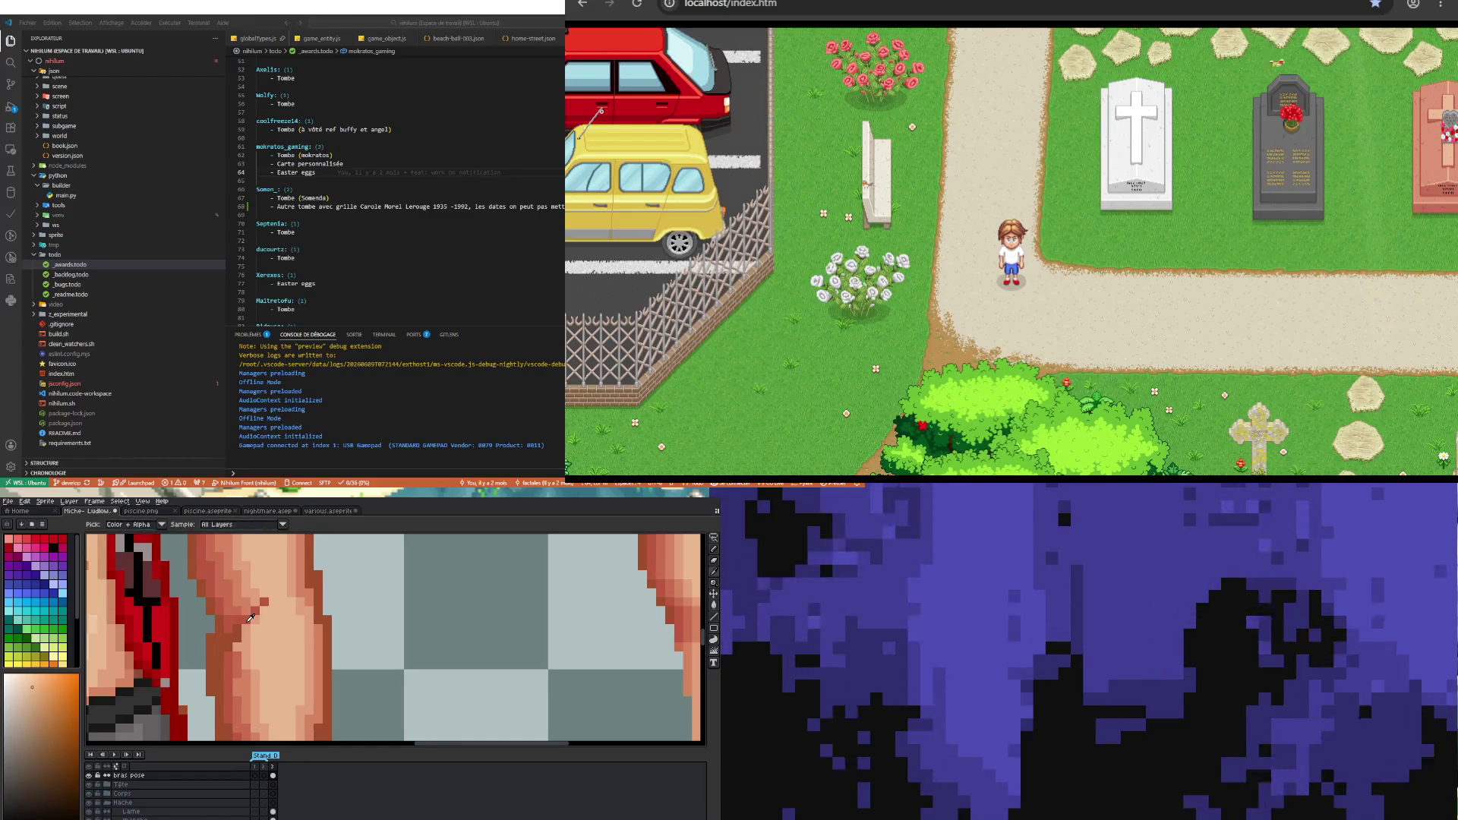
click(255, 602)
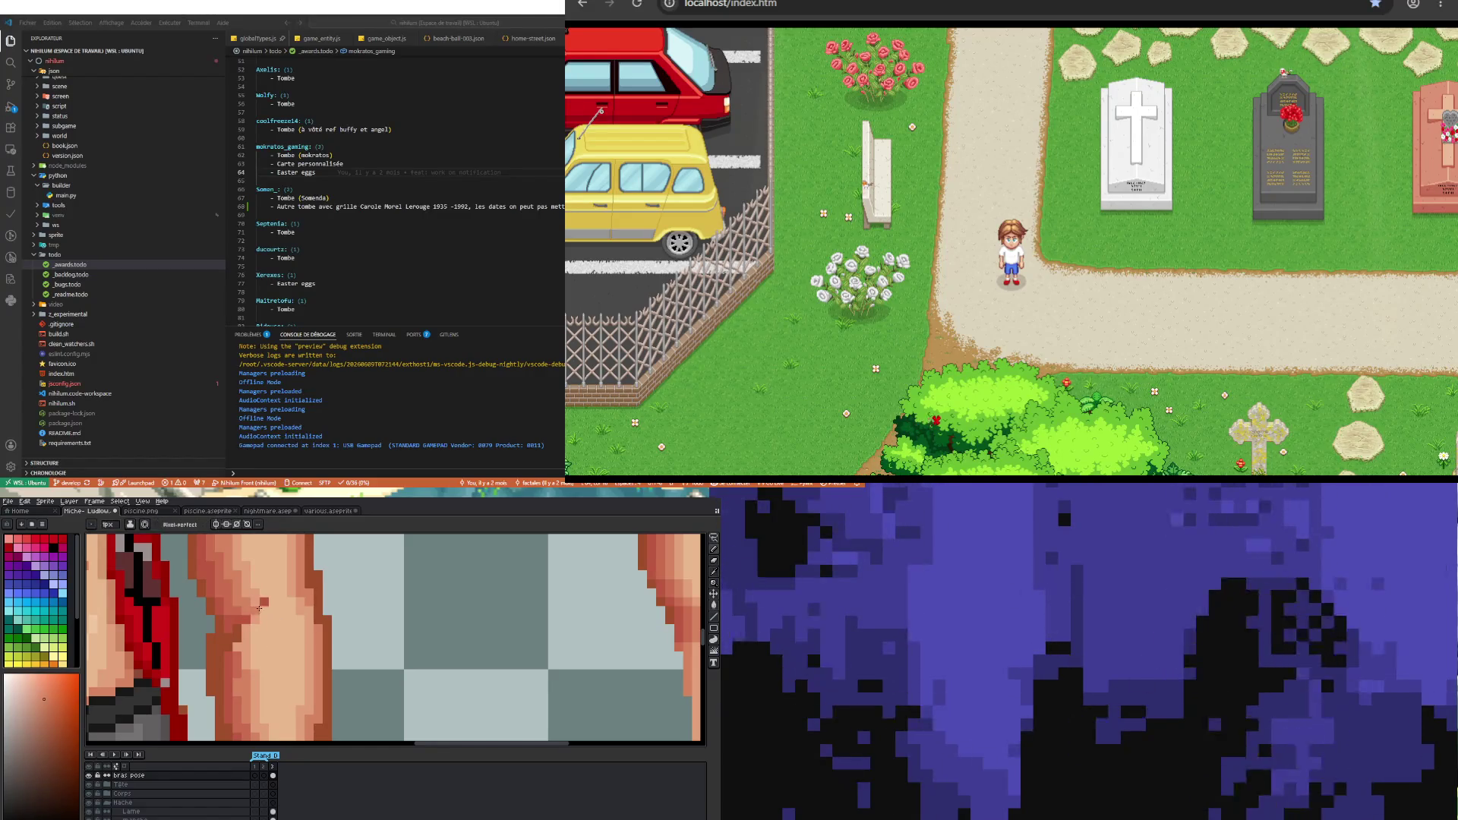
scroll(272, 636, down, 3)
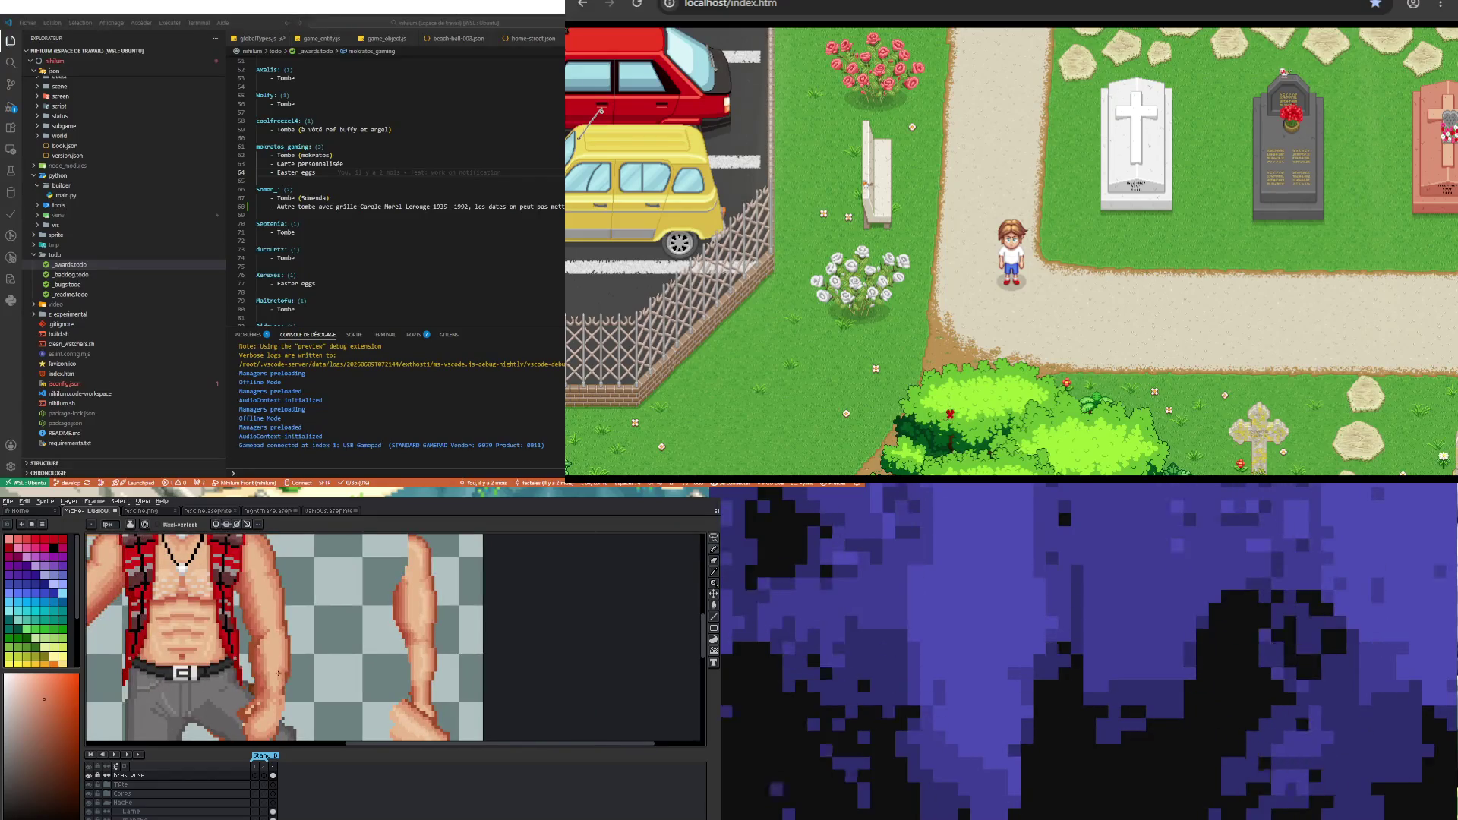
scroll(263, 643, up, 3)
scroll(259, 648, up, 1)
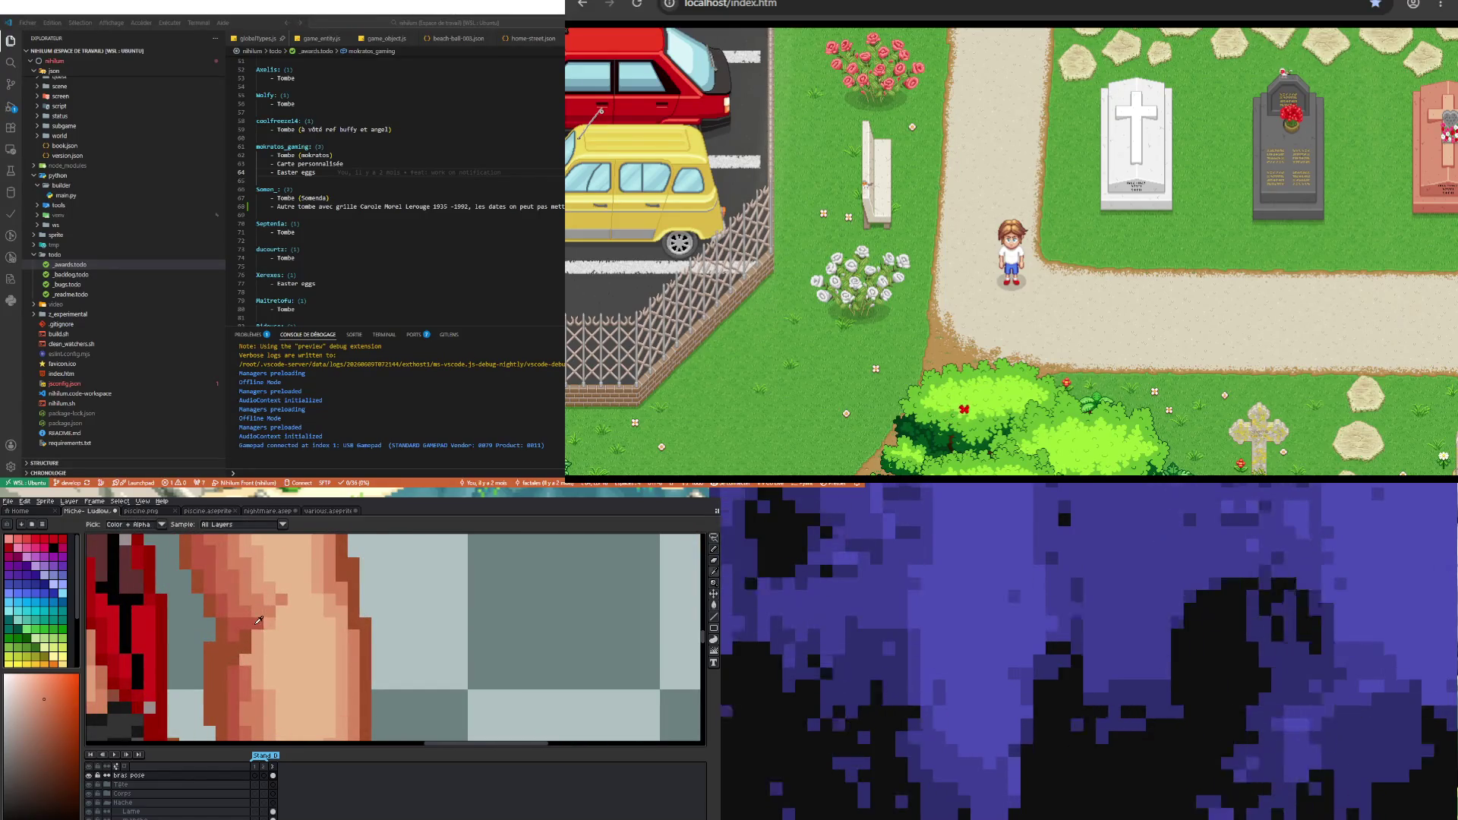
- Sample skin tones from the loose arm and repaint the forearm shading pixels
alt+click(244, 635)
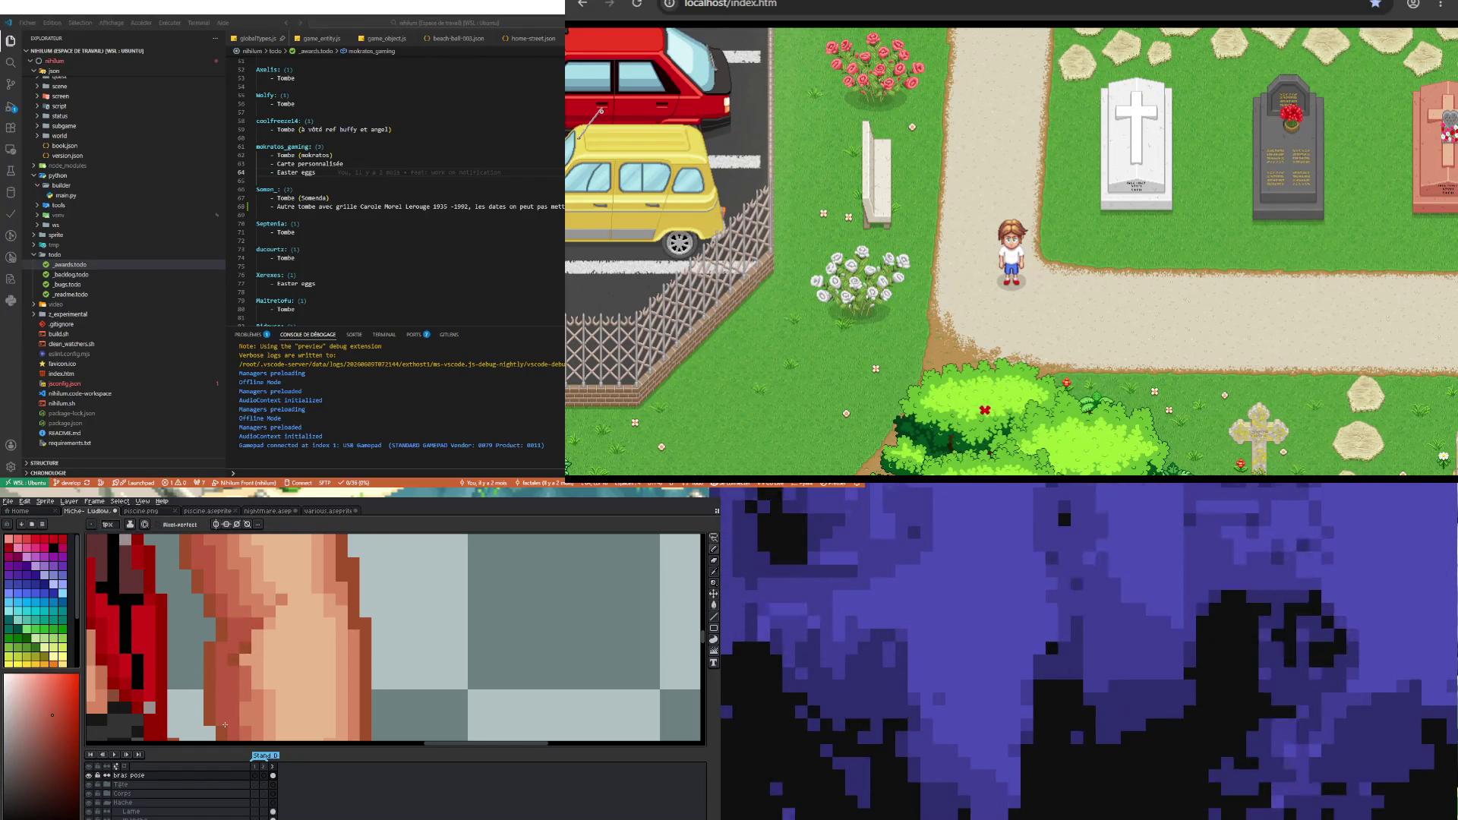
scroll(222, 654, down, 3)
scroll(228, 621, up, 2)
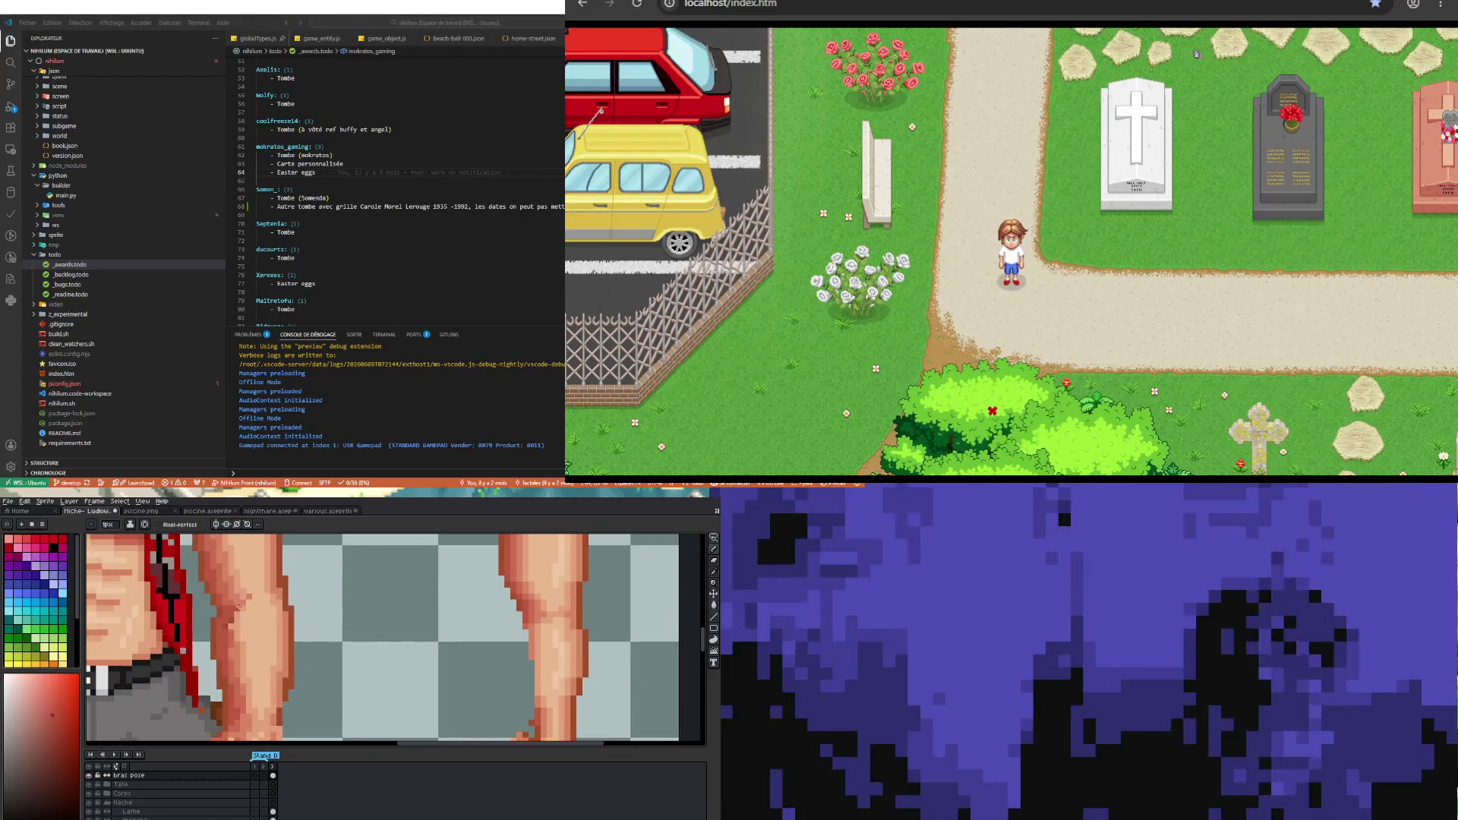
scroll(228, 621, up, 2)
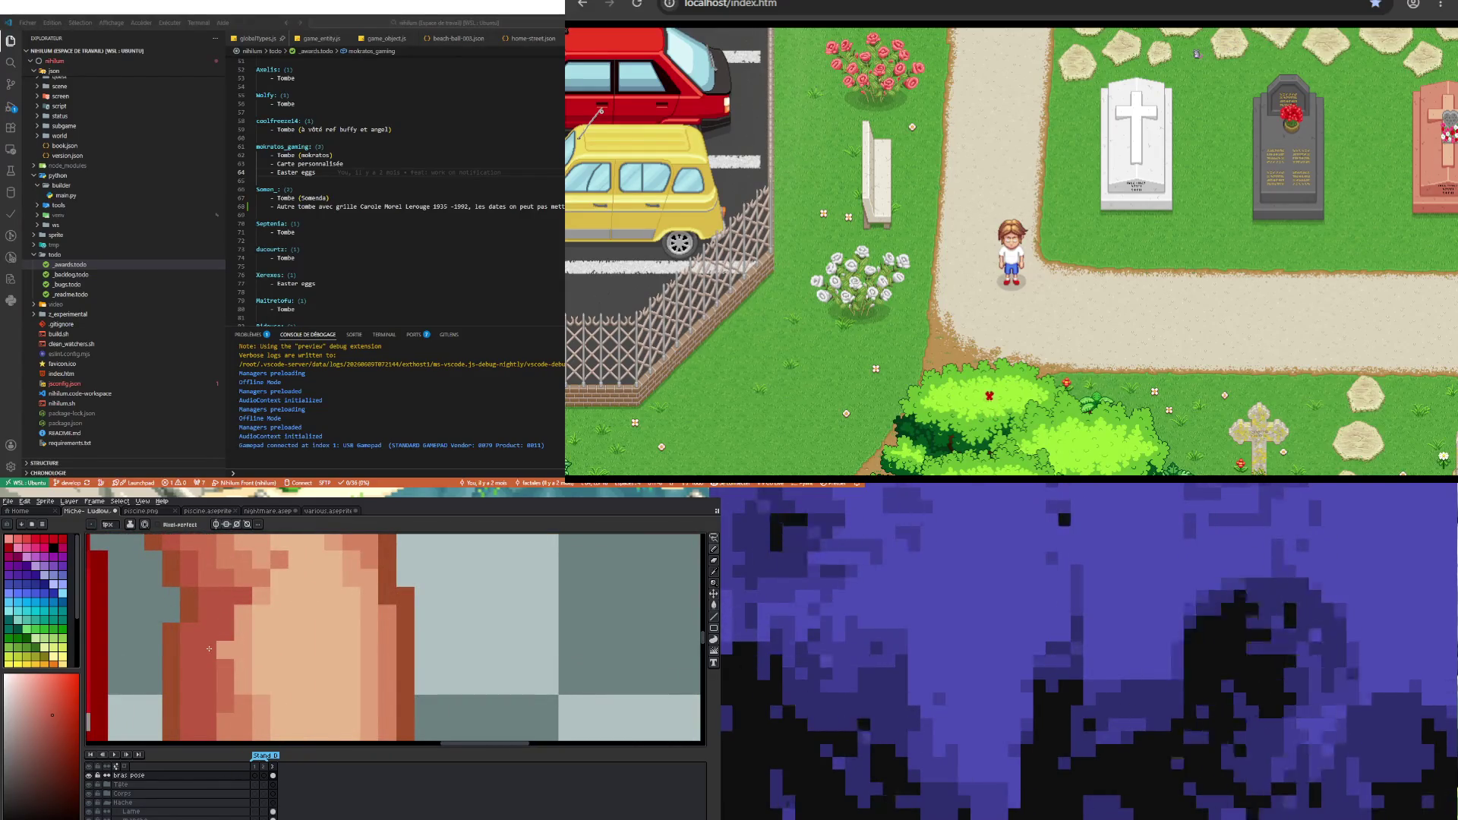
key(i)
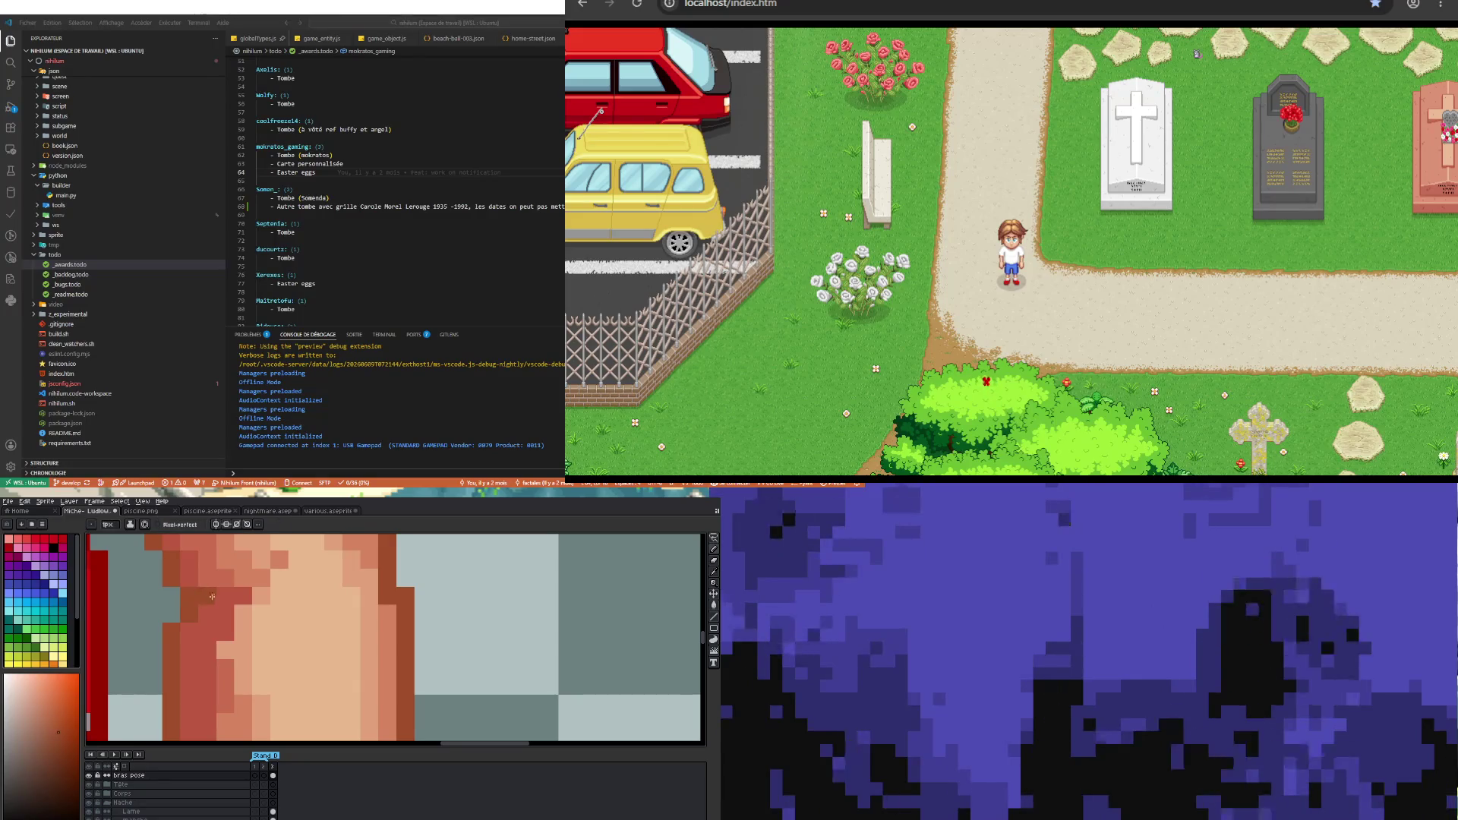
scroll(194, 589, down, 2)
scroll(216, 684, up, 2)
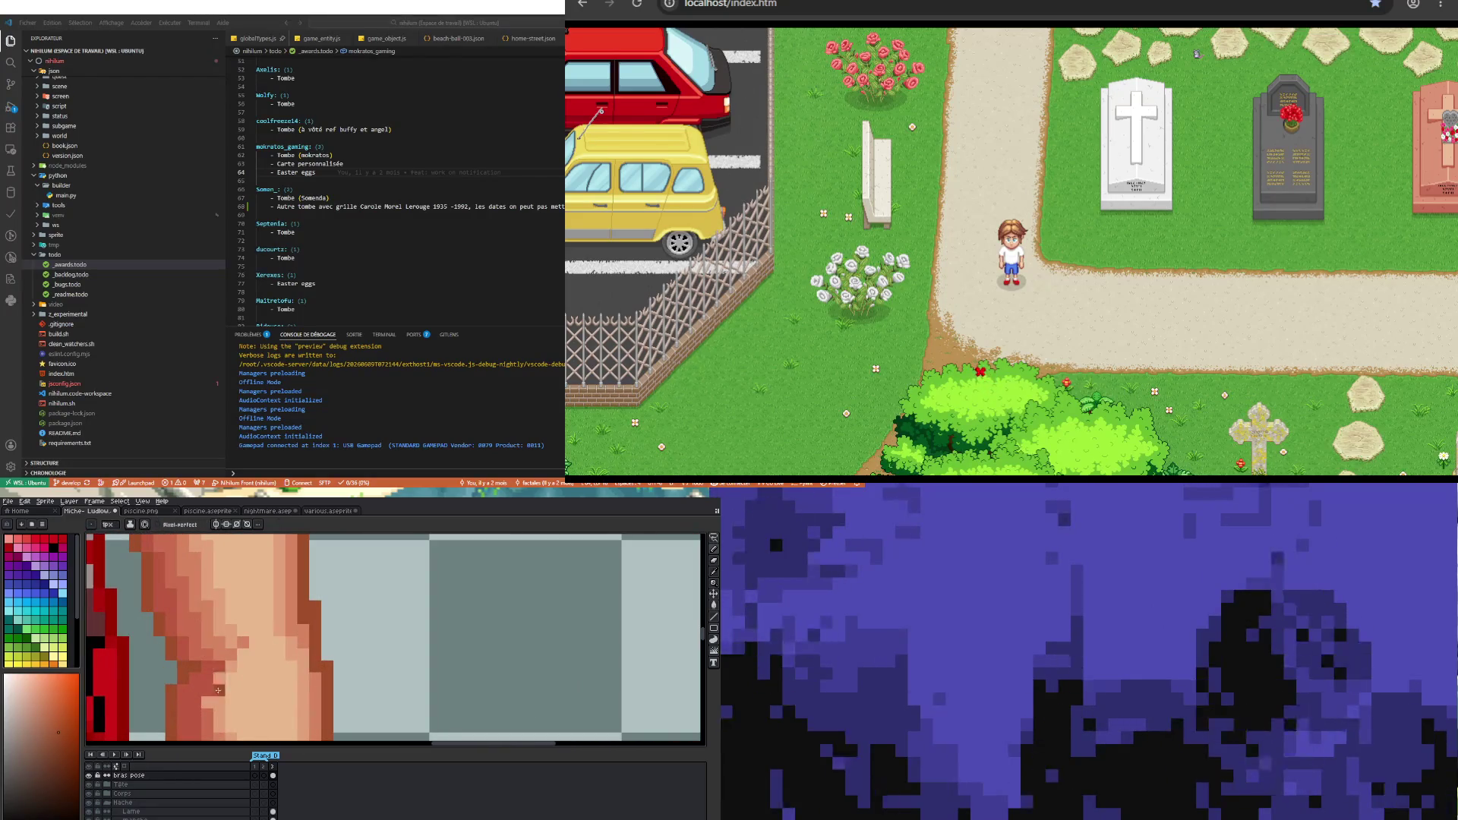
key(i)
click(205, 647)
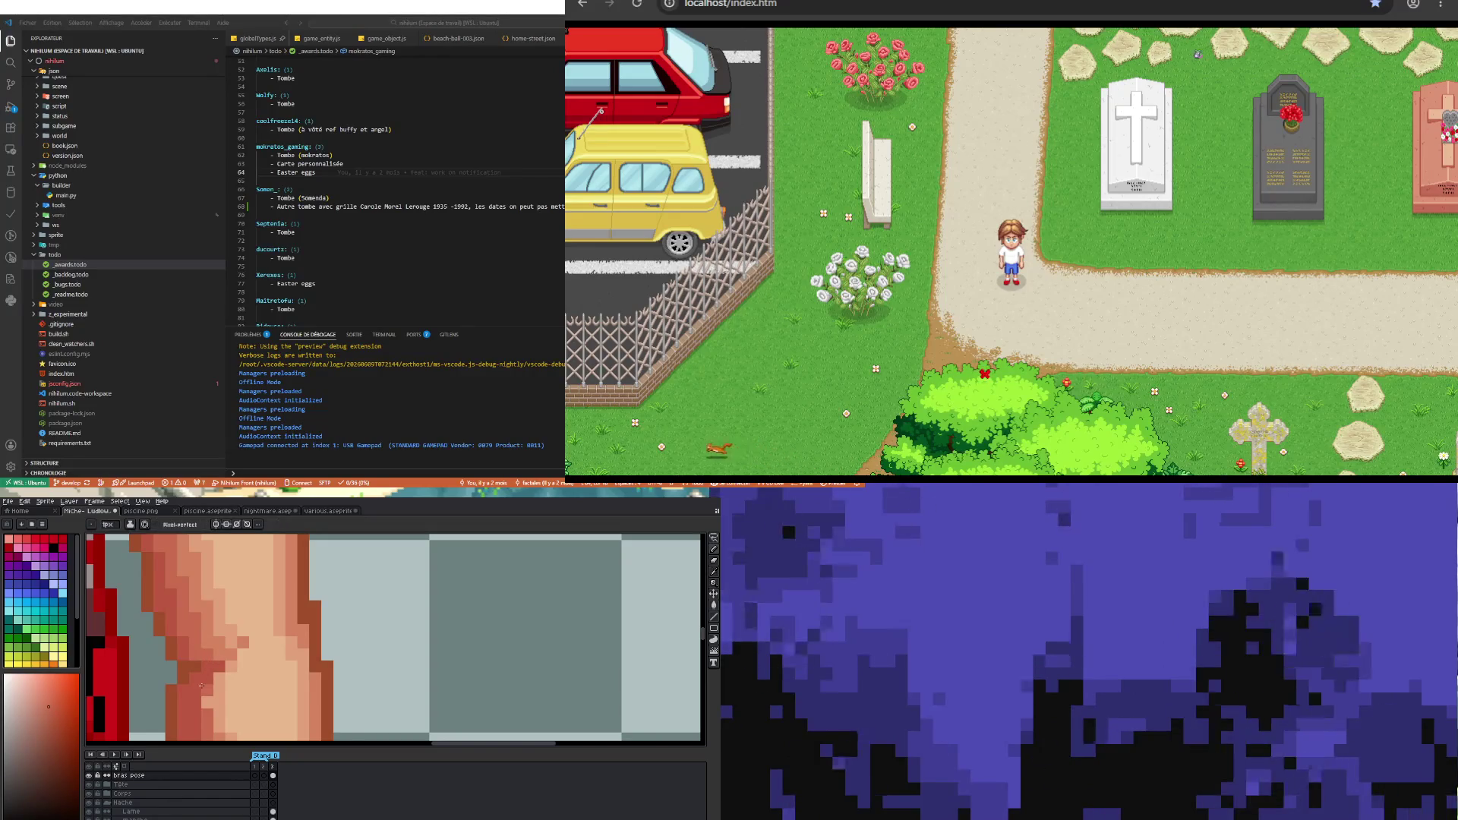
scroll(206, 689, down, 3)
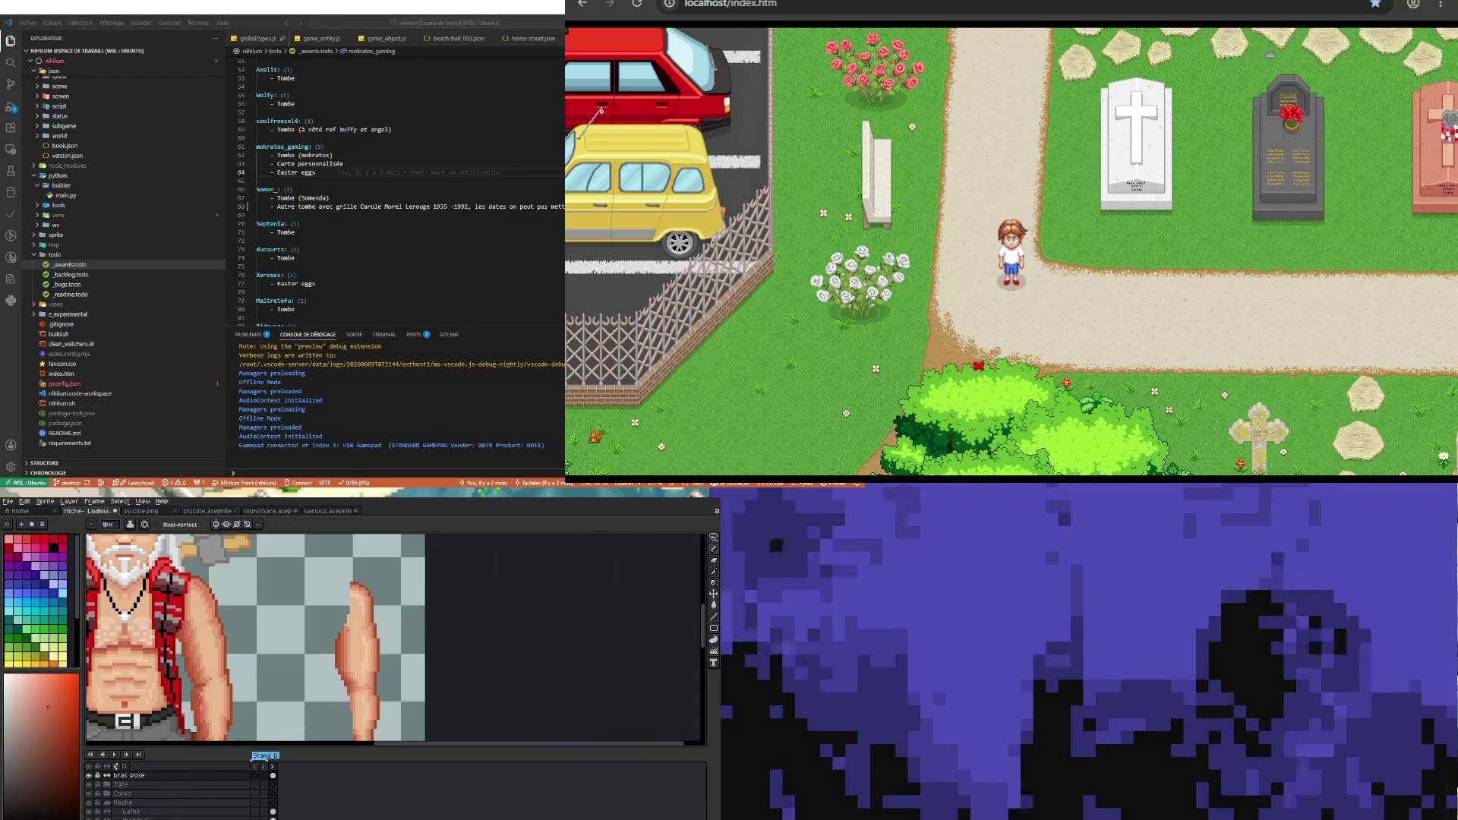
scroll(194, 689, up, 3)
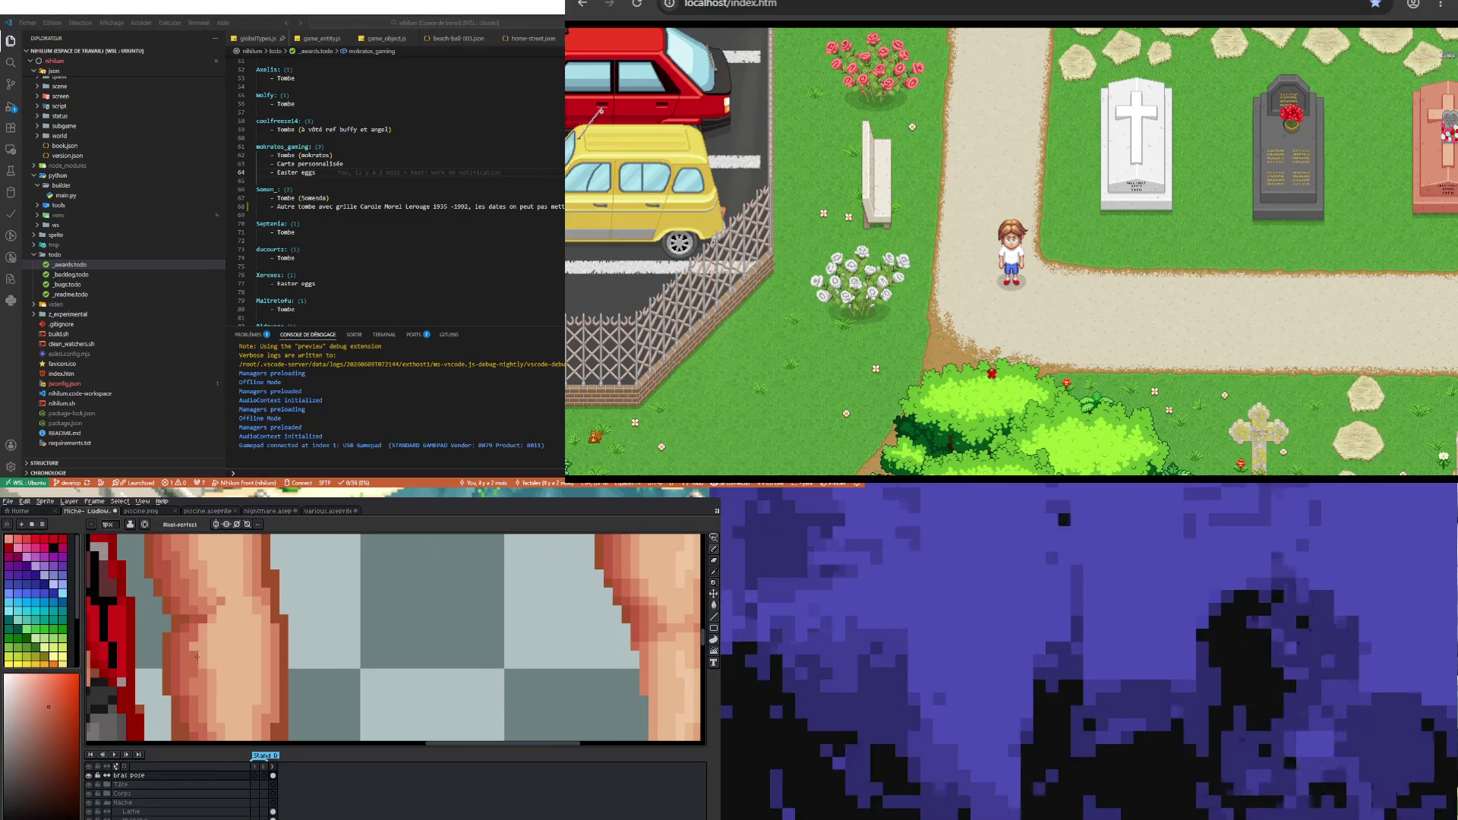
key(i)
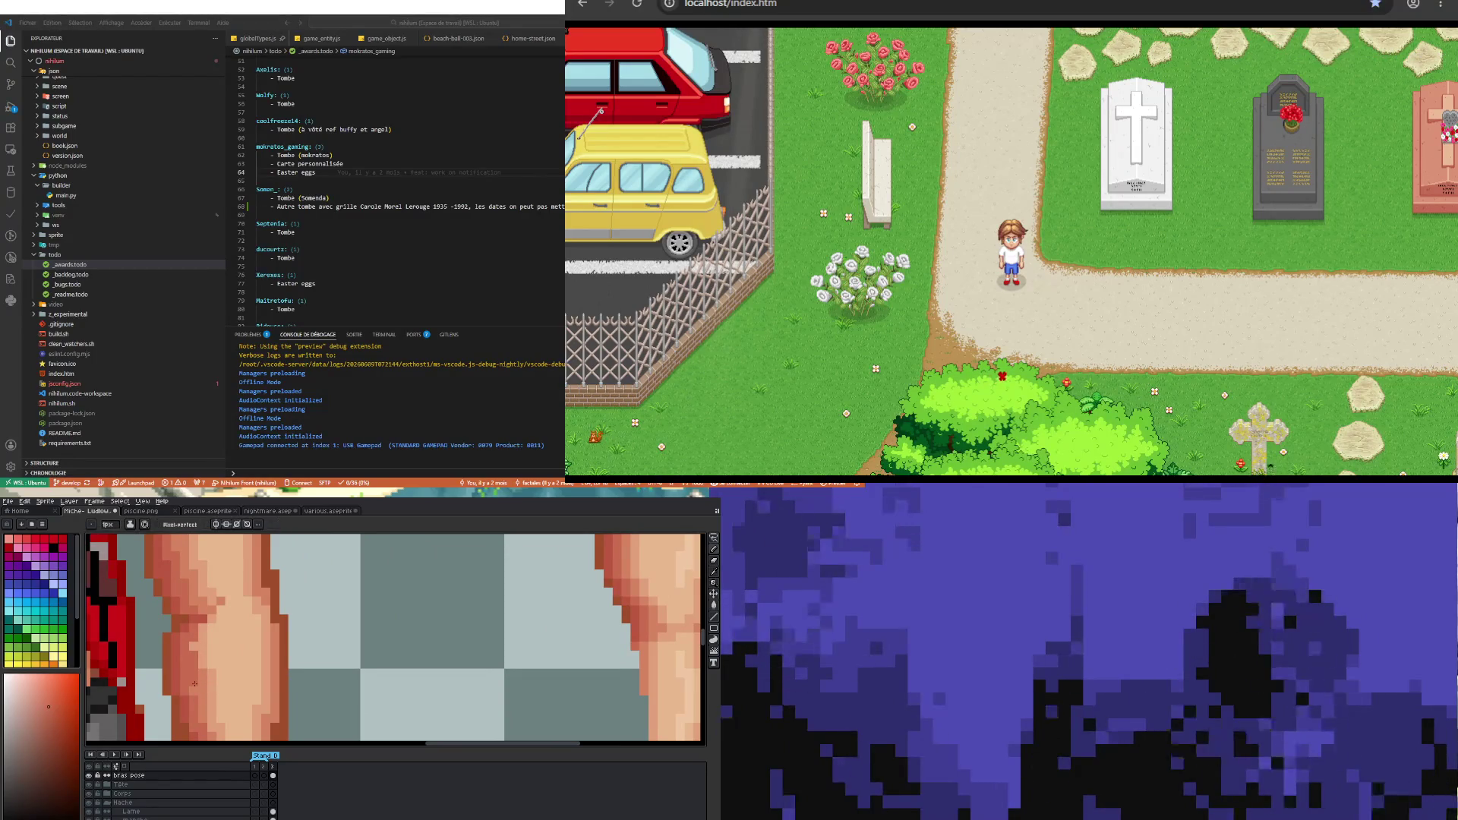
click(201, 695)
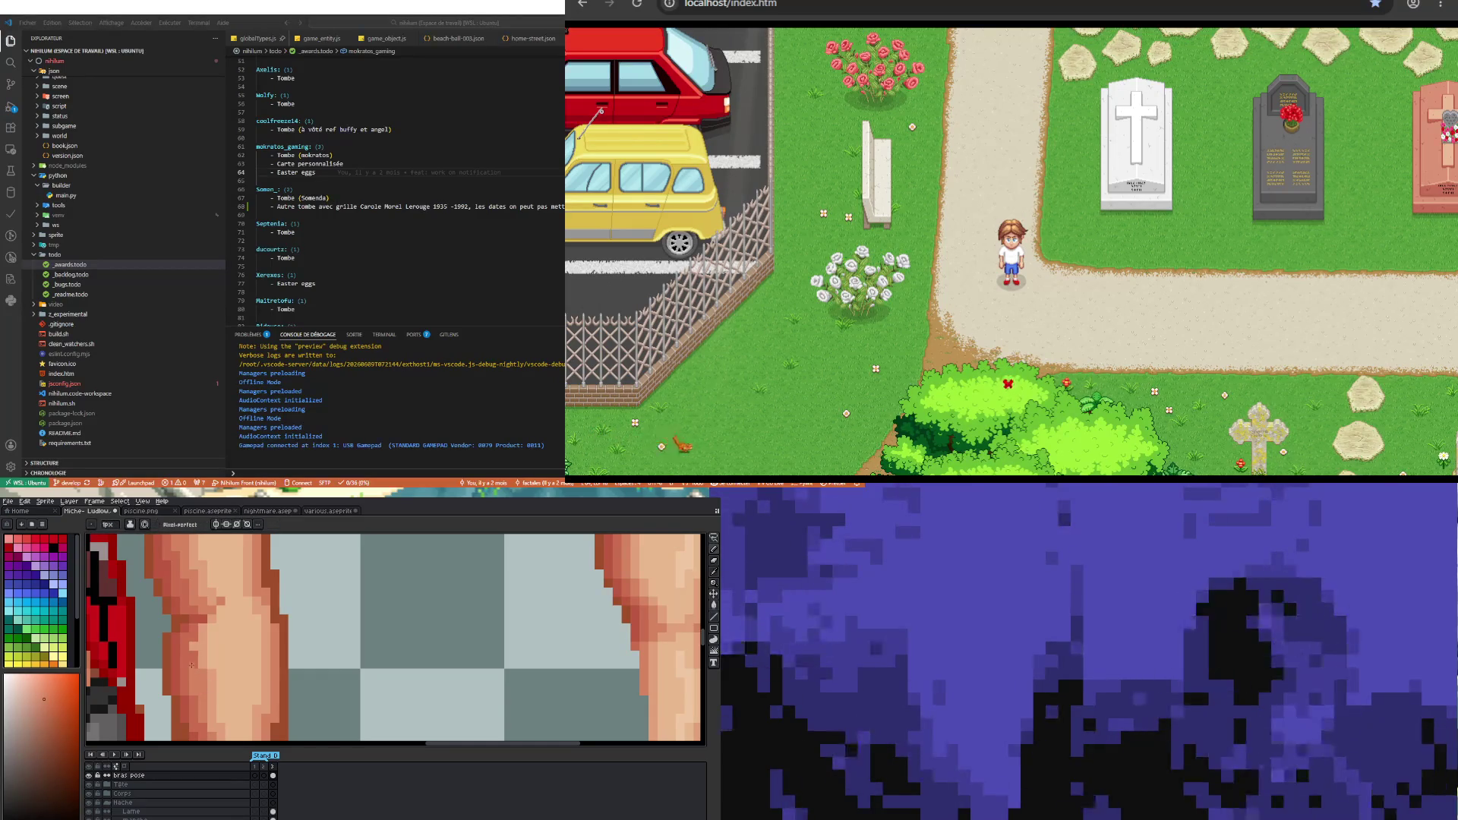
scroll(342, 637, down, 1)
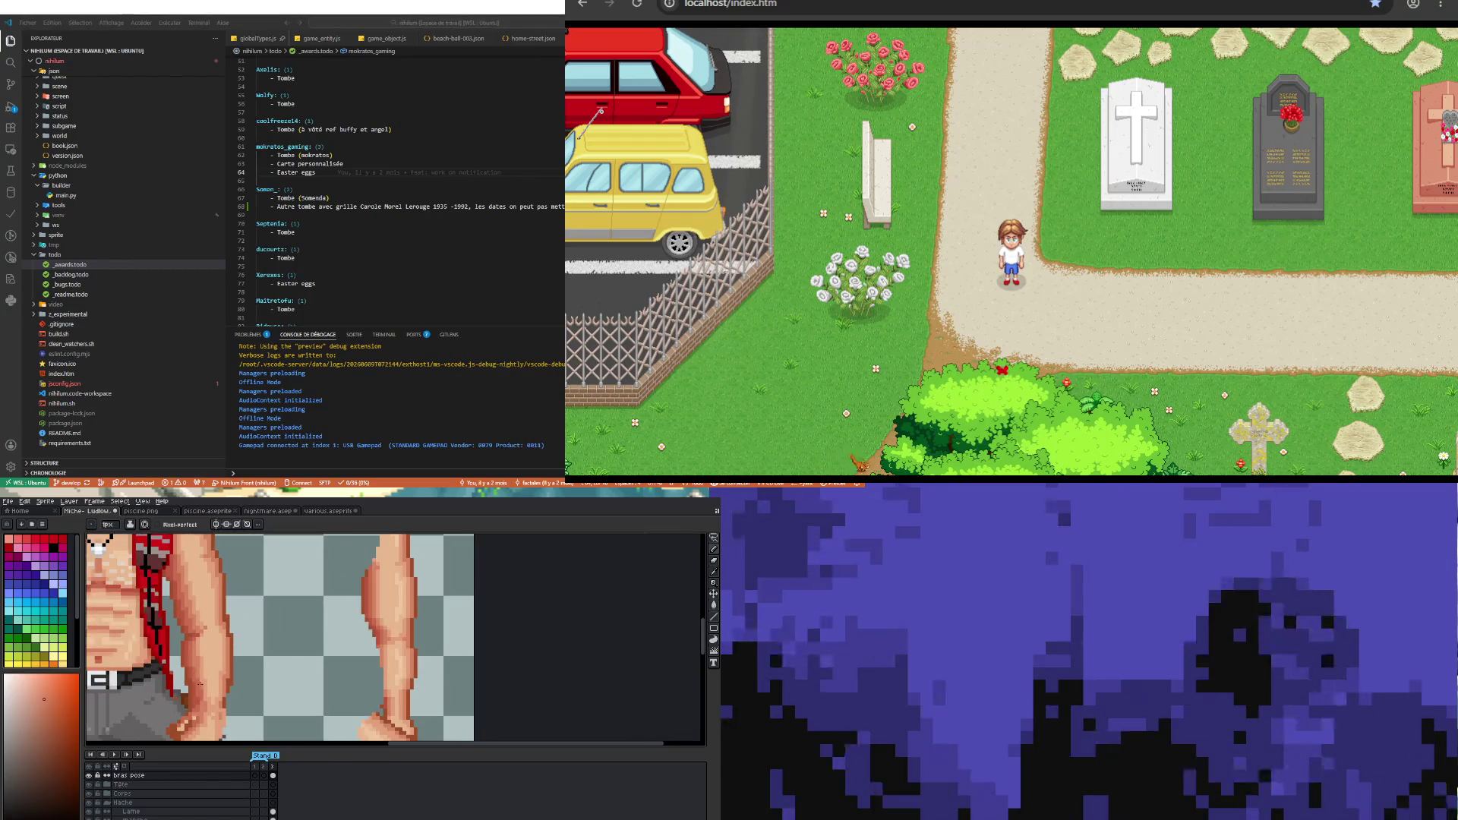
scroll(342, 638, up, 1)
scroll(342, 639, down, 2)
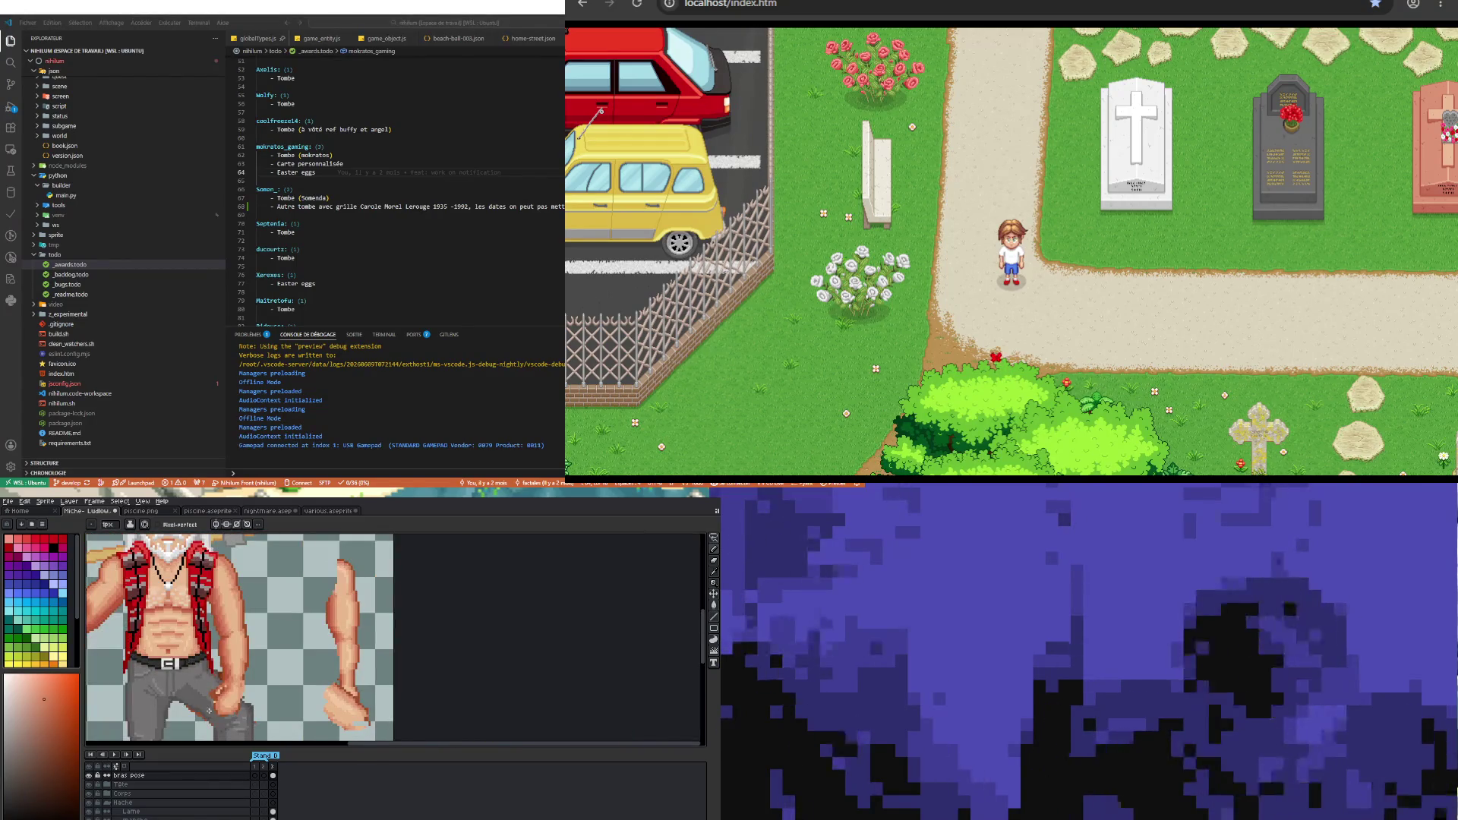
scroll(245, 652, up, 2)
scroll(228, 655, up, 2)
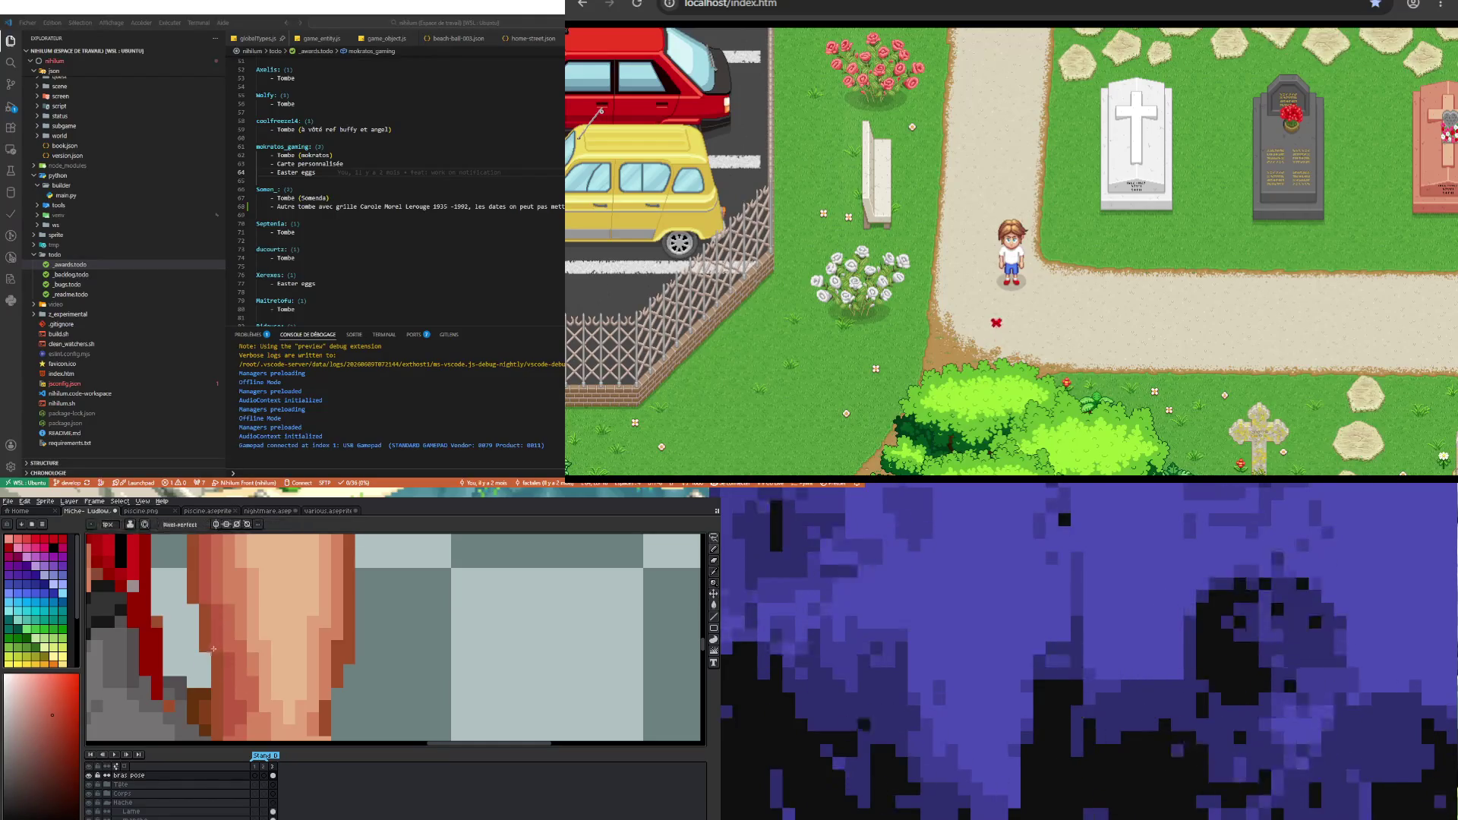
scroll(226, 620, down, 3)
scroll(226, 621, up, 2)
scroll(240, 629, up, 1)
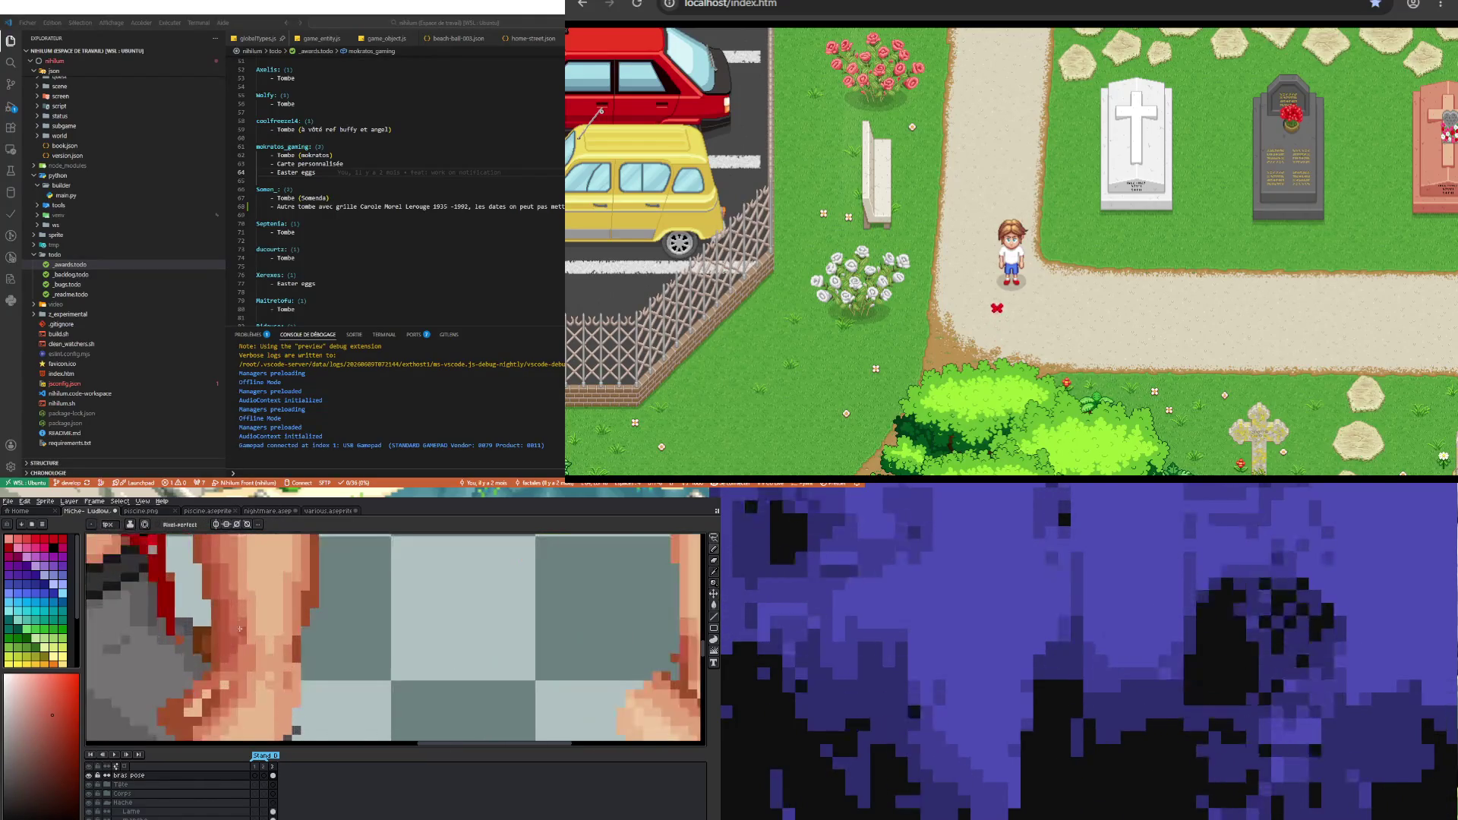
- Pick another arm colour, touch up the hand pixels, then ready the lasso selection
key(i)
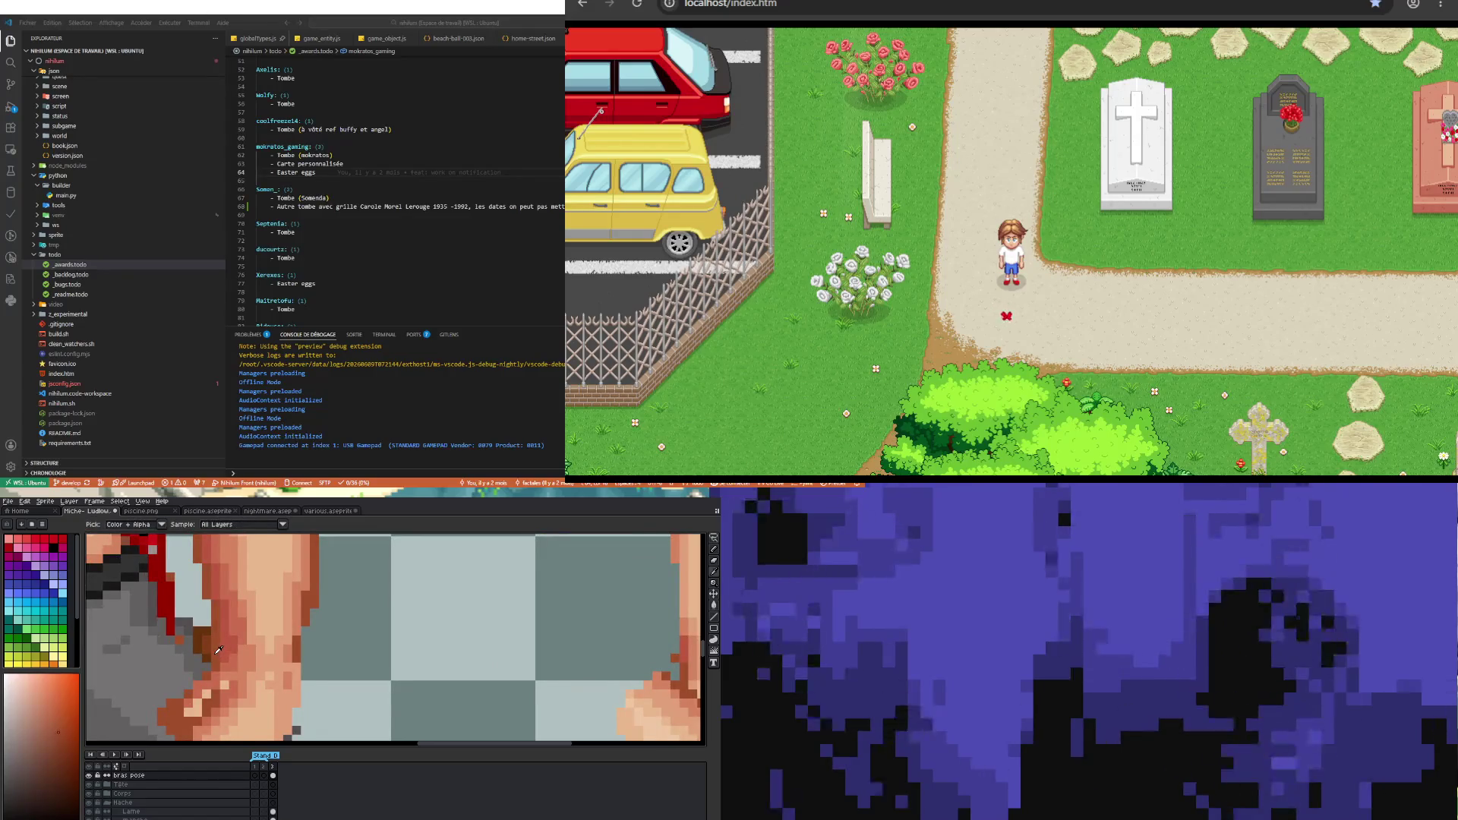
key(b)
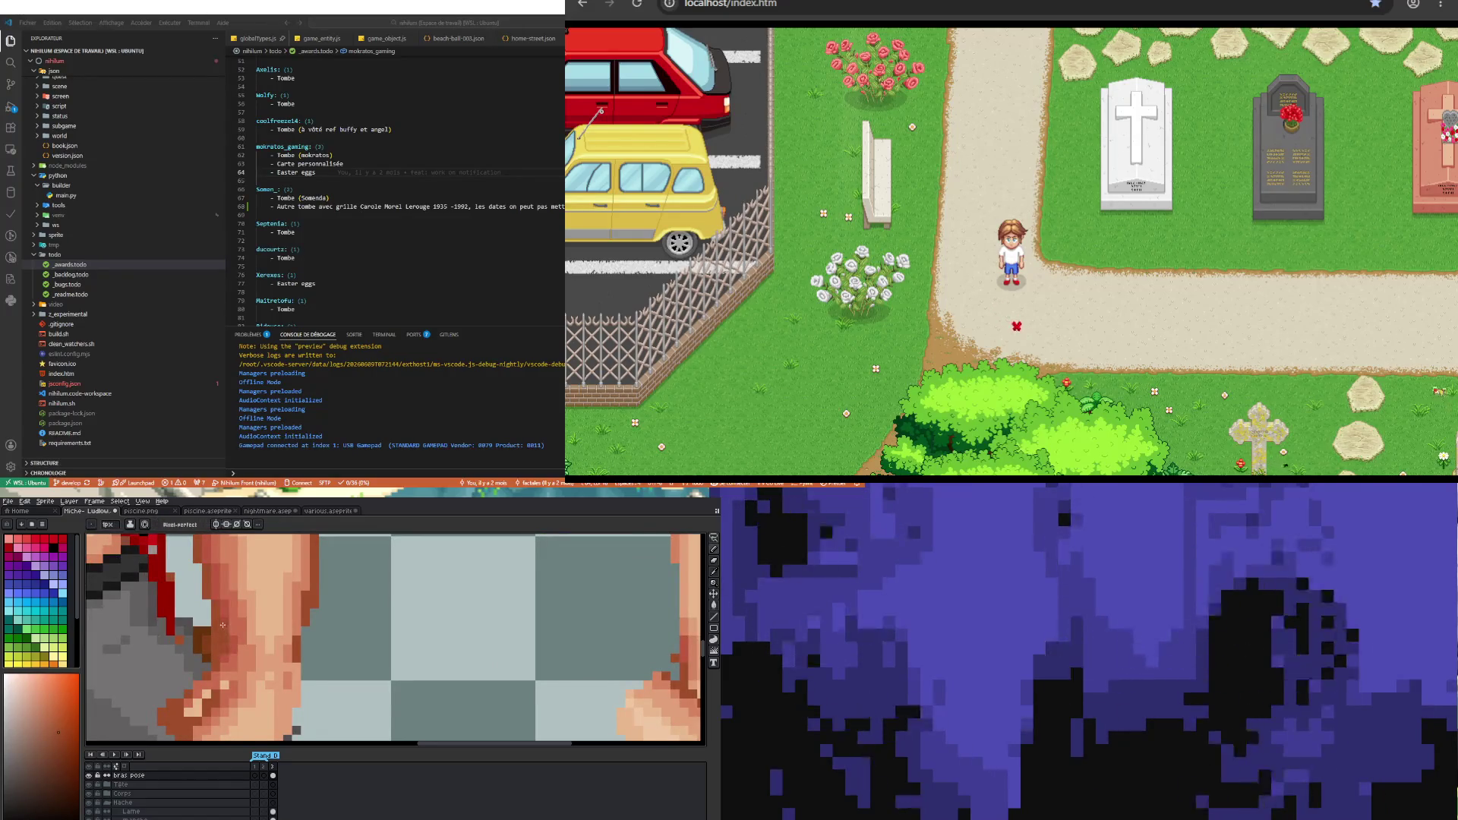
key(e)
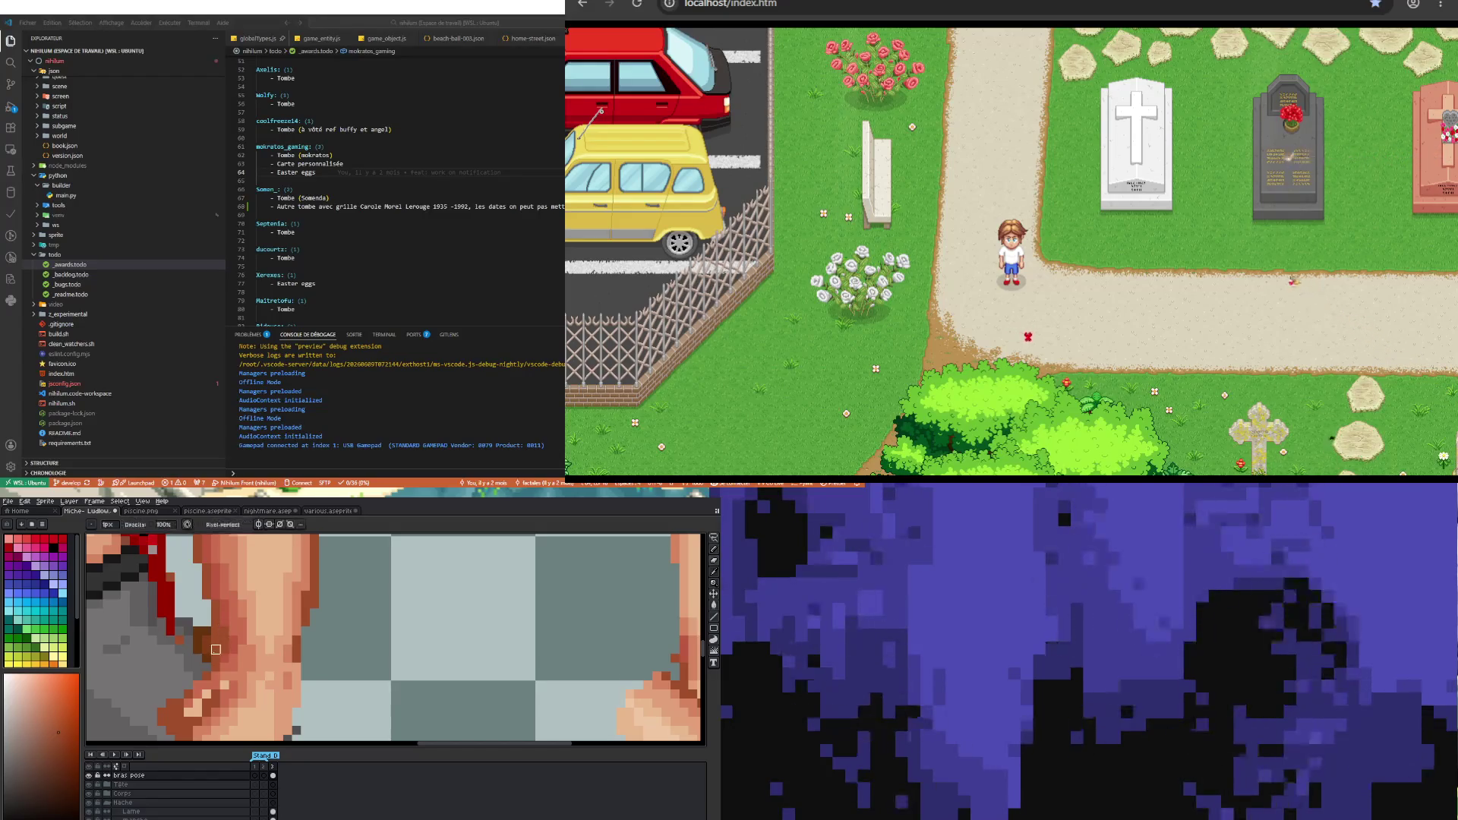
scroll(216, 649, down, 3)
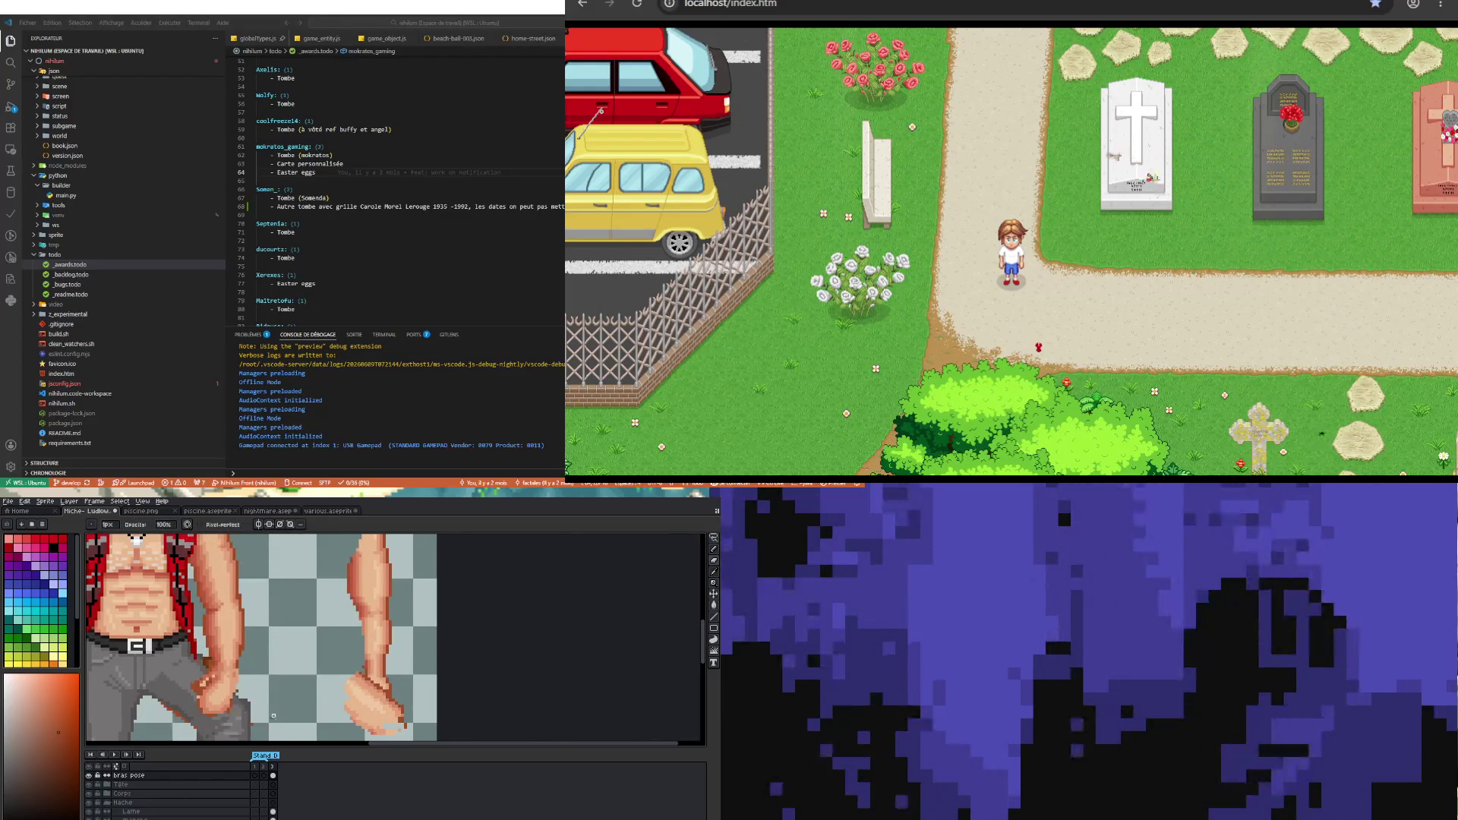
scroll(251, 638, down, 2)
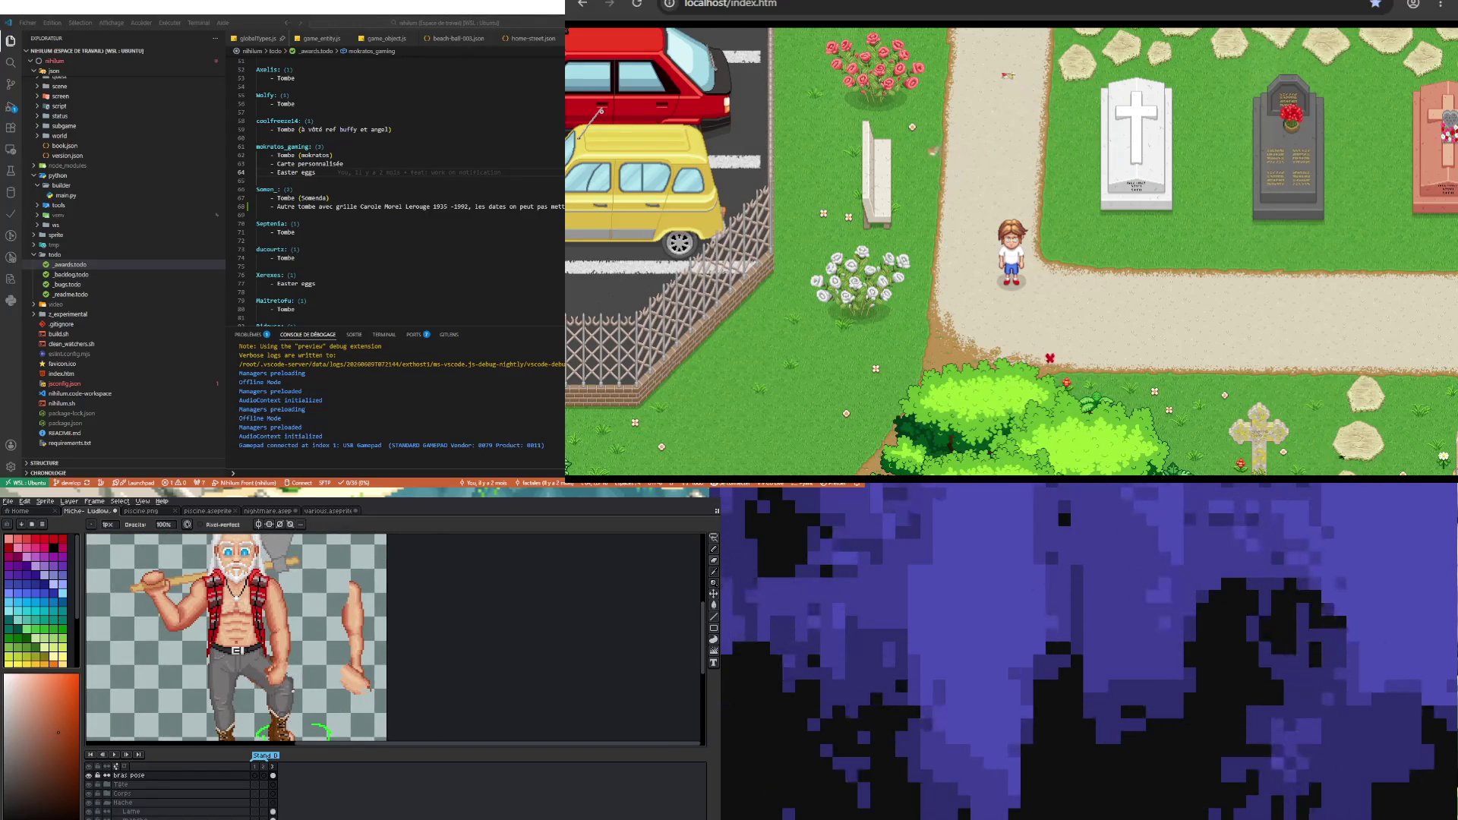
scroll(264, 650, up, 3)
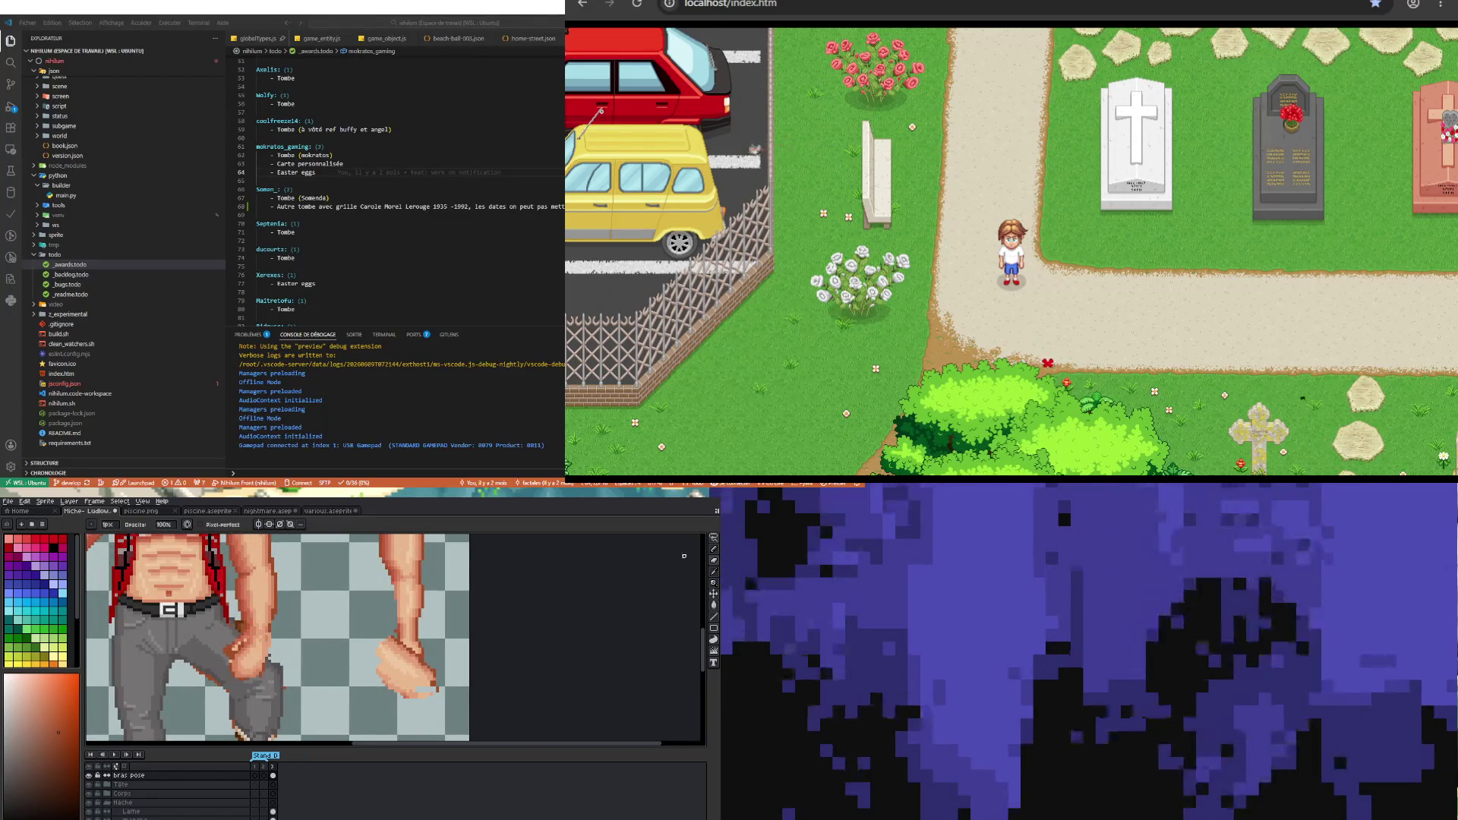
click(712, 545)
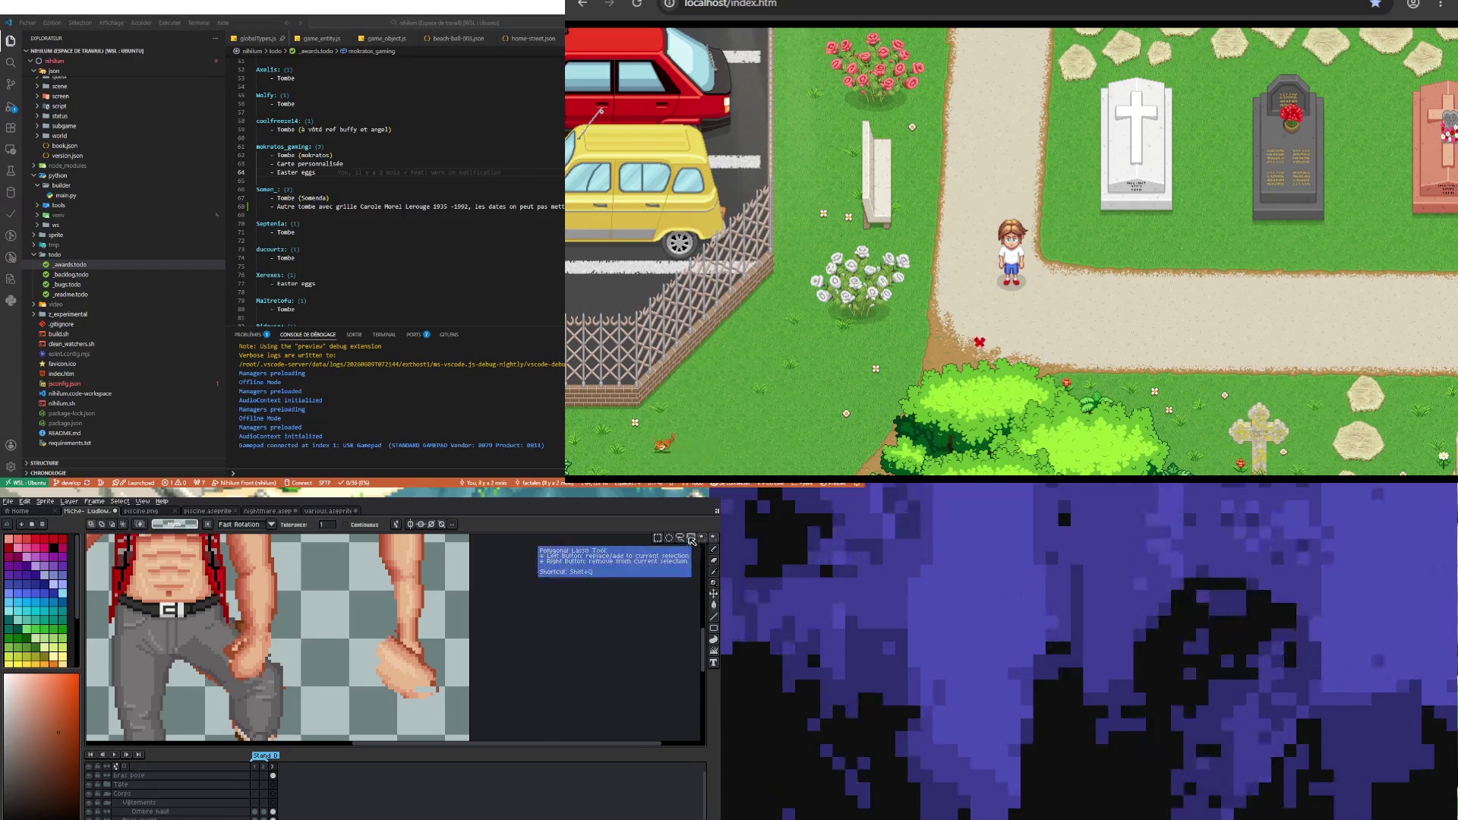
click(689, 539)
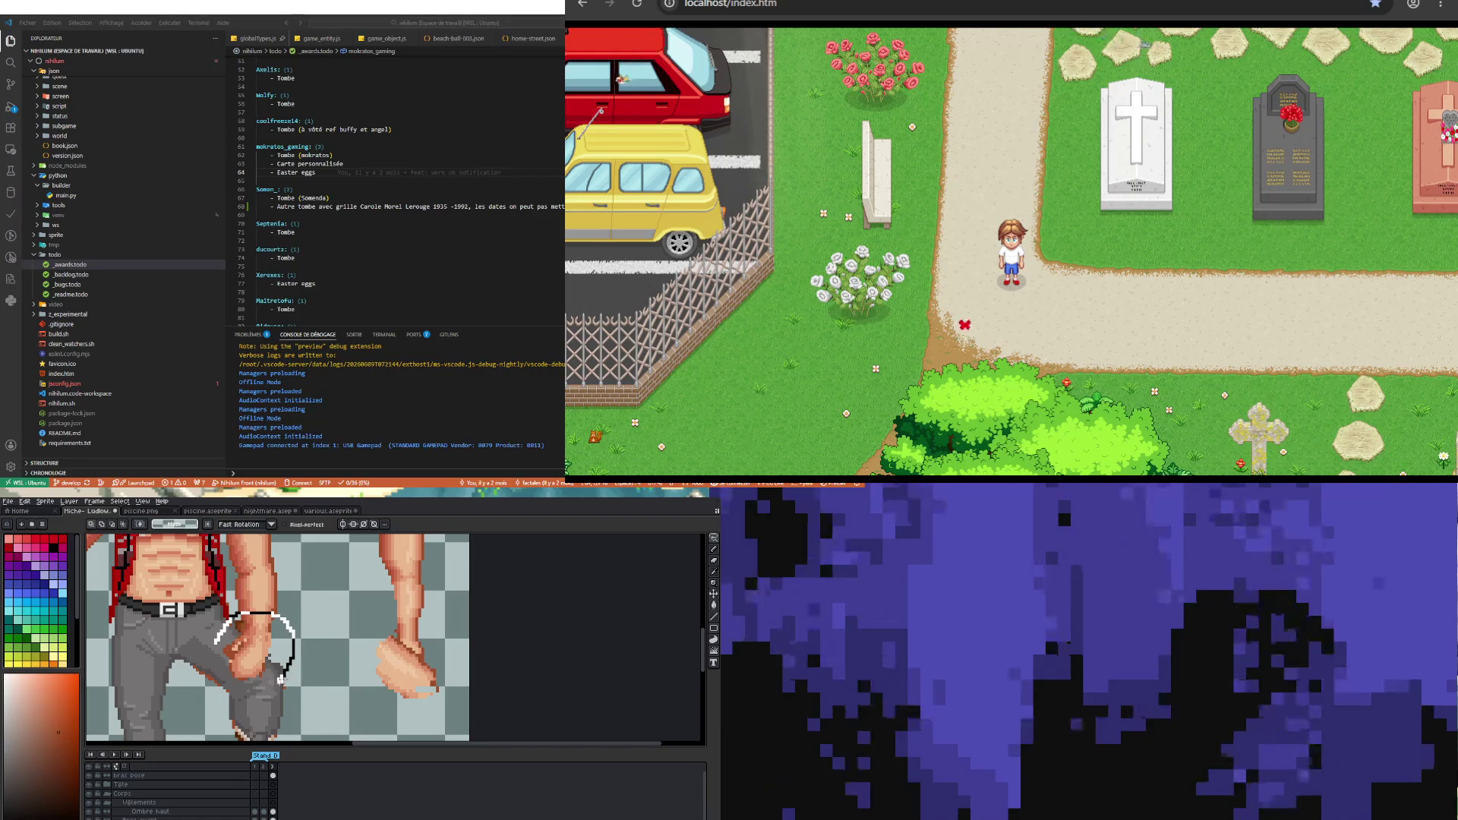
scroll(288, 678, down, 3)
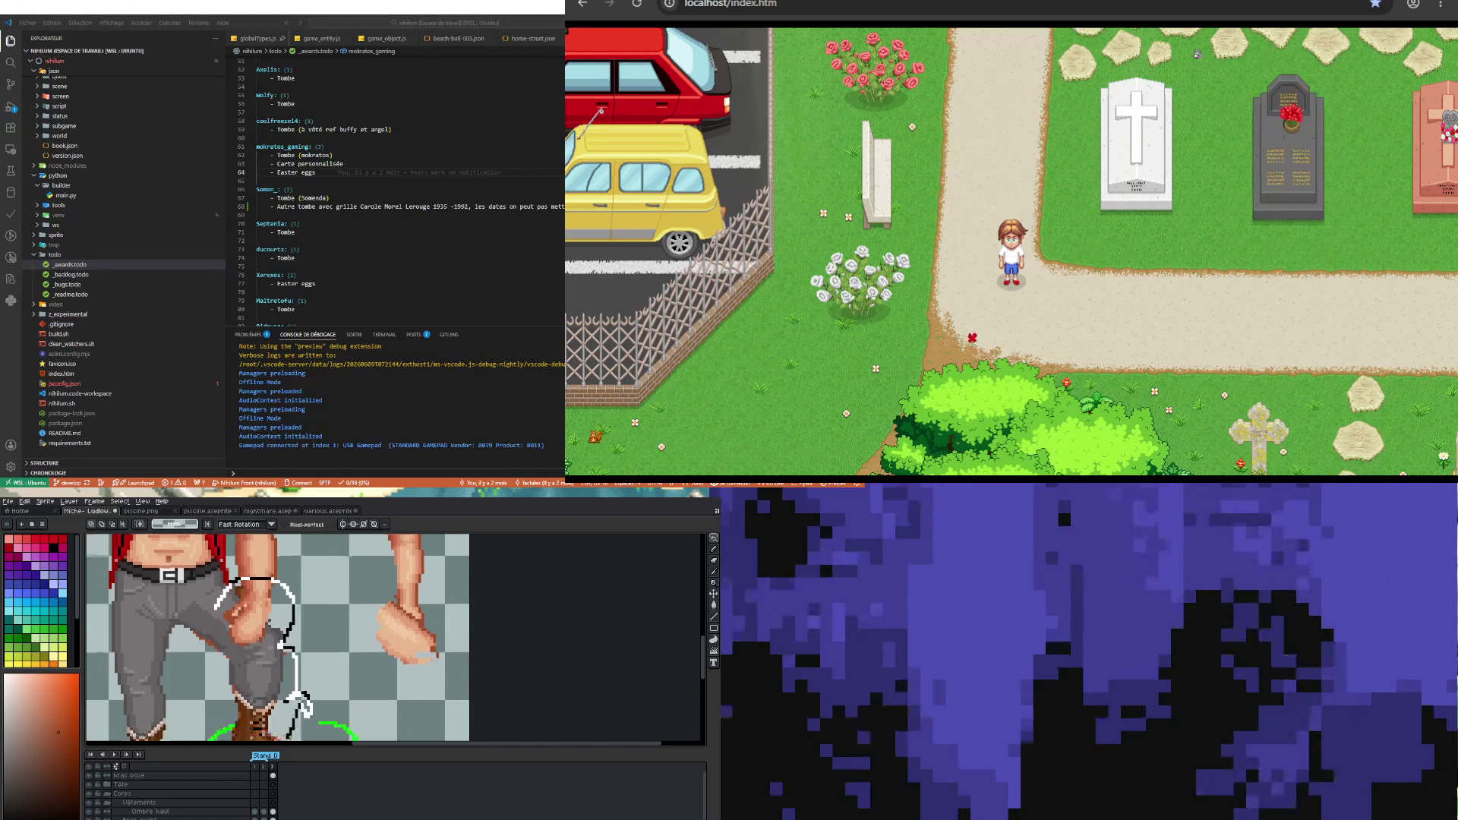
- Lasso a chunk of lower-arm skin pixels and drag it rightward beside the loose pieces
drag(301, 689, 301, 692)
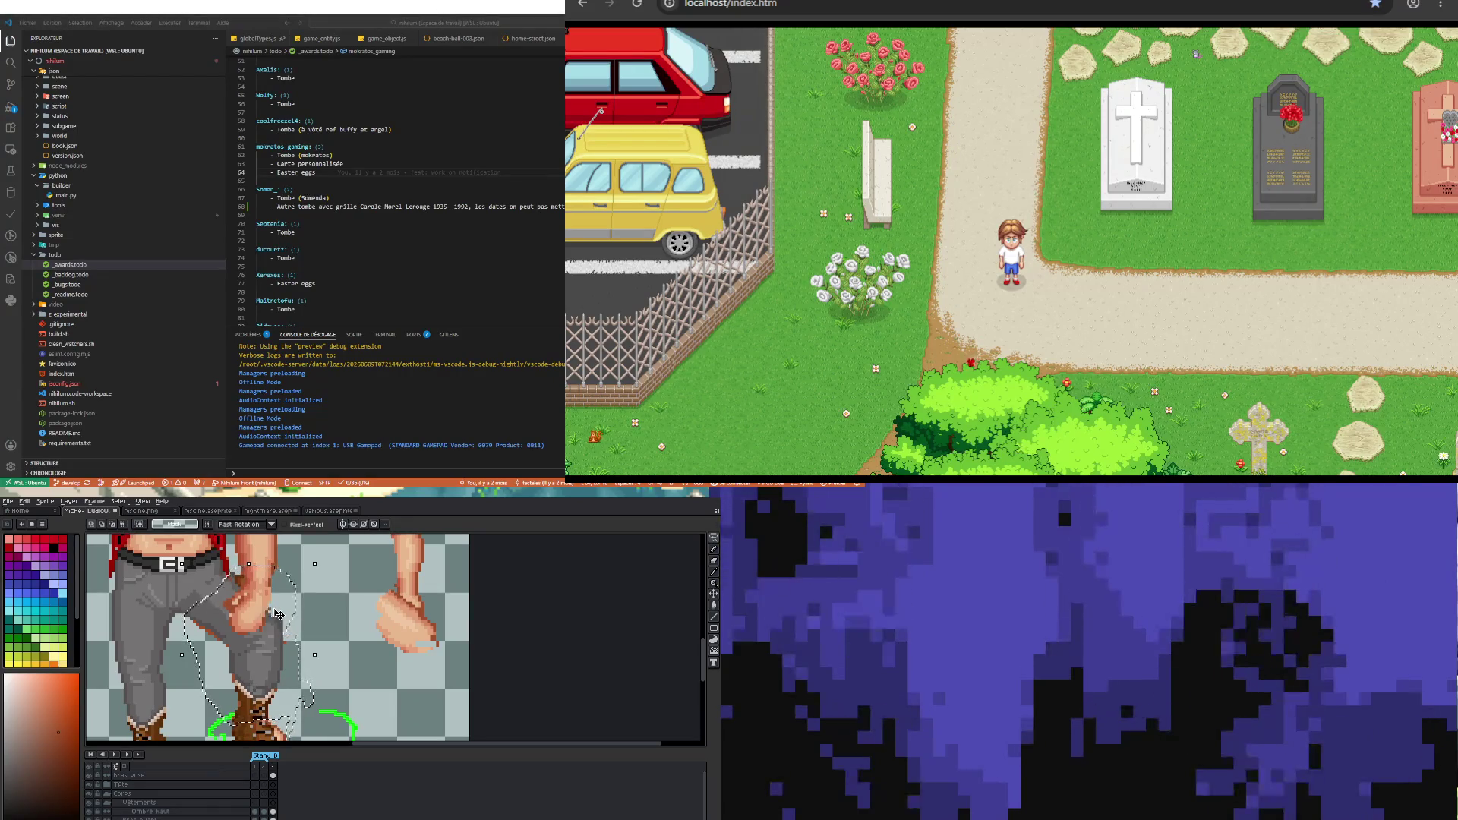
mouse_move(245, 661)
mouse_down()
mouse_move(363, 611)
mouse_move(389, 616)
mouse_up()
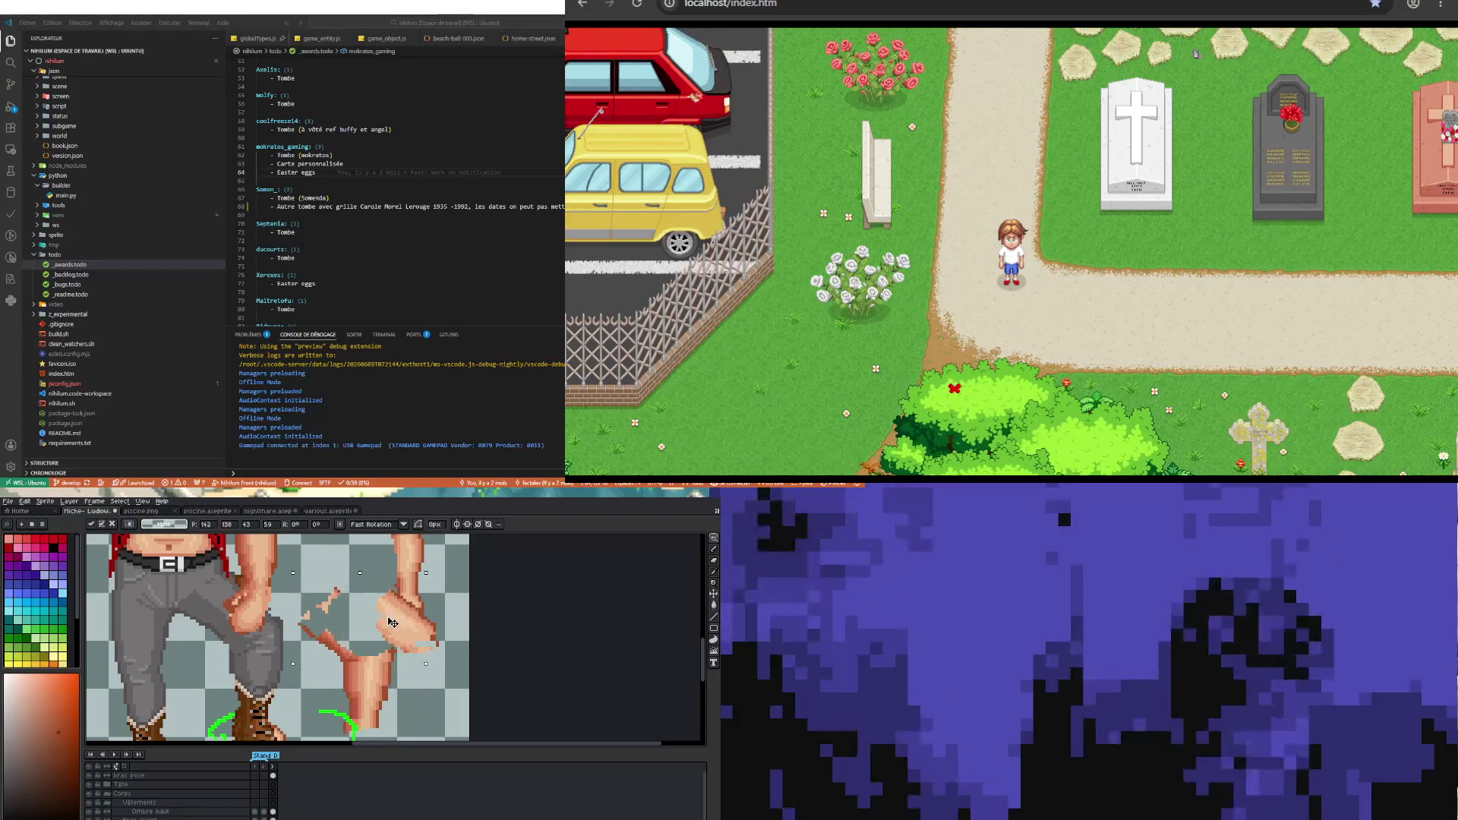
scroll(389, 616, down, 4)
scroll(314, 587, up, 4)
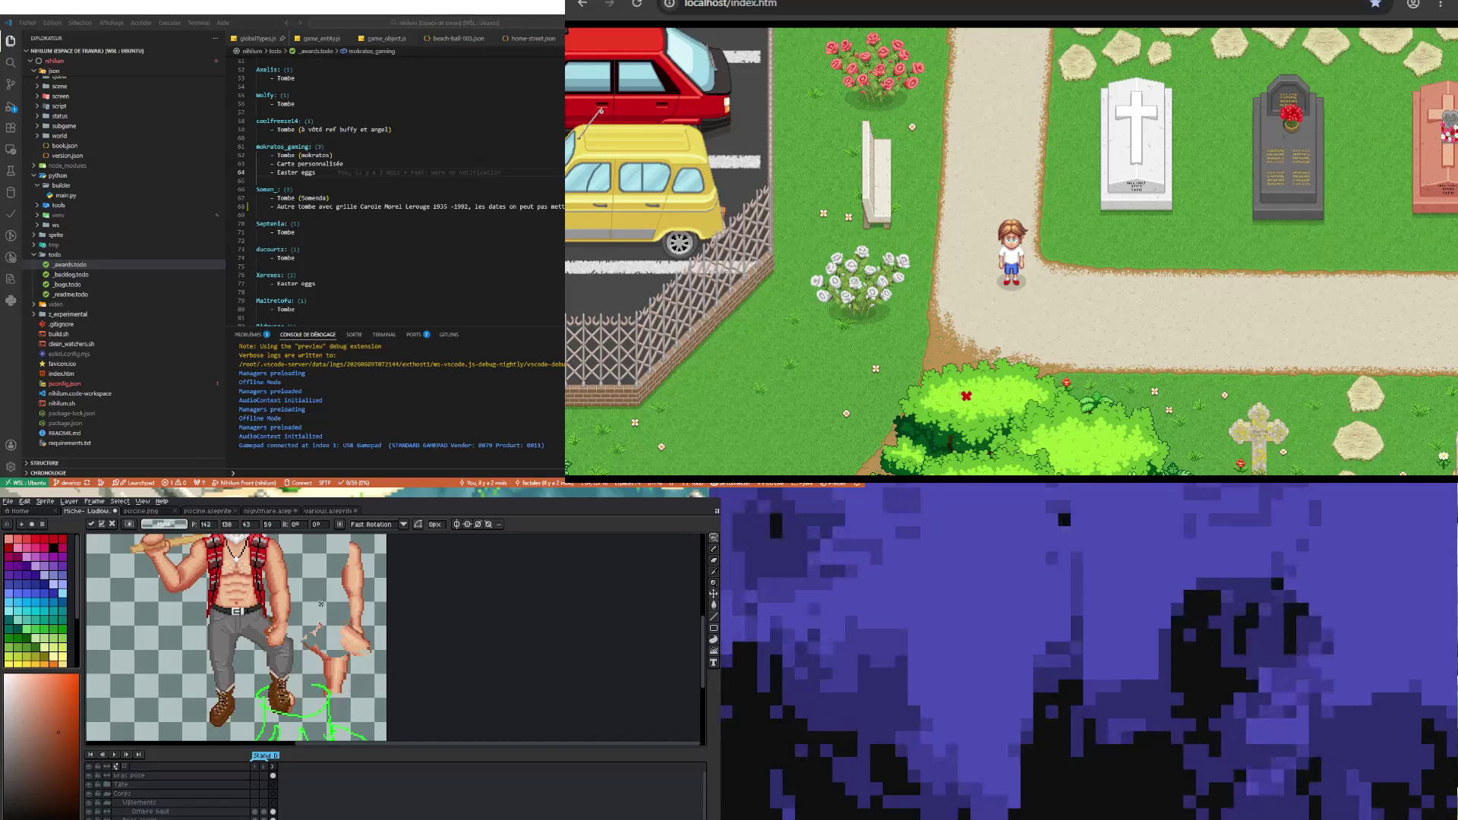
scroll(306, 619, up, 1)
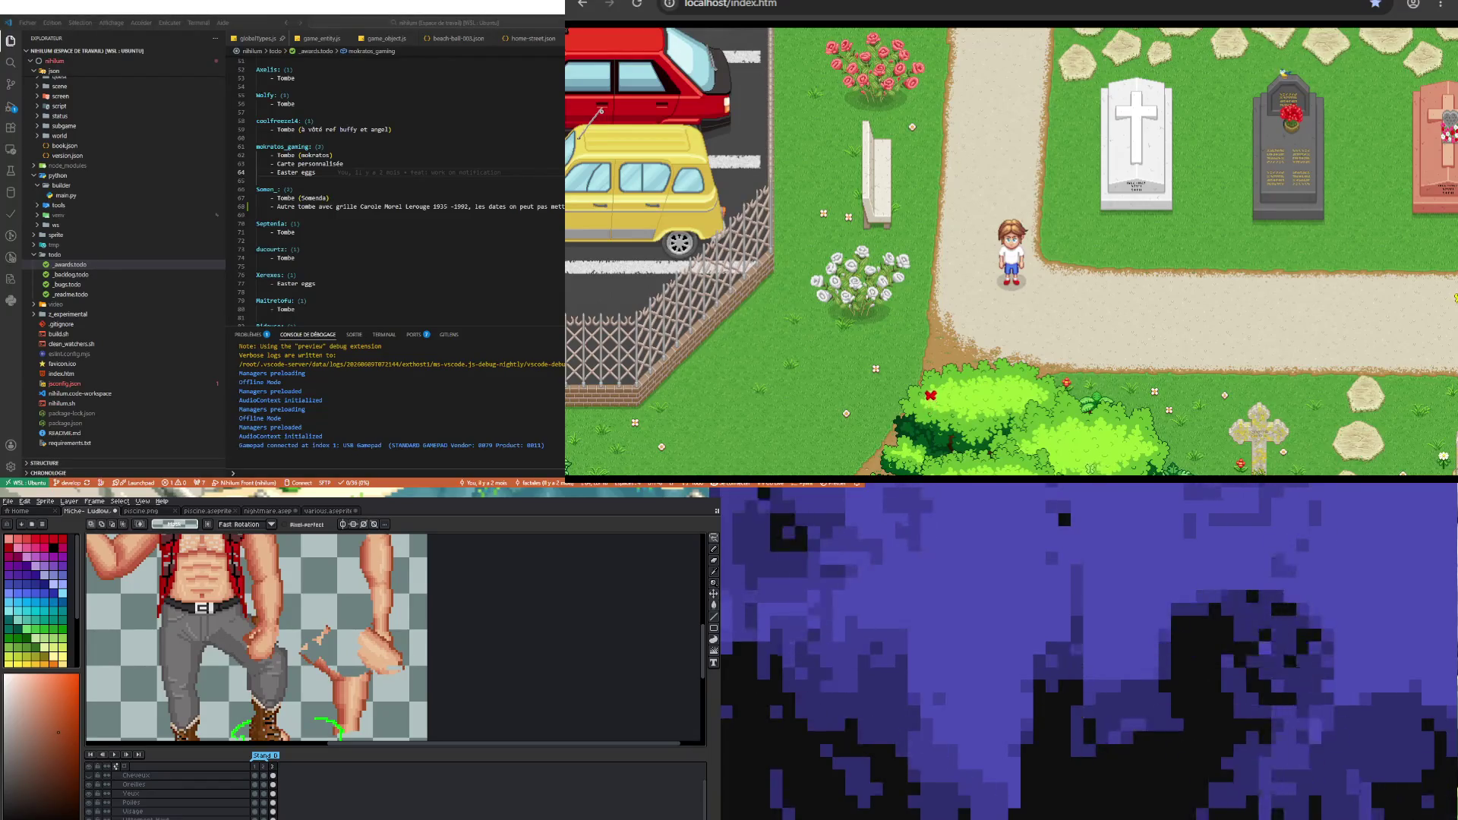
scroll(254, 641, up, 1)
scroll(254, 641, up, 1)
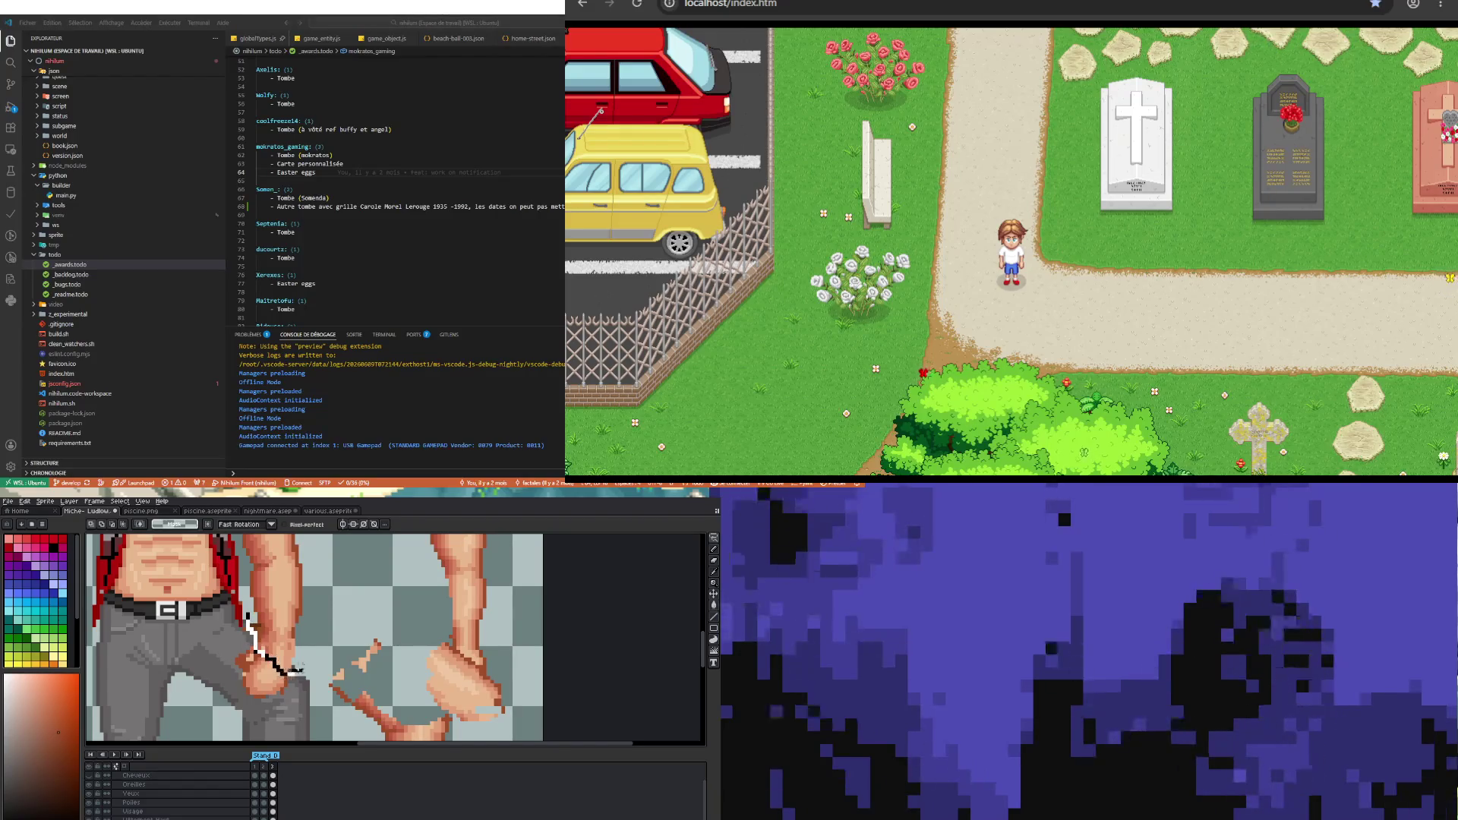
- Undo the misplaced arm move and reposition the small brown fragment beside the right arm
mouse_move(258, 620)
mouse_down()
mouse_move(306, 660)
mouse_move(389, 611)
mouse_up()
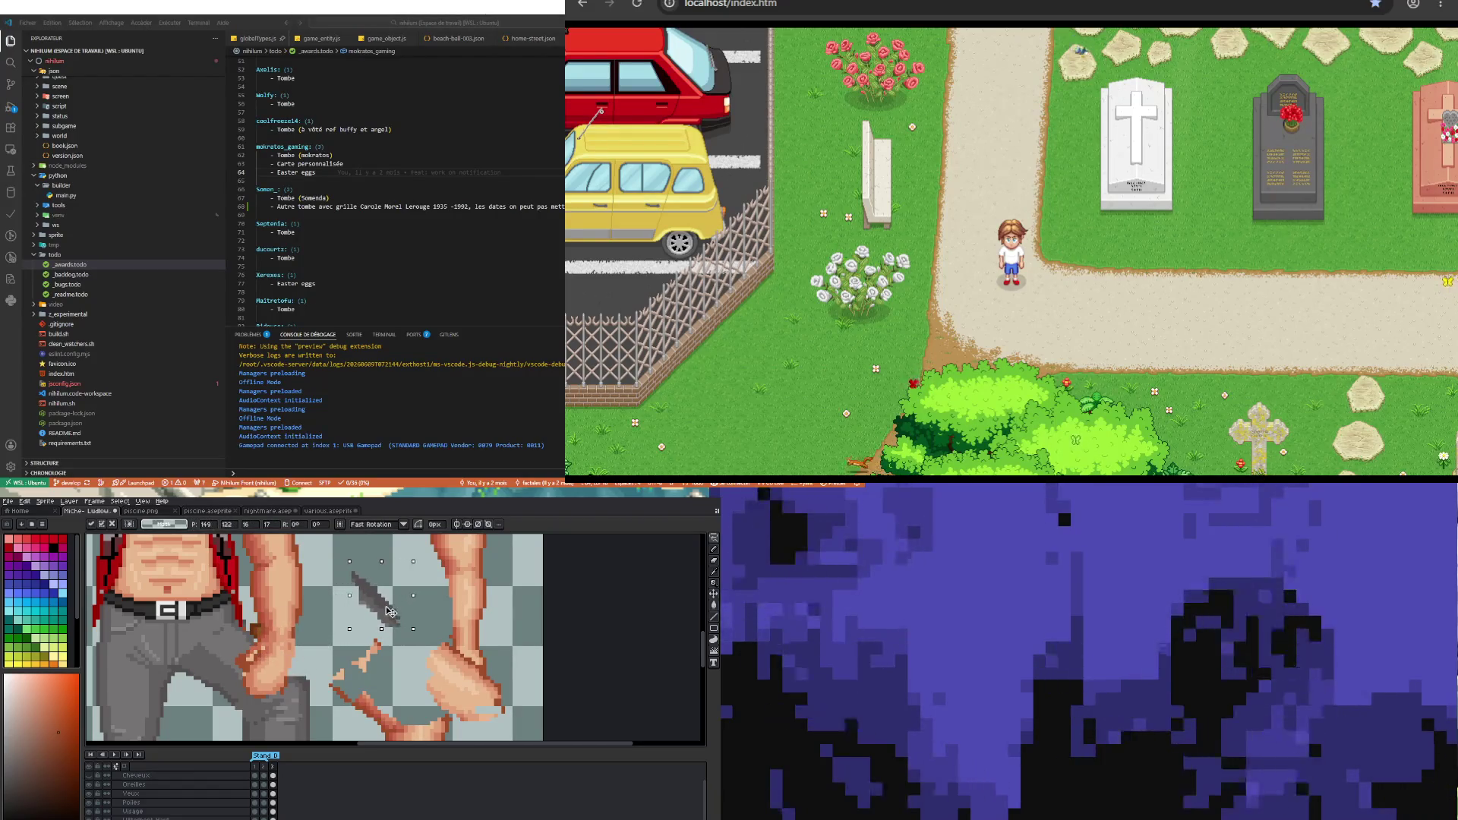
key(ctrl+z)
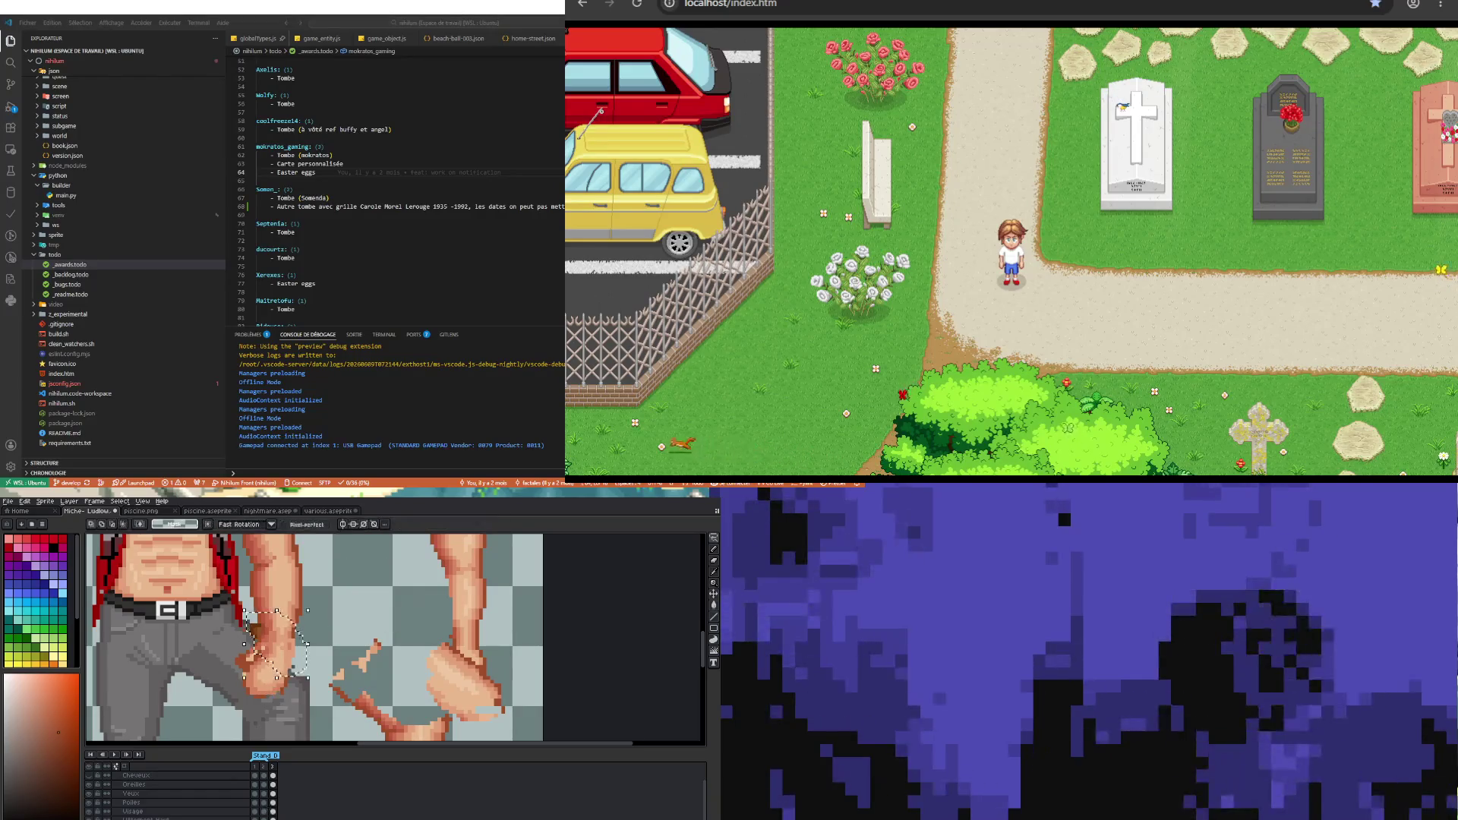
click(265, 644)
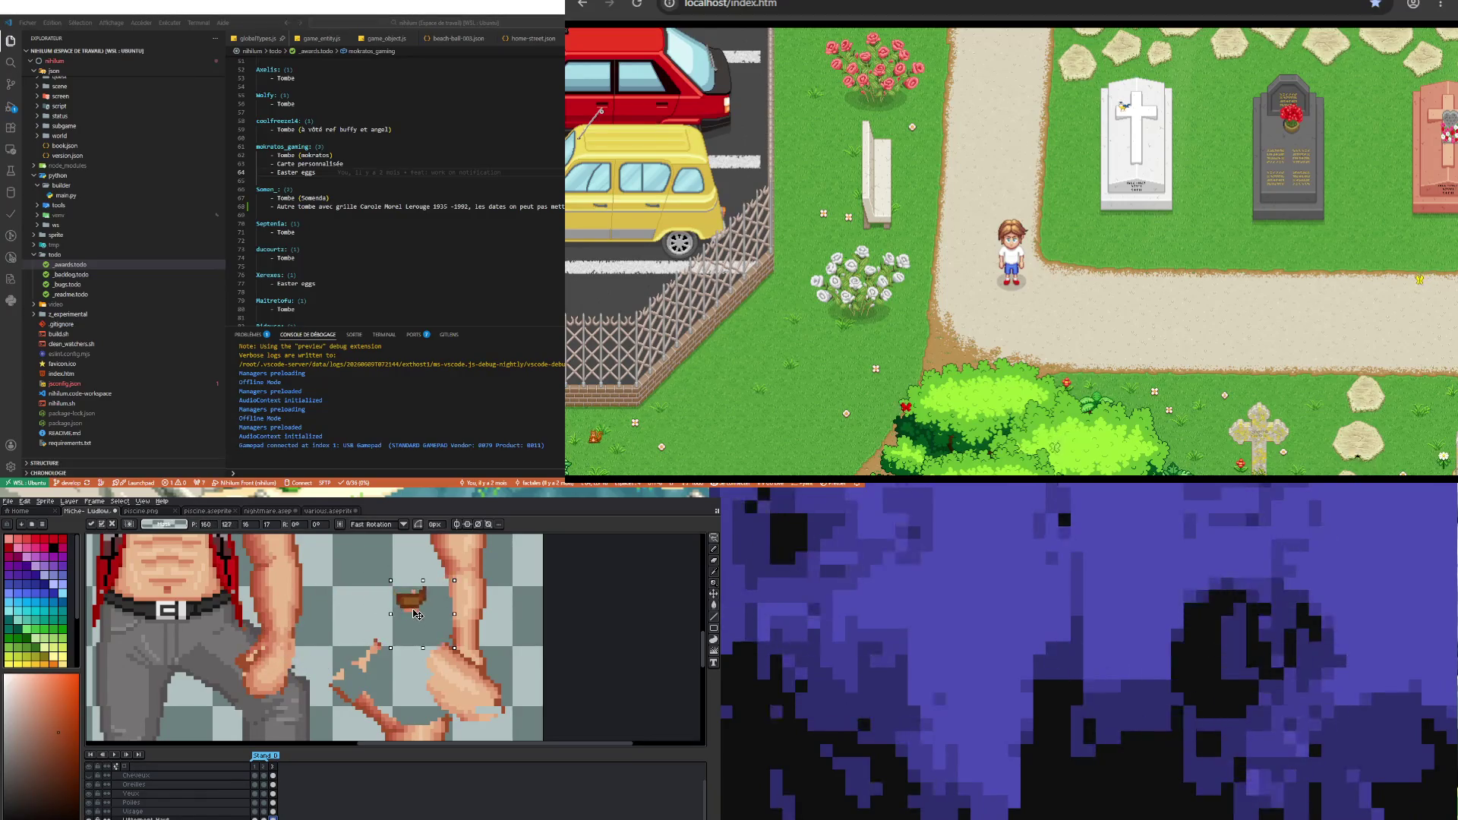
click(356, 581)
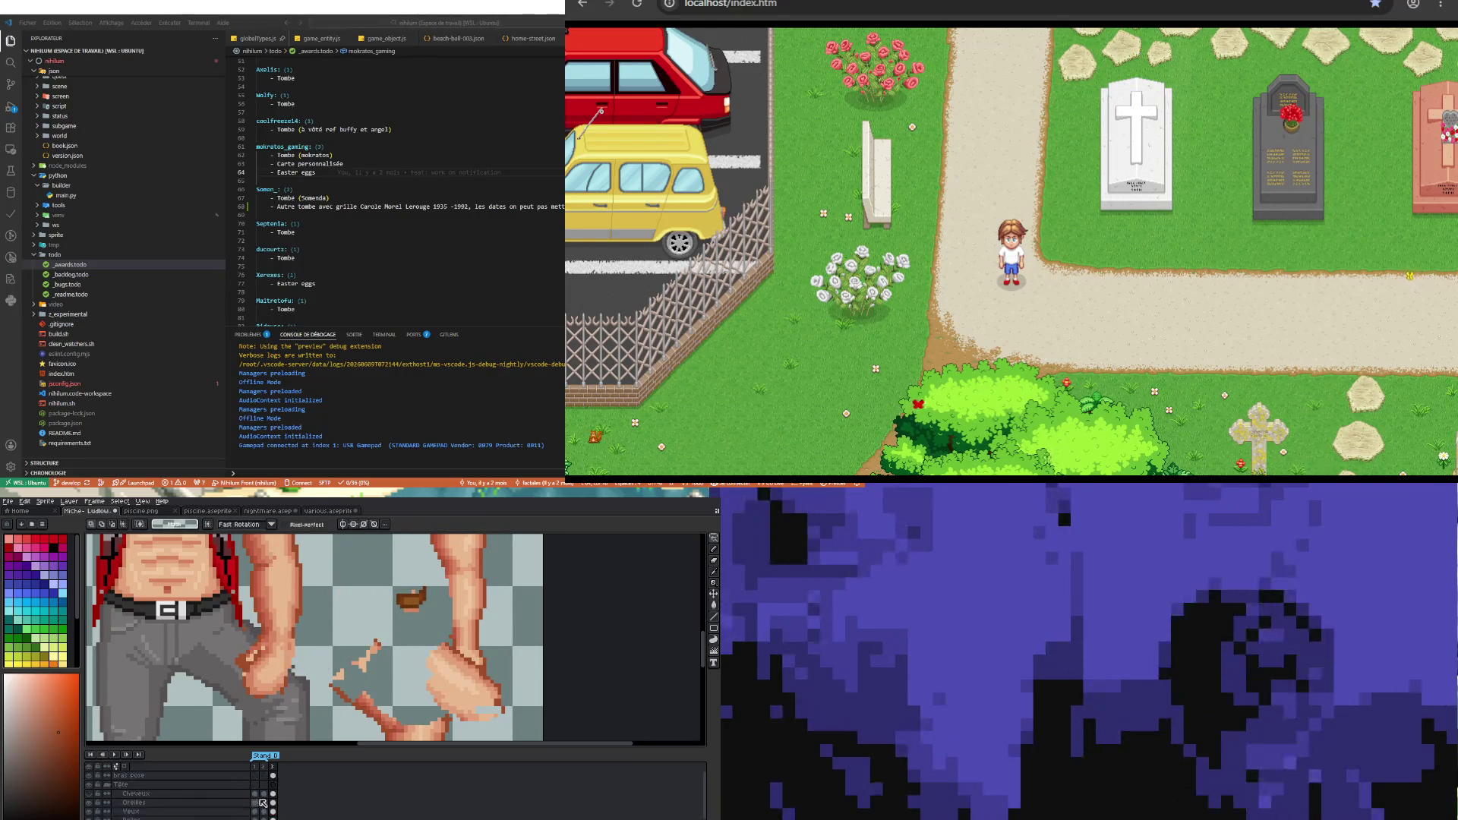
click(272, 774)
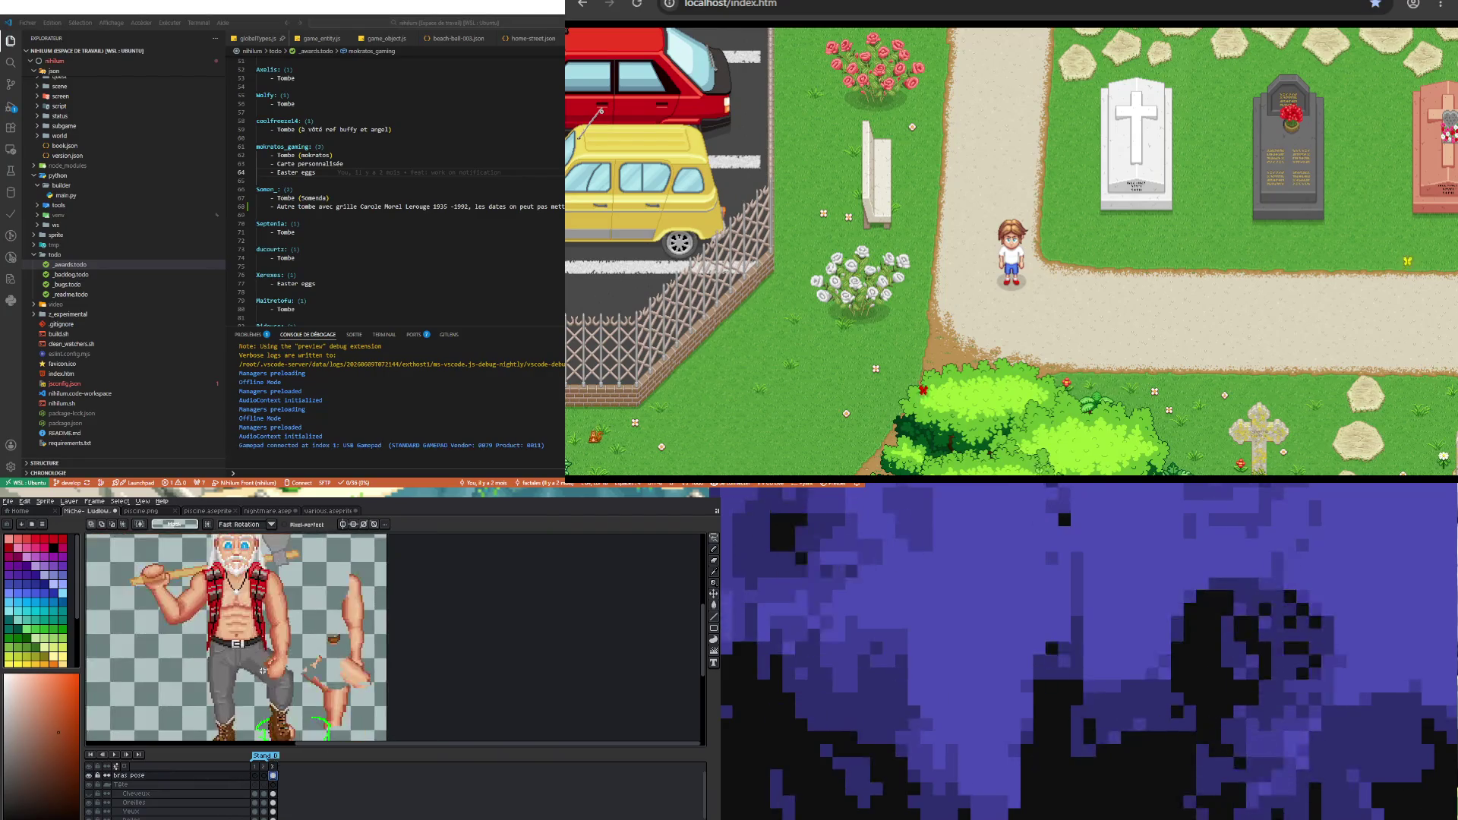
scroll(285, 669, up, 2)
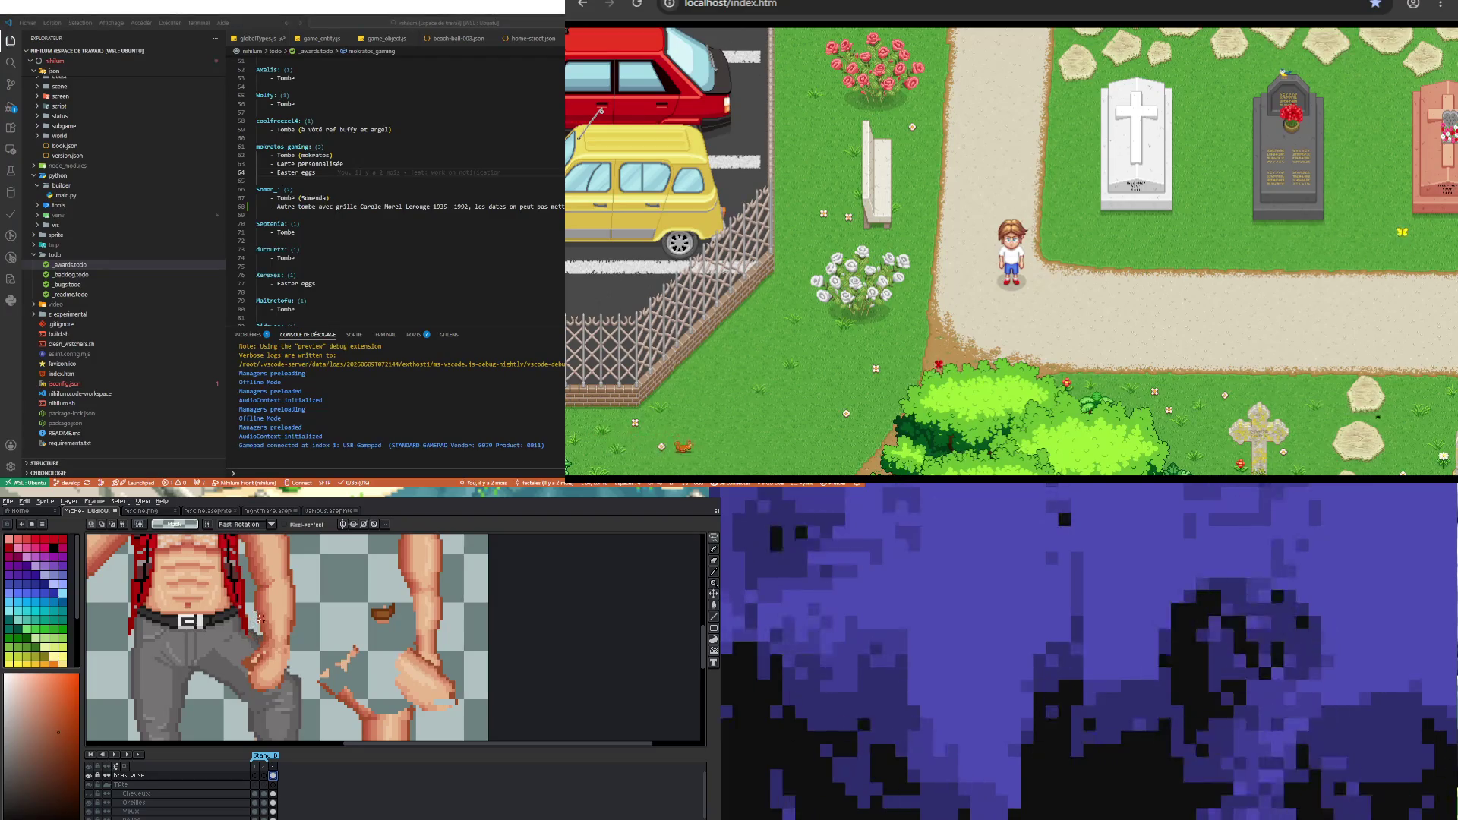
scroll(259, 619, down, 1)
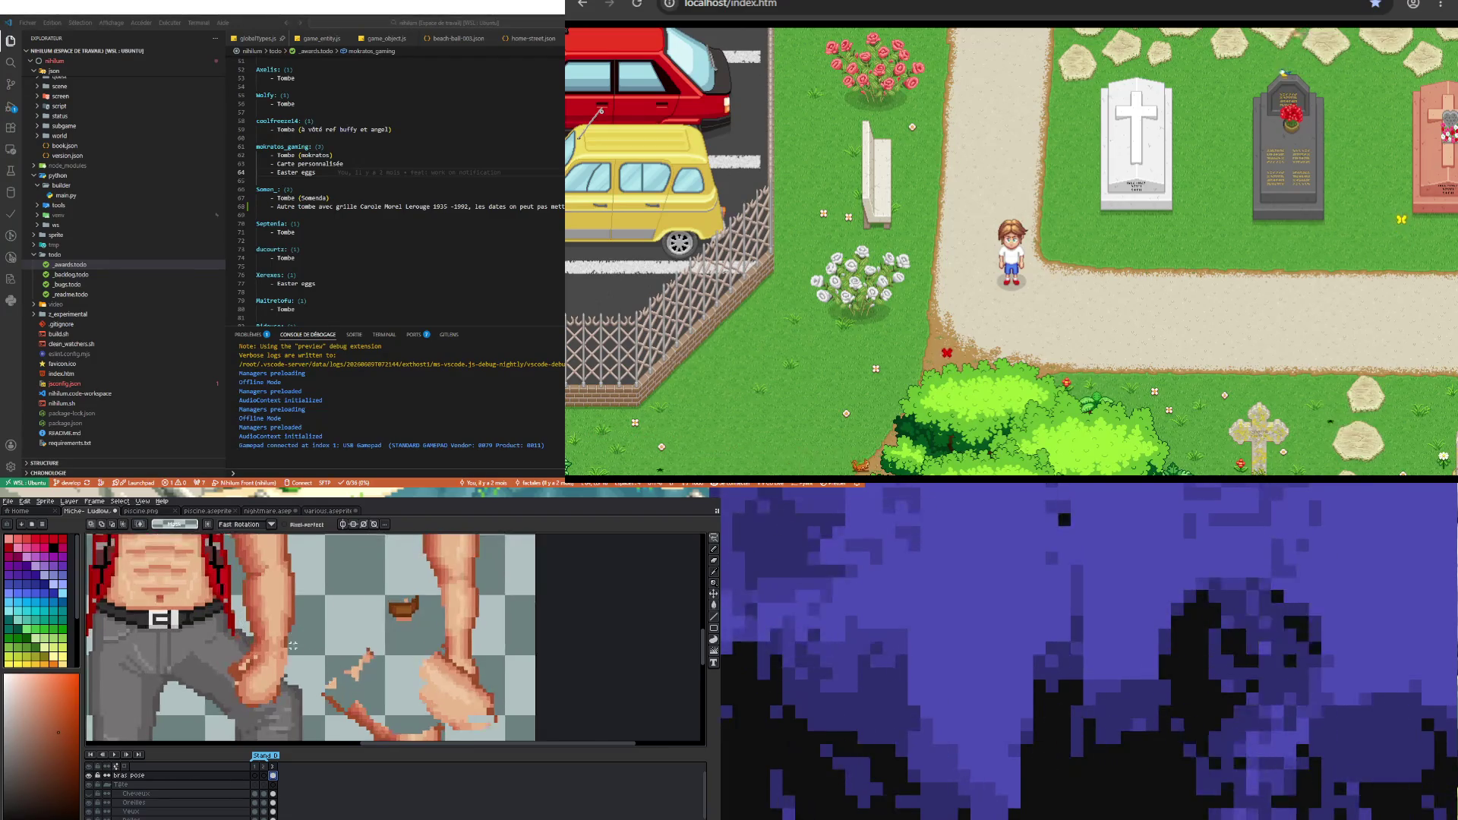
scroll(259, 618, down, 2)
scroll(295, 646, up, 1)
scroll(294, 646, up, 2)
scroll(294, 646, up, 1)
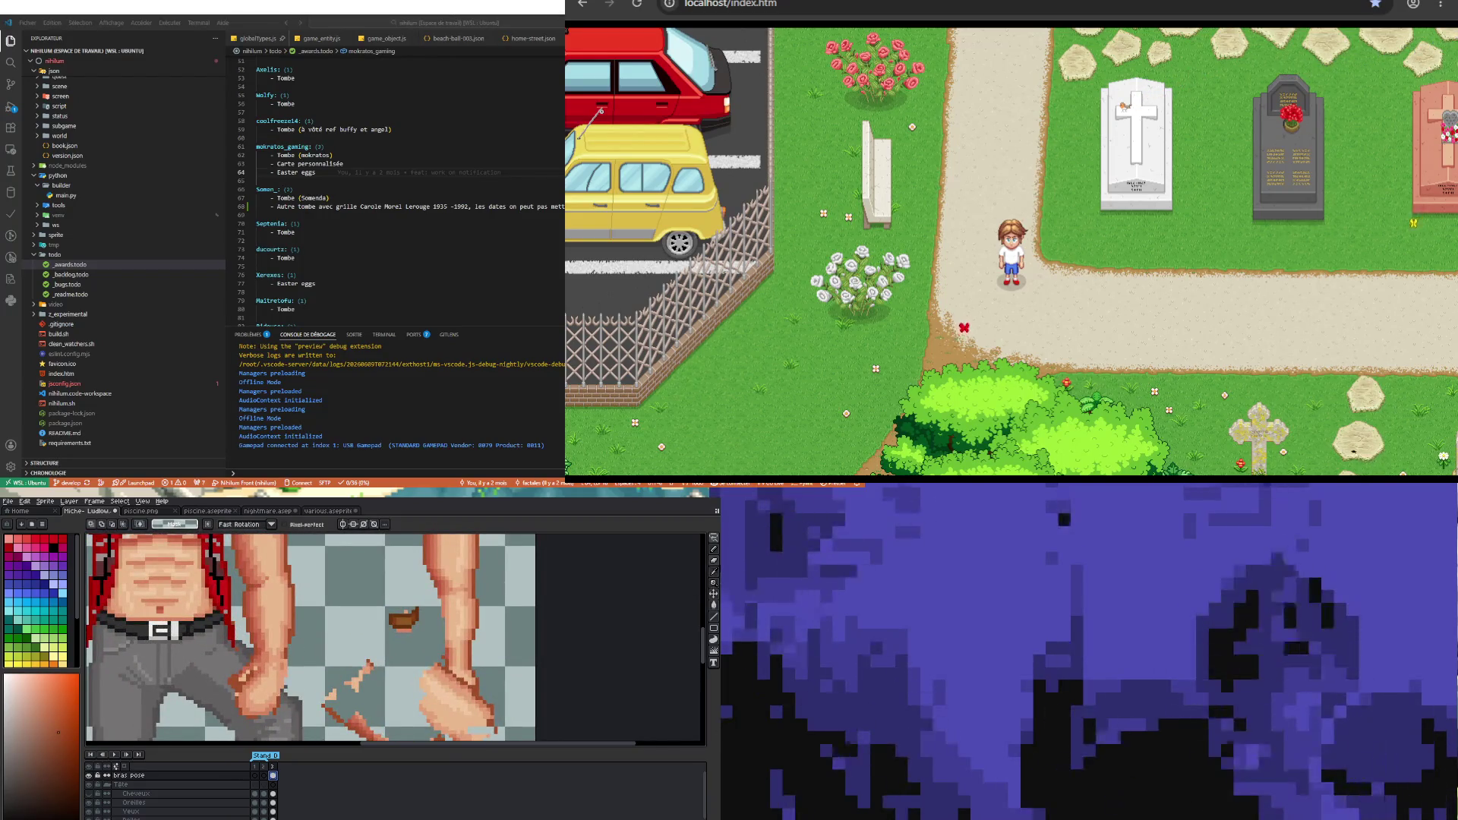
click(713, 581)
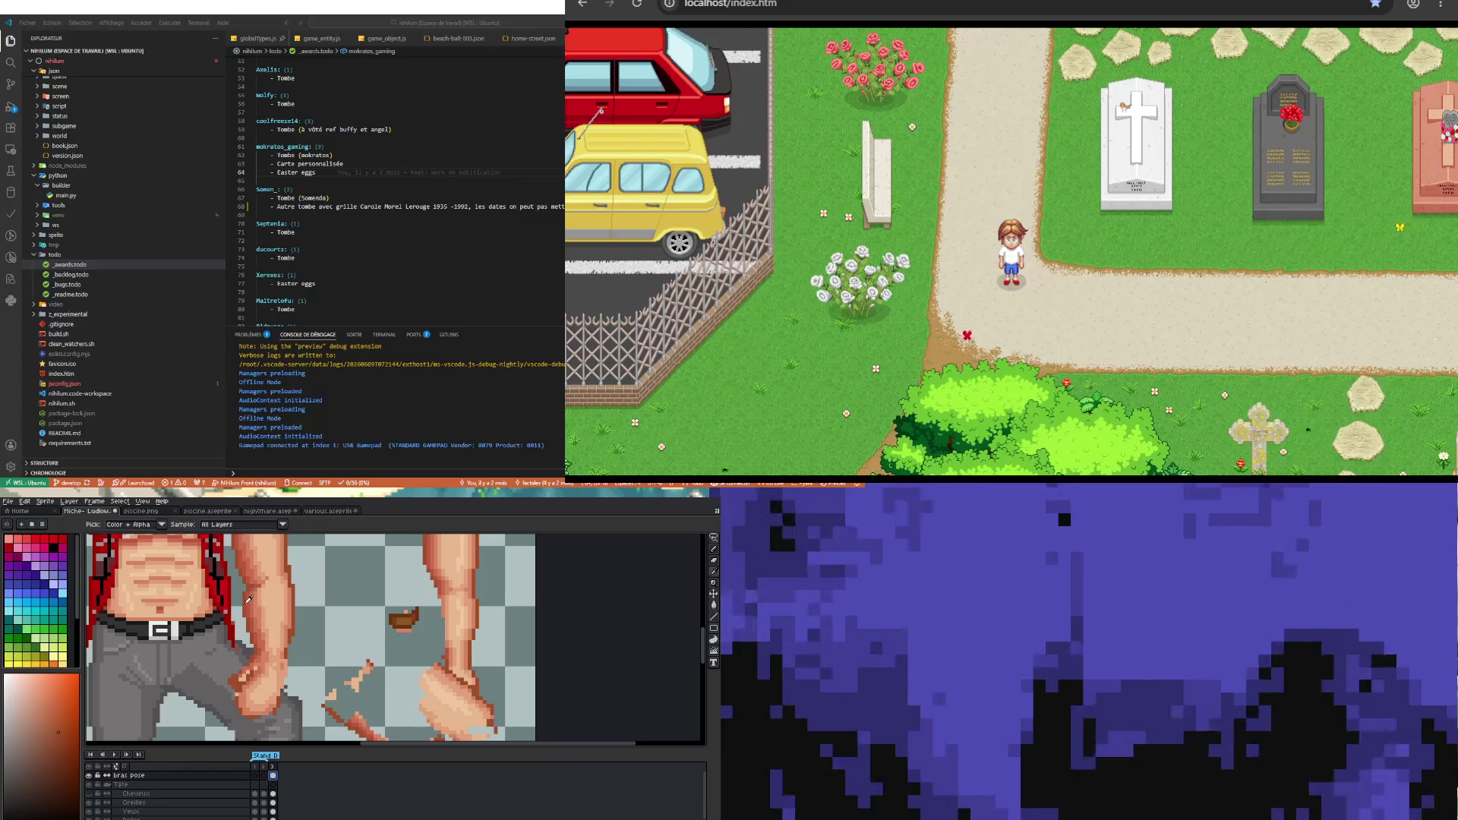
click(306, 601)
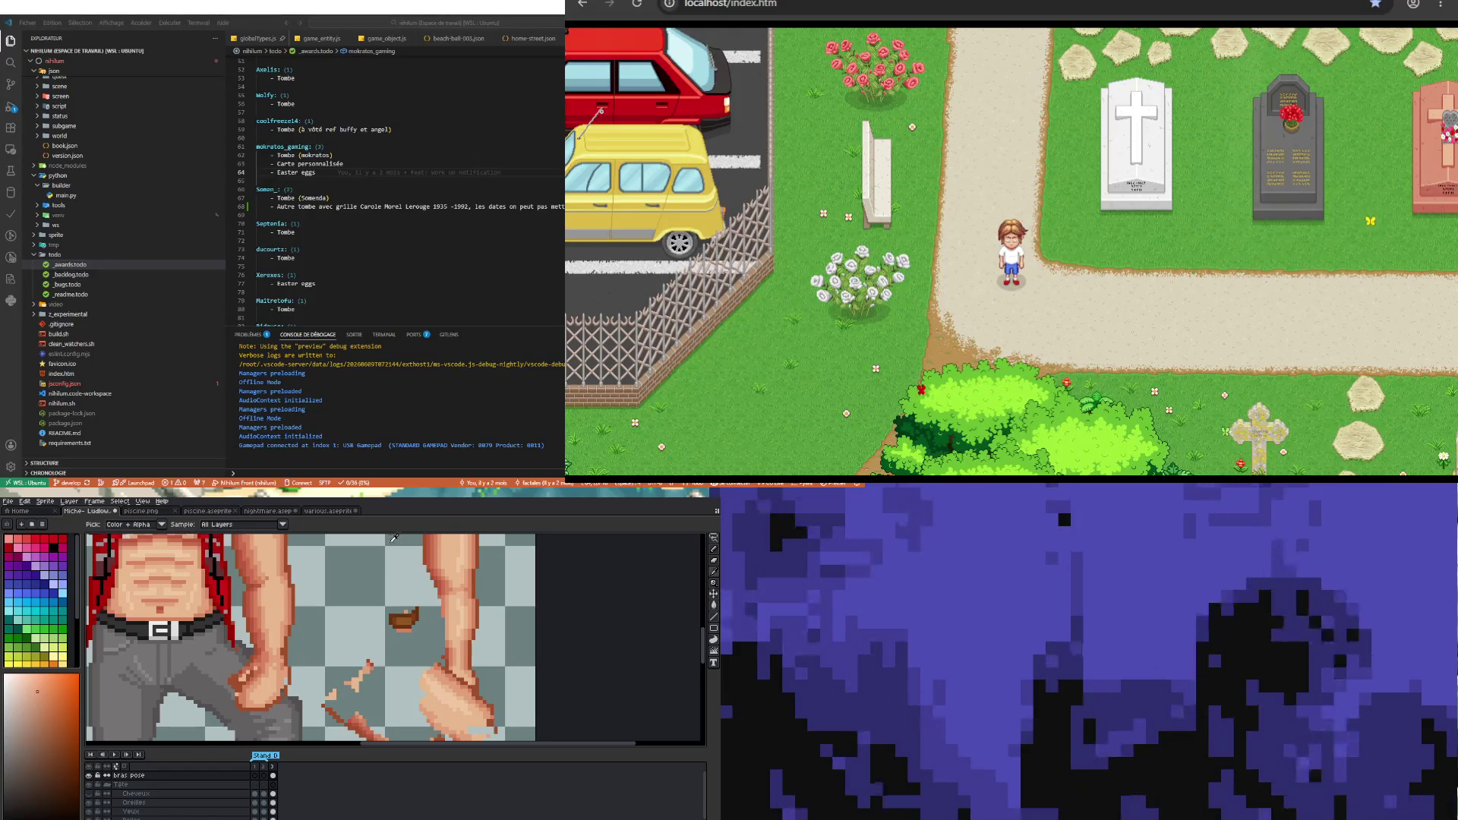
key(m)
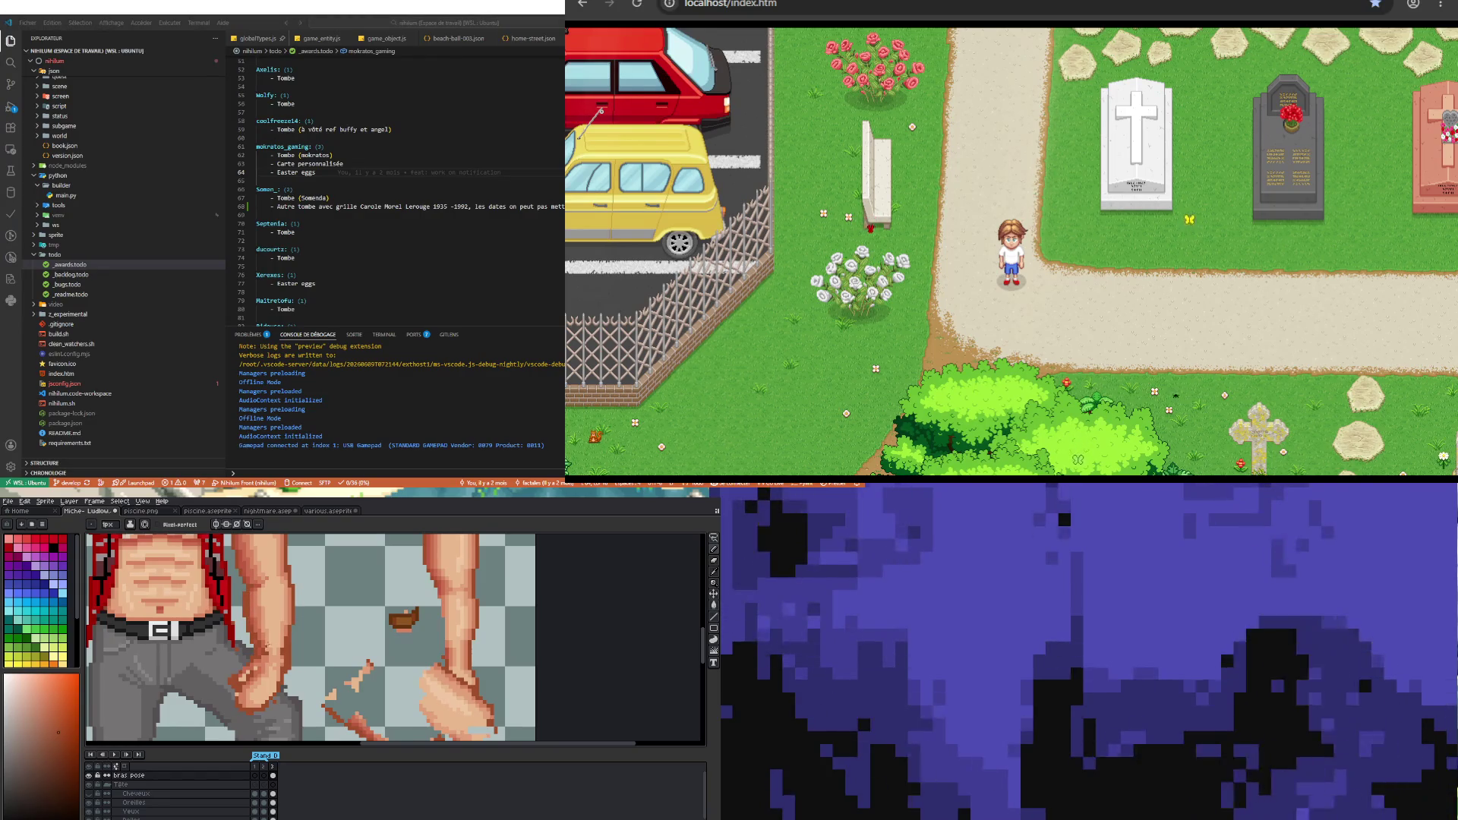
key(m)
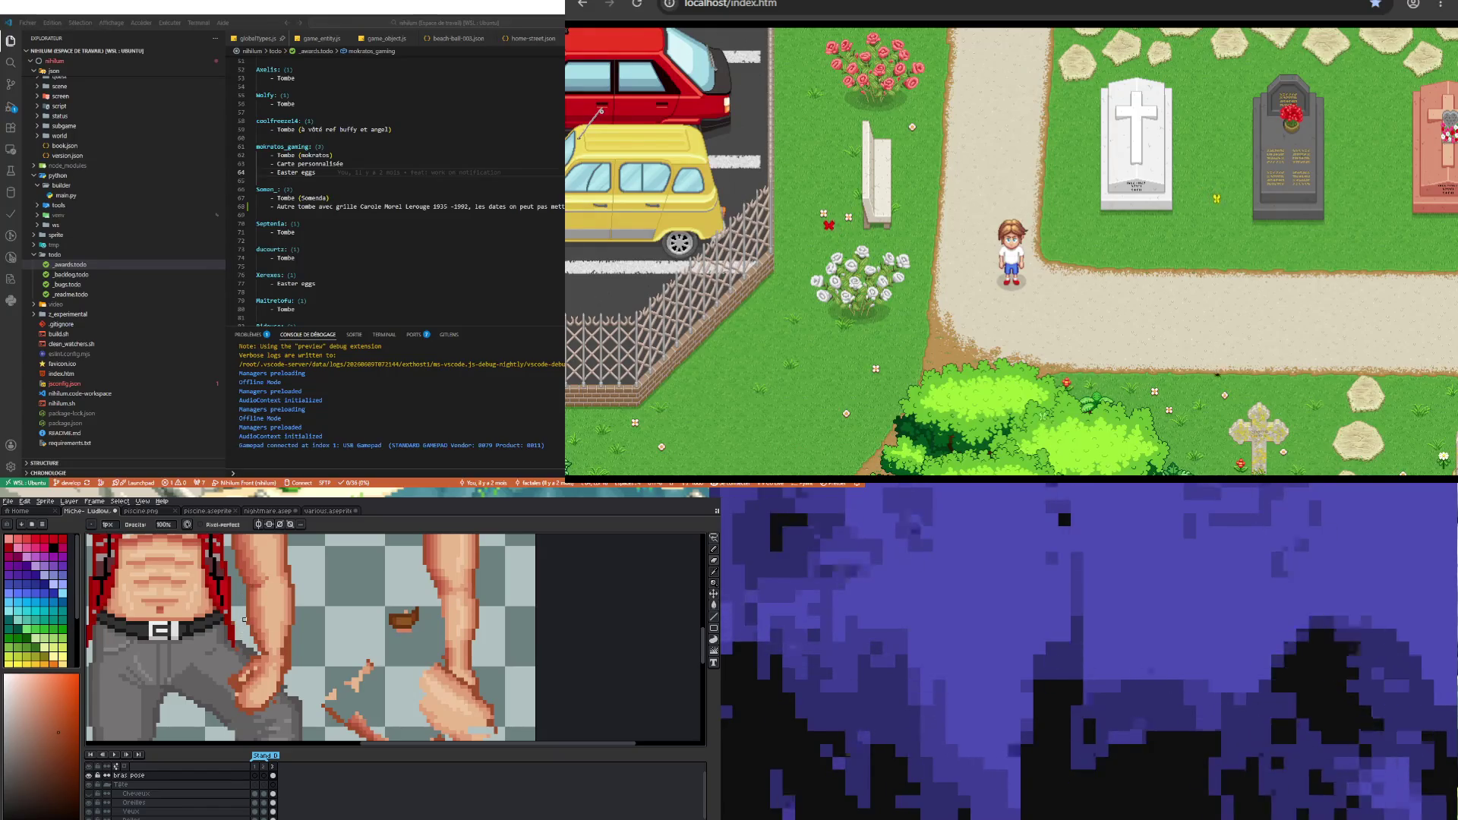
key(1)
scroll(280, 655, up, 3)
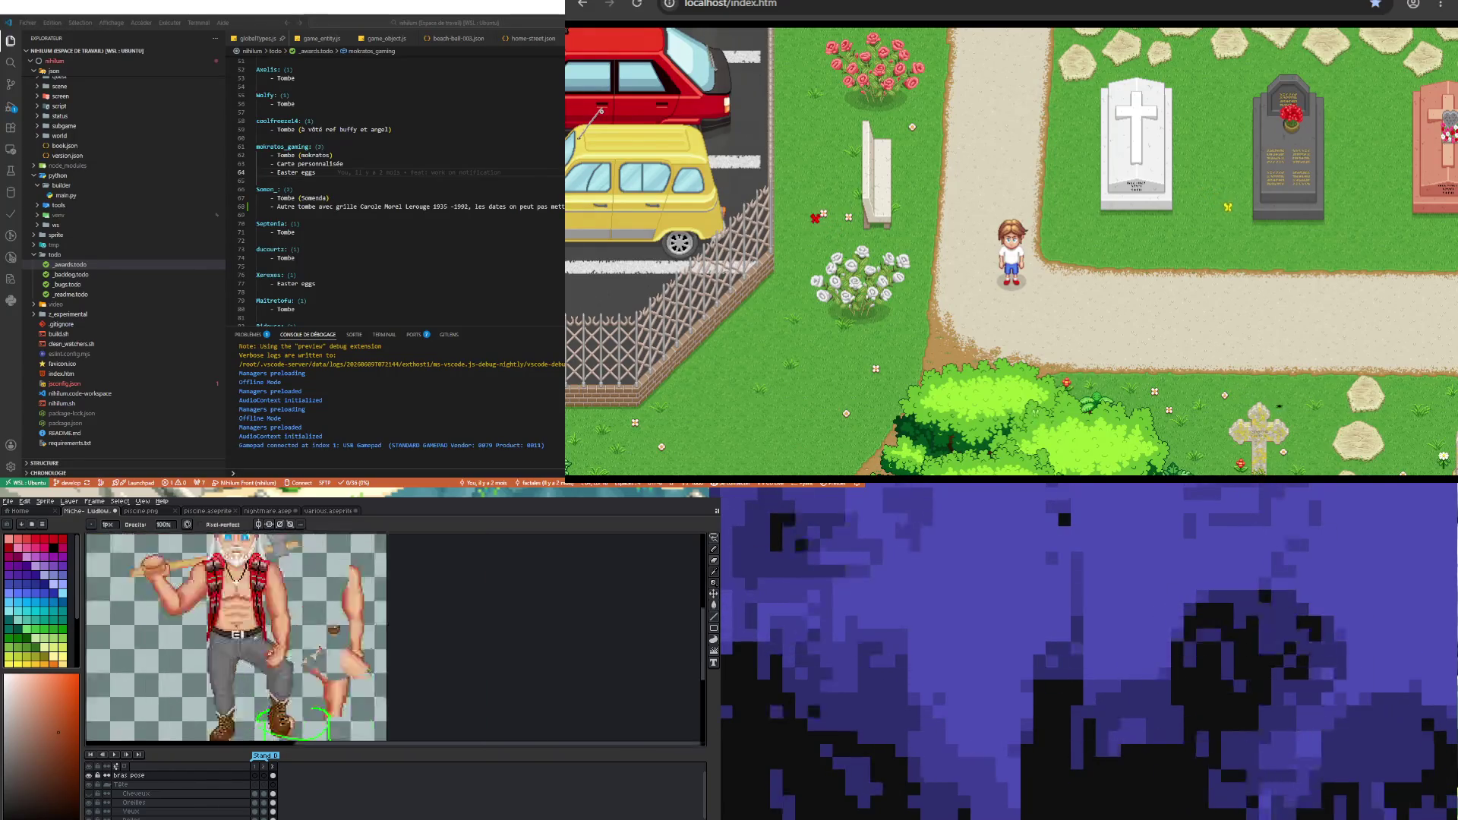
scroll(279, 654, up, 2)
scroll(312, 663, up, 1)
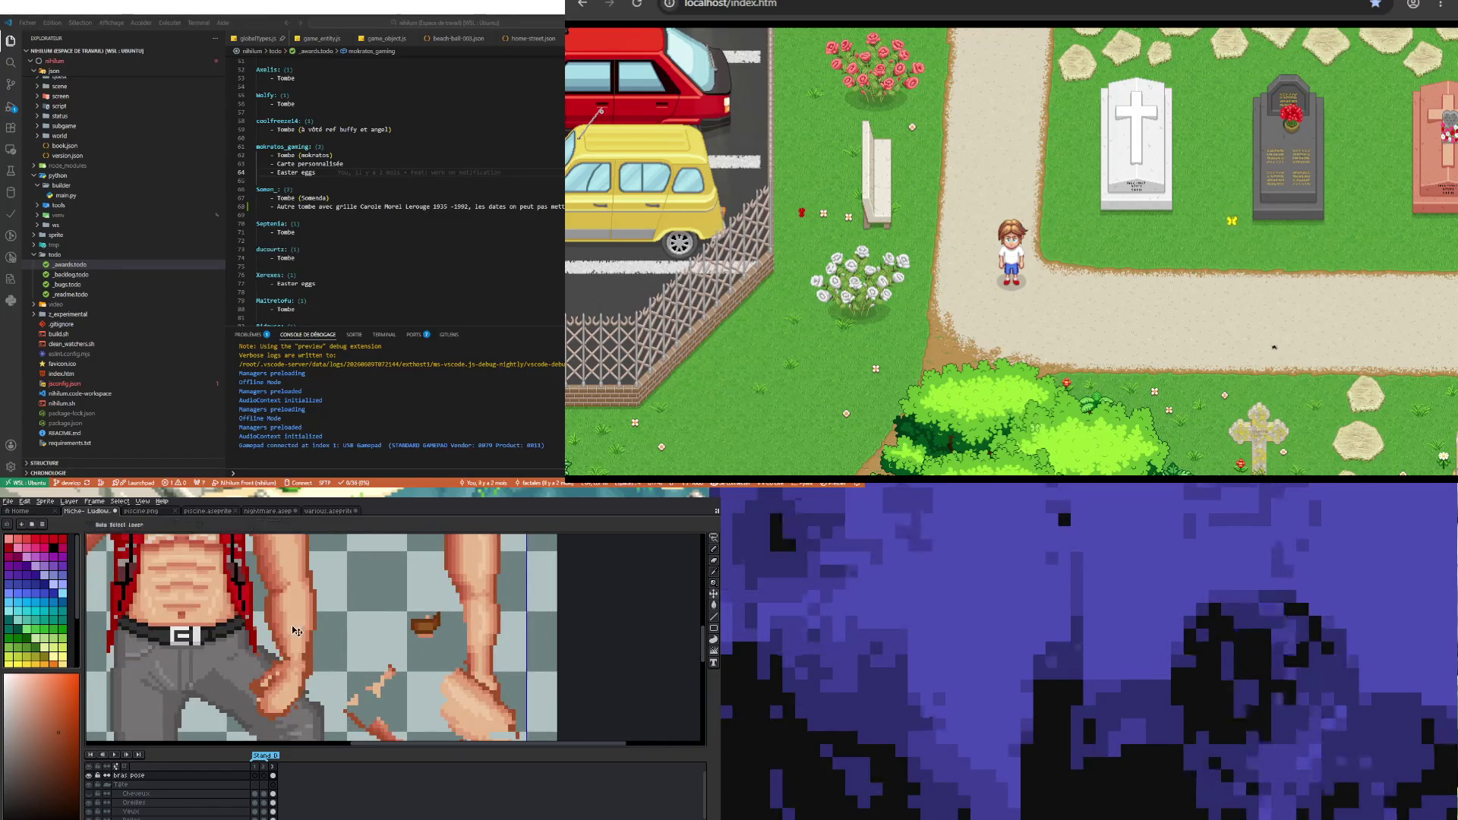
scroll(307, 663, up, 1)
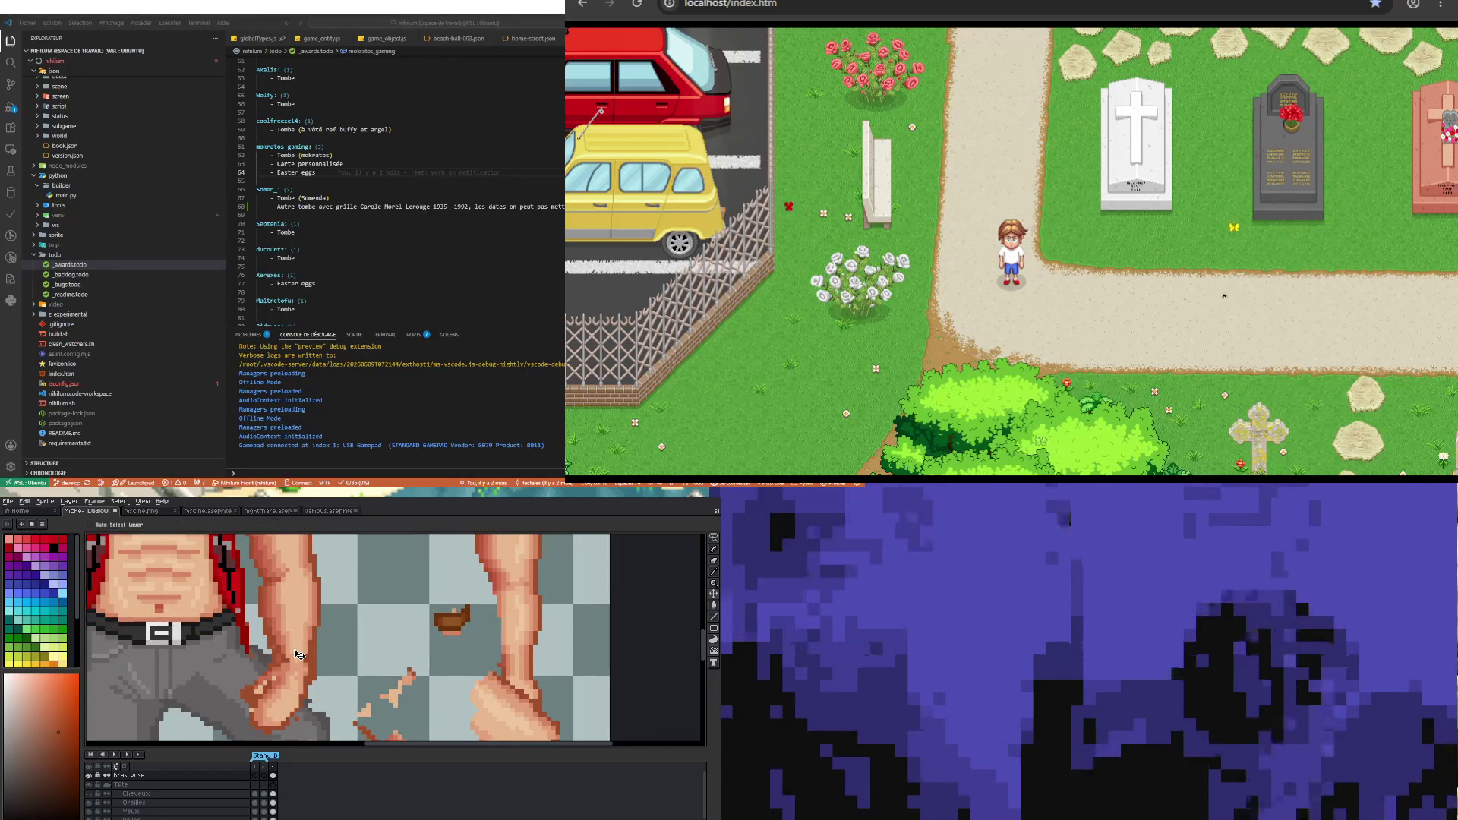
scroll(298, 654, down, 1)
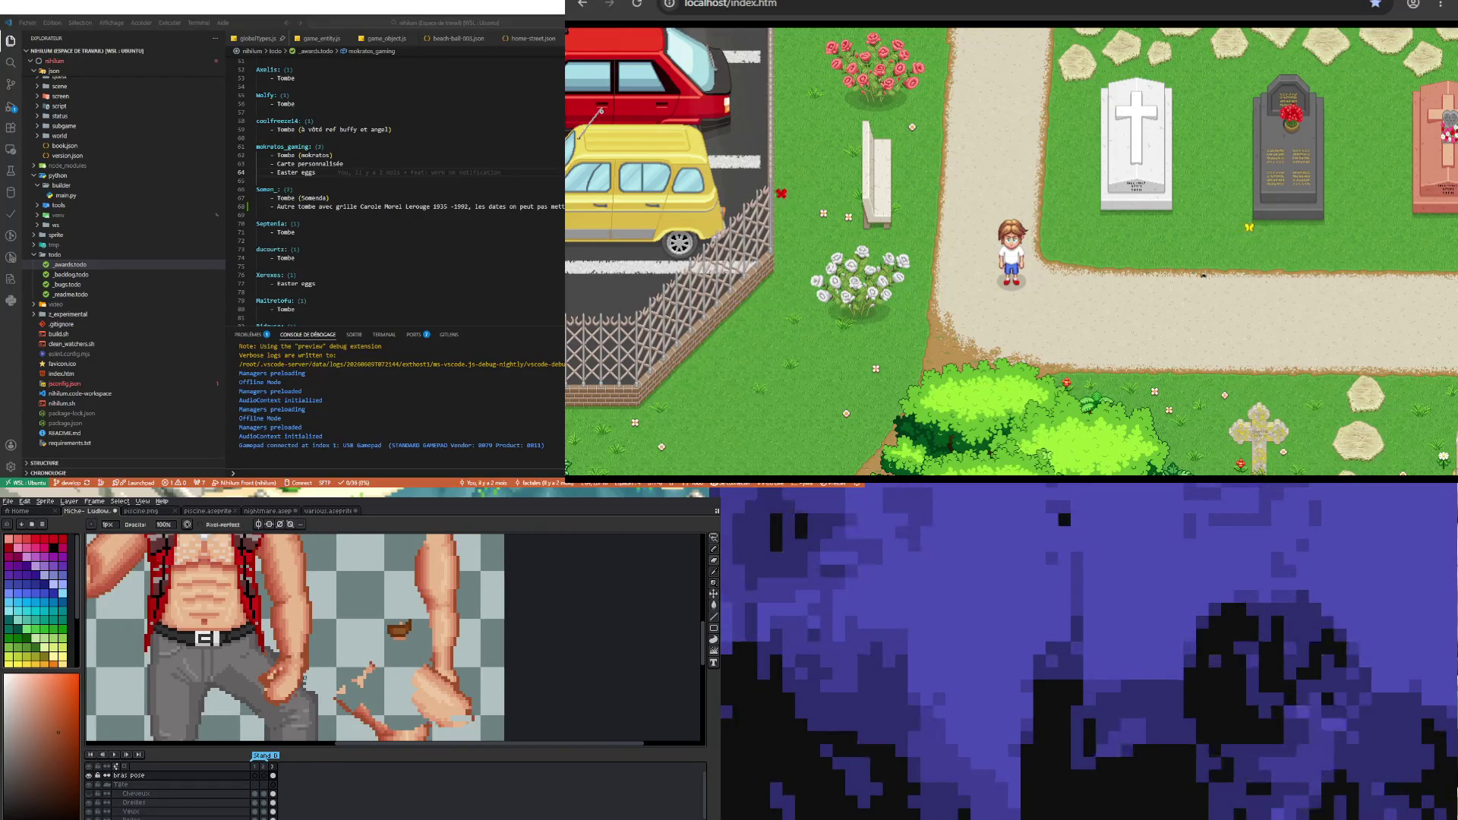
scroll(298, 654, down, 1)
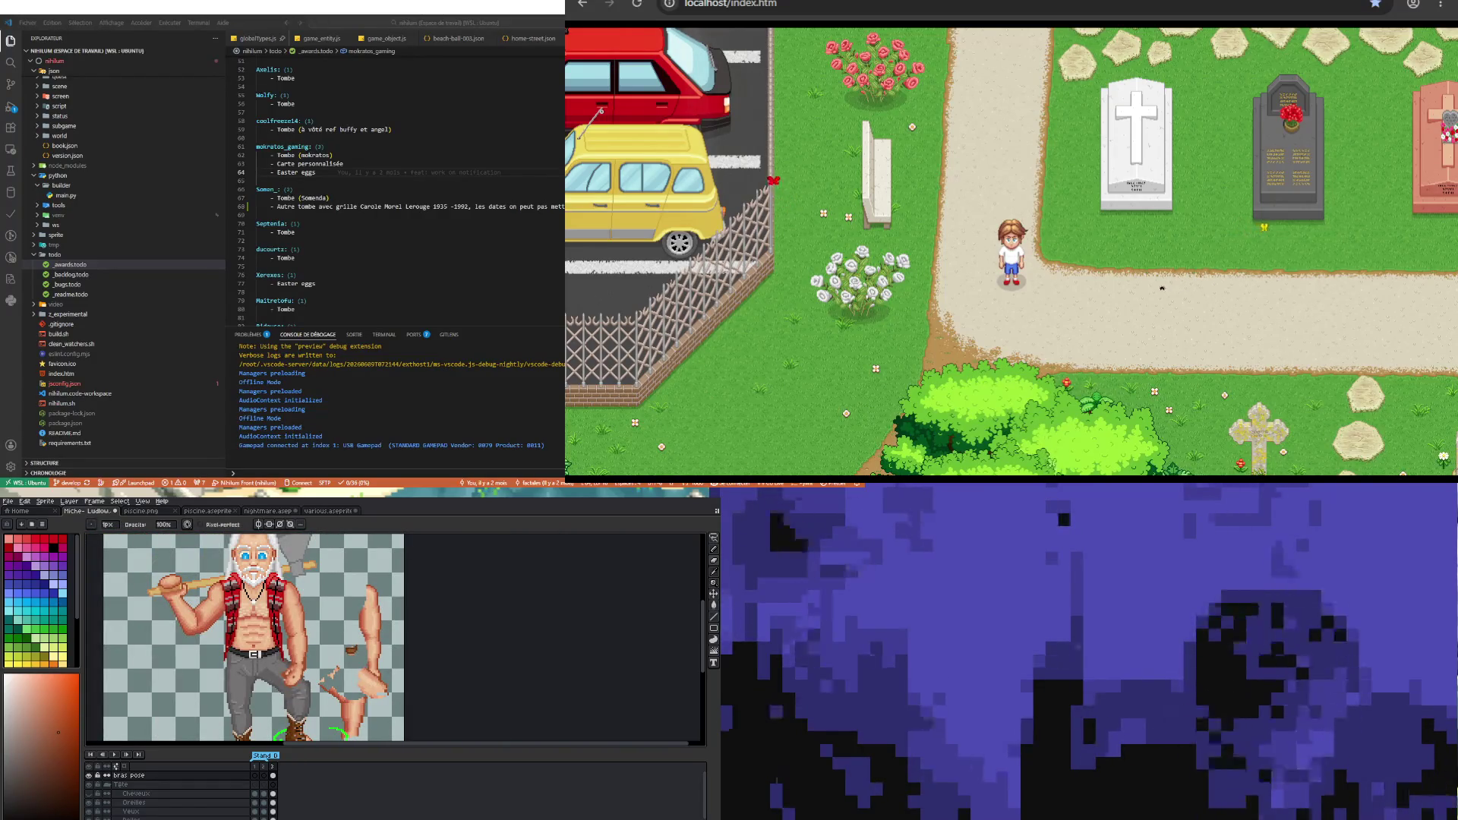
scroll(298, 655, up, 1)
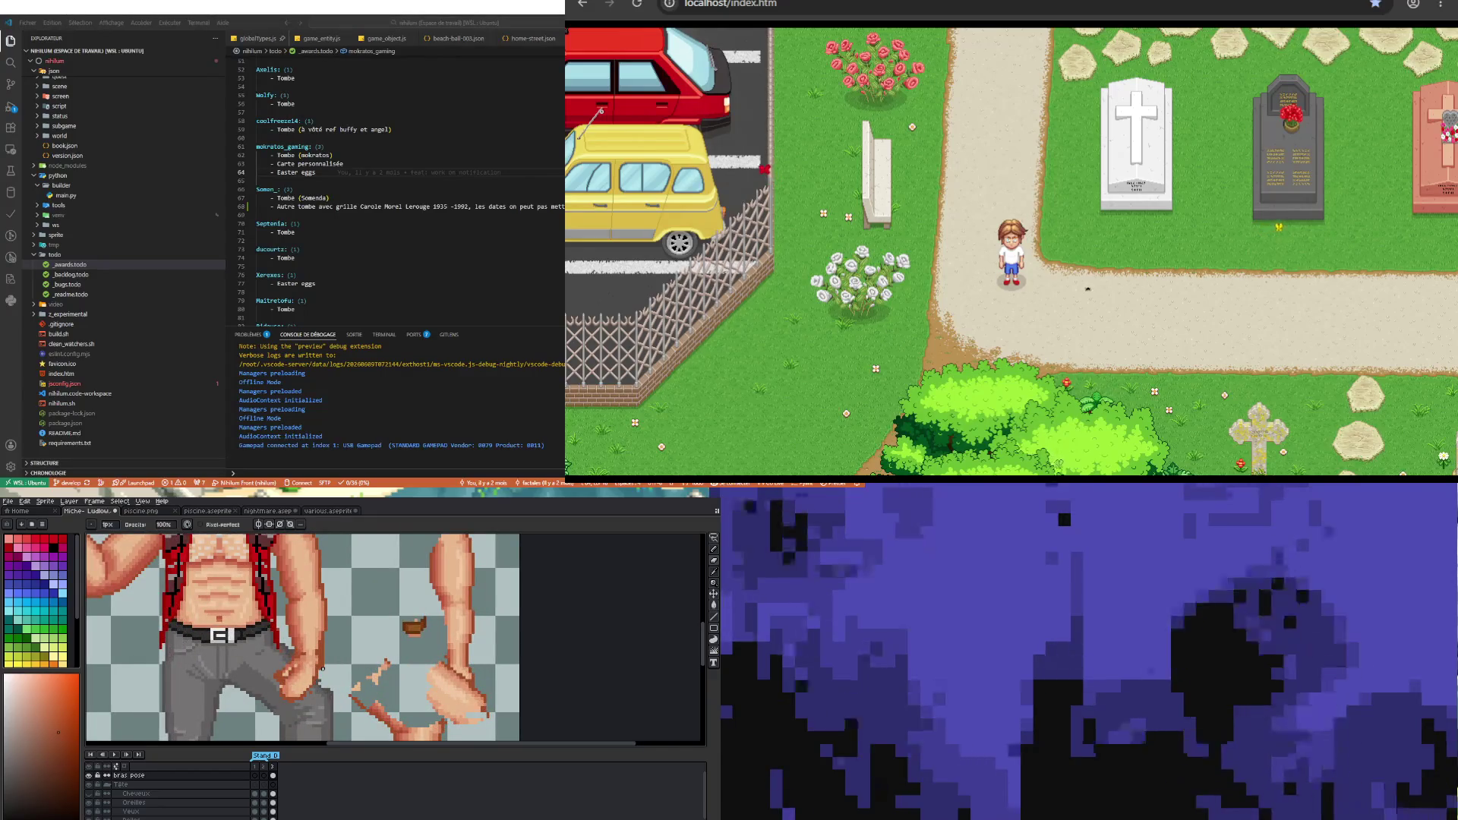
- Eyedrop a skin colour from the lumberjack's arm and return to the pencil
key(i)
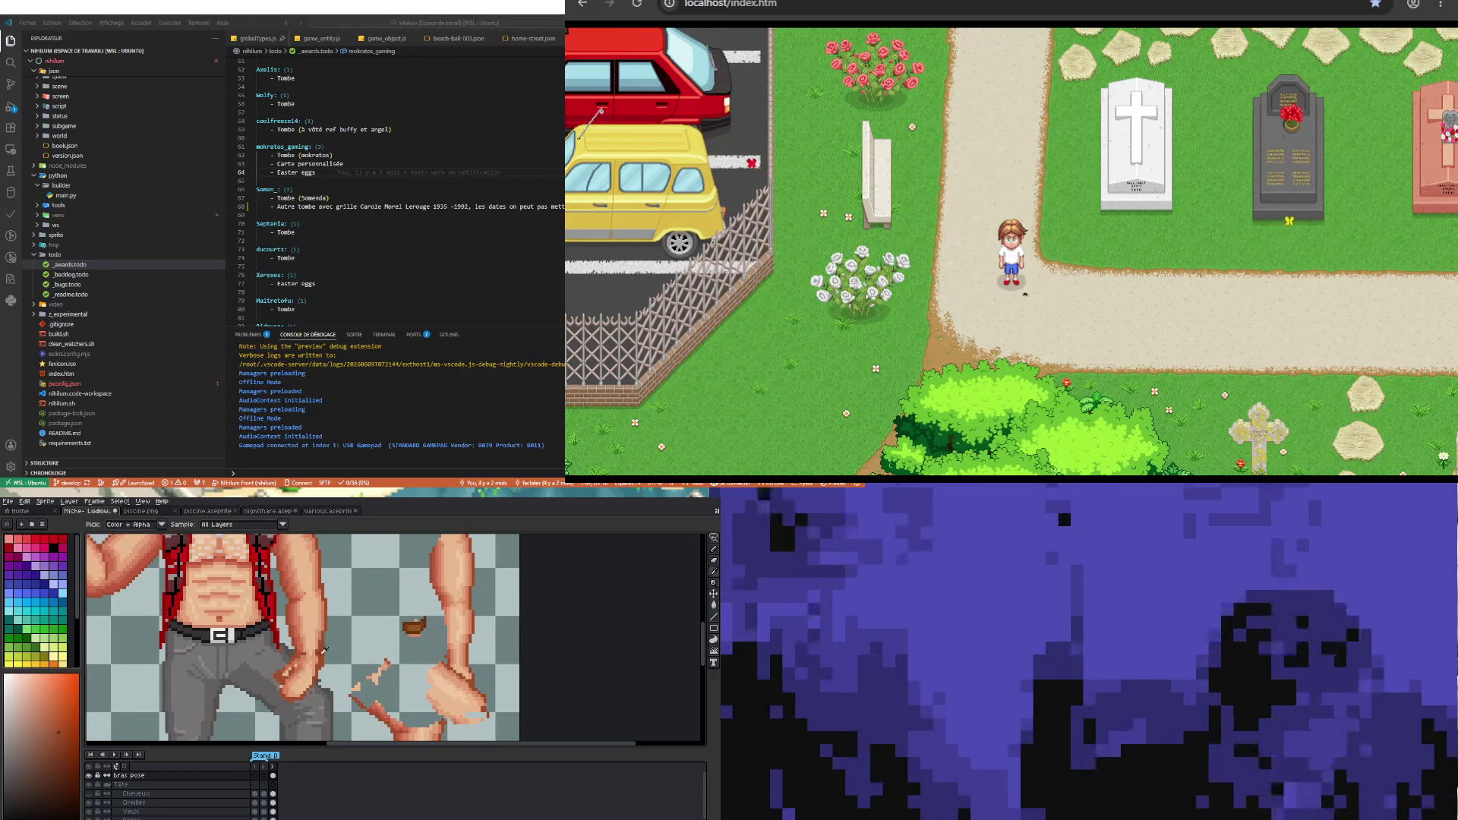
key(b)
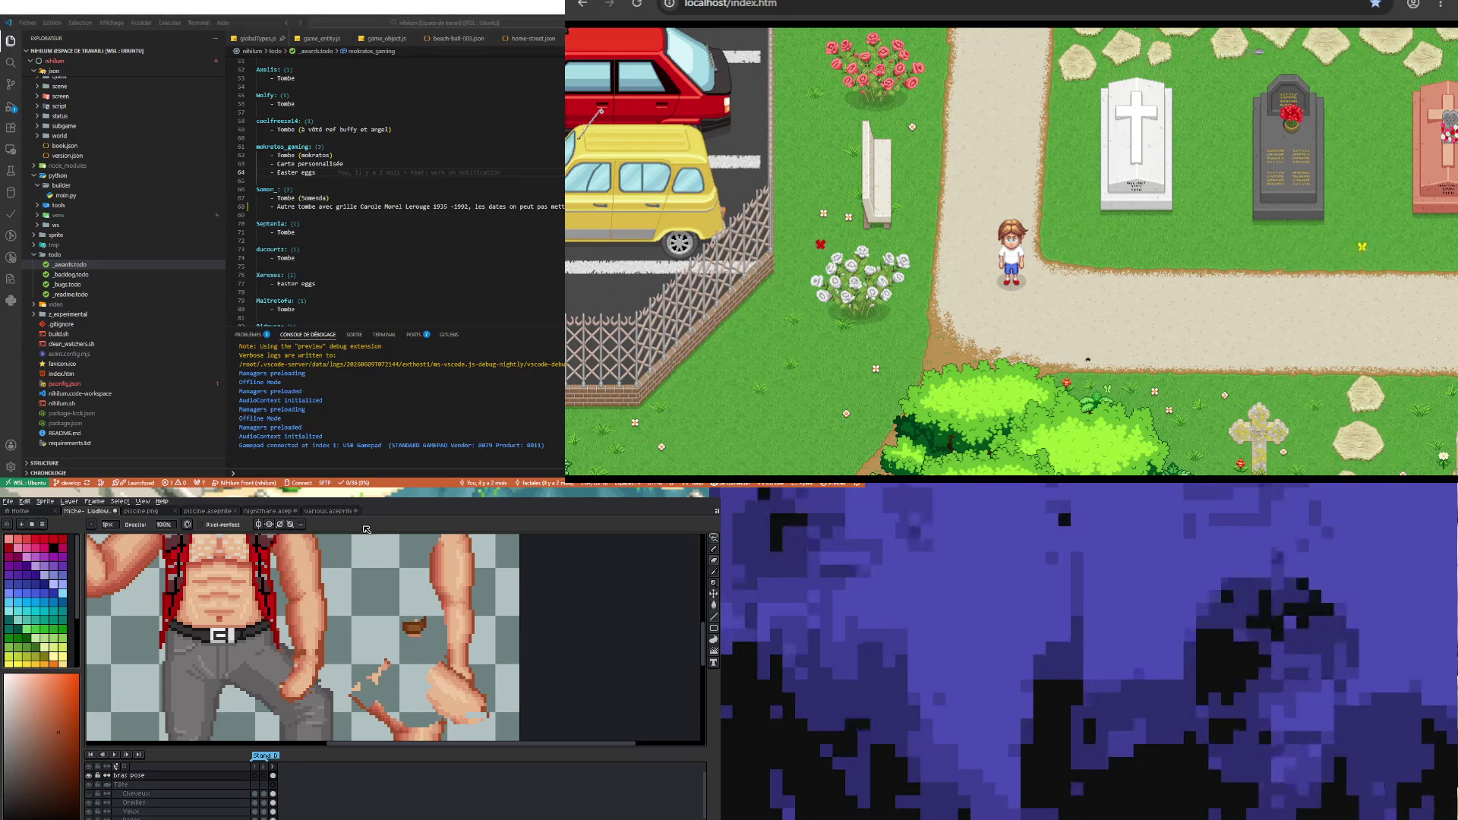
- Cycle through pencil, eraser, selection and fill tools to rough in the lowered hand shape
key(i)
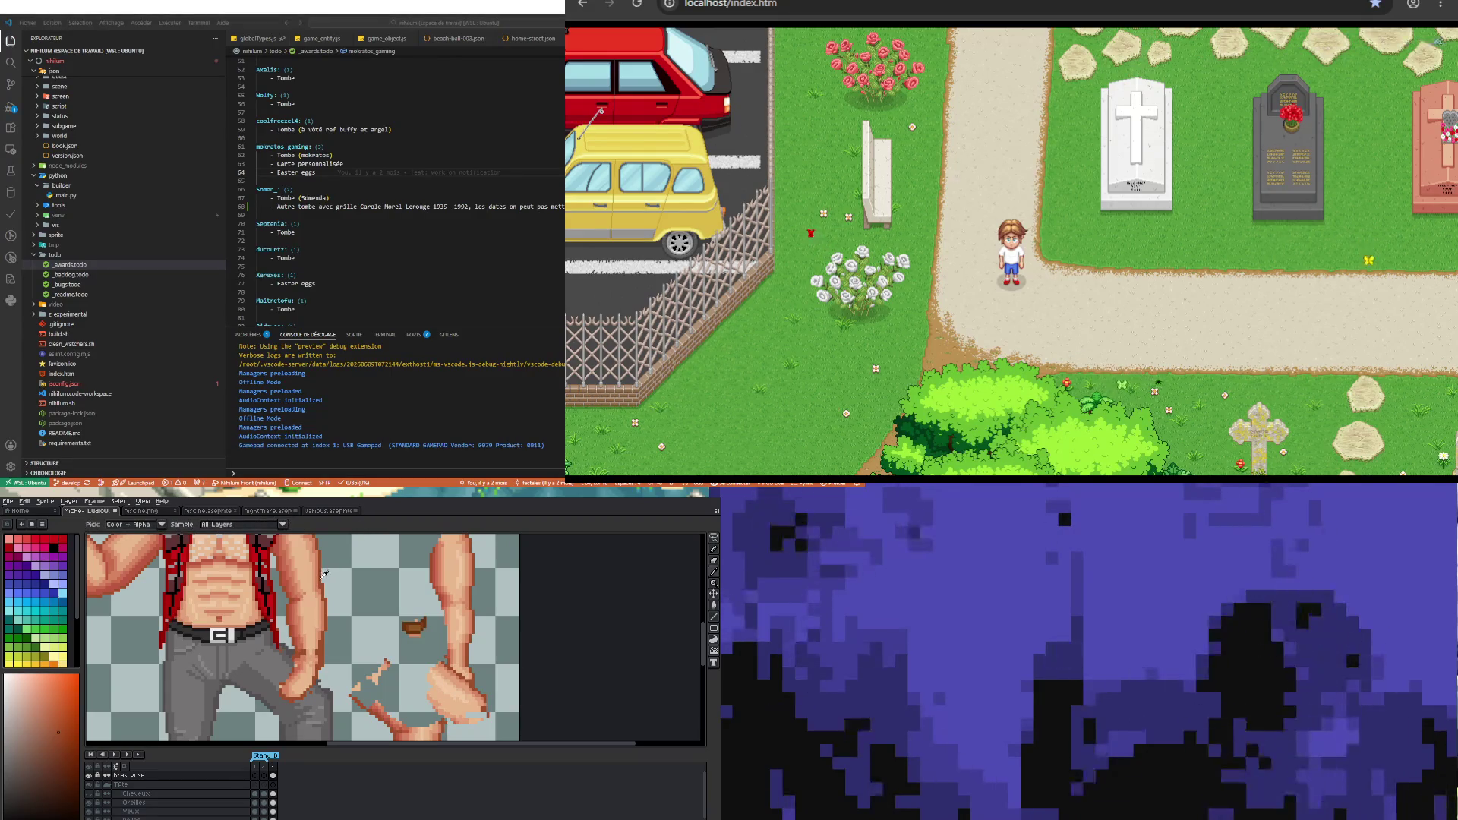
key(m)
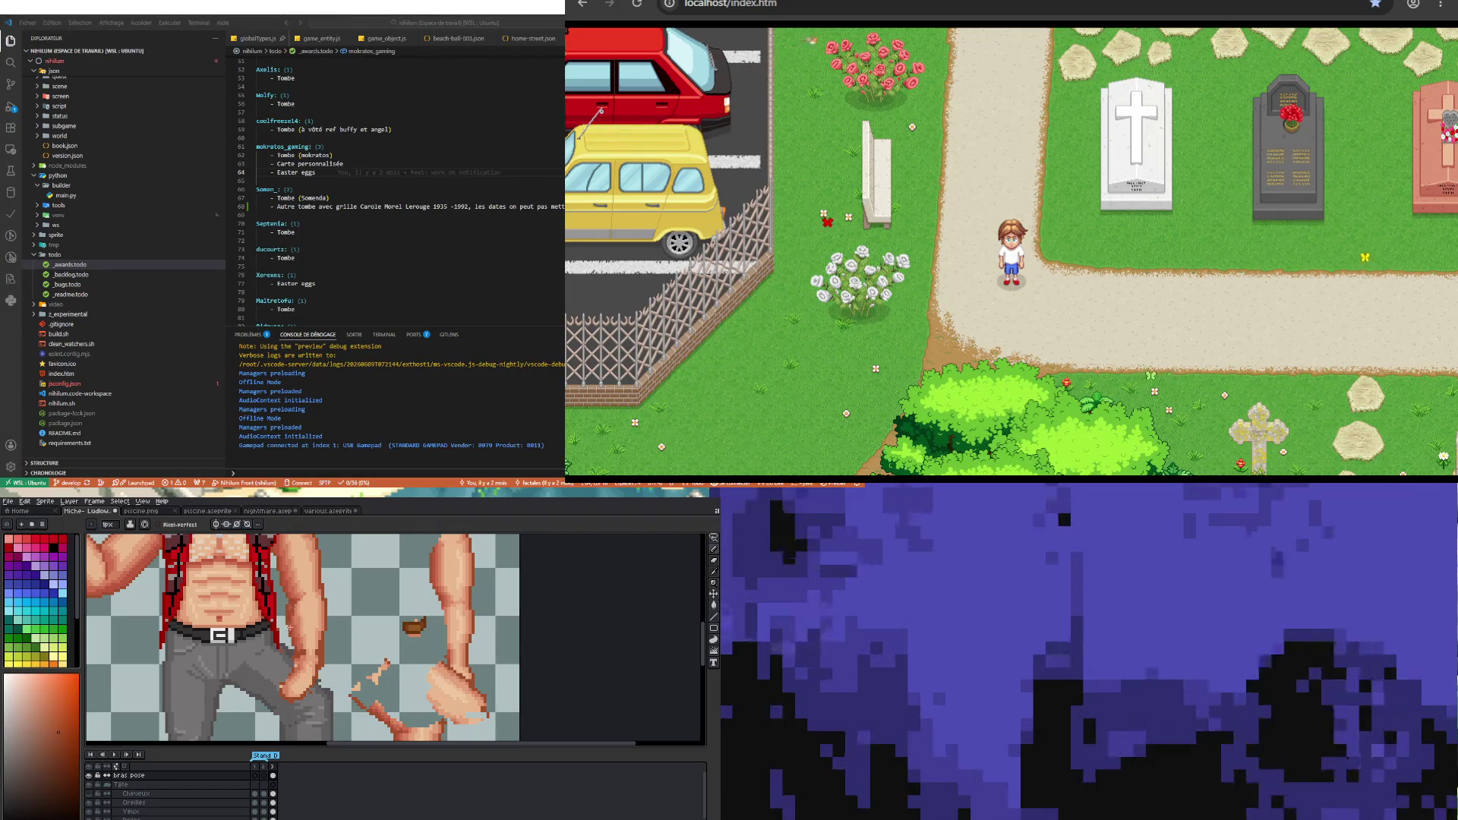
key(b)
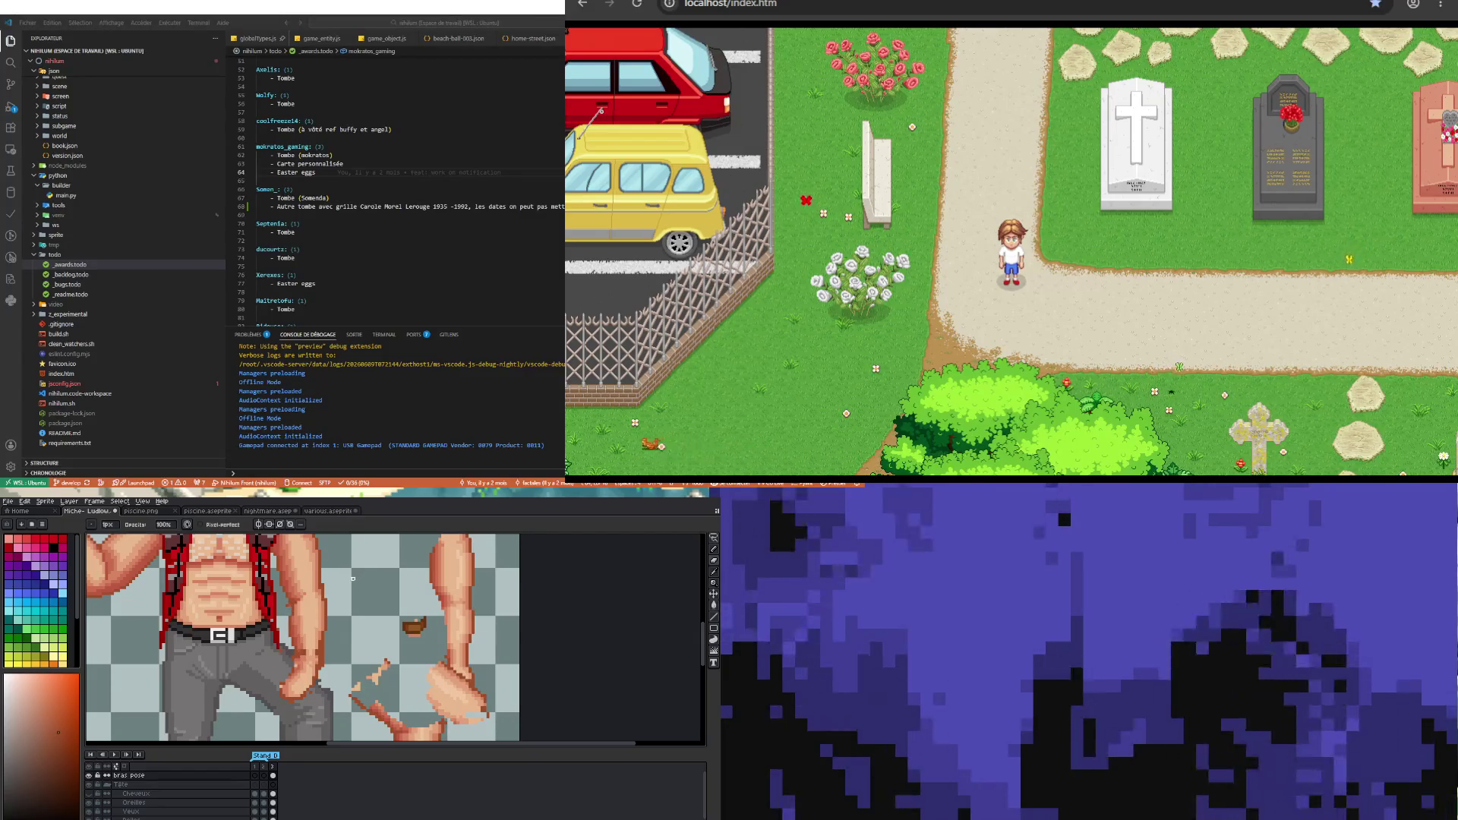
key(e)
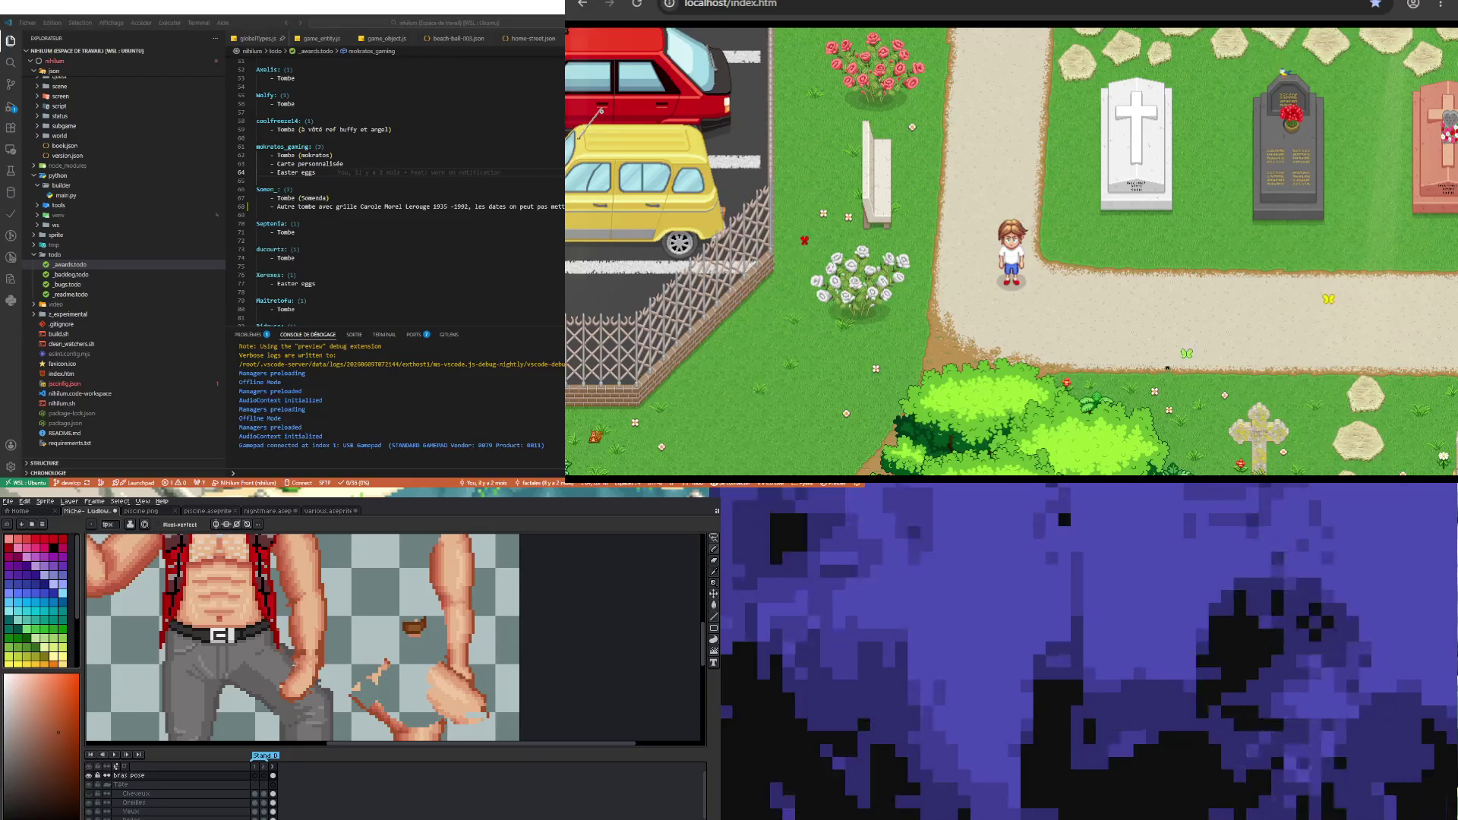
key(b)
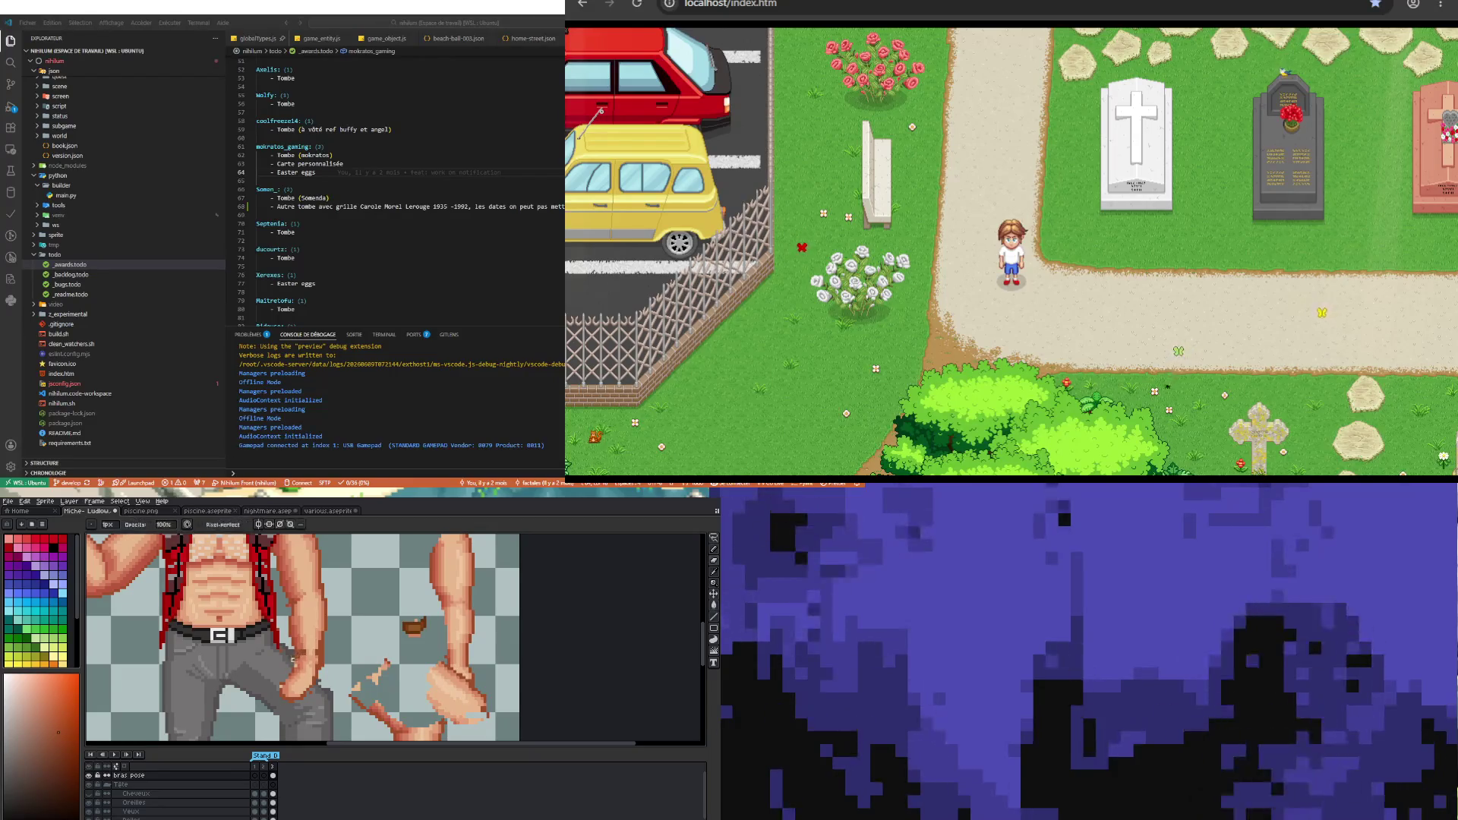
key(g)
key(m)
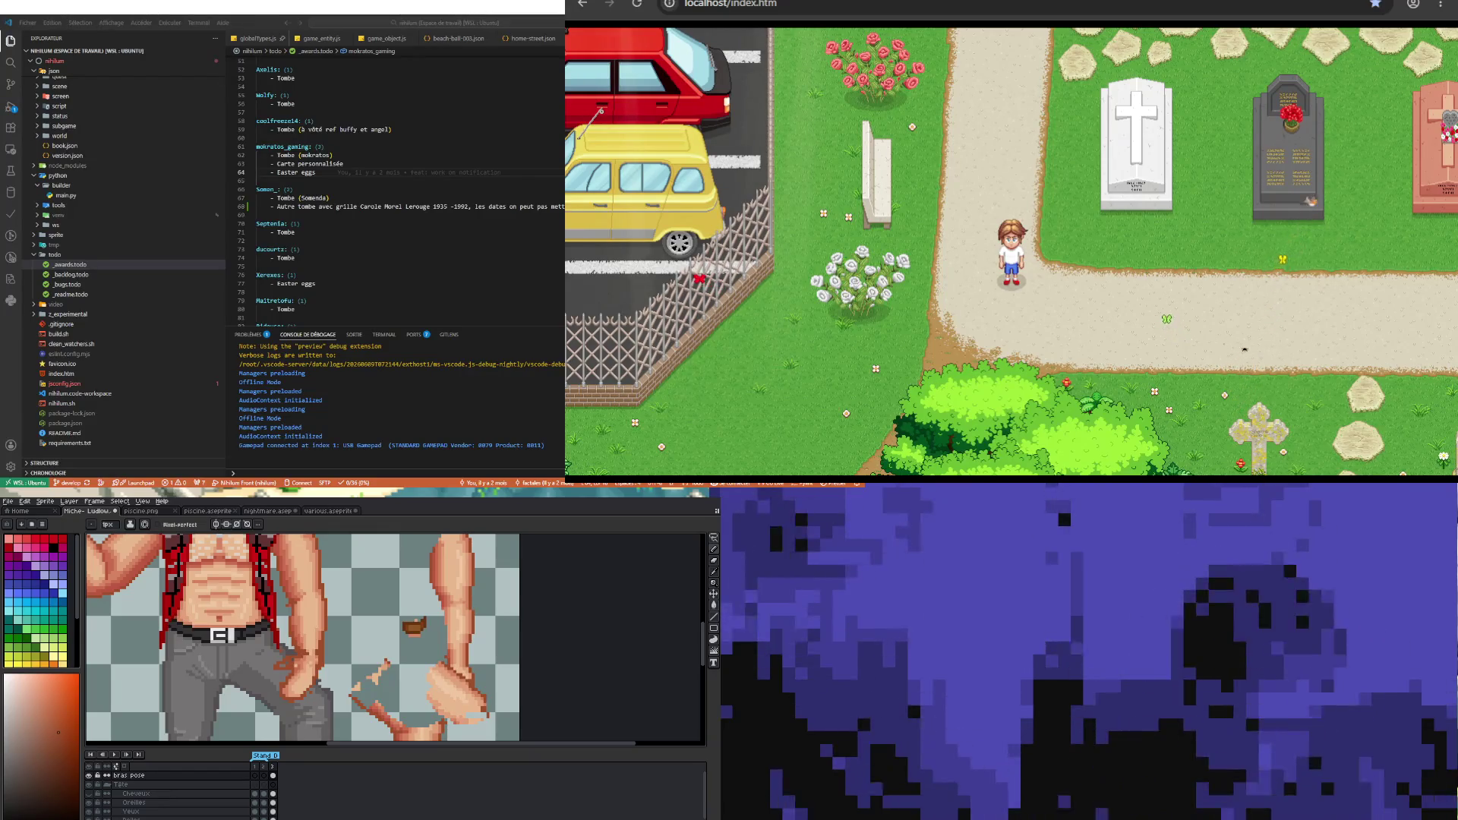
- Sample skin tones from the arm and repaint the hand pixels beside the trousers
key(i)
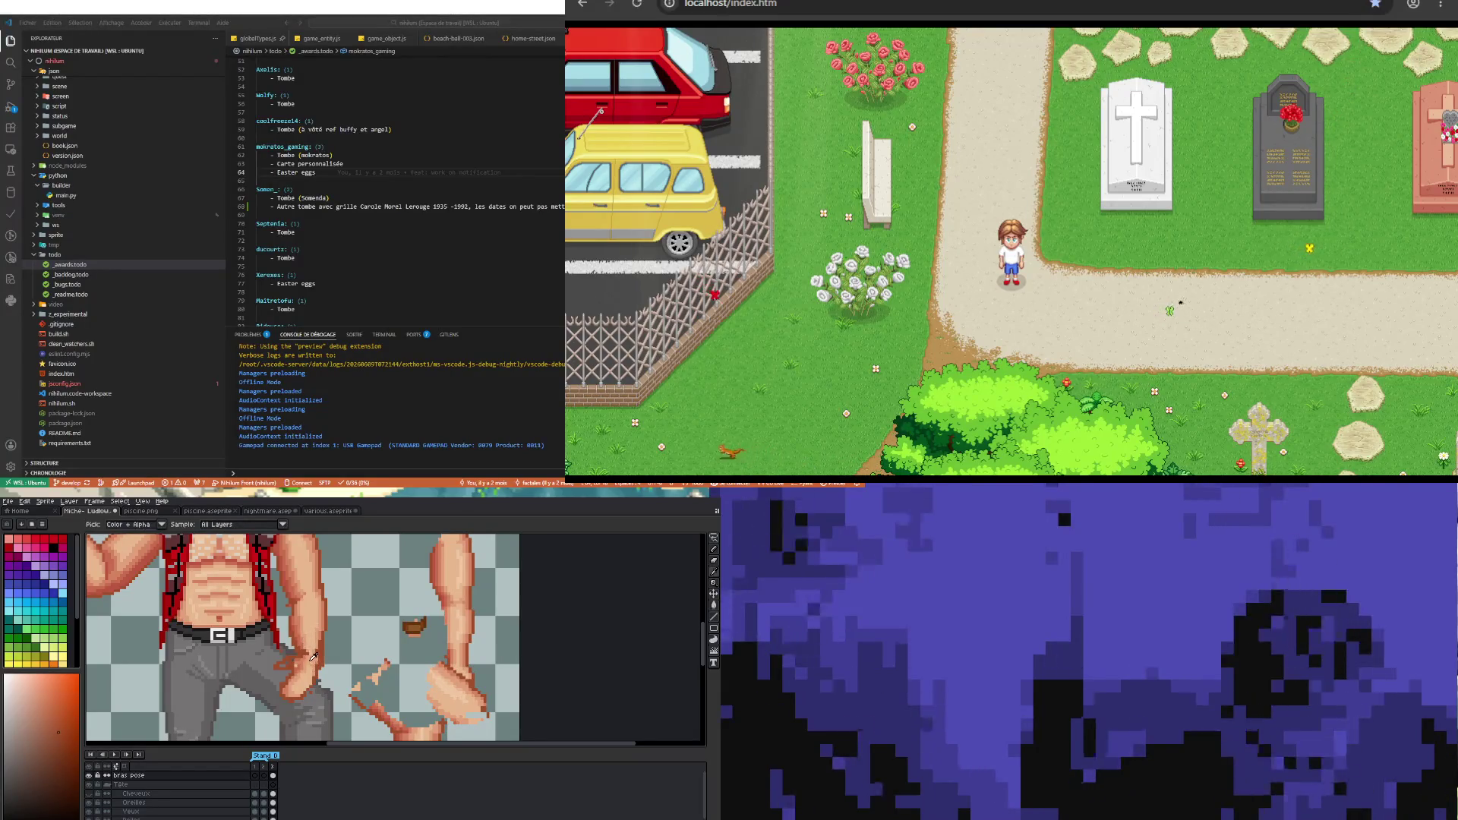
click(311, 666)
key(b)
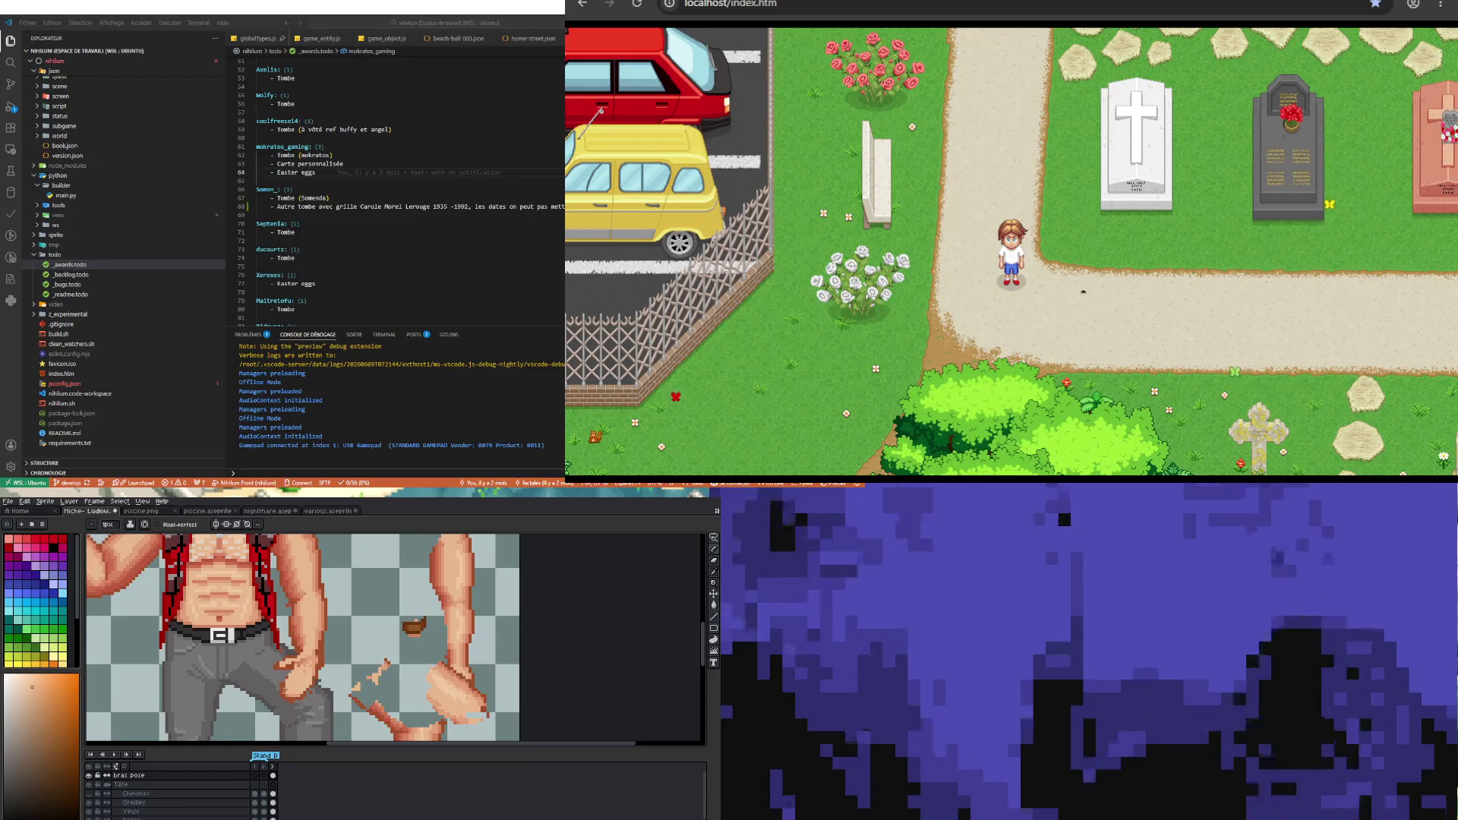
key(i)
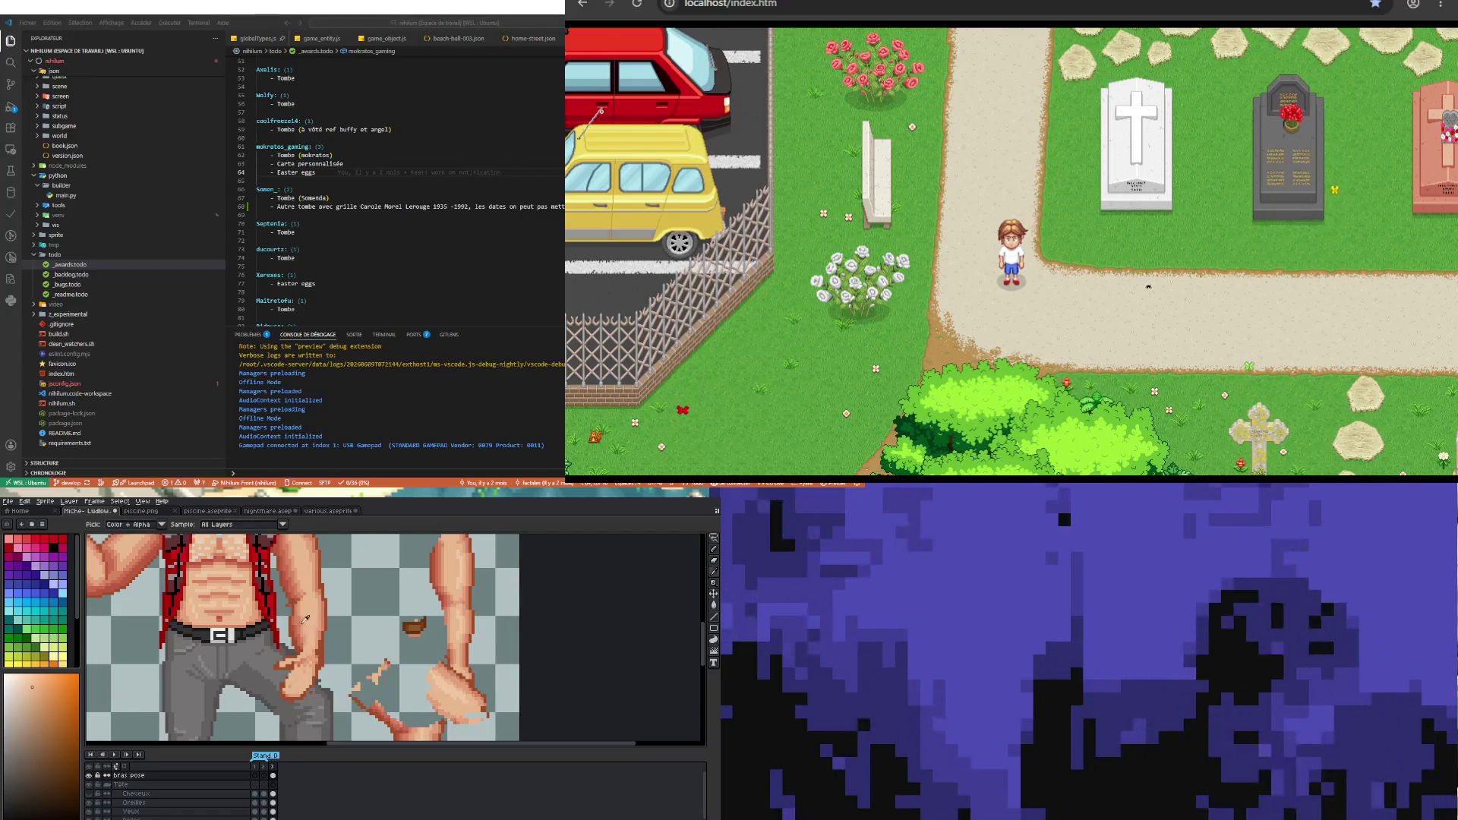
click(303, 633)
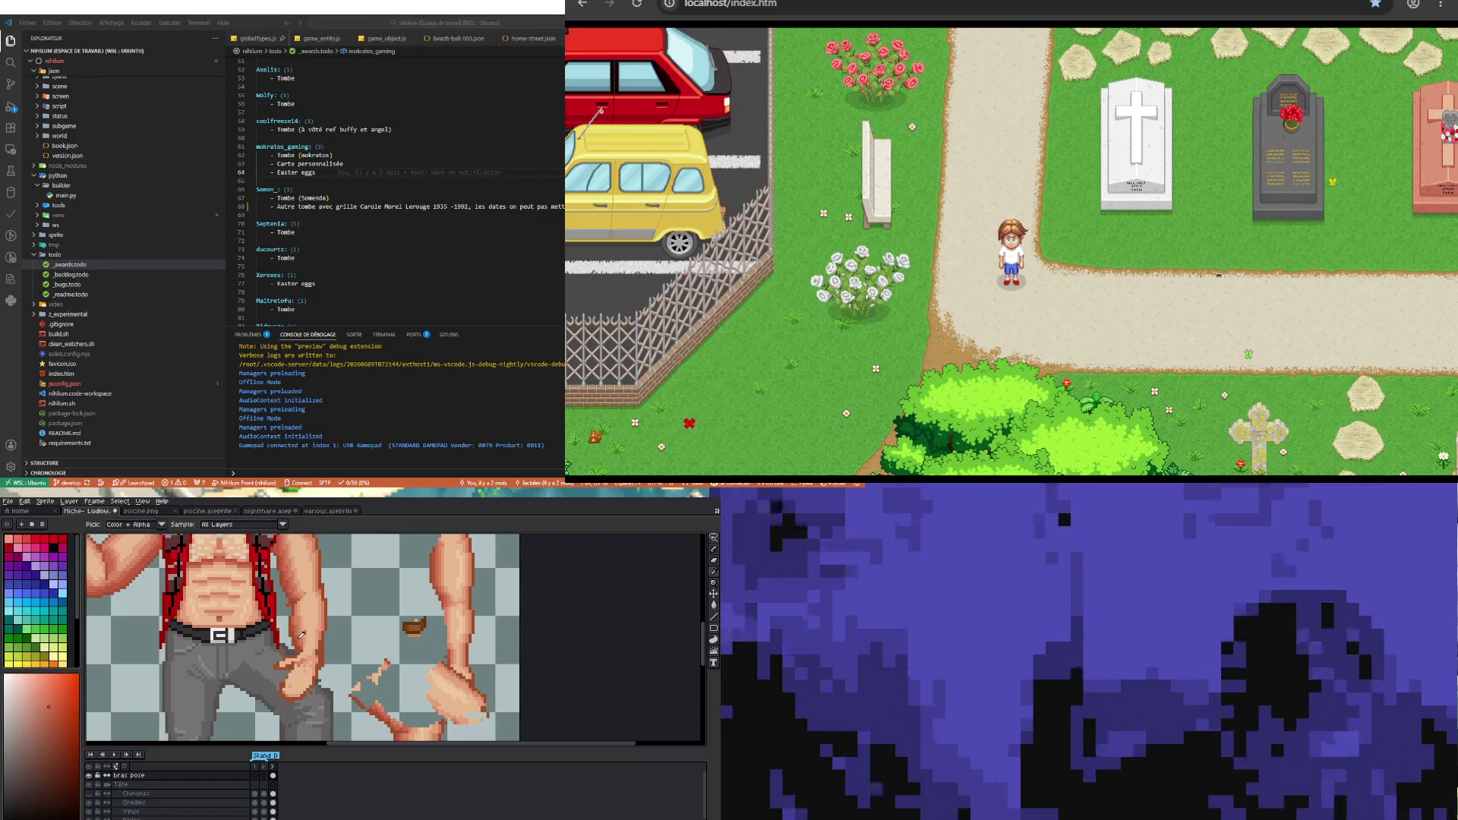
key(b)
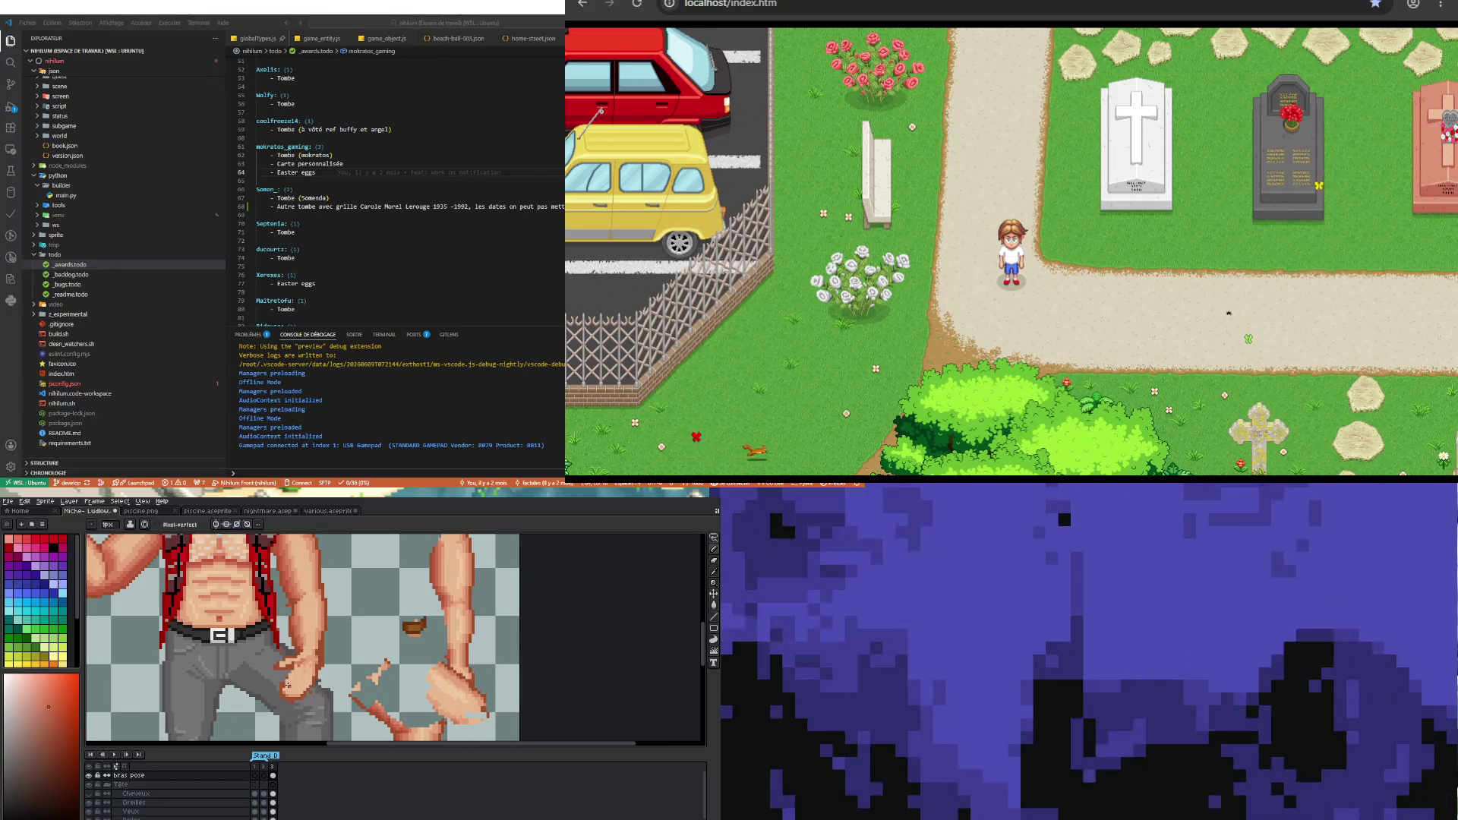
key(i)
click(313, 644)
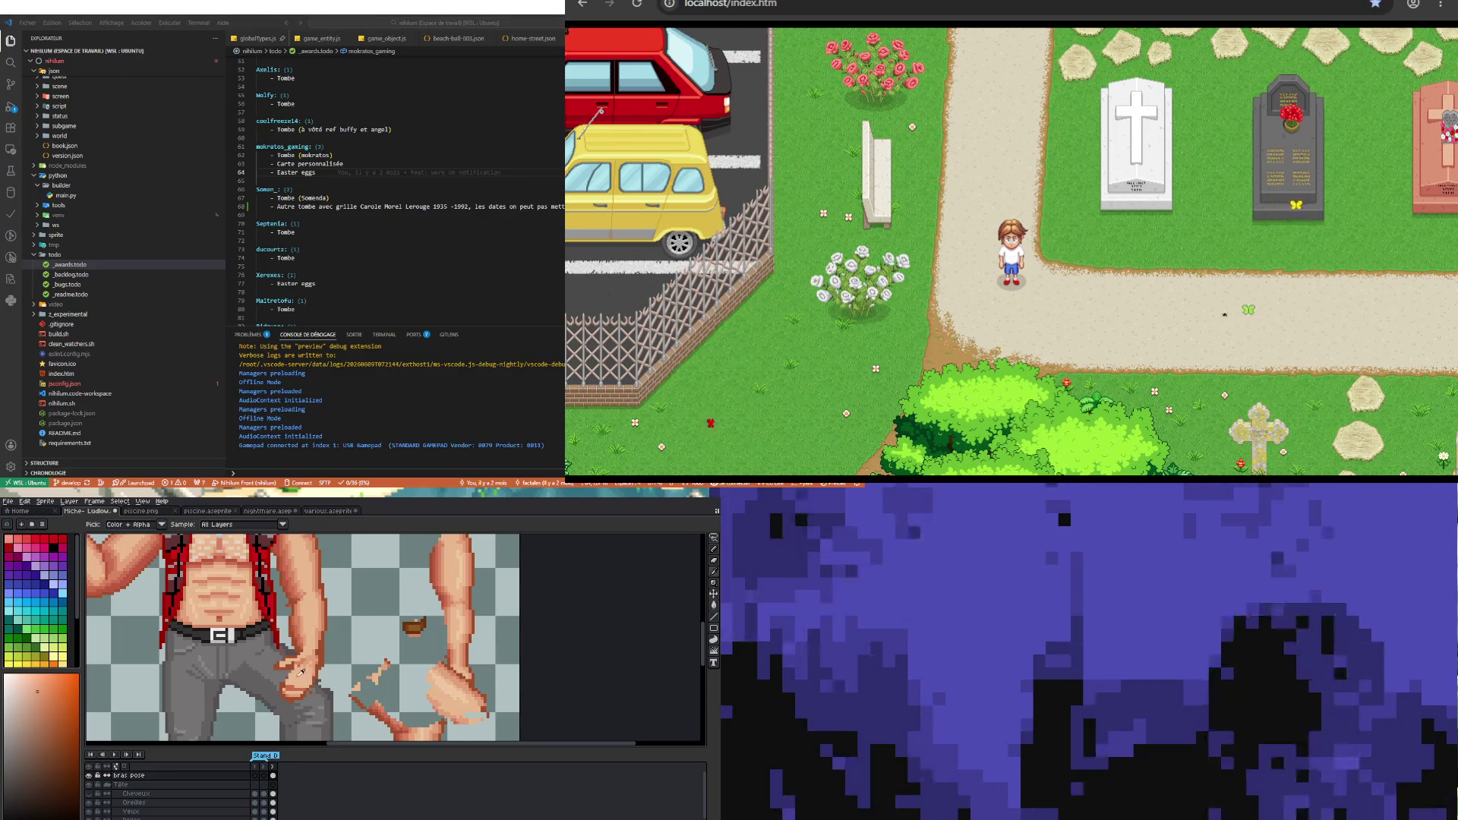
key(b)
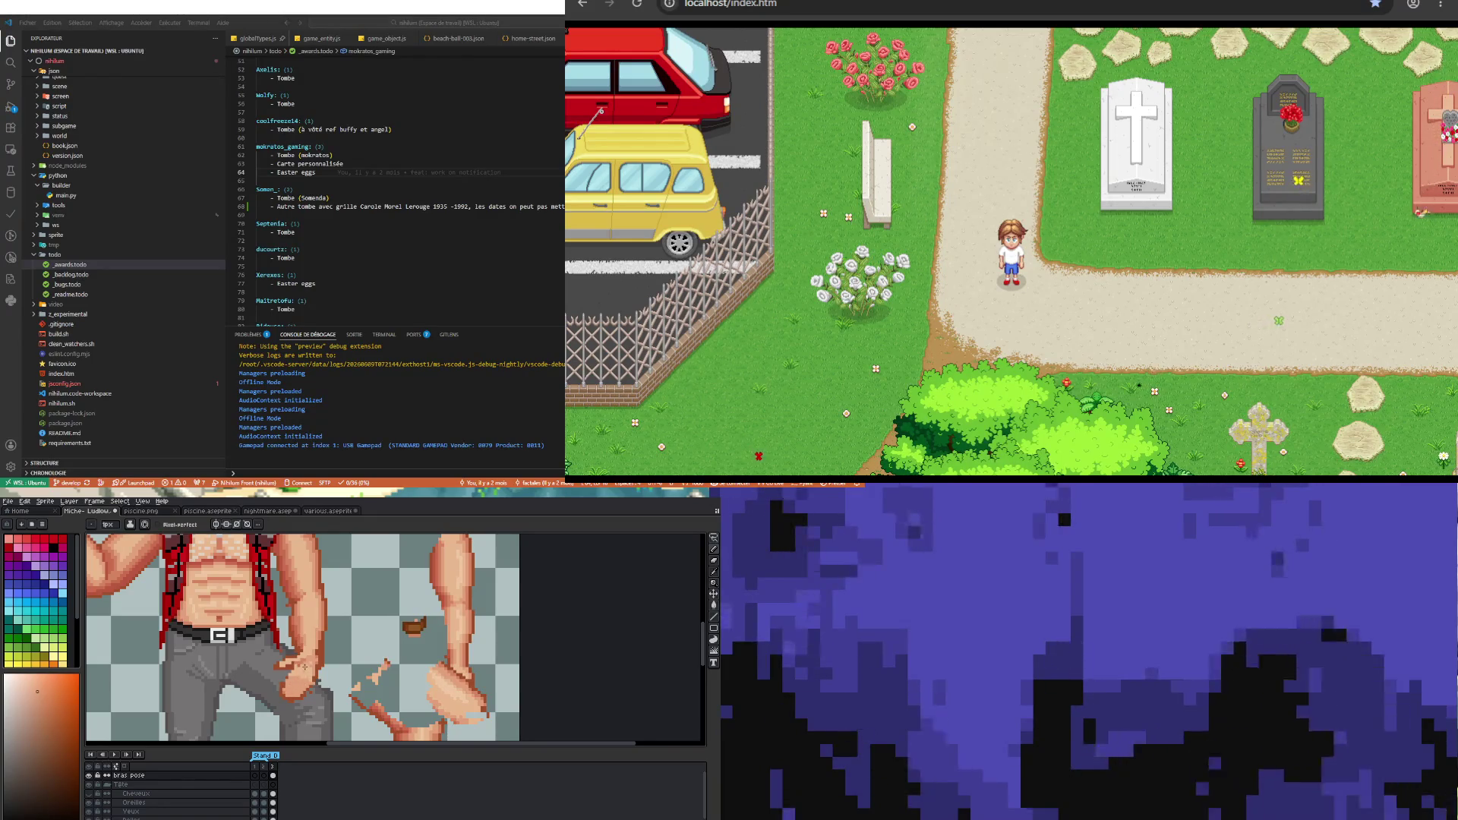
- Alternate eyedropper and pencil to blend further skin shades into the hand
key(i)
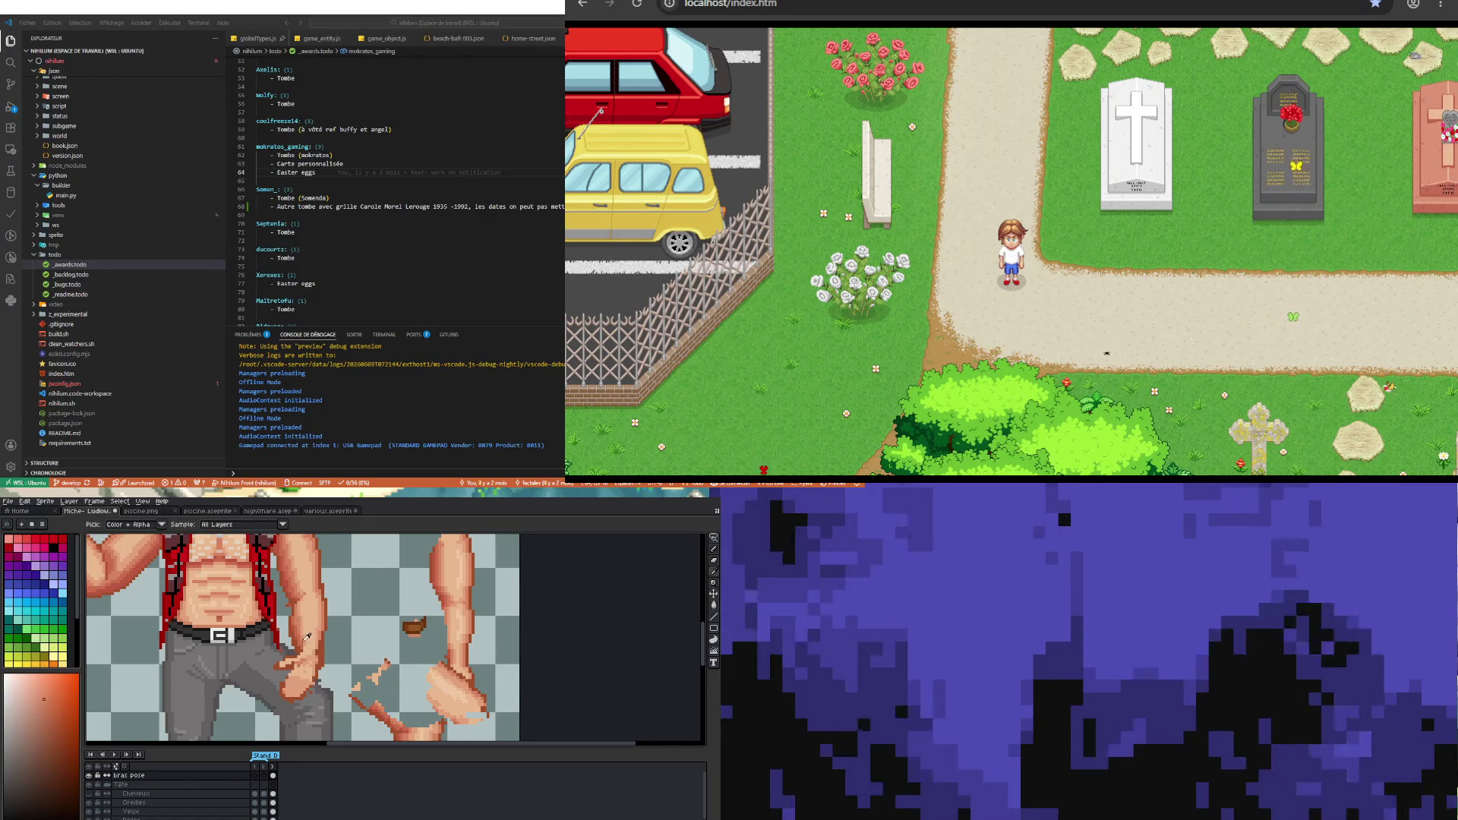
key(b)
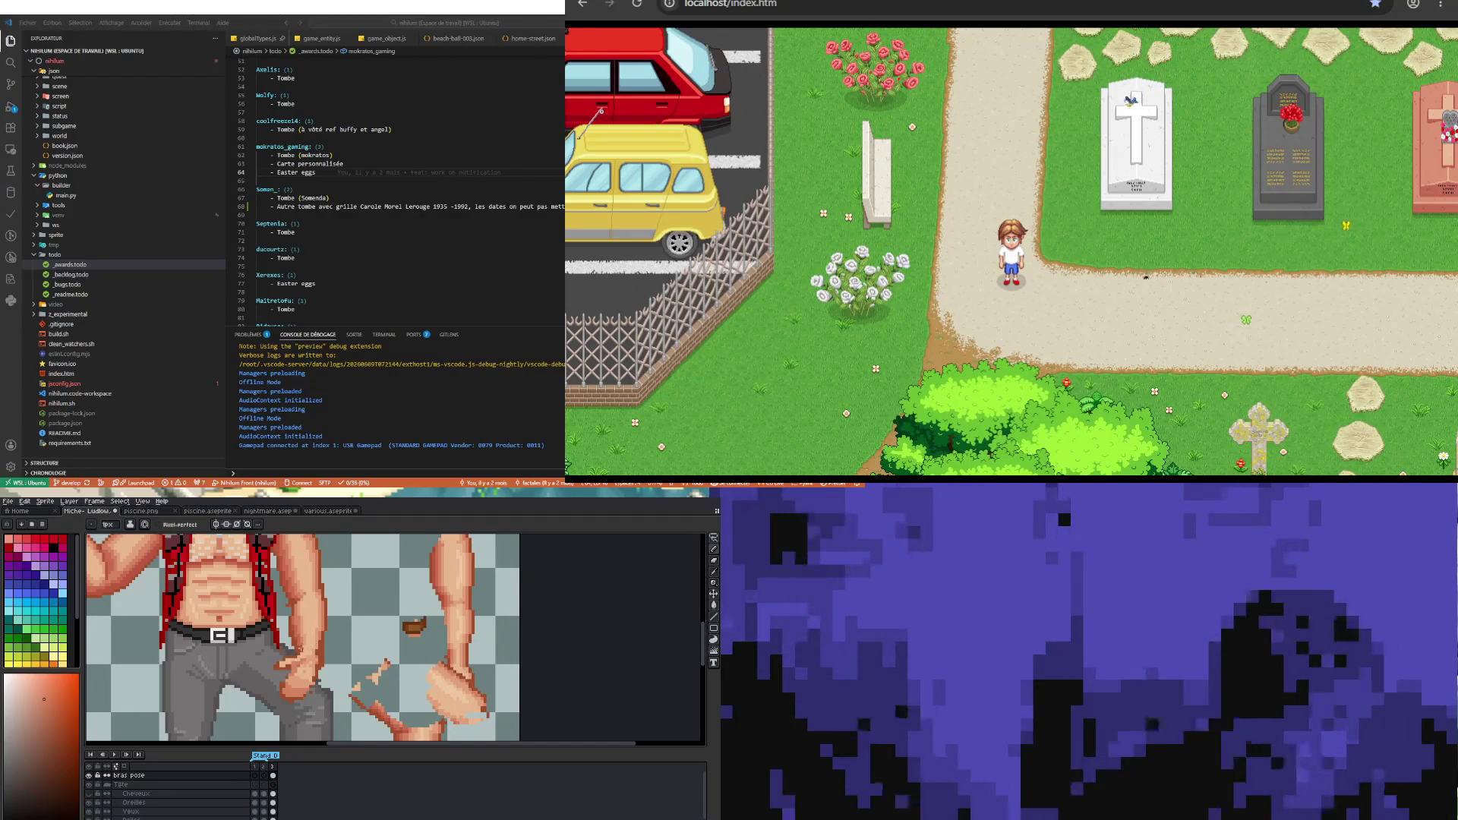
key(i)
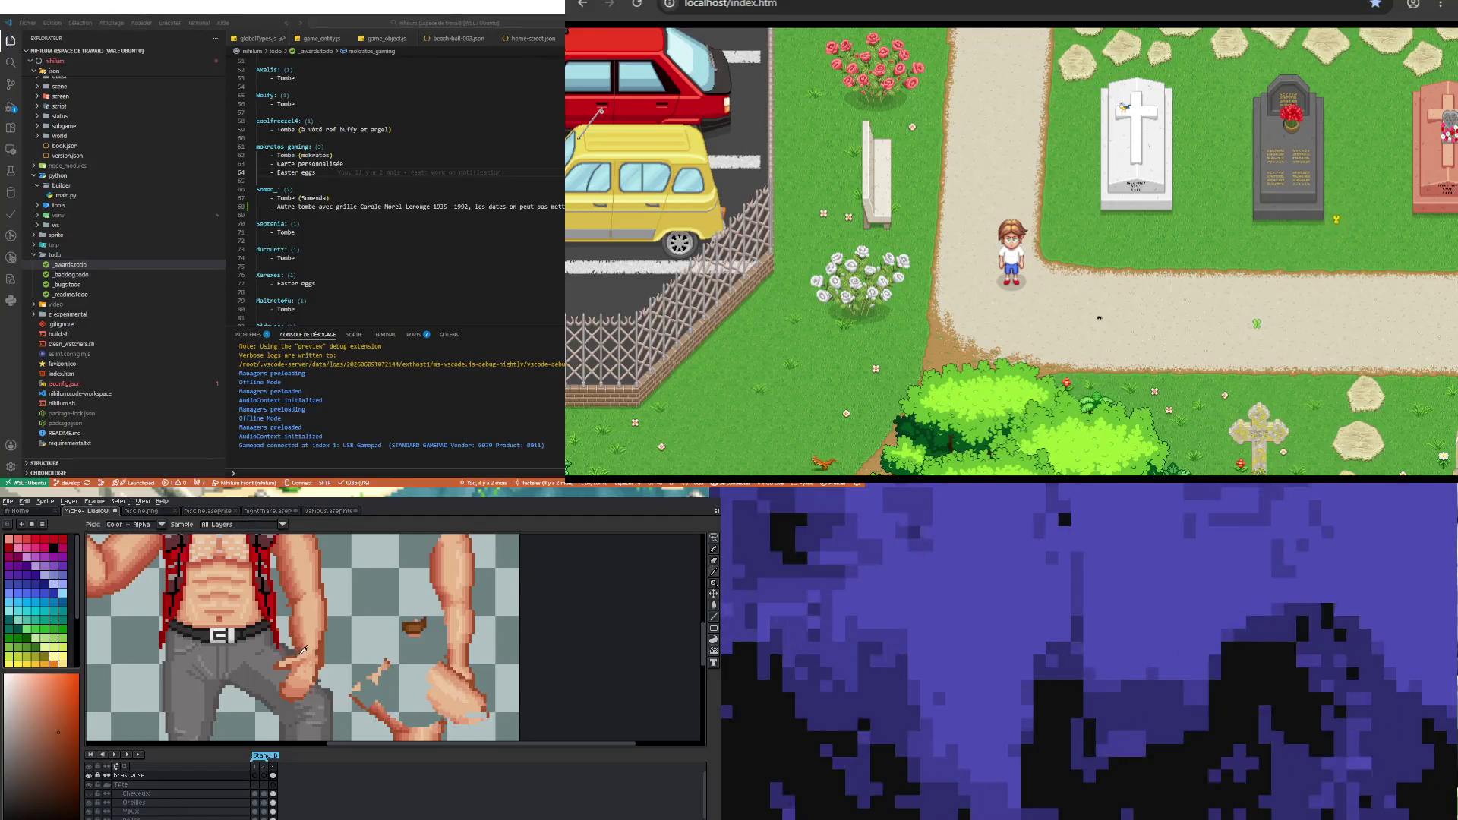
key(b)
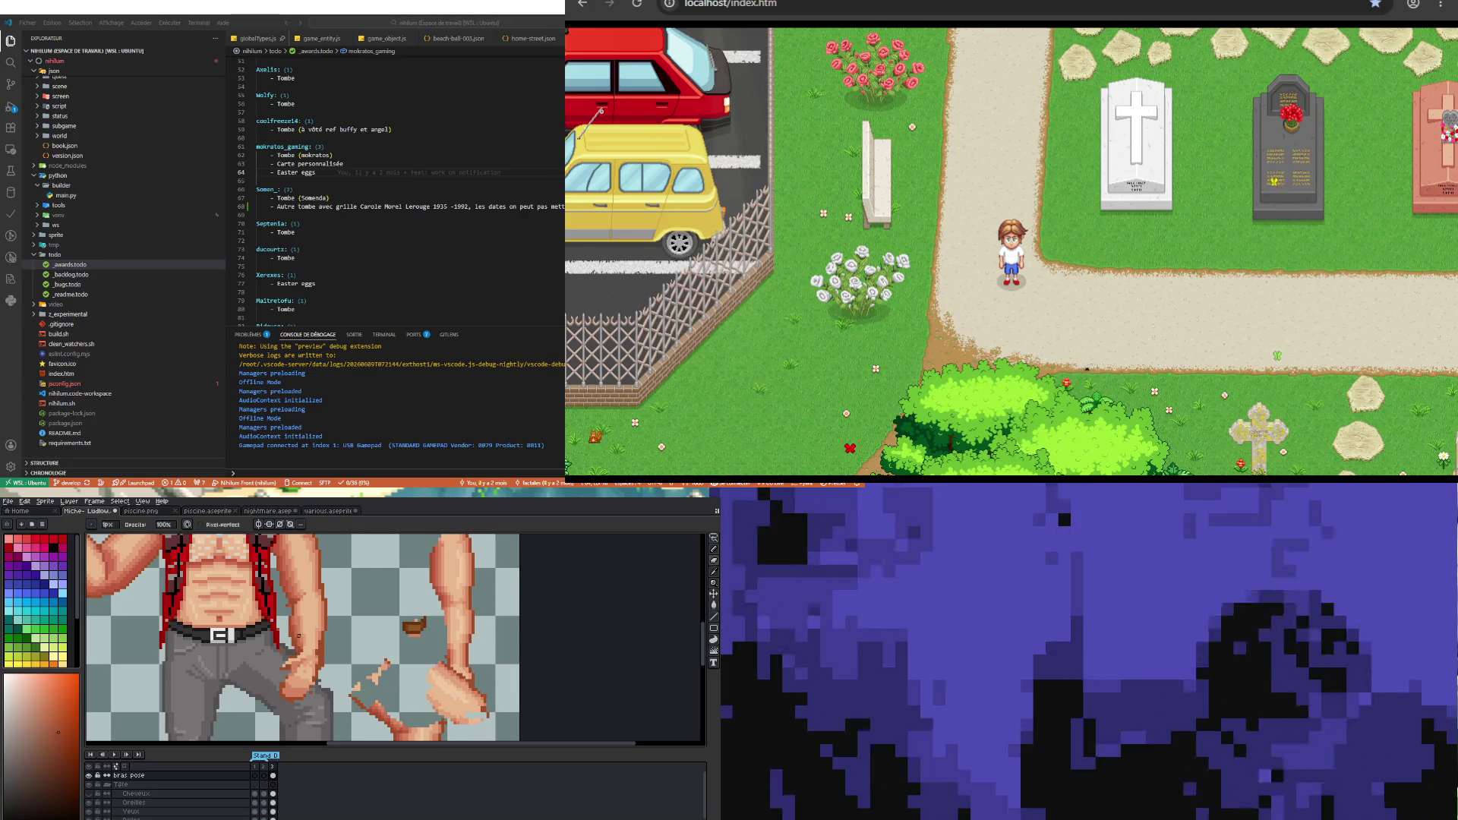
key(i)
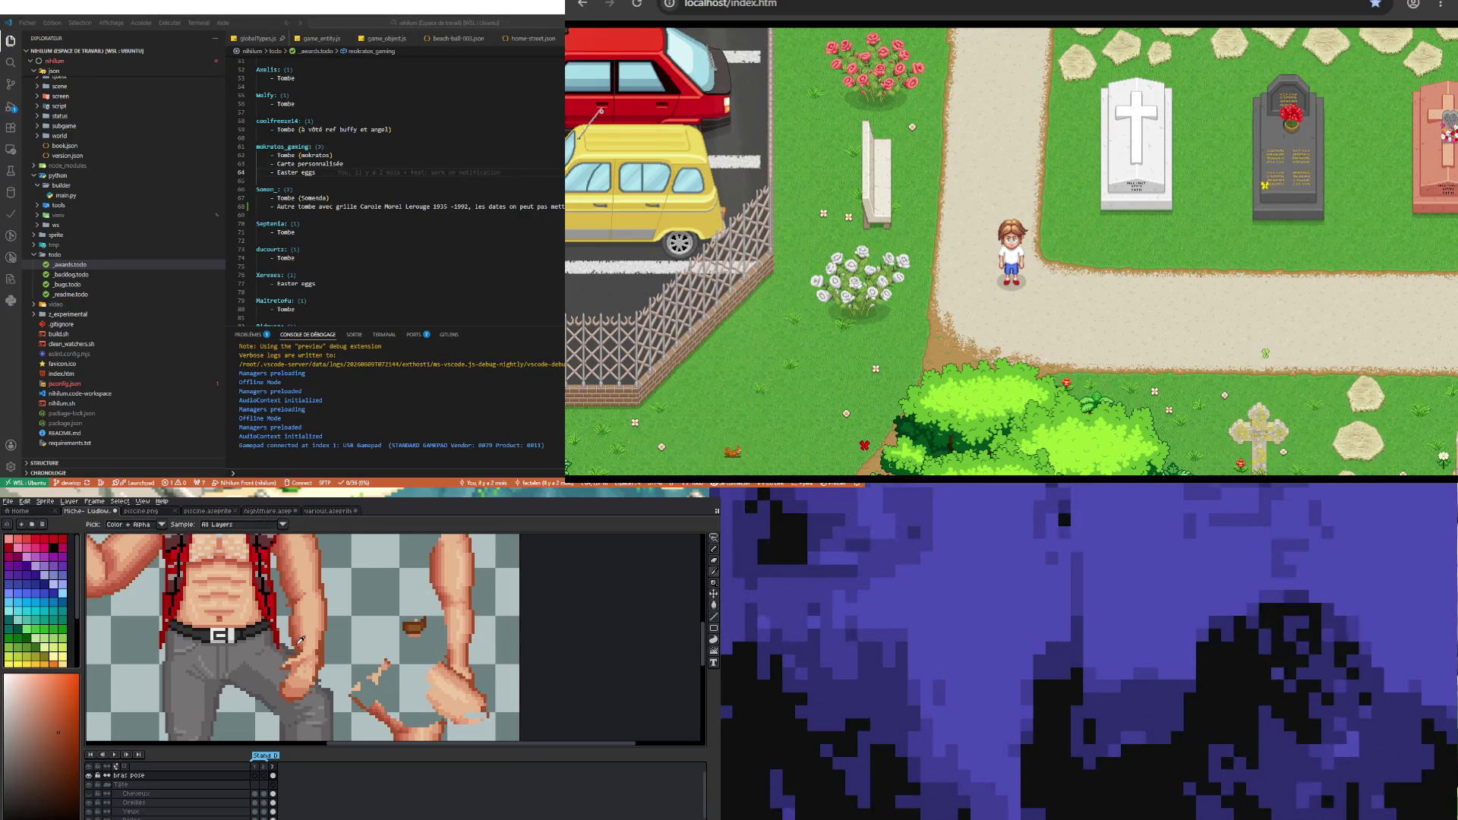
key(b)
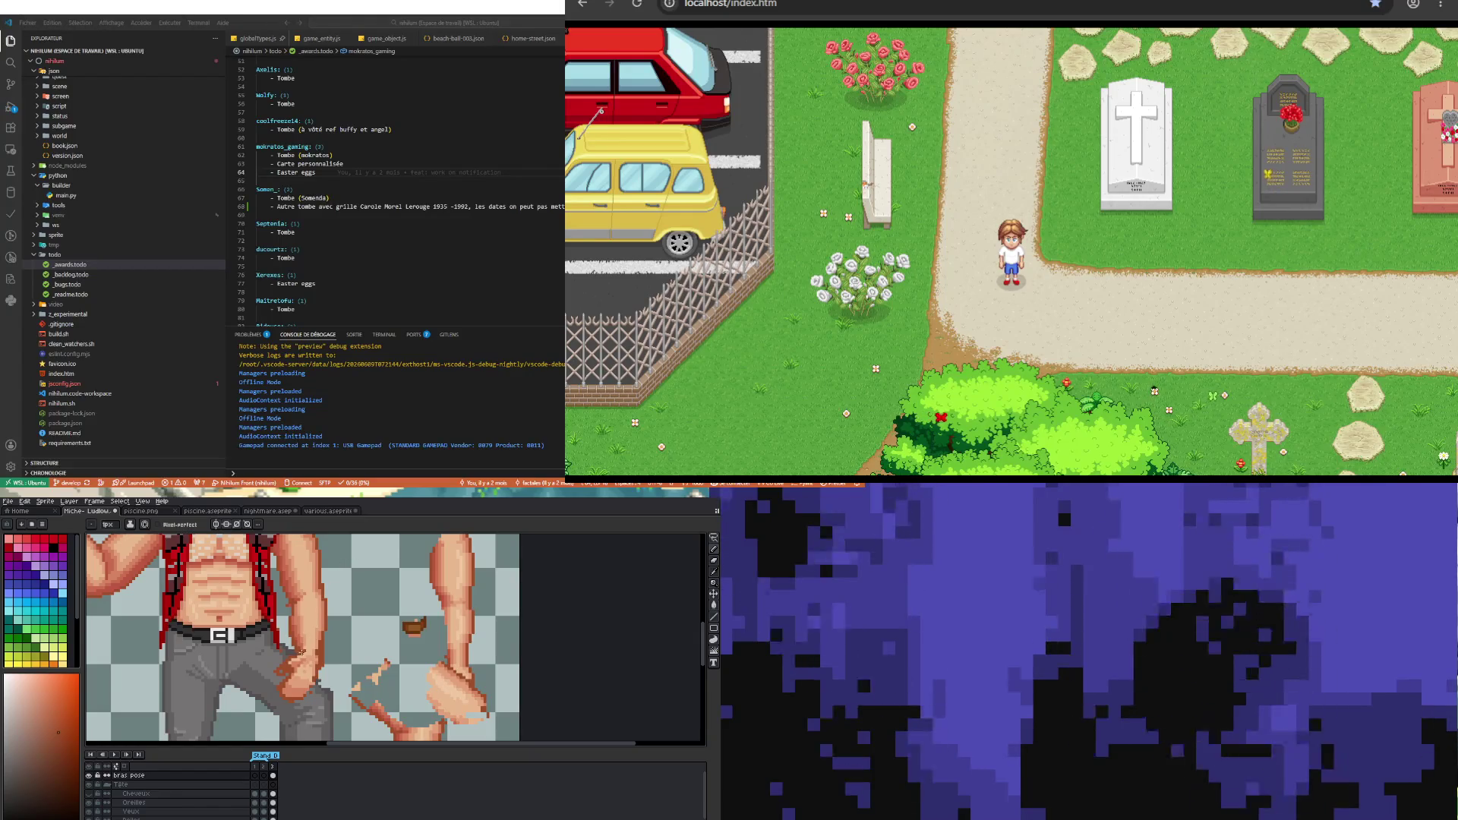
alt+click(313, 624)
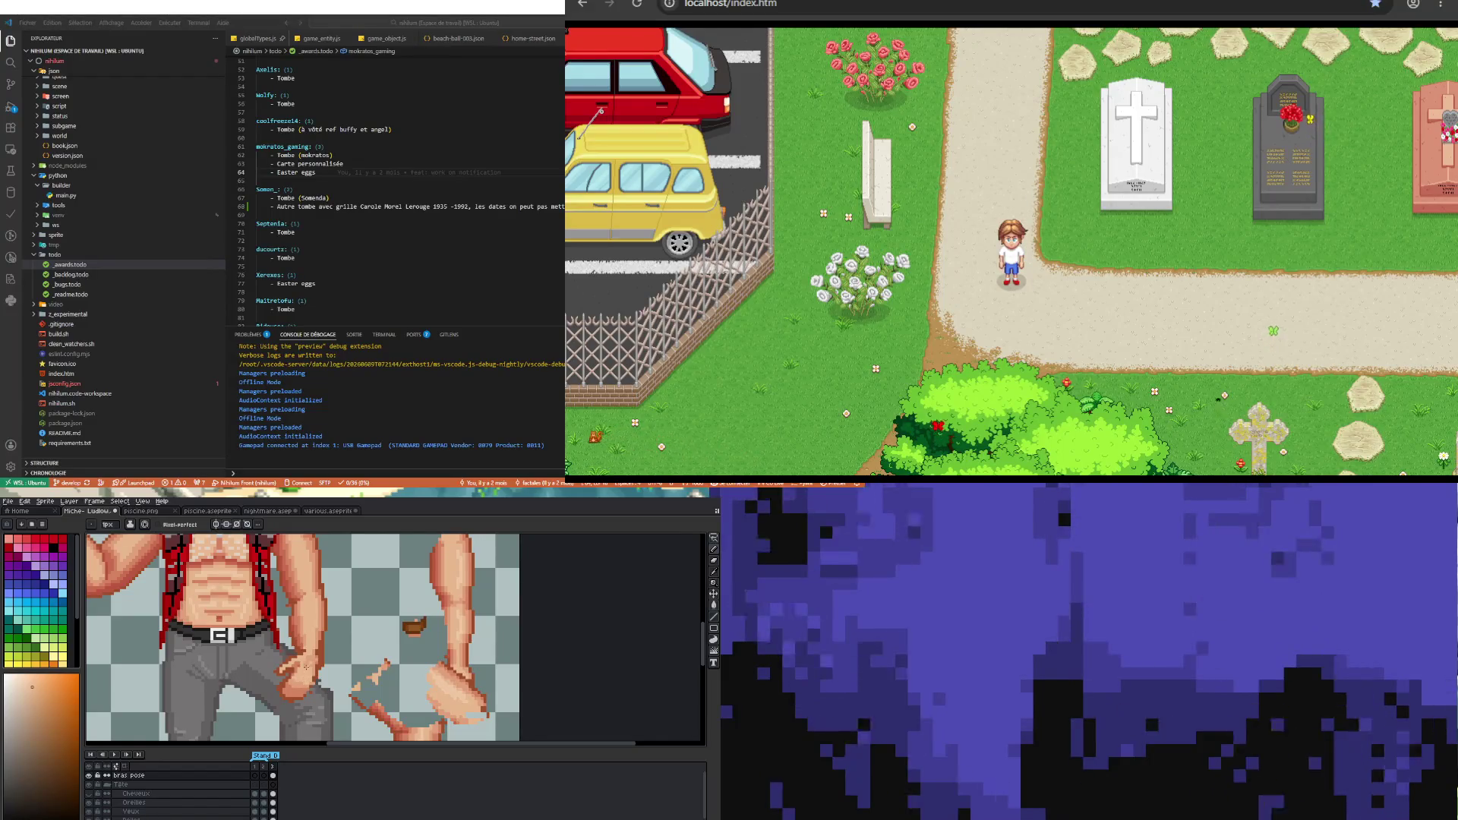
- Pick a shade from the hand itself and finish its shading pixels
key(i)
click(289, 684)
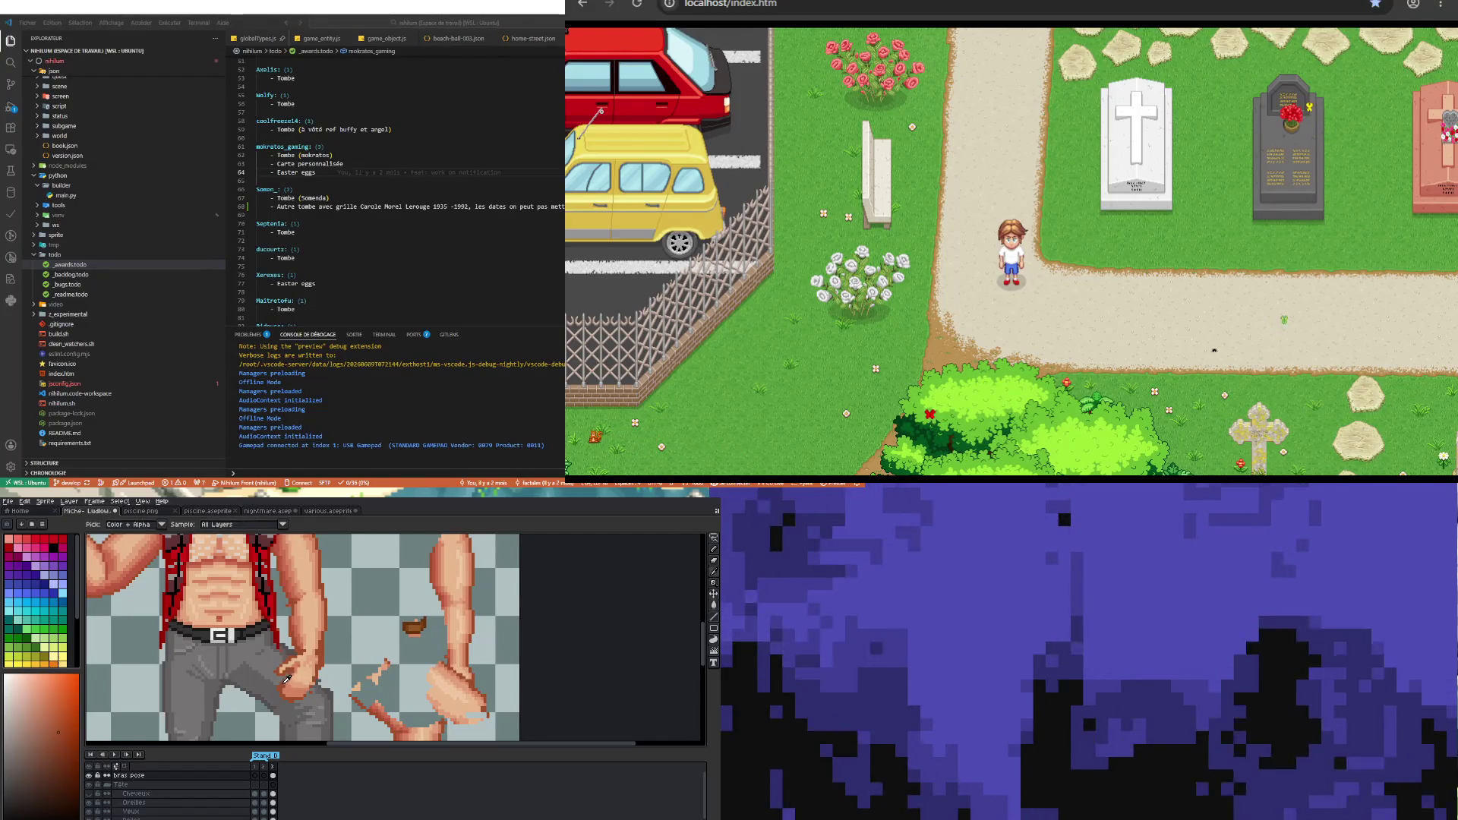
key(b)
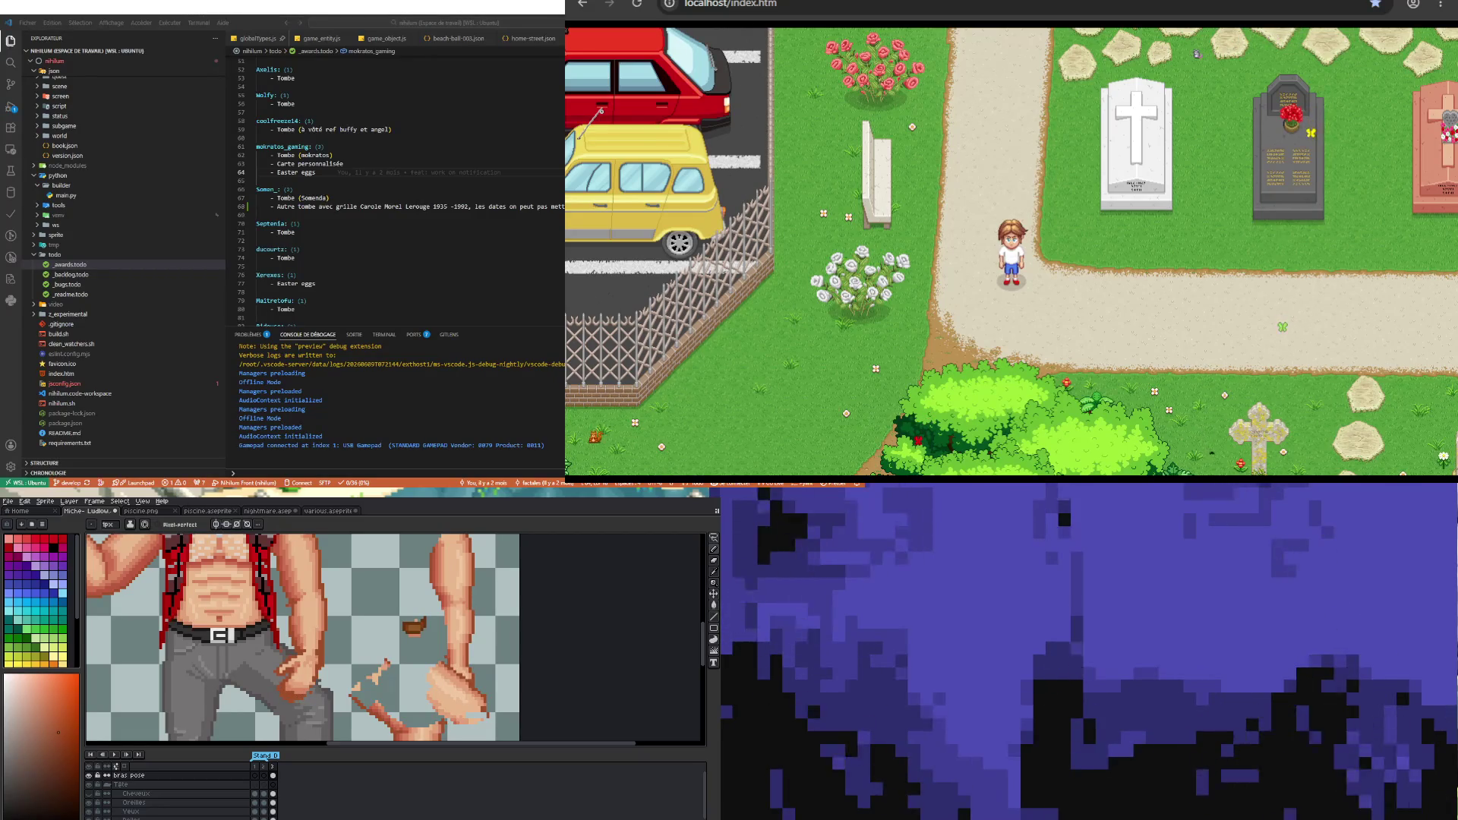
key(i)
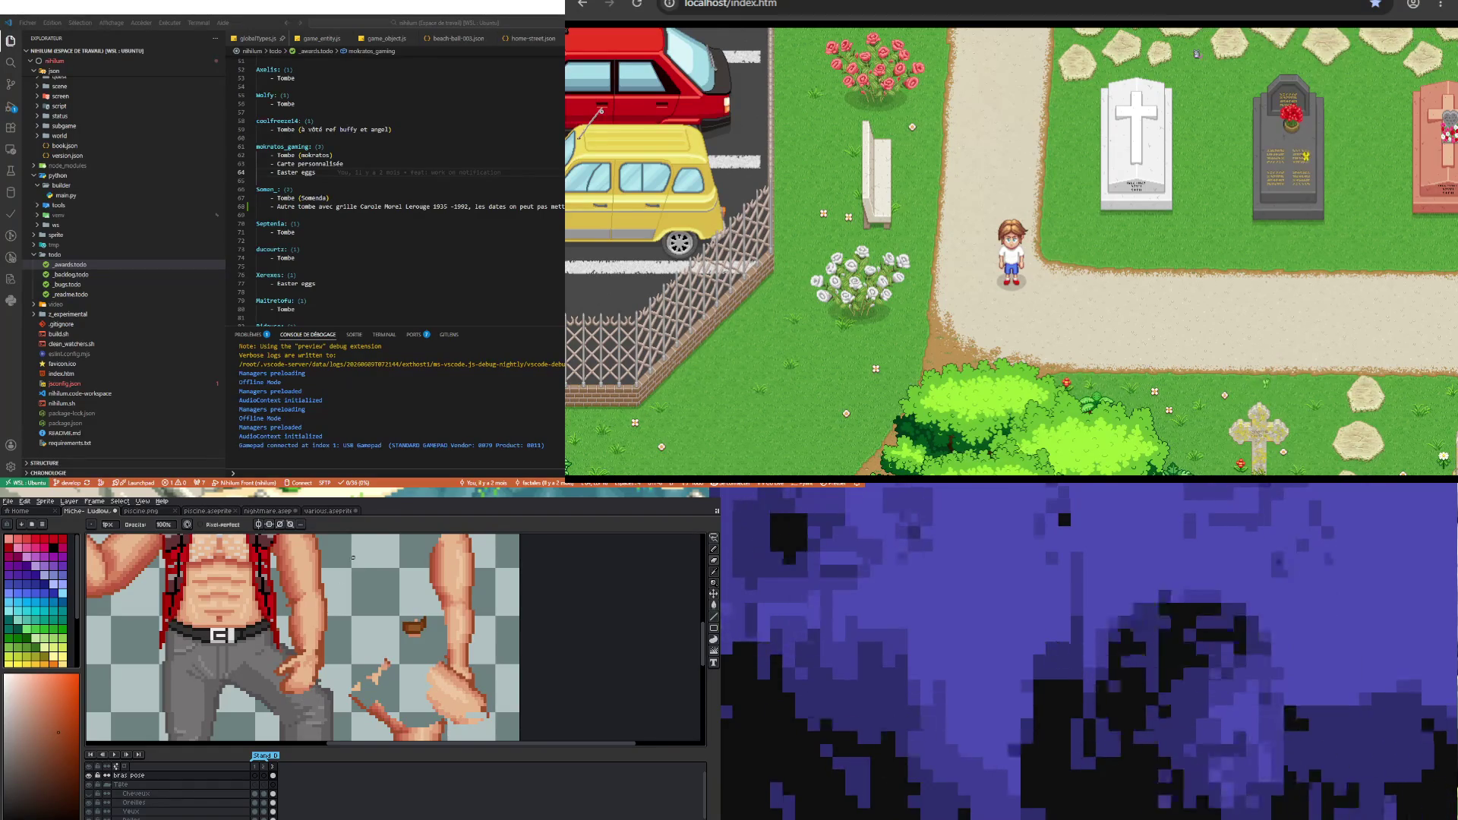
key(i)
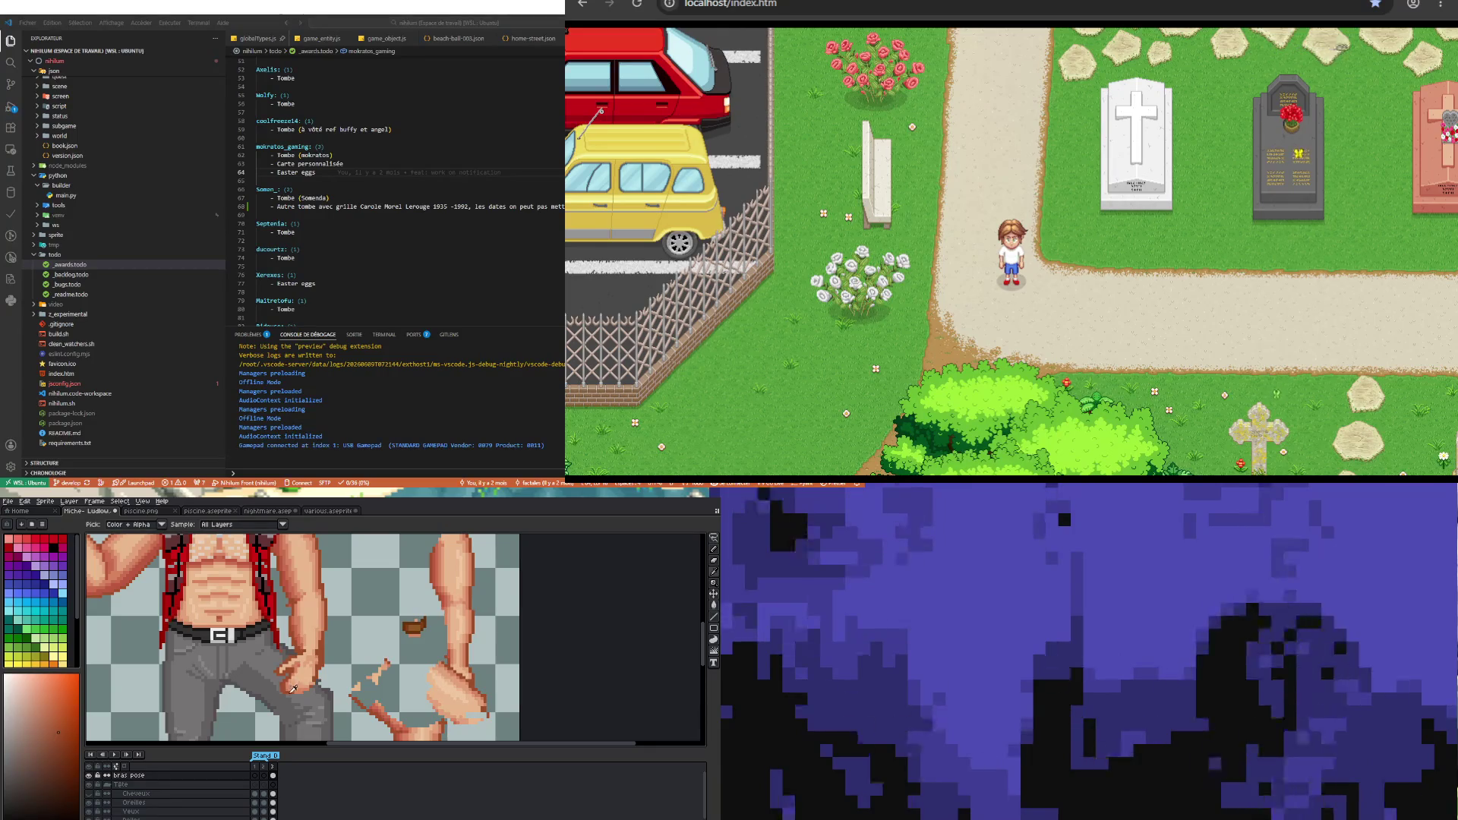
key(b)
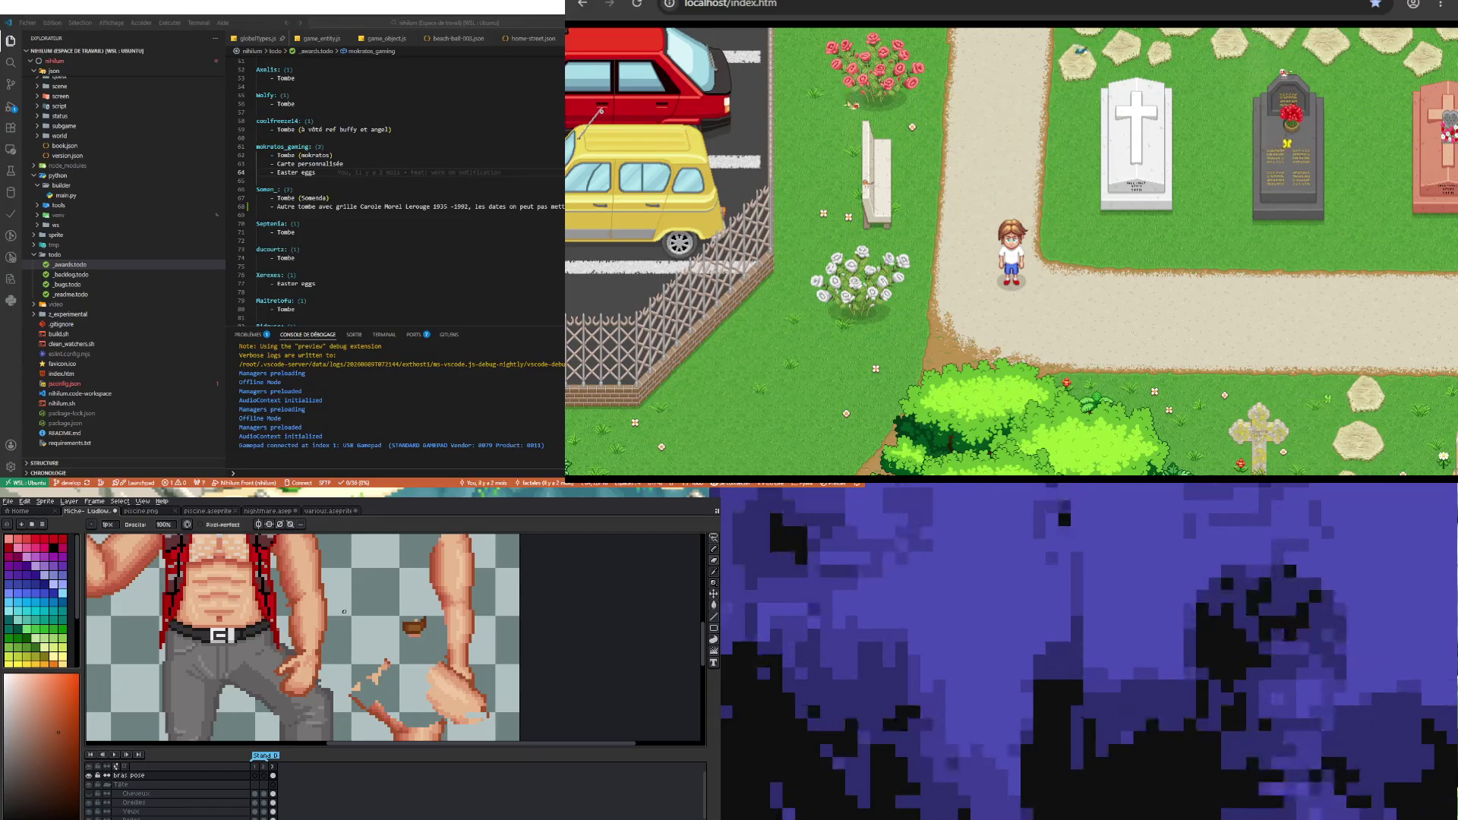
scroll(311, 651, down, 2)
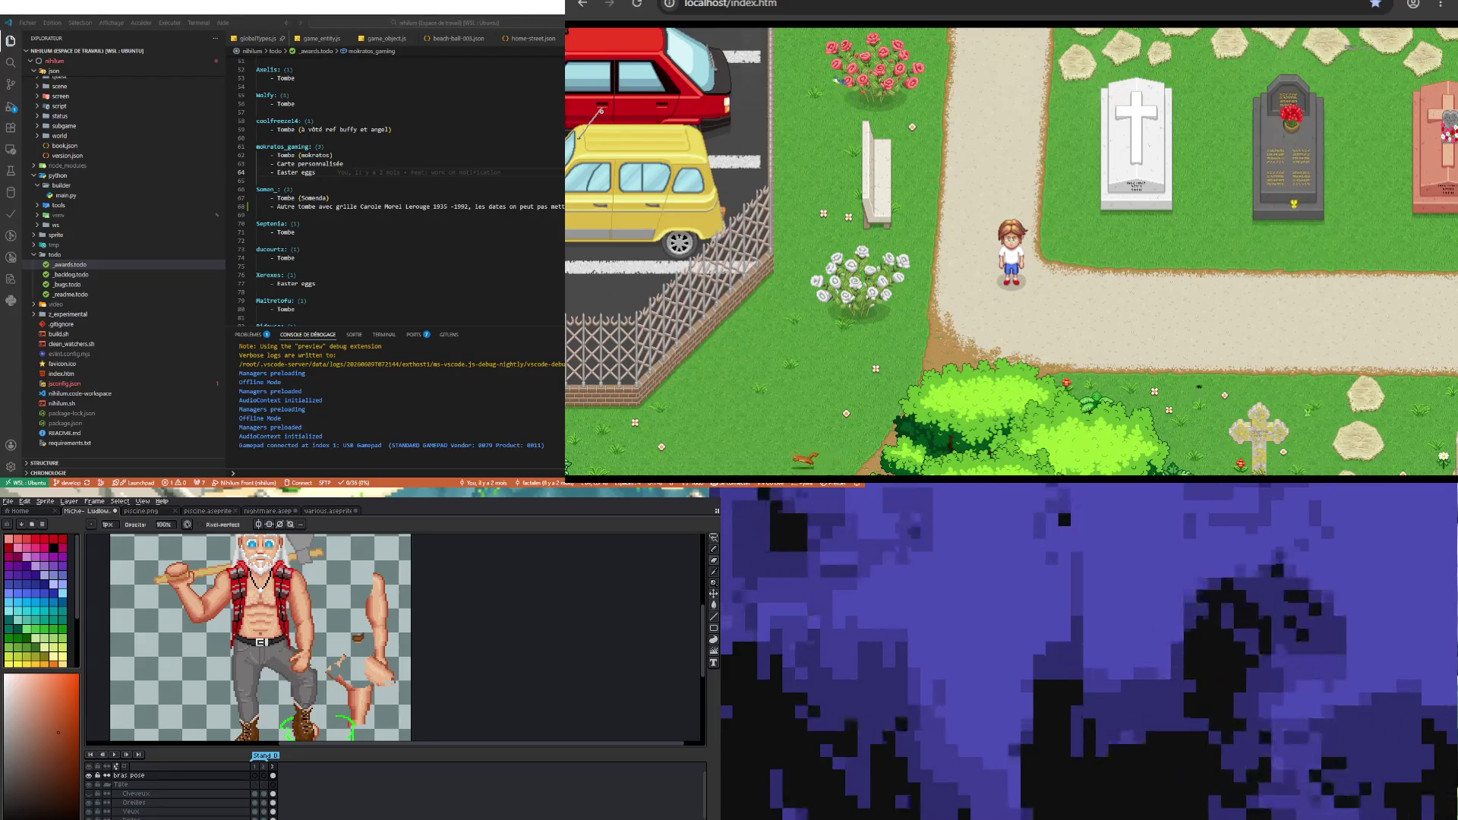
scroll(312, 647, up, 4)
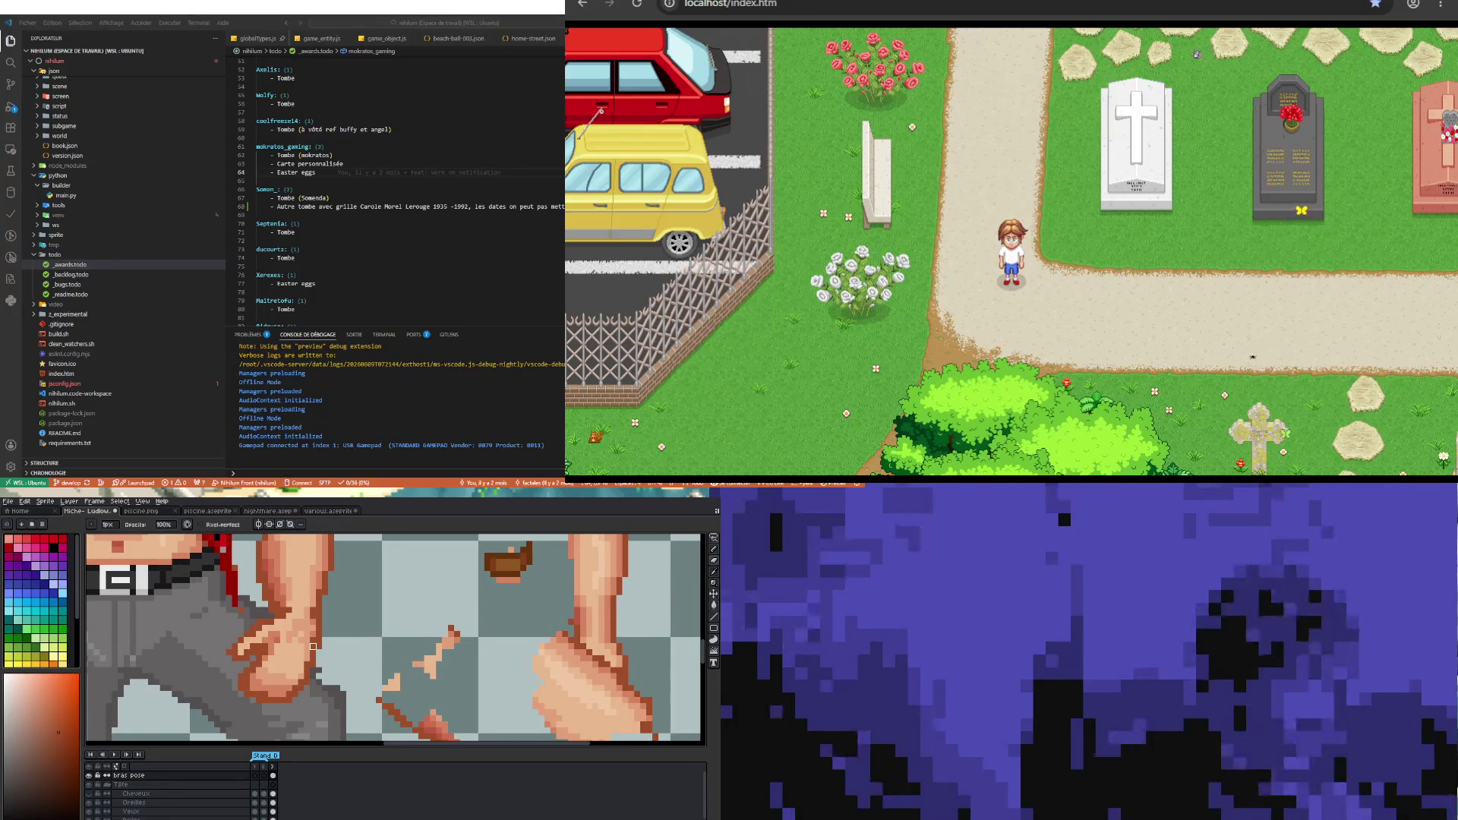
- Repaint the wrist and hand with a sampled skin tone and a red from the vest
key(i)
click(304, 635)
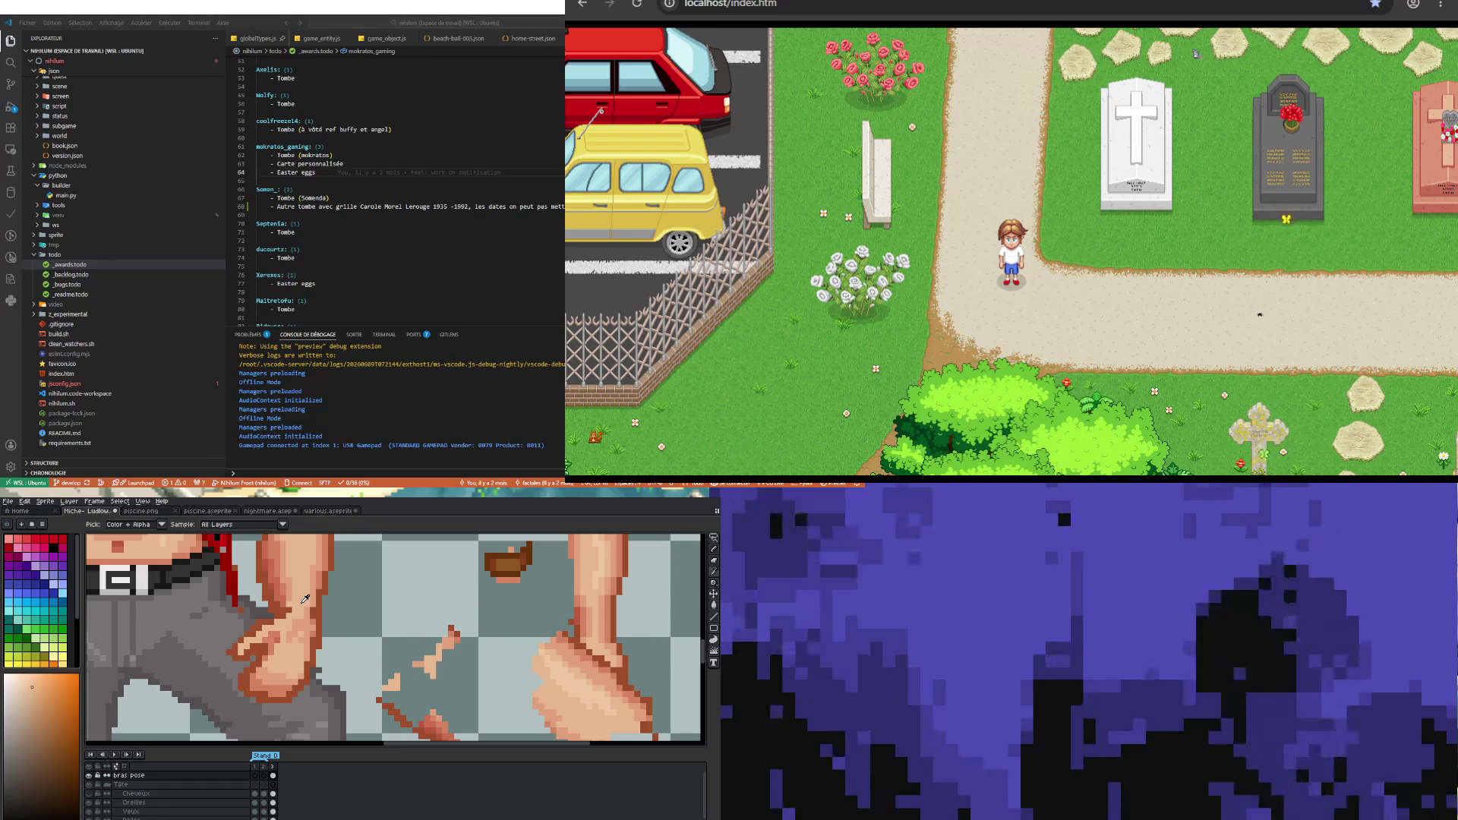
key(b)
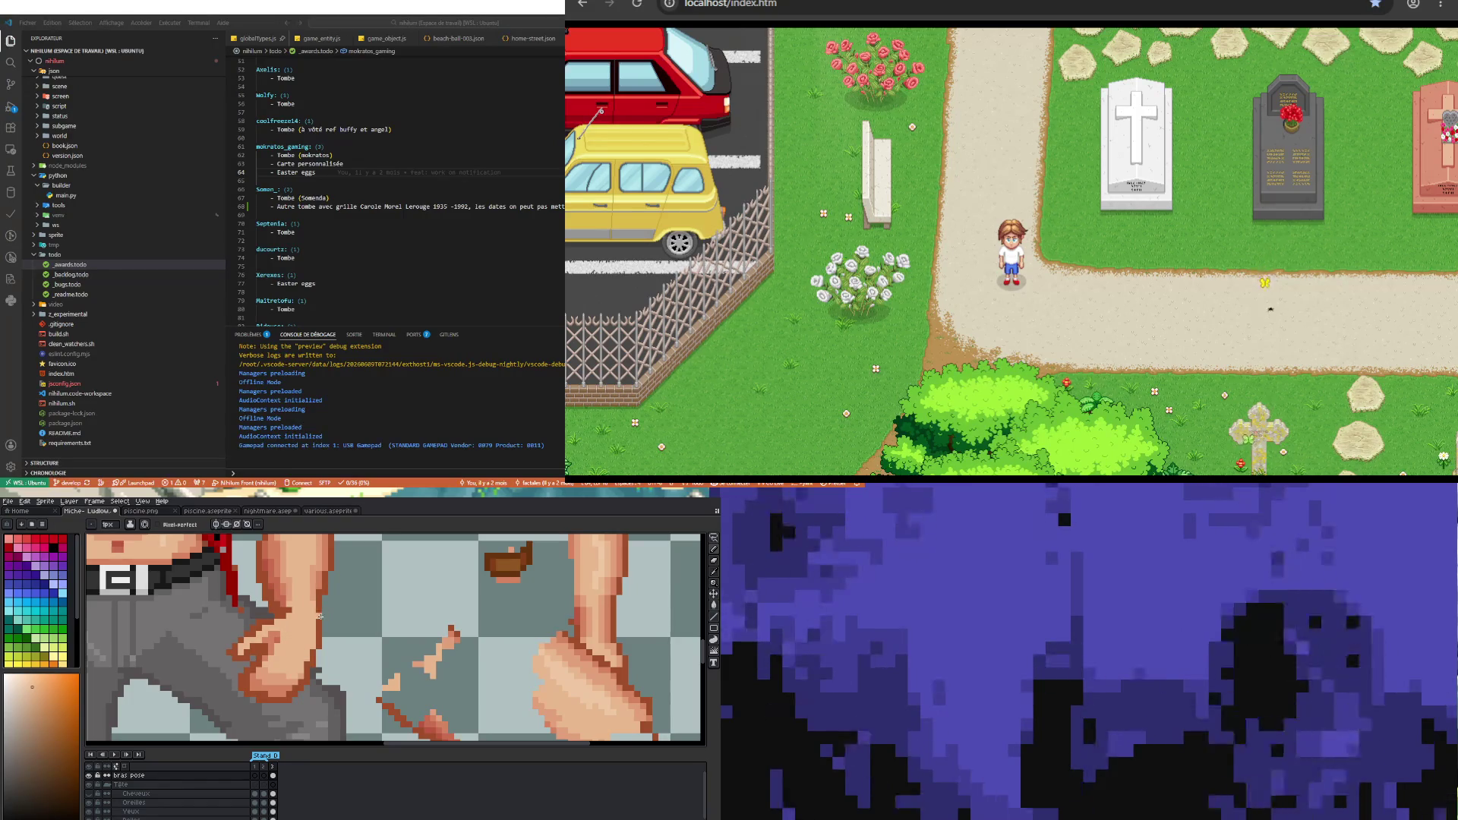
key(alt)
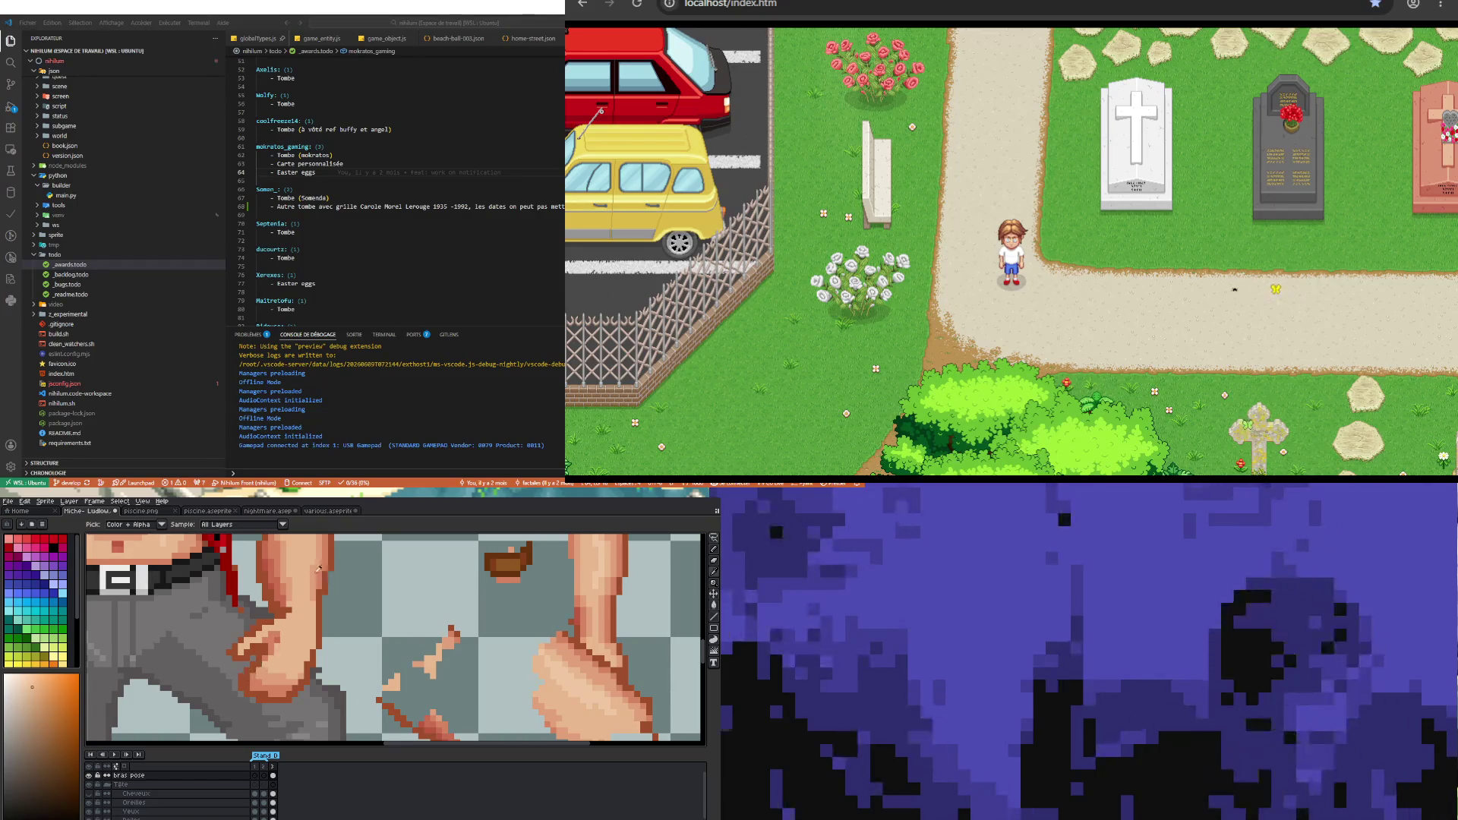
alt+click(299, 593)
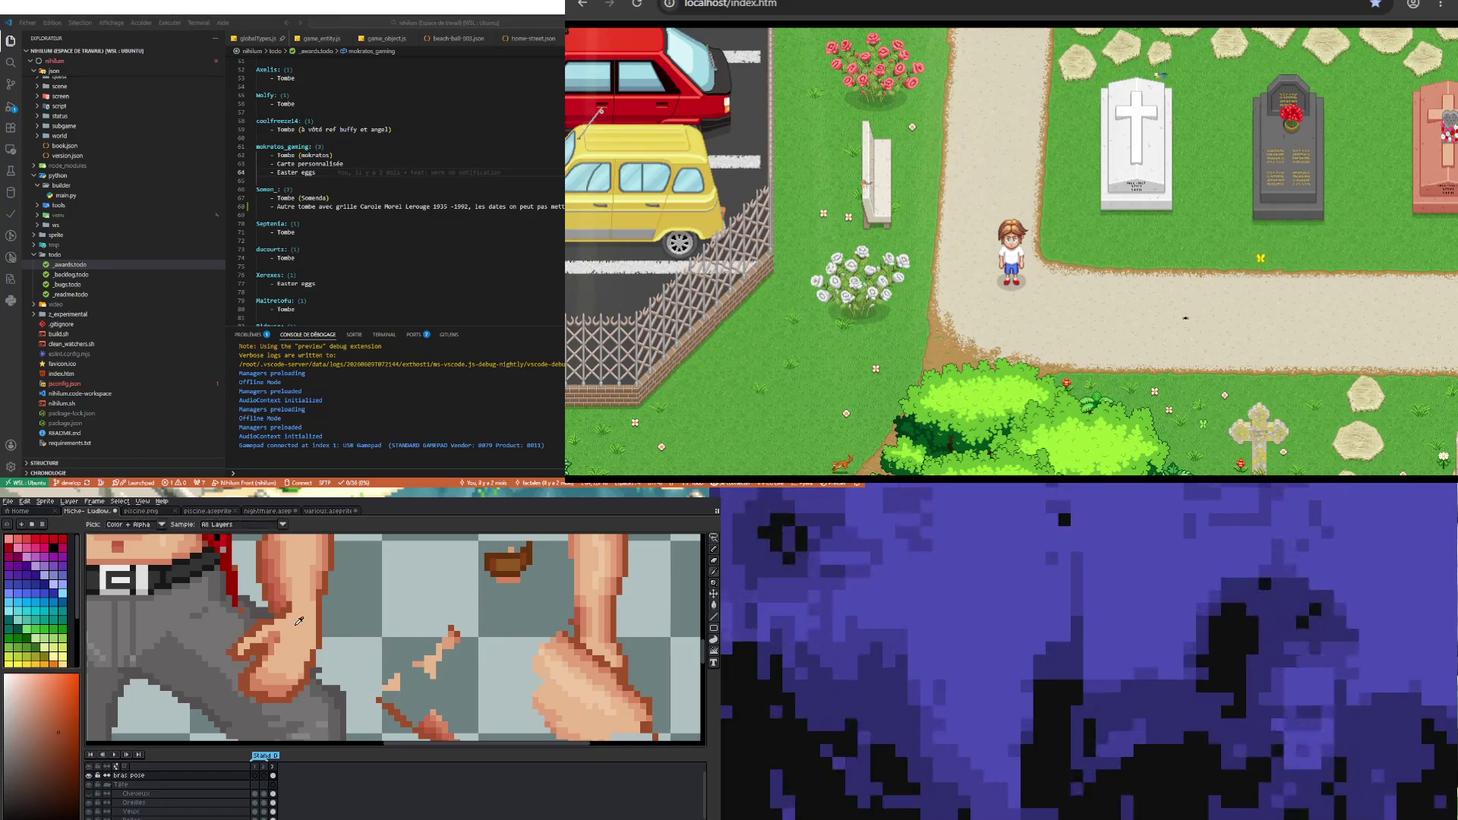
key(i)
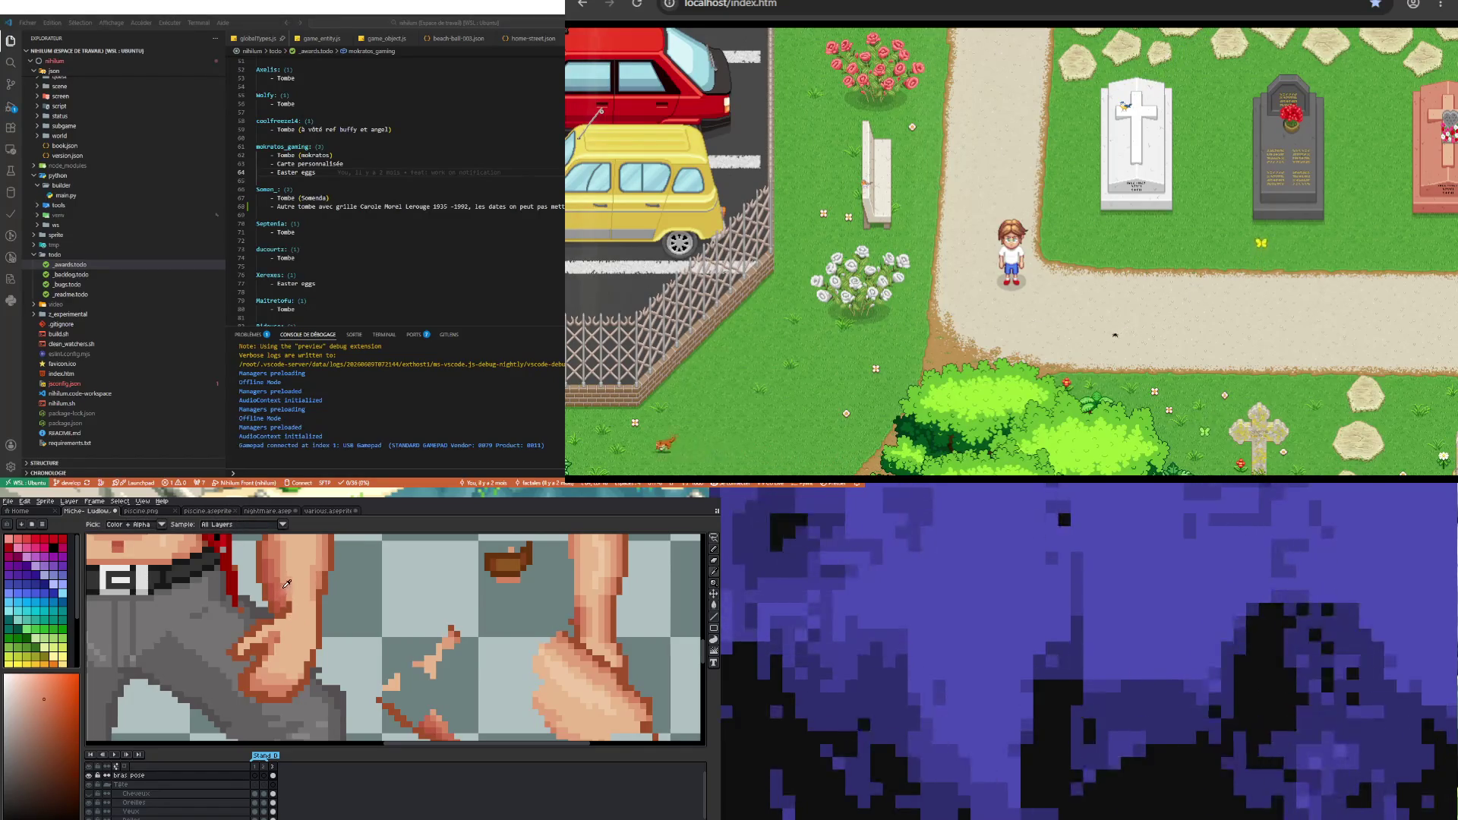
key(b)
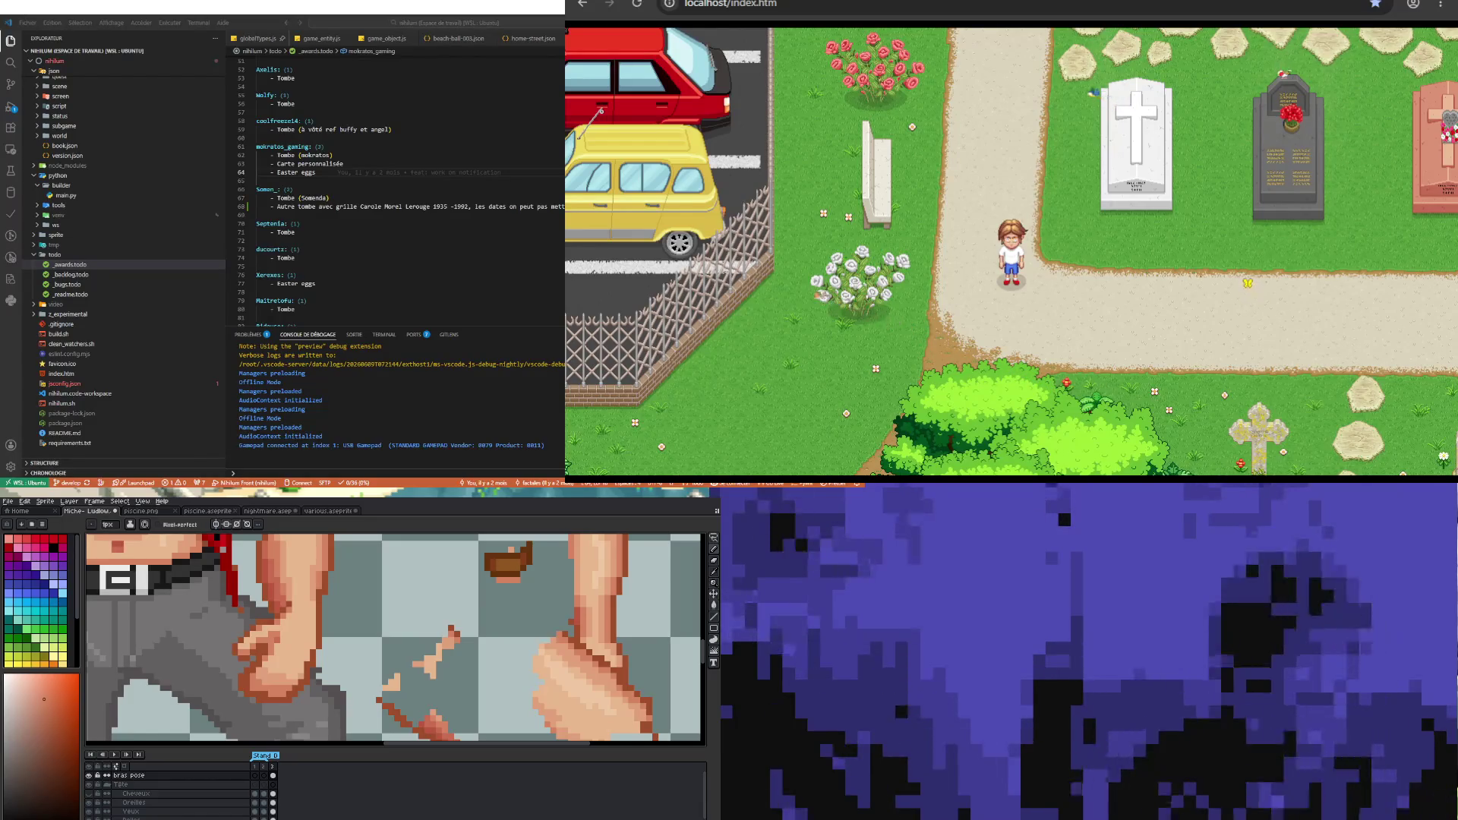
scroll(394, 638, down, 2)
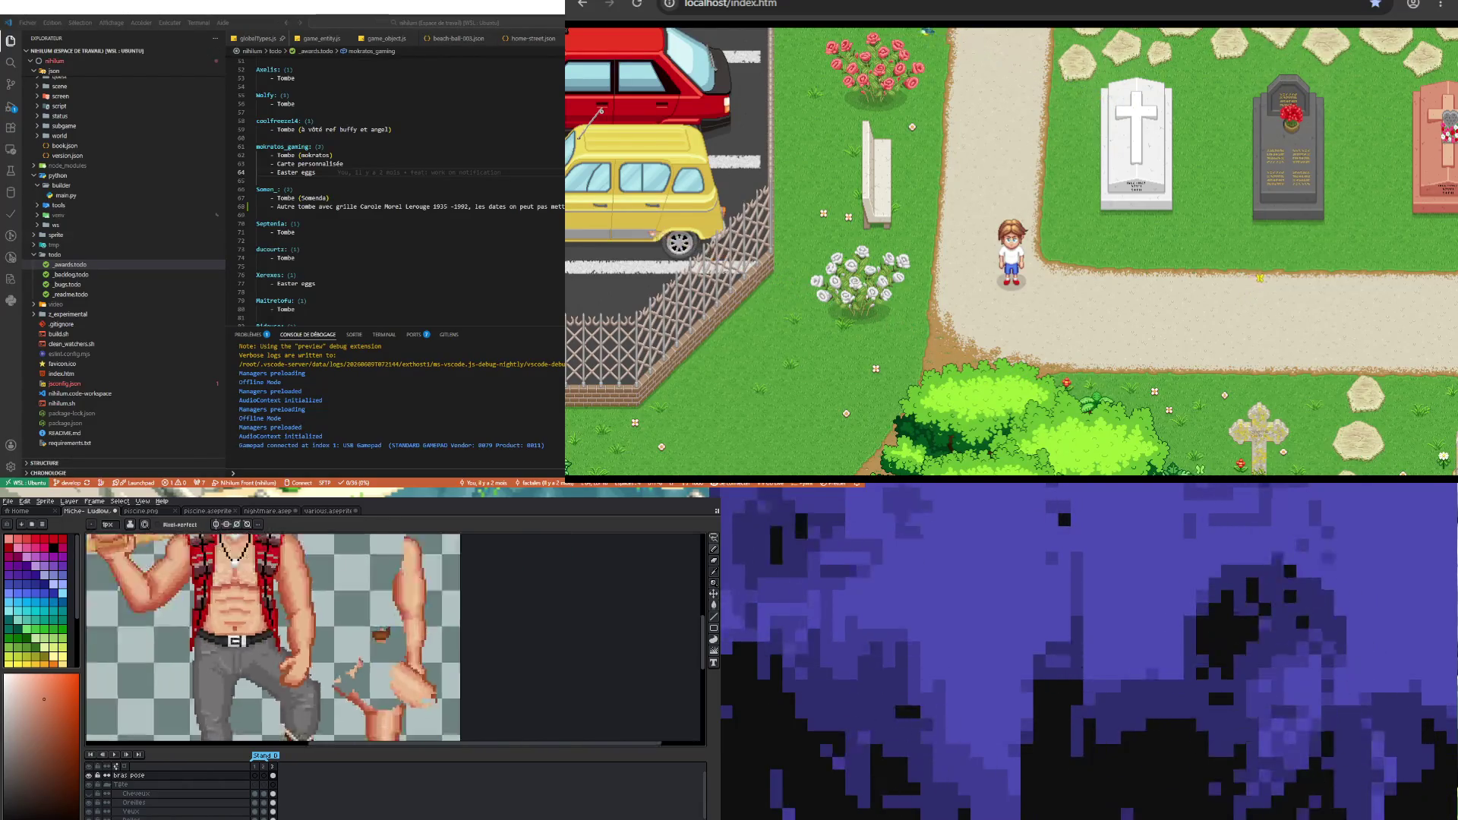
scroll(394, 637, down, 2)
scroll(394, 638, up, 2)
scroll(395, 638, up, 2)
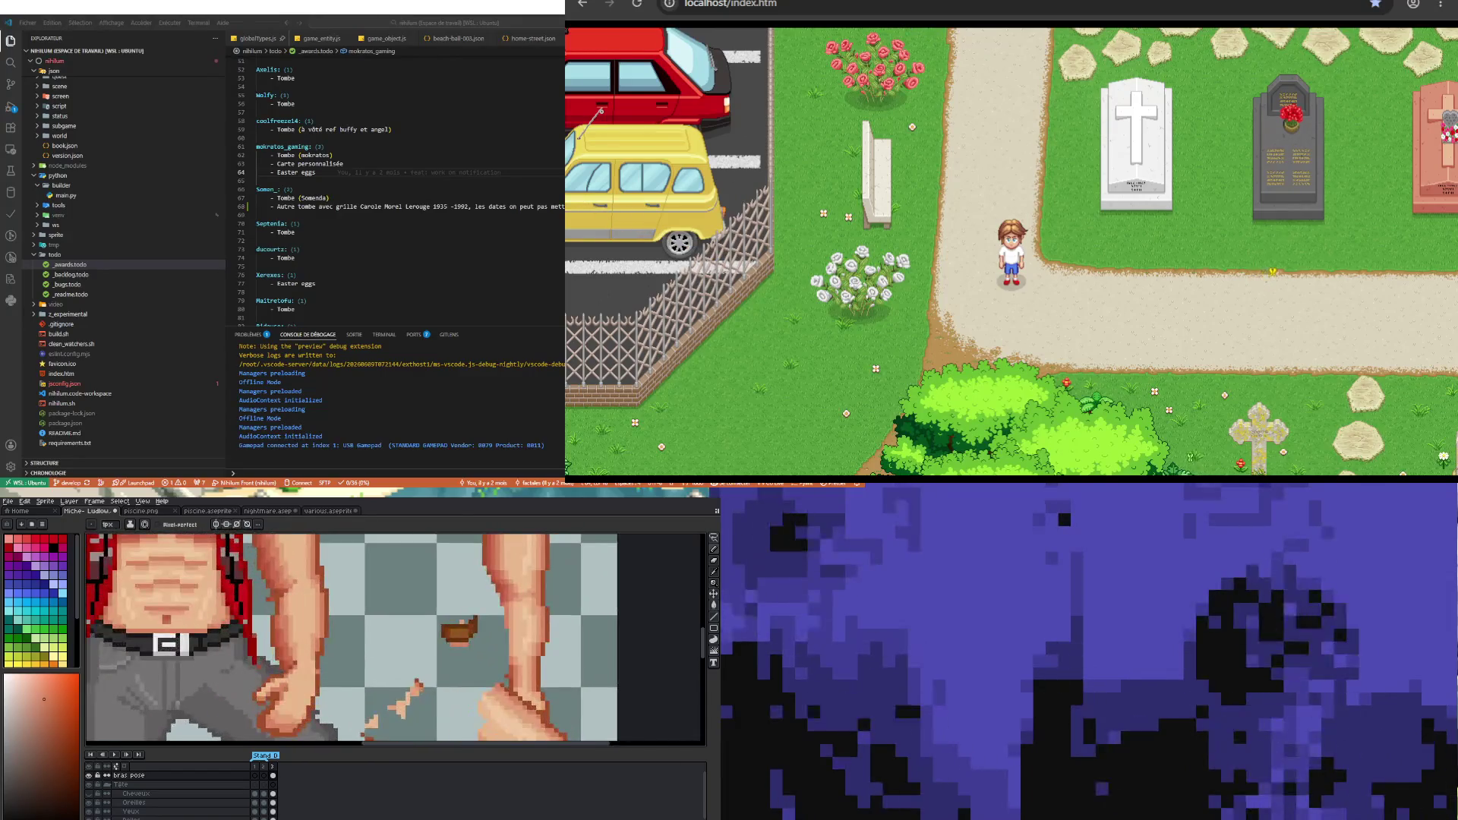
scroll(395, 637, up, 2)
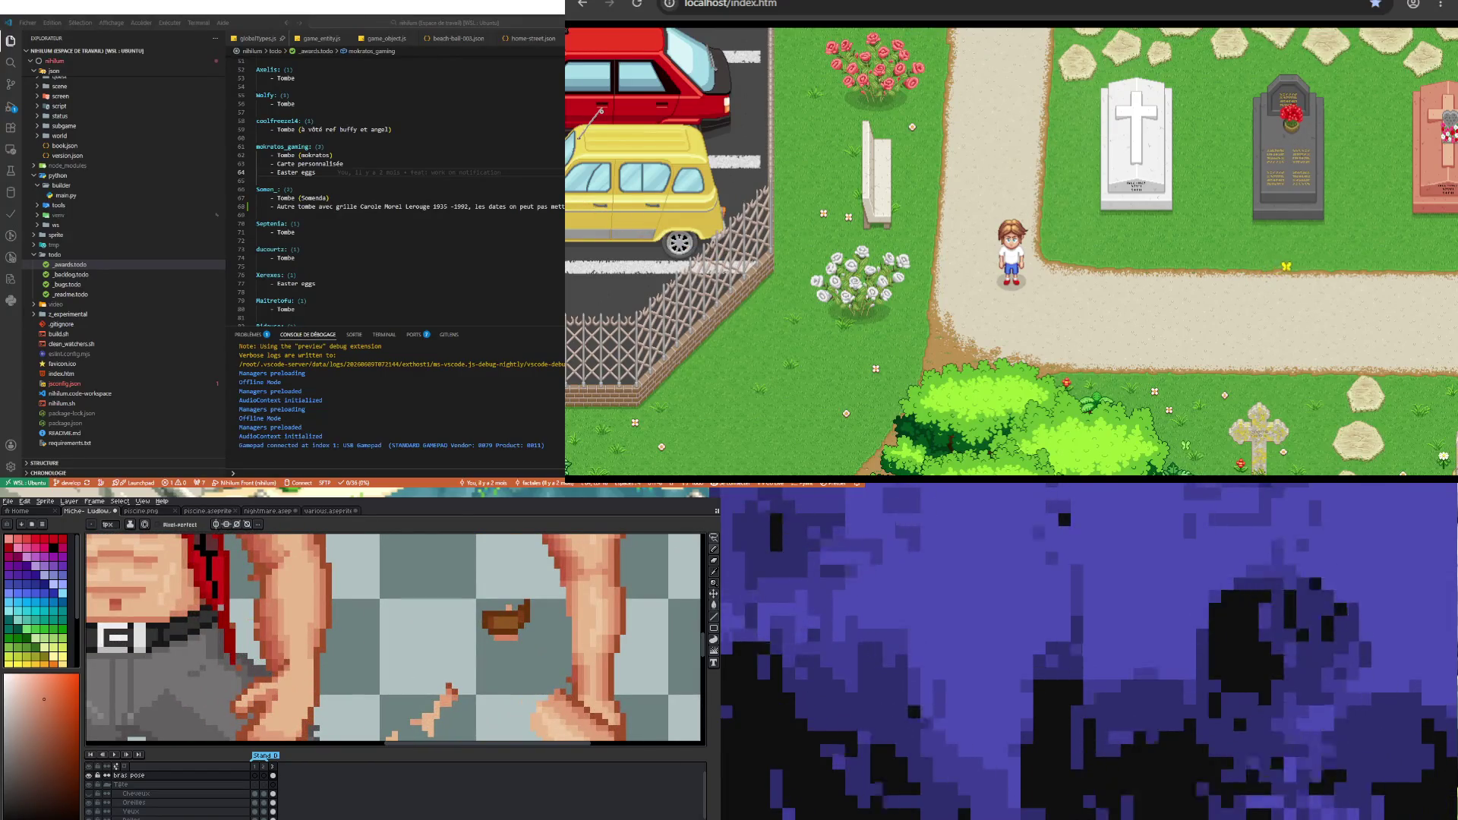
- Touch up a pixel, then lasso the dark patch on the forearm piece
key(i)
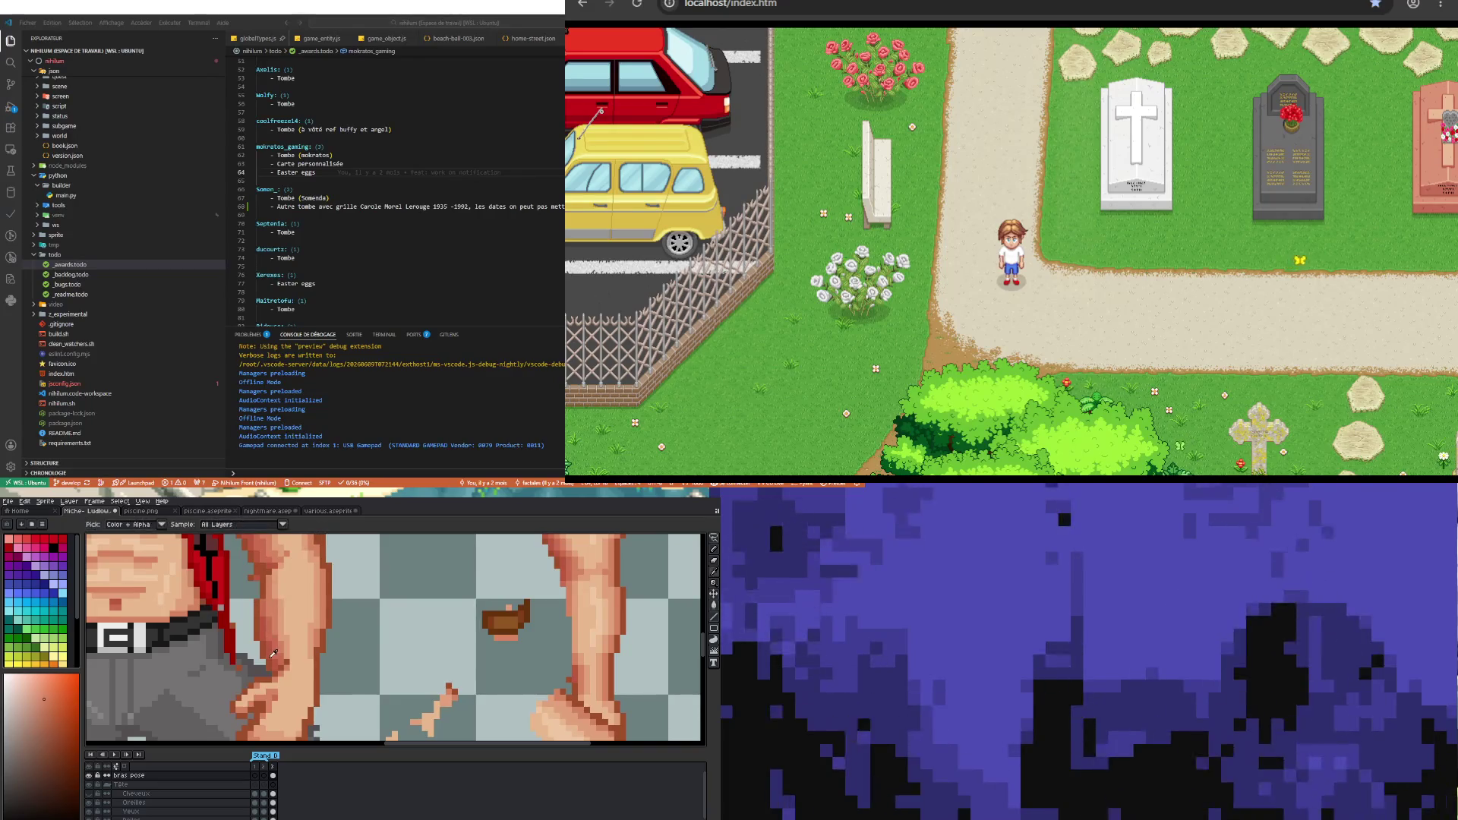
key(b)
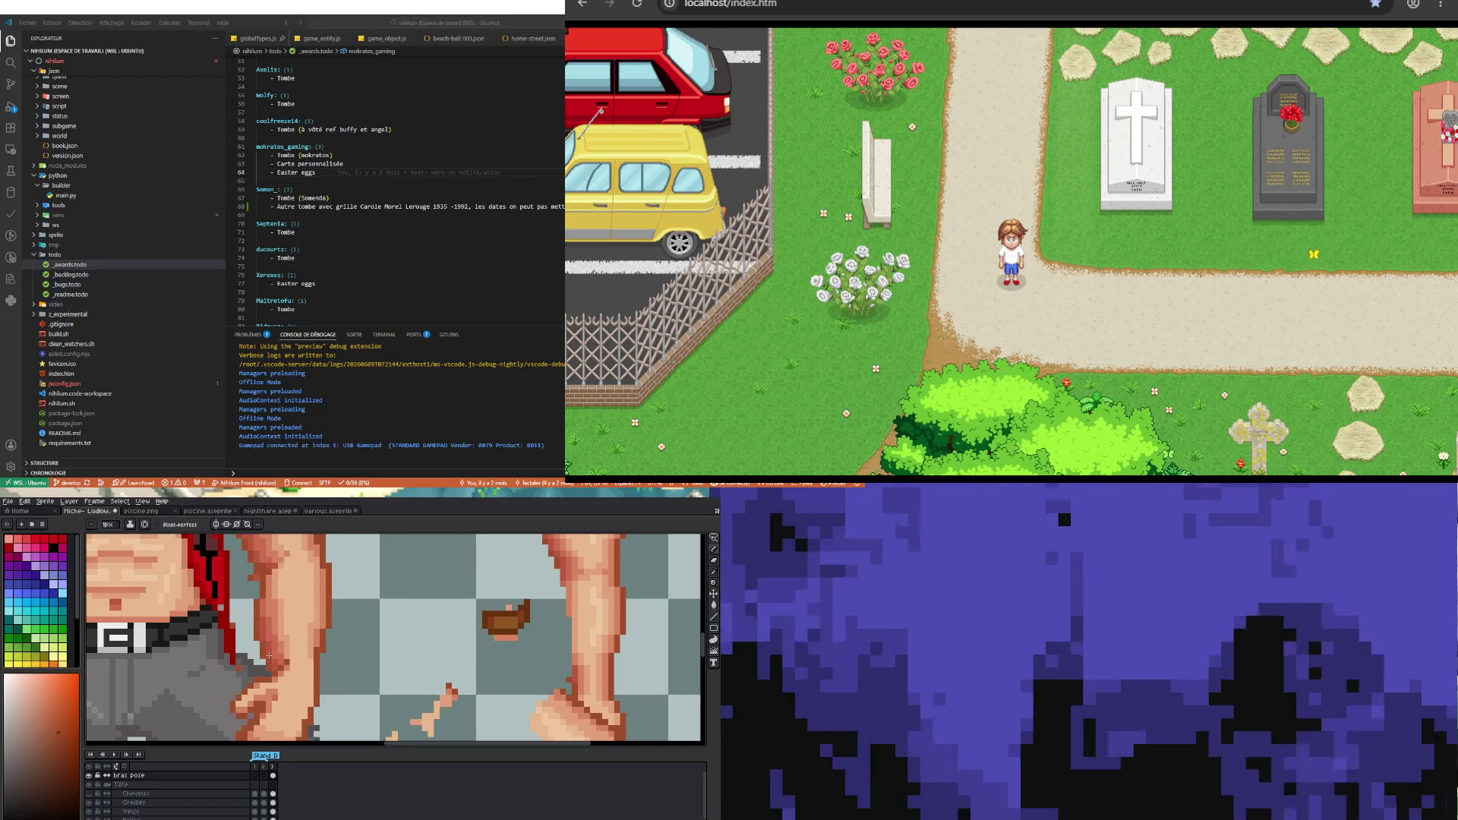
key(i)
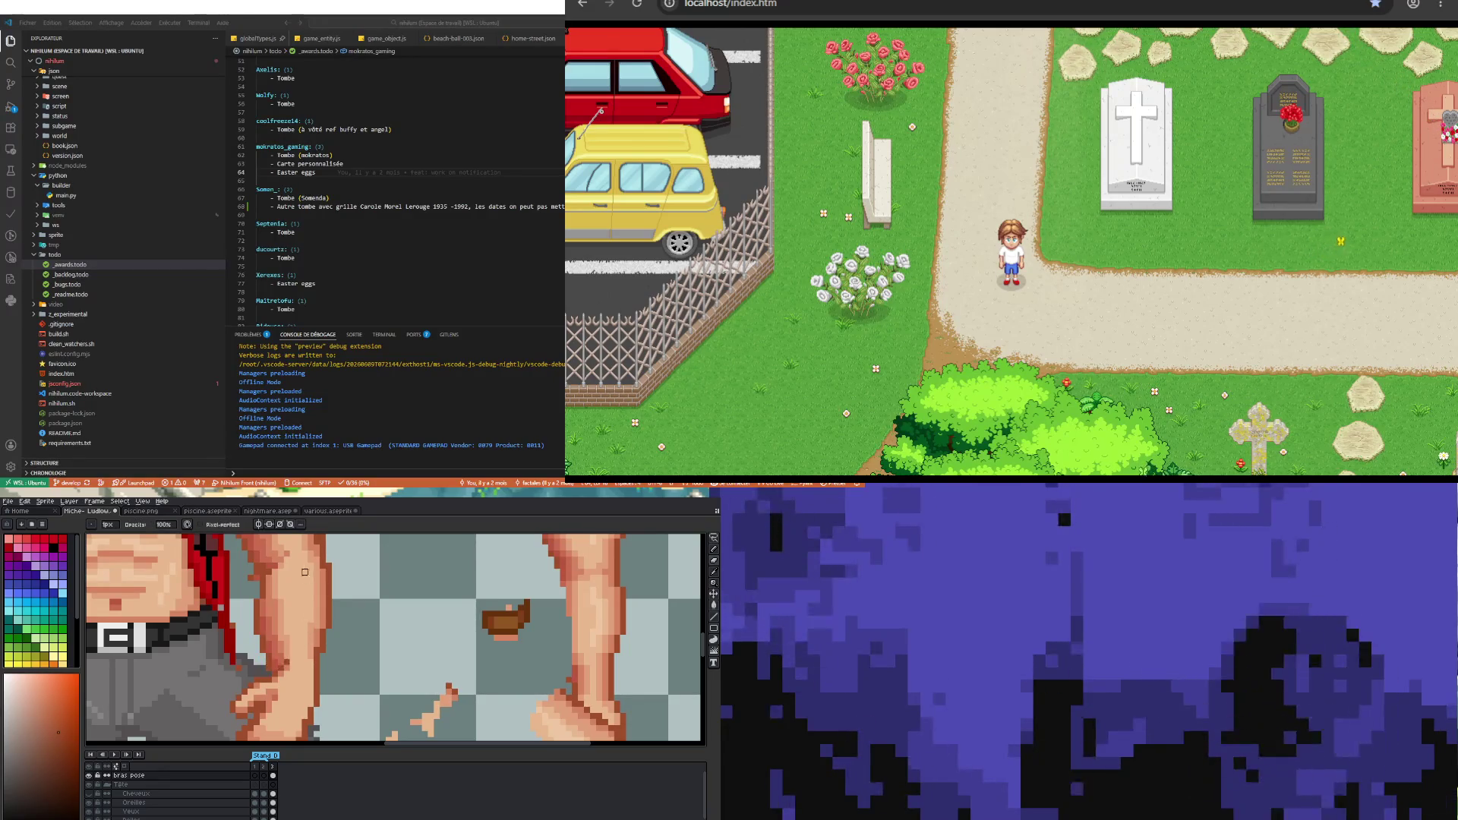
scroll(317, 638, down, 4)
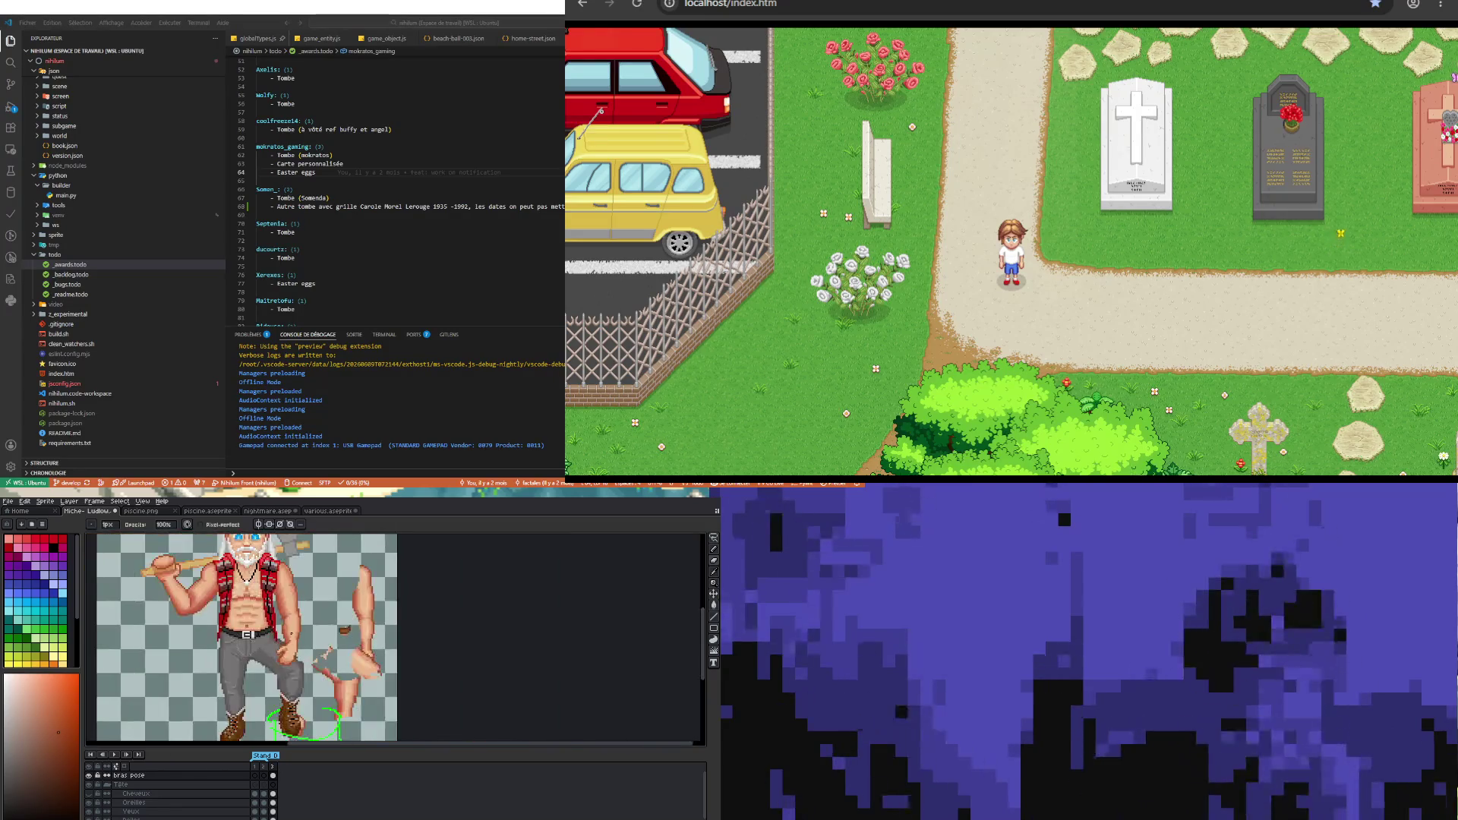
scroll(298, 615, up, 3)
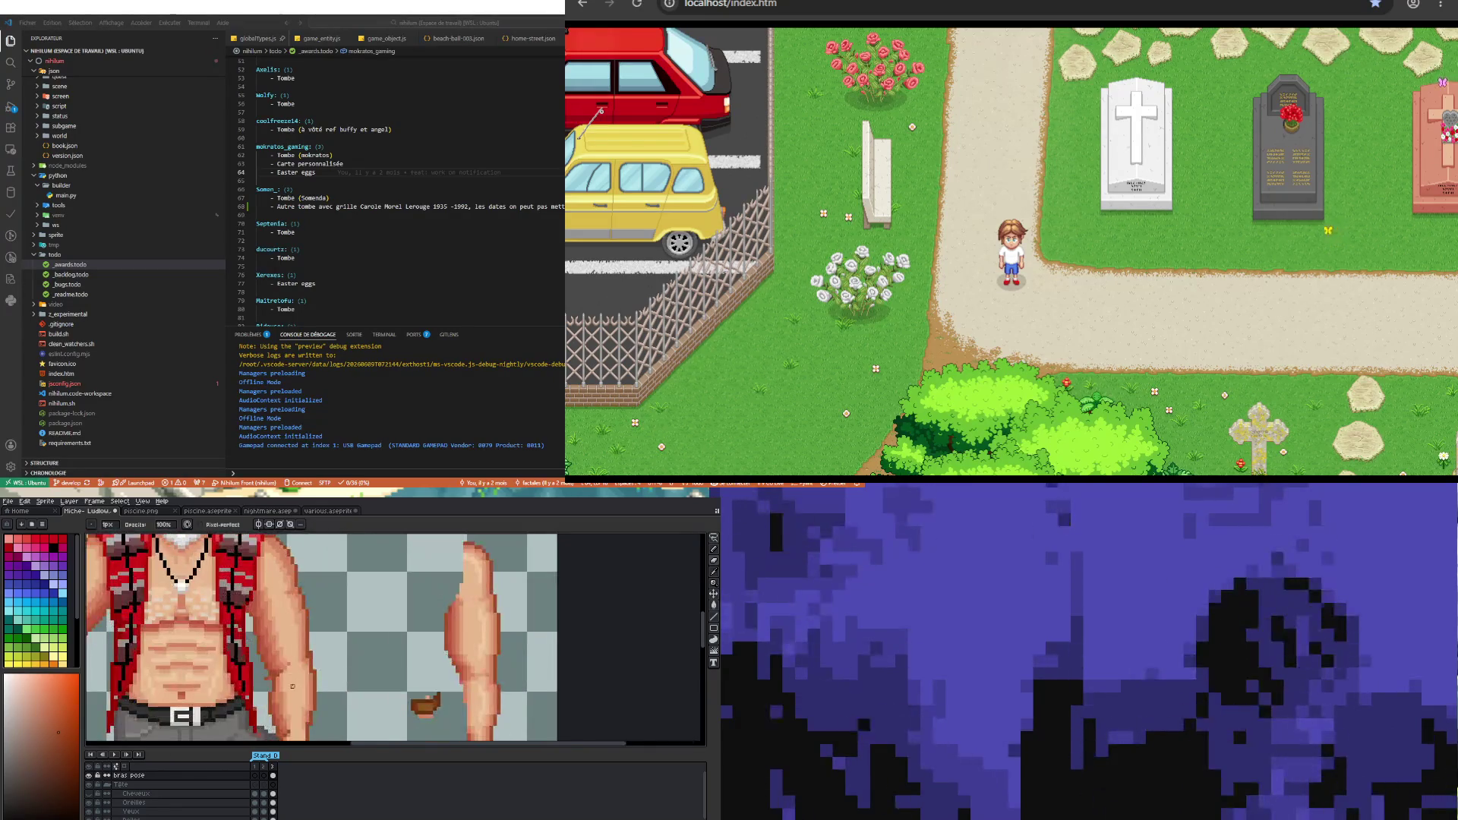
scroll(299, 616, up, 1)
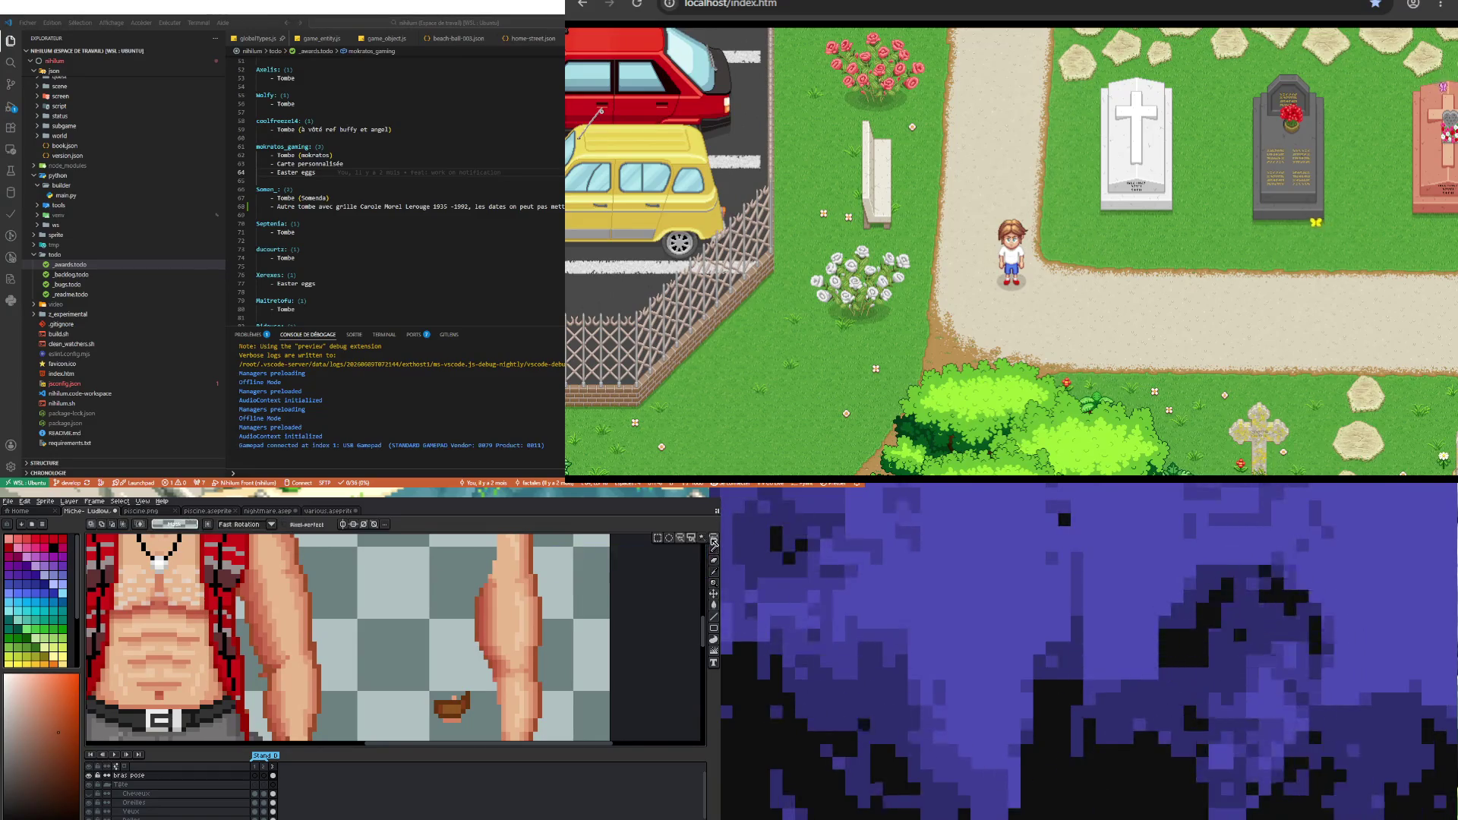
key(m)
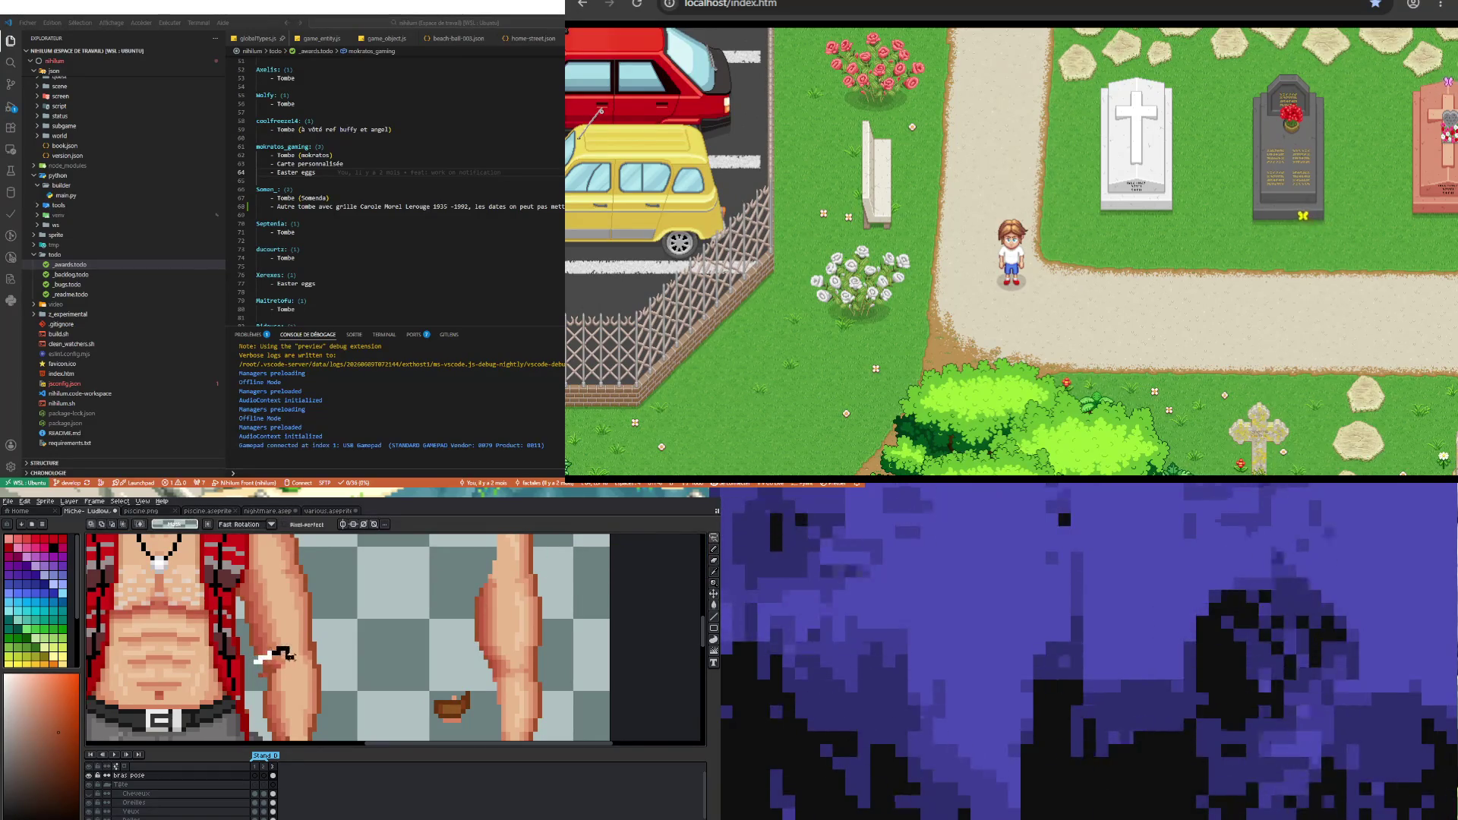
drag(279, 660, 299, 672)
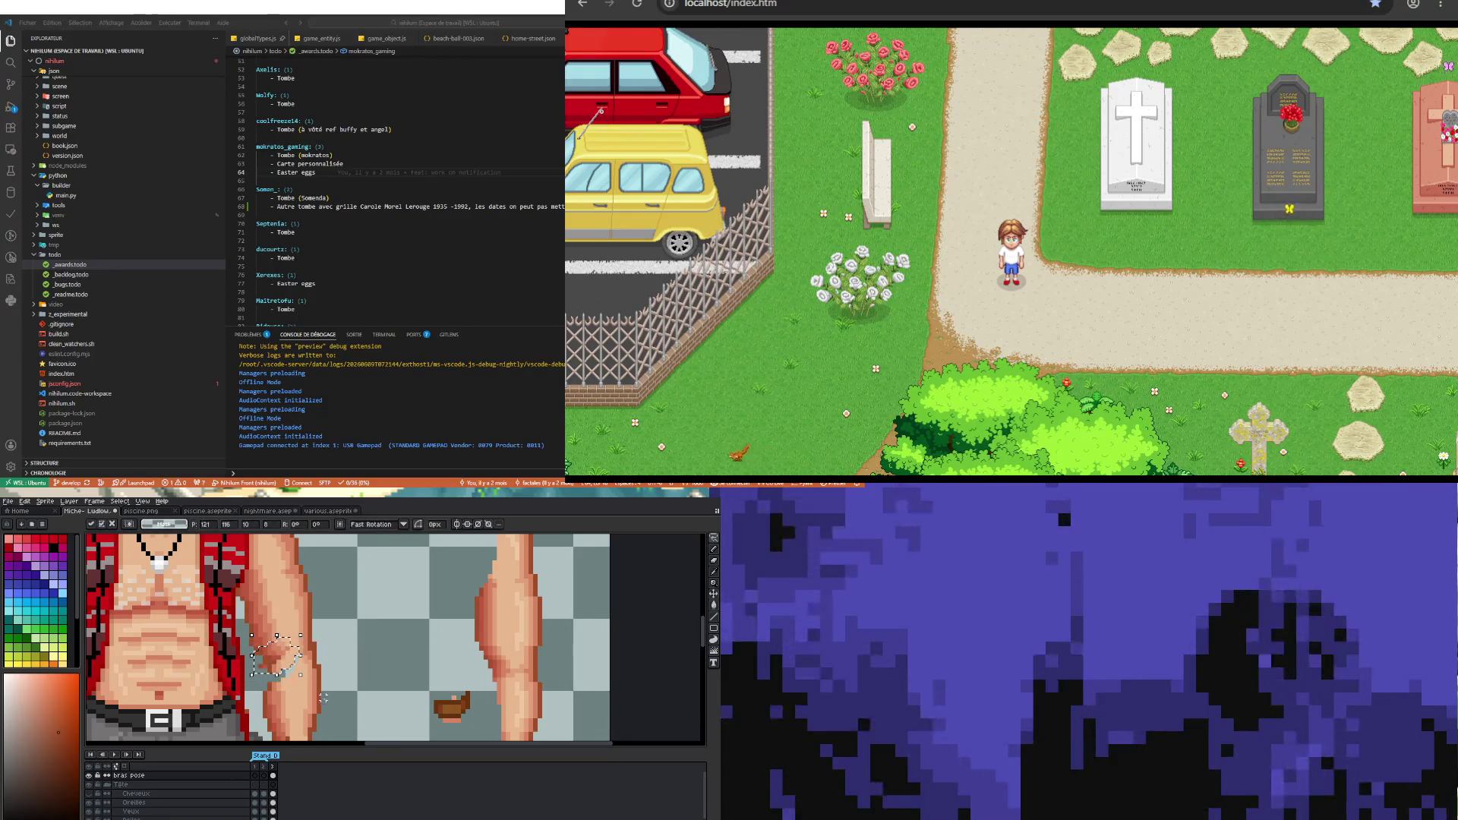
scroll(338, 629, down, 3)
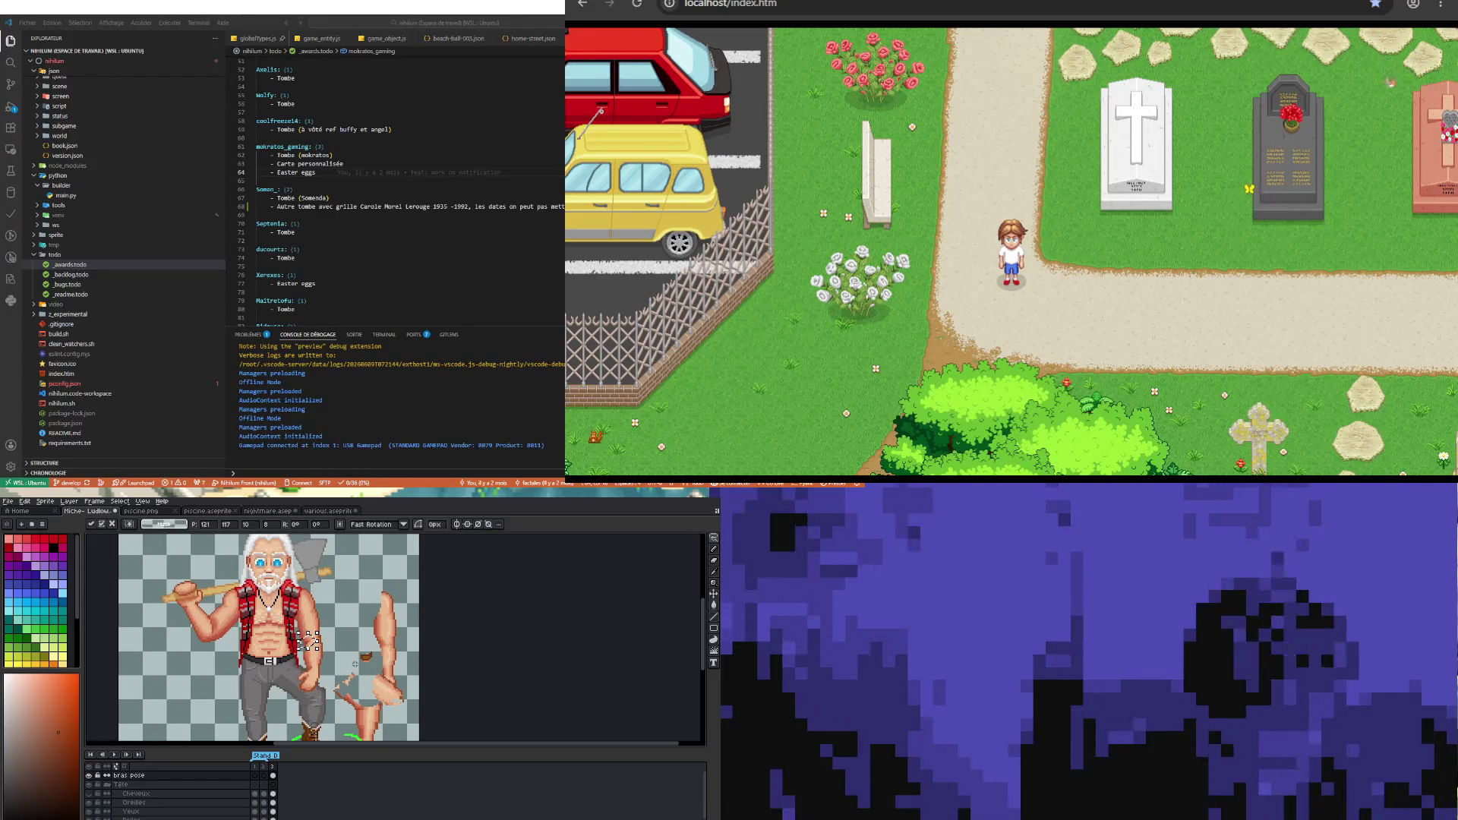
scroll(319, 639, up, 4)
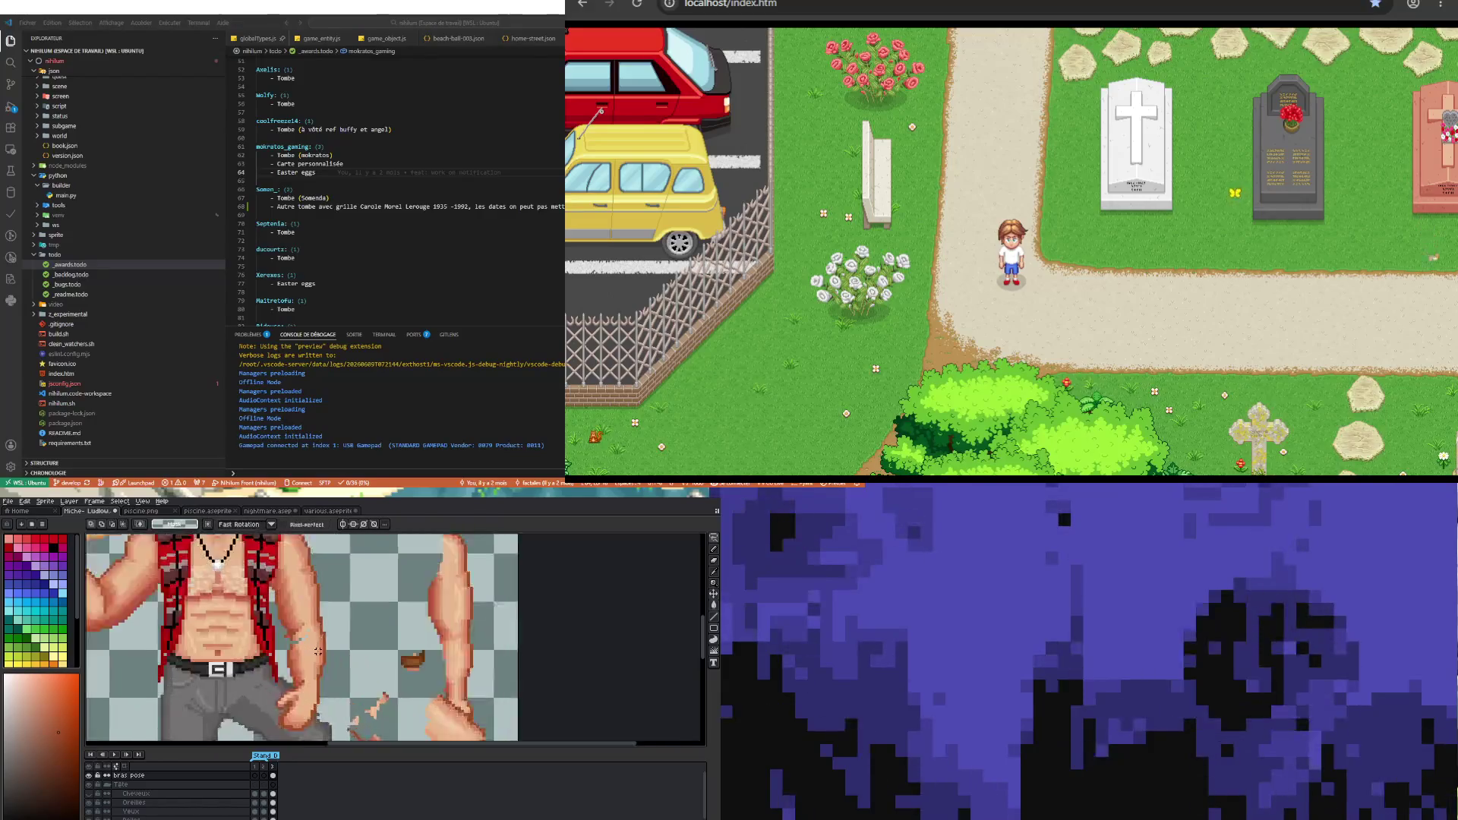
- Sample skin tones and repaint shading pixels around the elbow
key(m)
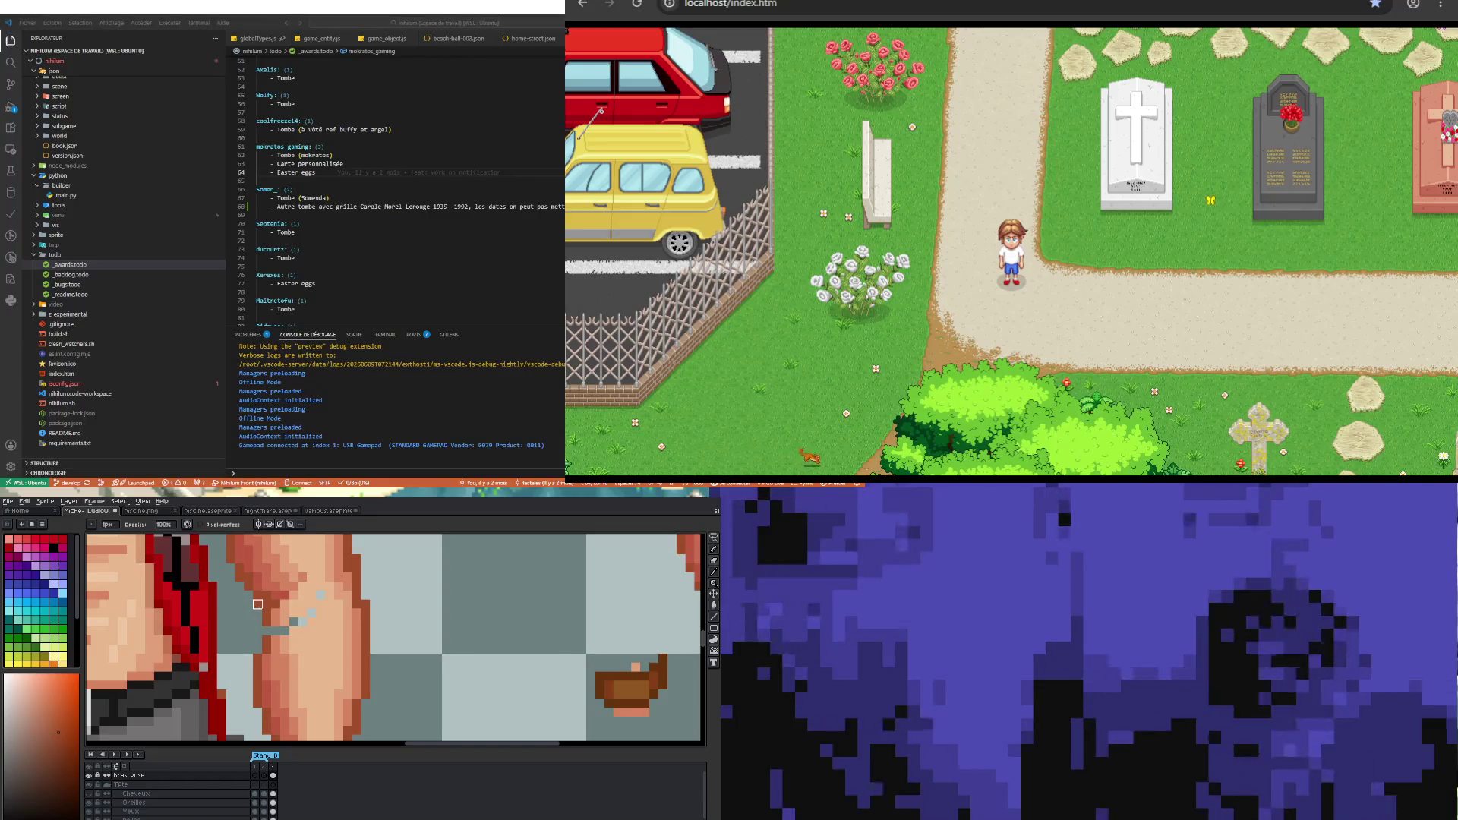
key(i)
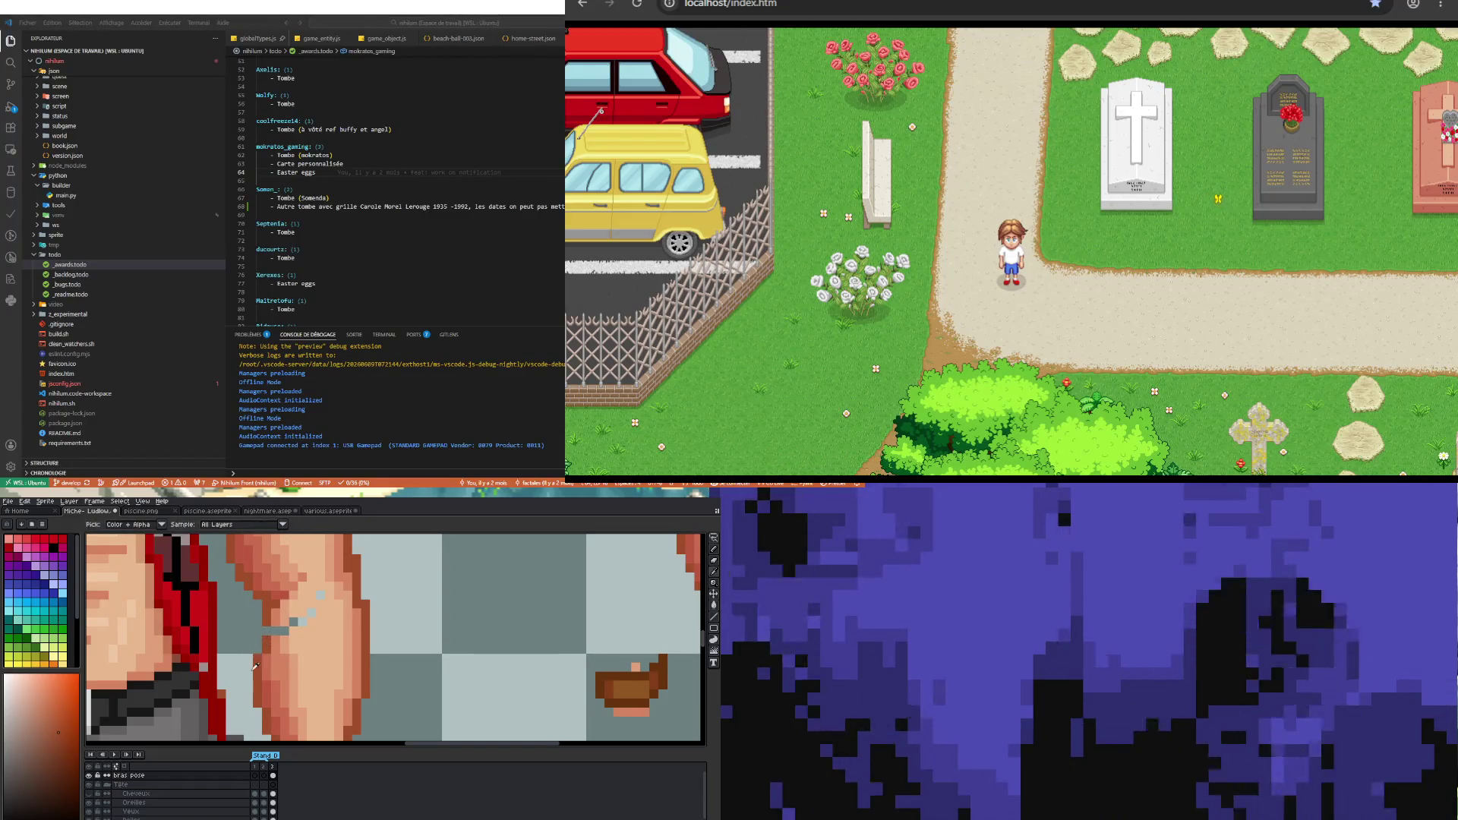
key(m)
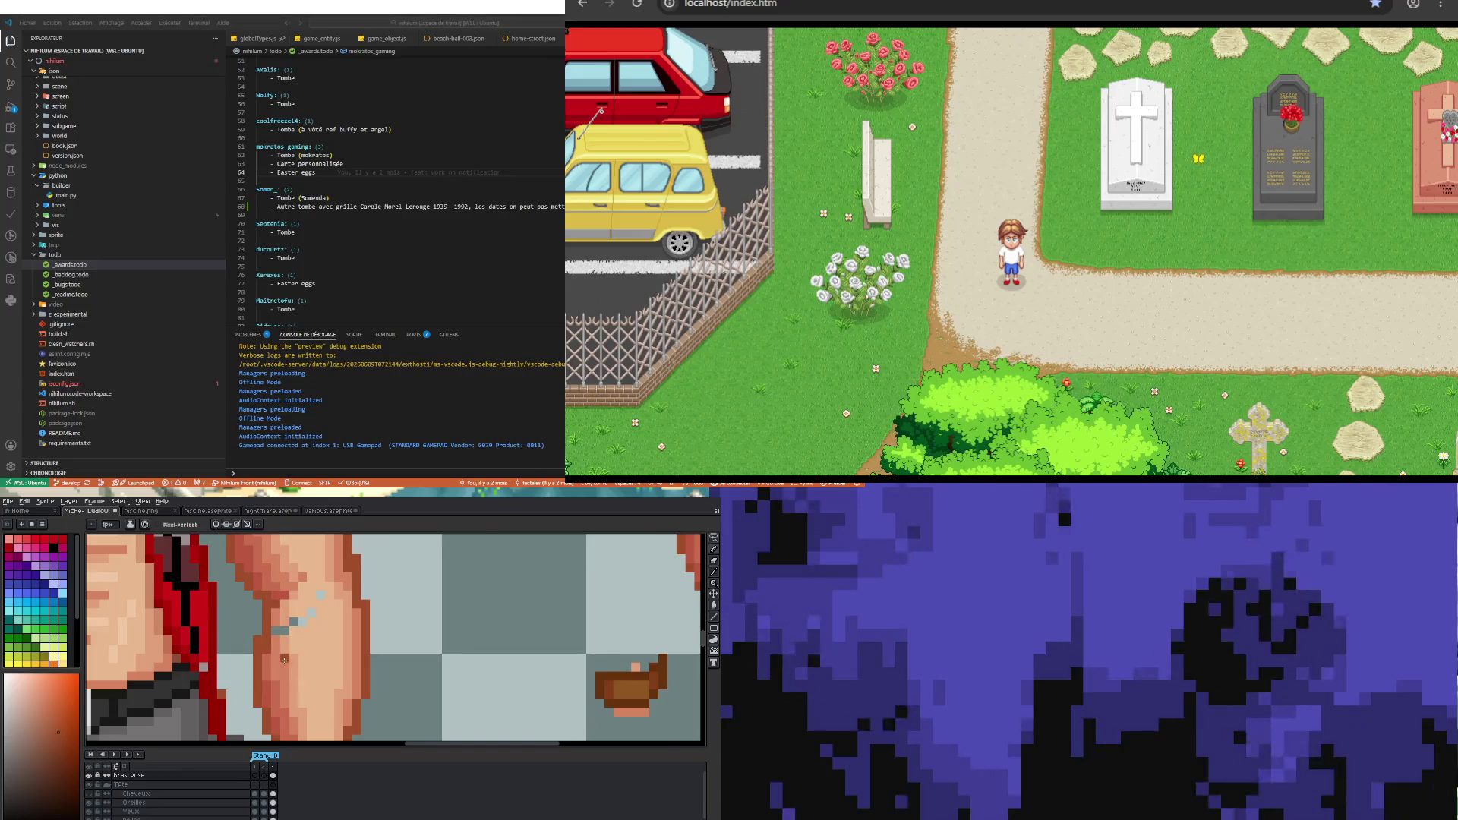
scroll(259, 642, down, 3)
scroll(268, 670, up, 3)
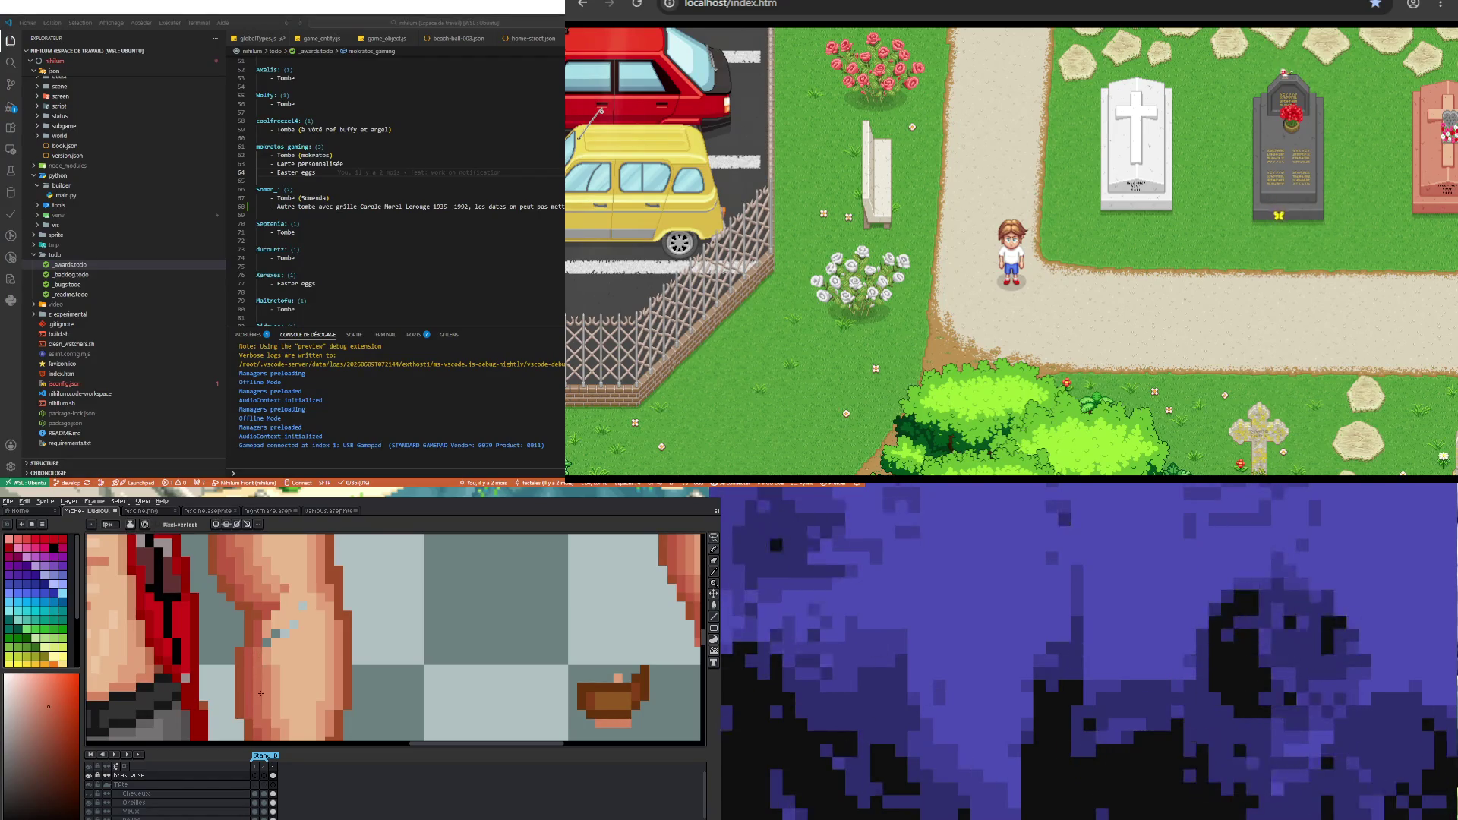
scroll(262, 693, down, 2)
scroll(243, 655, up, 2)
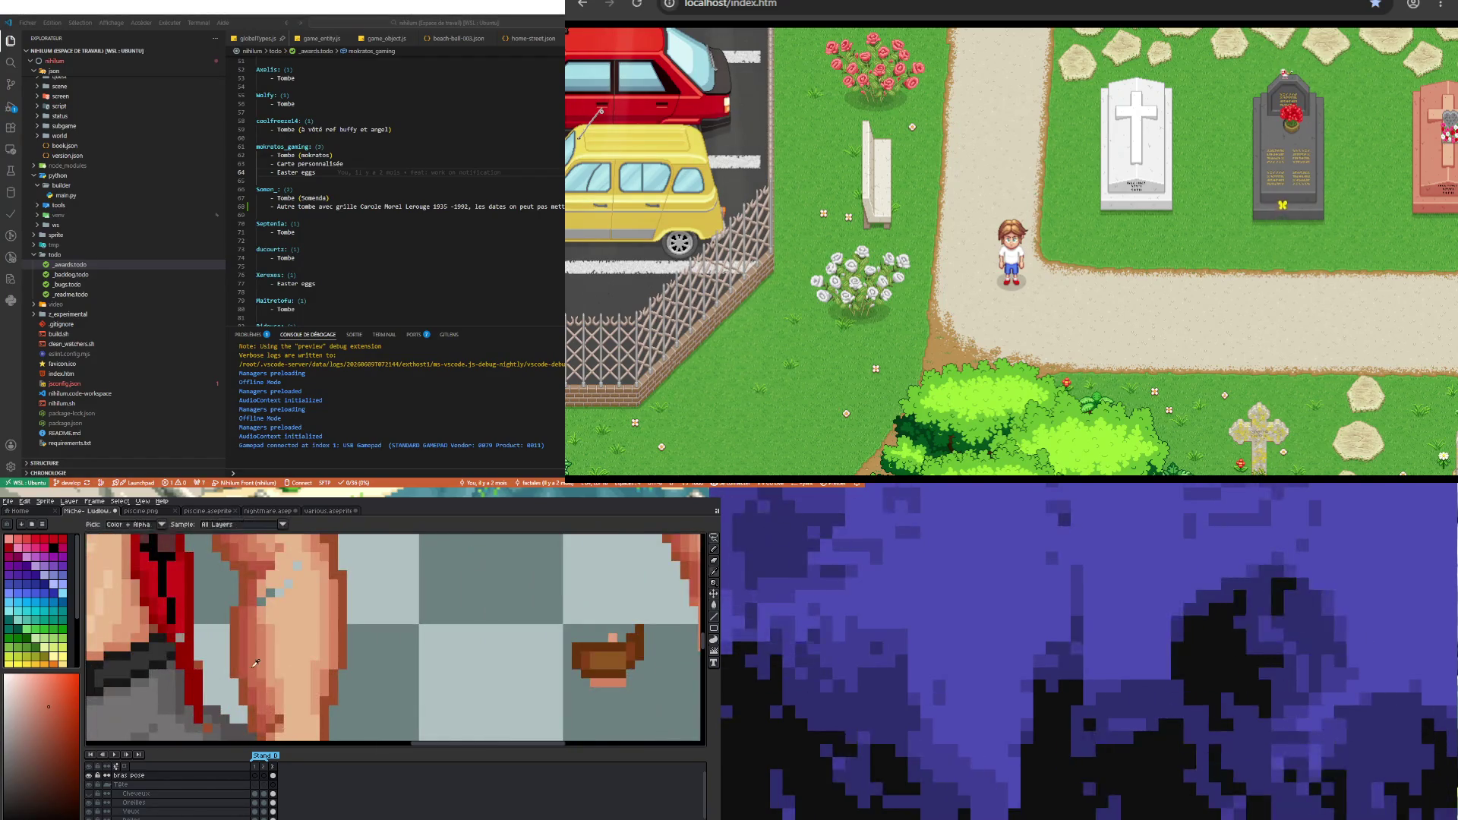
key(b)
scroll(251, 681, down, 1)
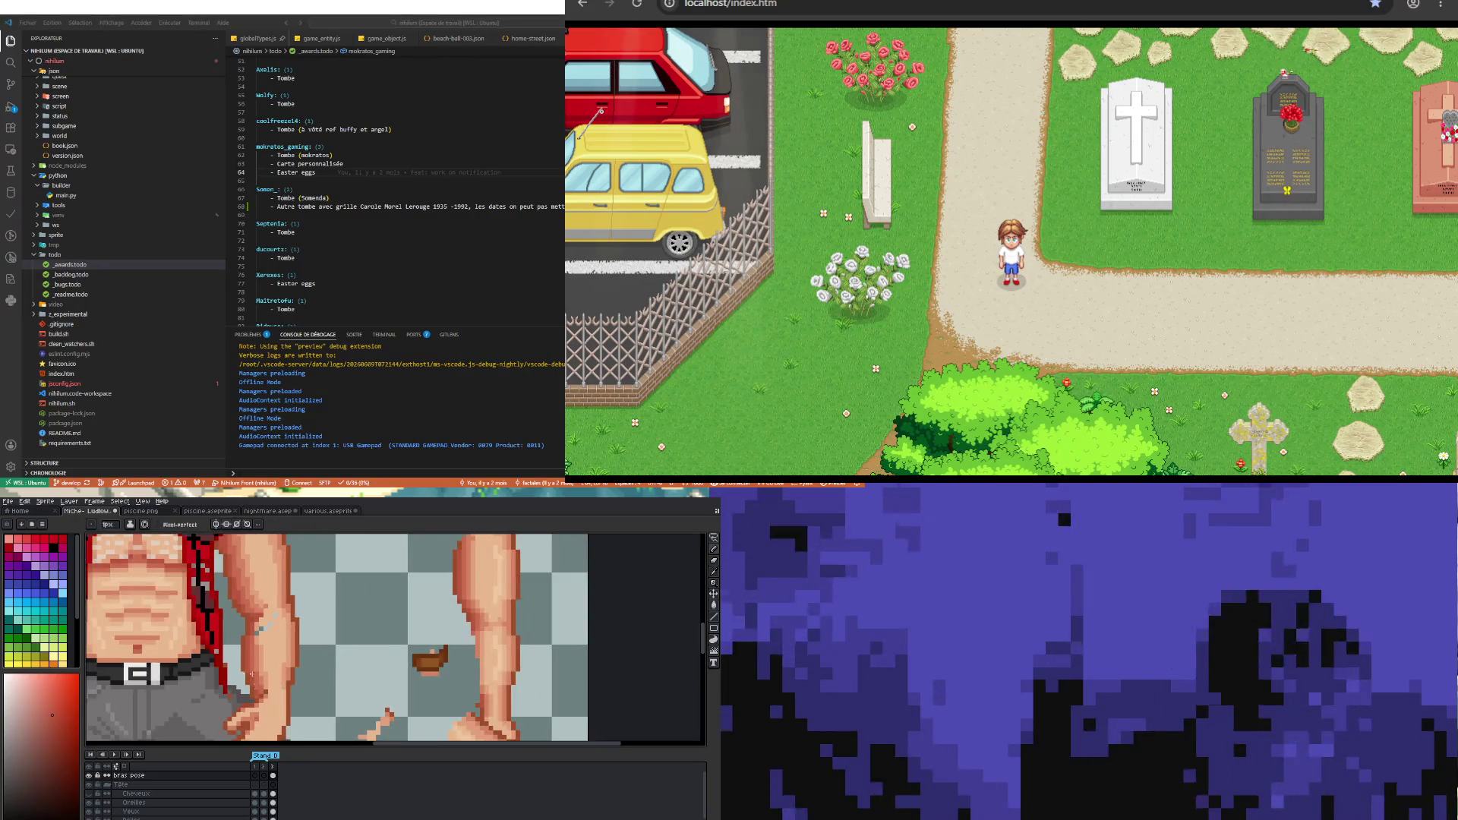
scroll(261, 627, up, 1)
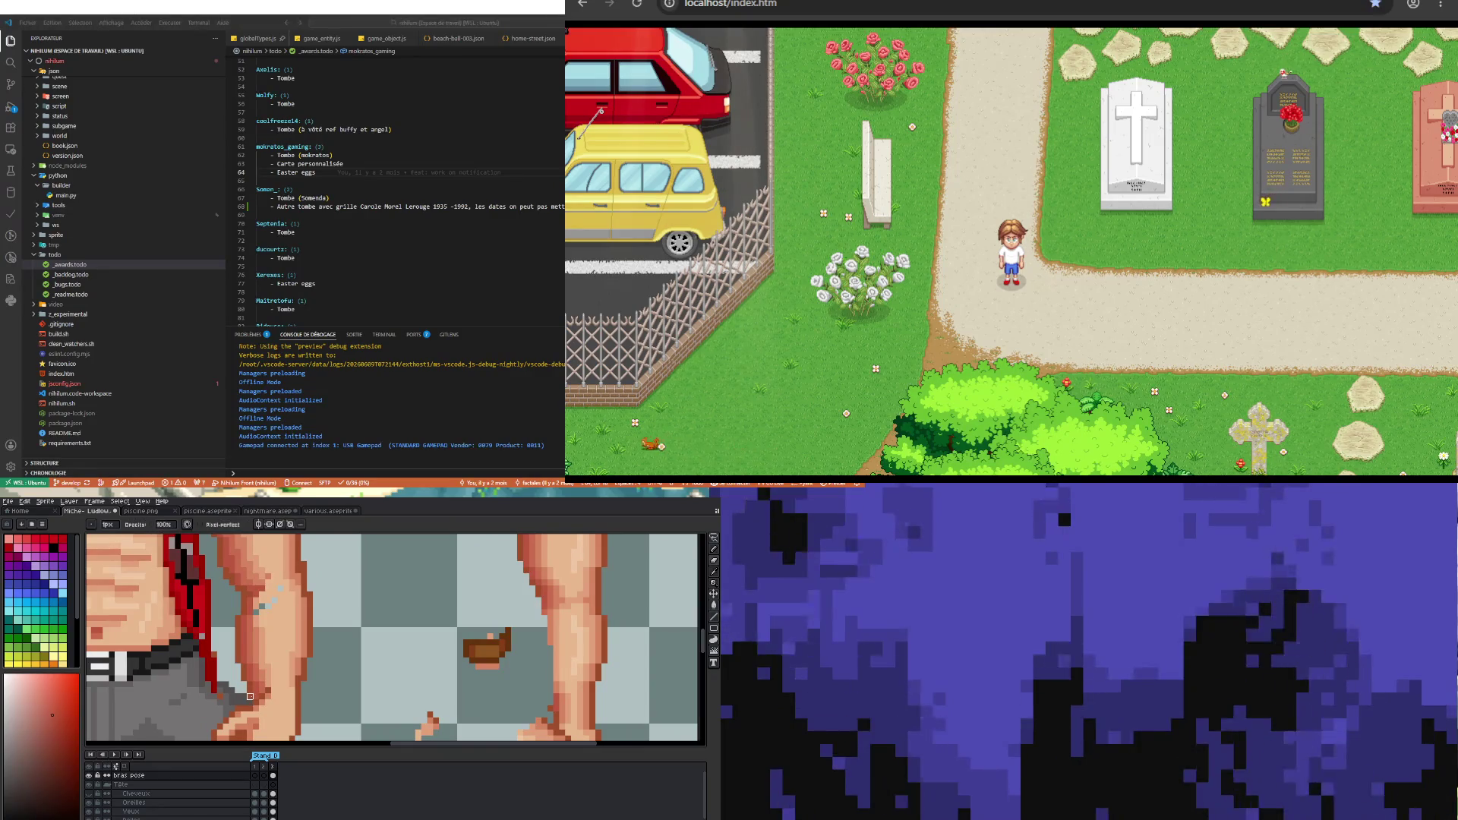
scroll(252, 691, up, 1)
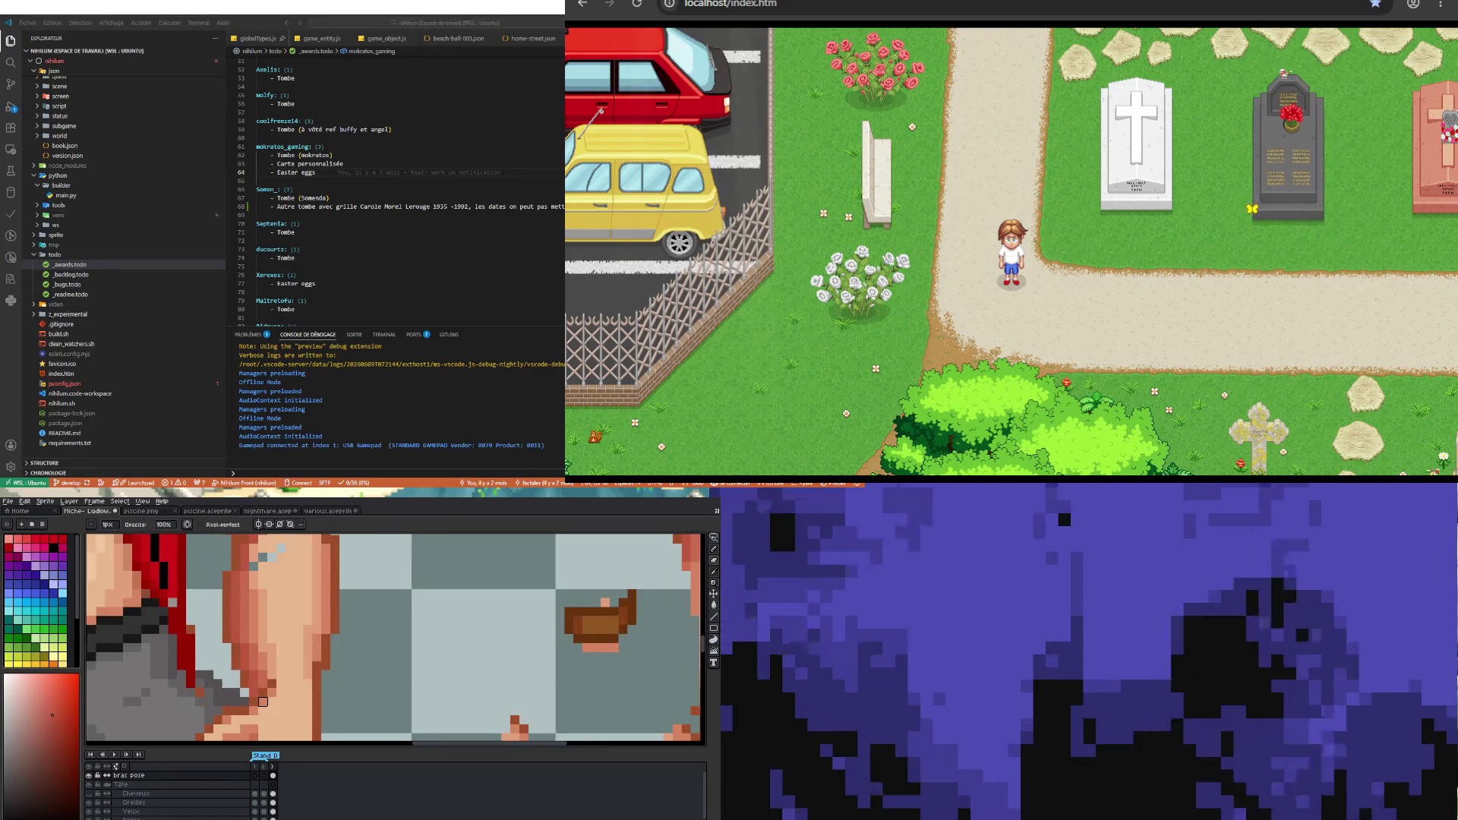
key(m)
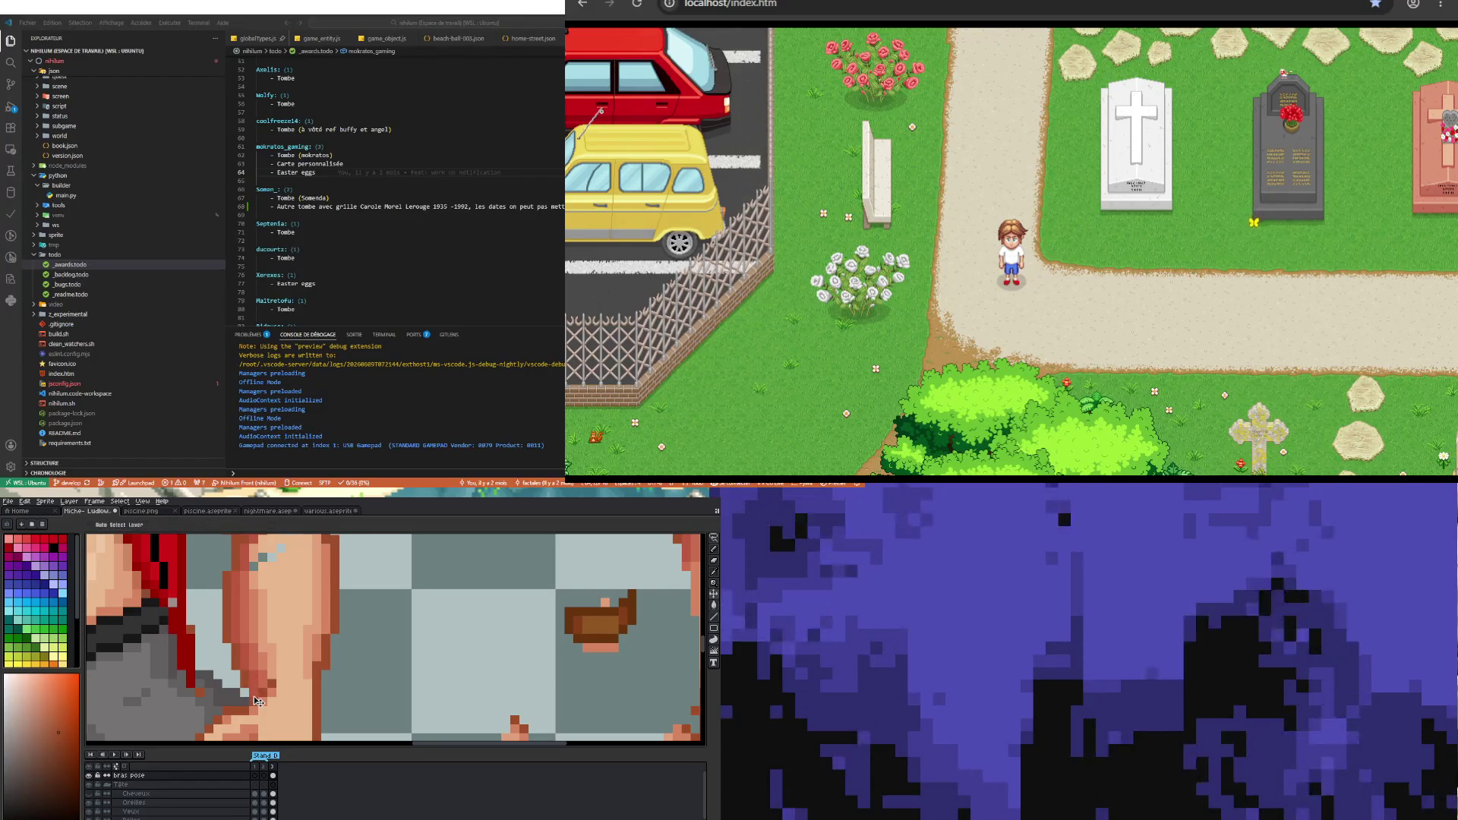
- Zoom in and touch up the forearm and wrist pixels with sampled colours
key(z)
scroll(256, 698, down, 1)
scroll(255, 698, down, 1)
scroll(263, 704, up, 2)
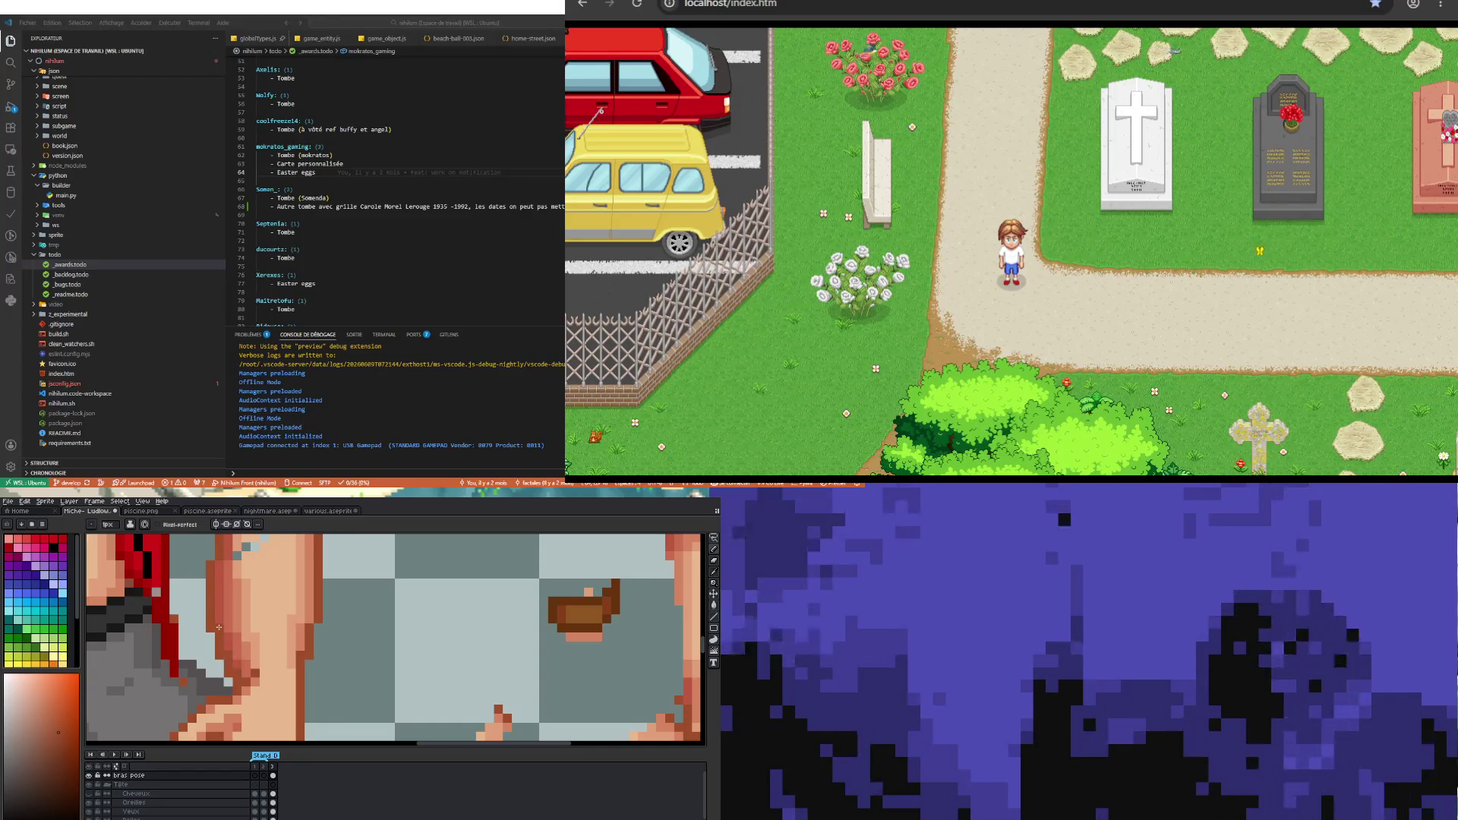
key(b)
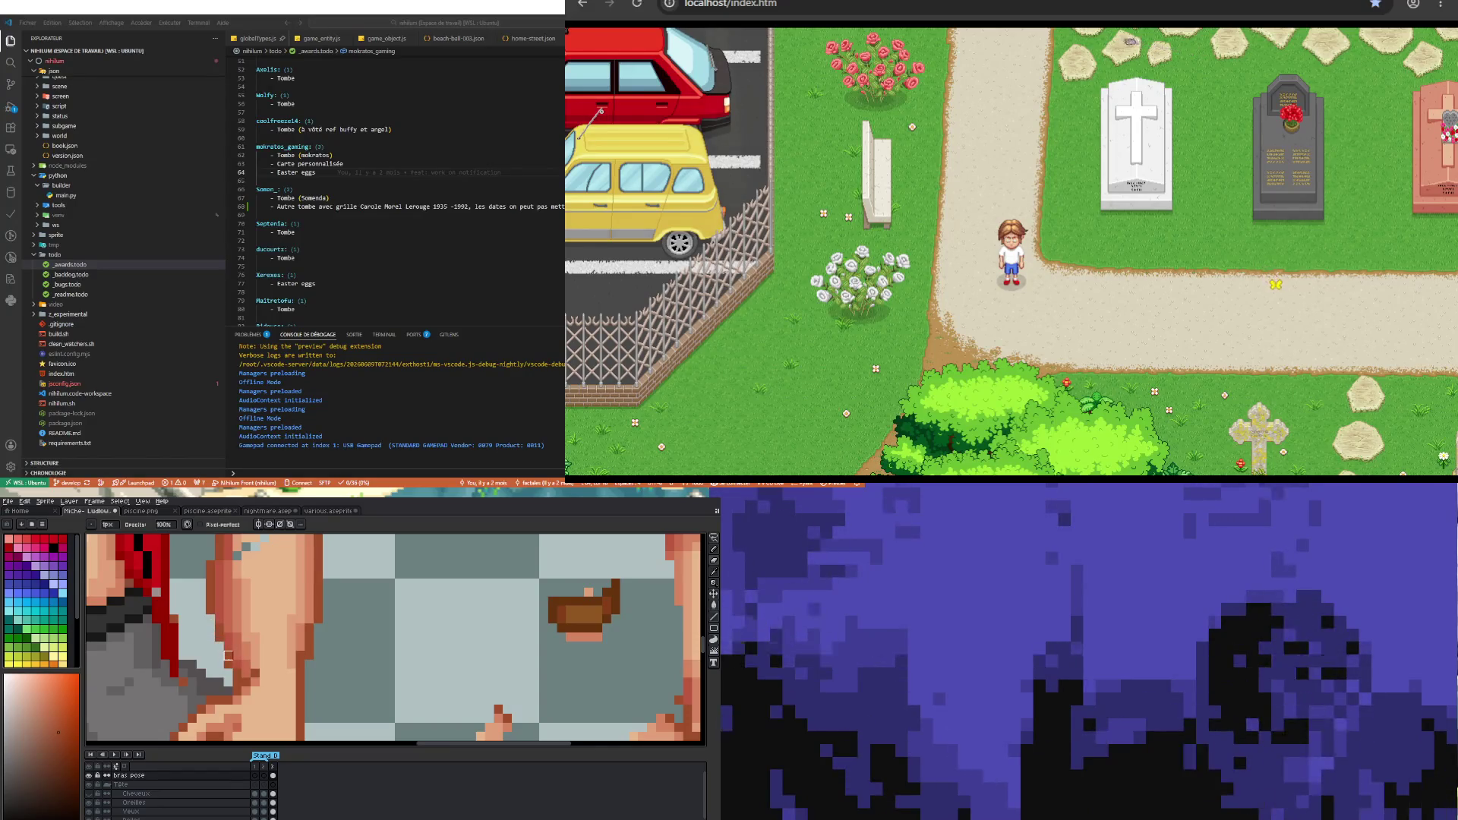
key(m)
key(b)
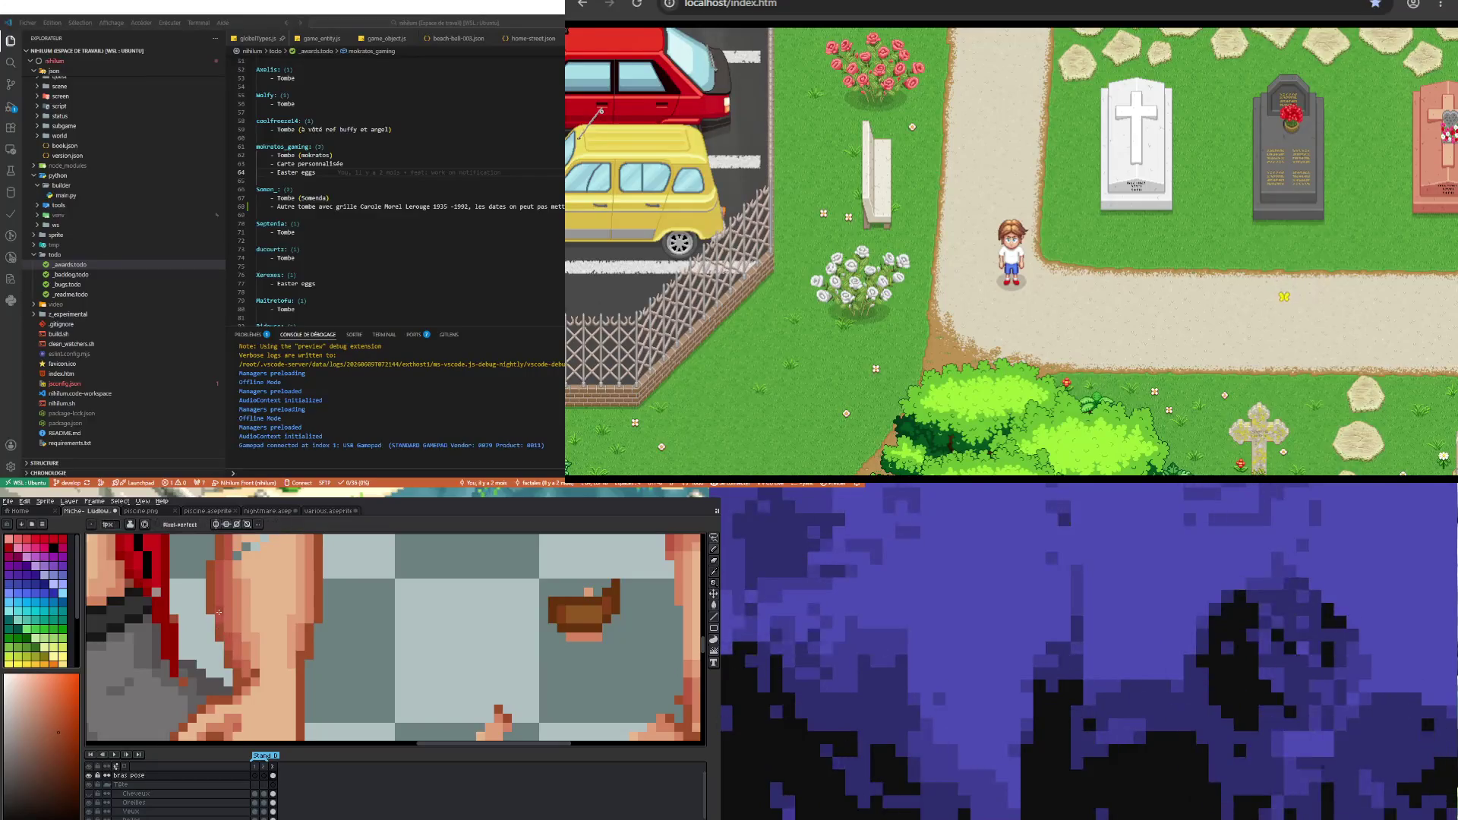
scroll(227, 647, down, 3)
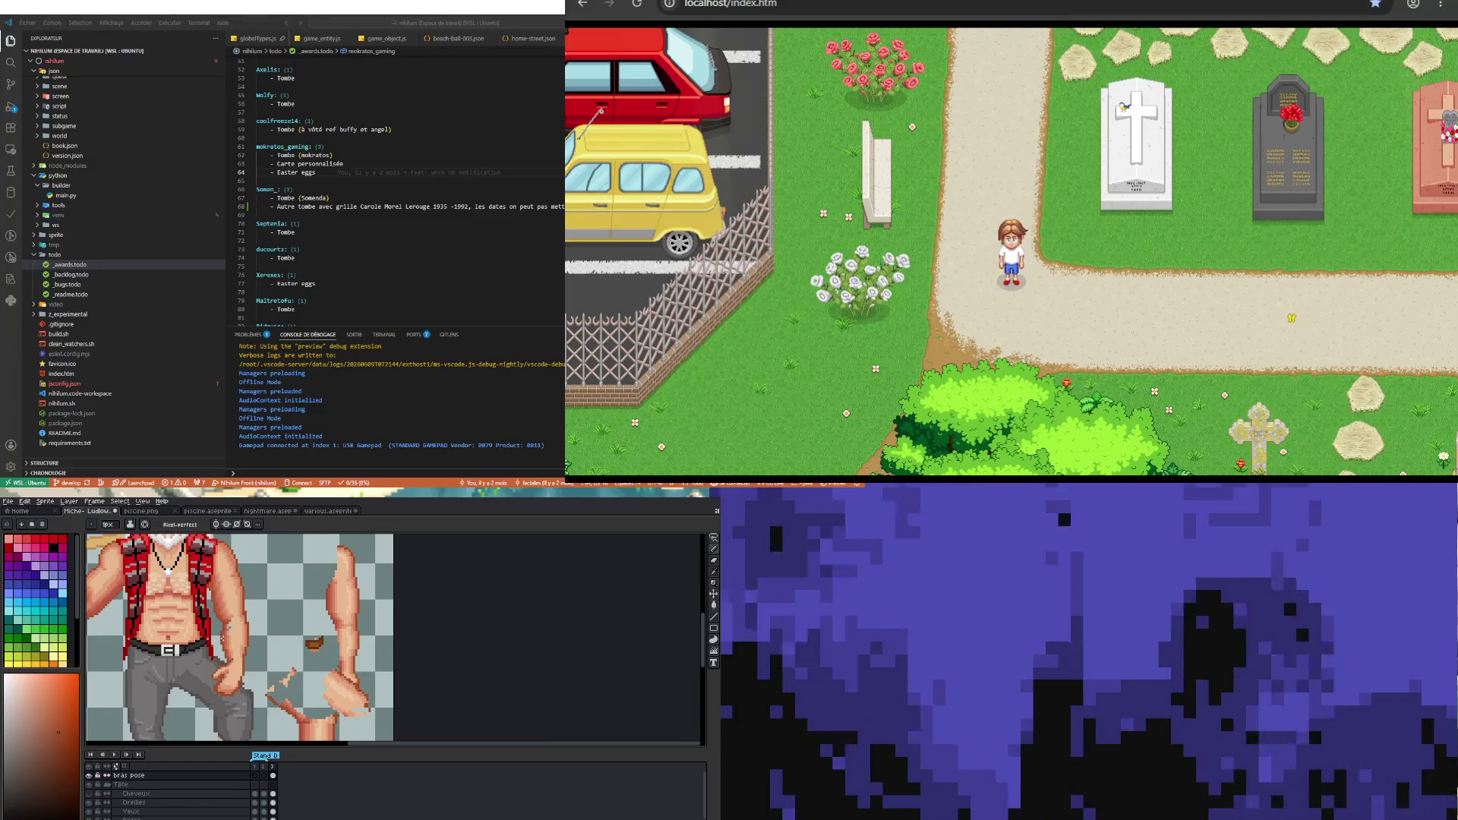
scroll(227, 648, up, 2)
scroll(227, 648, down, 1)
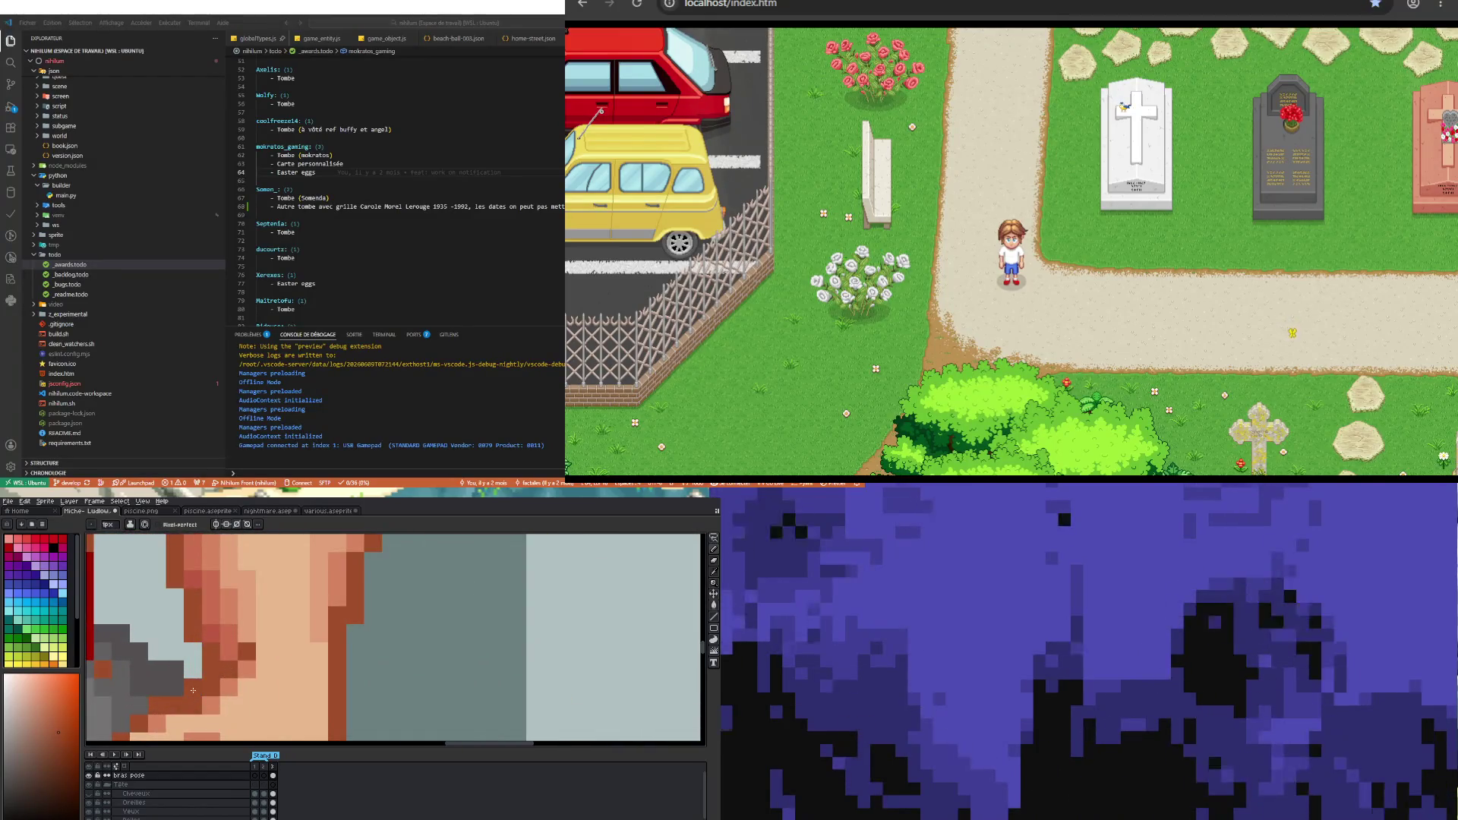
scroll(227, 647, up, 2)
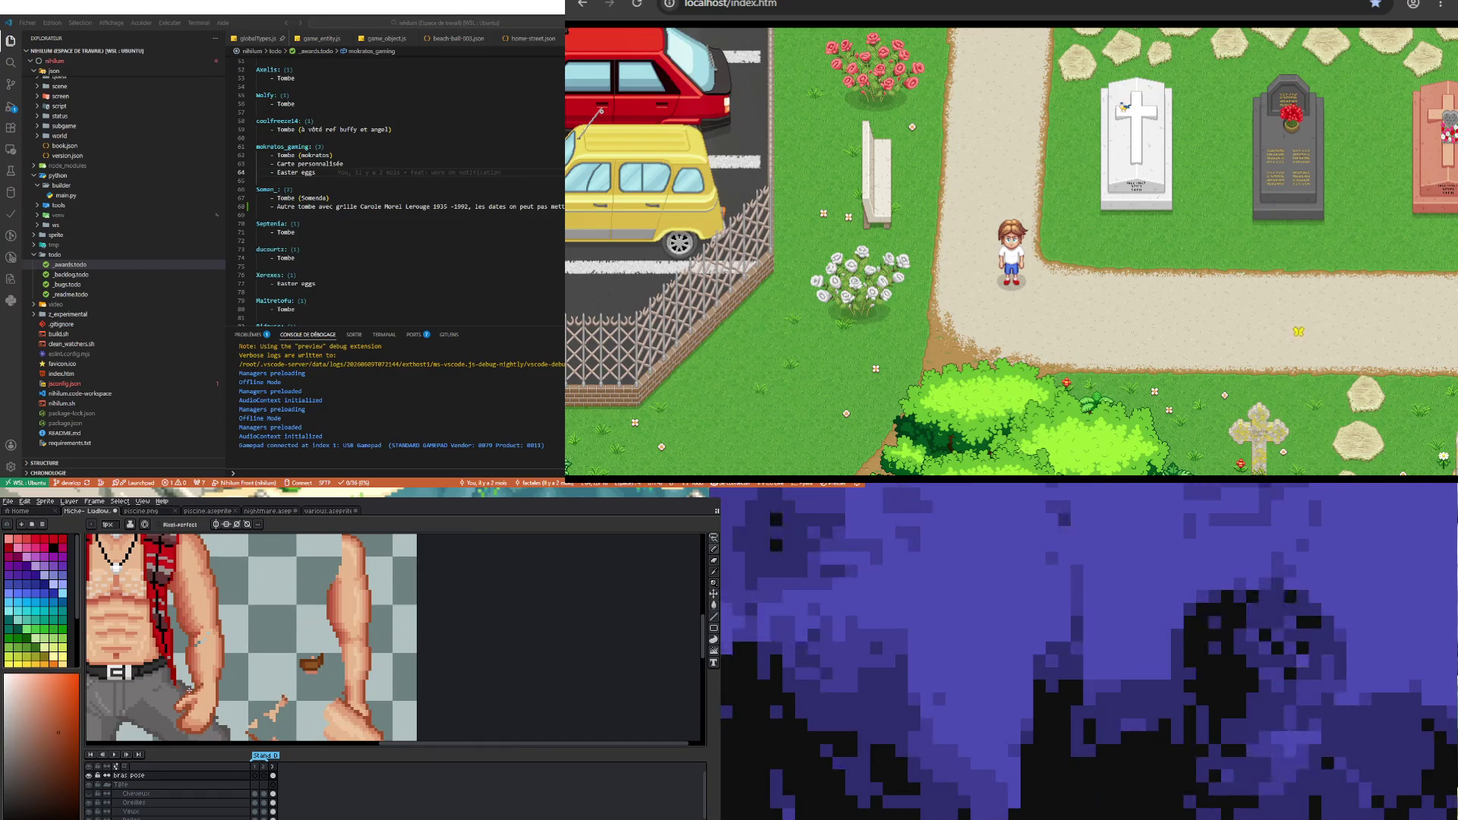
scroll(227, 647, up, 1)
scroll(227, 648, down, 3)
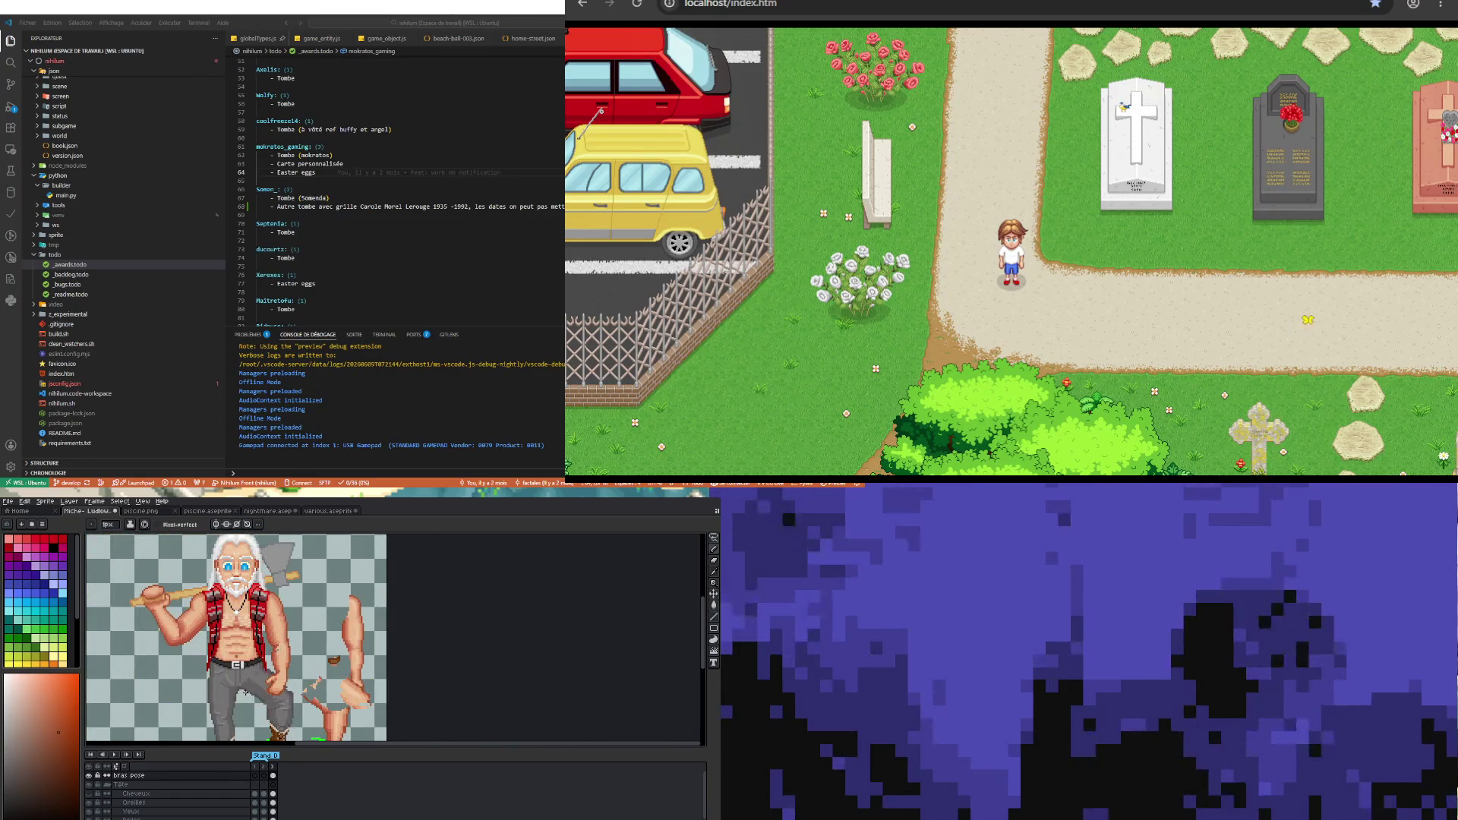
scroll(235, 665, up, 2)
scroll(236, 665, up, 1)
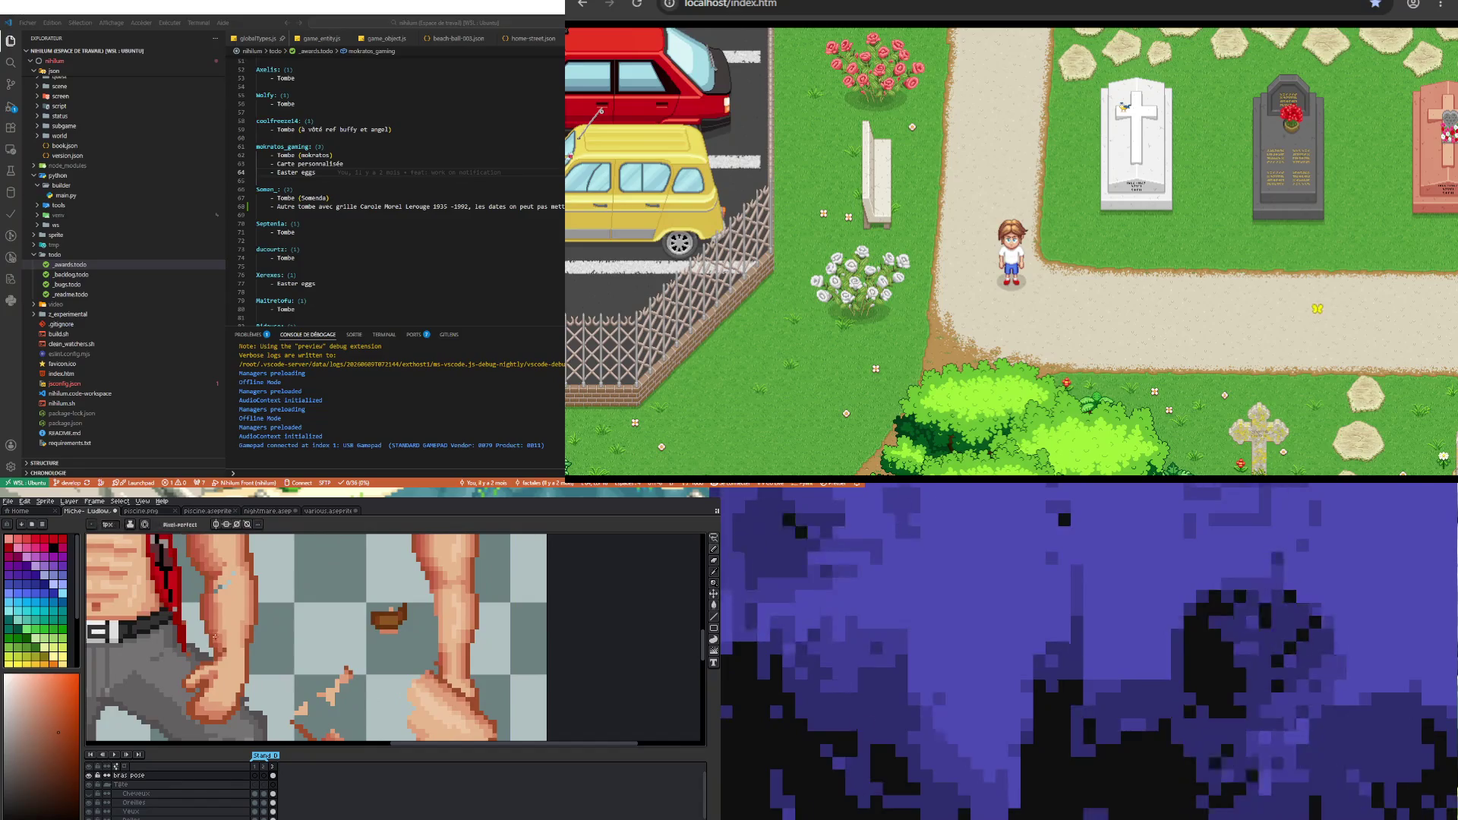
scroll(214, 637, up, 3)
scroll(215, 636, down, 1)
scroll(214, 636, down, 1)
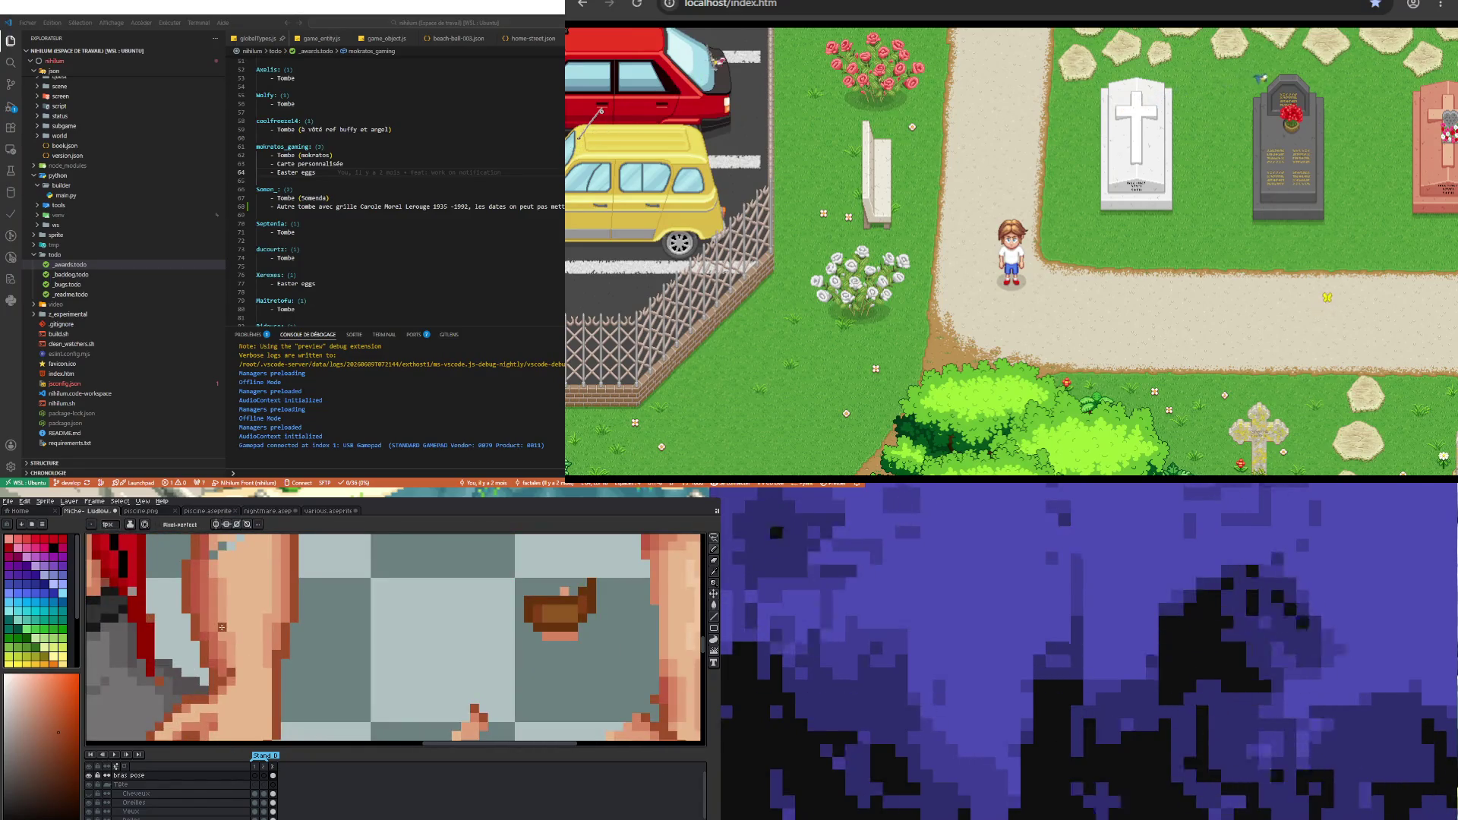
- Pick the arm's skin tone and paint highlight pixels on the arm pieces
key(alt)
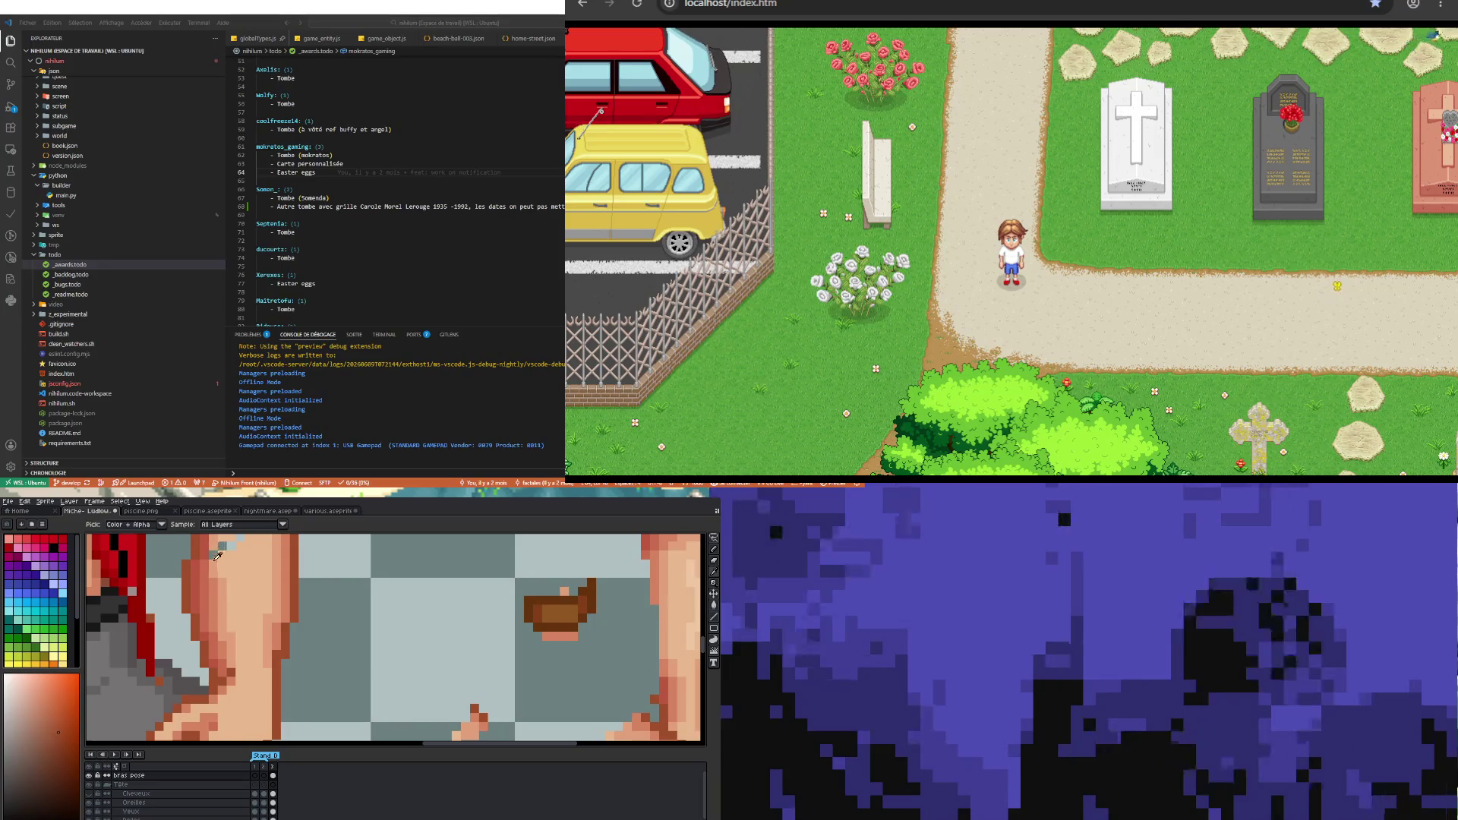
scroll(225, 564, down, 3)
scroll(246, 628, up, 3)
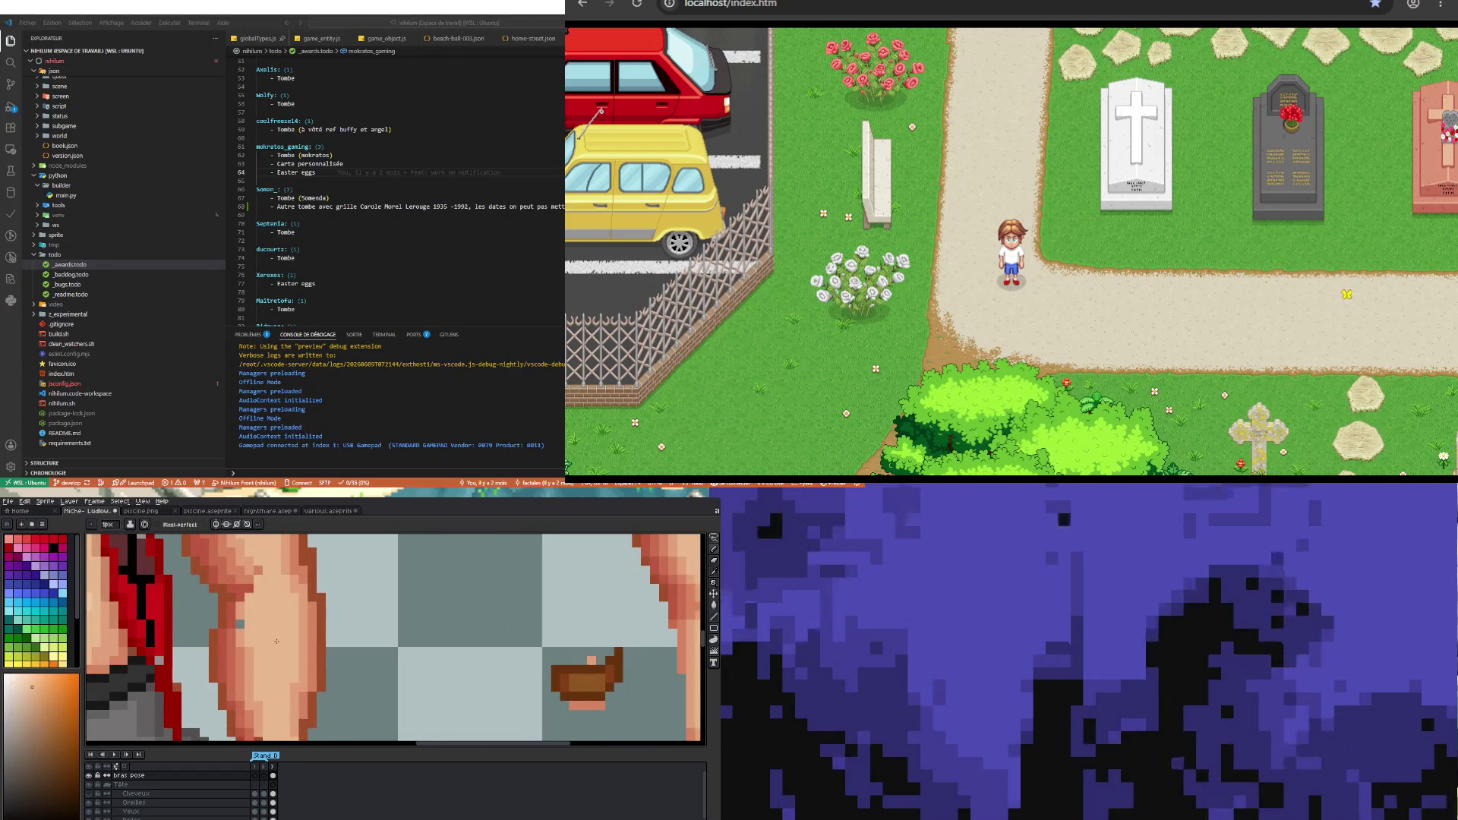
scroll(271, 629, down, 3)
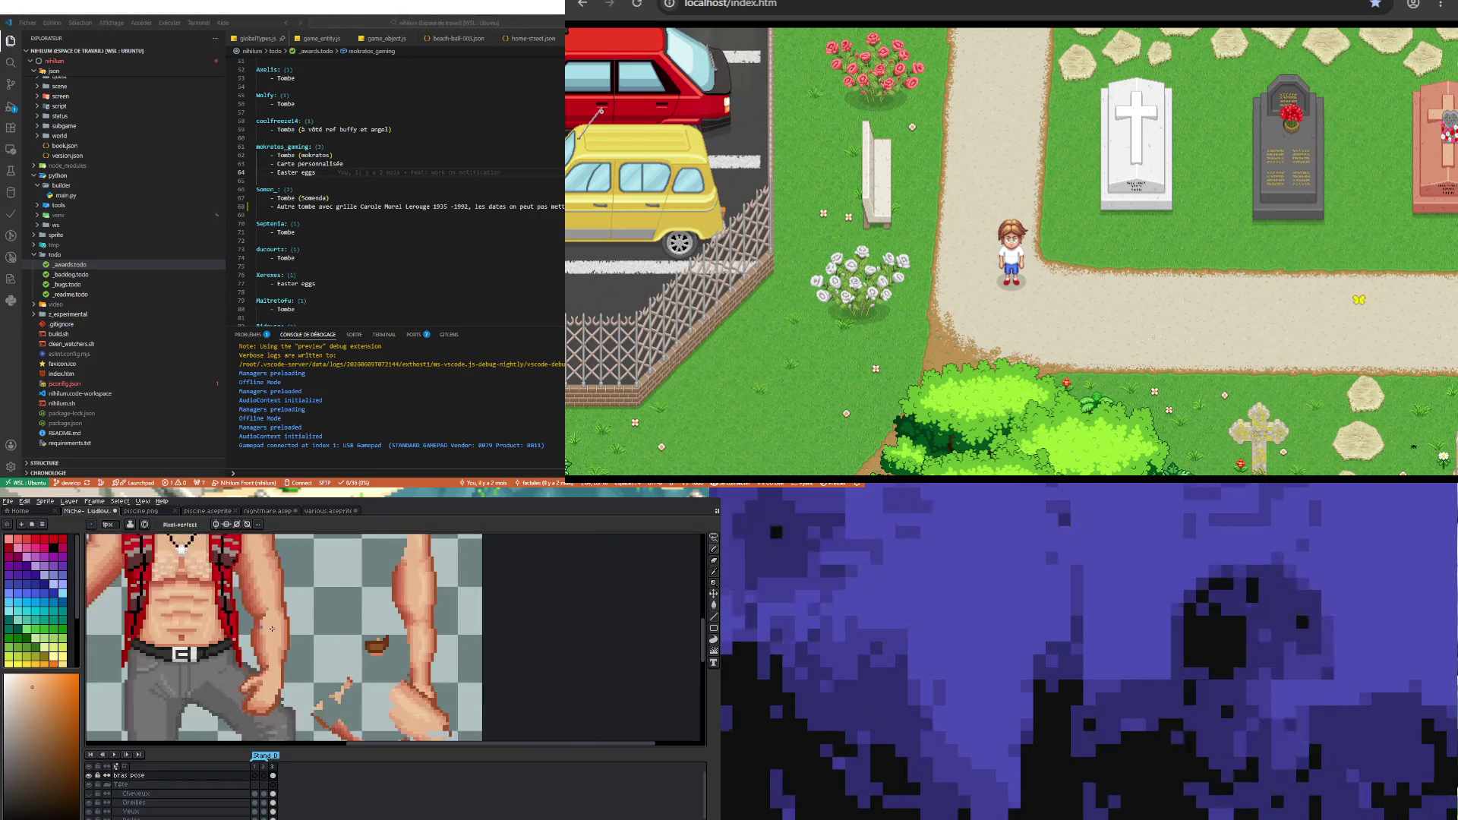
scroll(272, 612, up, 3)
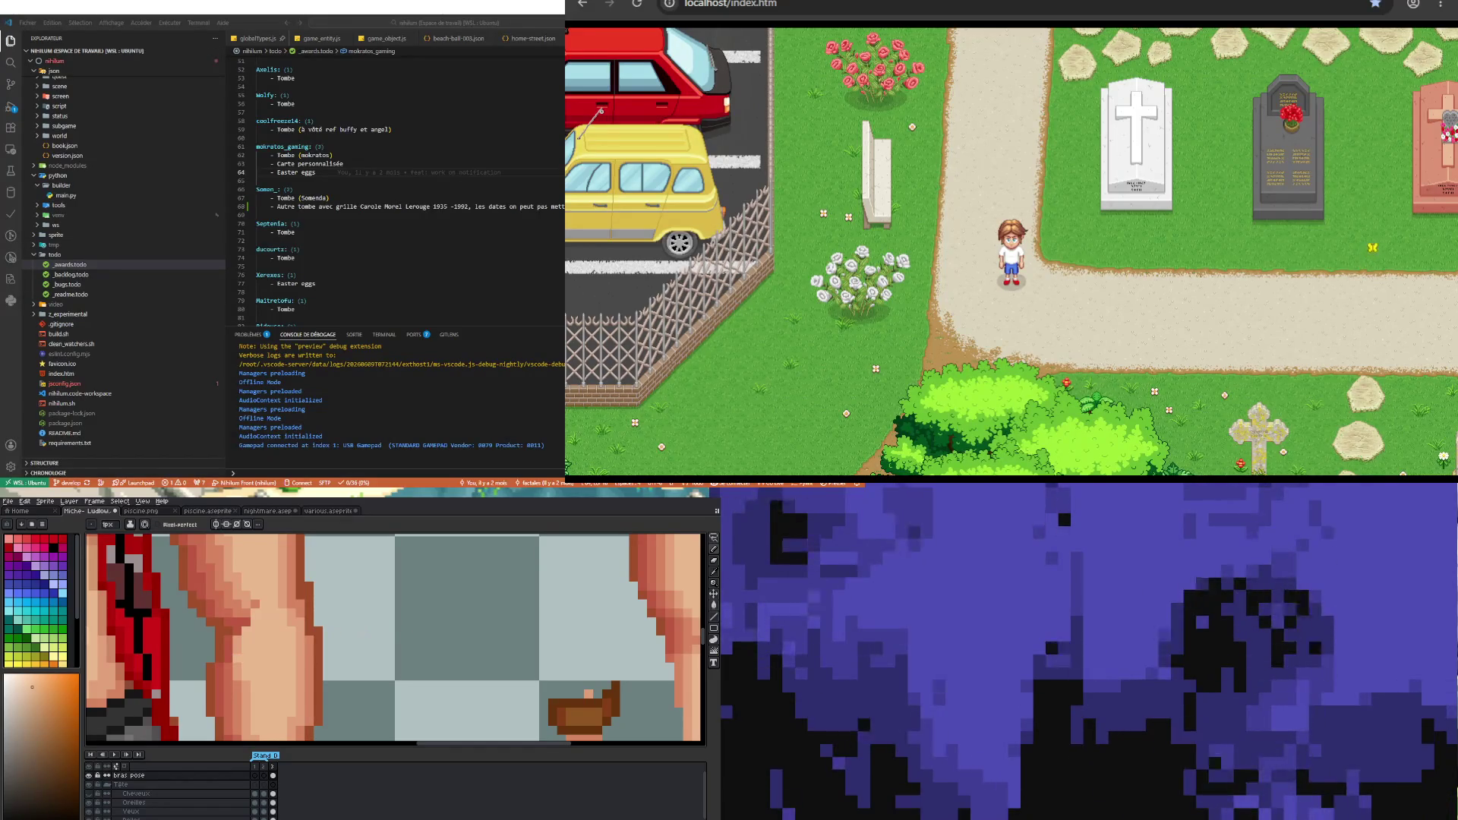
key(i)
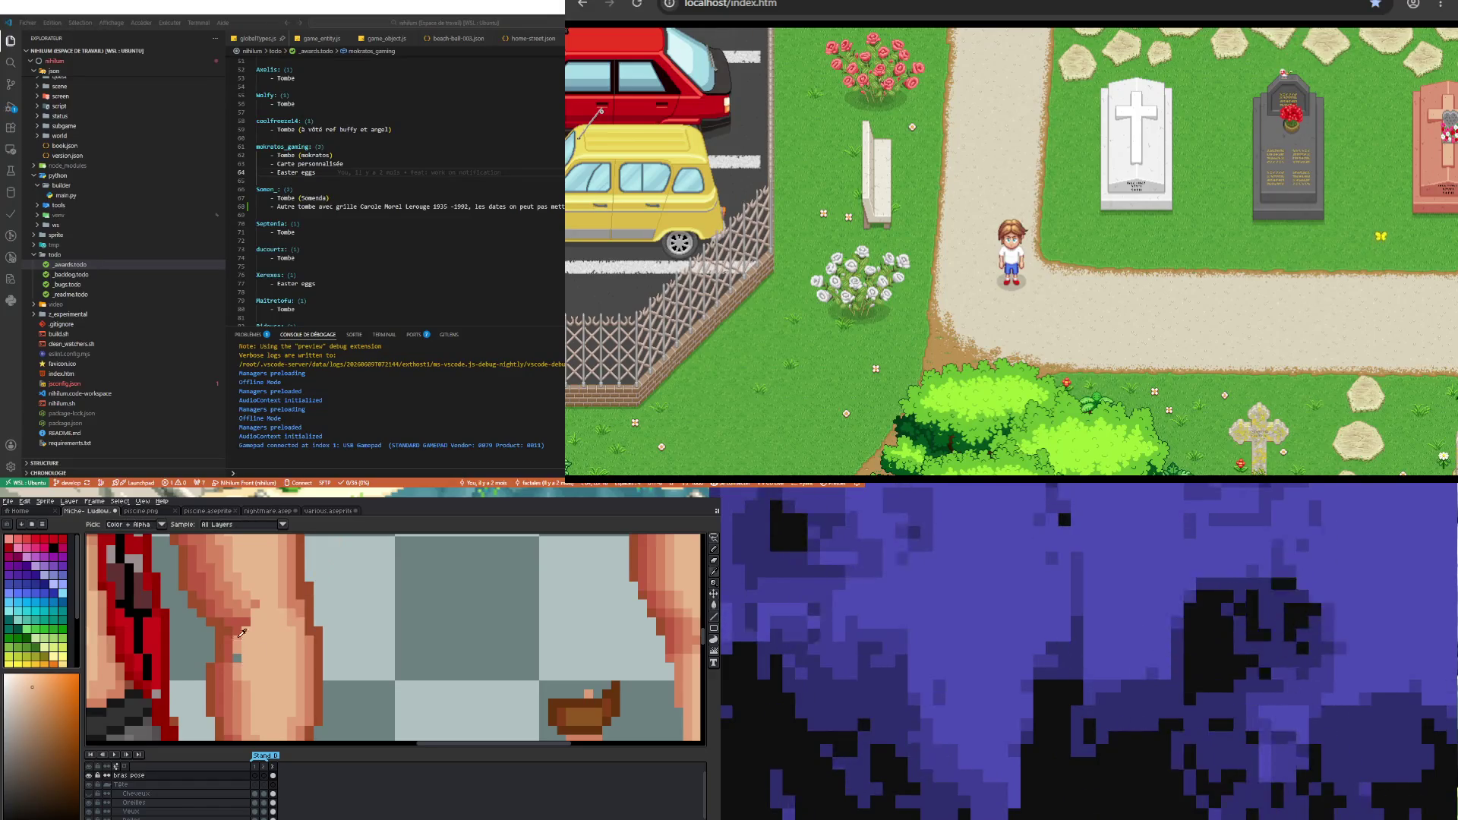
click(239, 638)
key(b)
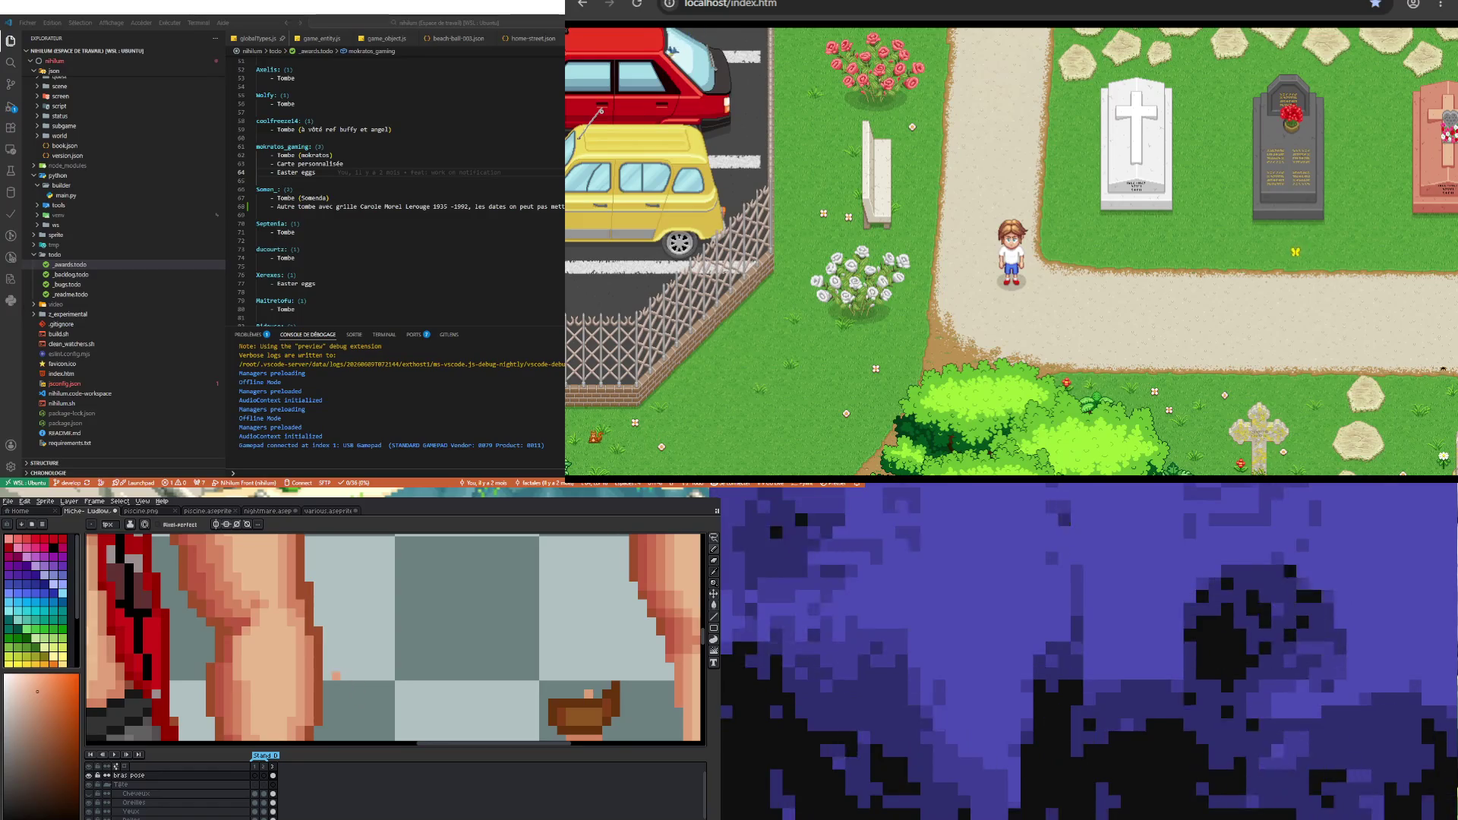
scroll(396, 638, down, 3)
scroll(396, 638, up, 3)
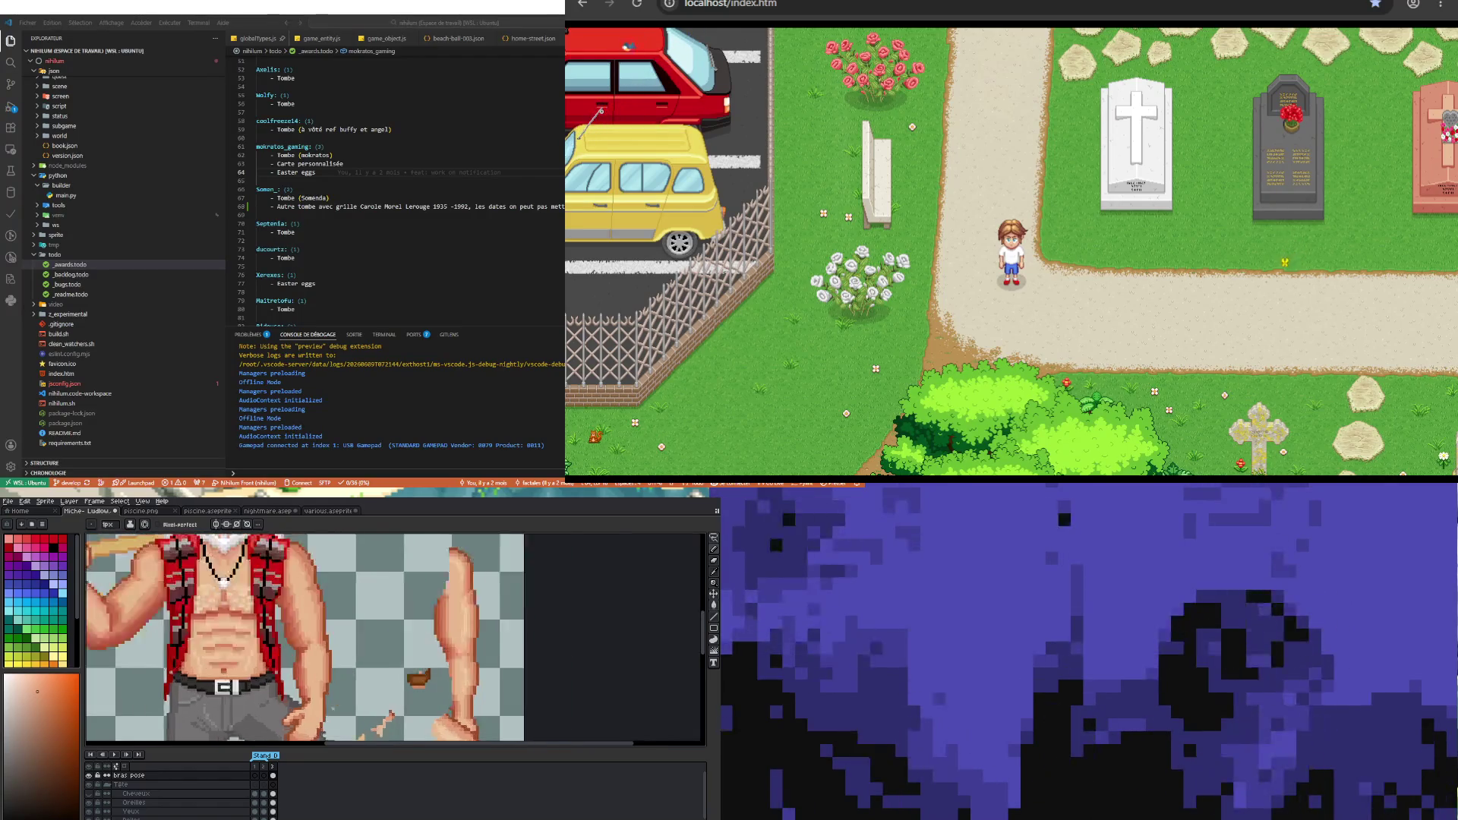
scroll(395, 637, down, 3)
scroll(395, 639, up, 4)
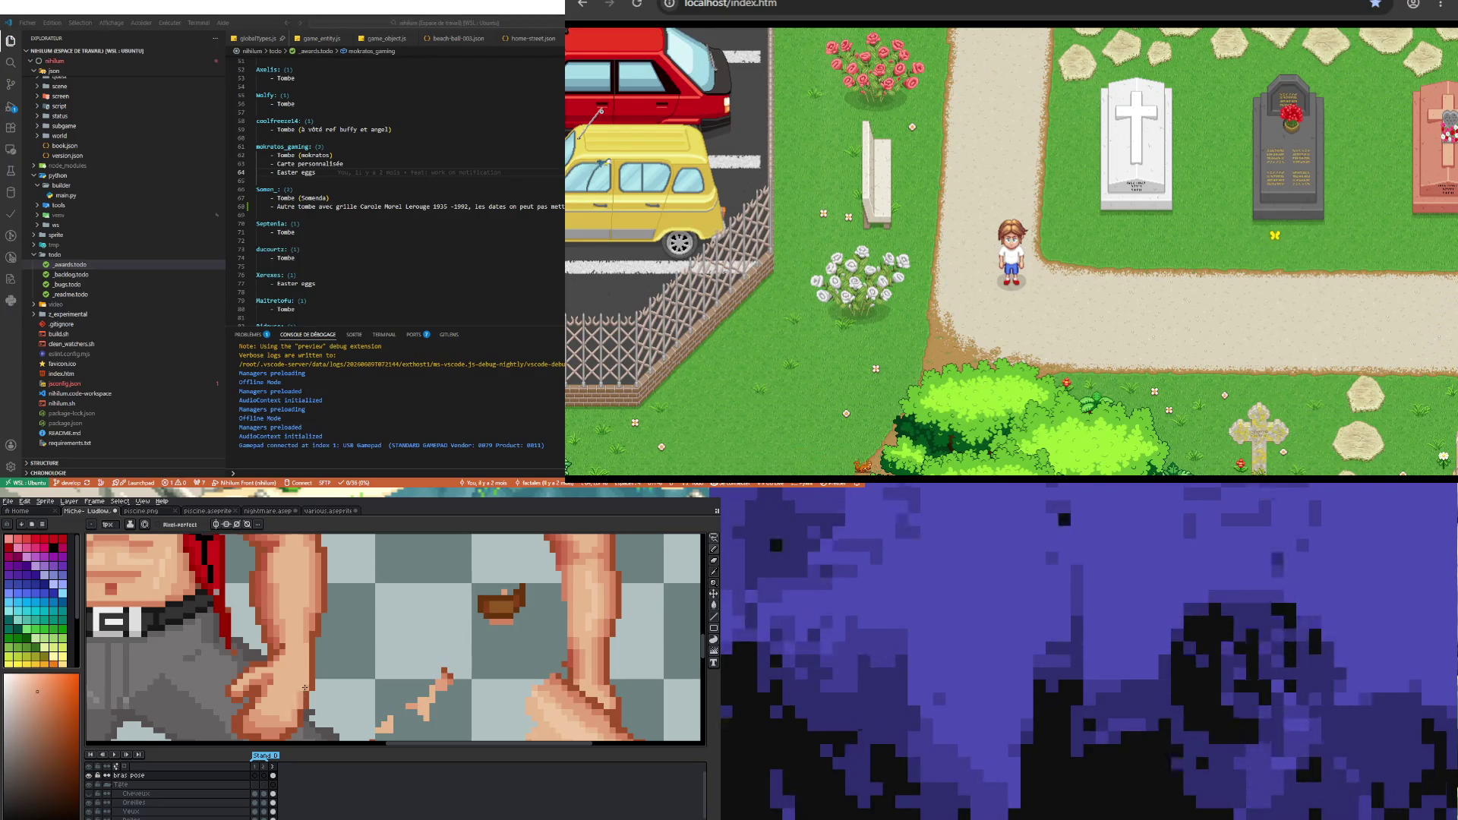
scroll(304, 687, down, 3)
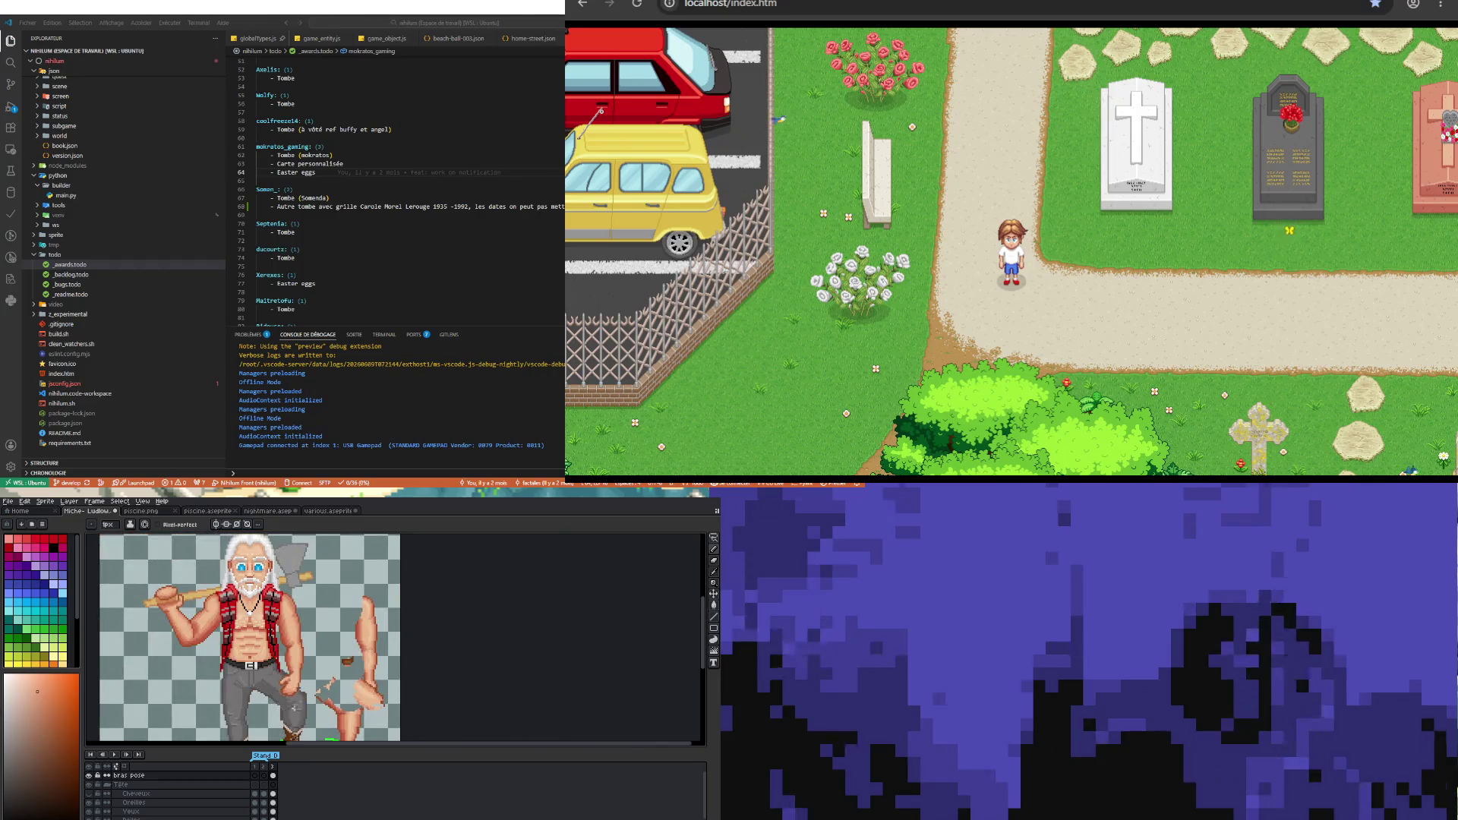
scroll(295, 703, up, 2)
scroll(295, 703, up, 1)
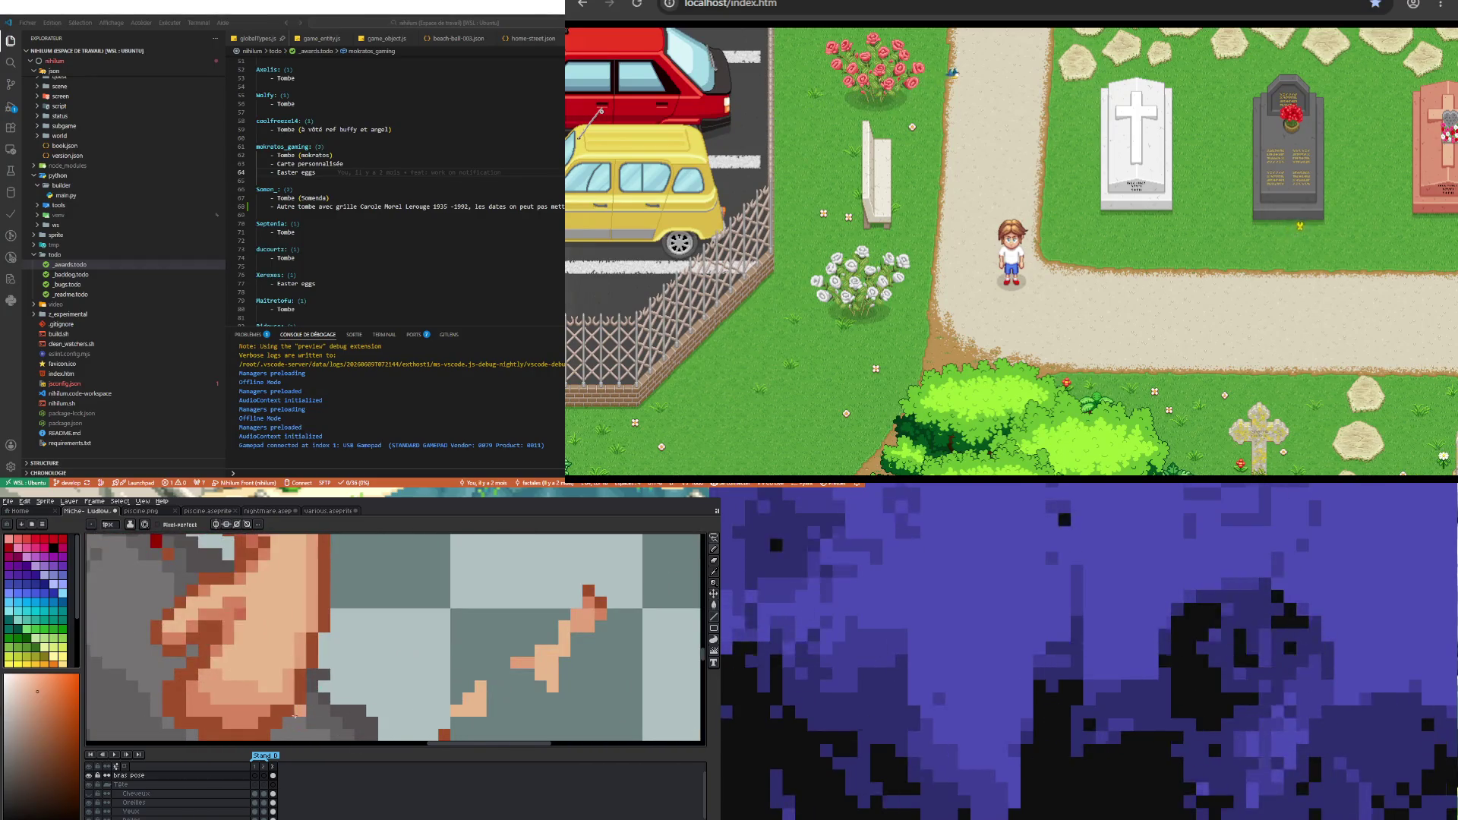
scroll(294, 703, down, 1)
scroll(293, 707, down, 2)
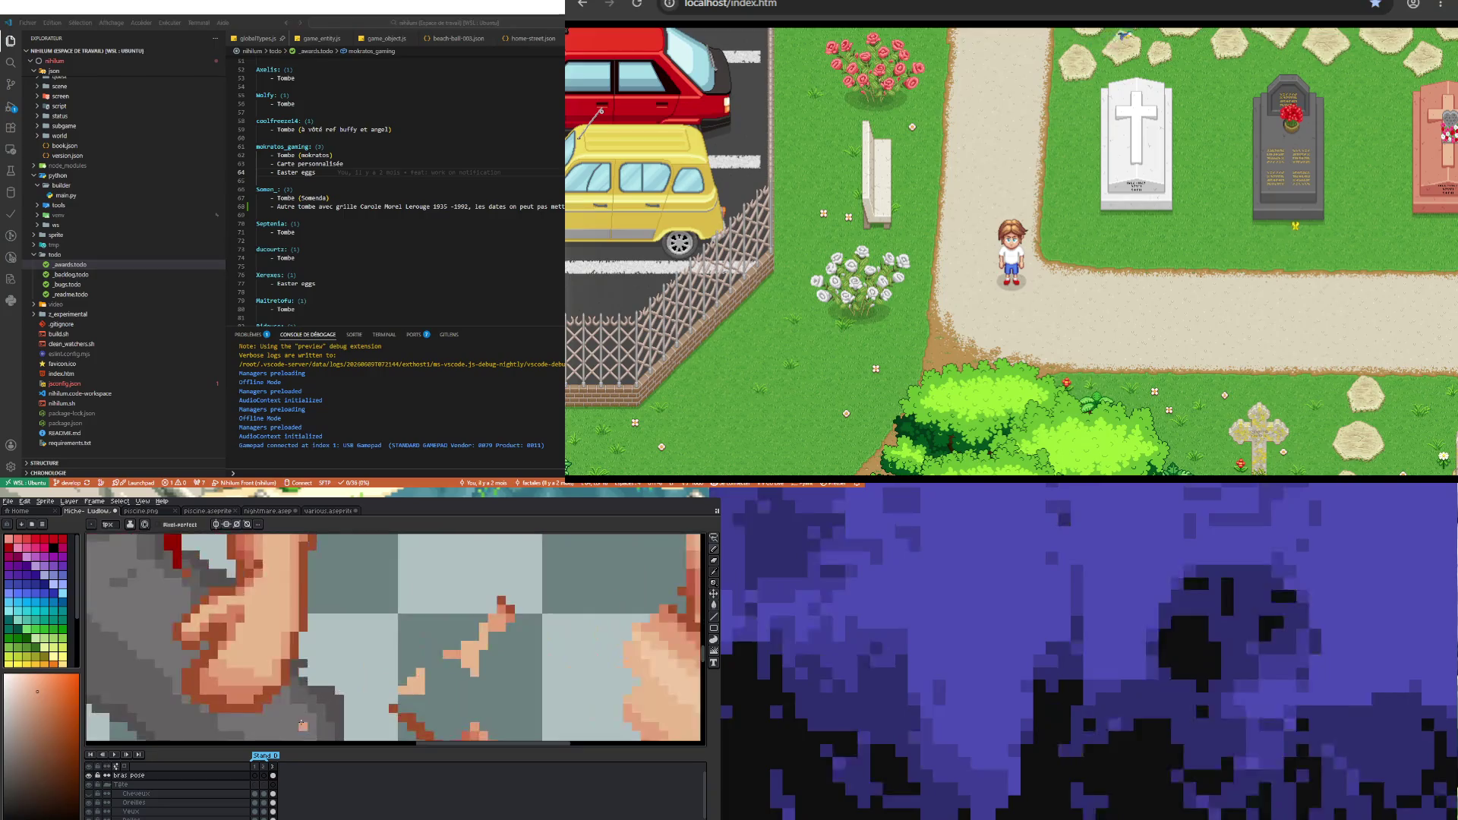
scroll(294, 706, up, 3)
key(i)
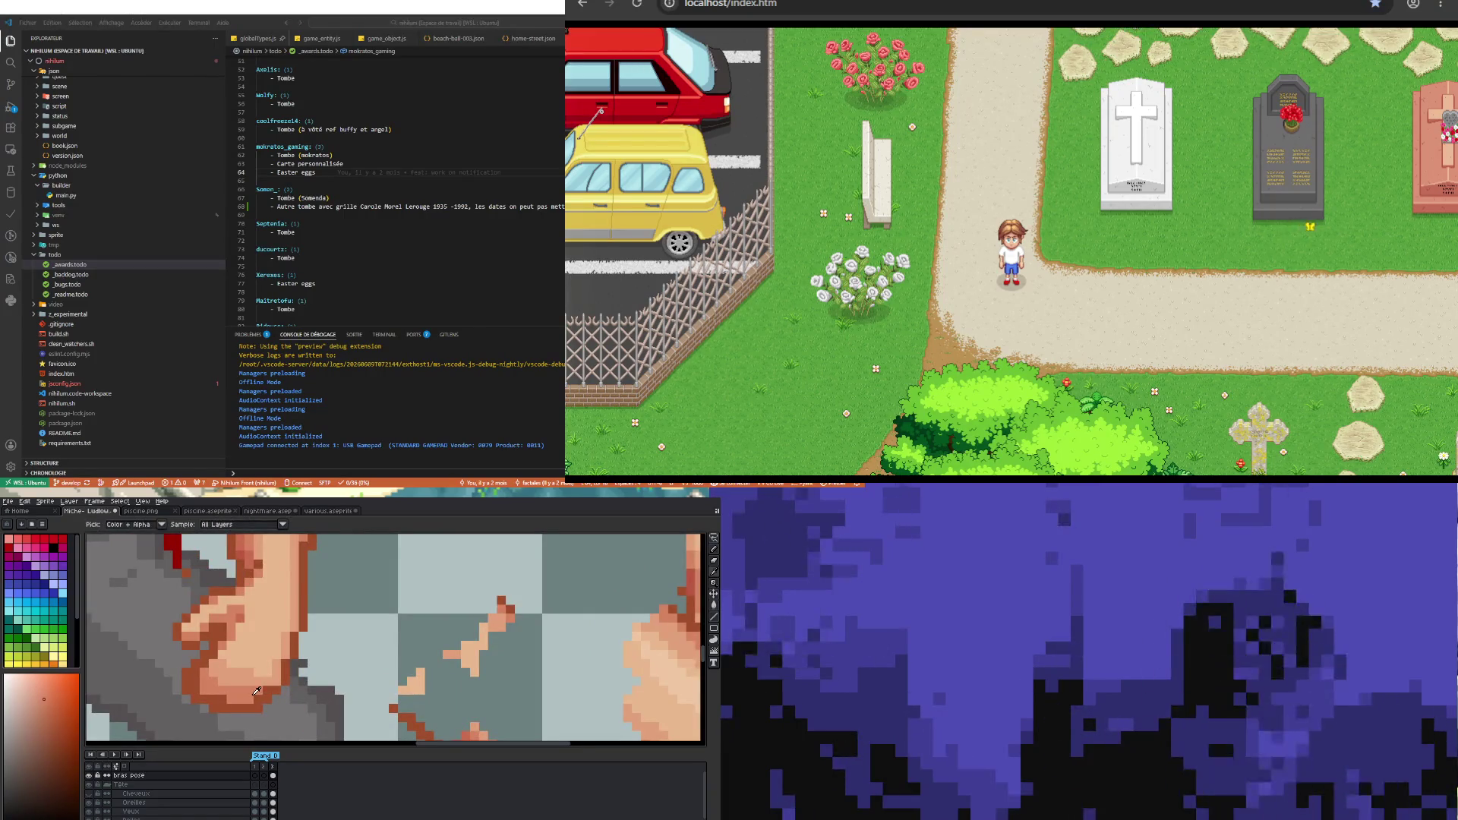
key(z)
scroll(253, 689, down, 2)
scroll(244, 630, up, 2)
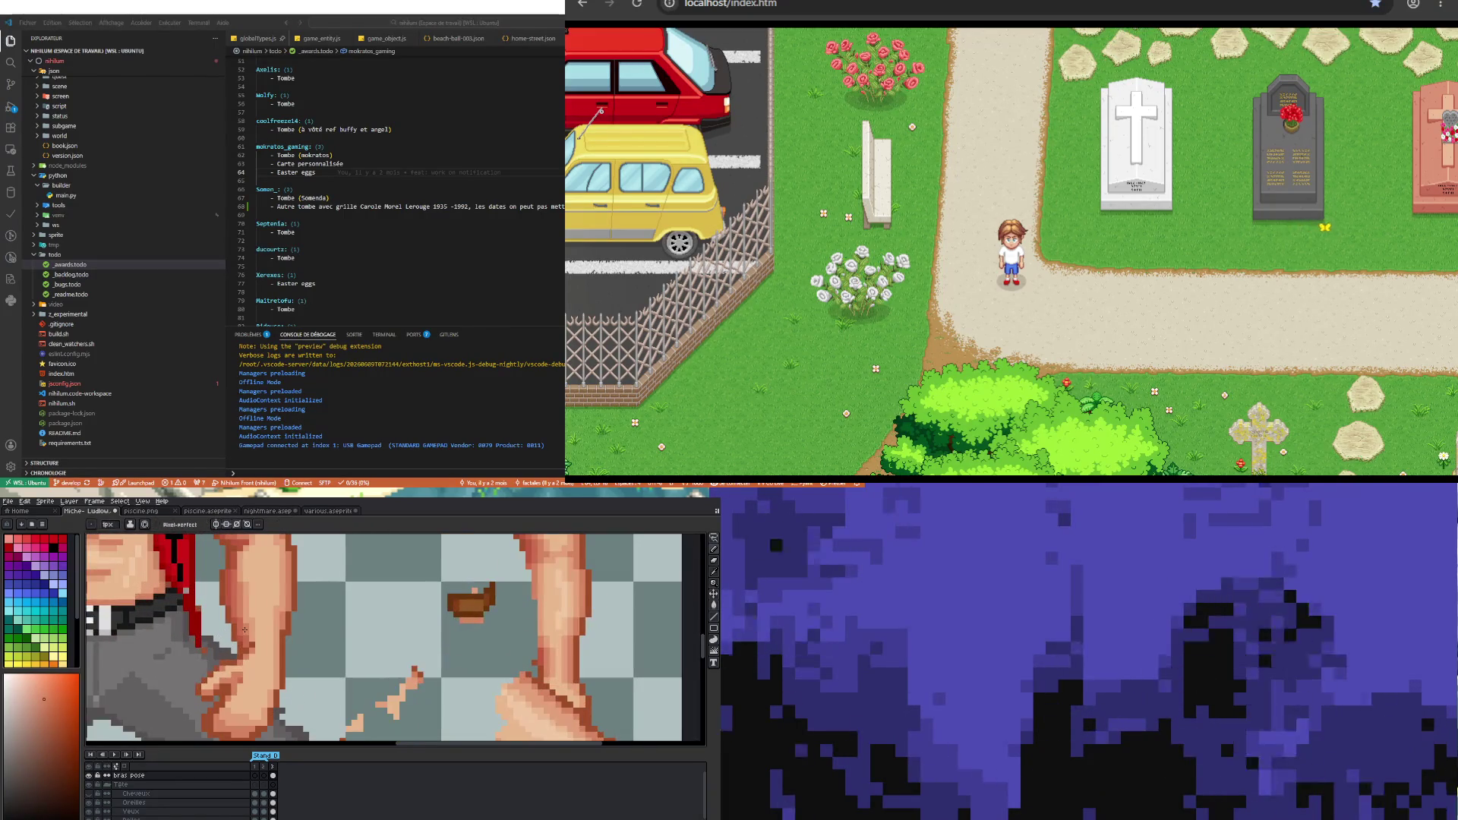
scroll(243, 630, down, 2)
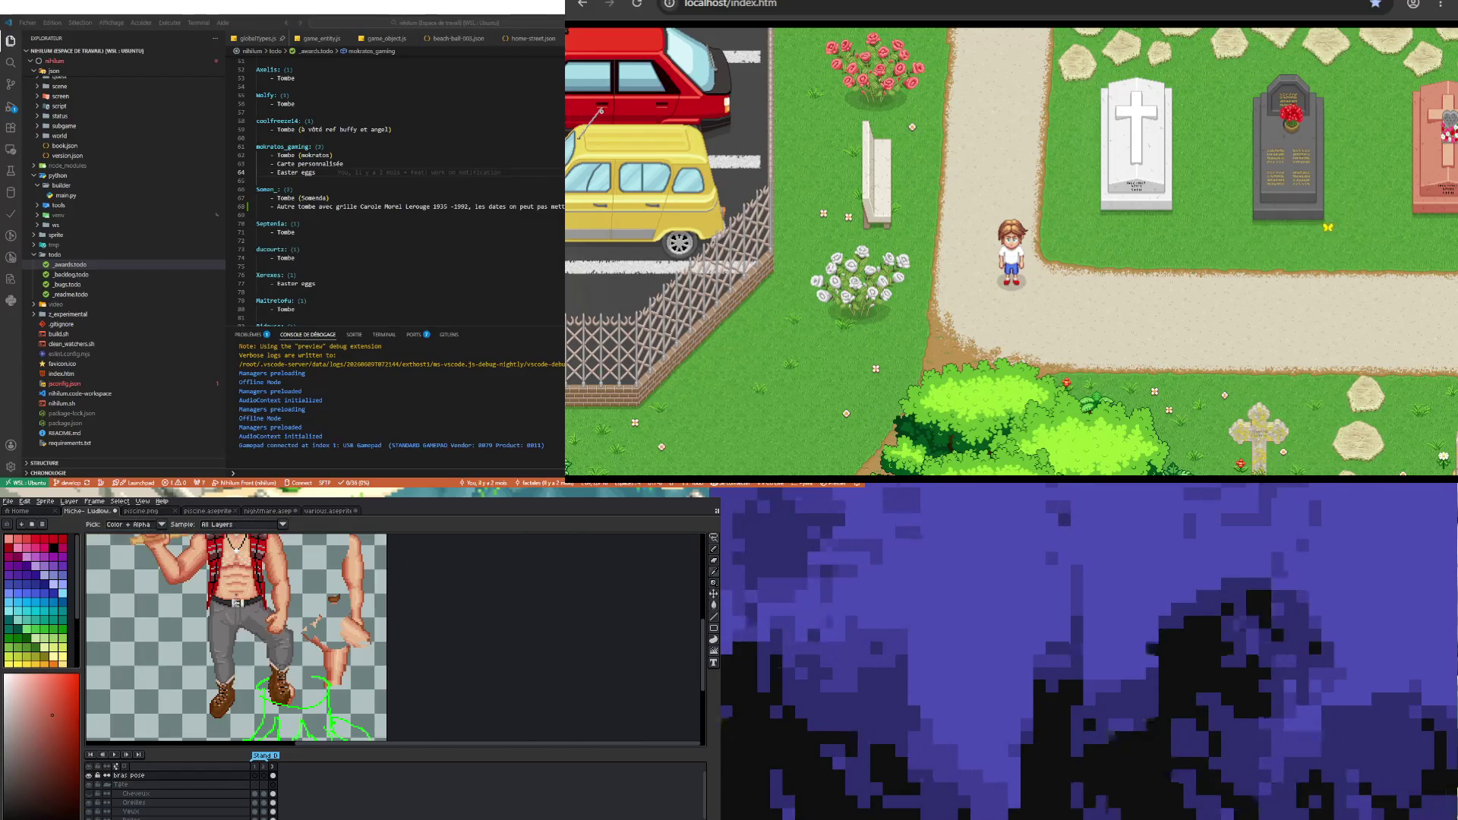
scroll(244, 684, up, 2)
scroll(317, 588, up, 2)
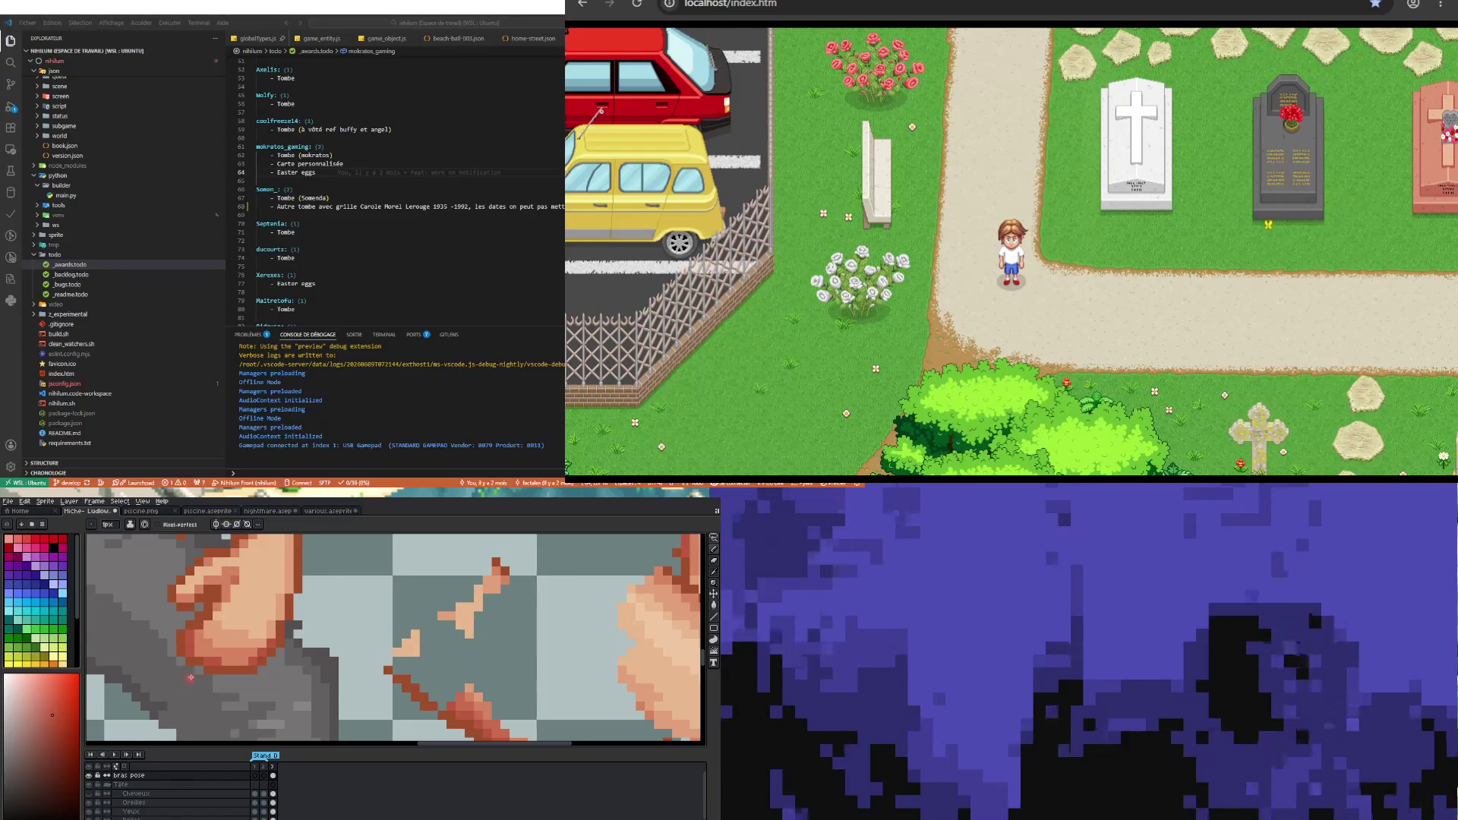
scroll(318, 638, down, 2)
scroll(291, 637, up, 3)
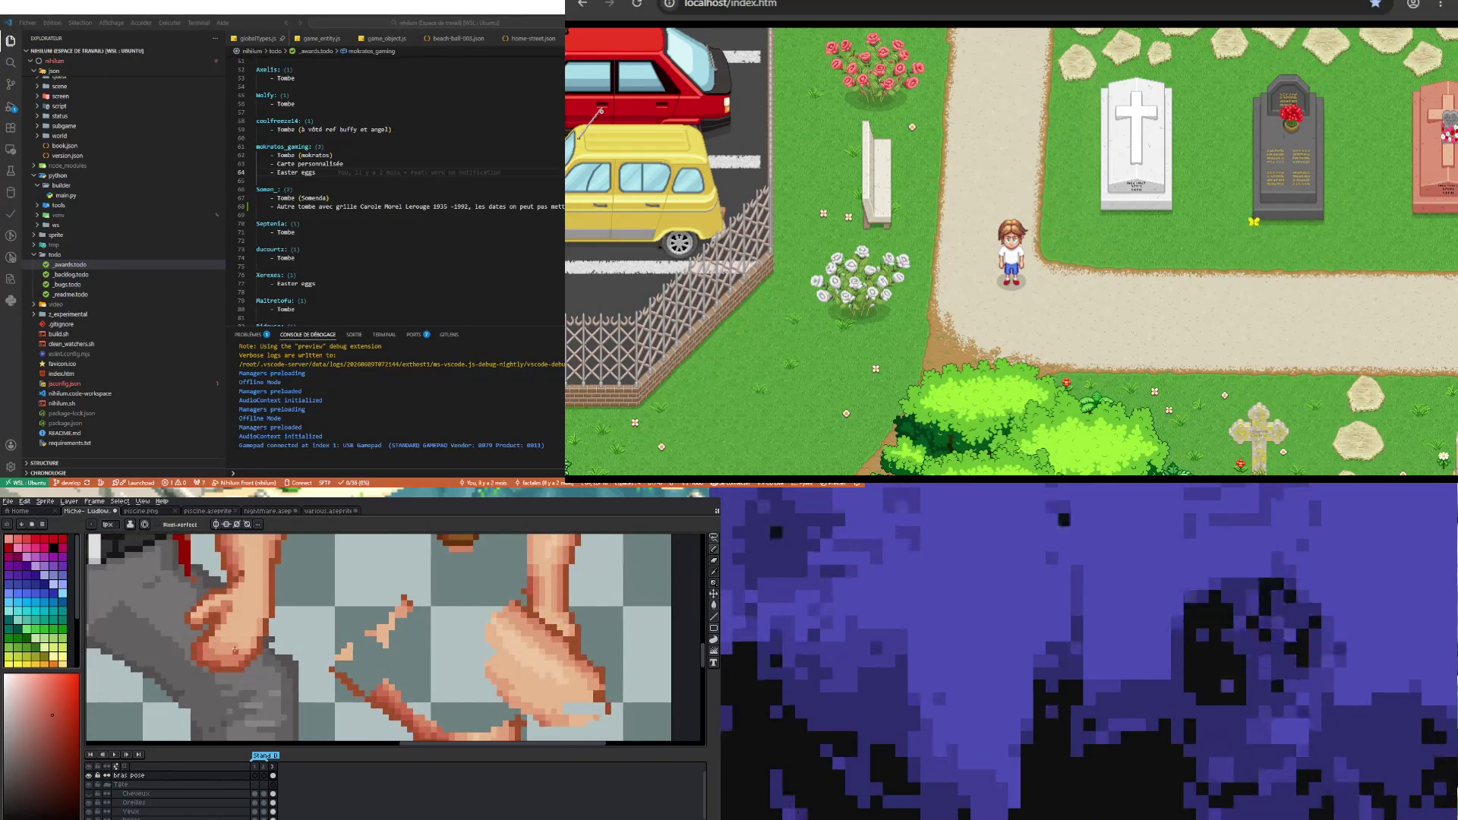
scroll(234, 650, up, 1)
scroll(222, 649, down, 2)
scroll(214, 646, up, 2)
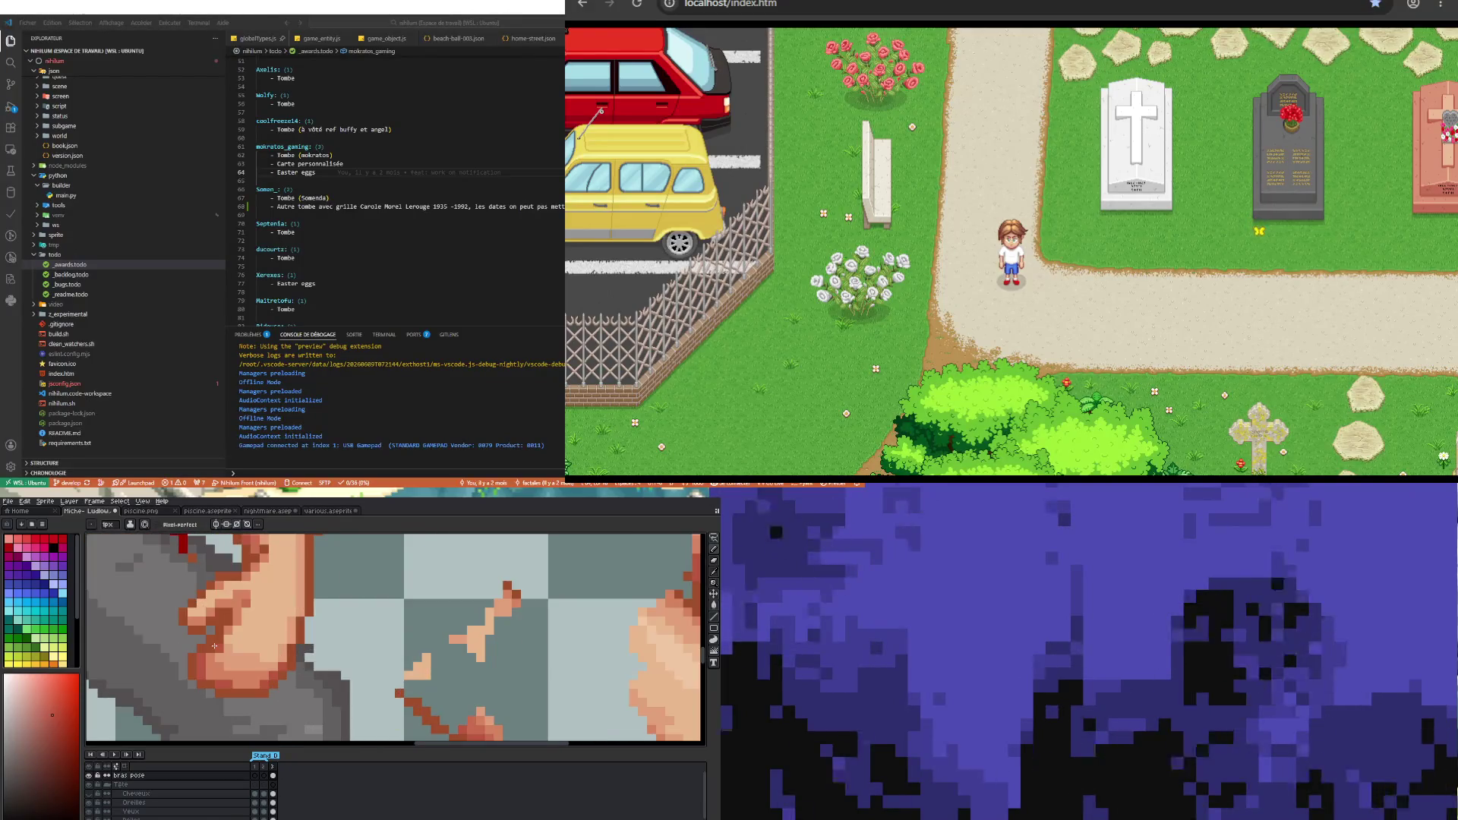
scroll(243, 683, down, 1)
scroll(245, 589, up, 2)
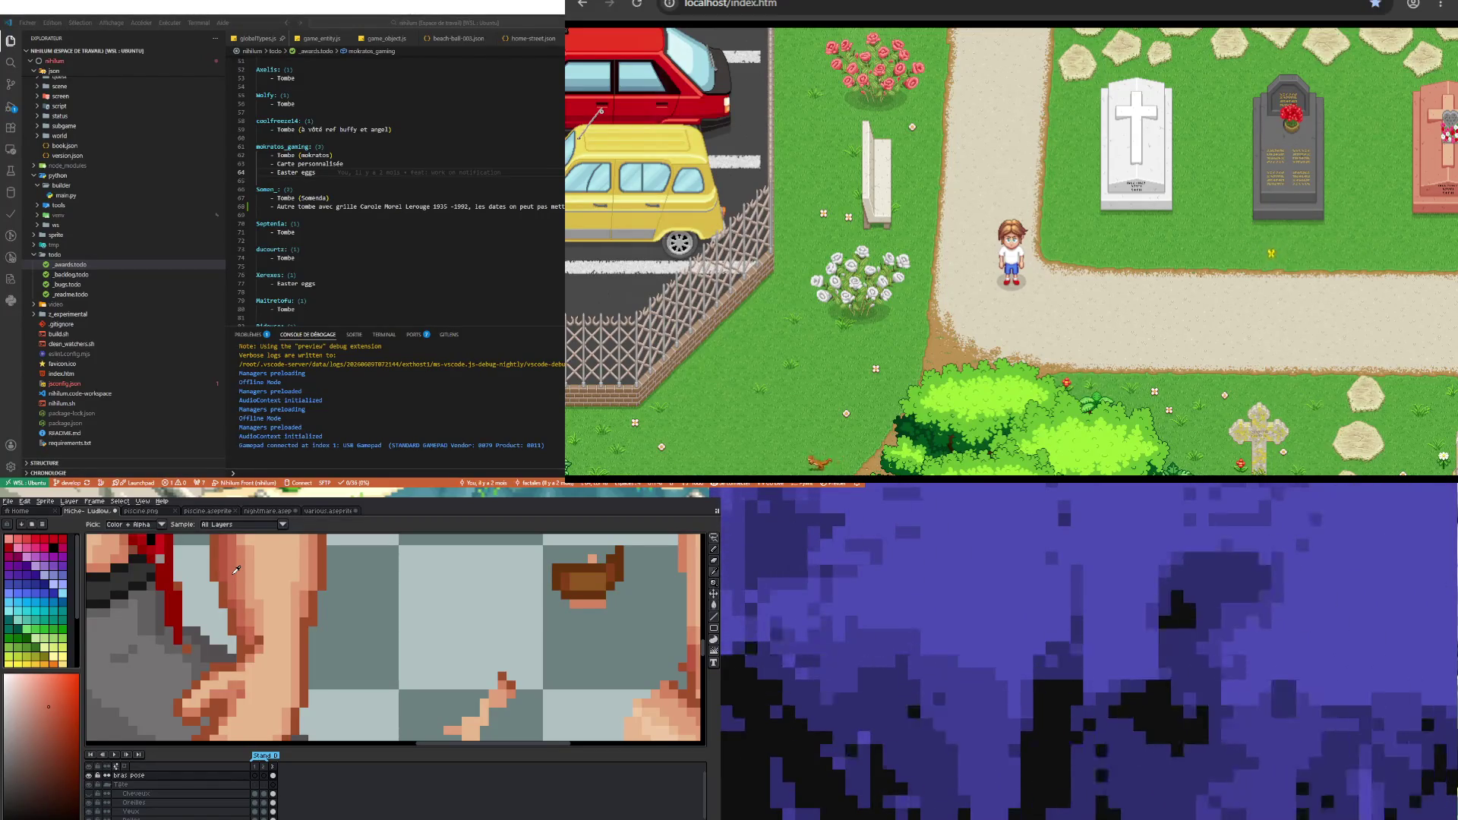
scroll(236, 569, down, 3)
scroll(258, 729, up, 3)
scroll(258, 733, up, 2)
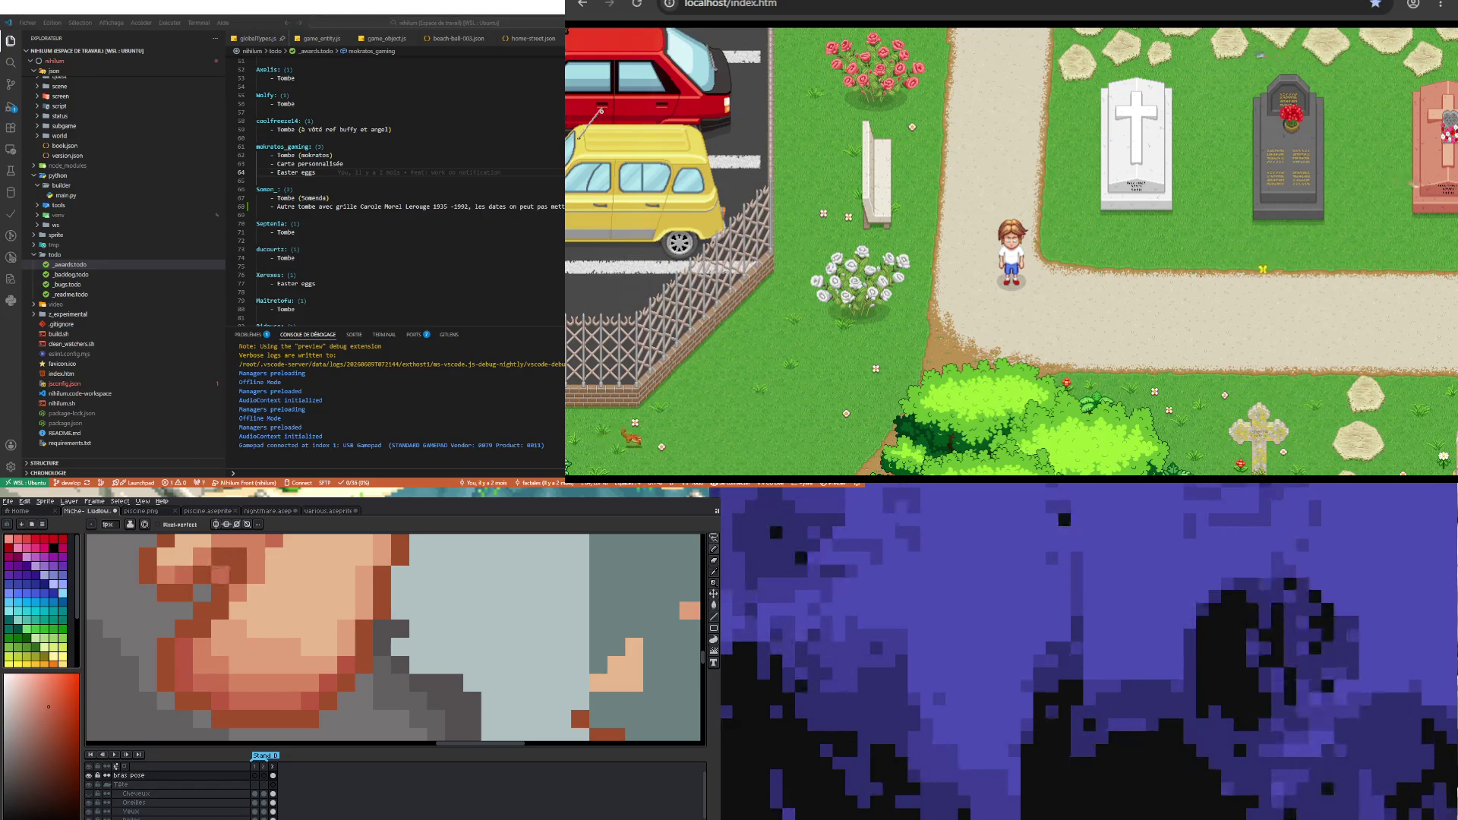
scroll(220, 567, down, 3)
scroll(230, 635, up, 3)
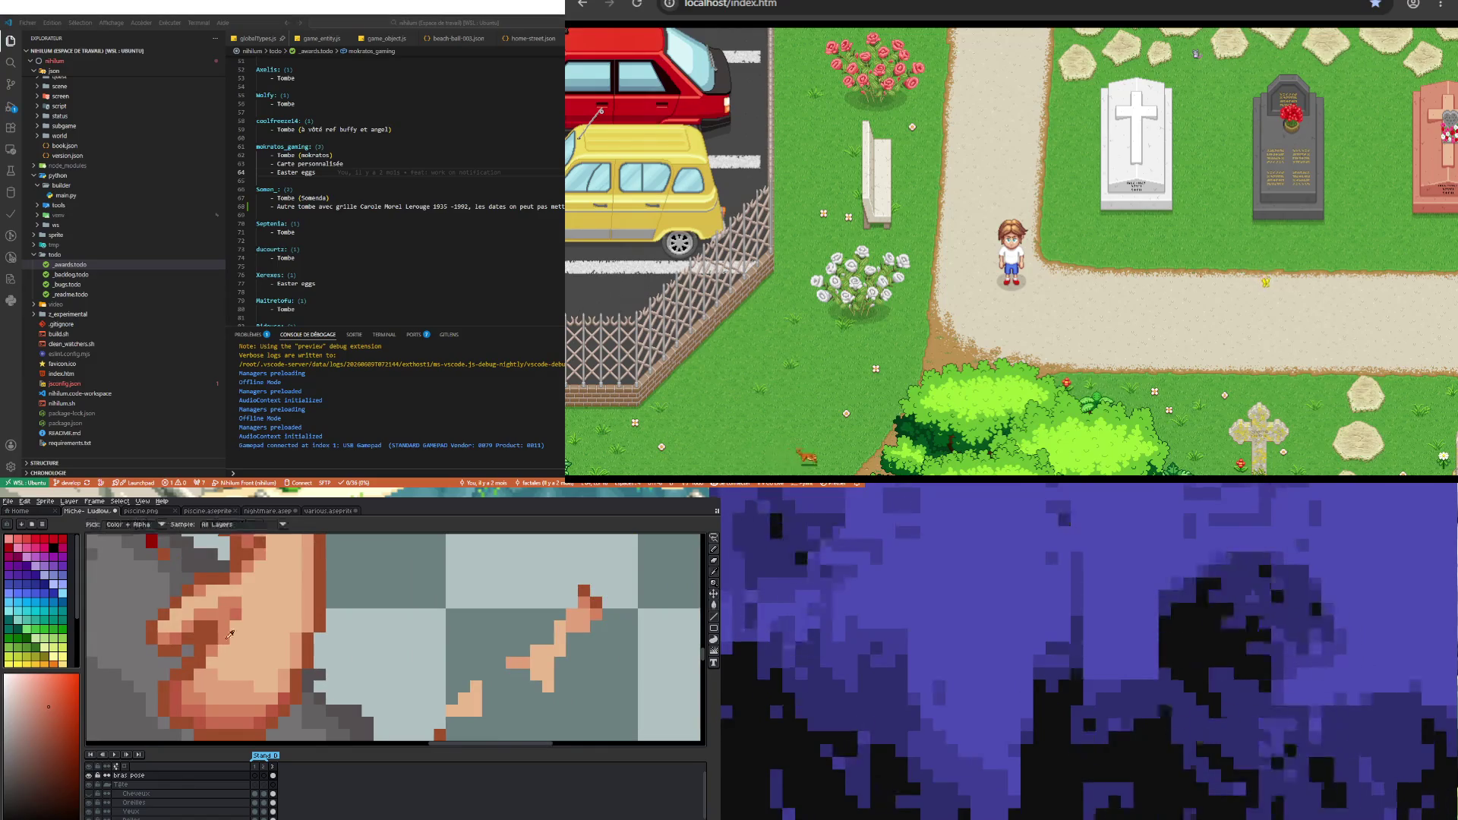
key(b)
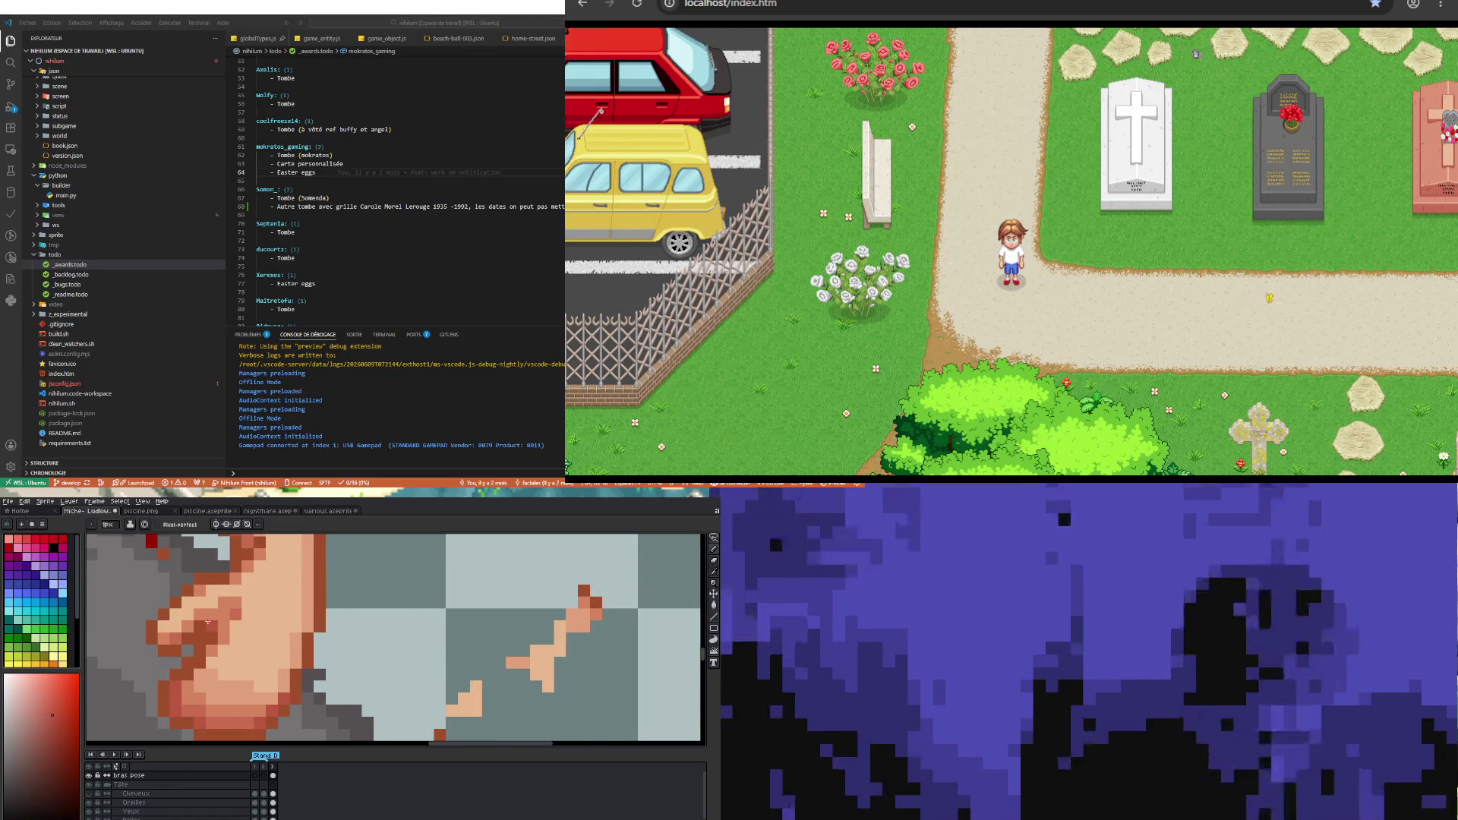
scroll(211, 626, down, 2)
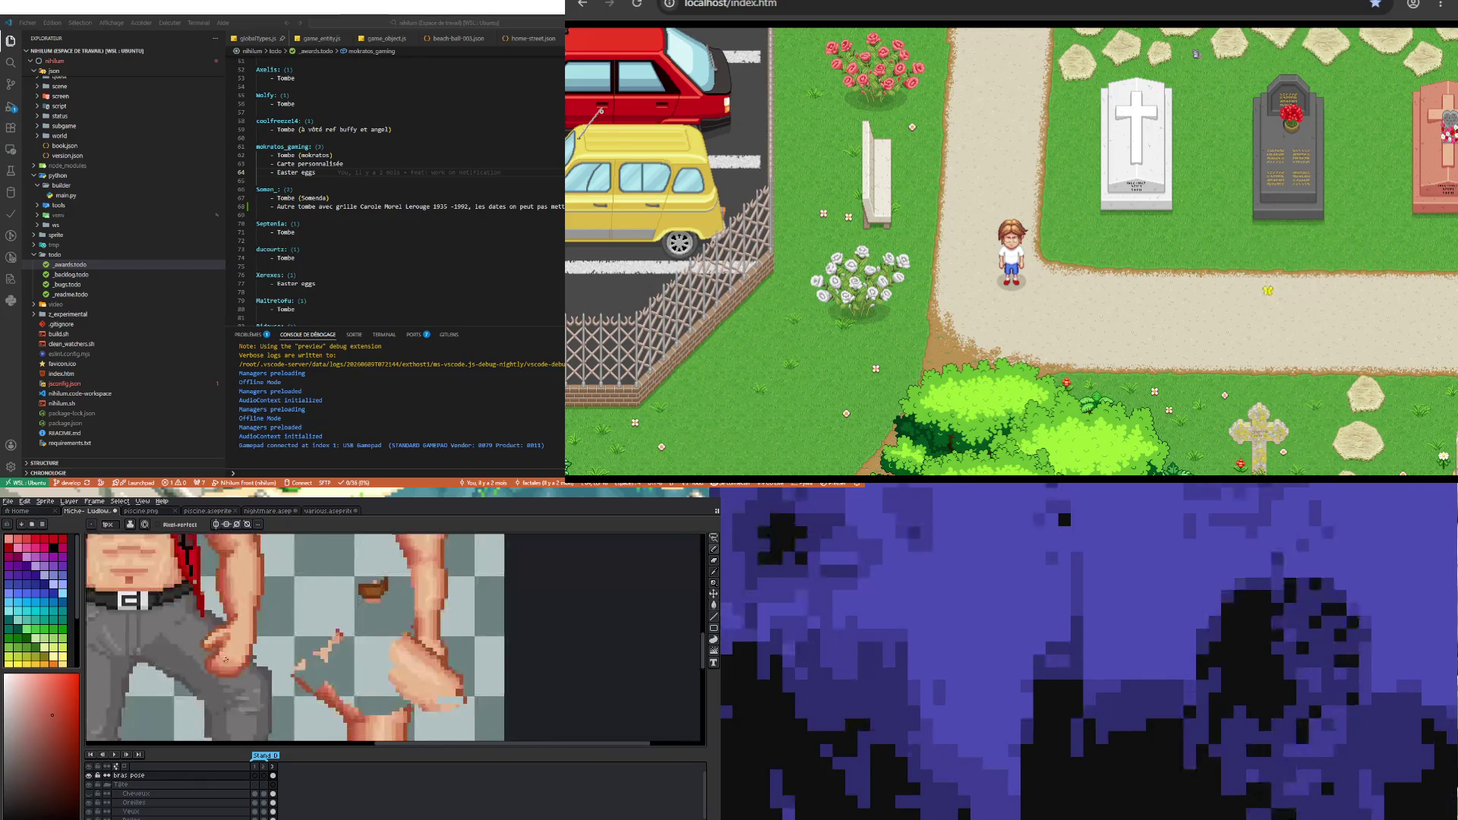
scroll(239, 689, up, 2)
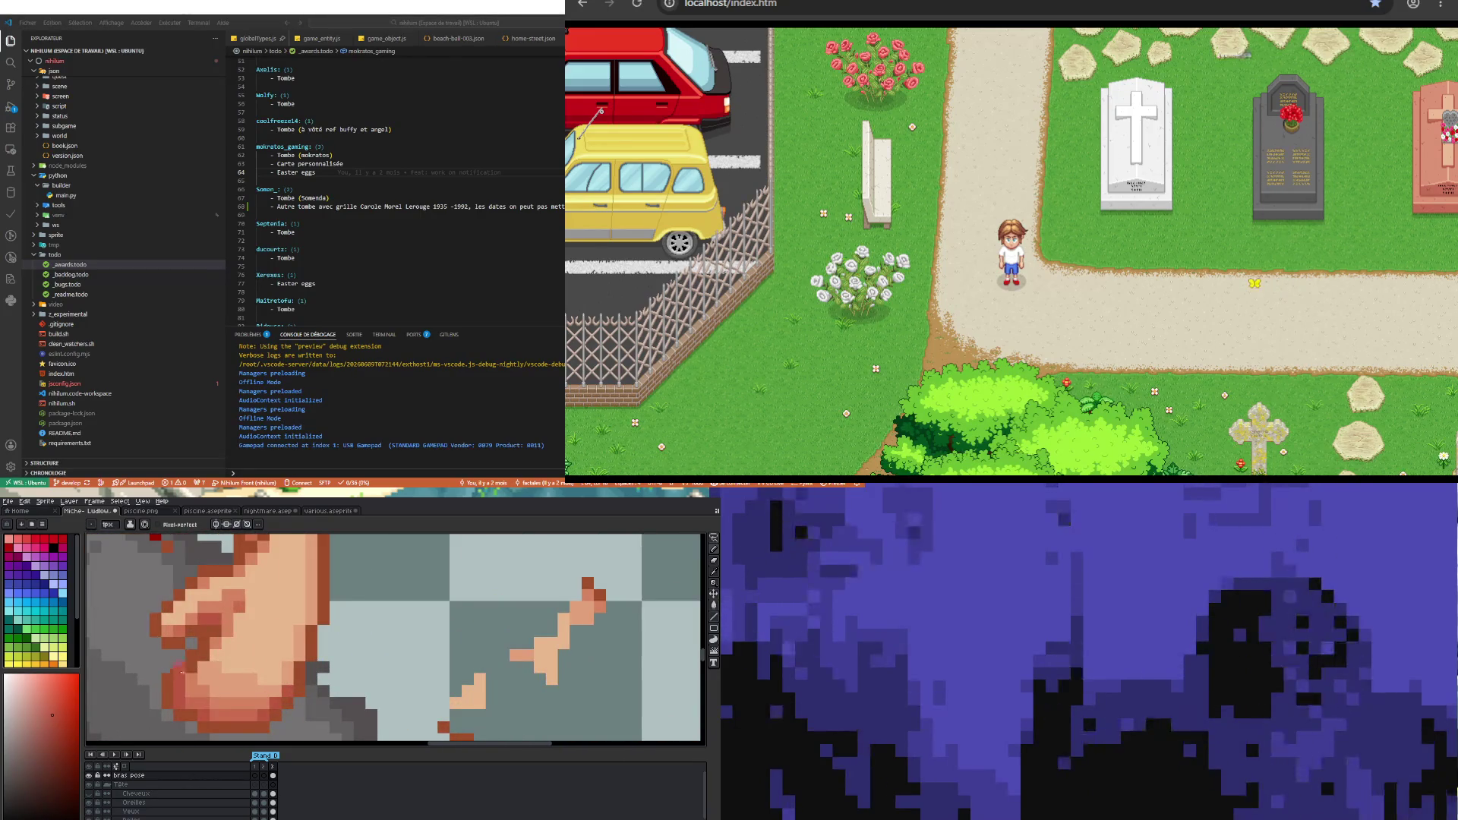
scroll(199, 655, down, 2)
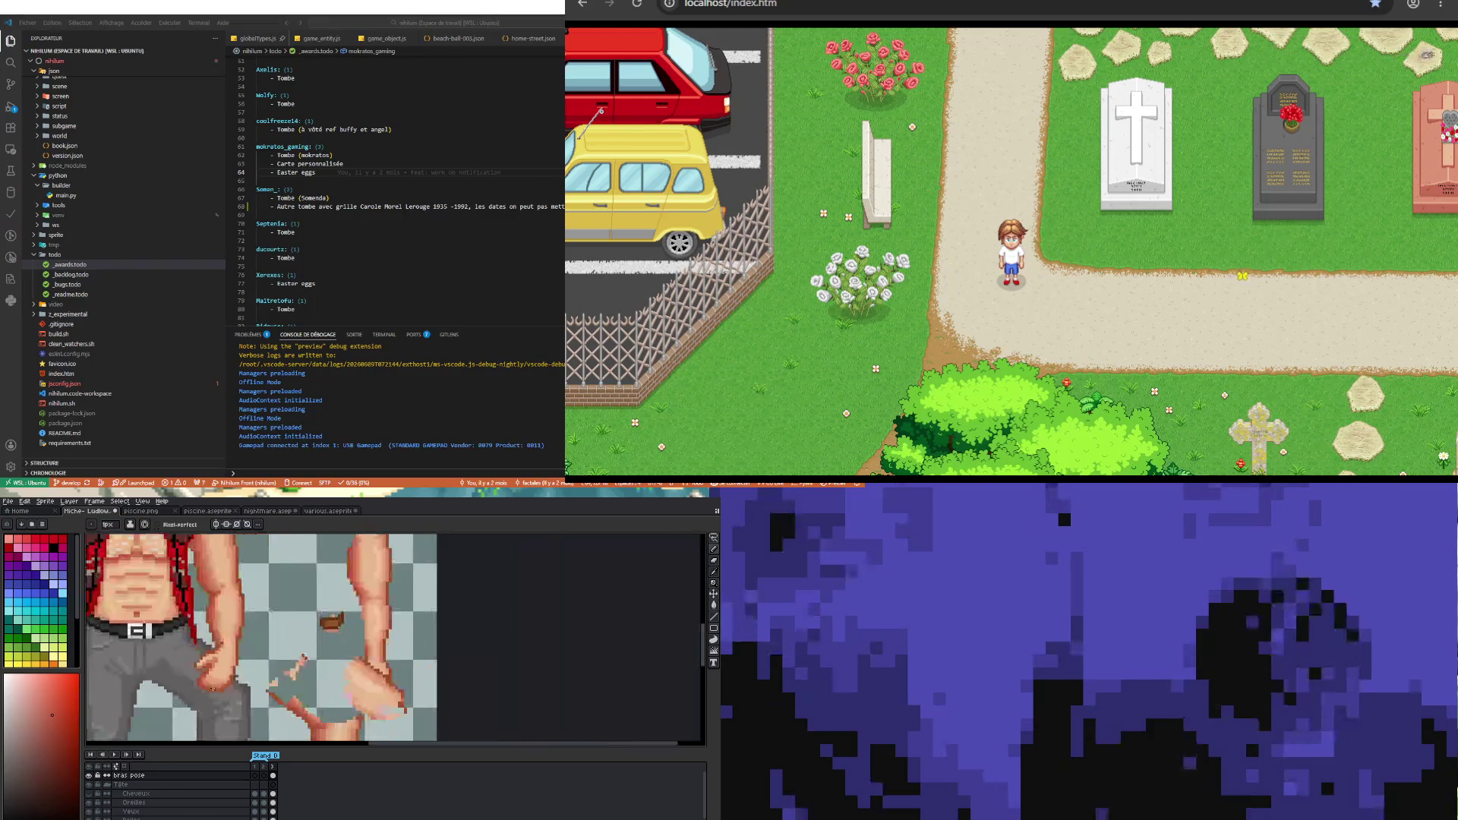
scroll(285, 638, up, 2)
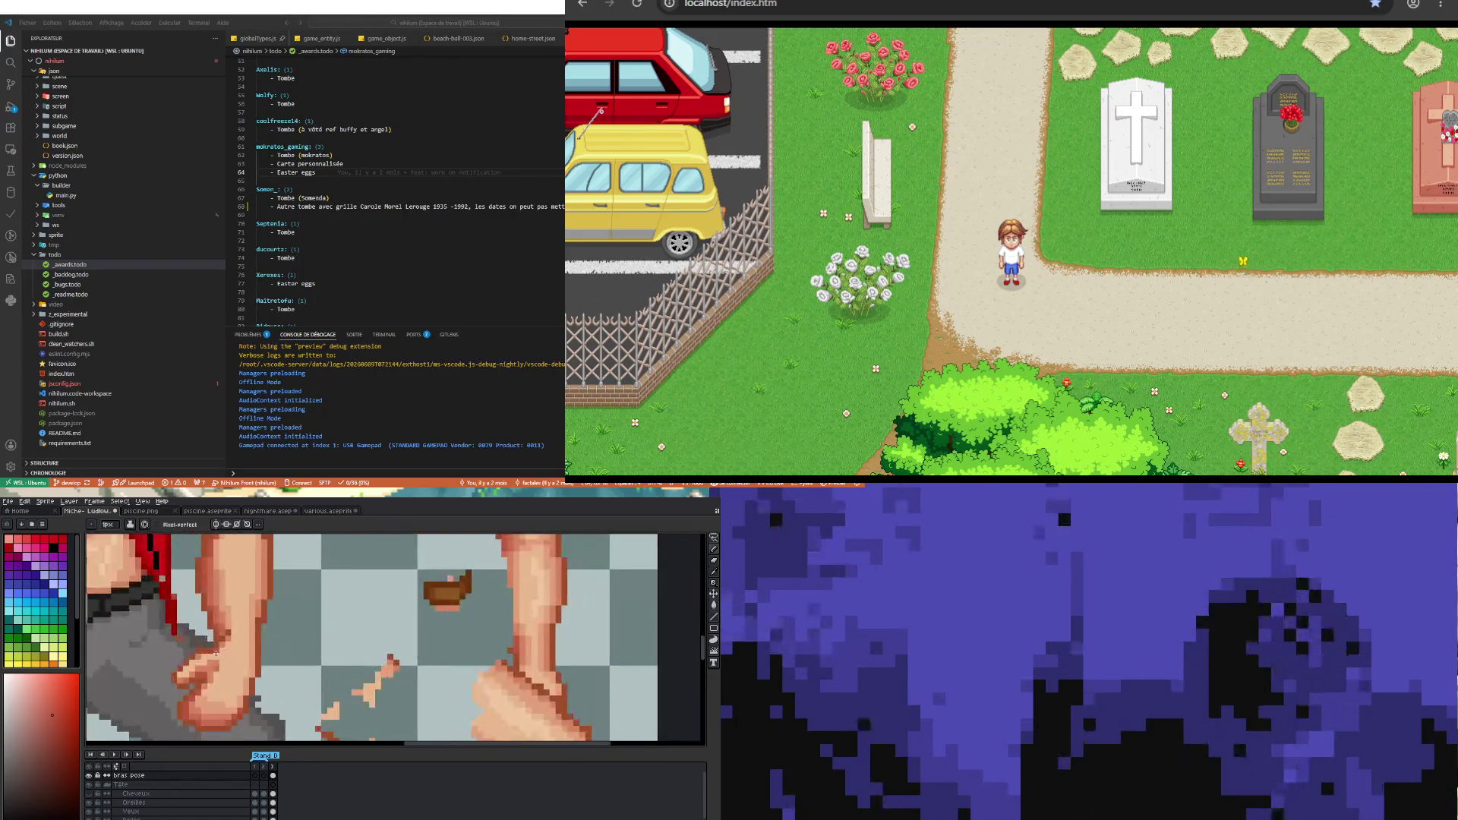
scroll(213, 659, up, 2)
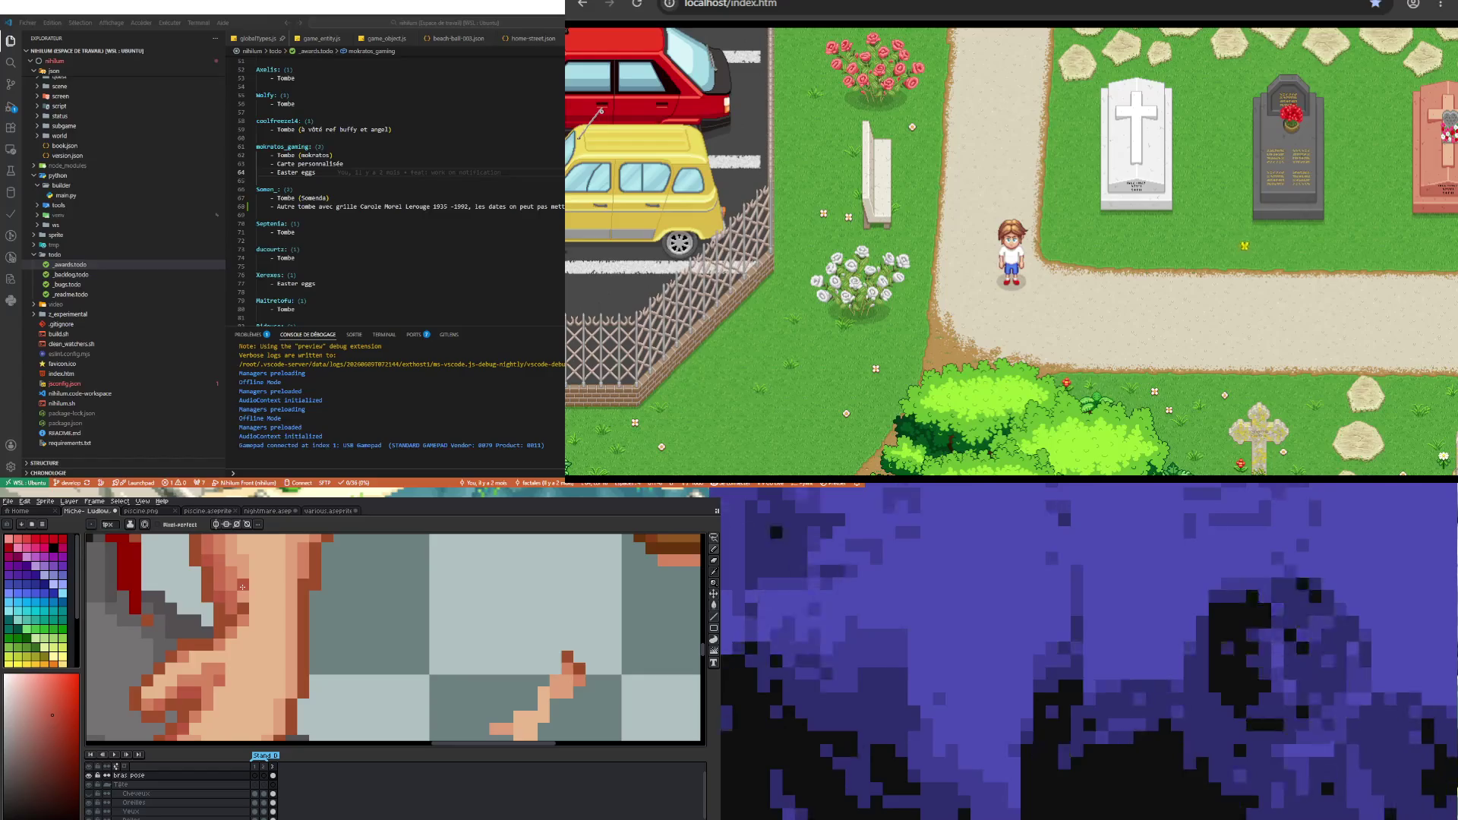
scroll(242, 587, down, 3)
scroll(234, 625, up, 3)
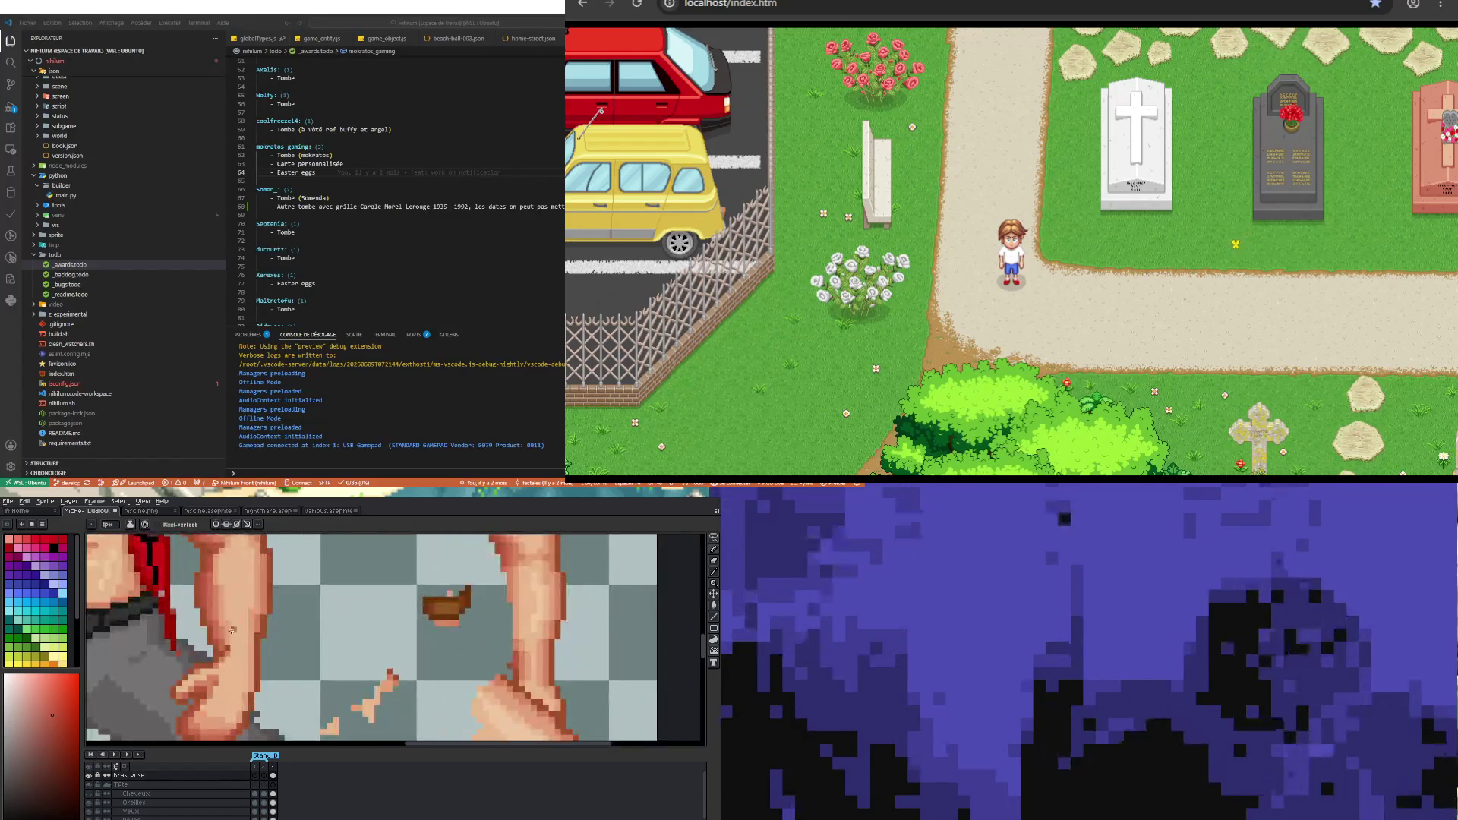
scroll(234, 623, up, 2)
scroll(212, 660, down, 2)
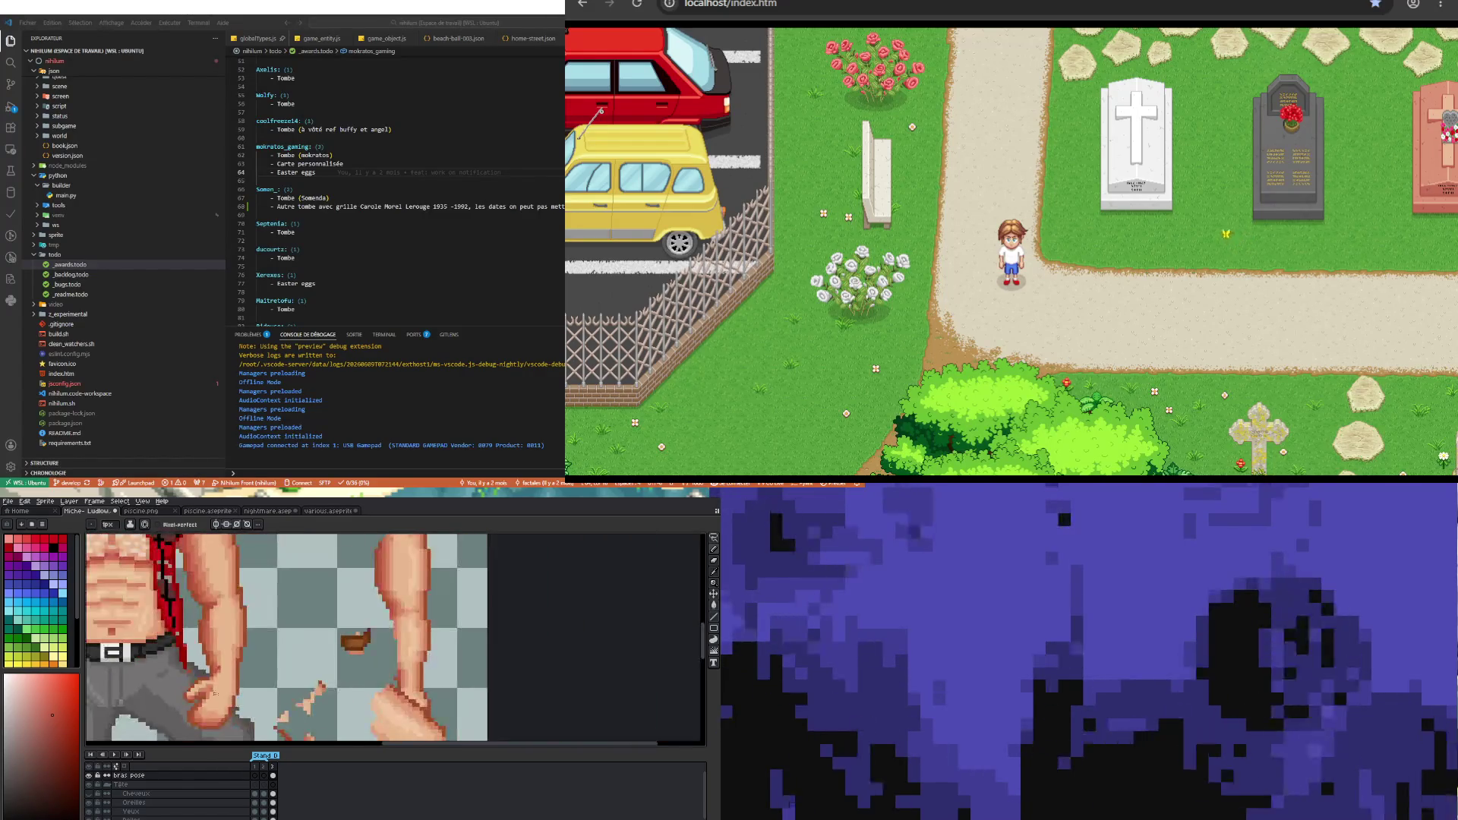
scroll(214, 697, up, 2)
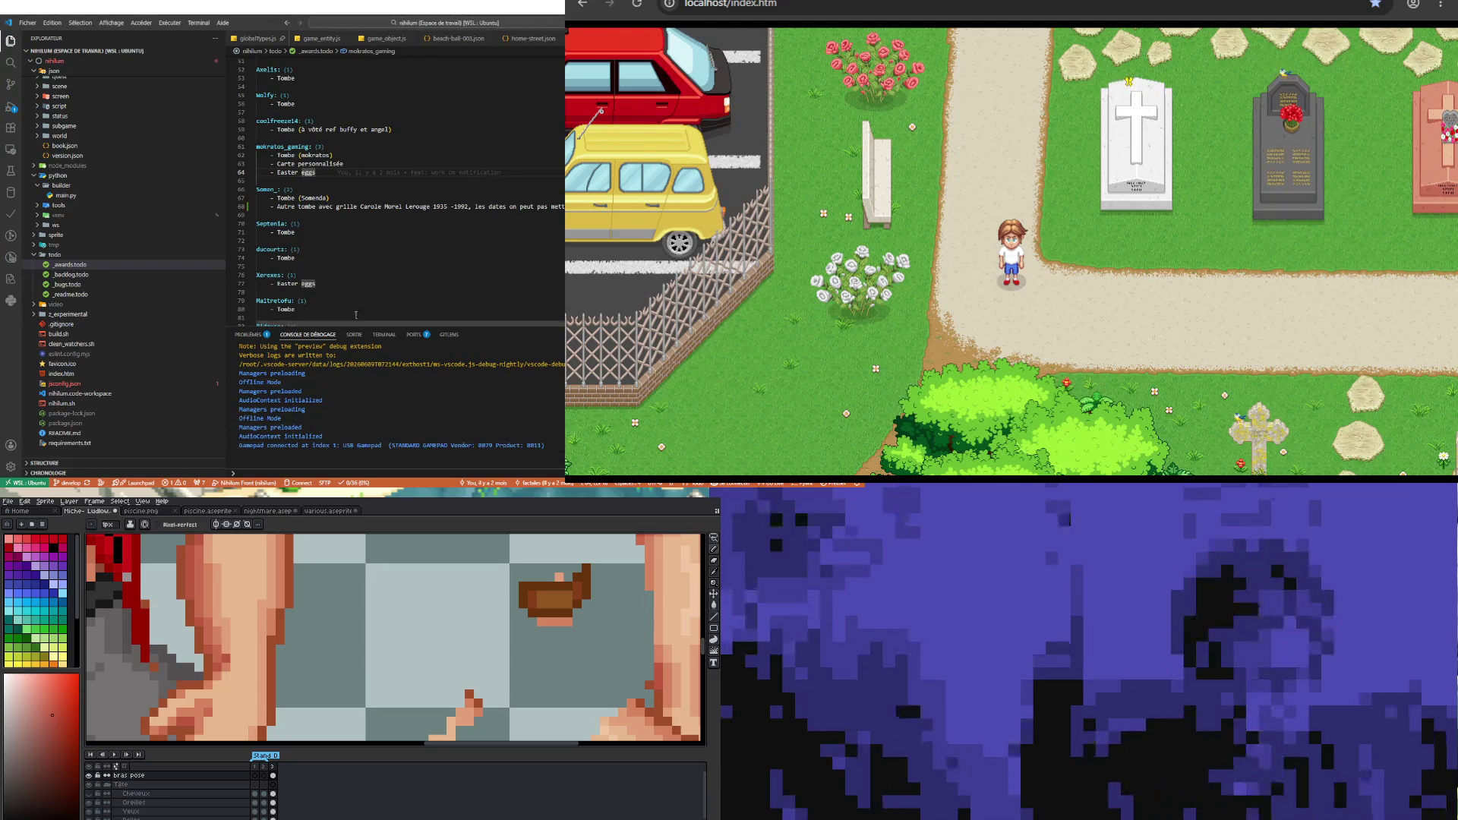
scroll(329, 224, down, 3)
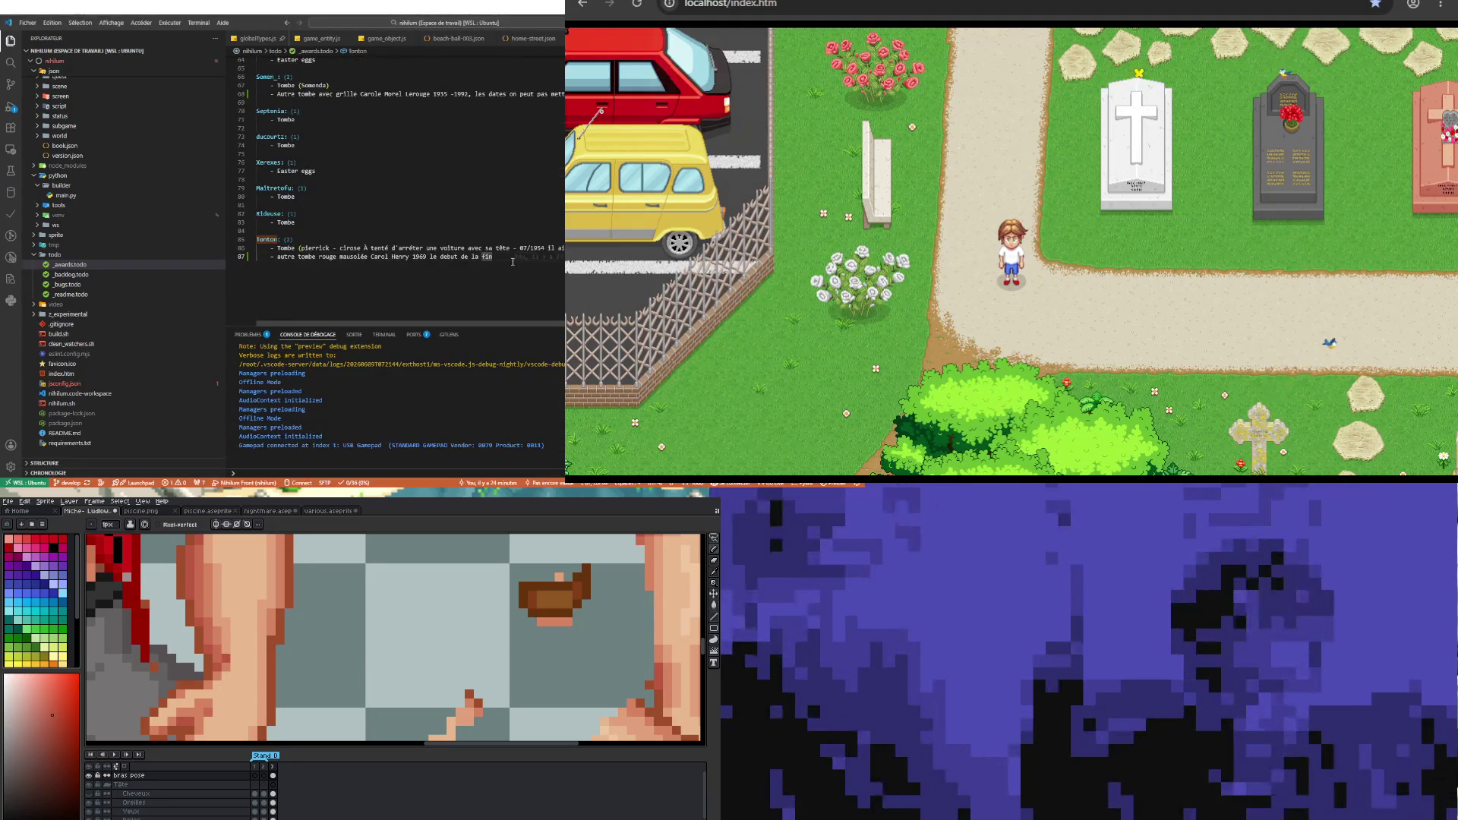
- Add a new viewer heading with a '- Tombe' item at the end of awards.todo
key(Return)
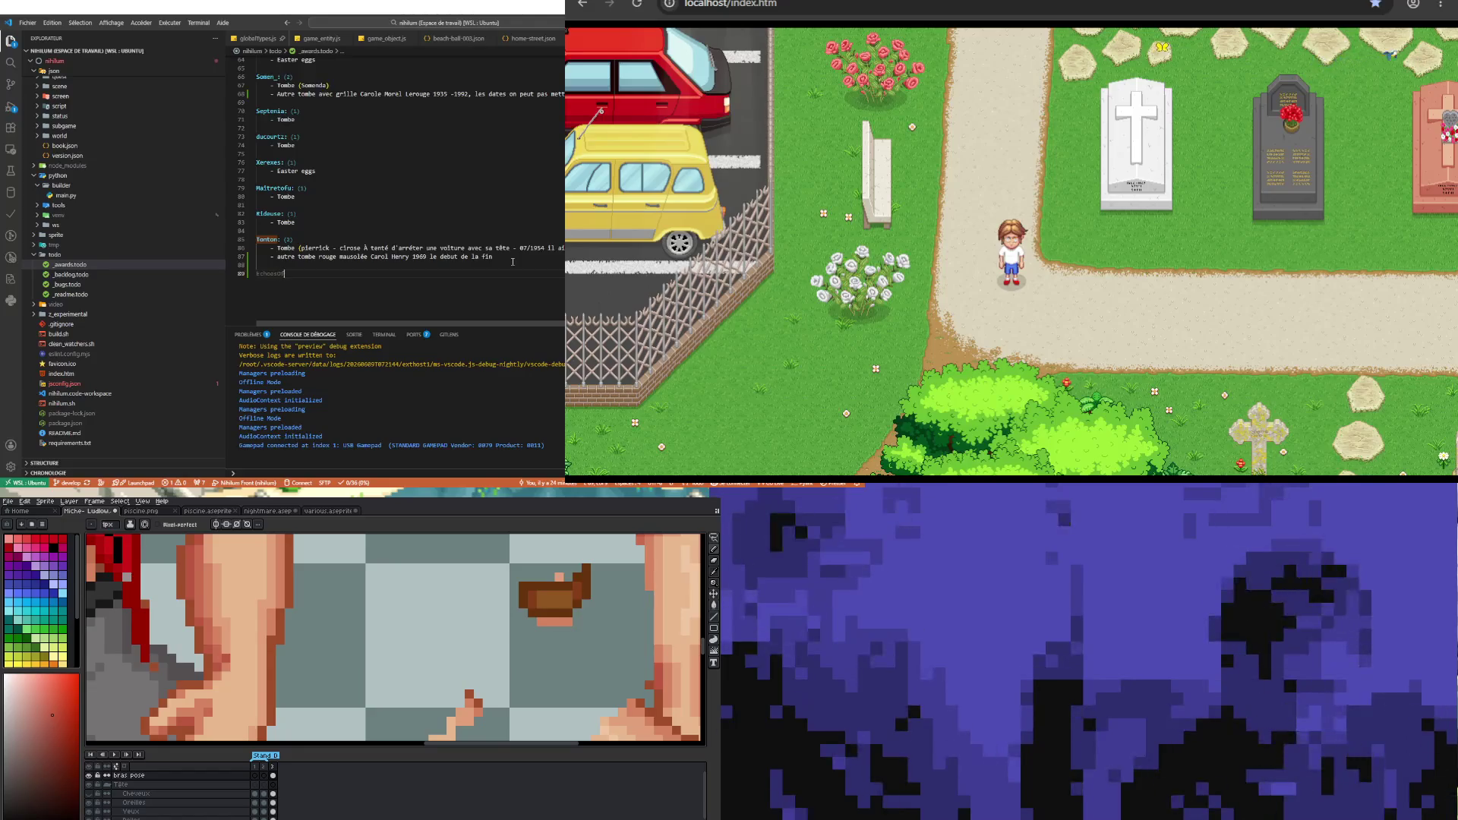
key(Return)
text(- Tombe)
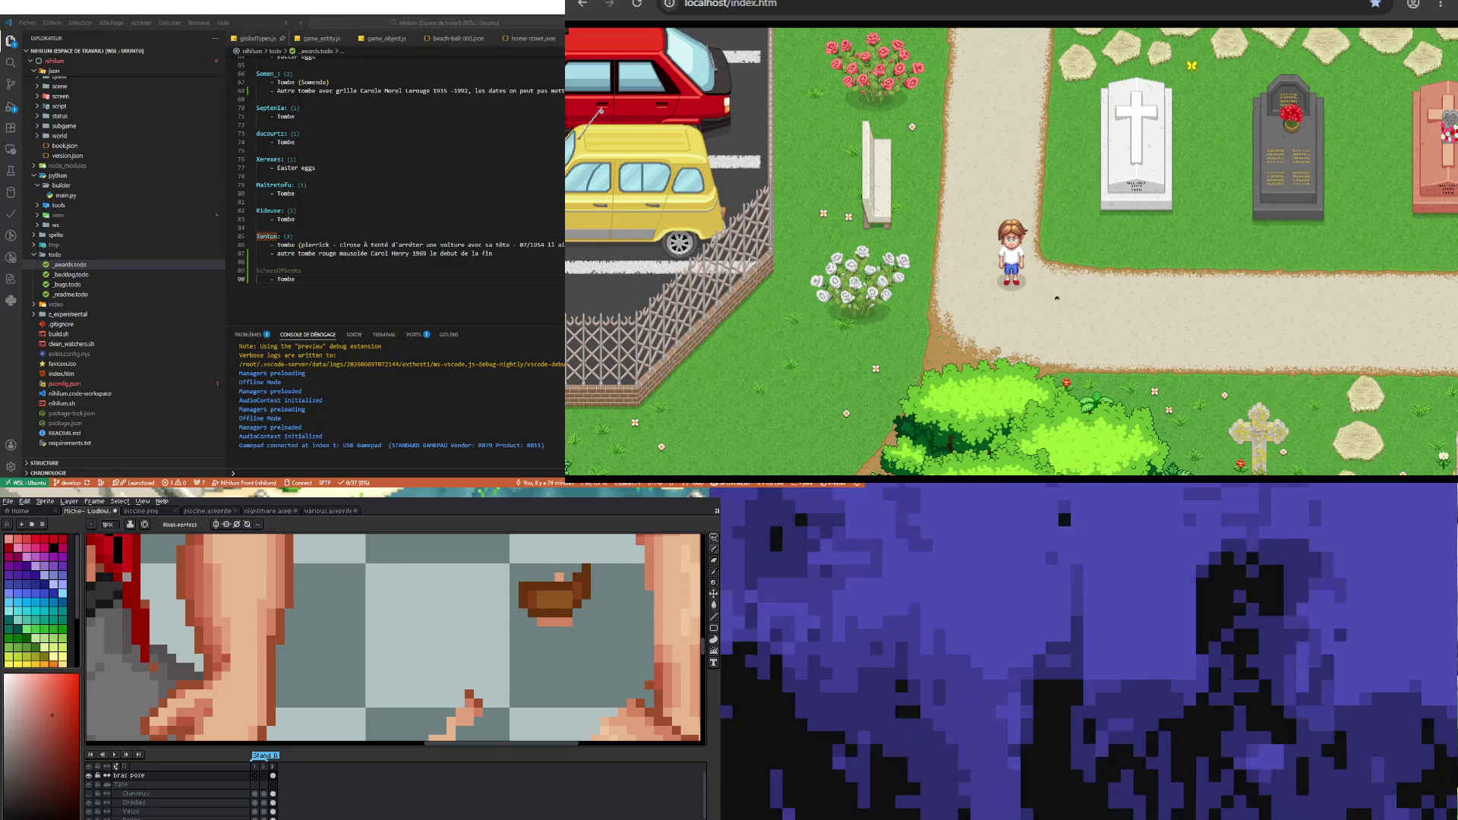
- Walk the character right and up past the lamppost to the upper tombstones, then paste the tomb description
key(Right)
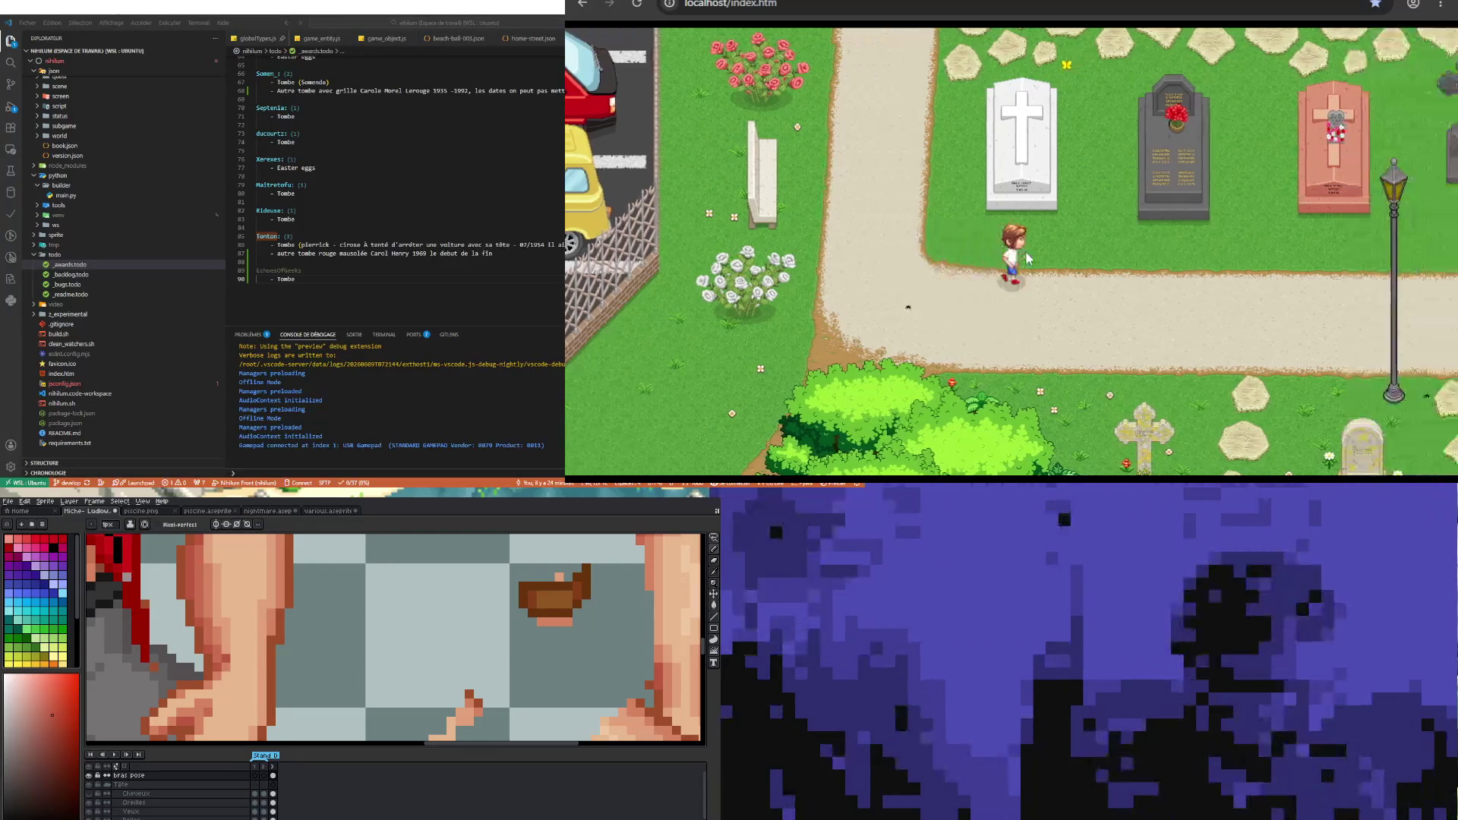
key(Up)
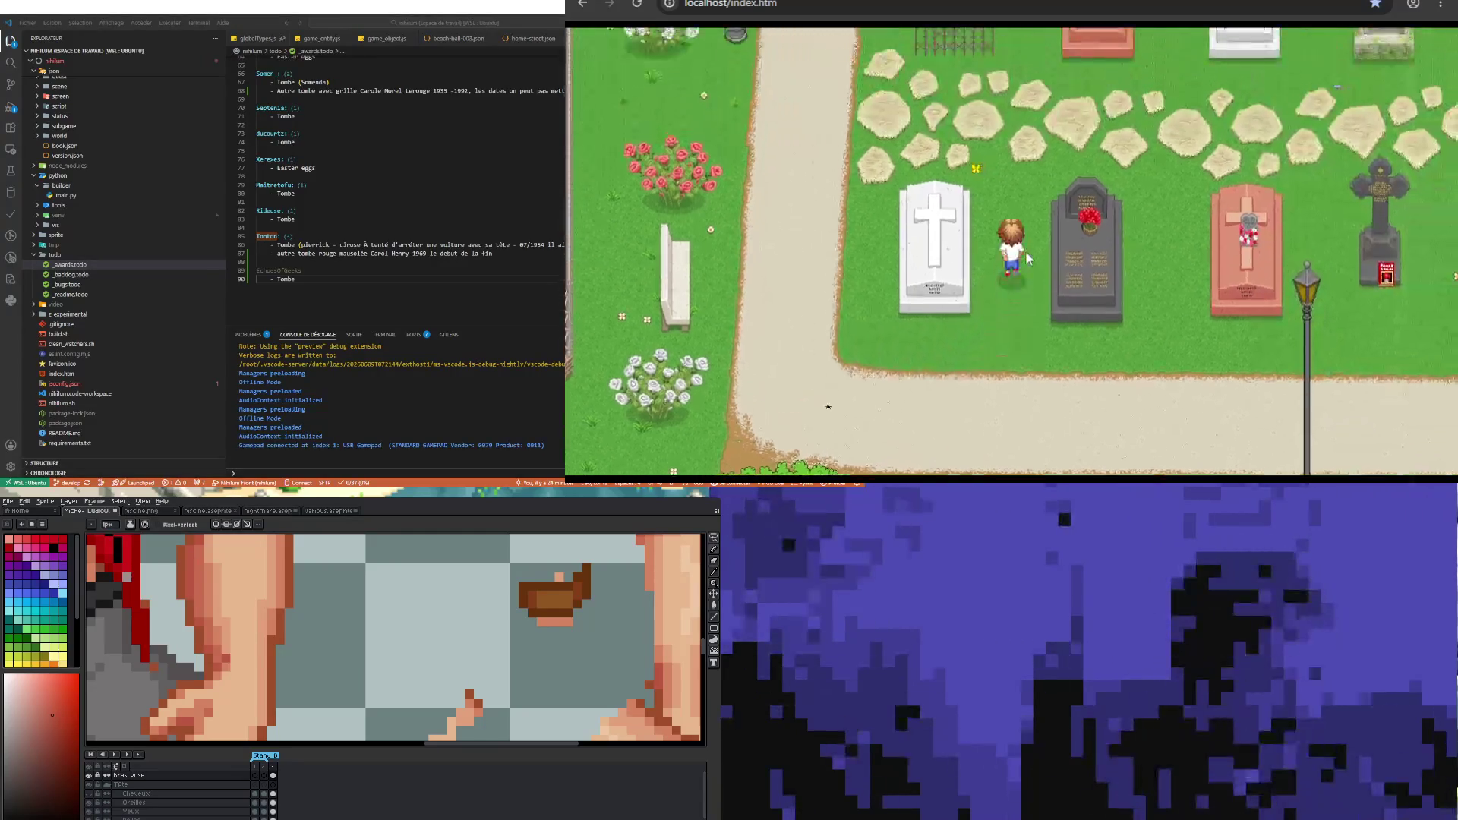
key(Right)
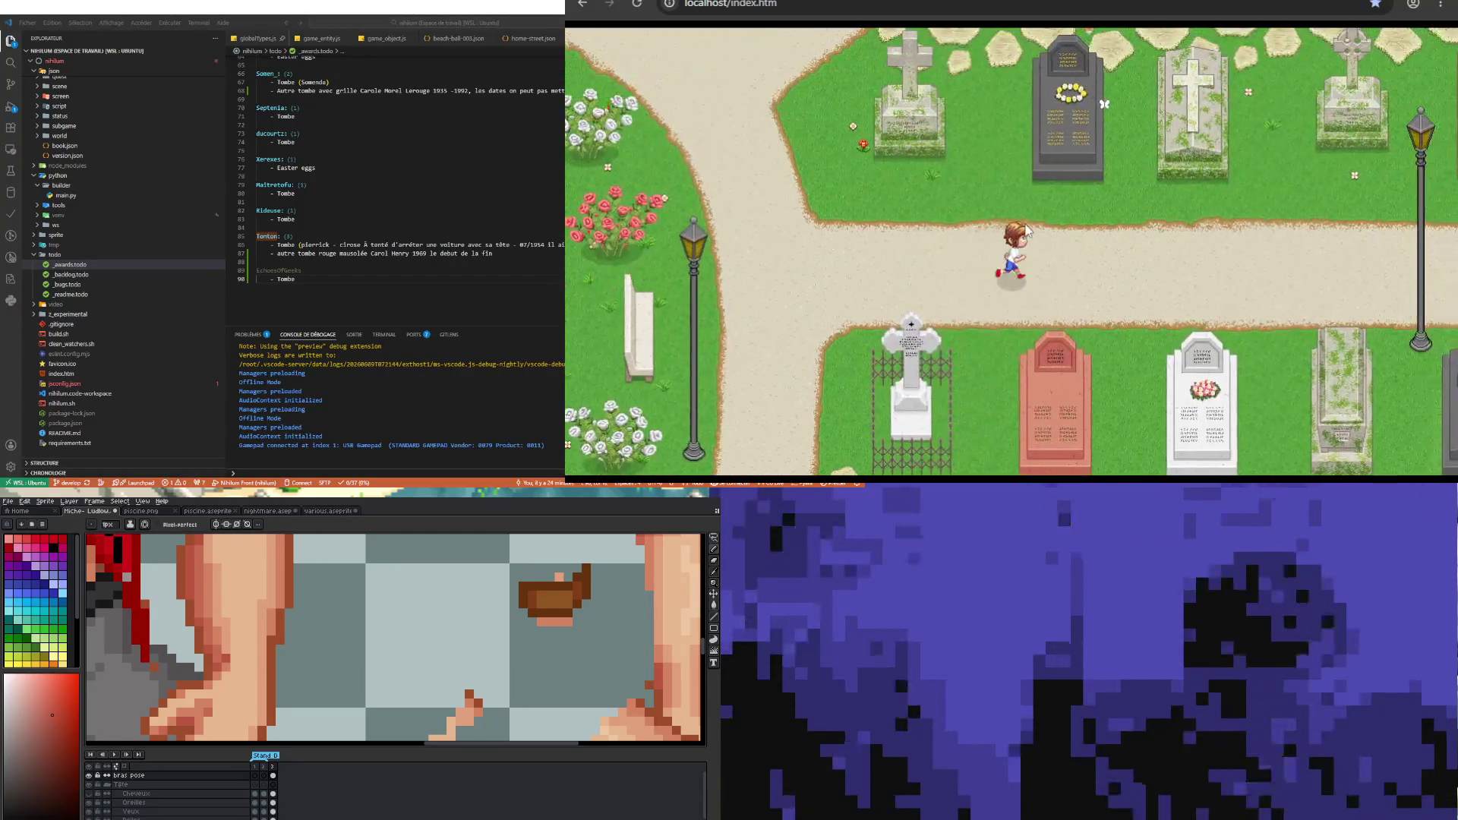
key(Right)
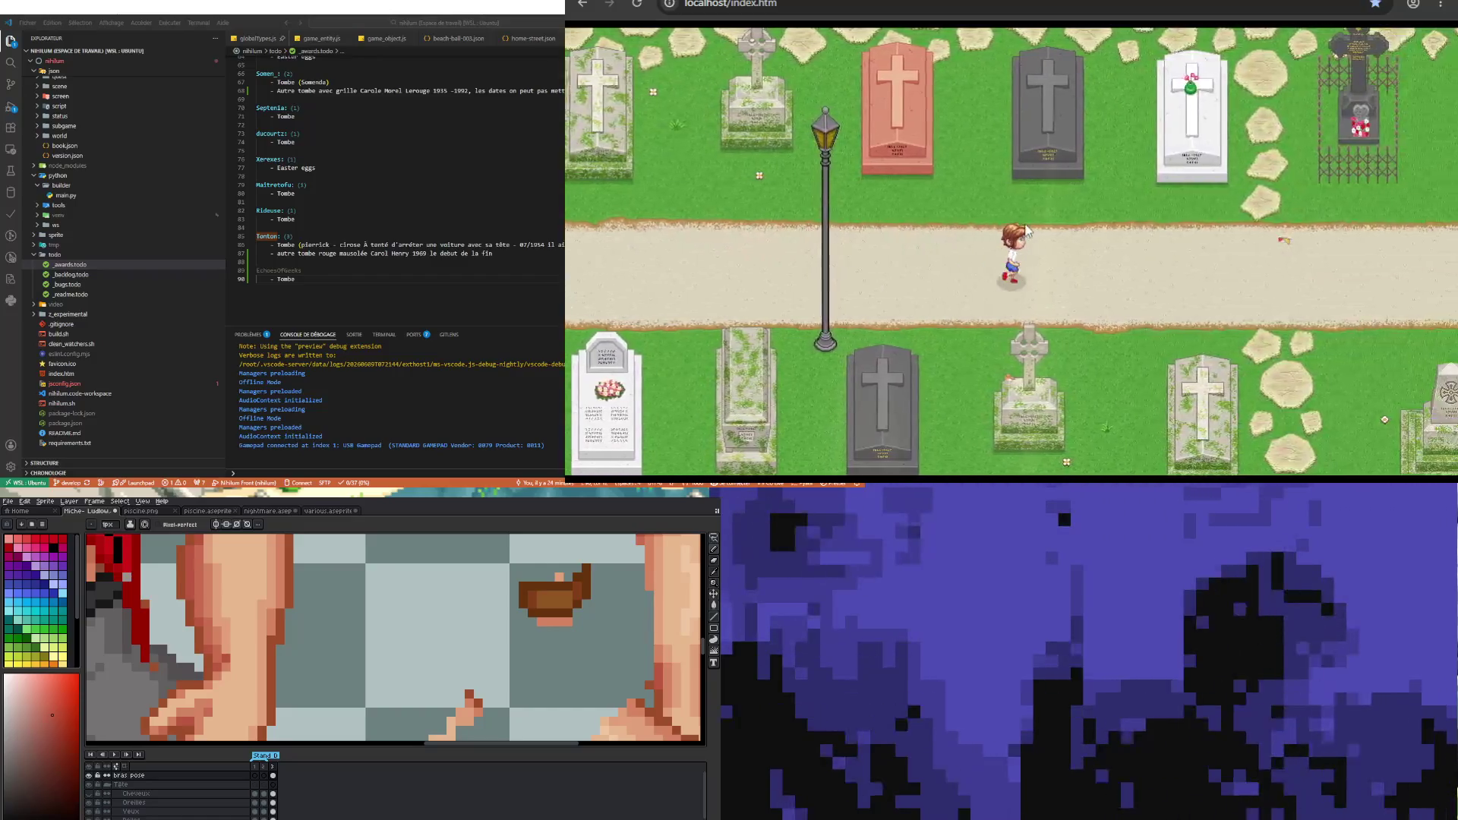
key(Up)
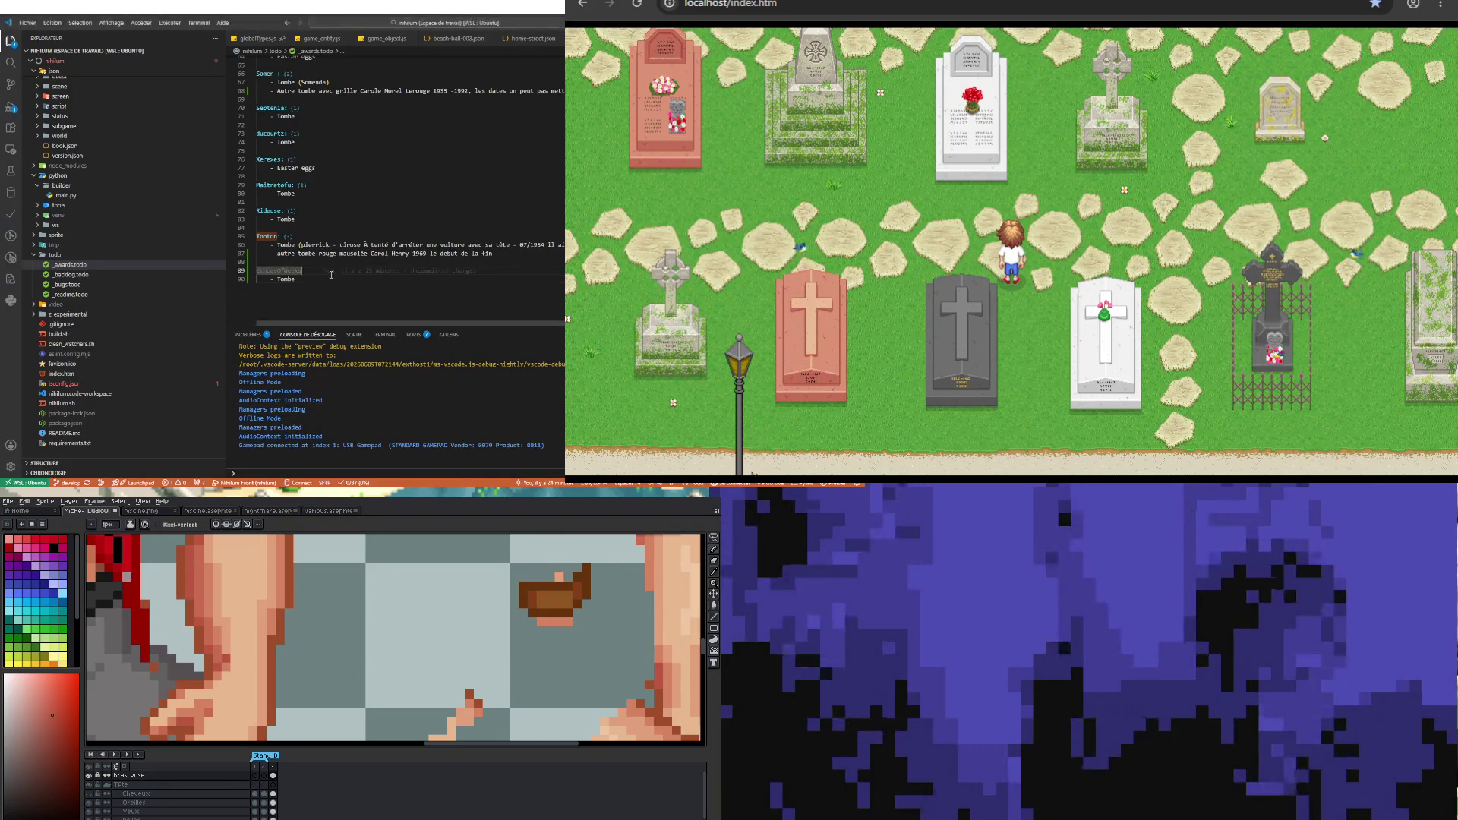
key(ctrl+v)
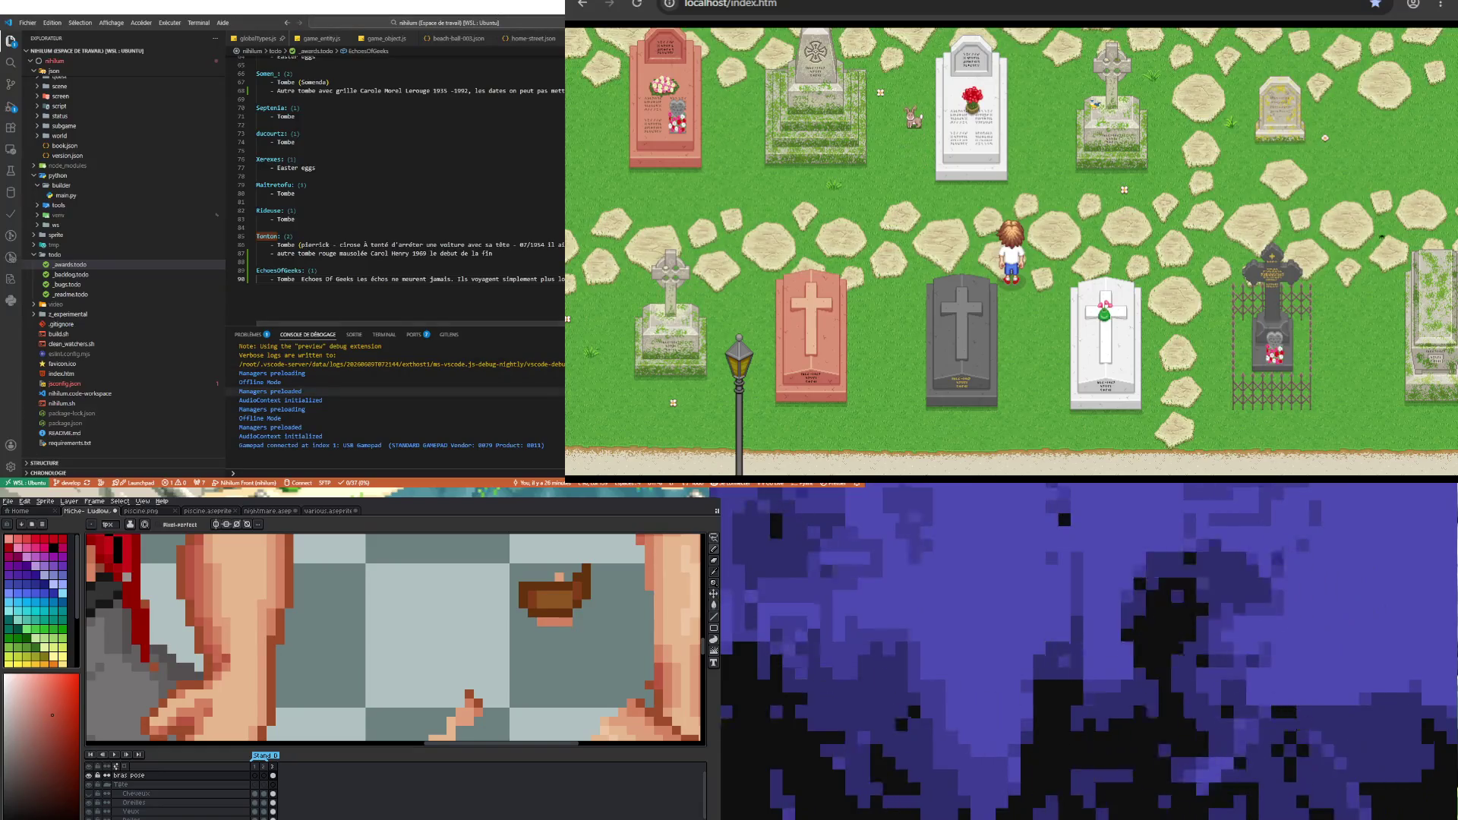
- Walk the character left and around the winding cemetery paths through the graveyard
key(Left)
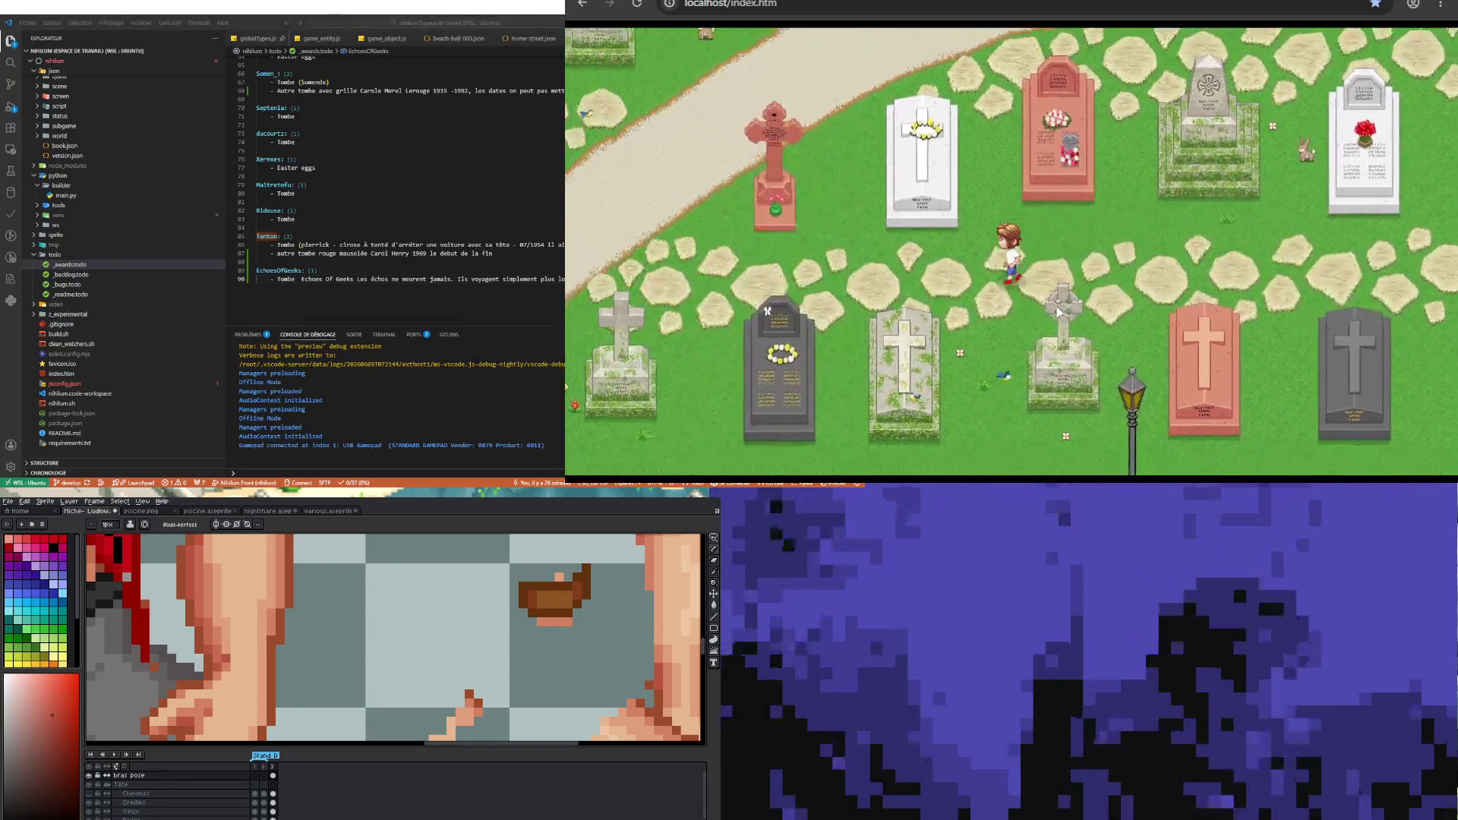
key(Left)
key(Down)
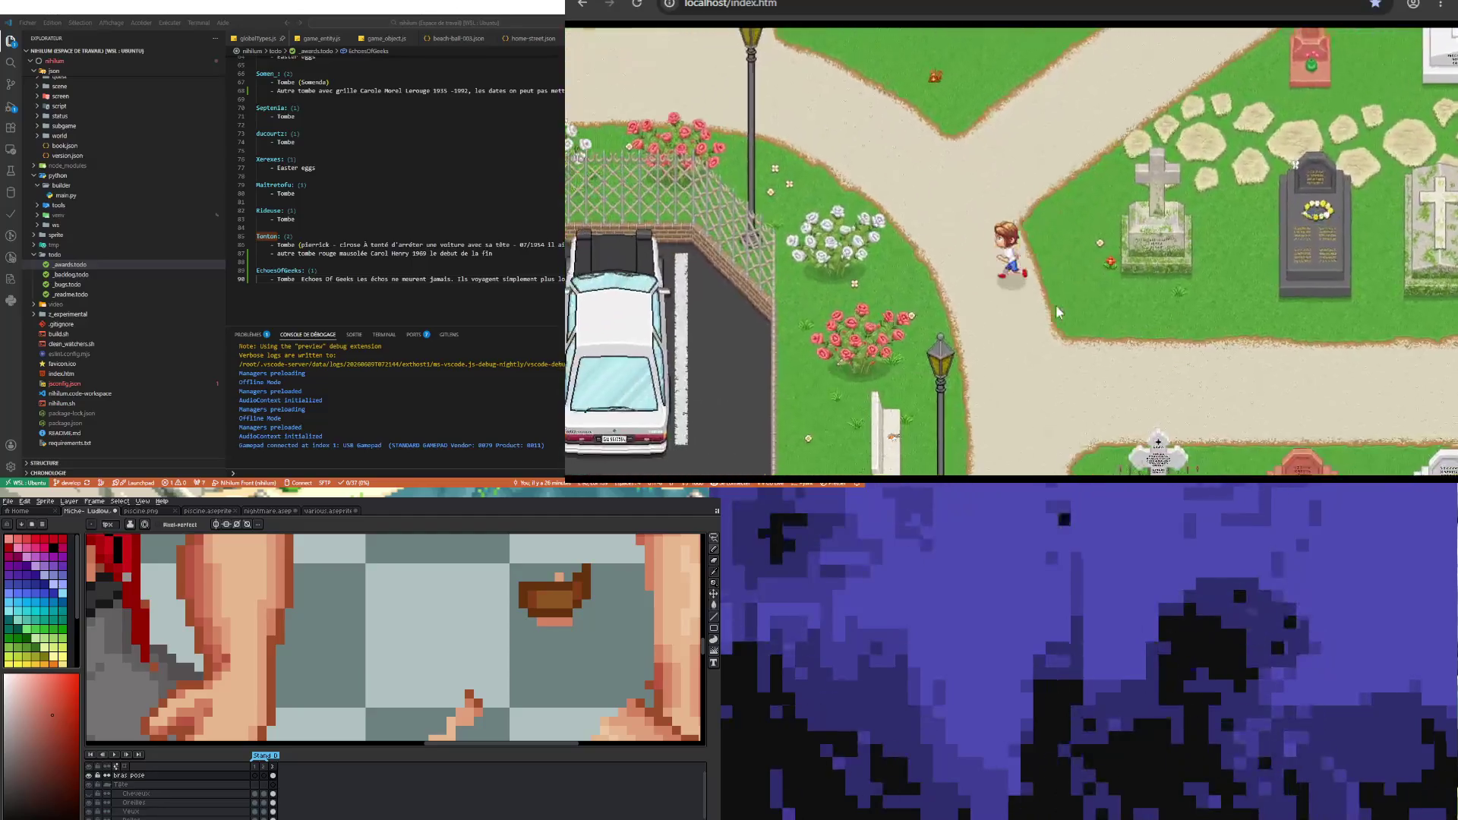
key(Up)
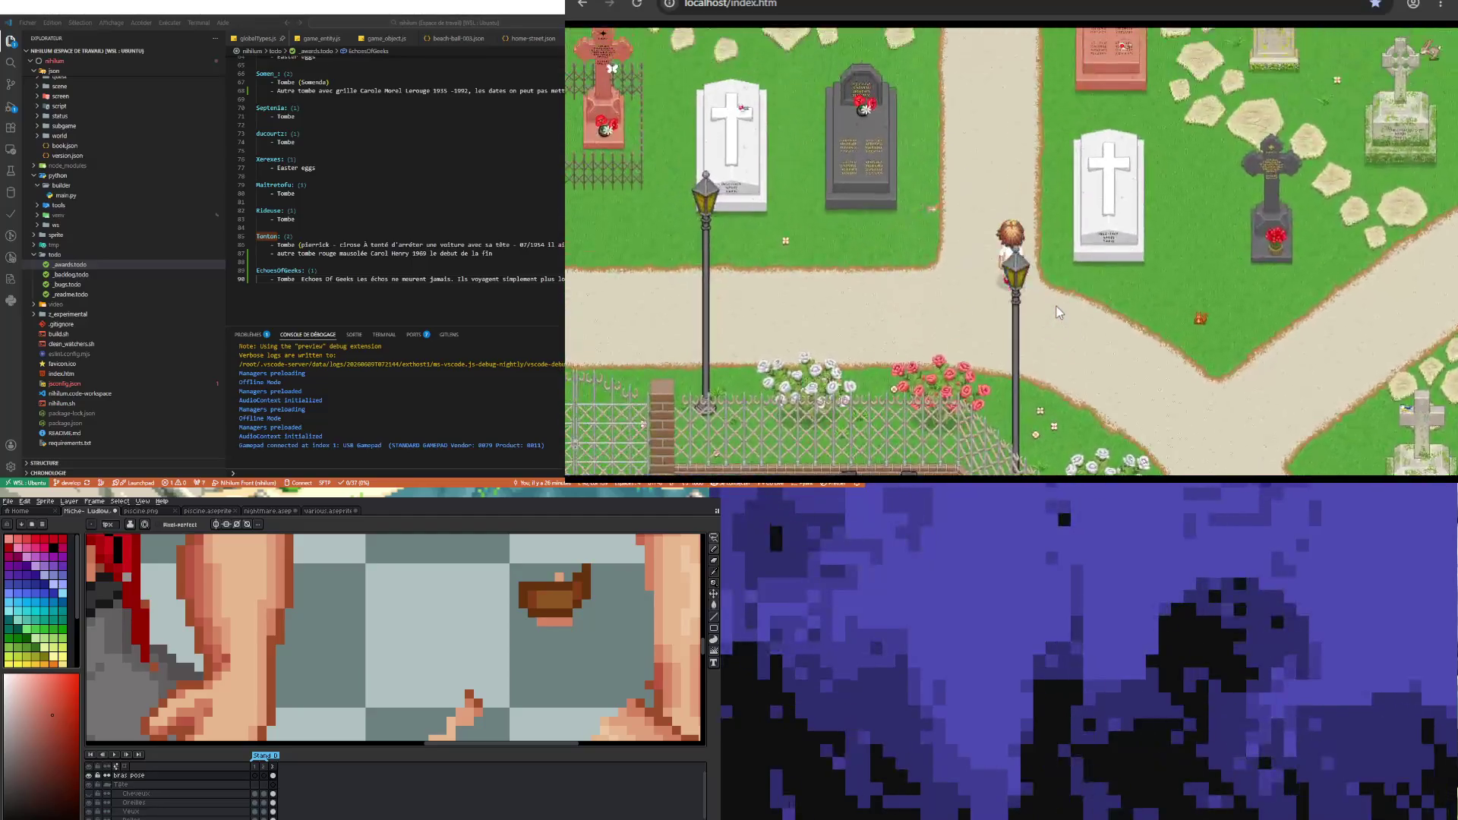
key(Up)
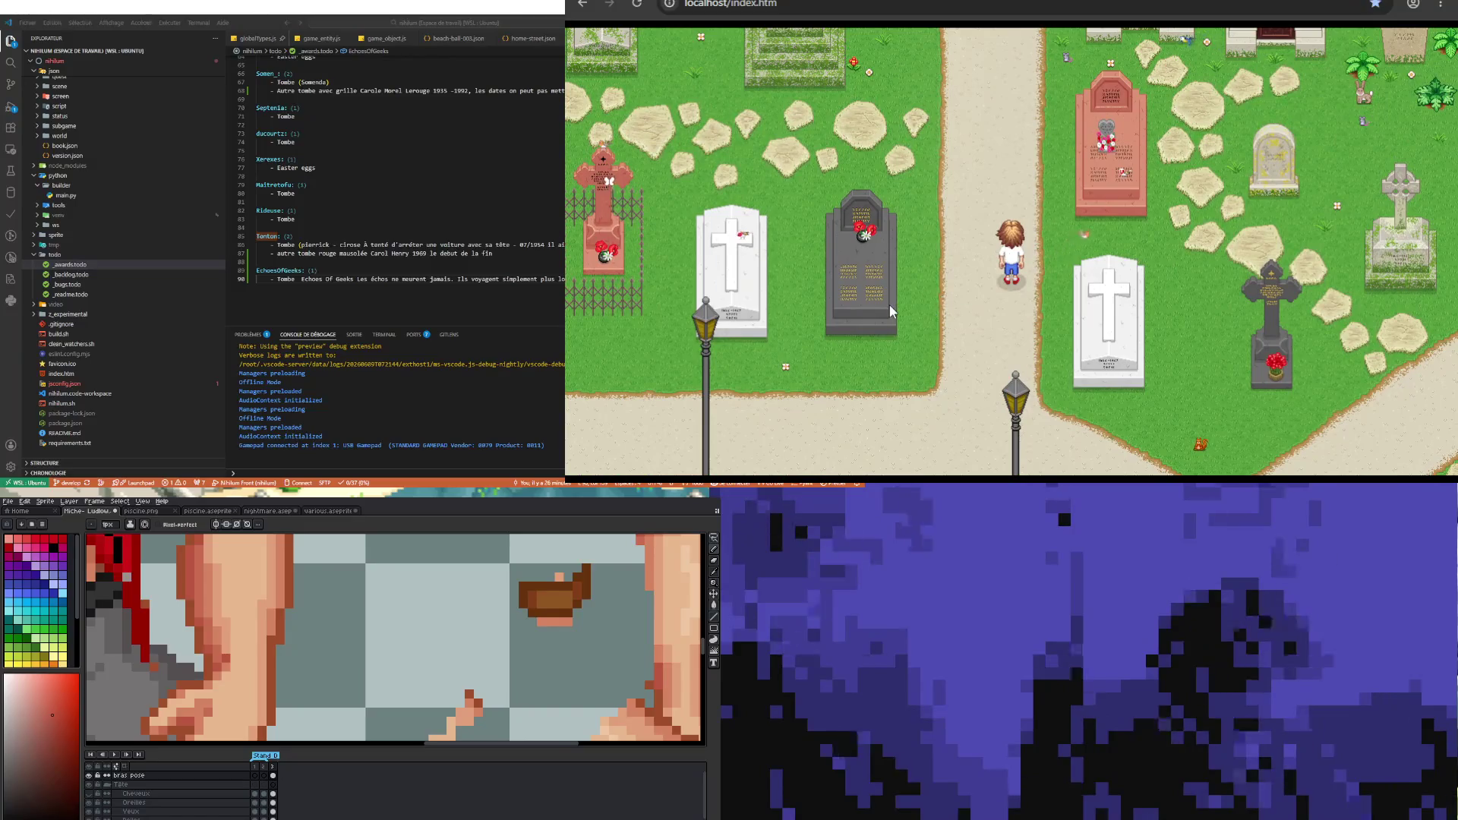
key(Left)
key(Down)
key(Right)
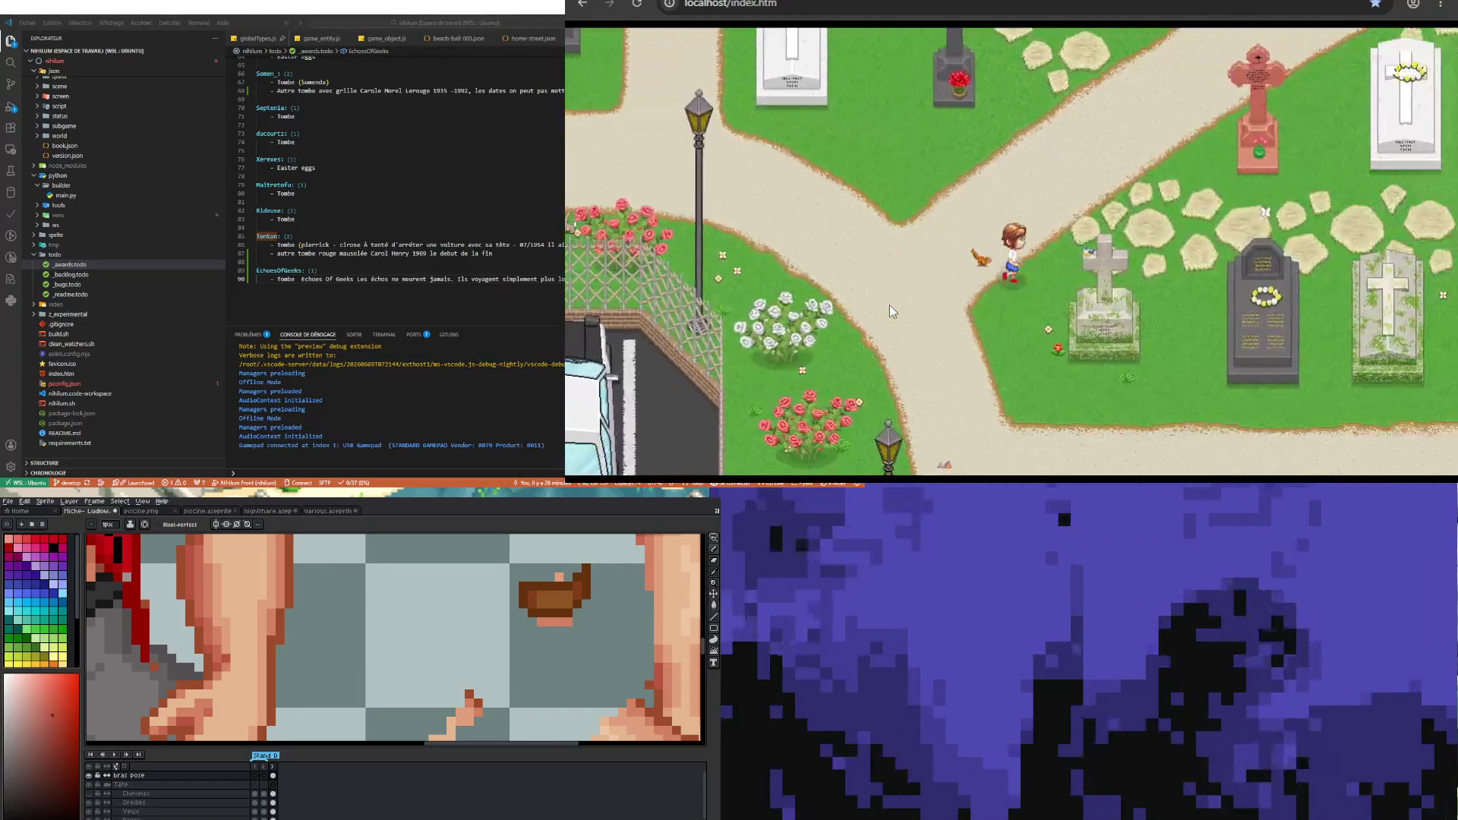
key(Up)
key(Left)
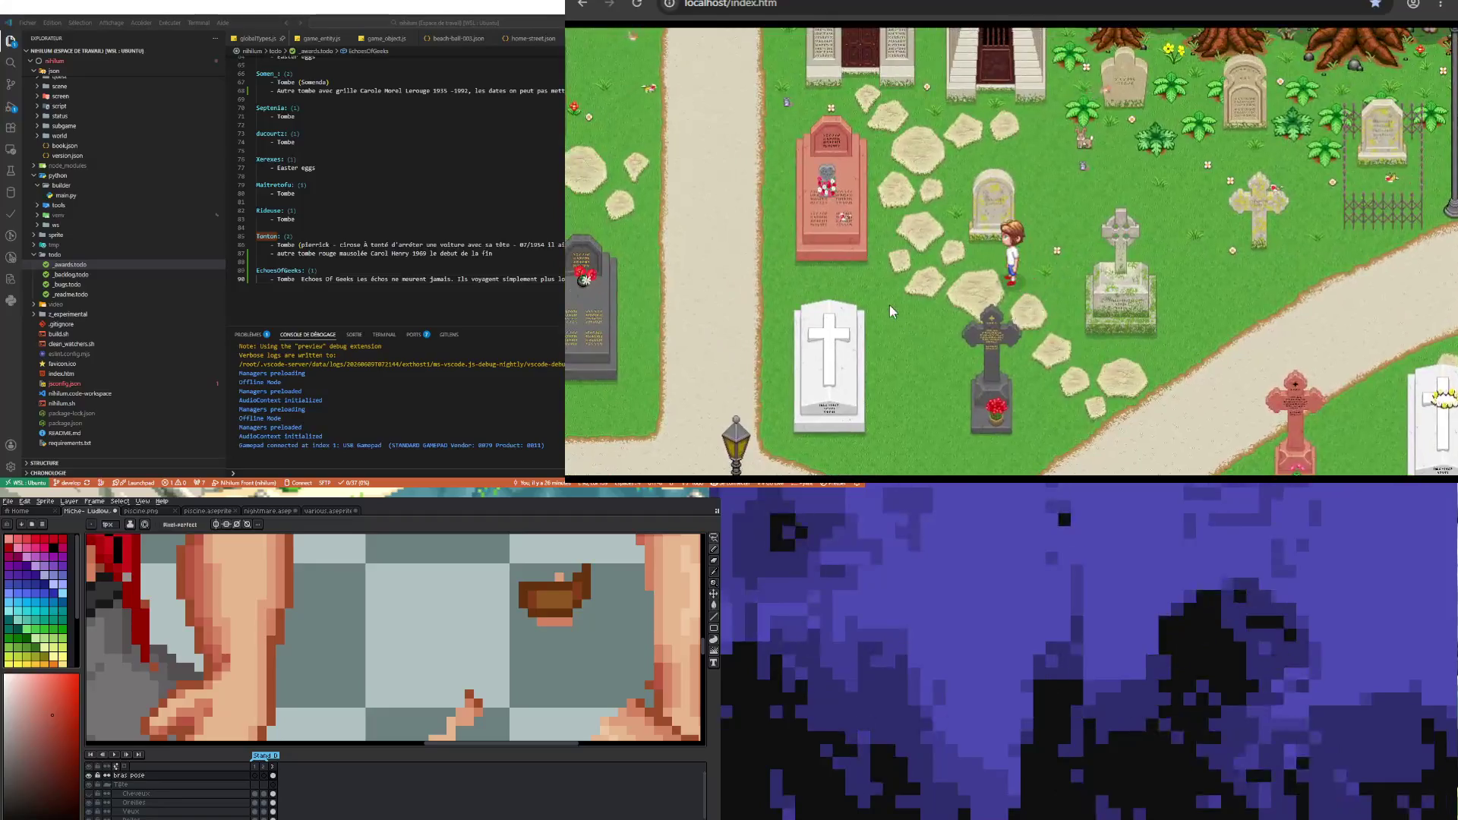
key(Down)
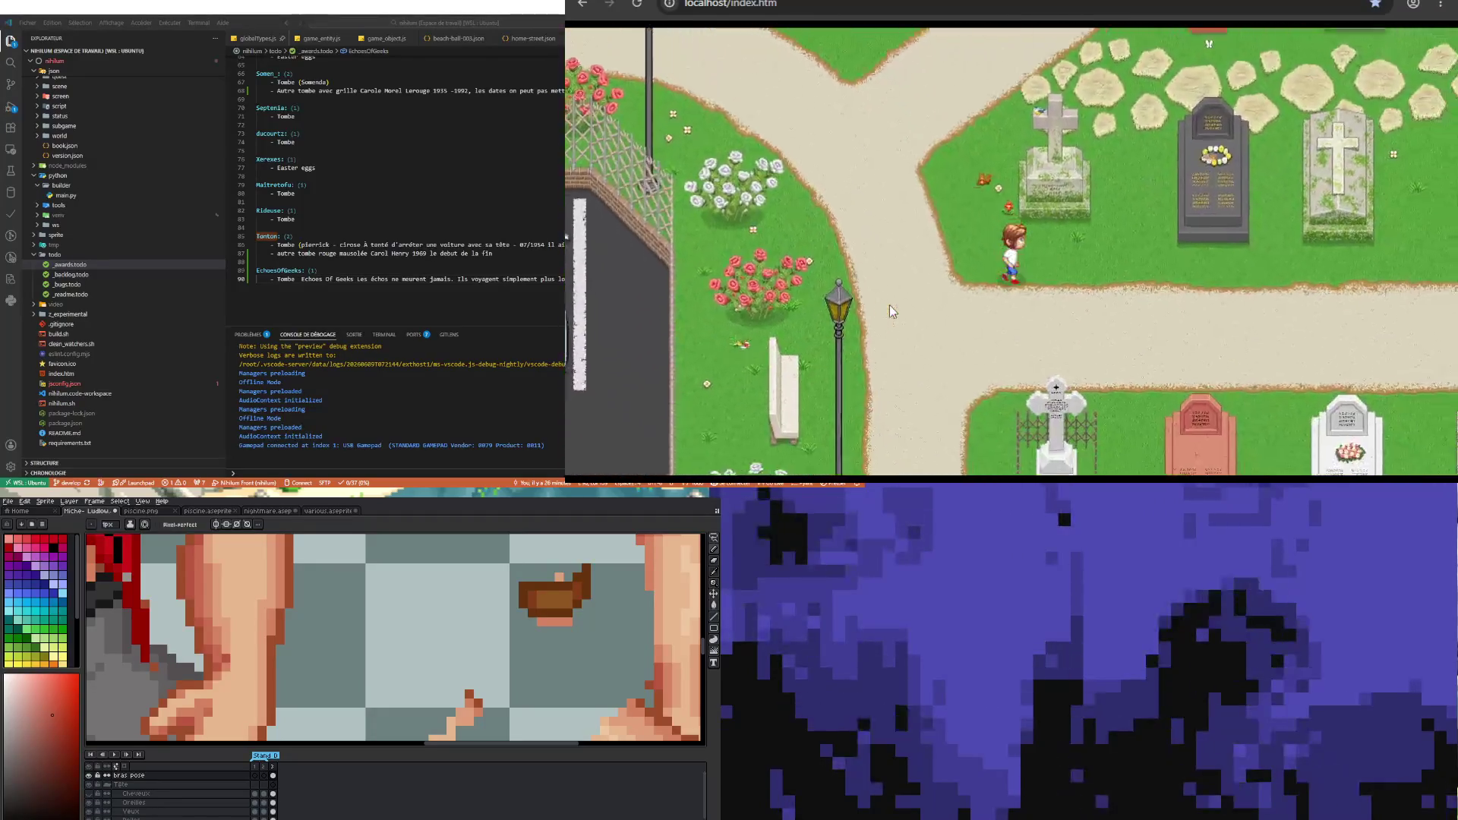
- Follow the curving path up-left to the tombstone row and stop beside the dark tombstone
key(Down)
key(Left)
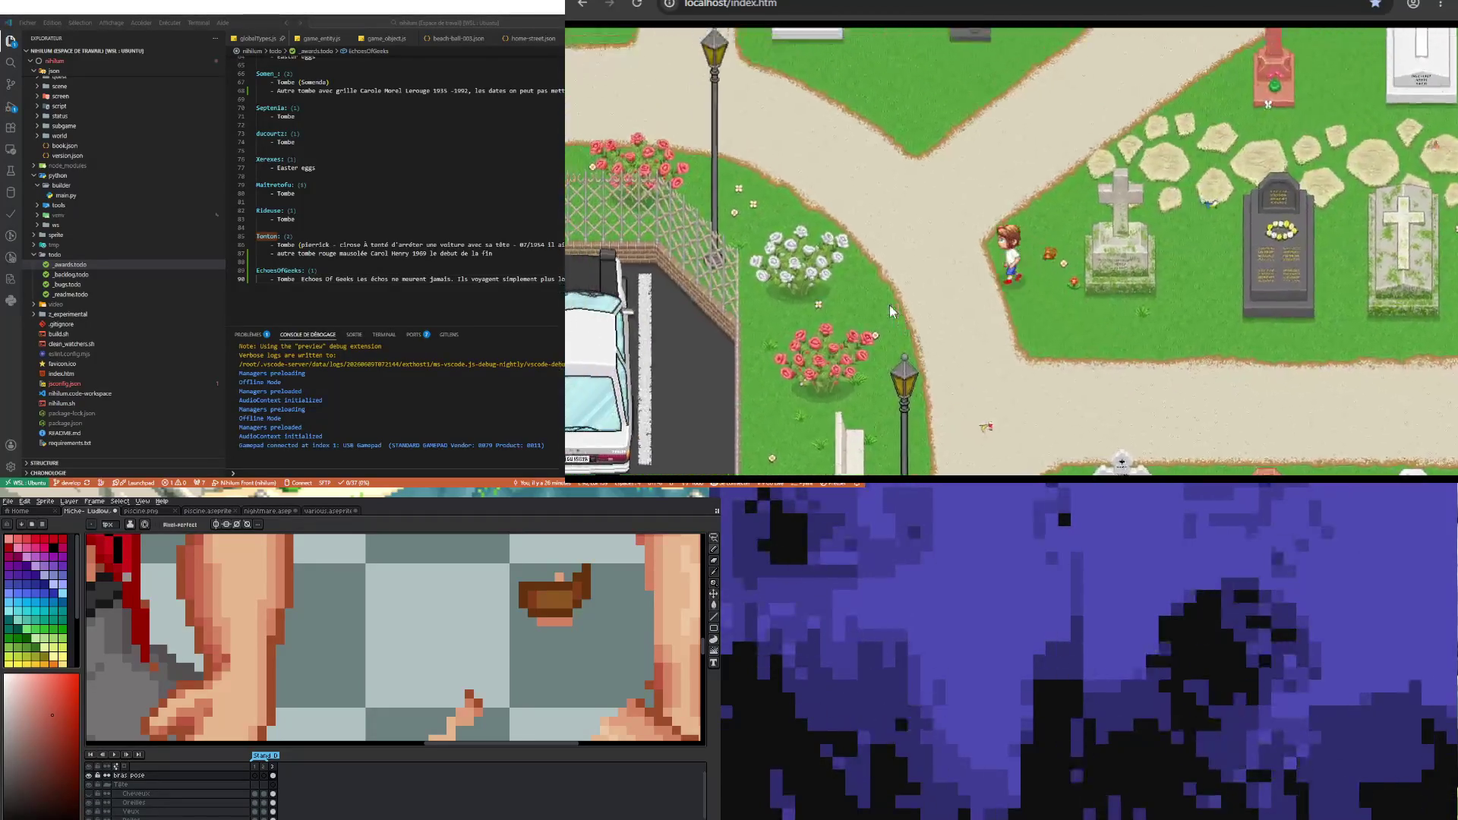
key(Up)
key(Left)
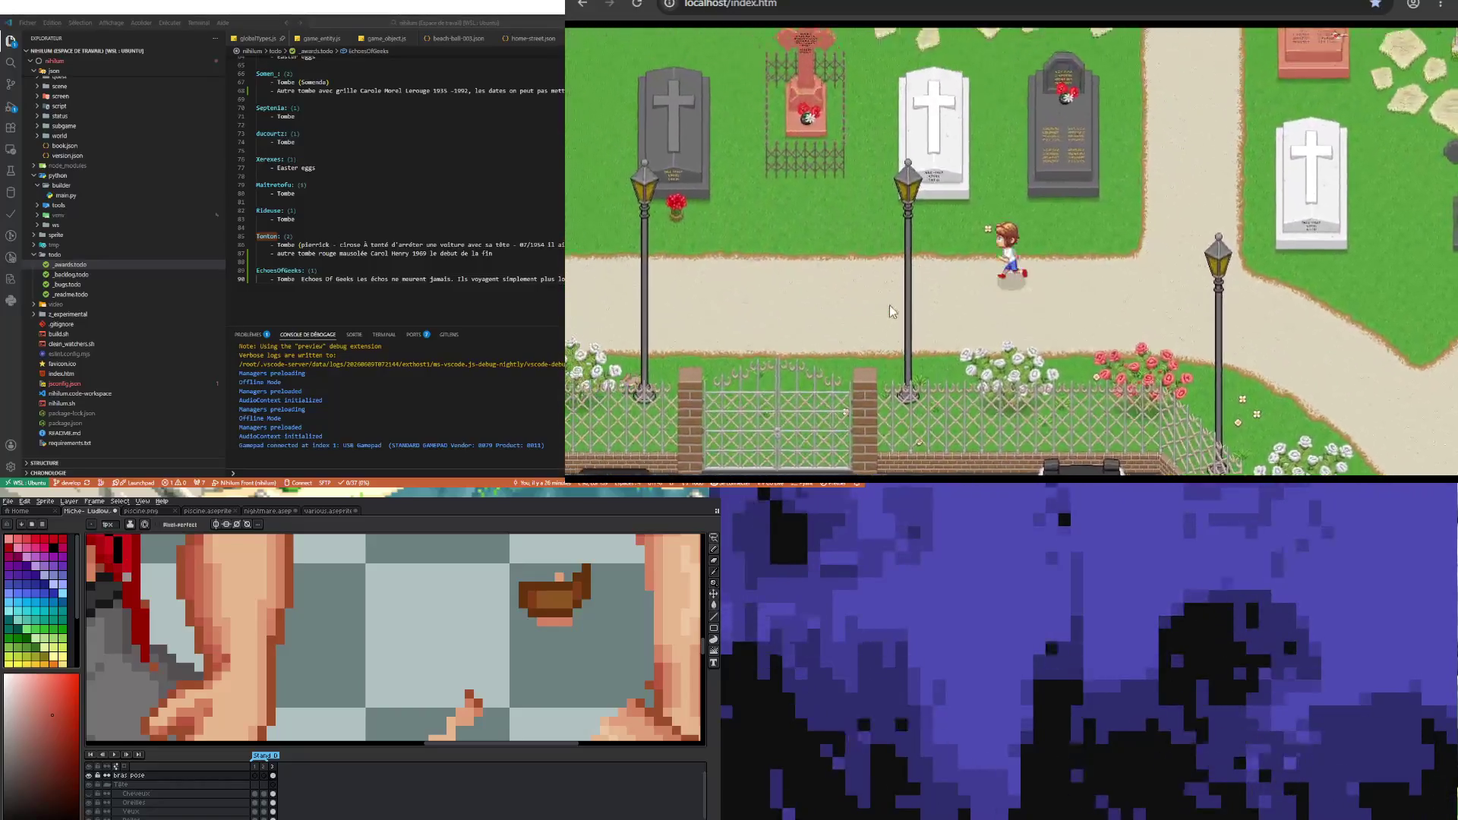
key(Left)
key(Up)
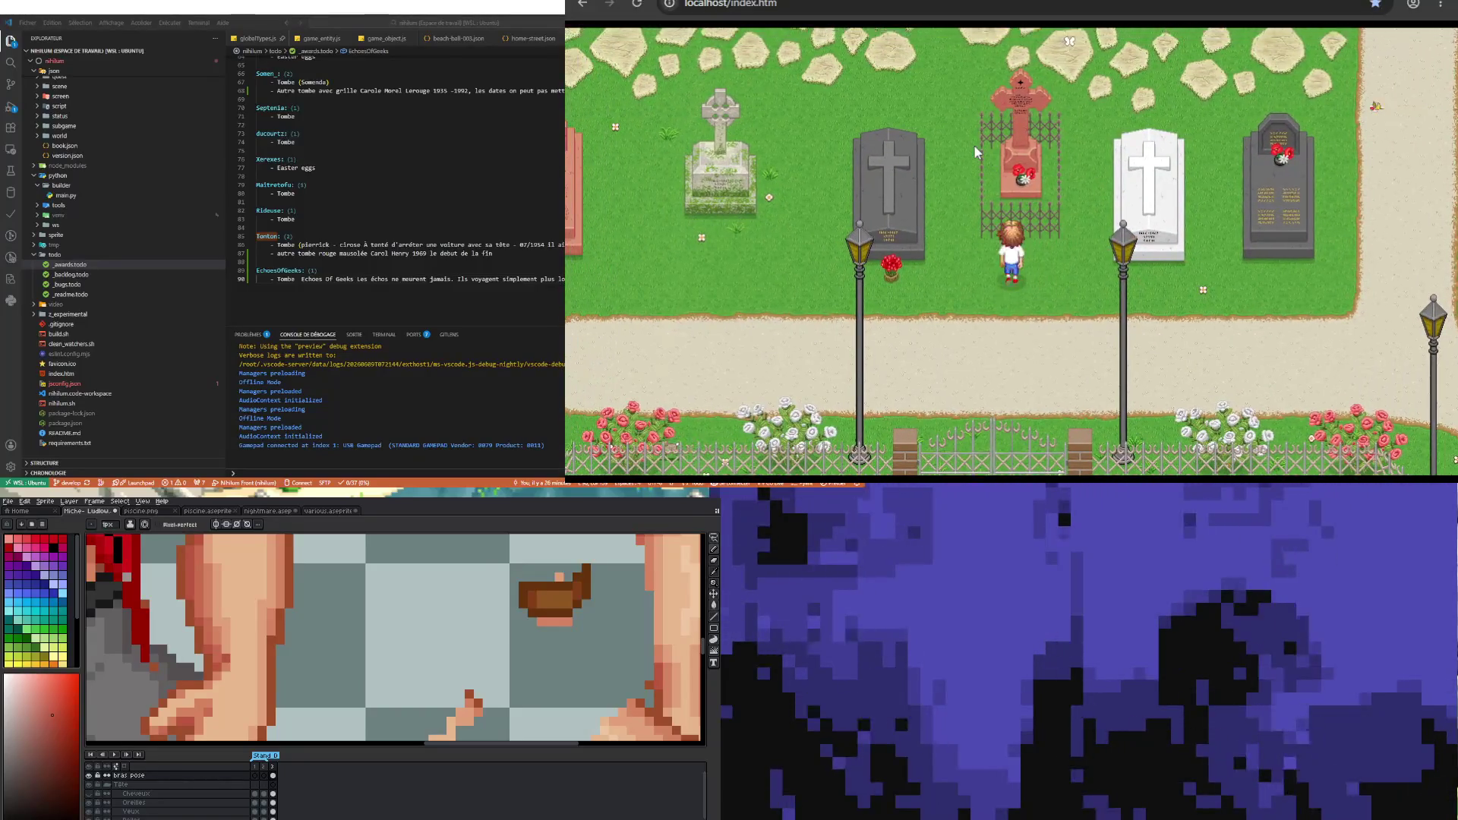
key(Down)
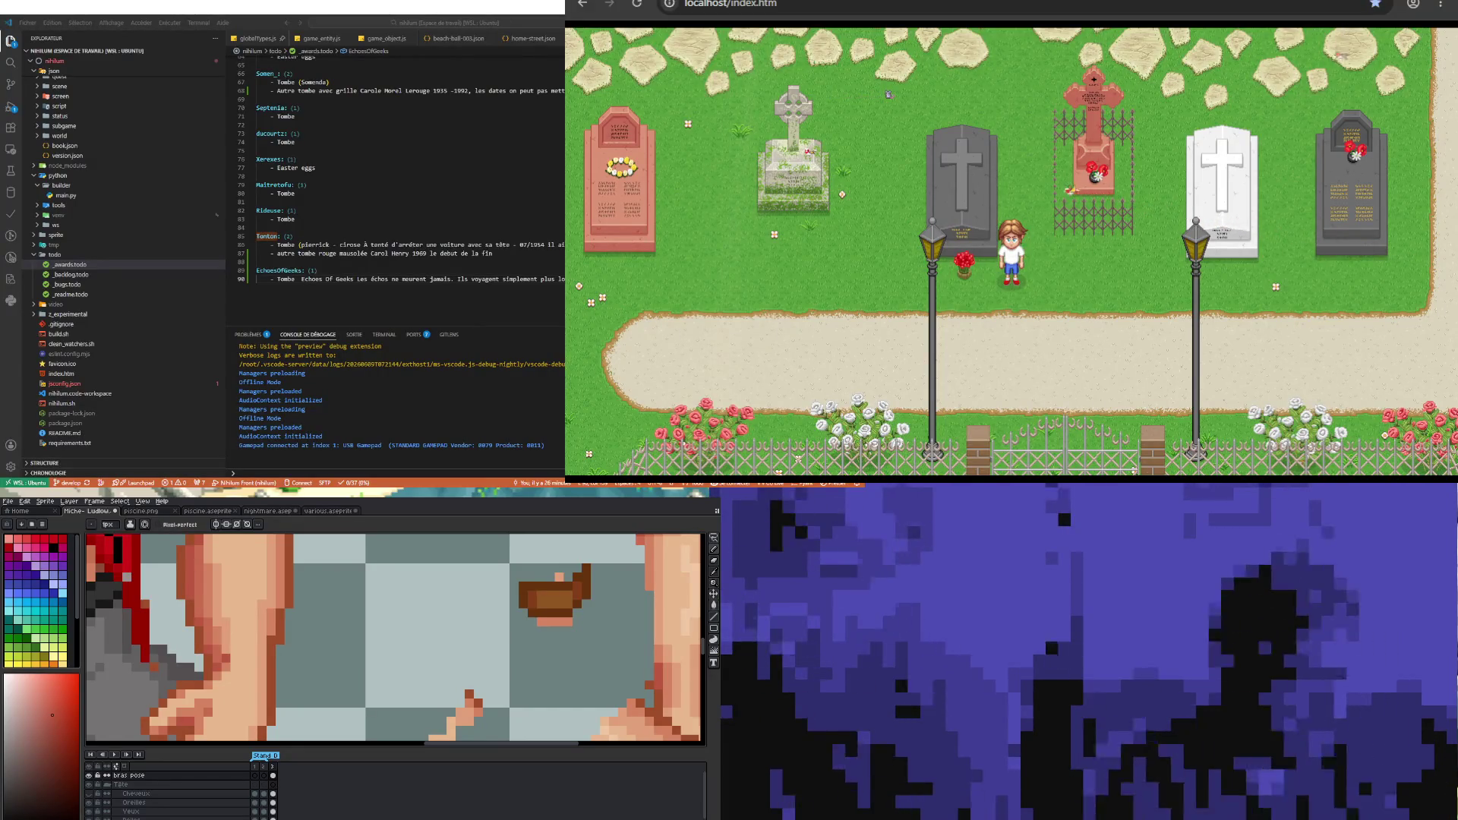
key(Down)
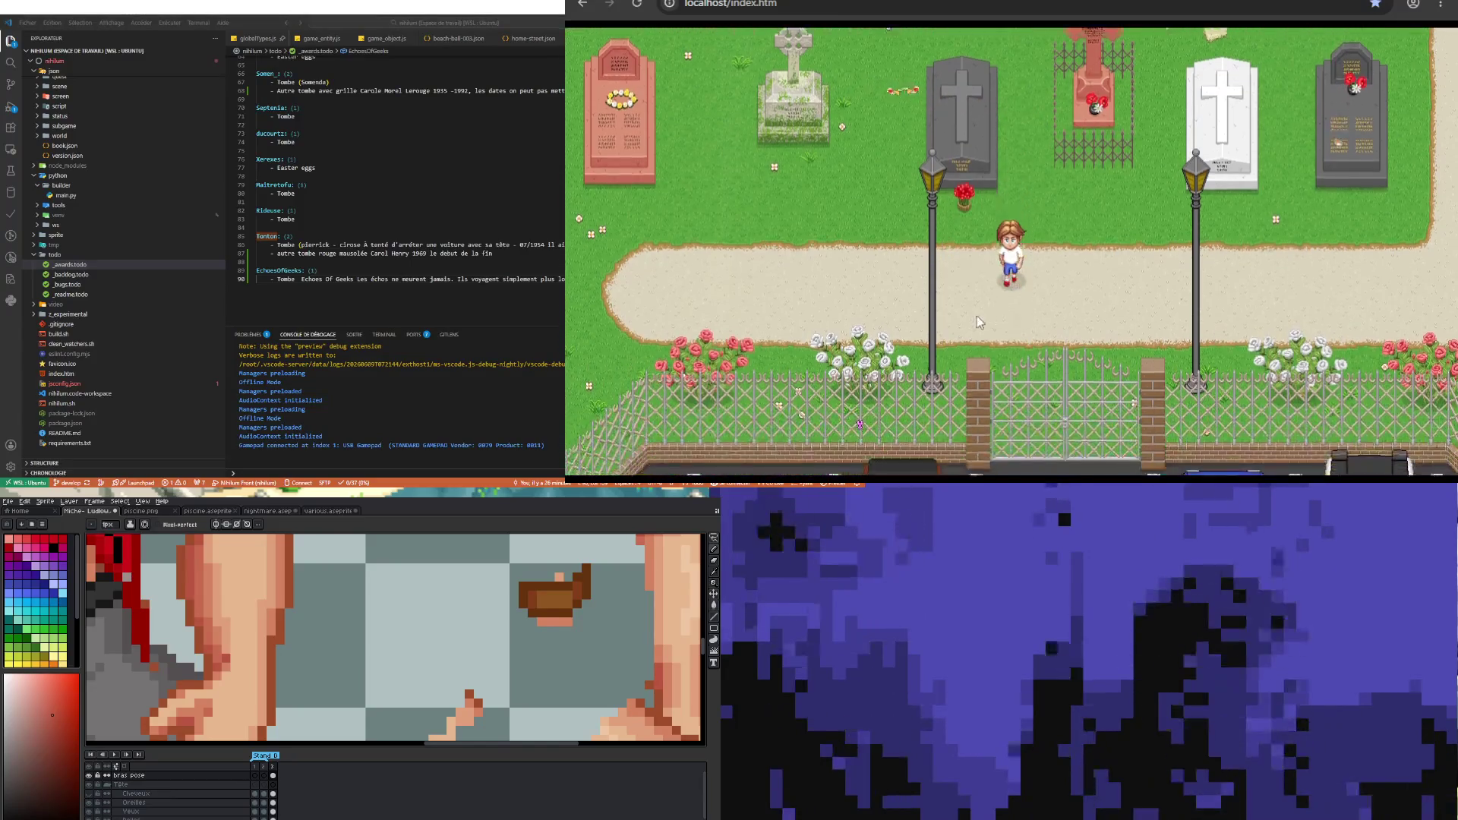
key(Up)
key(Up)
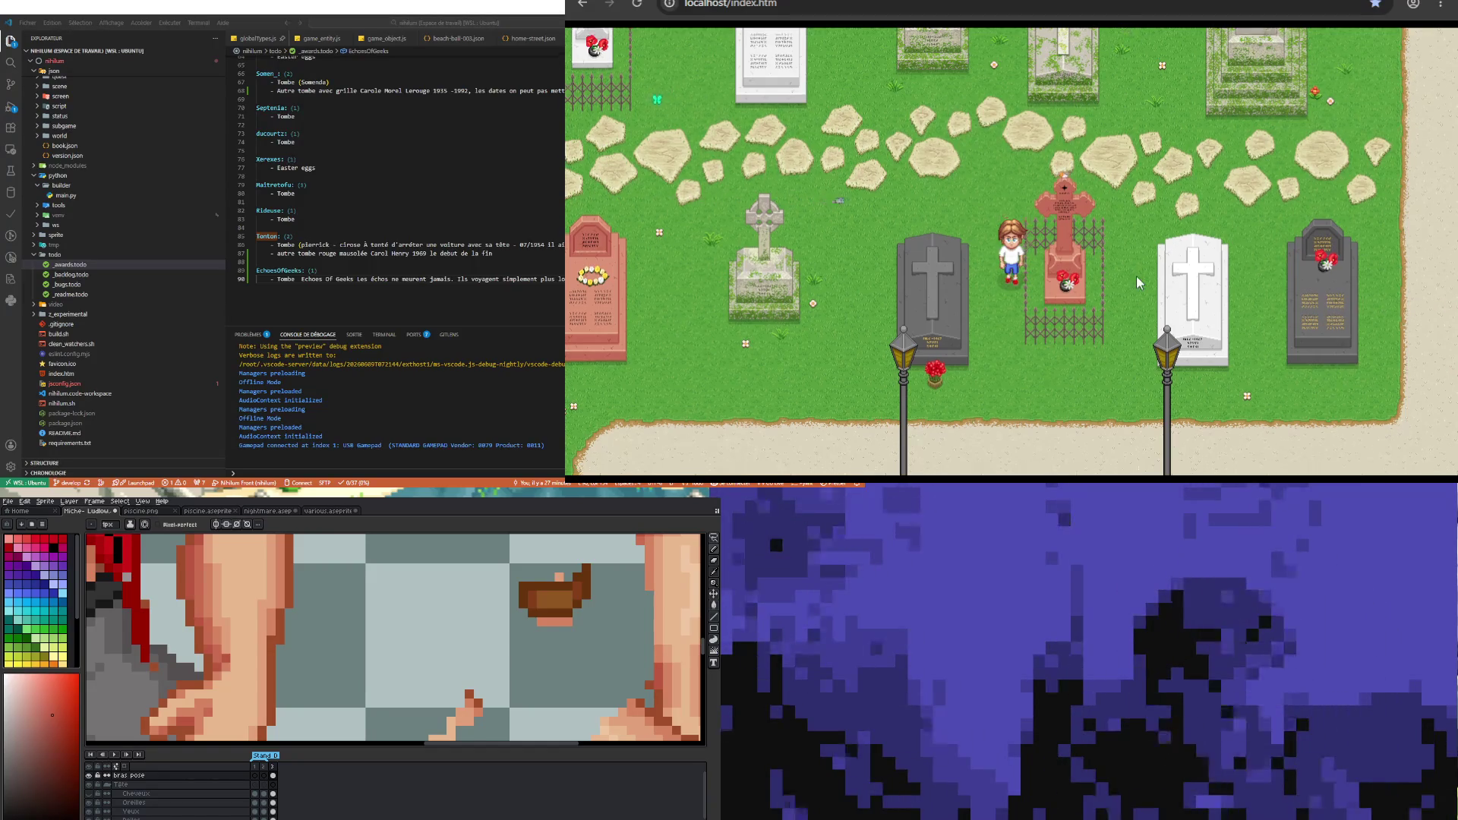
key(Down)
key(Right)
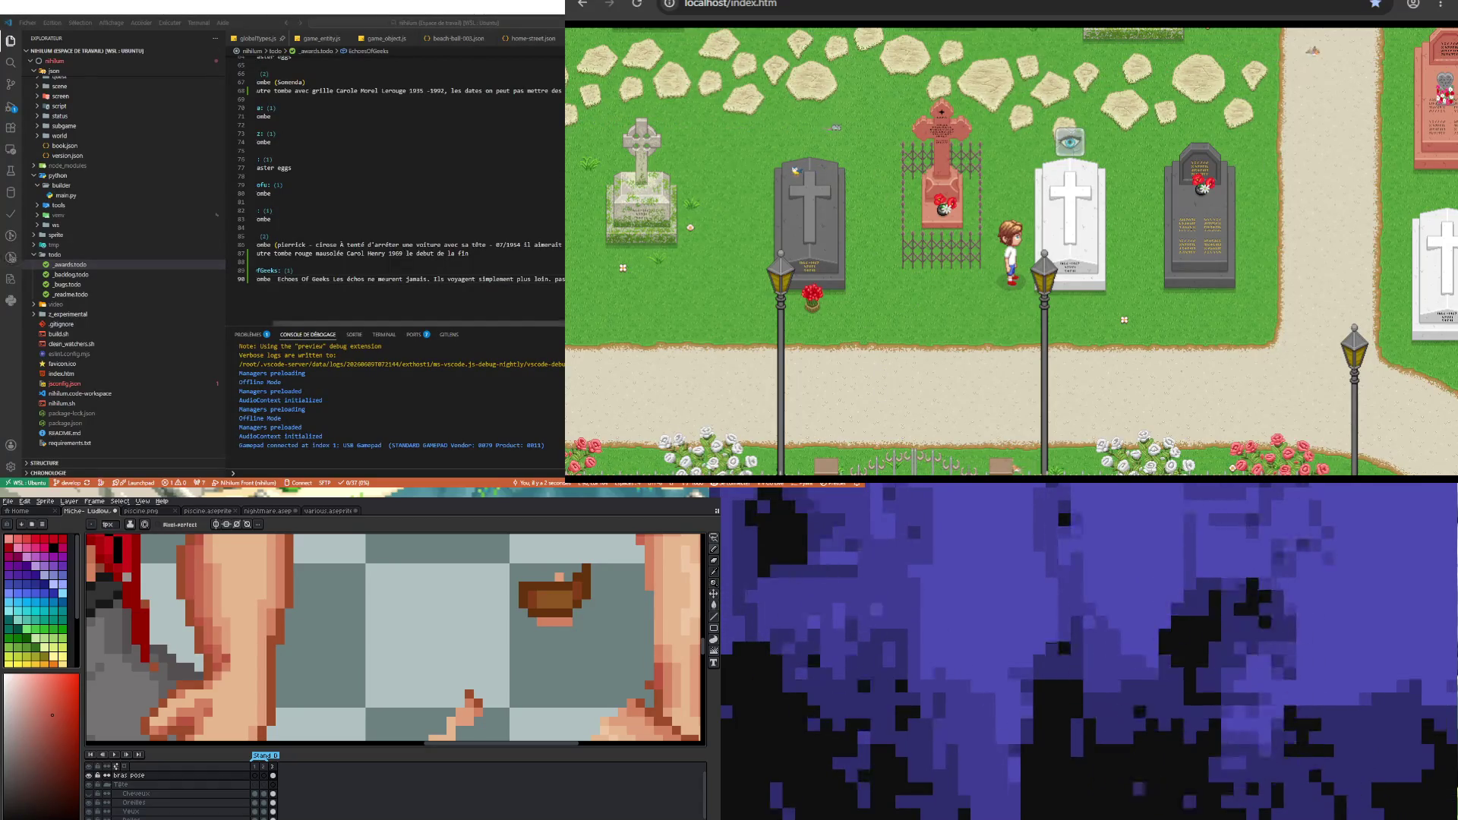
click(380, 205)
click(888, 232)
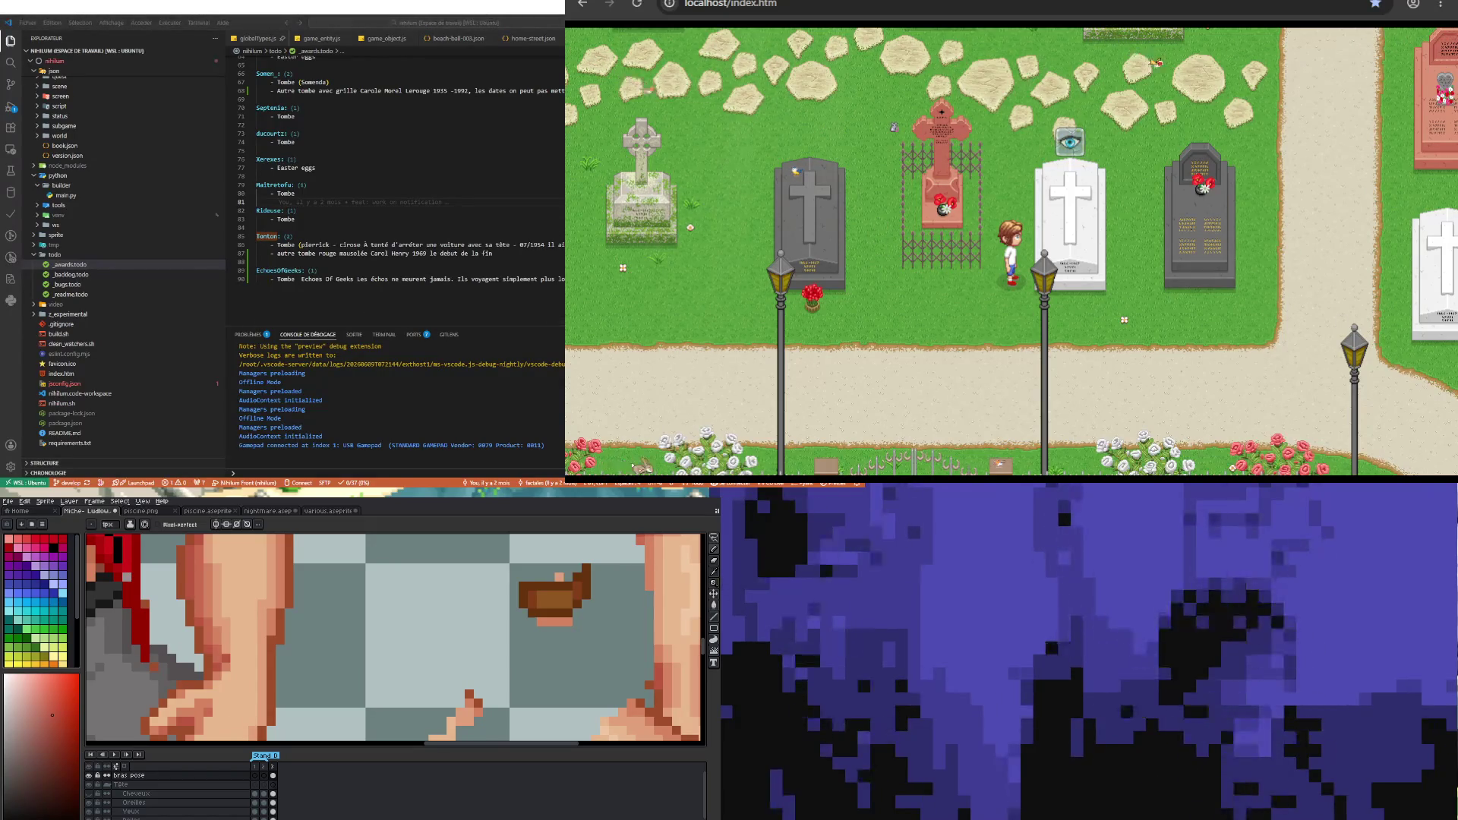
scroll(399, 639, down, 4)
scroll(284, 638, down, 2)
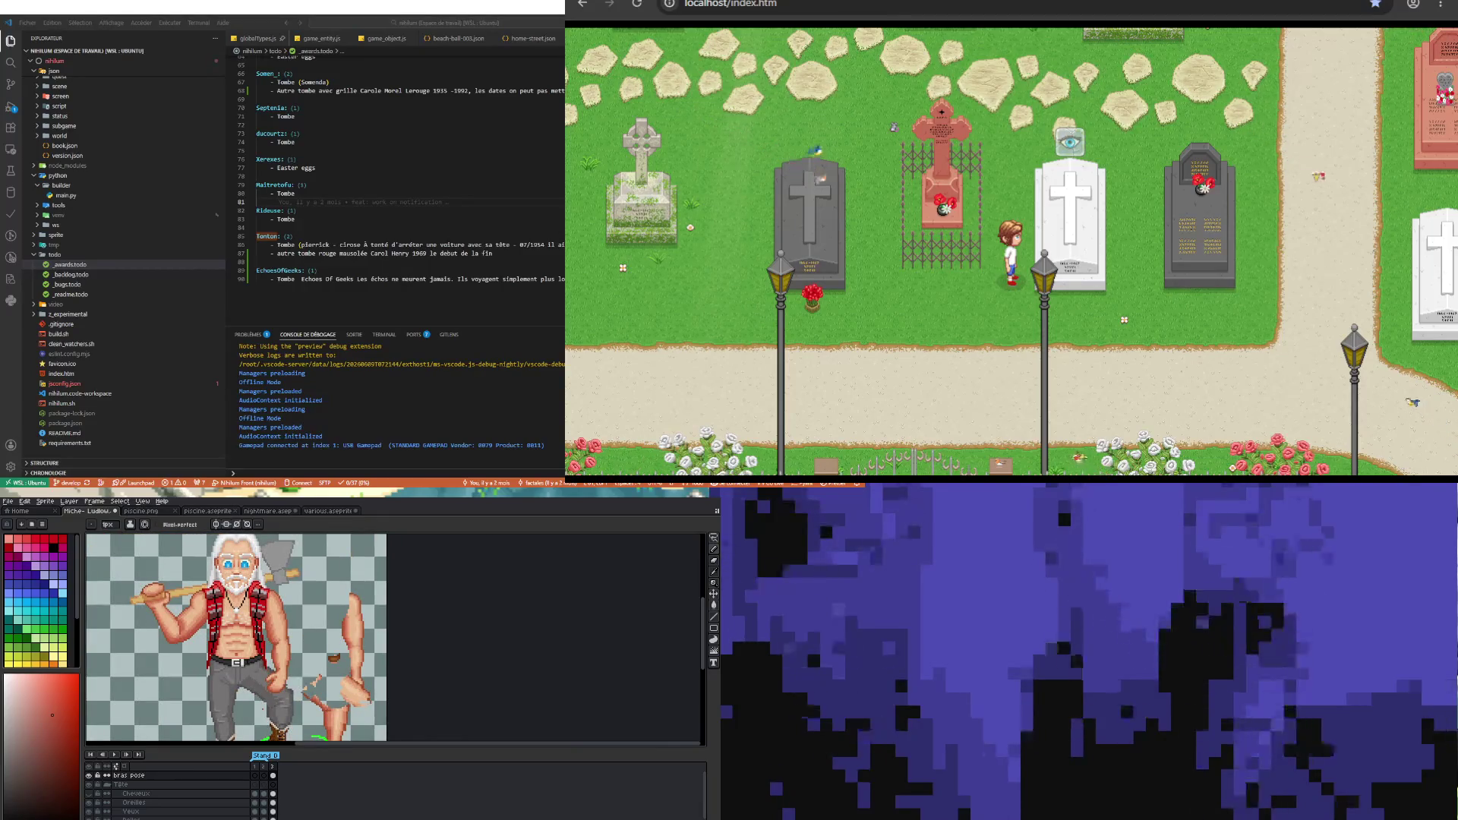
scroll(239, 615, up, 2)
scroll(239, 615, up, 1)
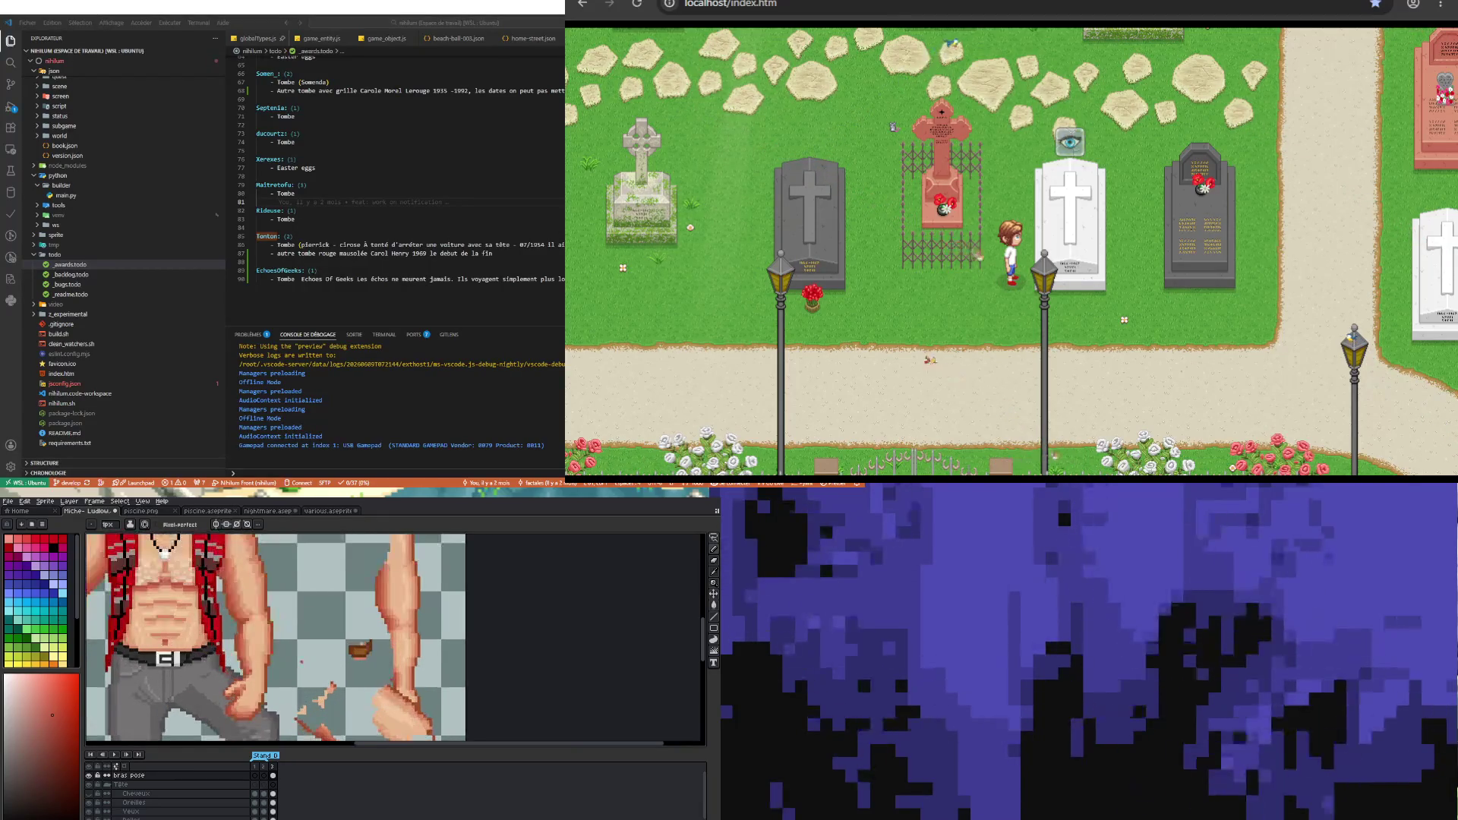
scroll(239, 616, down, 2)
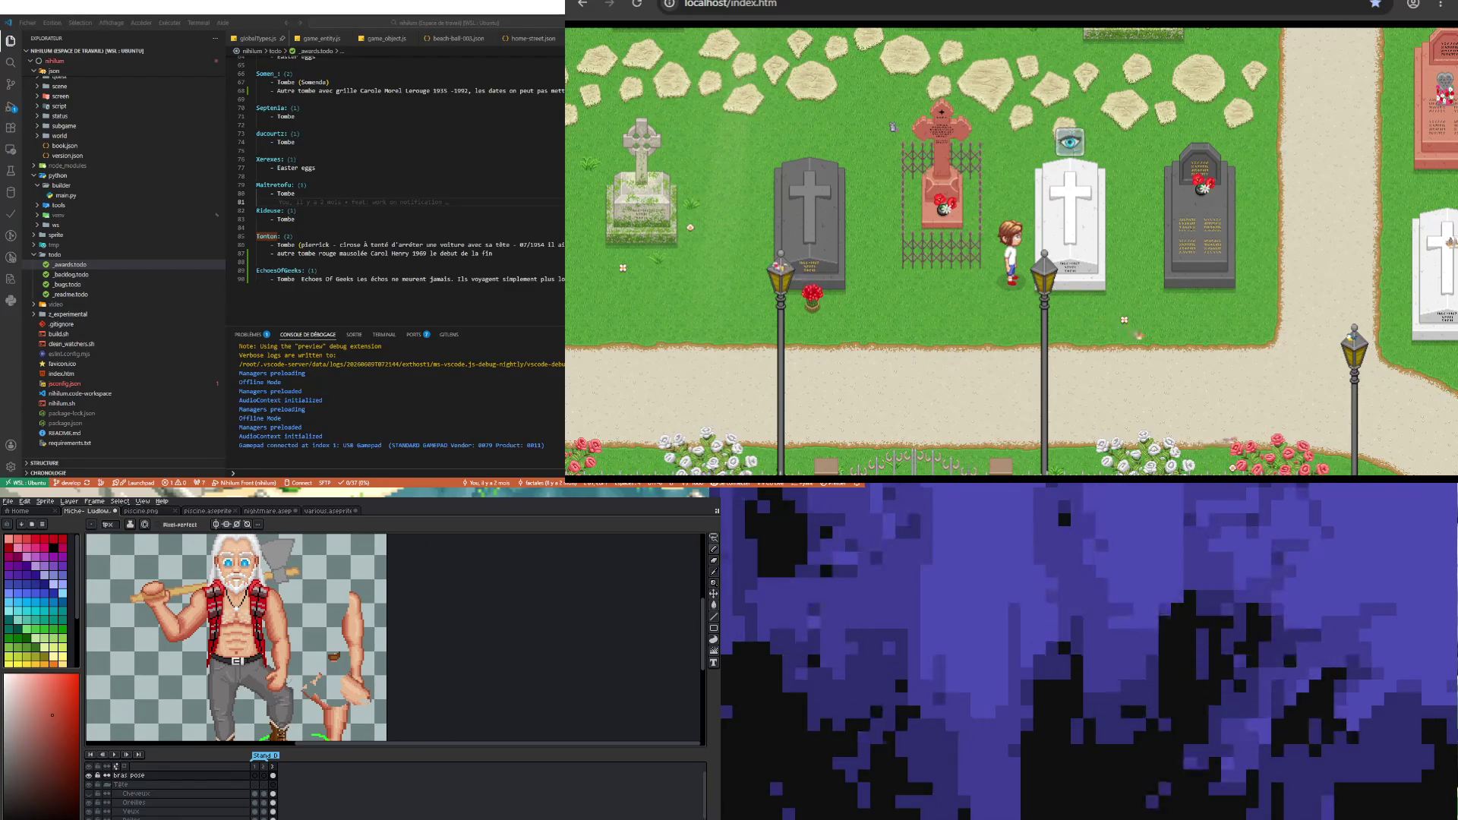
scroll(239, 615, down, 1)
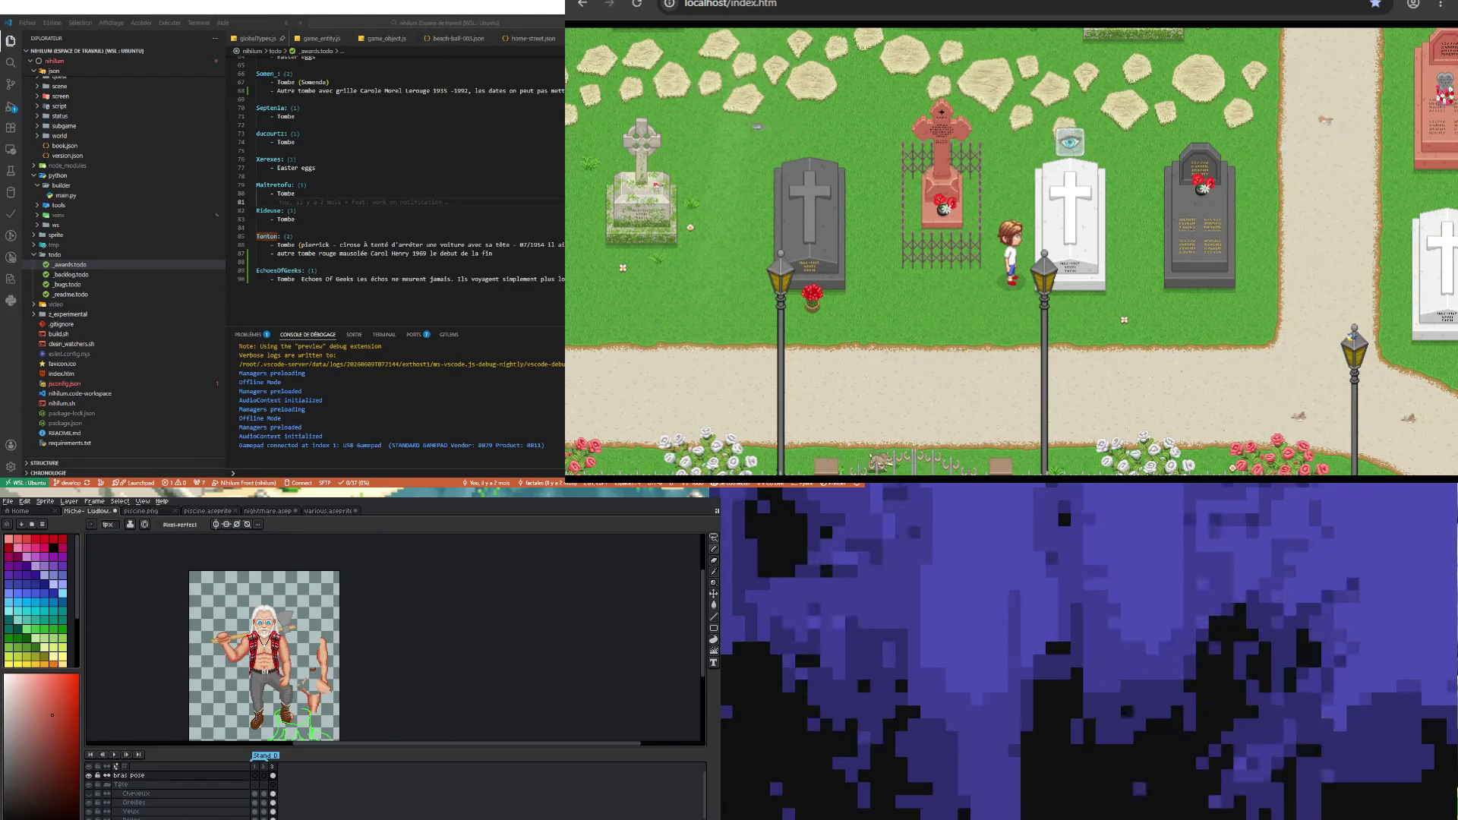
scroll(239, 639, up, 2)
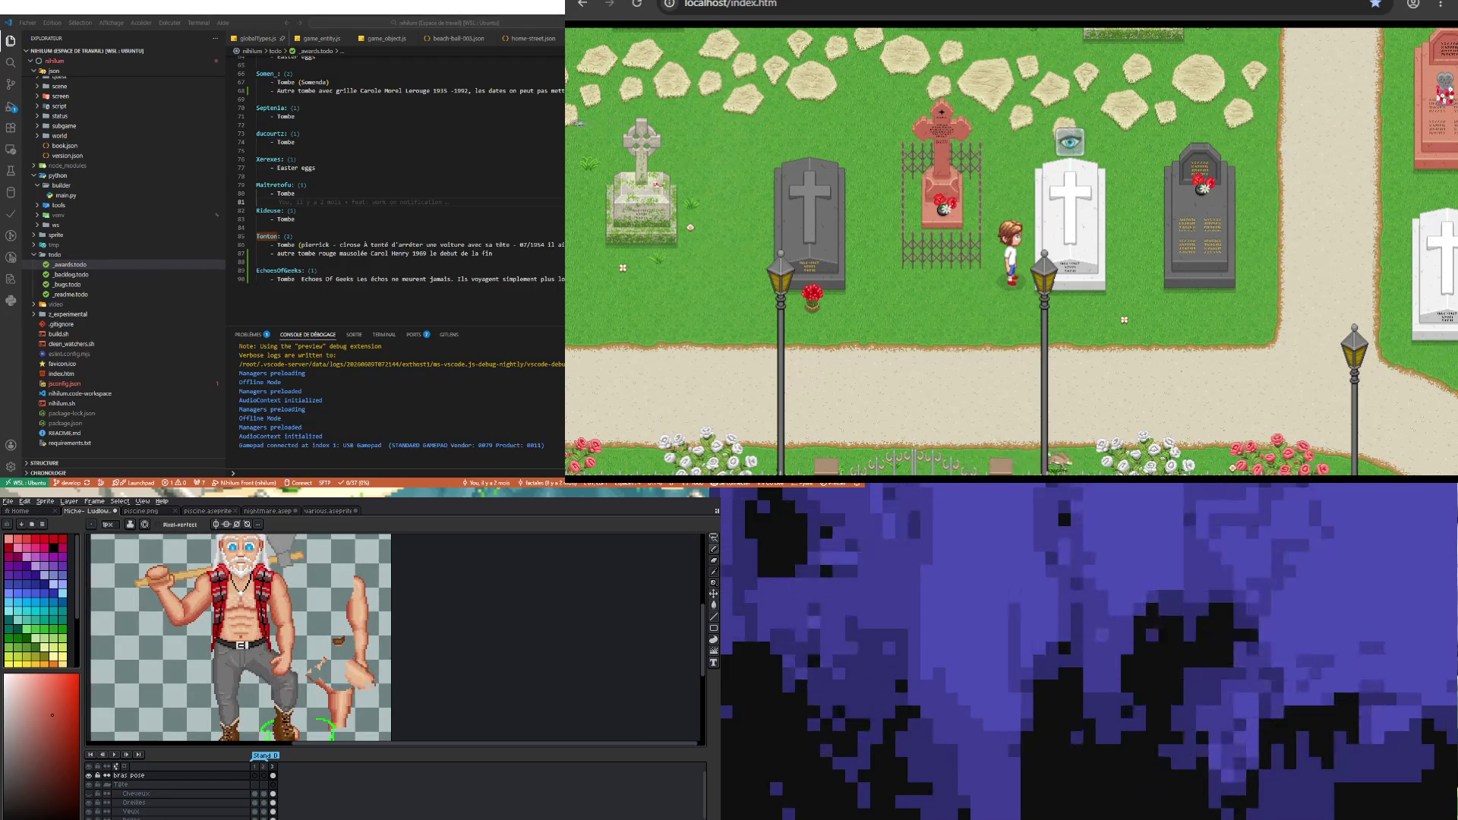
scroll(297, 638, up, 1)
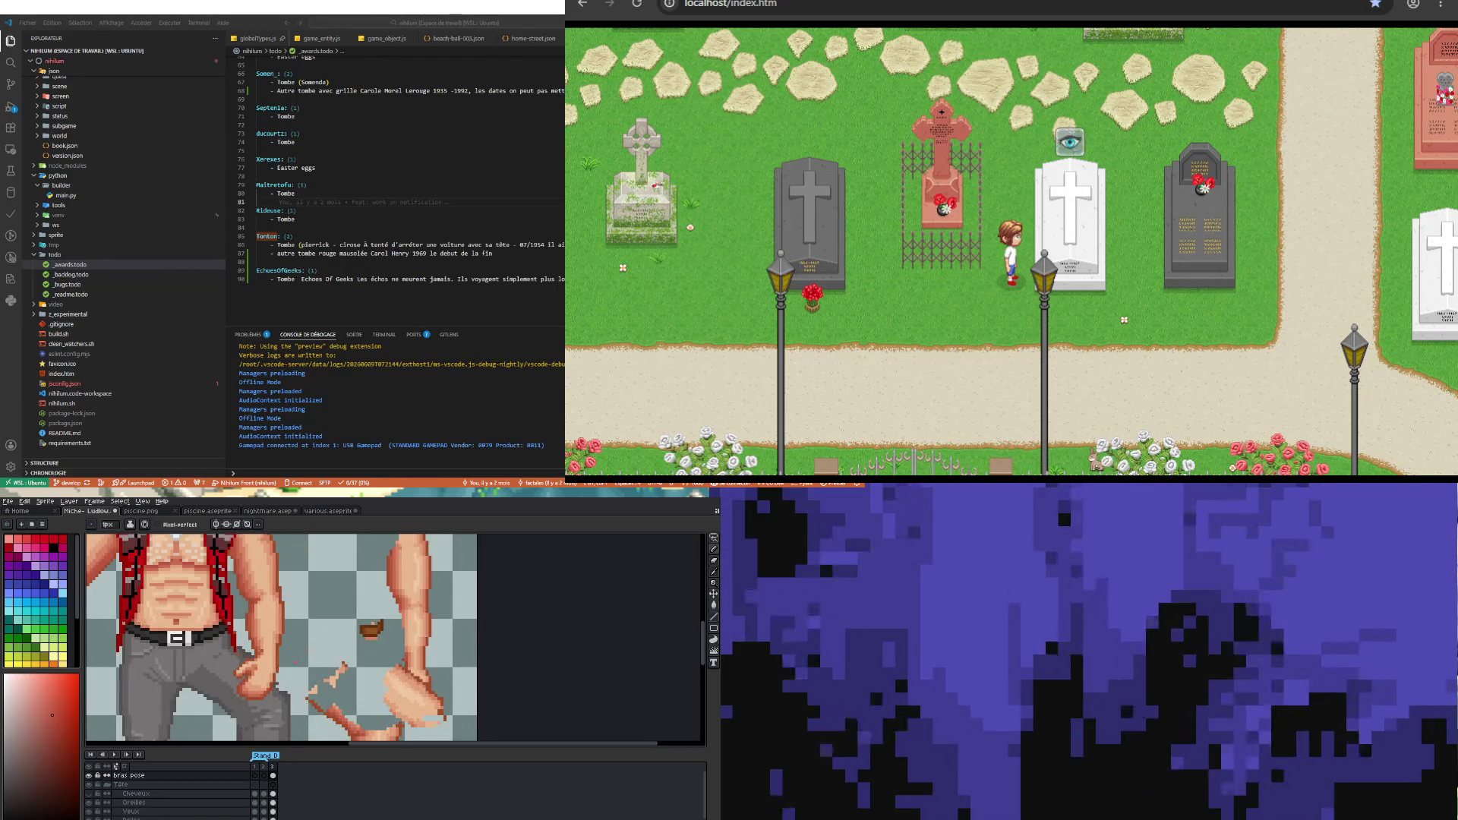
scroll(285, 638, down, 2)
scroll(286, 637, down, 1)
scroll(285, 639, up, 3)
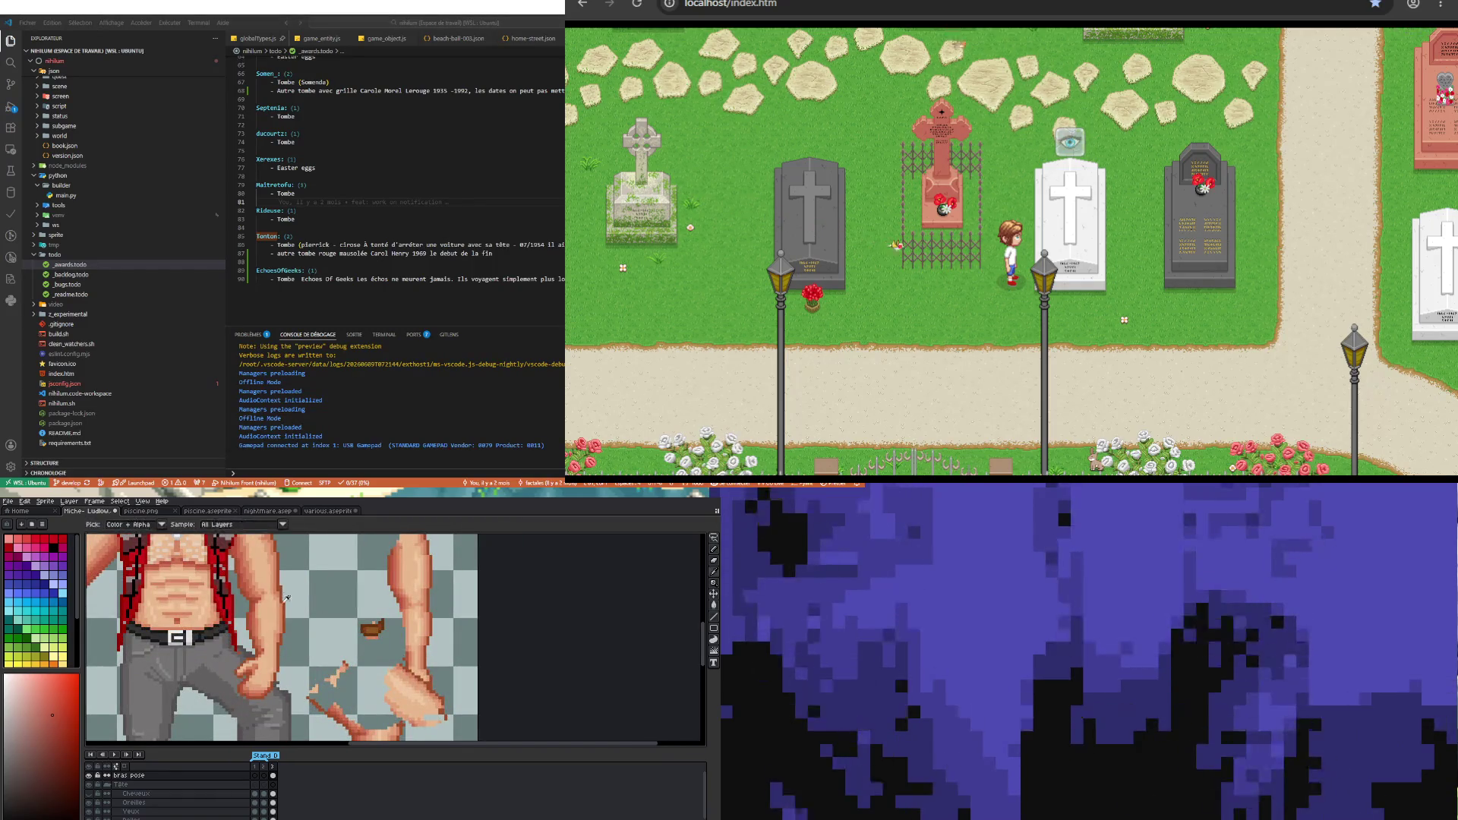
scroll(287, 597, up, 1)
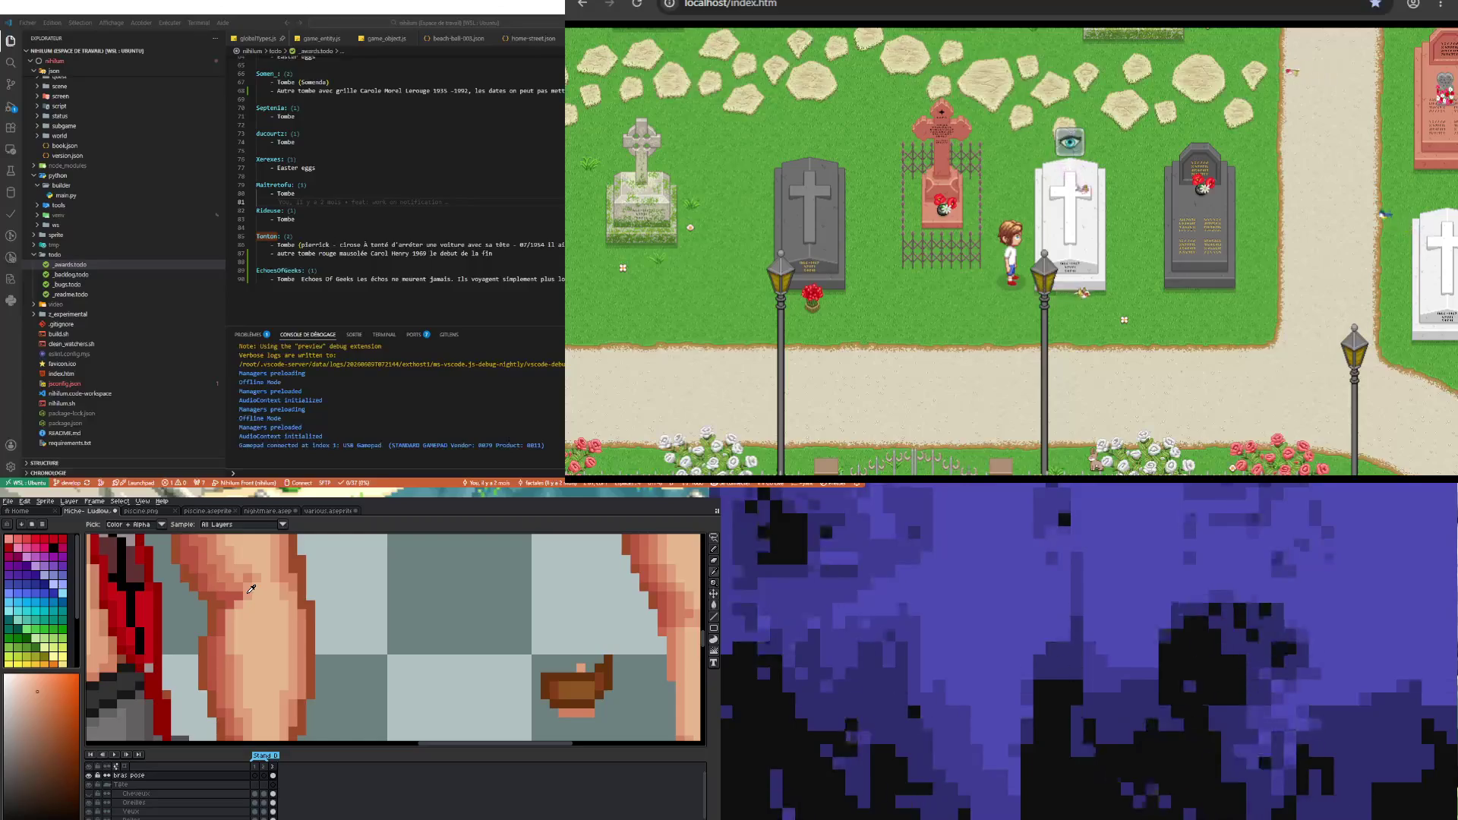
scroll(250, 589, down, 3)
scroll(254, 618, up, 1)
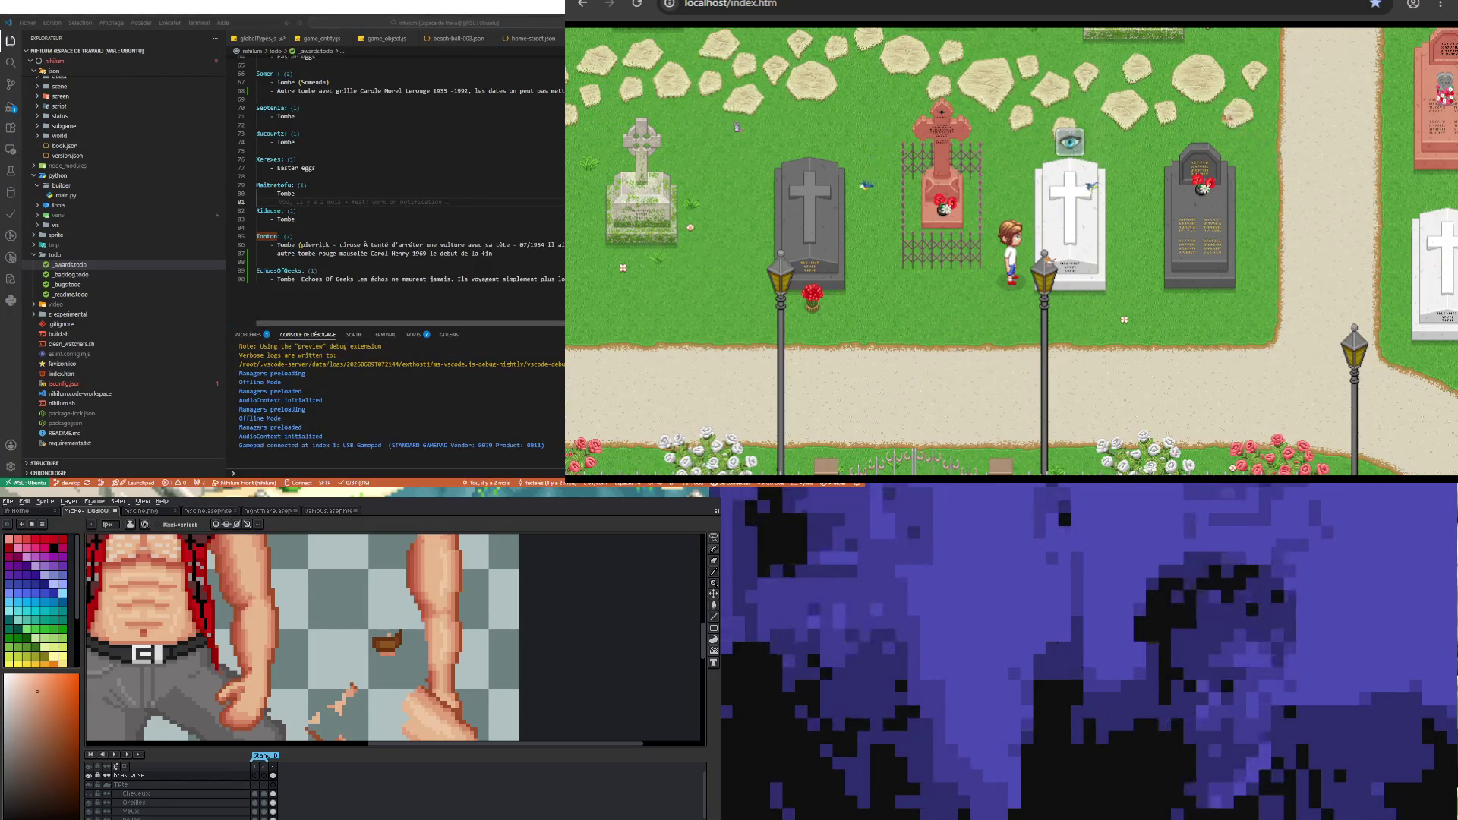
scroll(399, 183, right, 5)
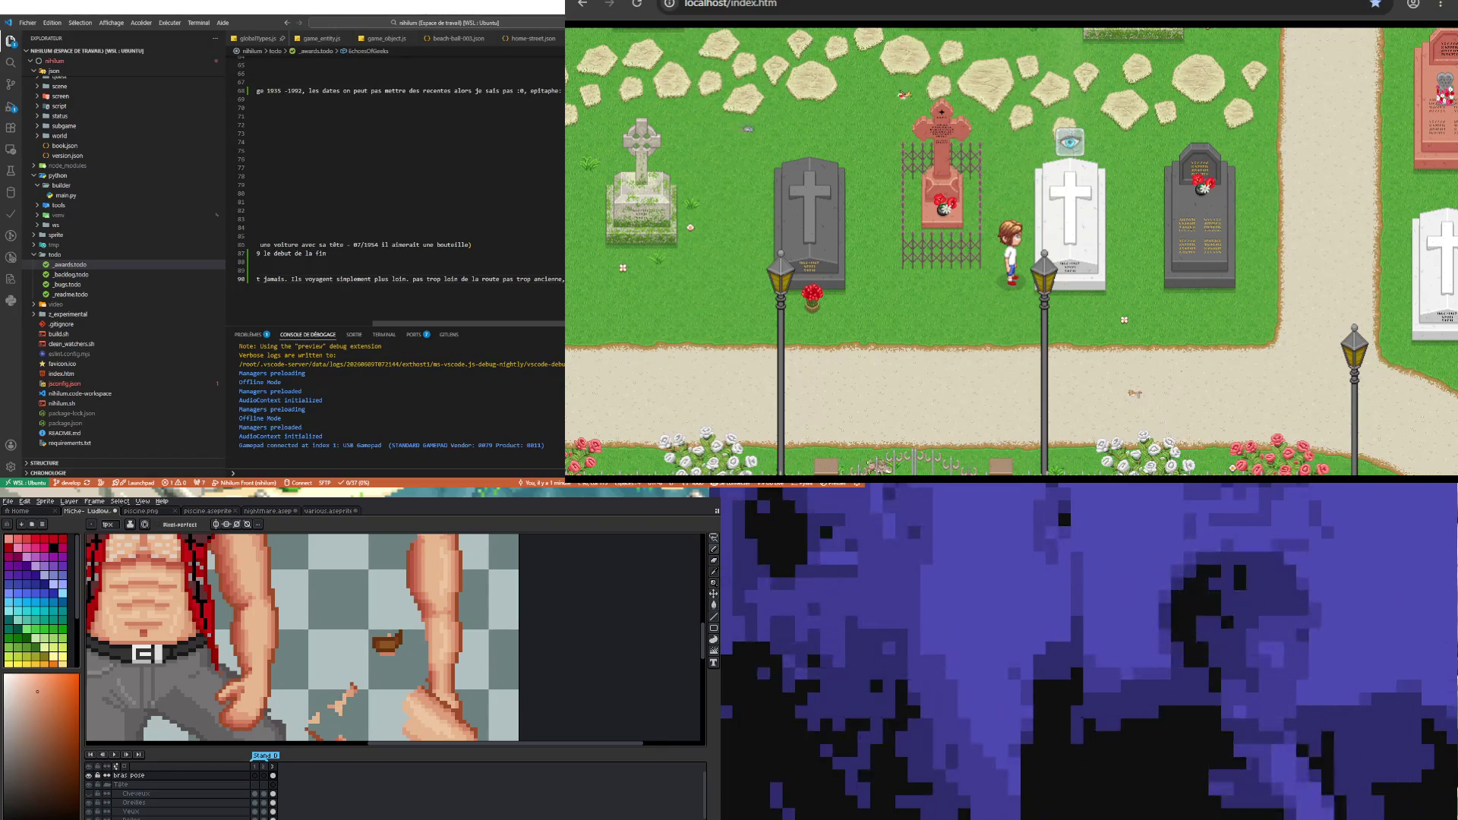
scroll(398, 183, left, 3)
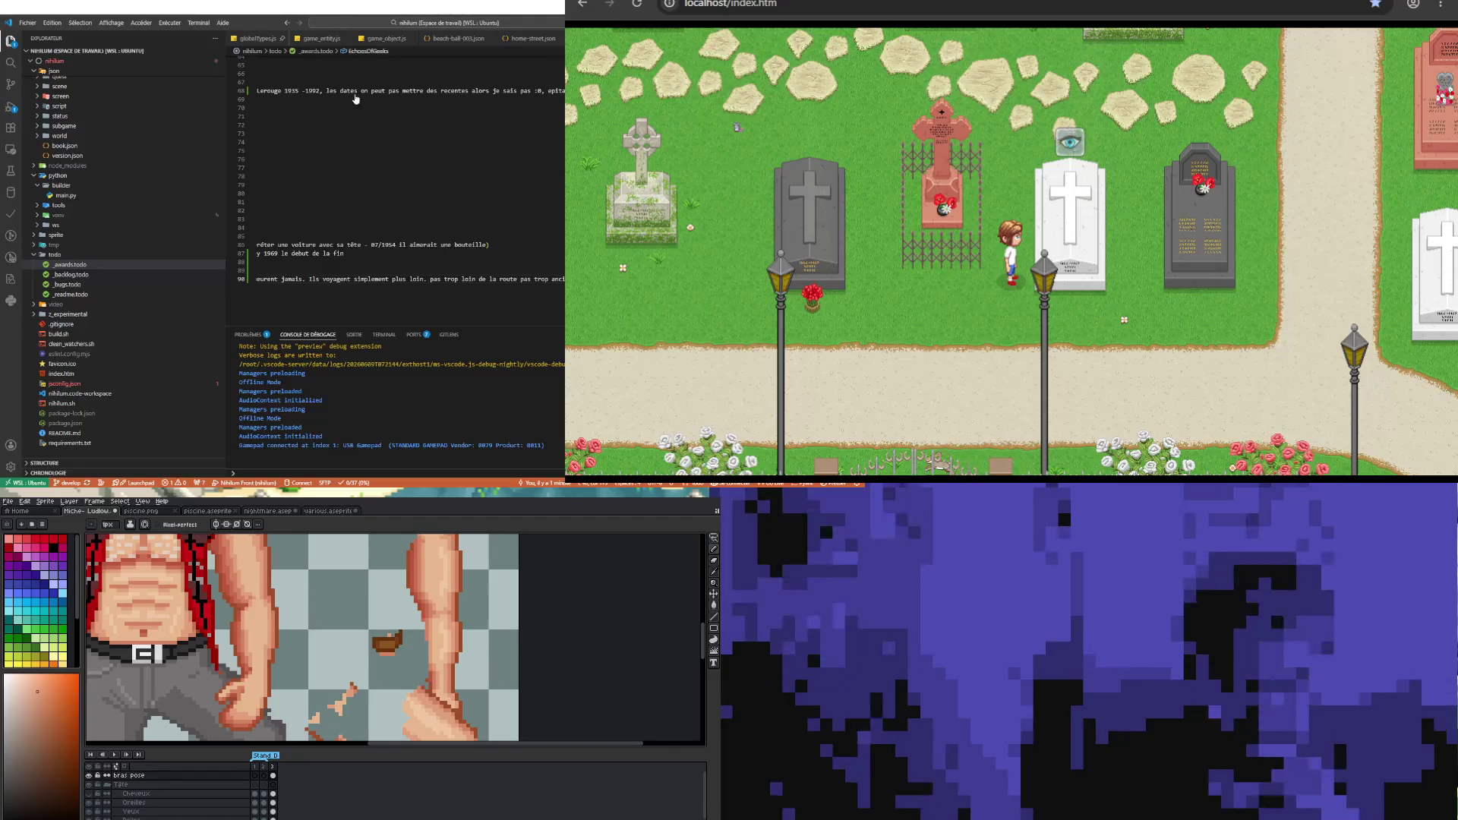
drag(447, 328, 302, 327)
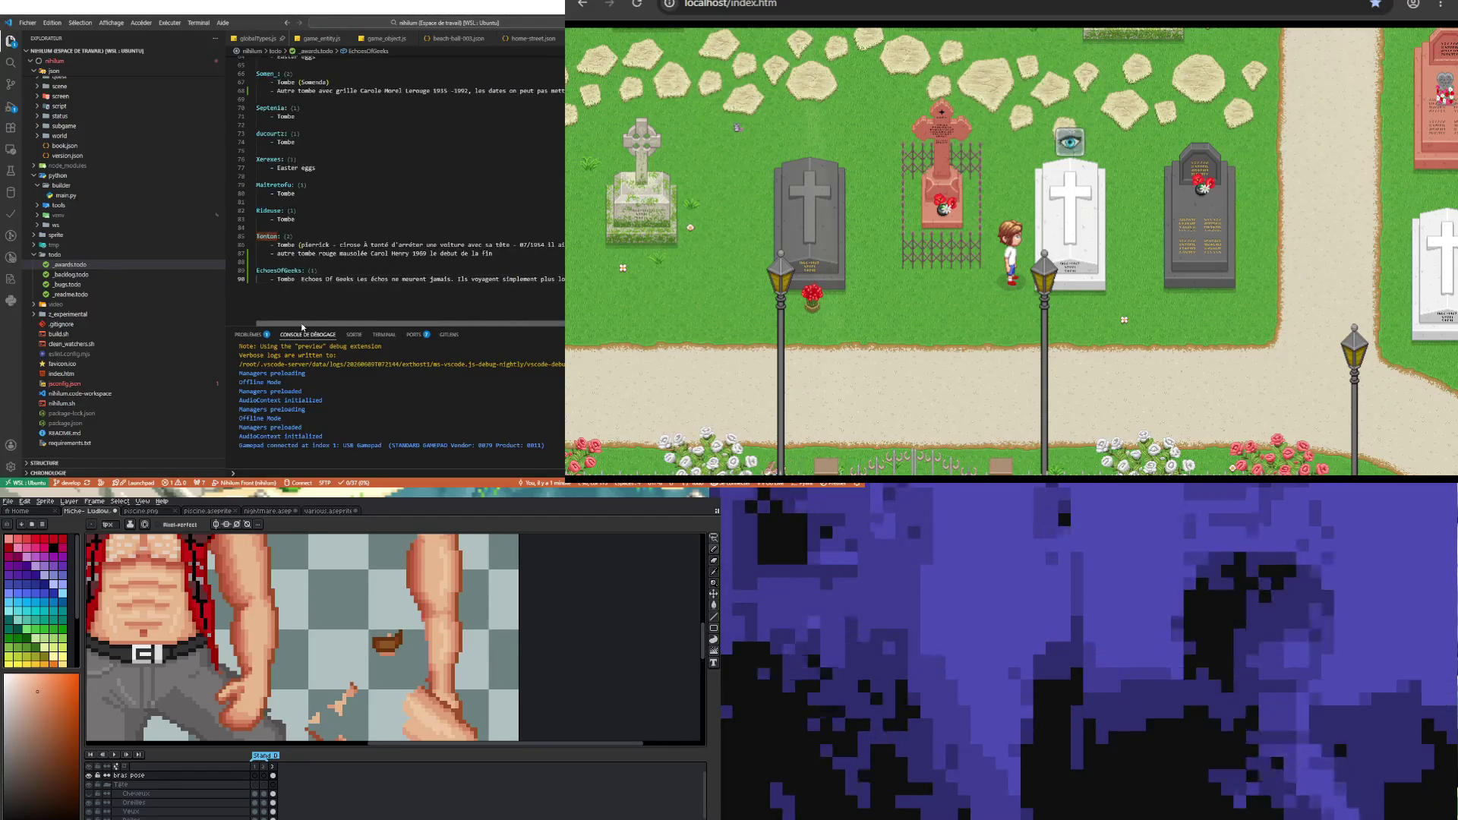
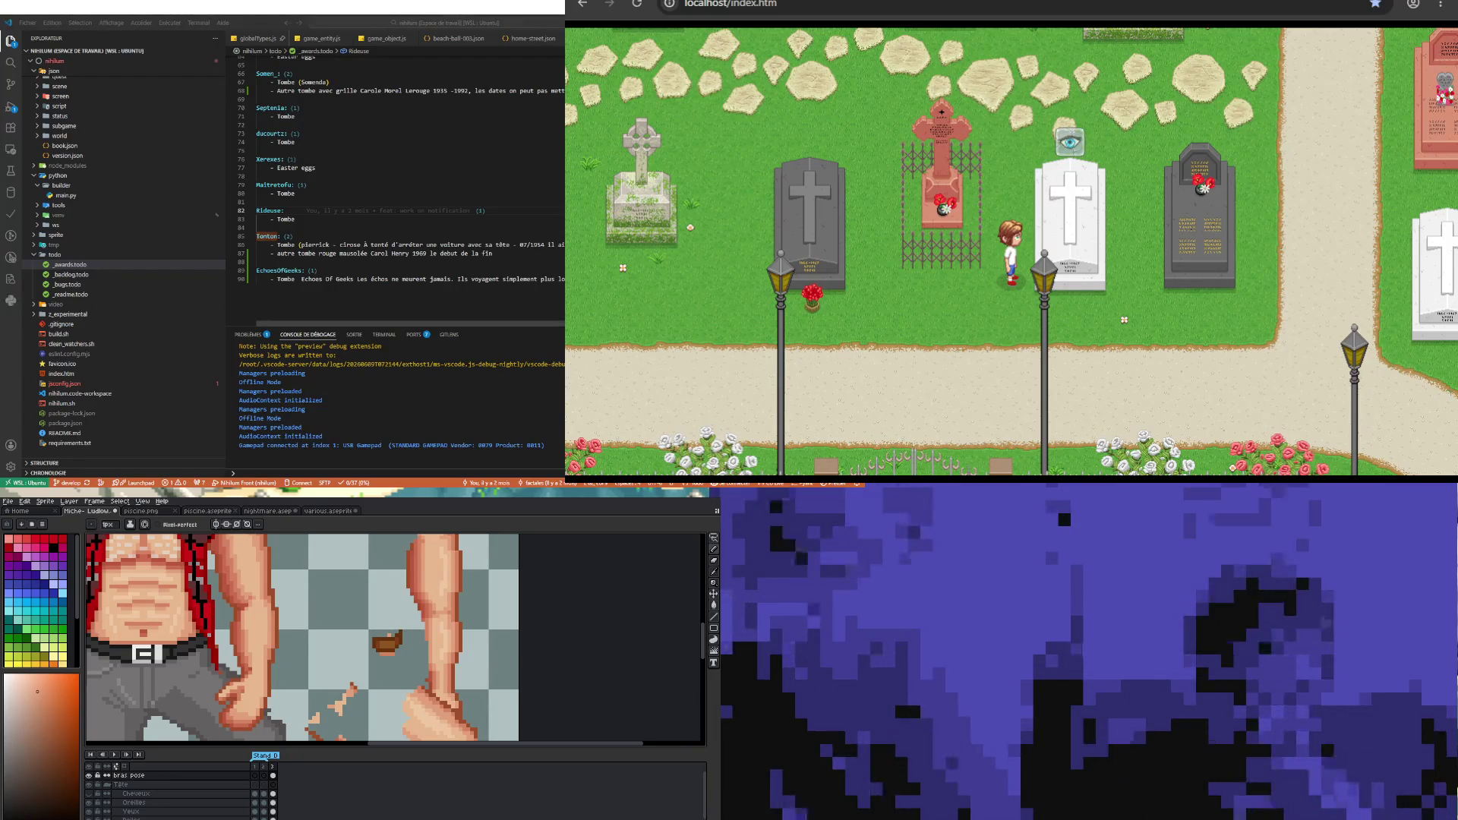
scroll(315, 148, up, 2)
text(- easter eggs (animaux dessin celestin))
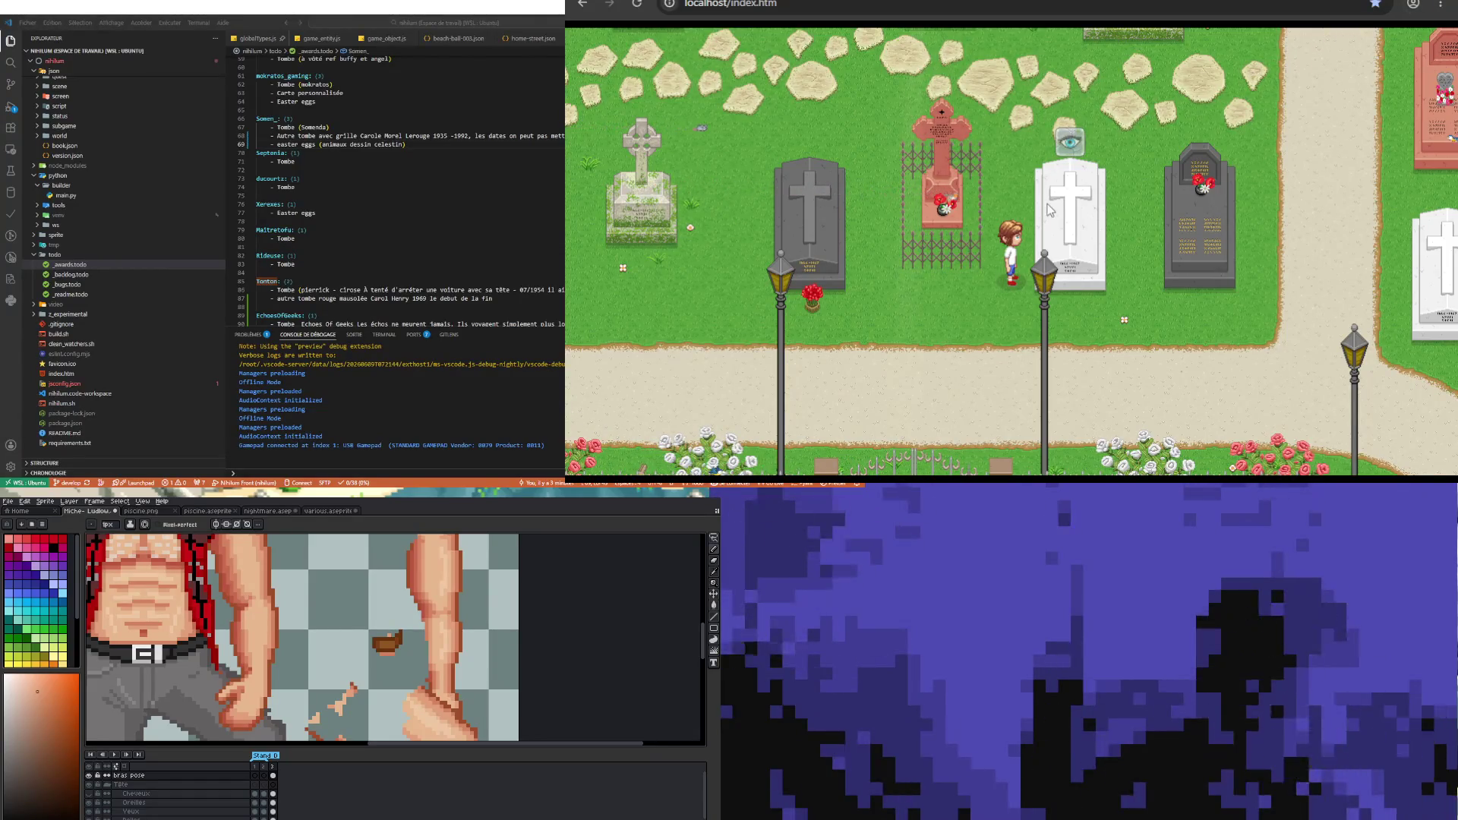
scroll(302, 639, down, 1)
scroll(302, 638, down, 3)
scroll(302, 637, up, 2)
scroll(301, 638, down, 1)
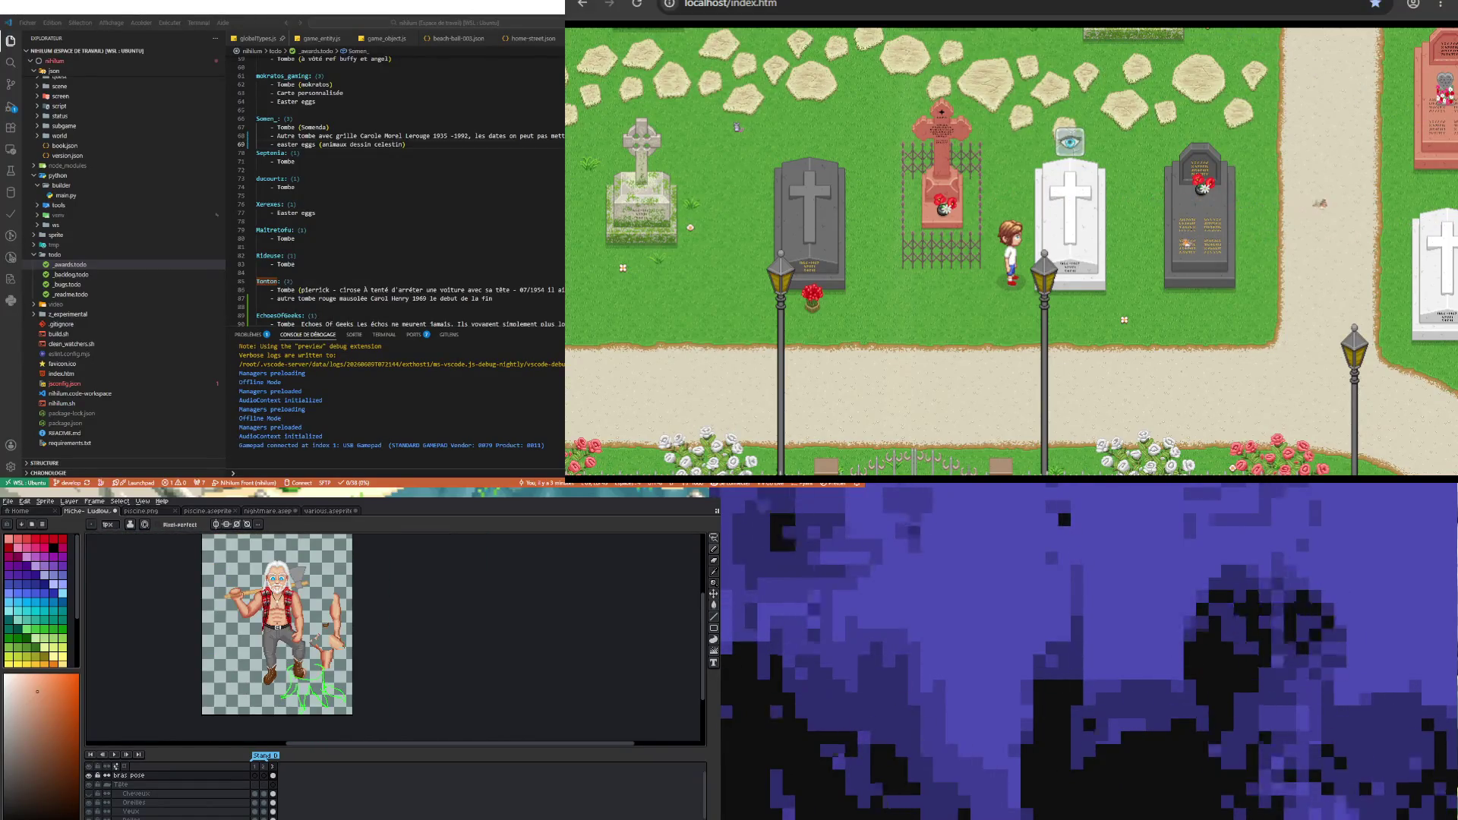
scroll(303, 637, up, 1)
scroll(302, 638, up, 2)
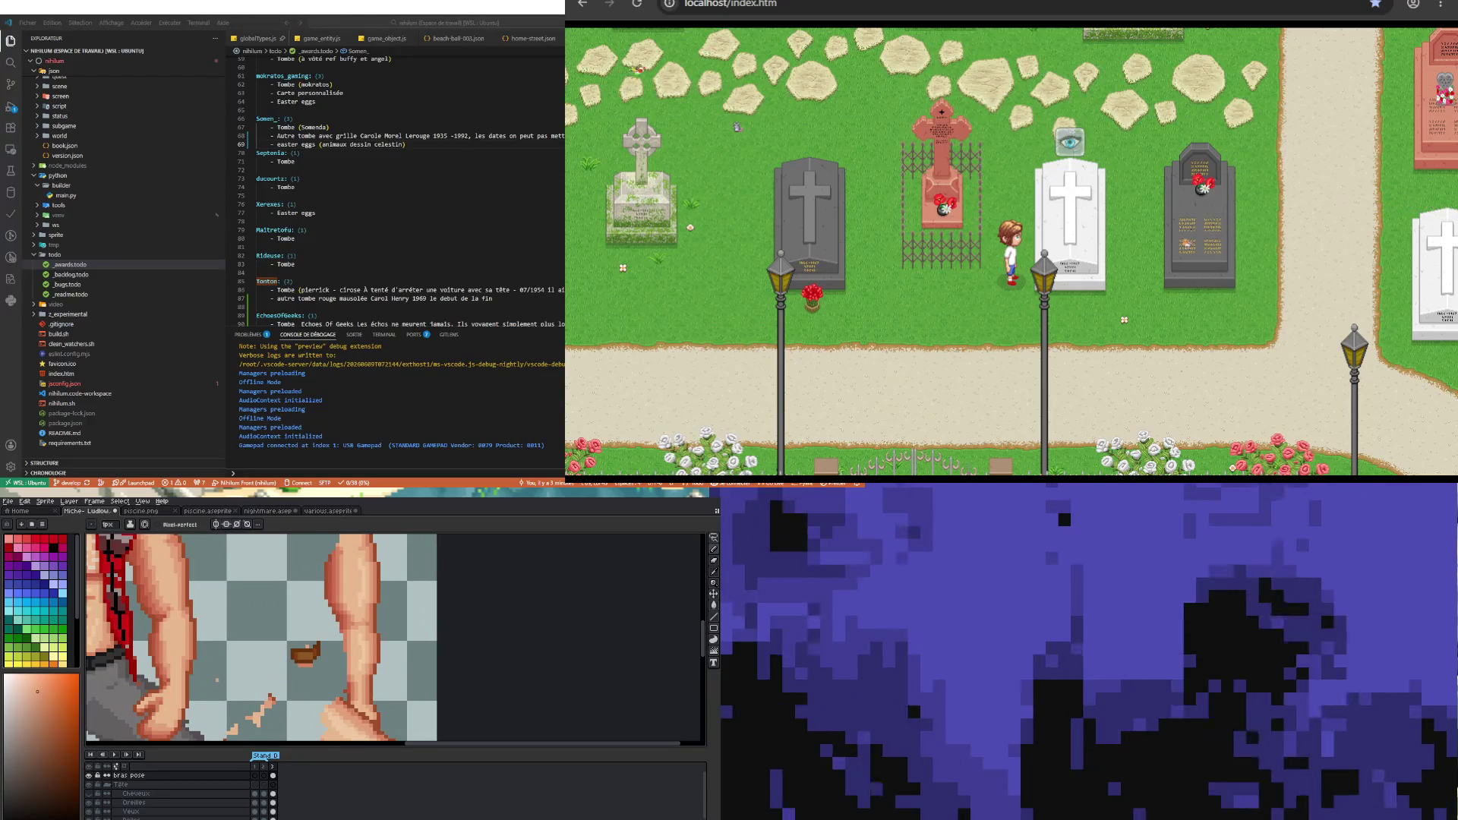
- Eyedrop the arm's colour to paint a brown band at the wrist above the fist
key(alt)
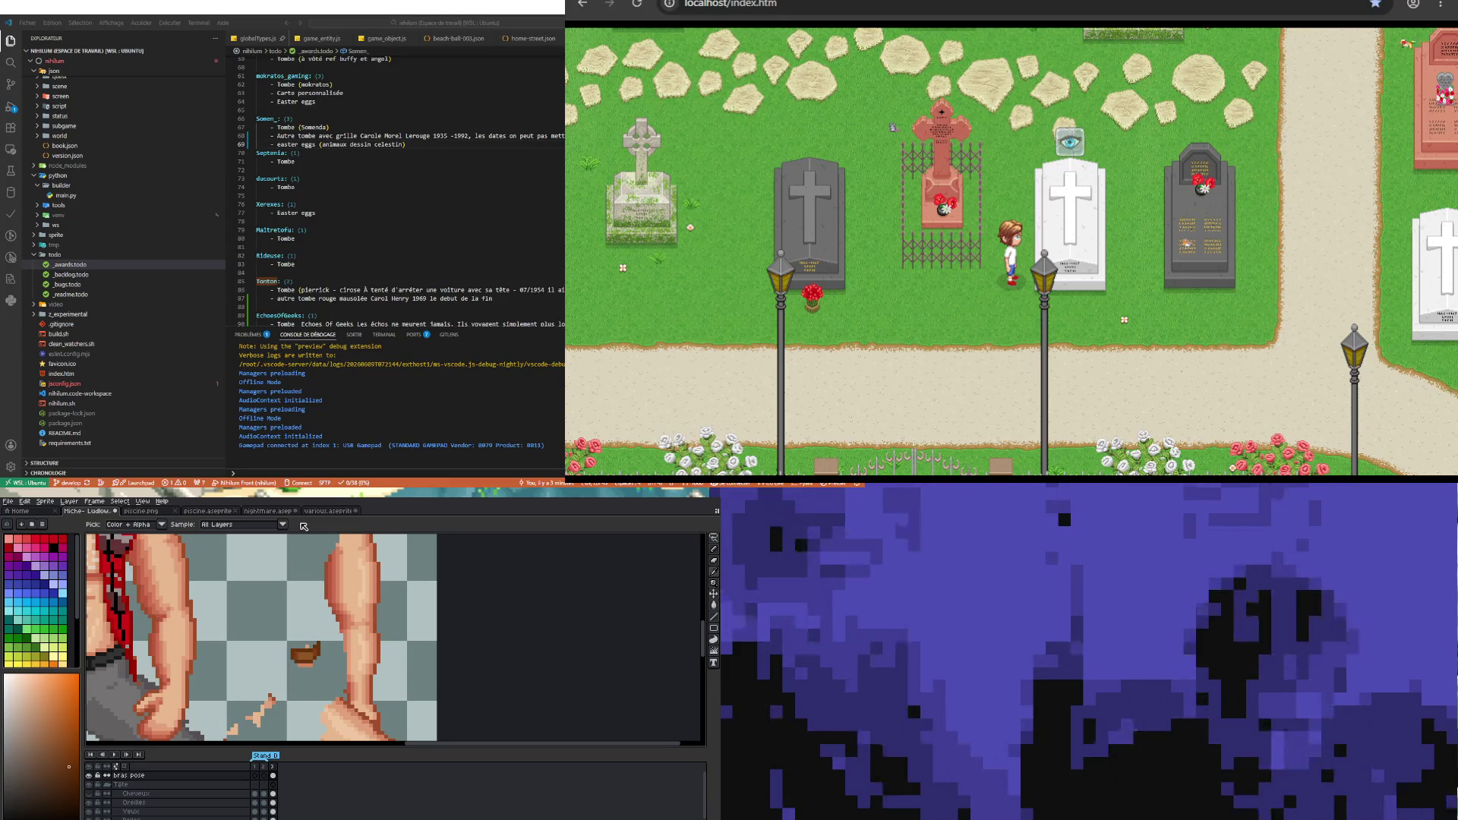
scroll(193, 660, up, 1)
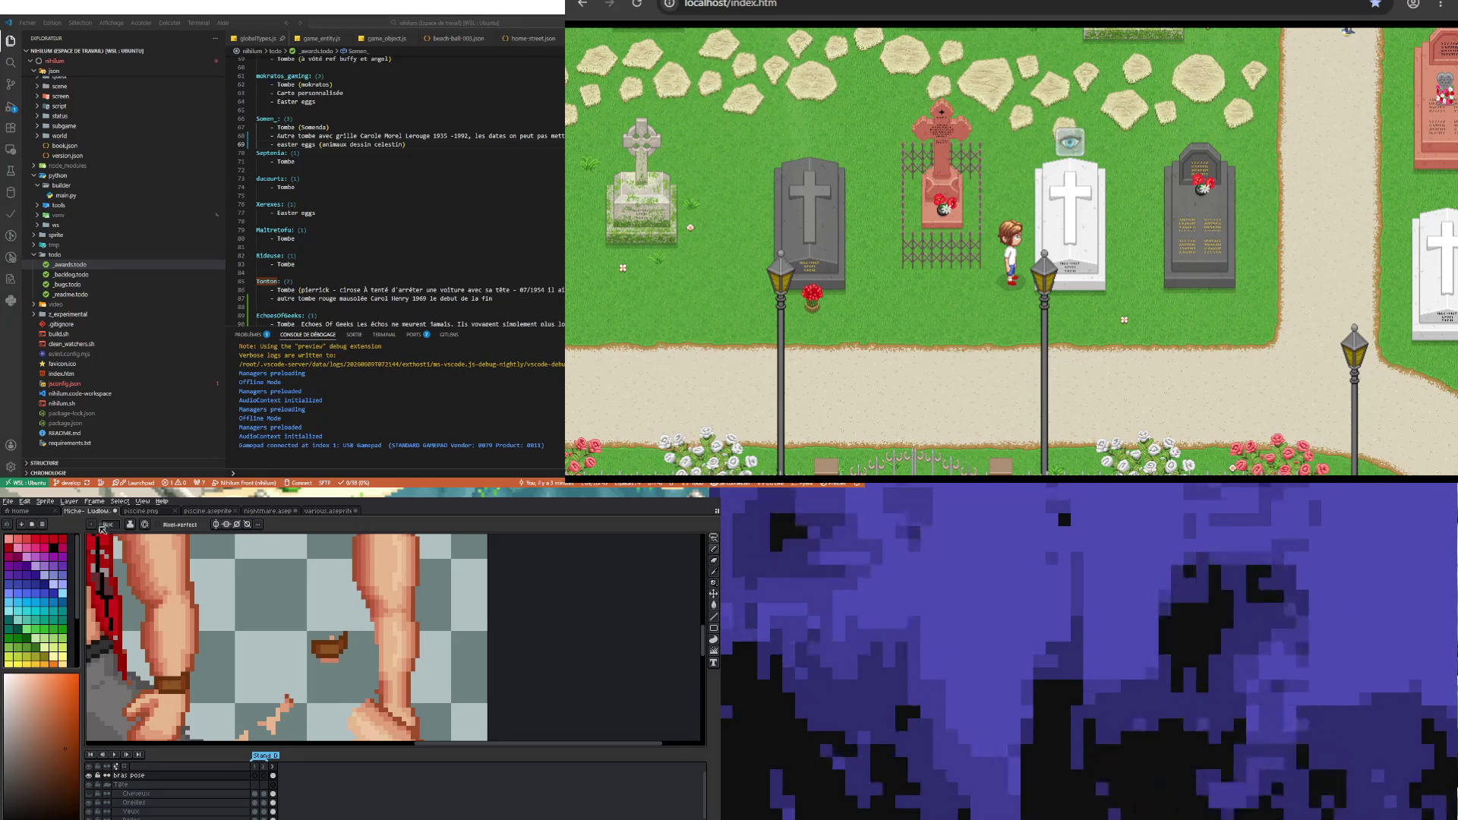
scroll(174, 683, down, 2)
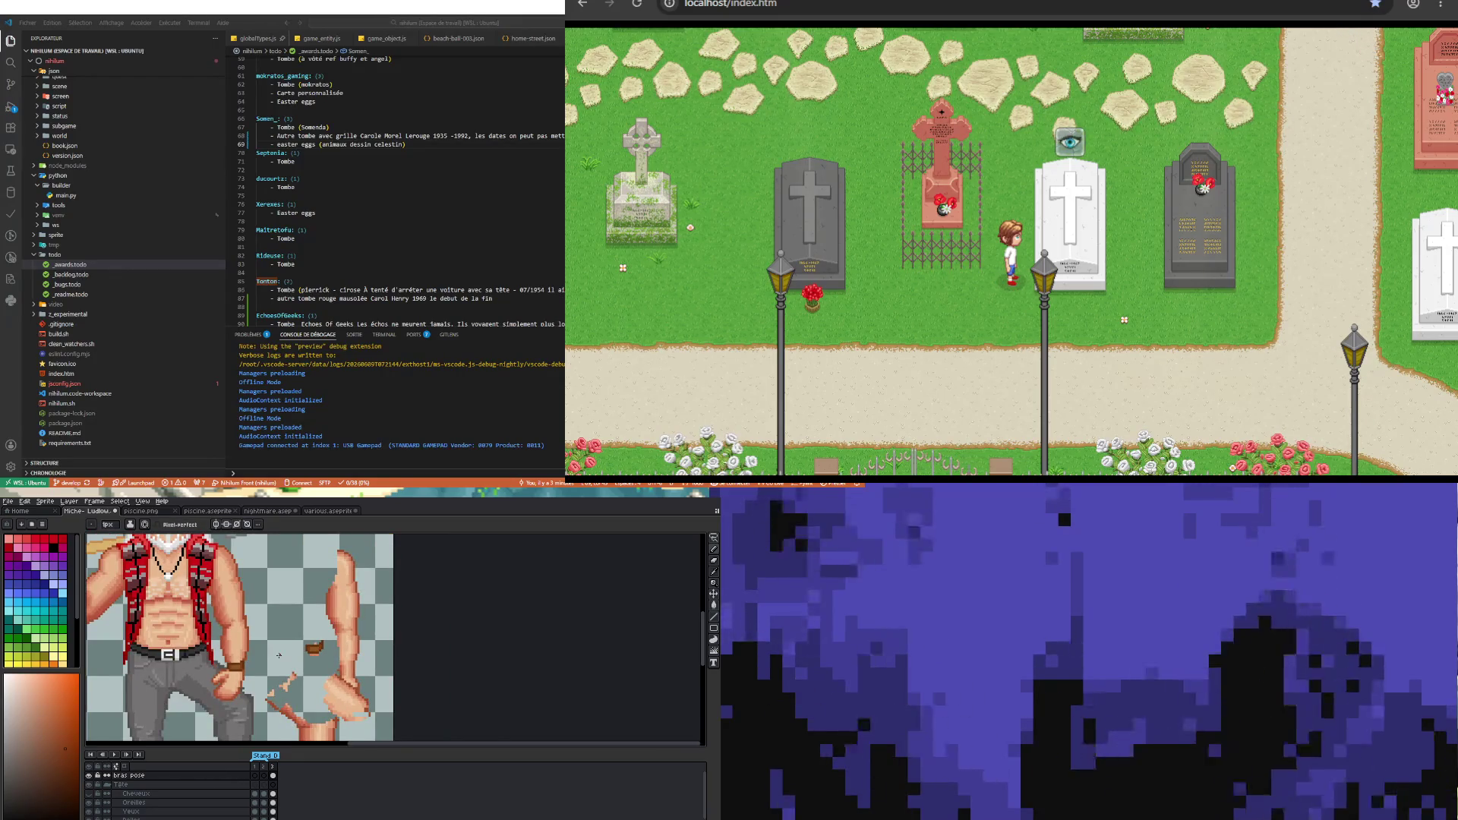
scroll(246, 664, down, 1)
scroll(291, 675, up, 1)
scroll(290, 675, up, 1)
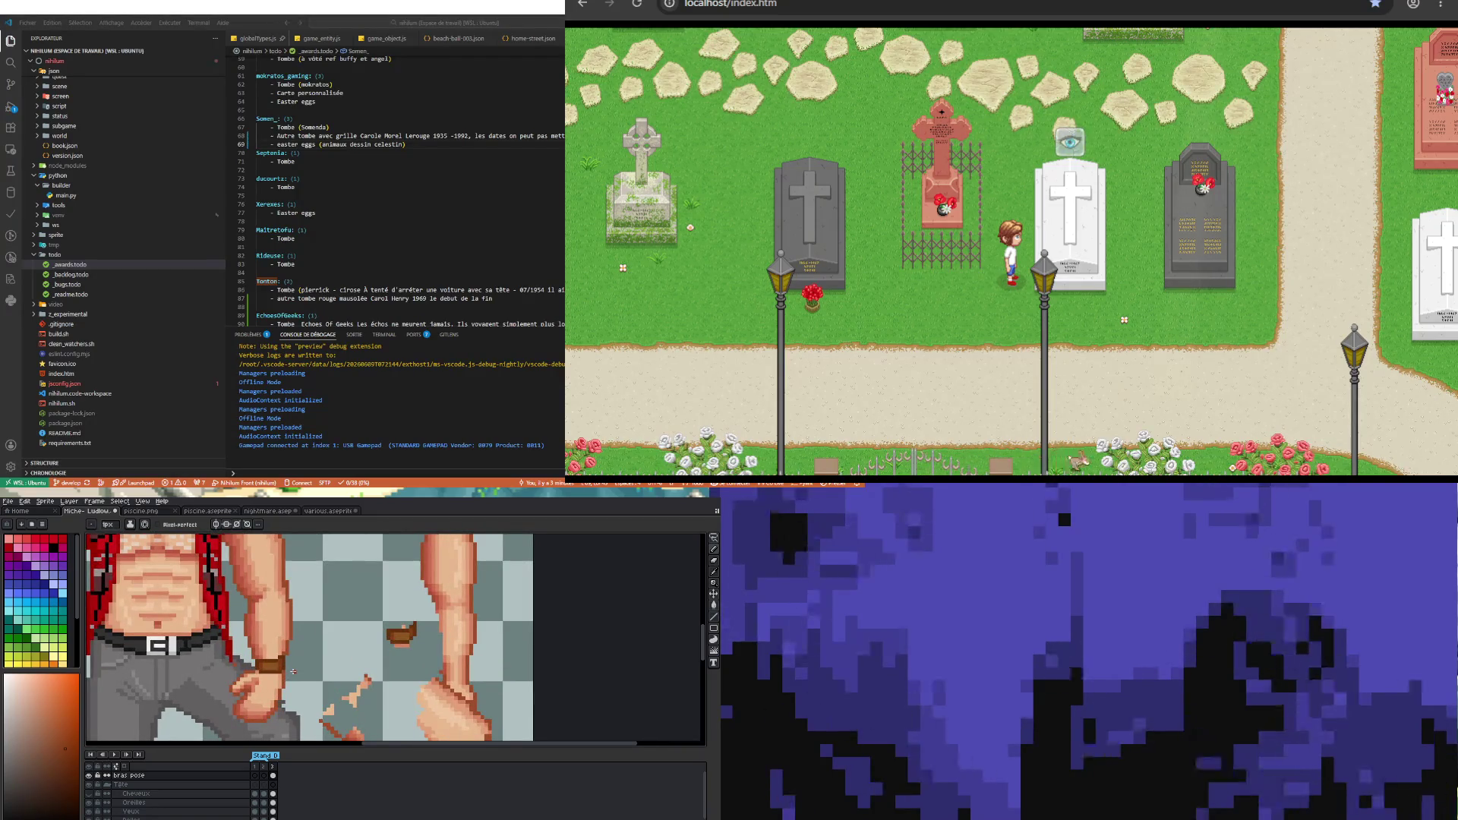
scroll(290, 672, up, 1)
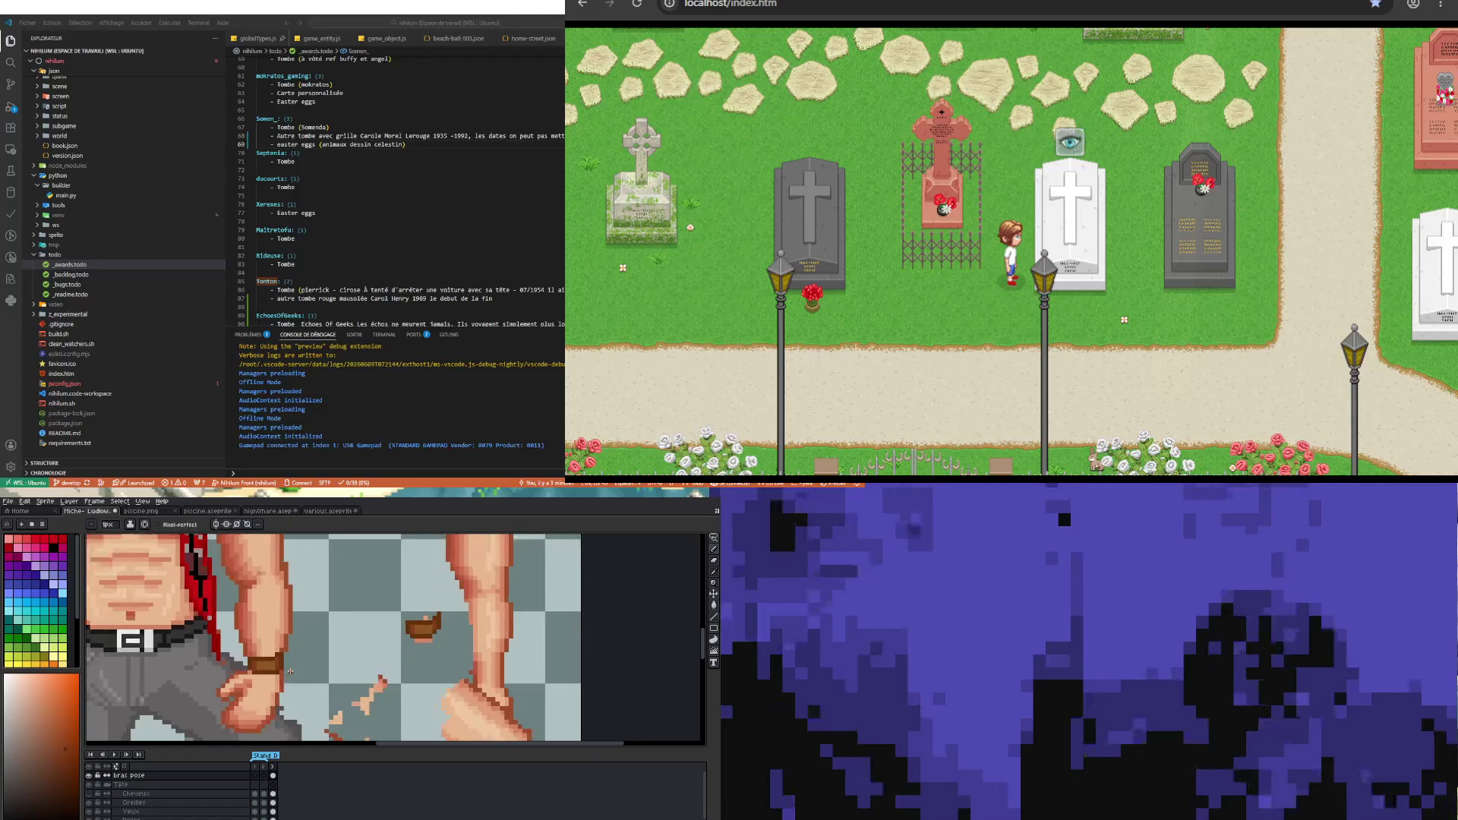
scroll(291, 672, up, 1)
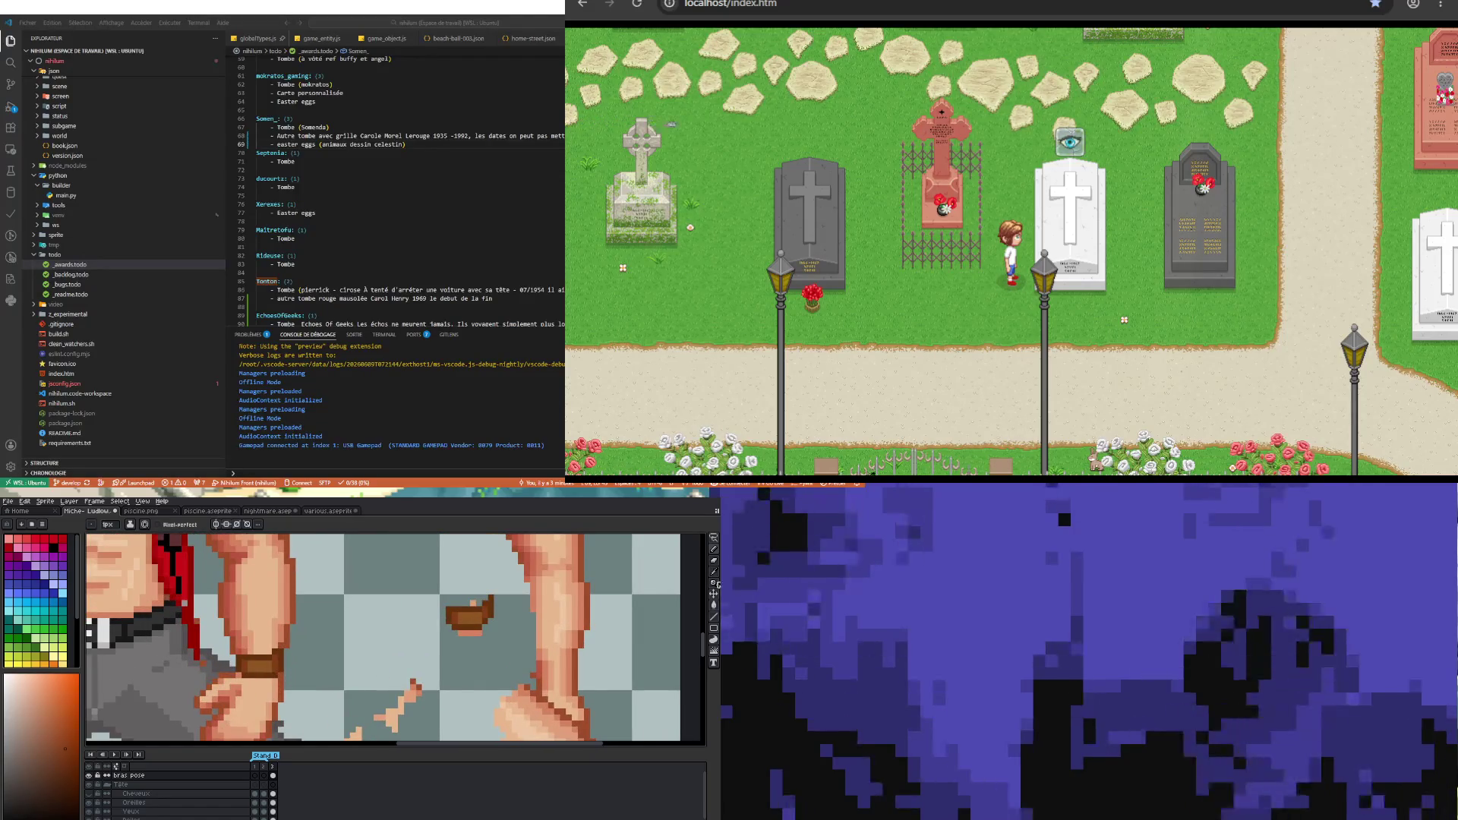
- Marquee-select the wristband, deselect it, then repaint its shading with eyedropped browns
click(715, 546)
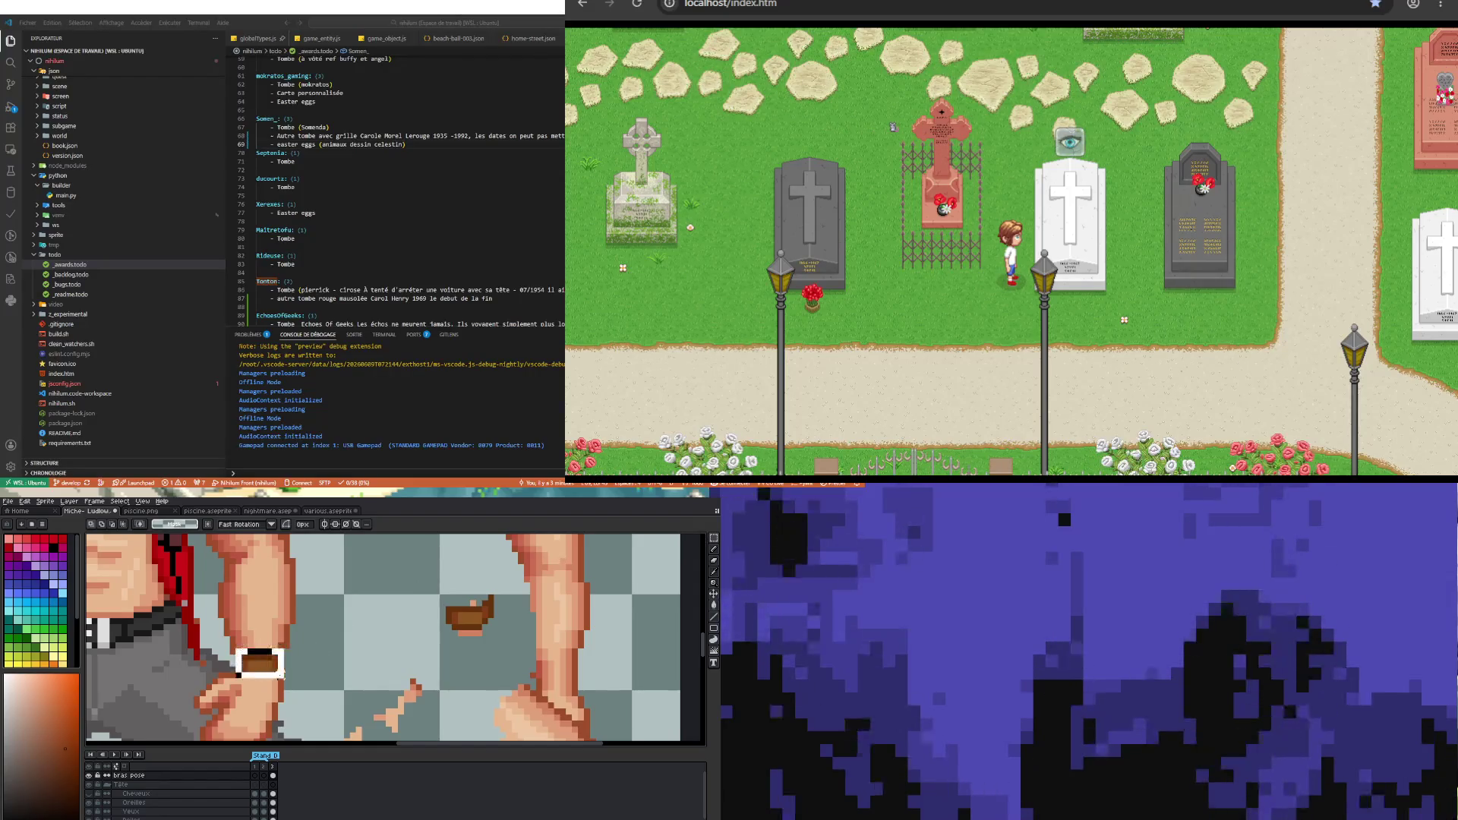
drag(285, 679, 234, 644)
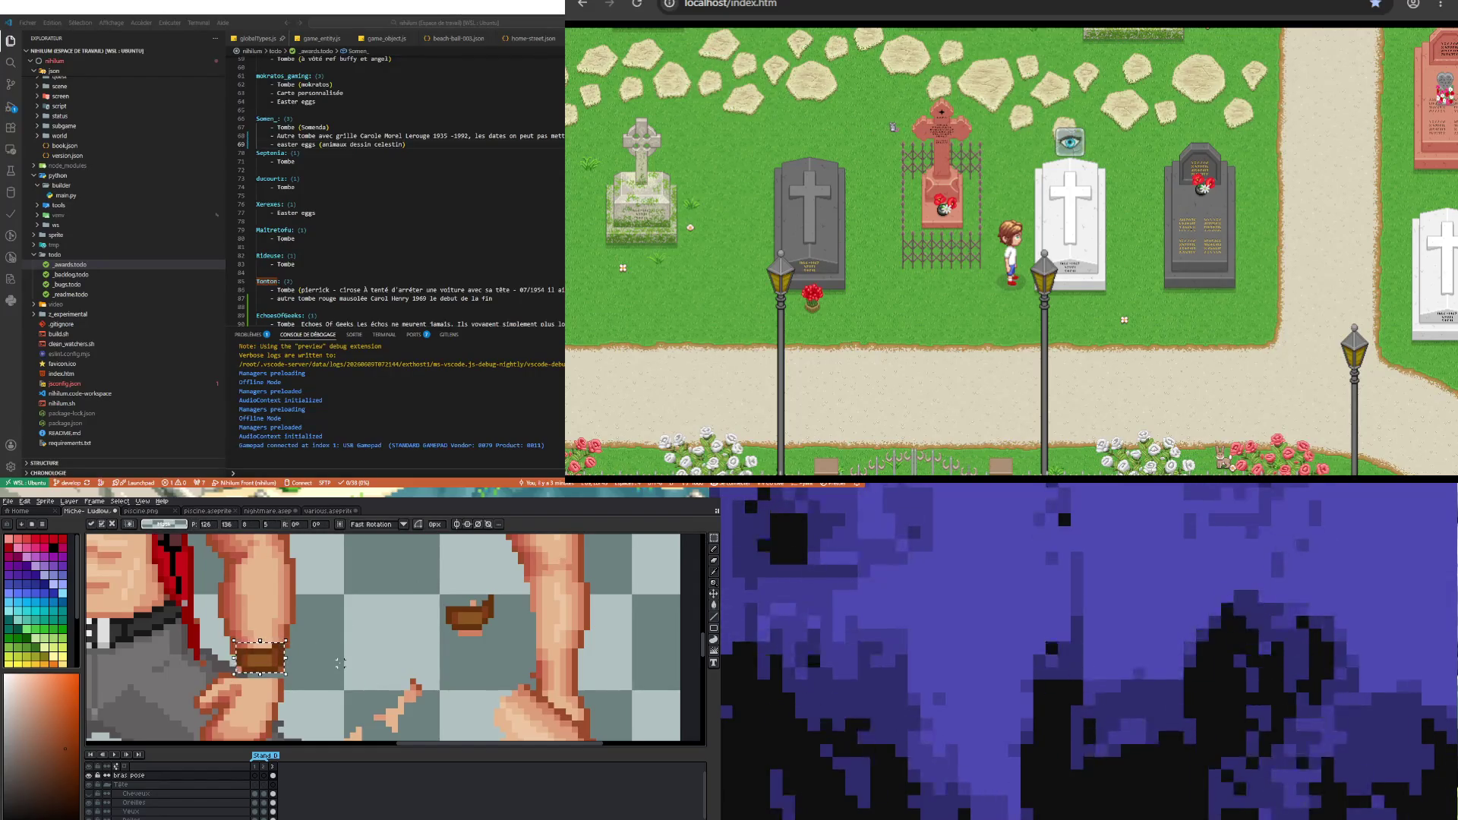
key(ctrl+d)
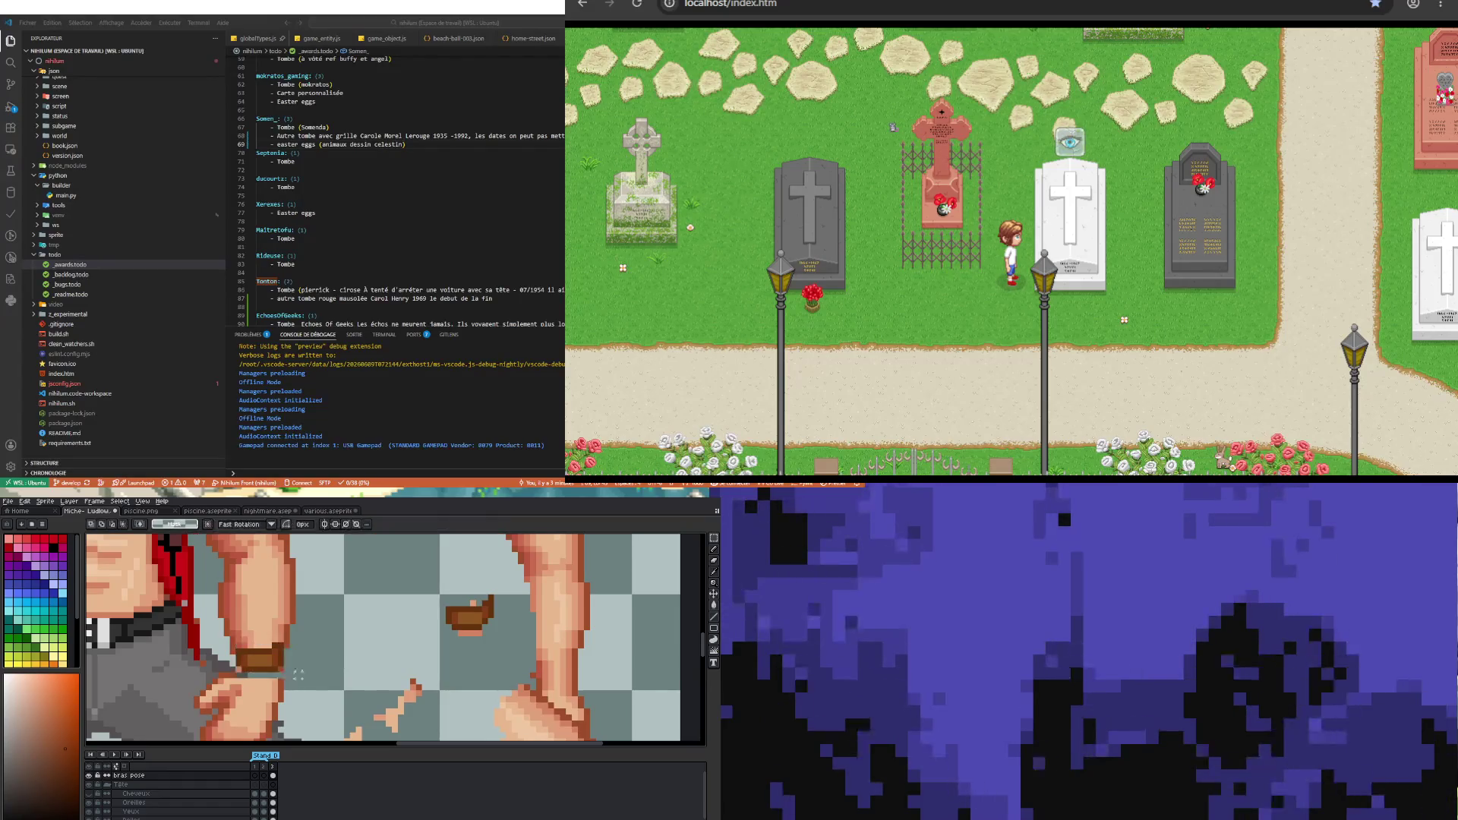
scroll(240, 674, up, 1)
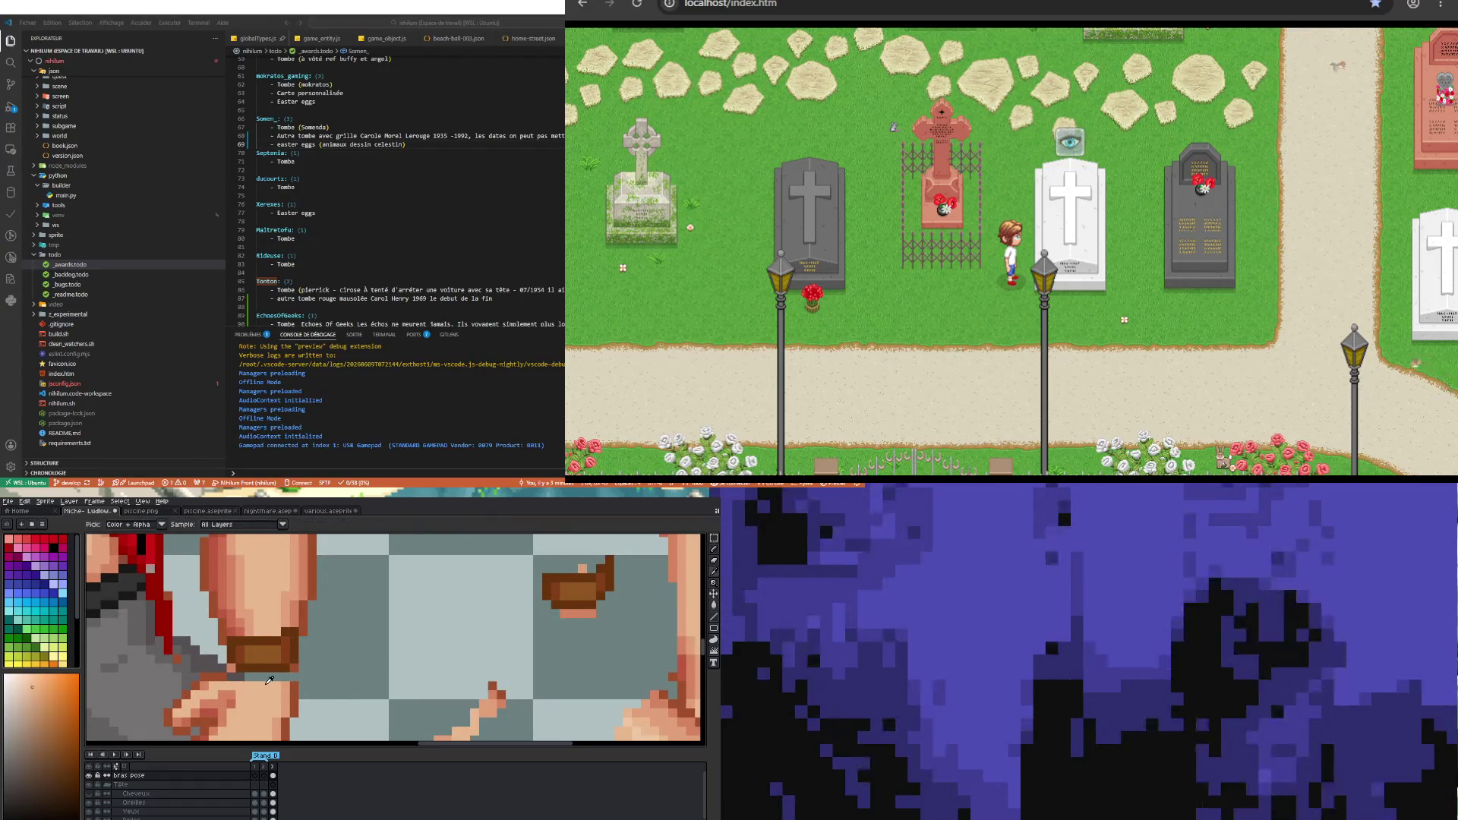
key(b)
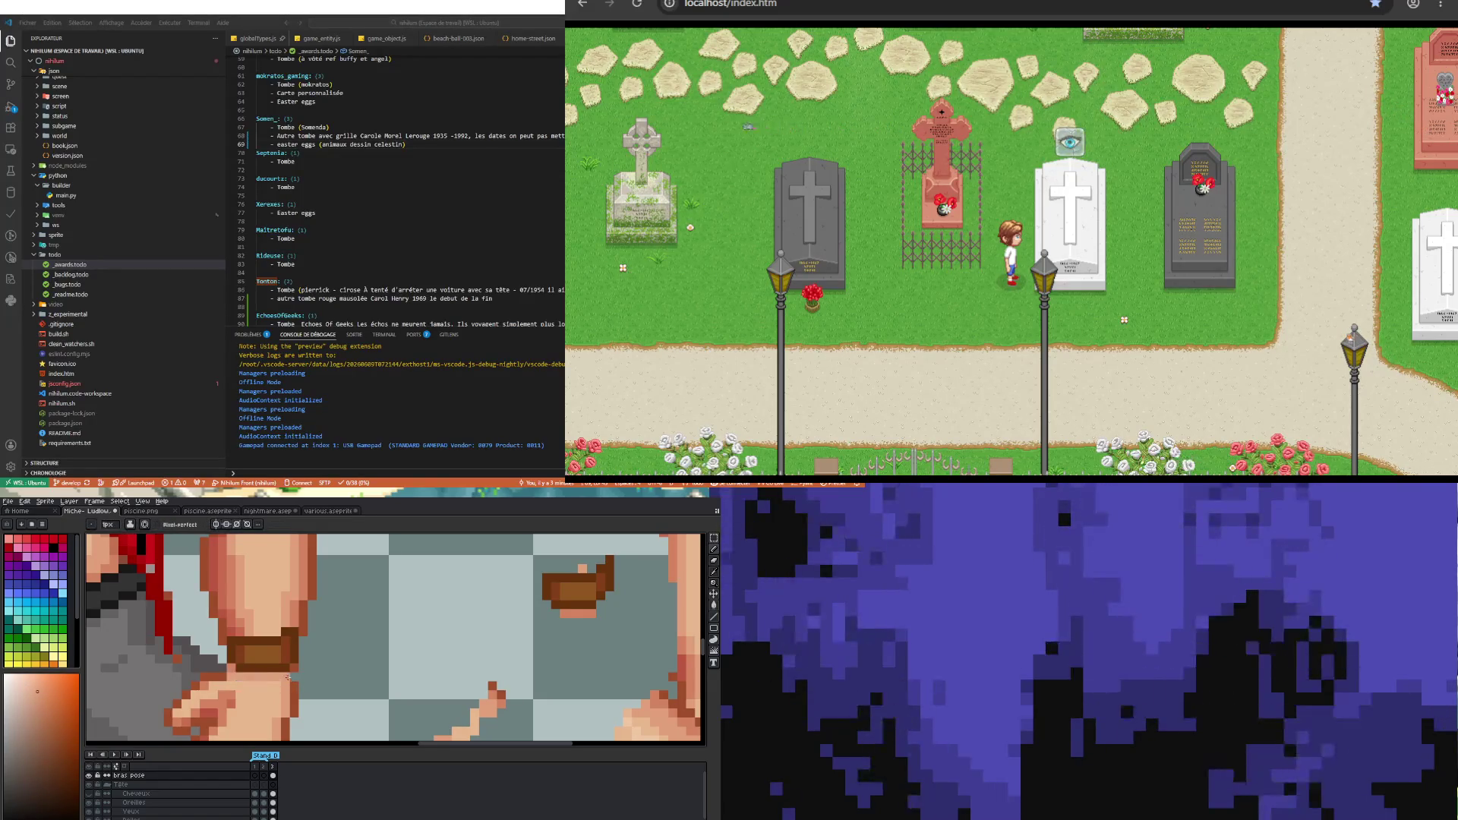
key(i)
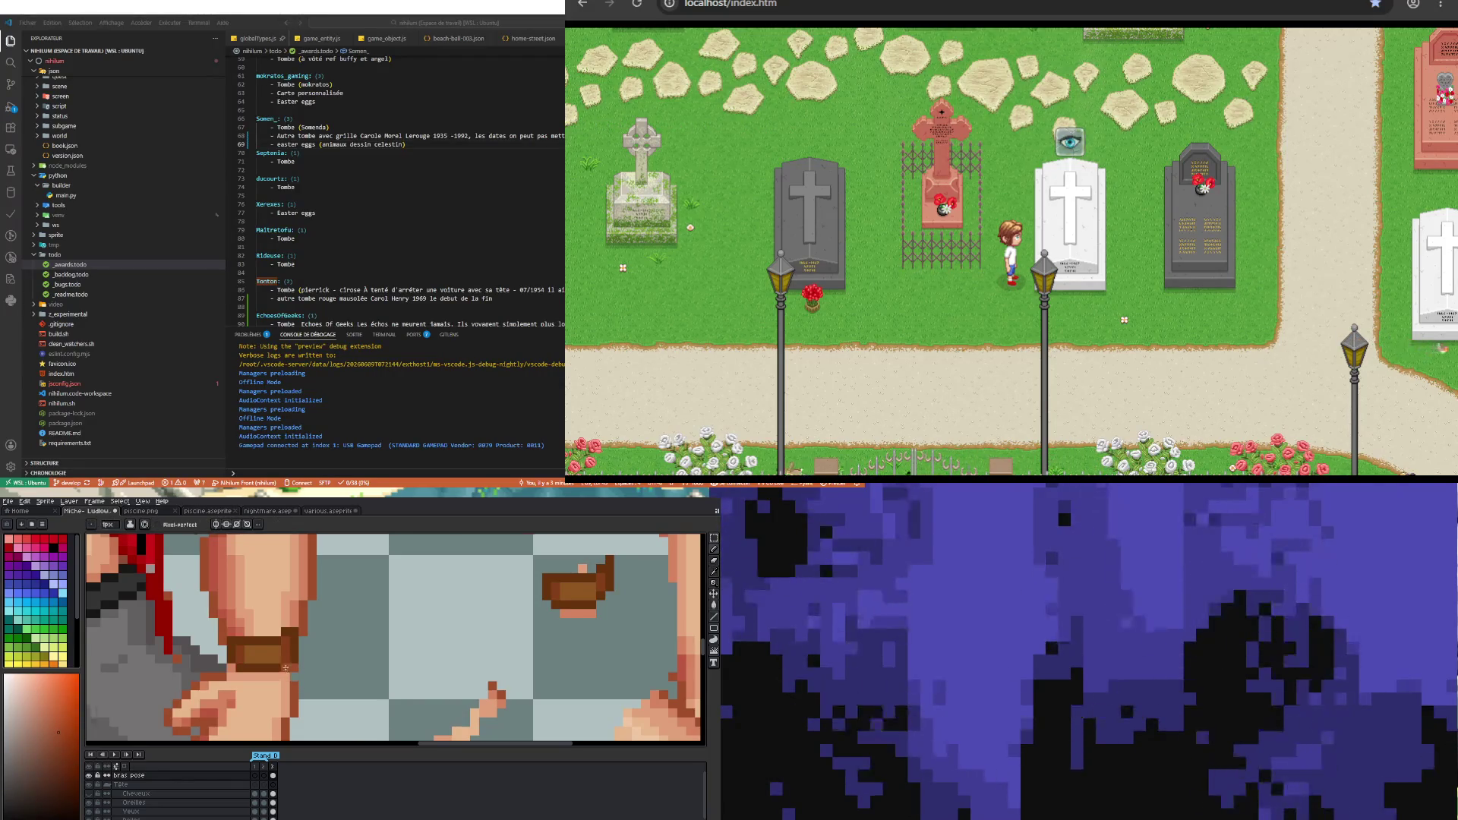
scroll(295, 672, down, 1)
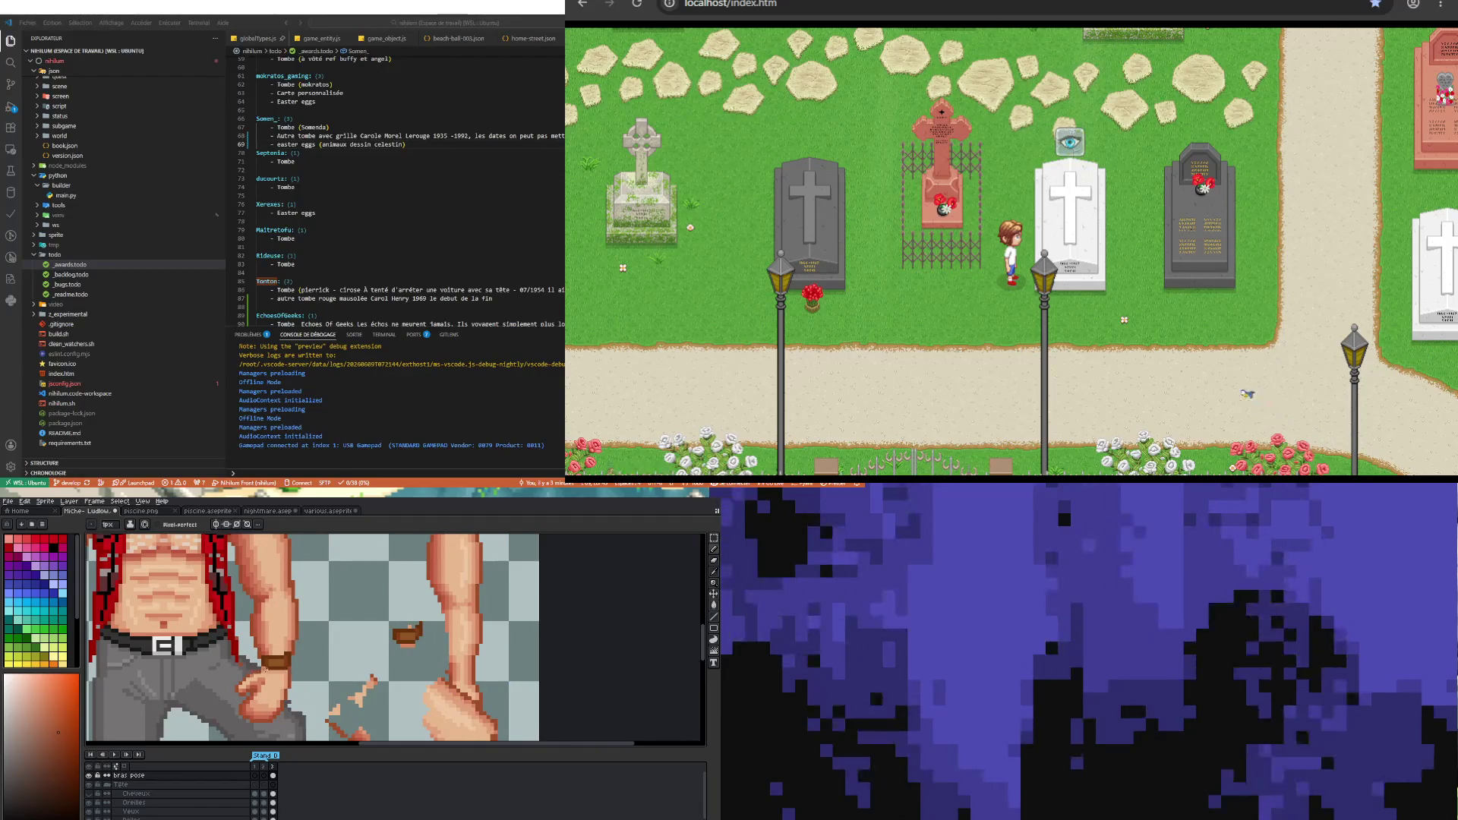
scroll(297, 735, down, 1)
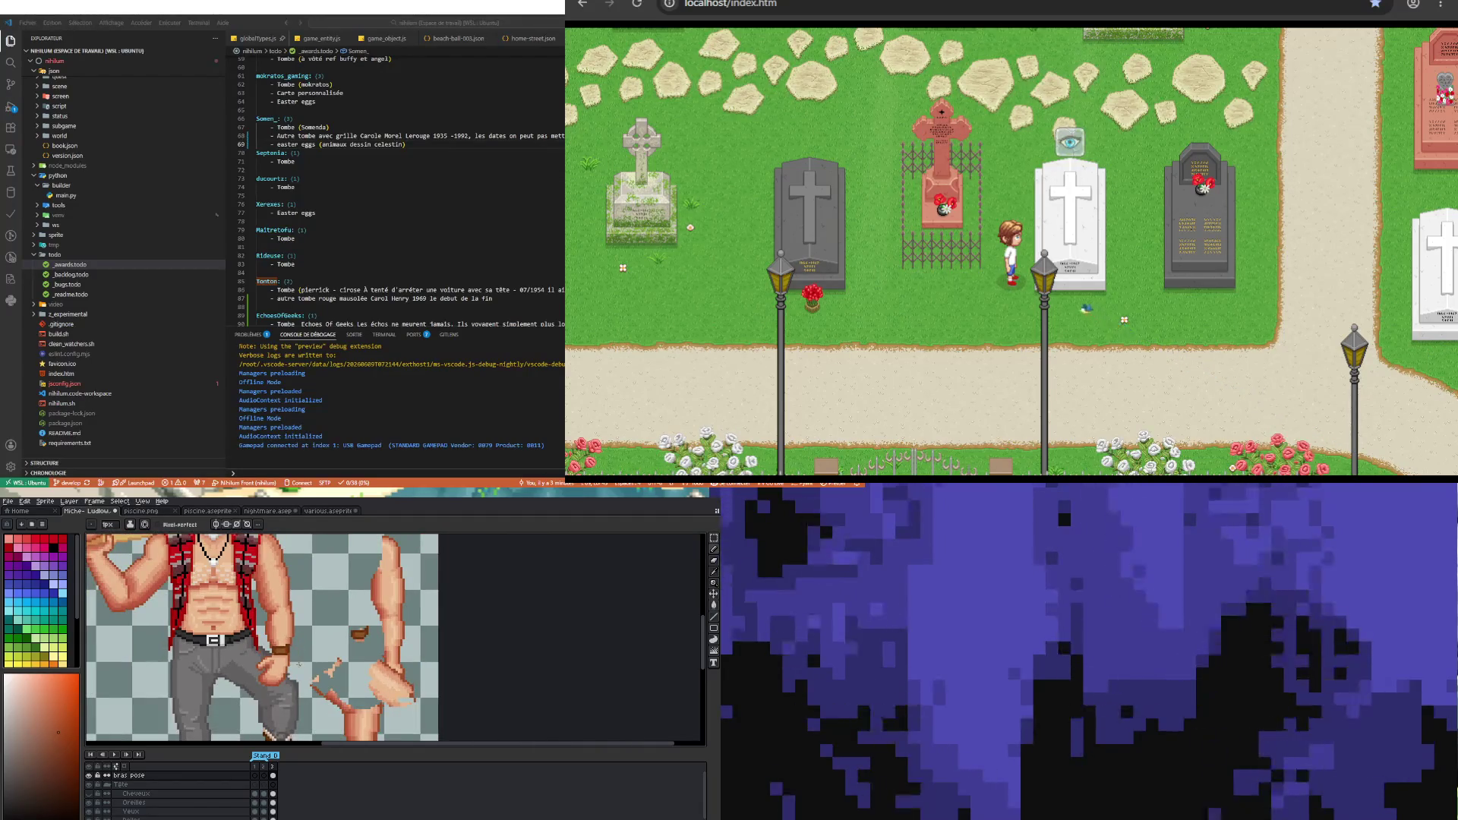
scroll(285, 651, up, 1)
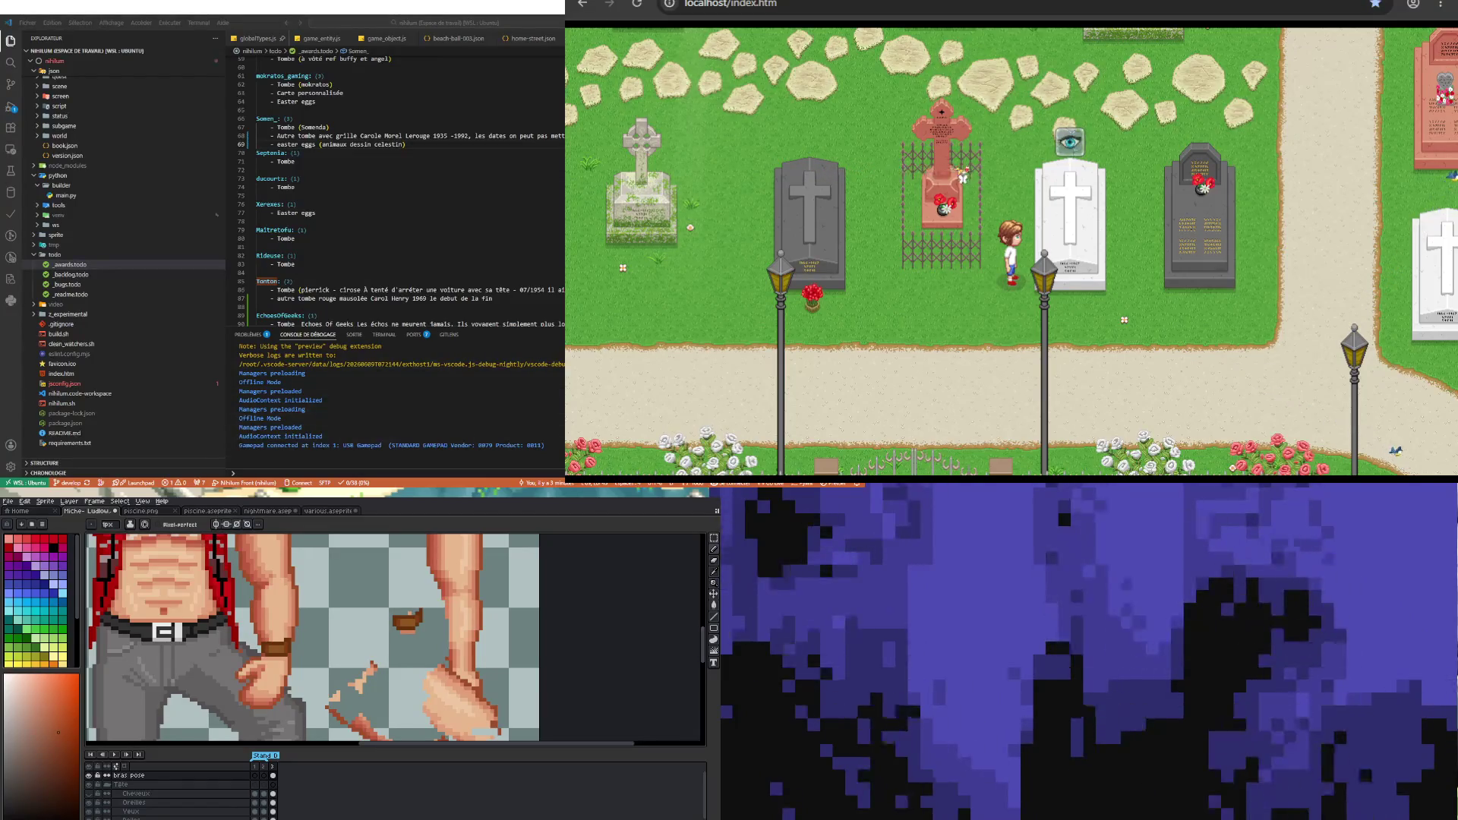
scroll(309, 639, down, 1)
scroll(308, 637, down, 1)
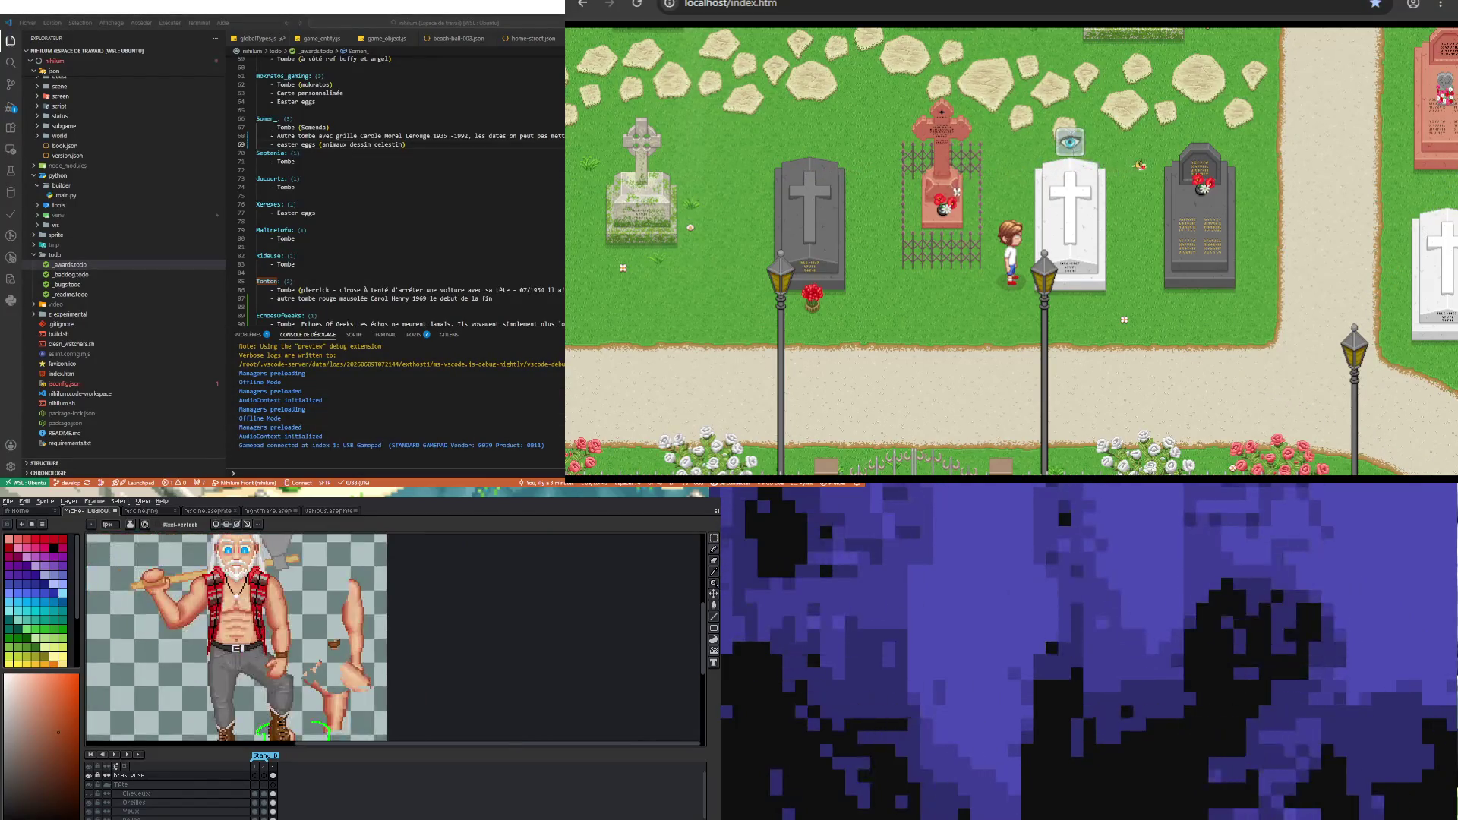
scroll(262, 638, up, 1)
scroll(284, 639, down, 1)
scroll(285, 638, up, 1)
scroll(285, 638, up, 1)
scroll(285, 638, down, 1)
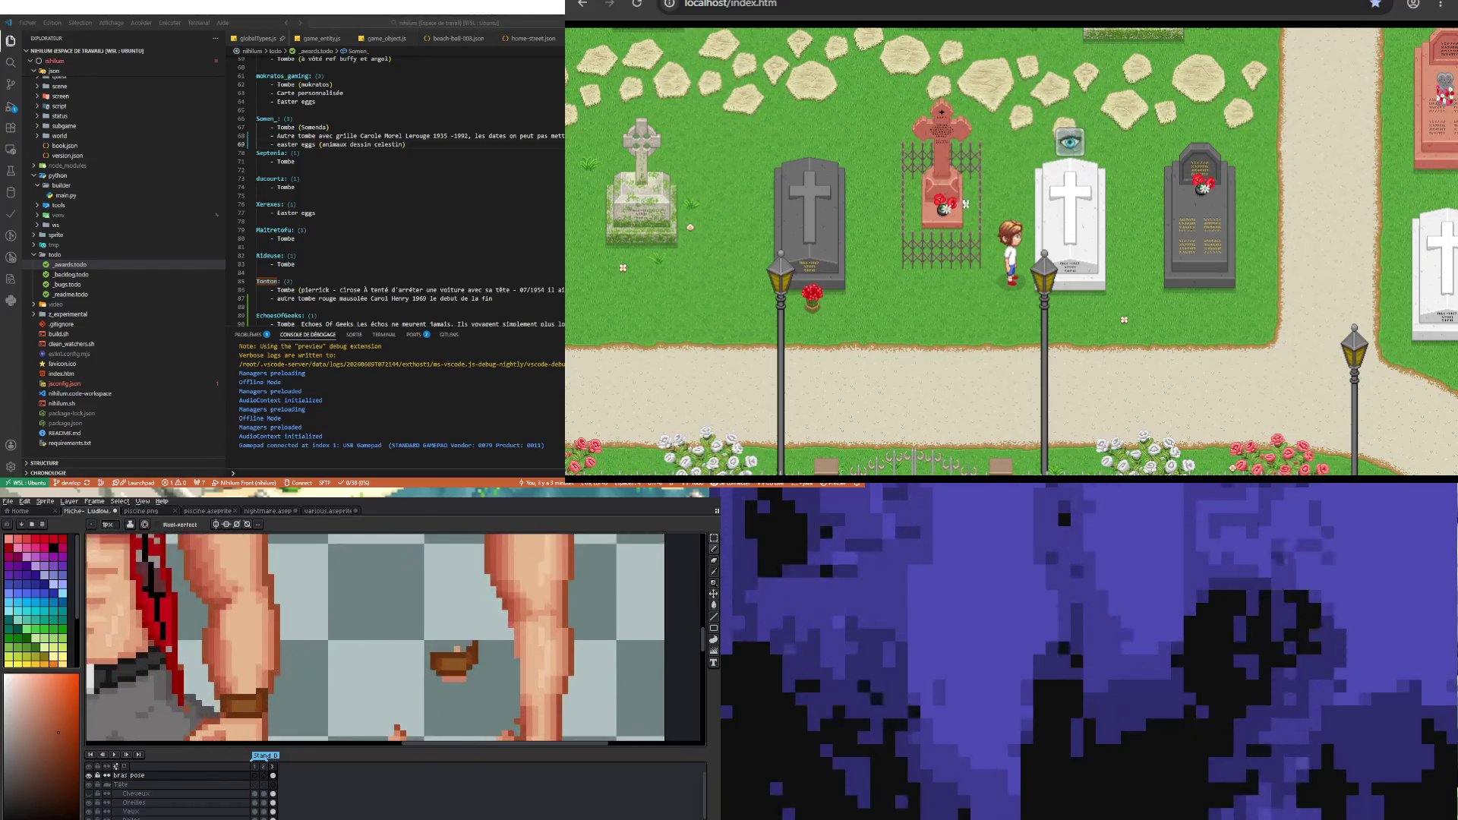
scroll(285, 638, down, 1)
scroll(285, 639, up, 2)
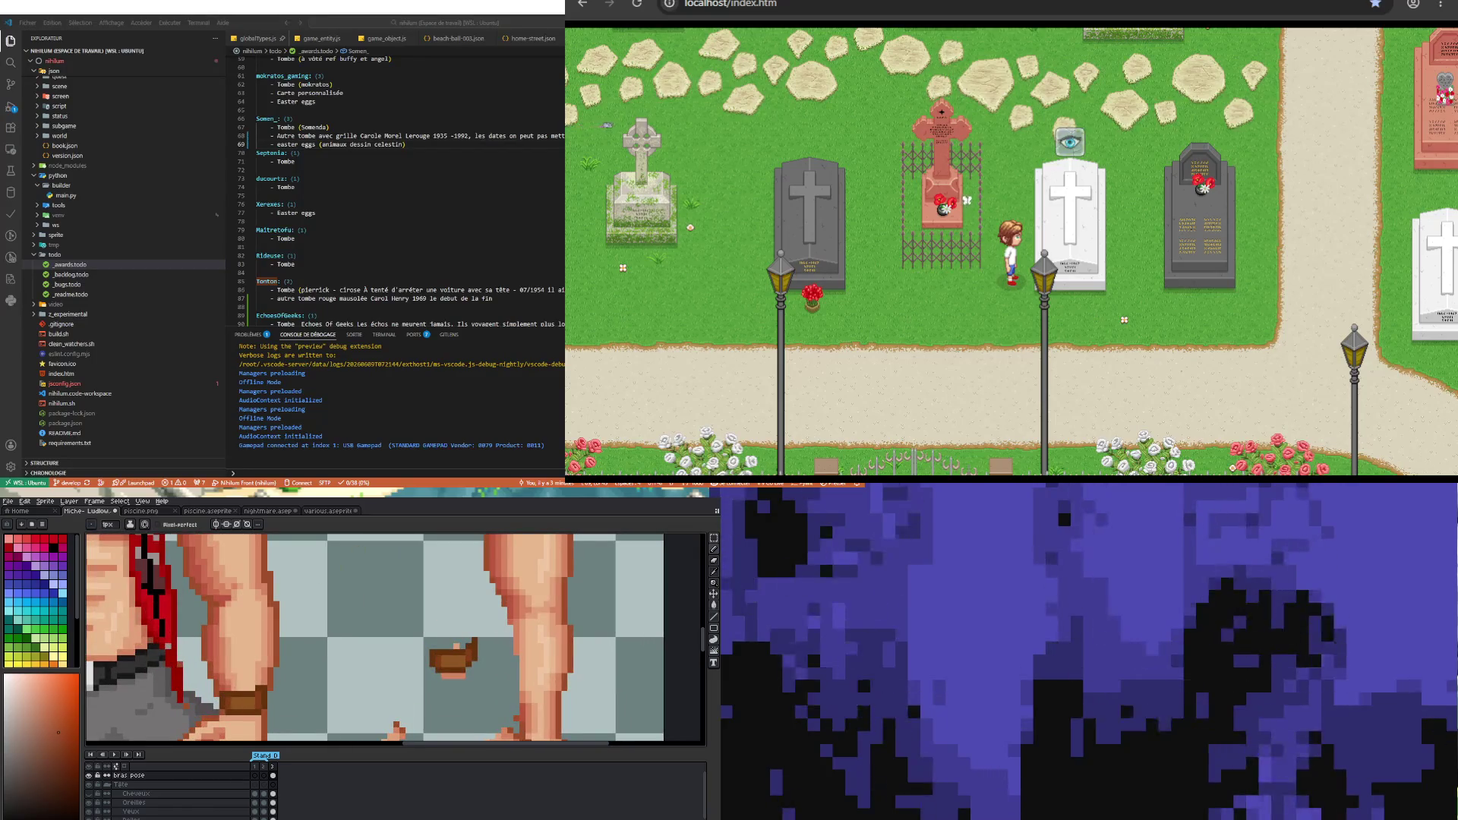
- Bring the forearm into view and repaint its shading with eyedropped skin tones
key(i)
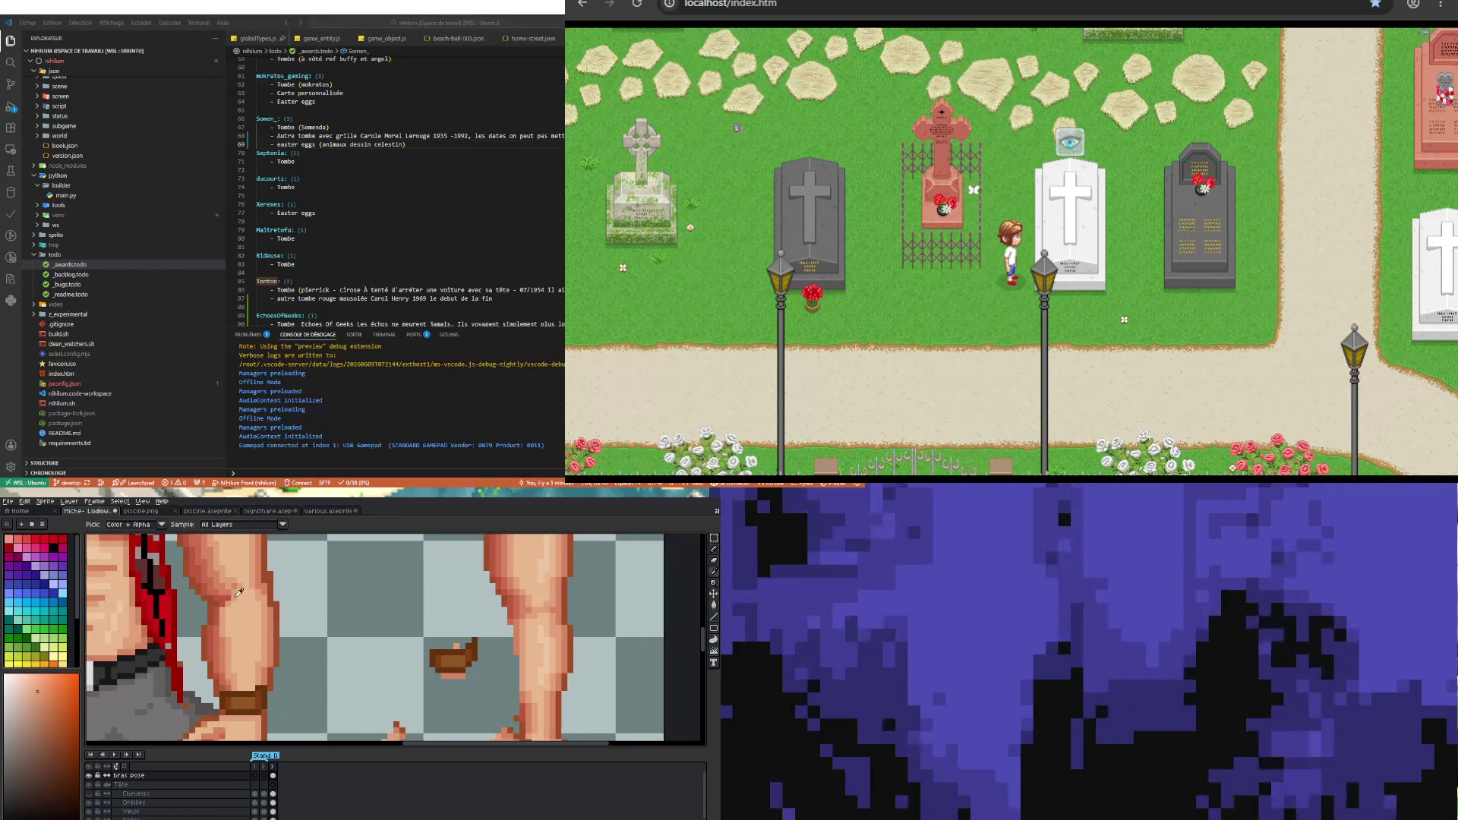
key(v)
drag(240, 593, 253, 653)
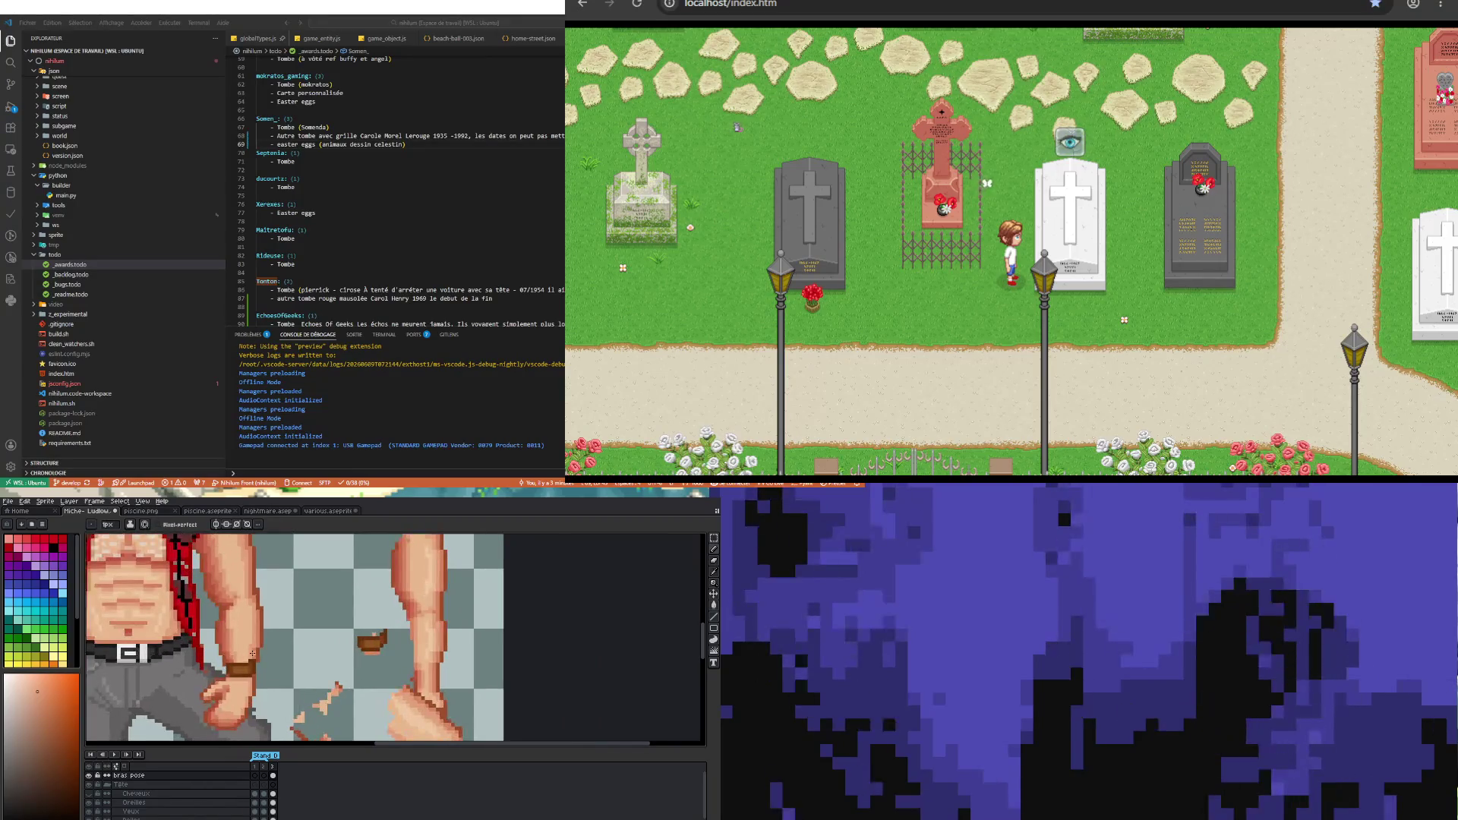
scroll(253, 653, up, 1)
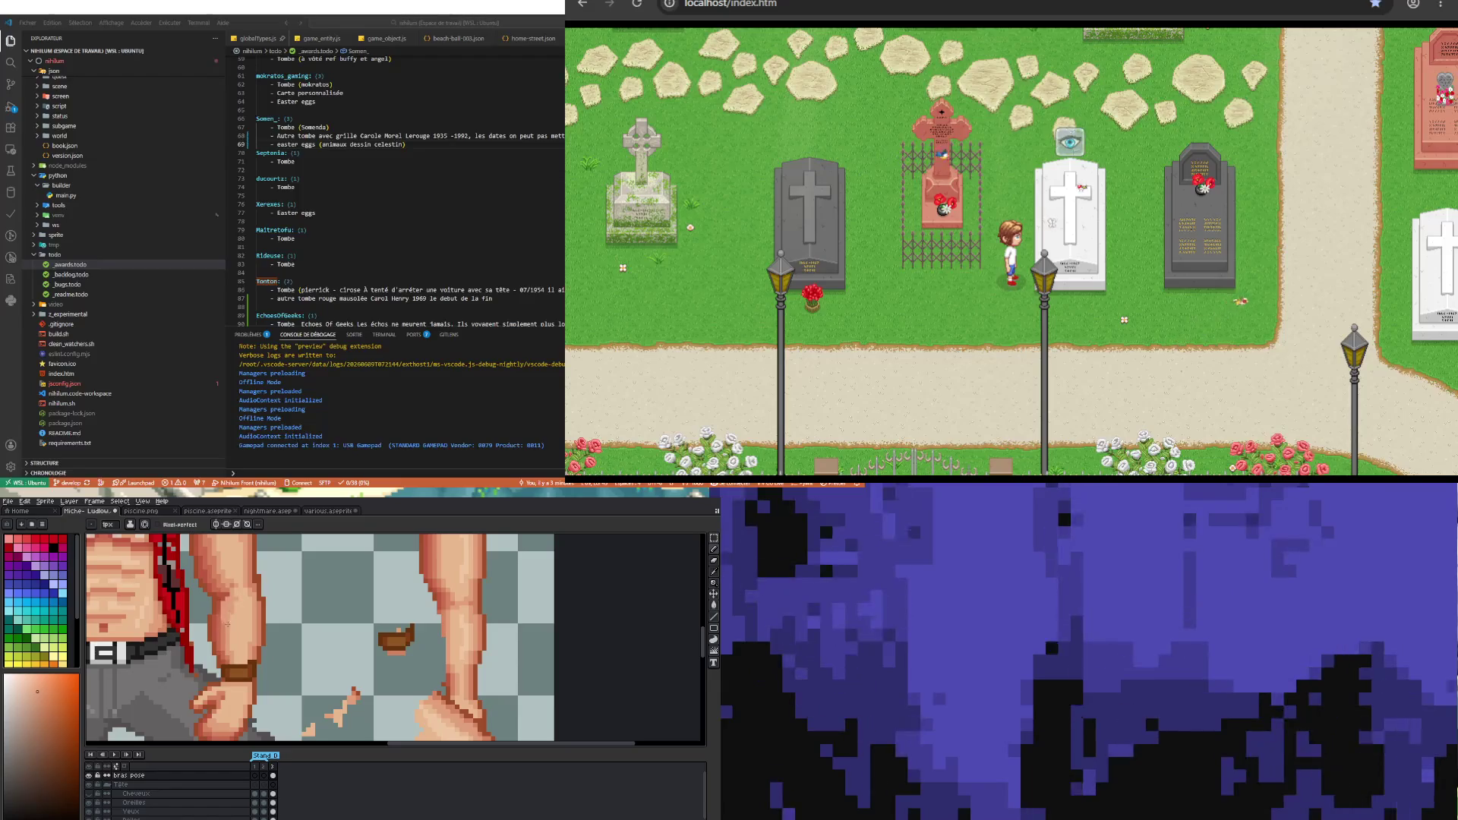
key(i)
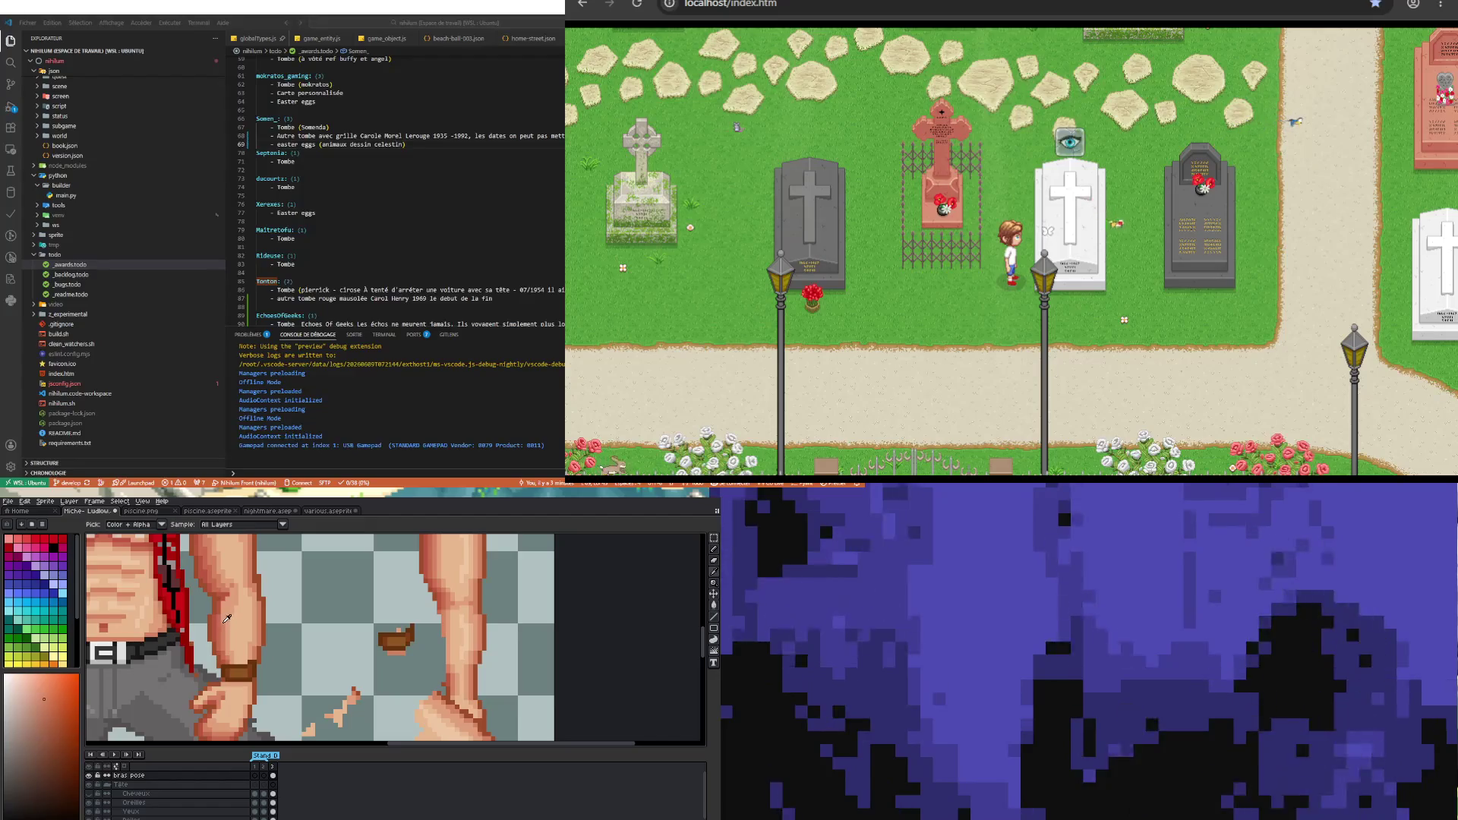
key(b)
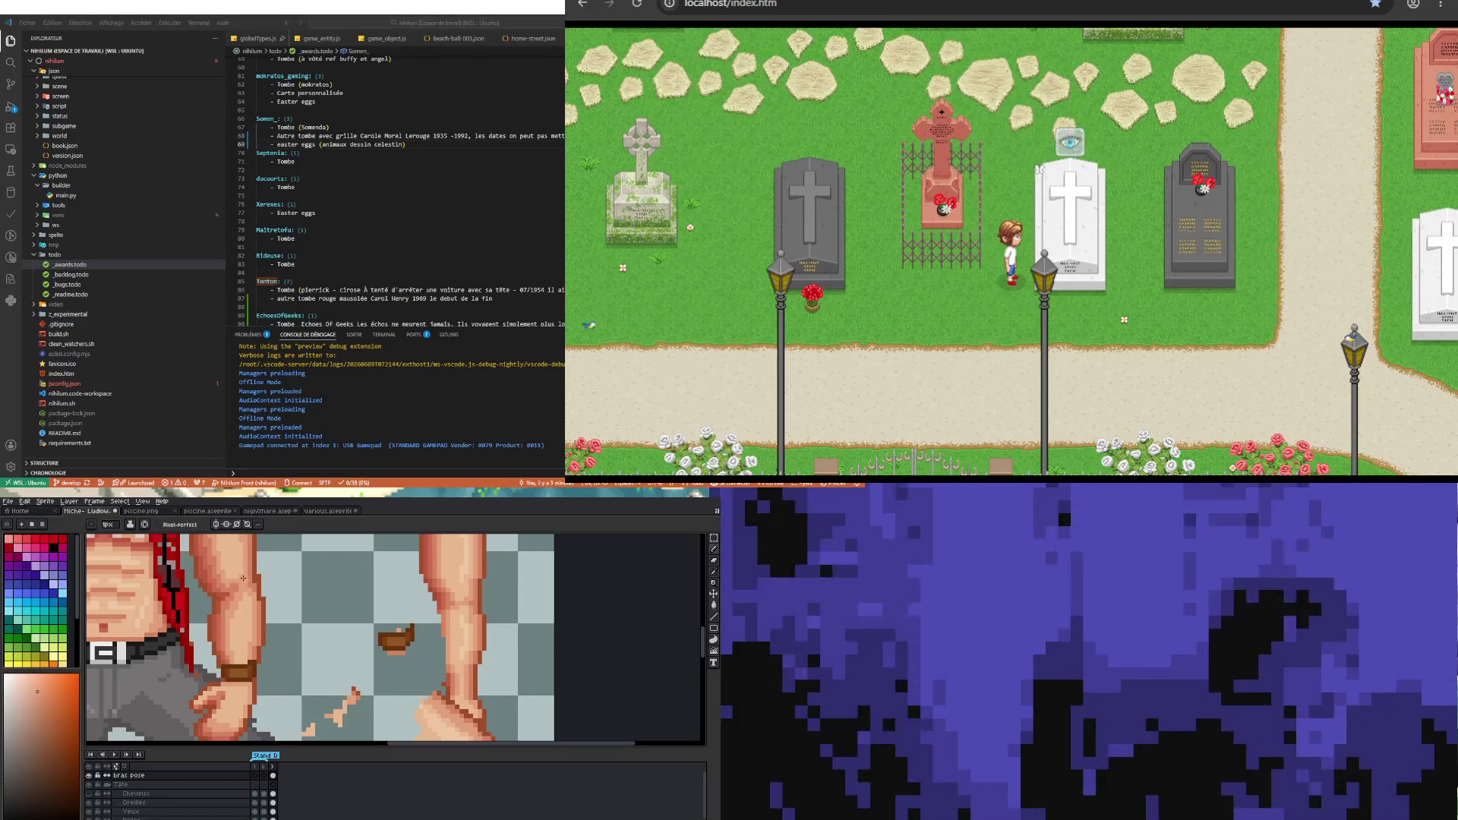
scroll(246, 585, down, 1)
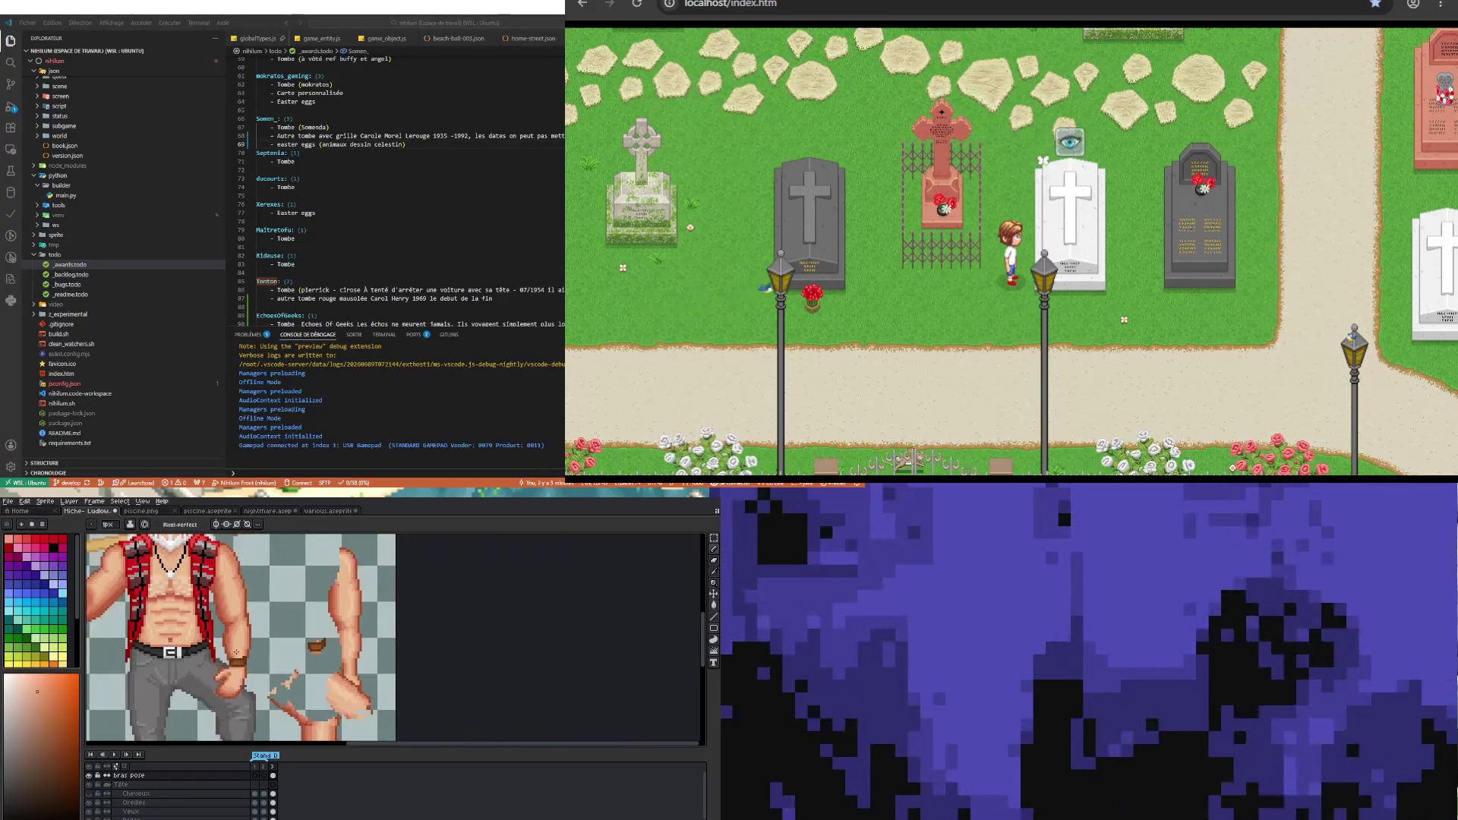
scroll(247, 586, down, 1)
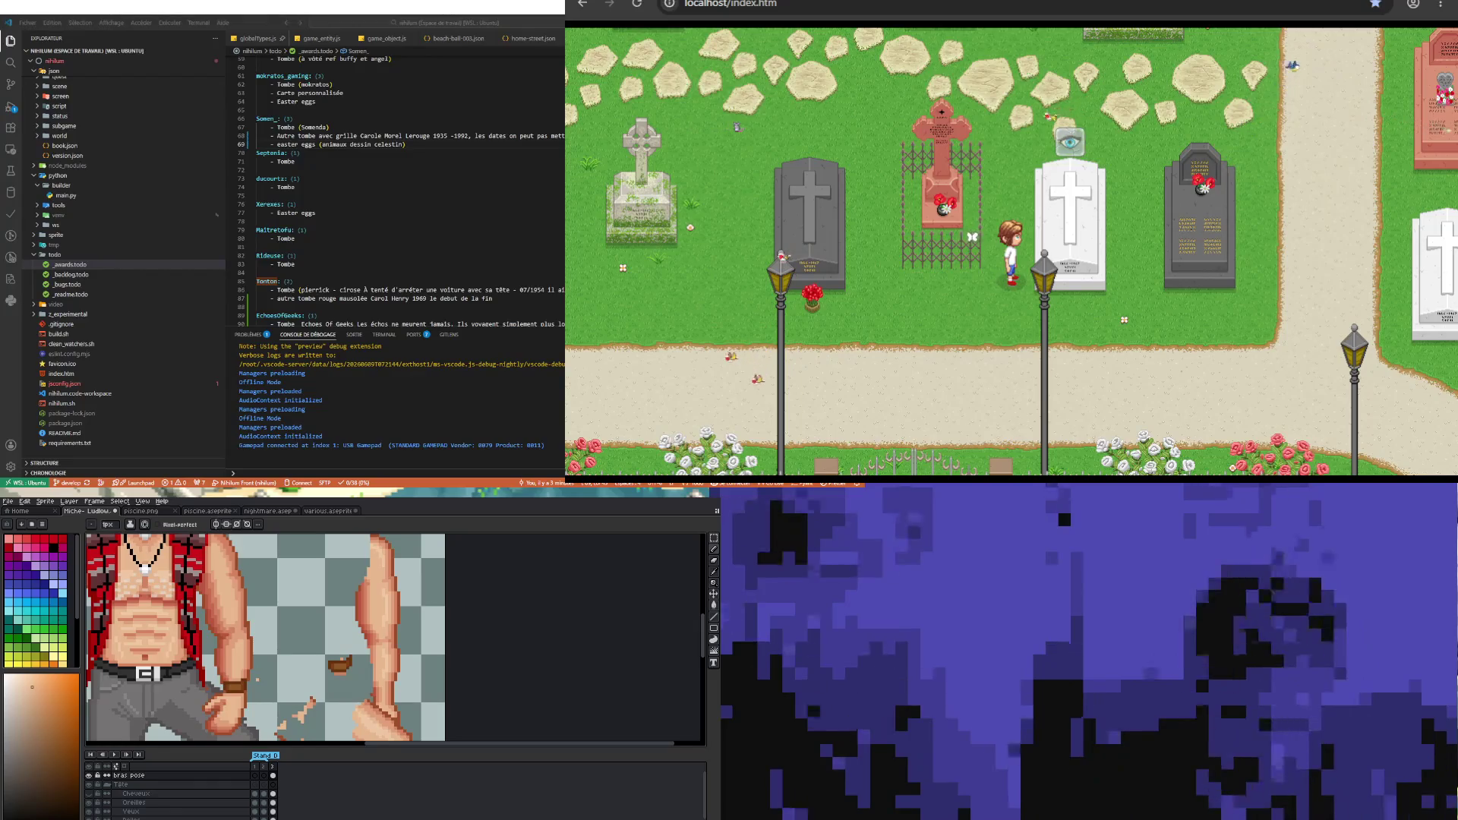
scroll(342, 638, up, 1)
scroll(377, 637, up, 1)
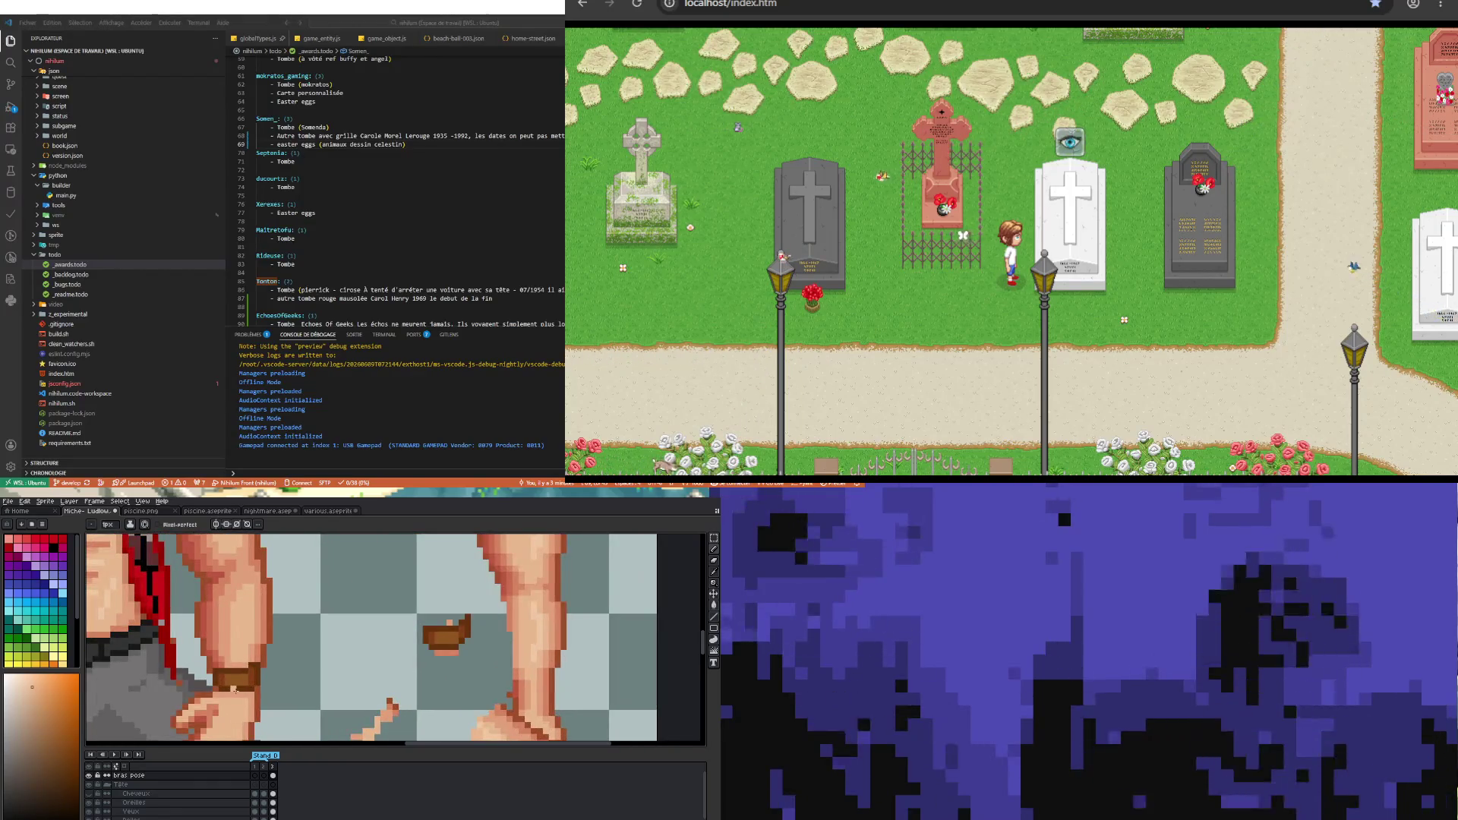
- Recolour the wristband, alternating eyedropped skin and leather tones with the pencil
key(i)
click(247, 663)
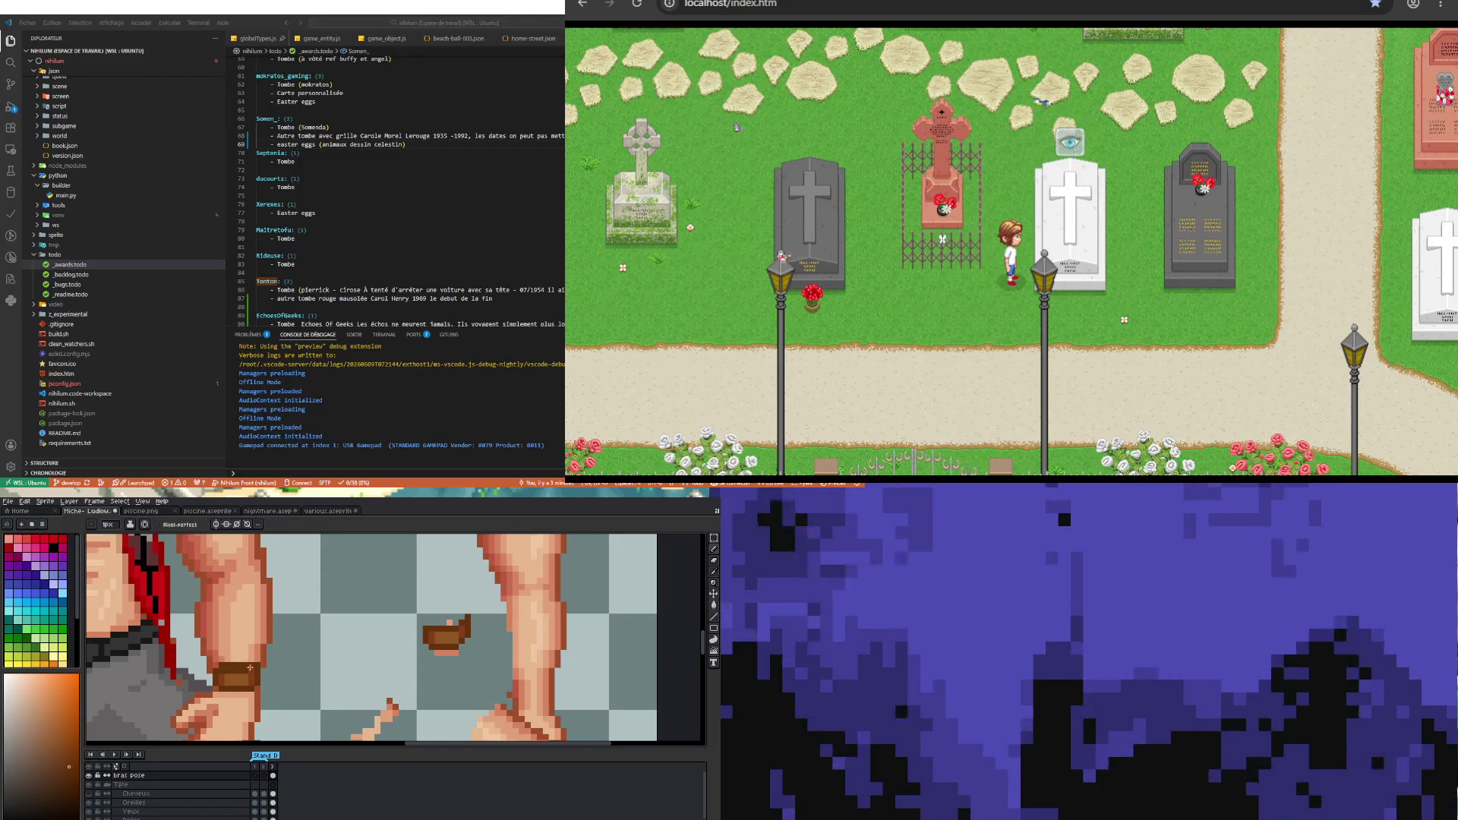
key(i)
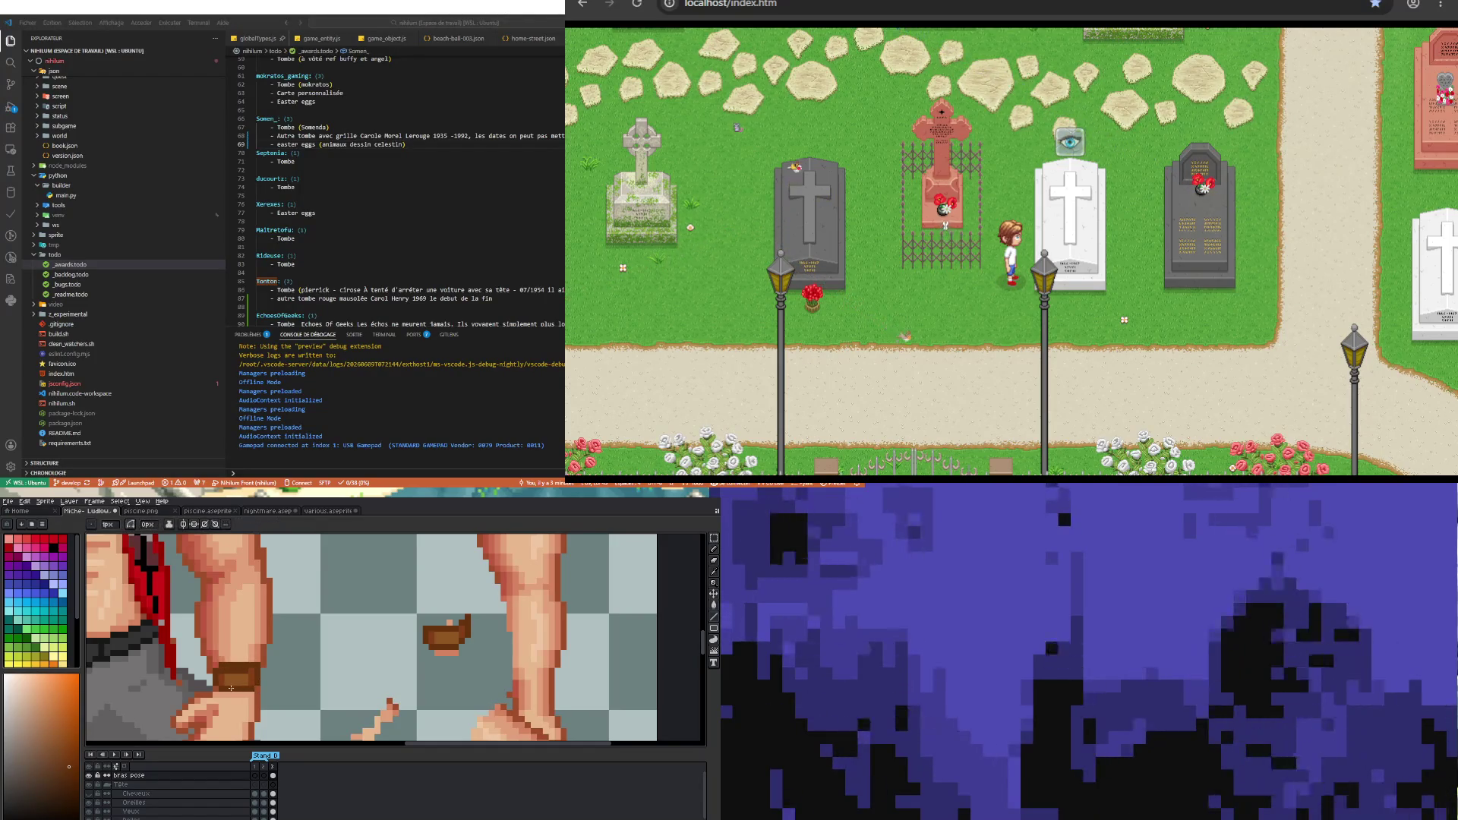
key(i)
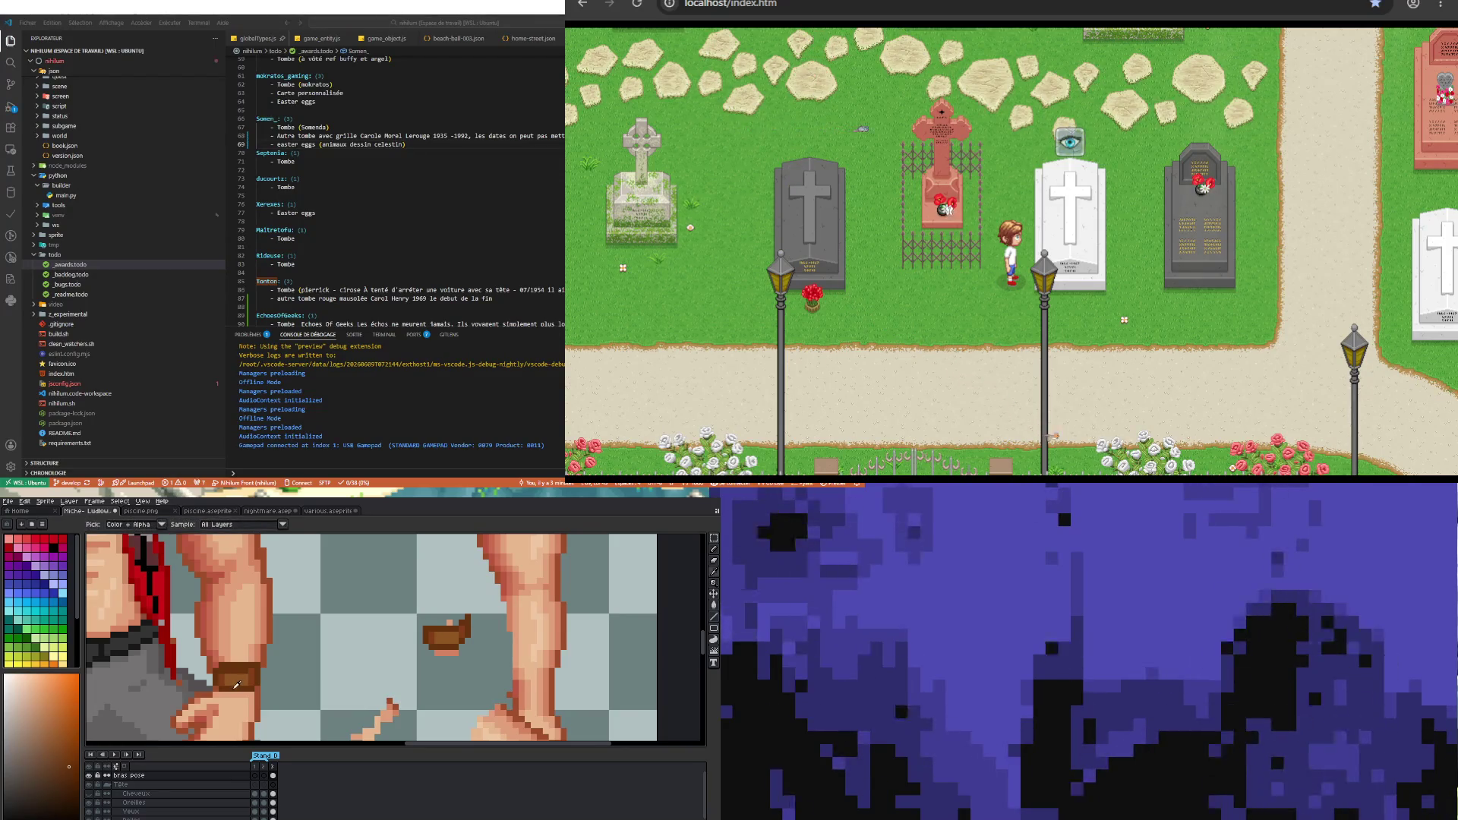
key(b)
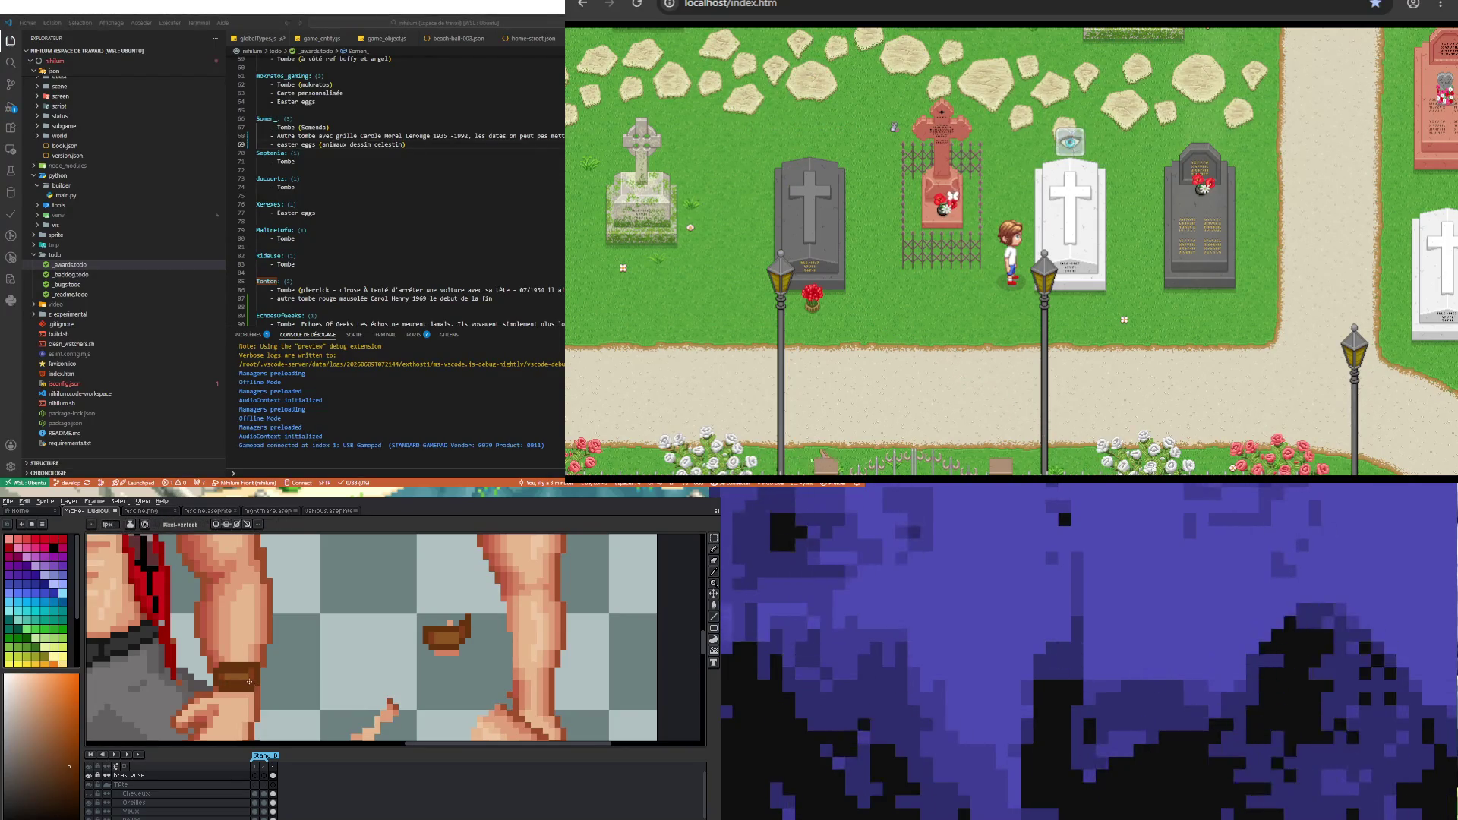
key(i)
key(b)
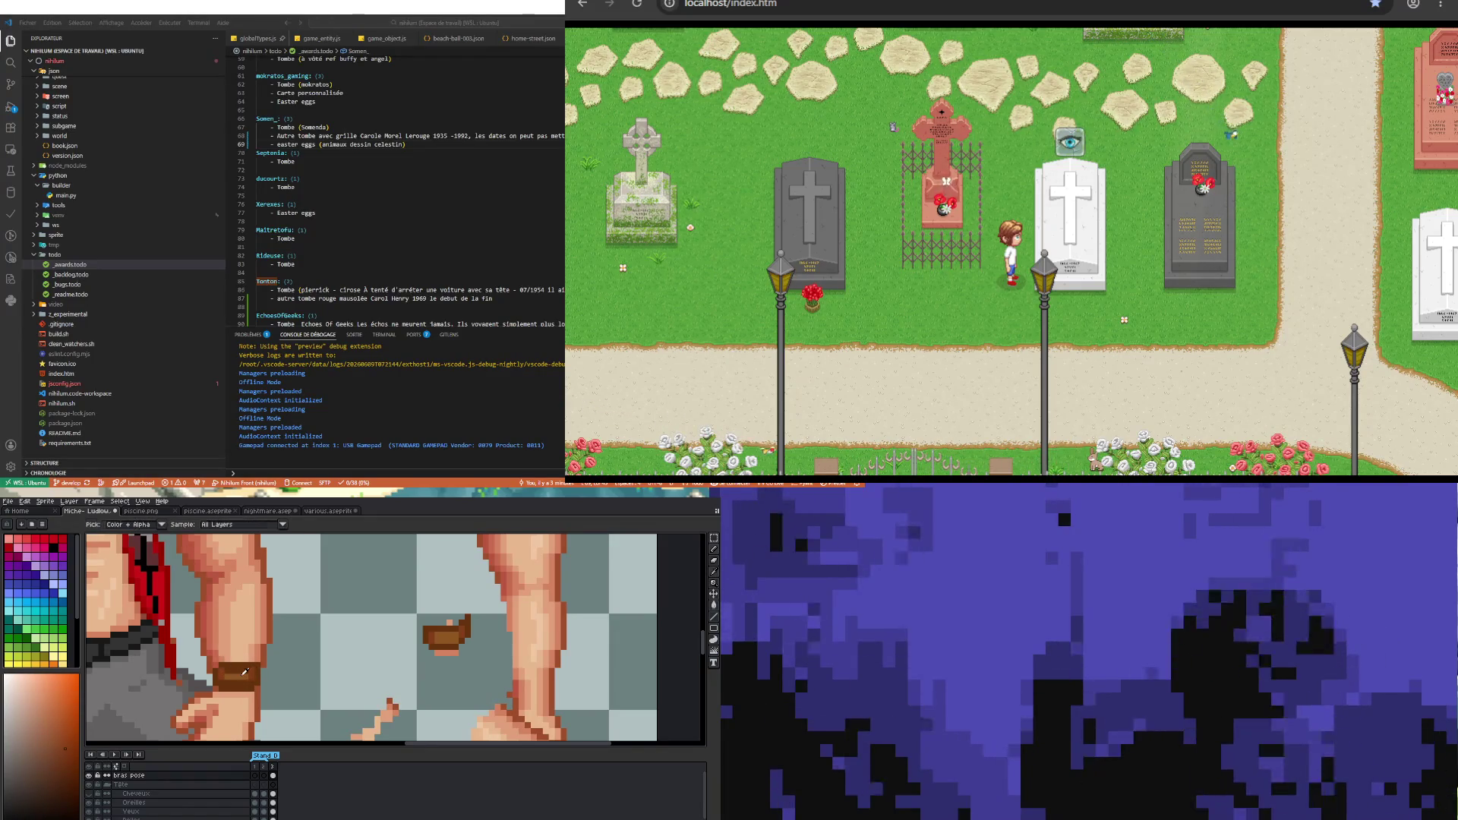
key(i)
key(b)
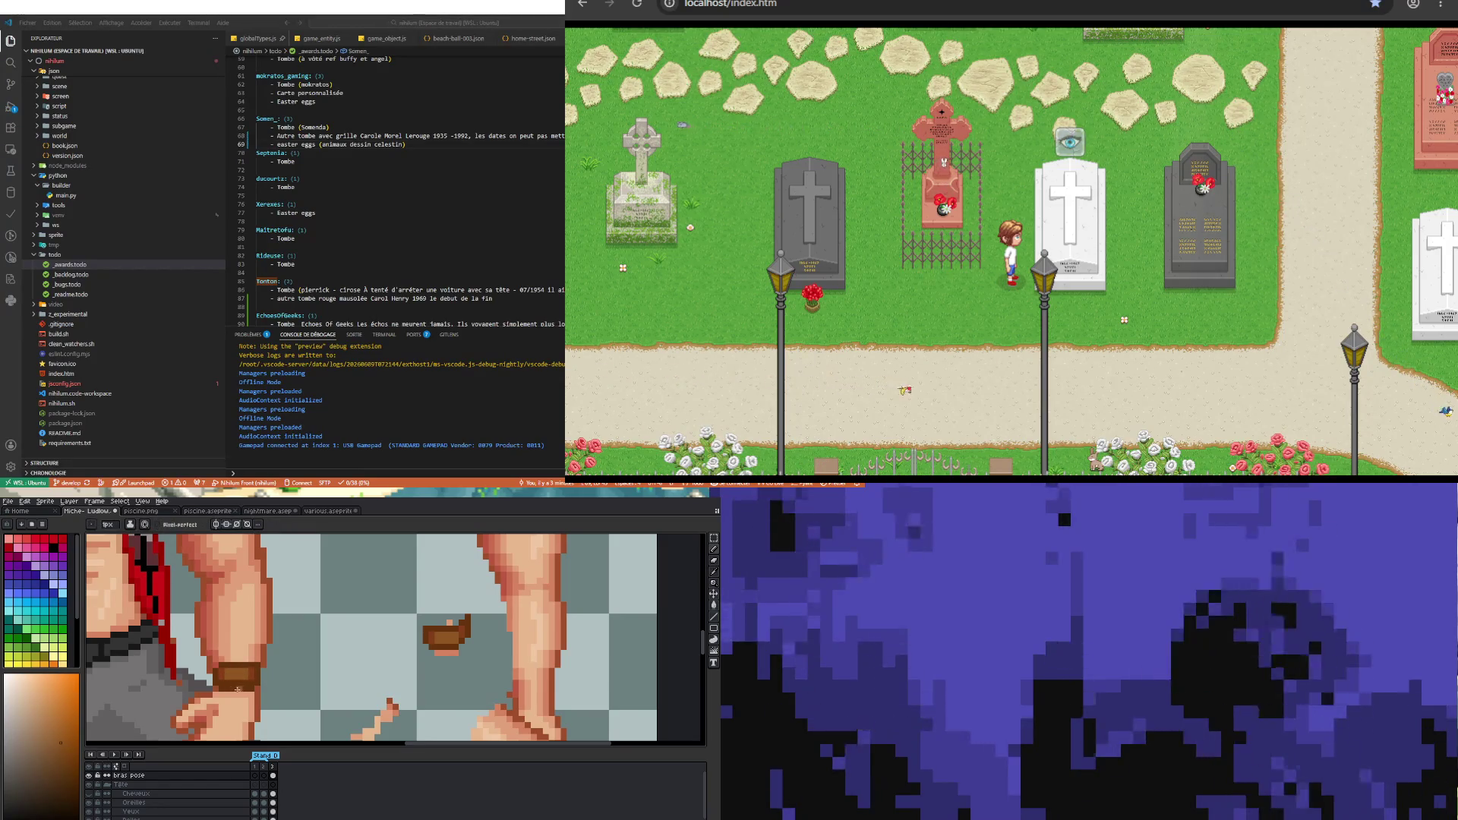
key(i)
click(237, 689)
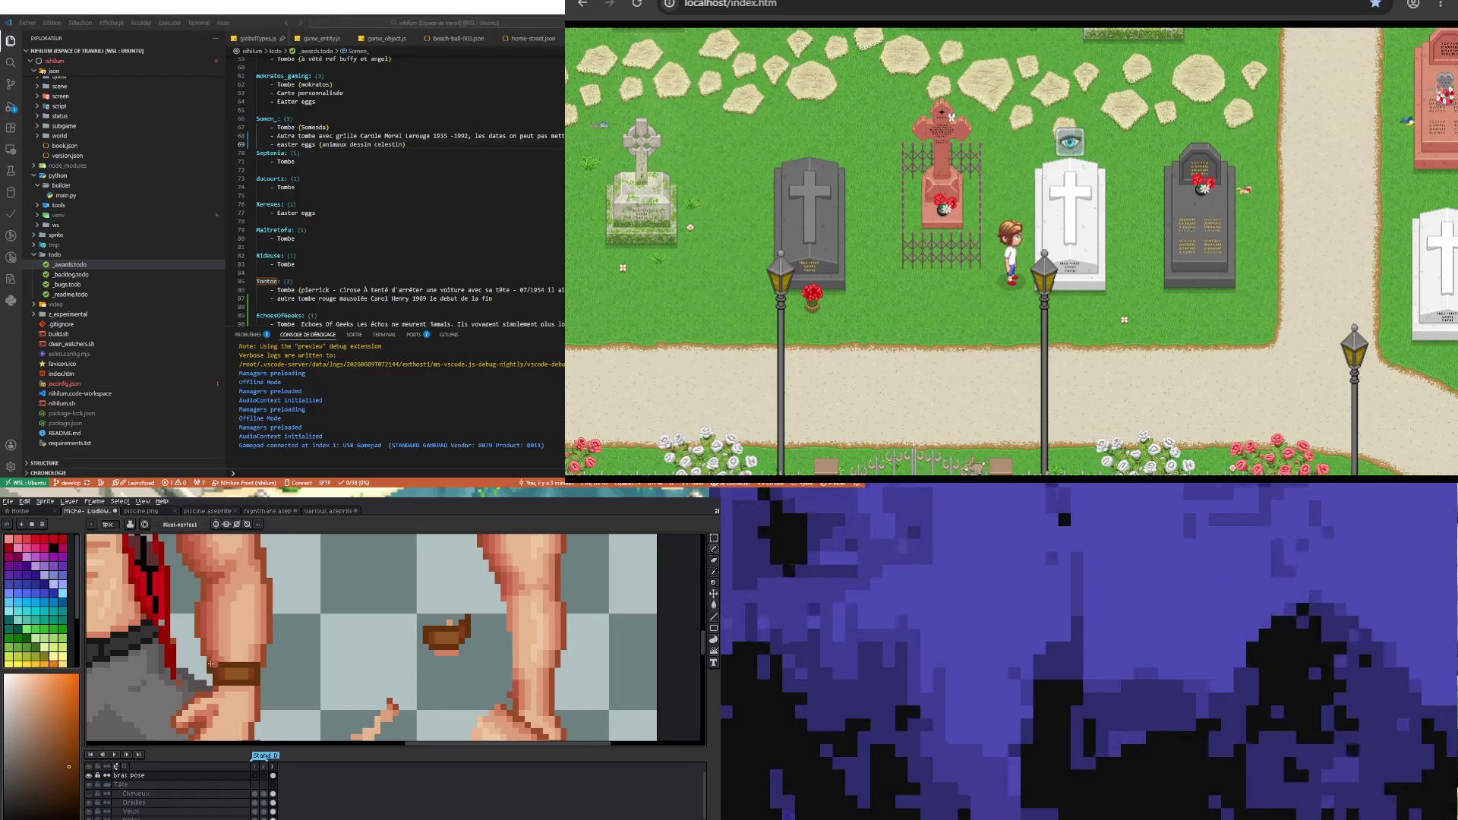
- Sample a final colour and fit the whole old-man sprite on screen
key(i)
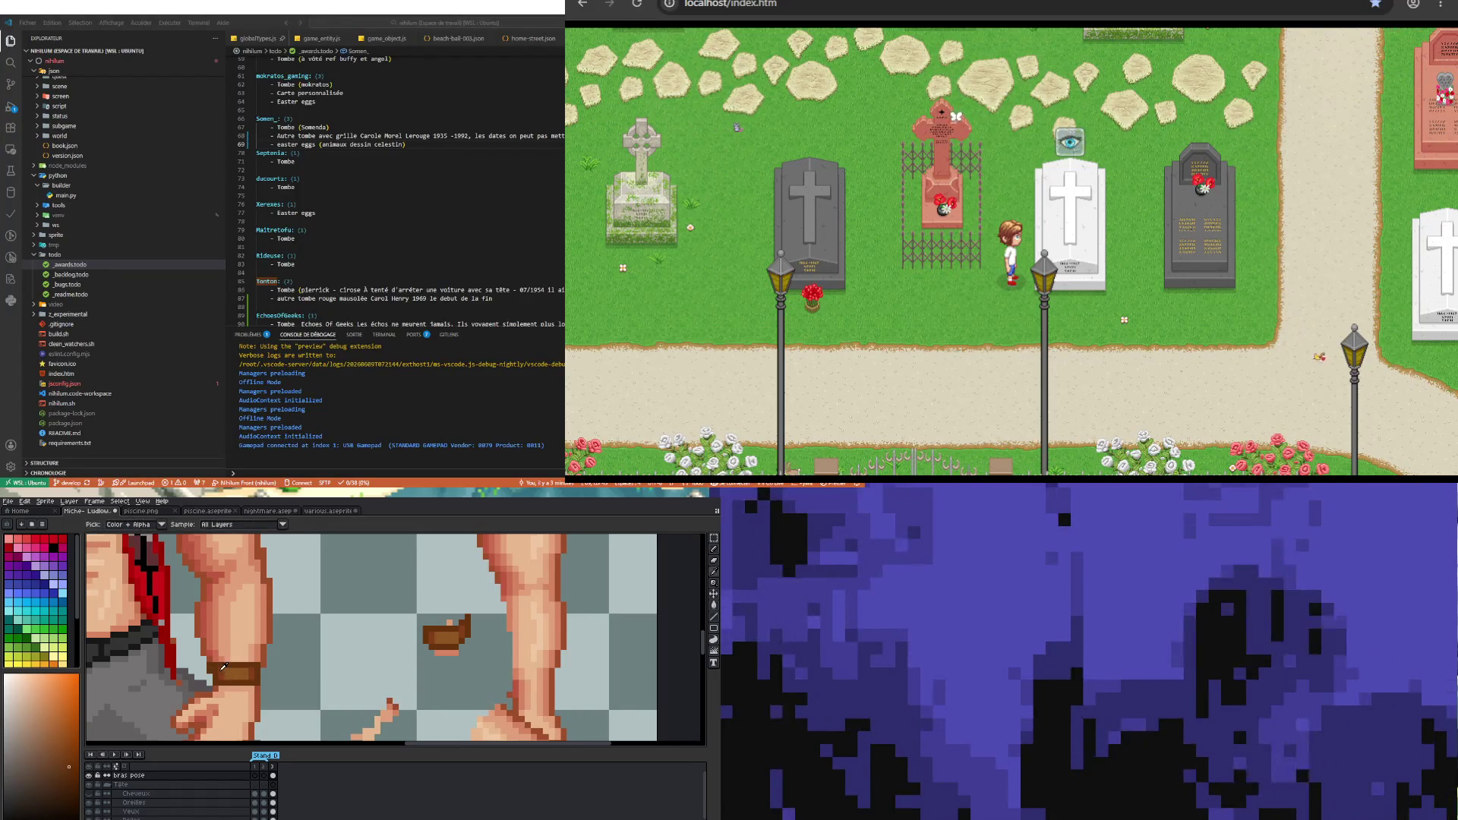
key(v)
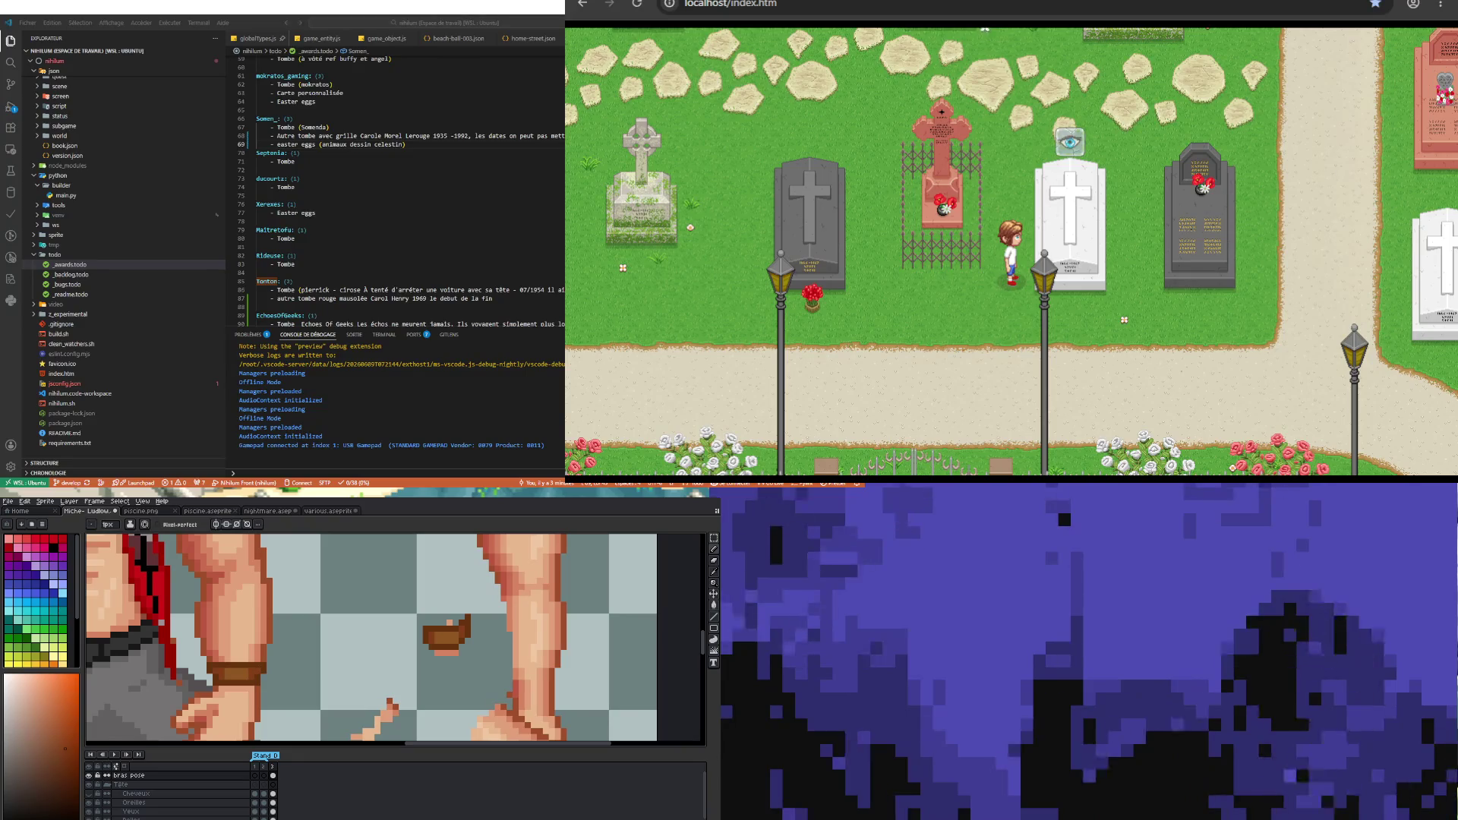
key(ctrl+Tab)
key(ctrl+Tab)
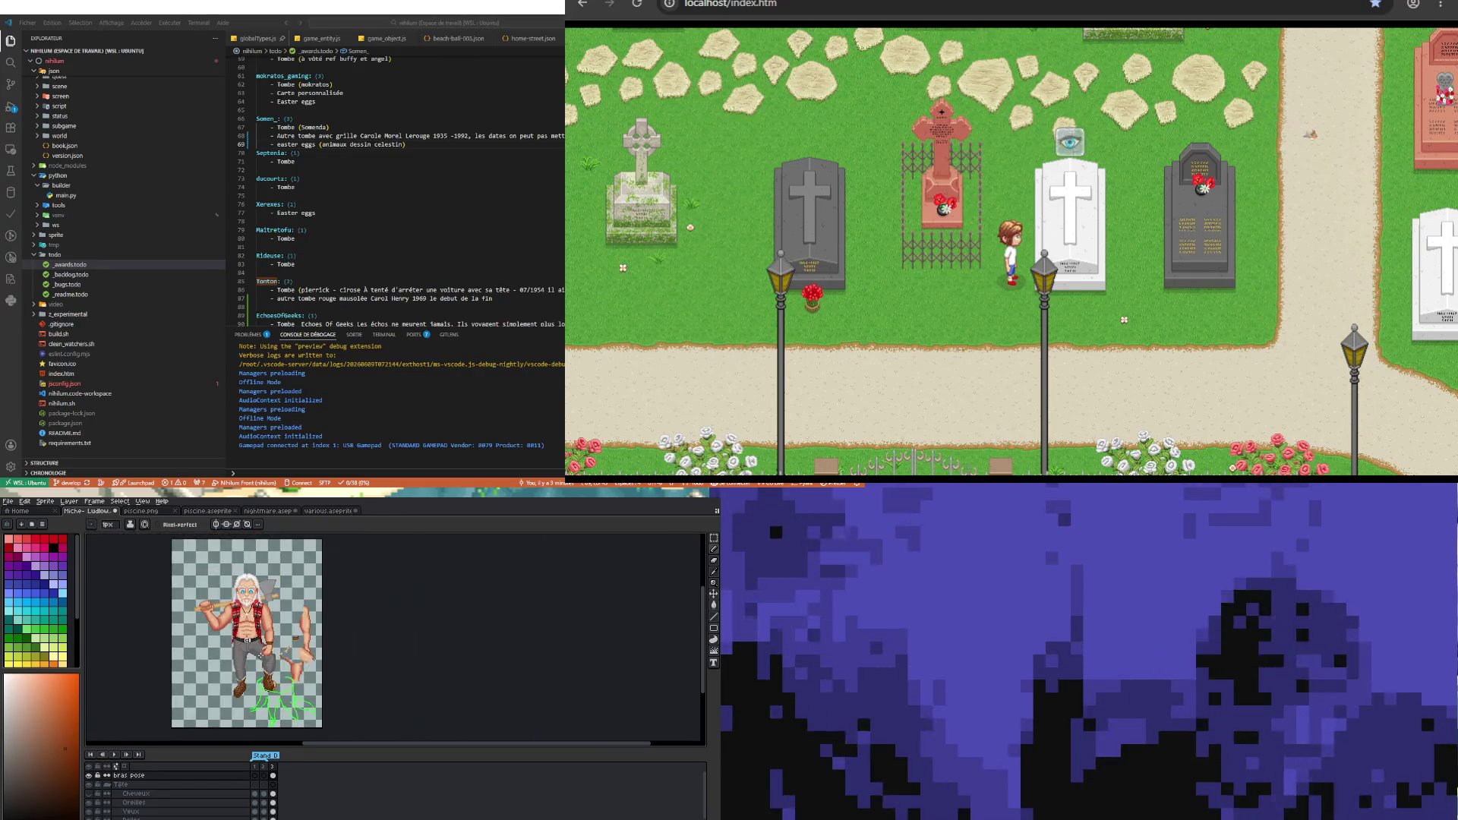
scroll(244, 653, up, 2)
scroll(243, 653, up, 2)
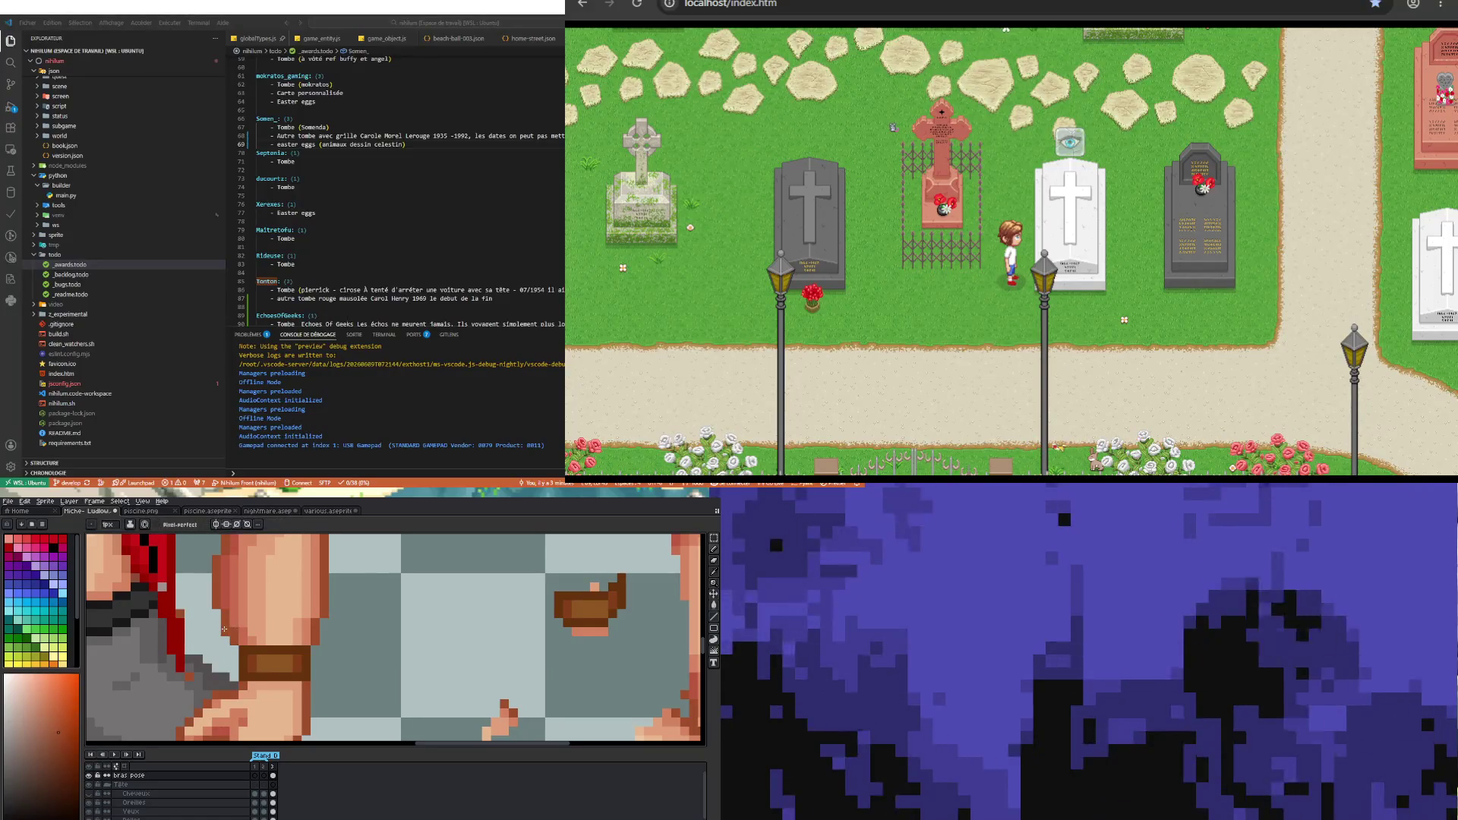
scroll(236, 630, down, 2)
scroll(236, 628, down, 1)
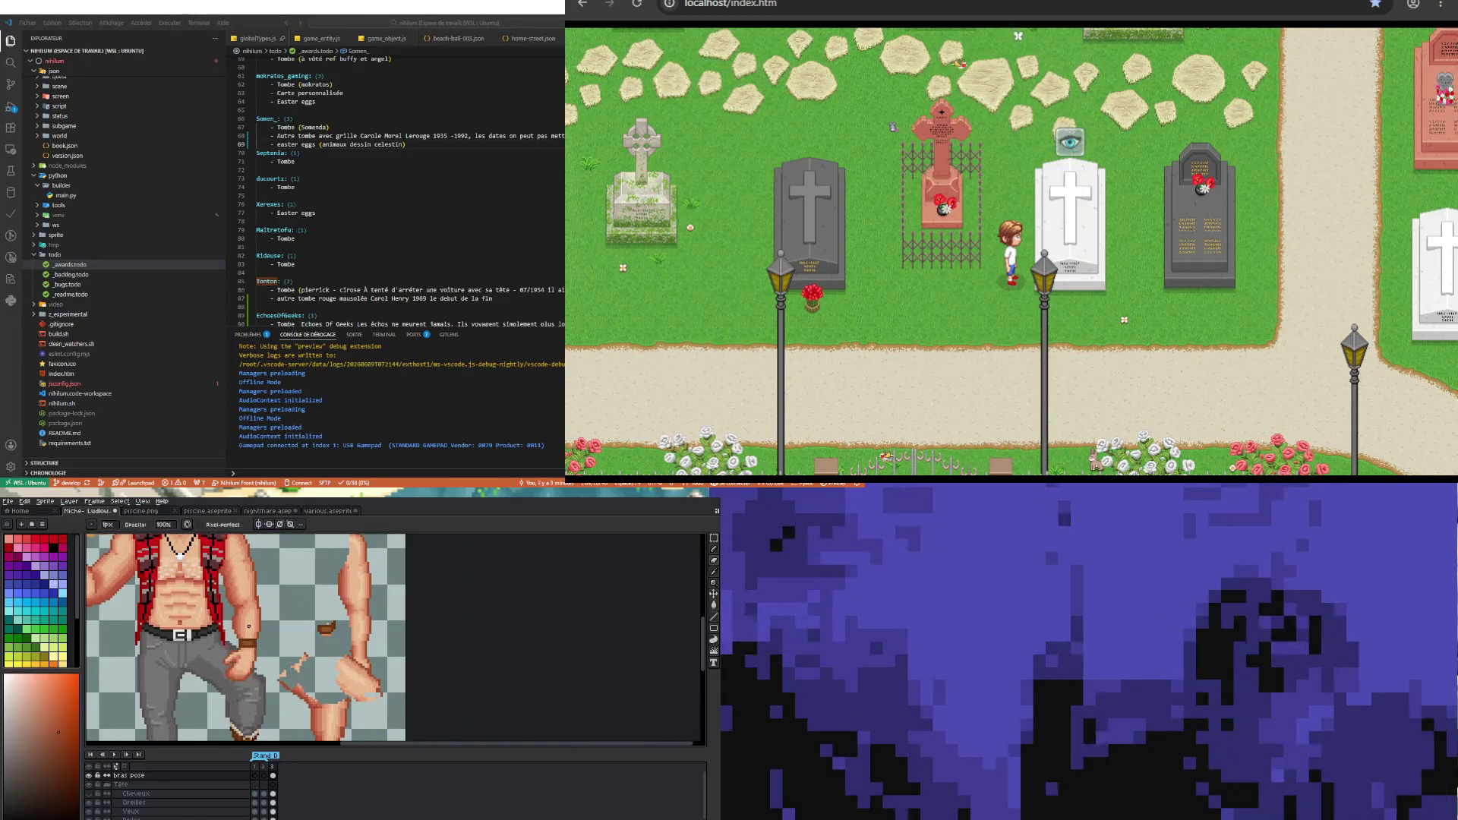
scroll(262, 628, down, 2)
scroll(286, 629, up, 4)
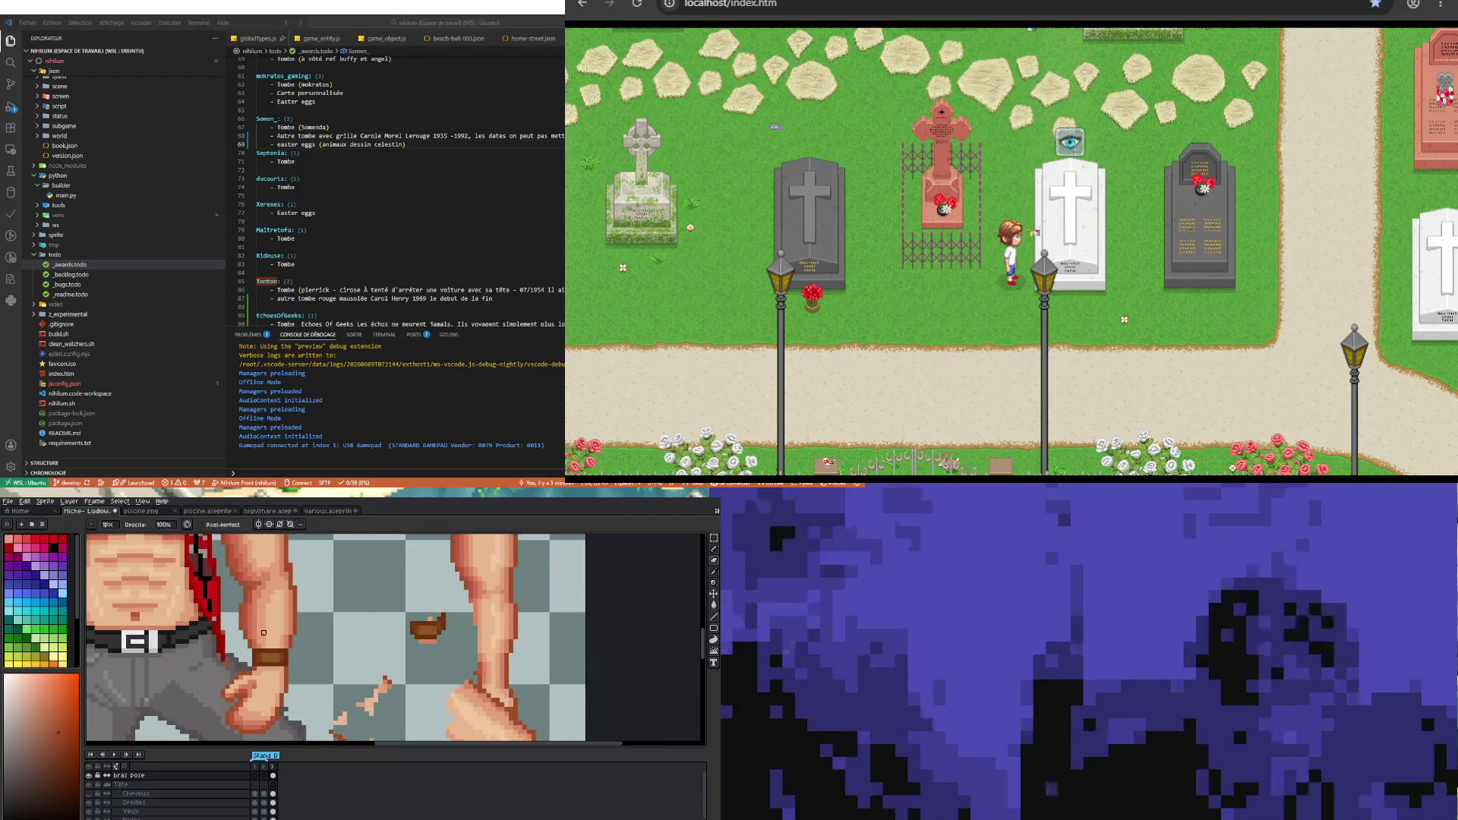
scroll(286, 629, up, 2)
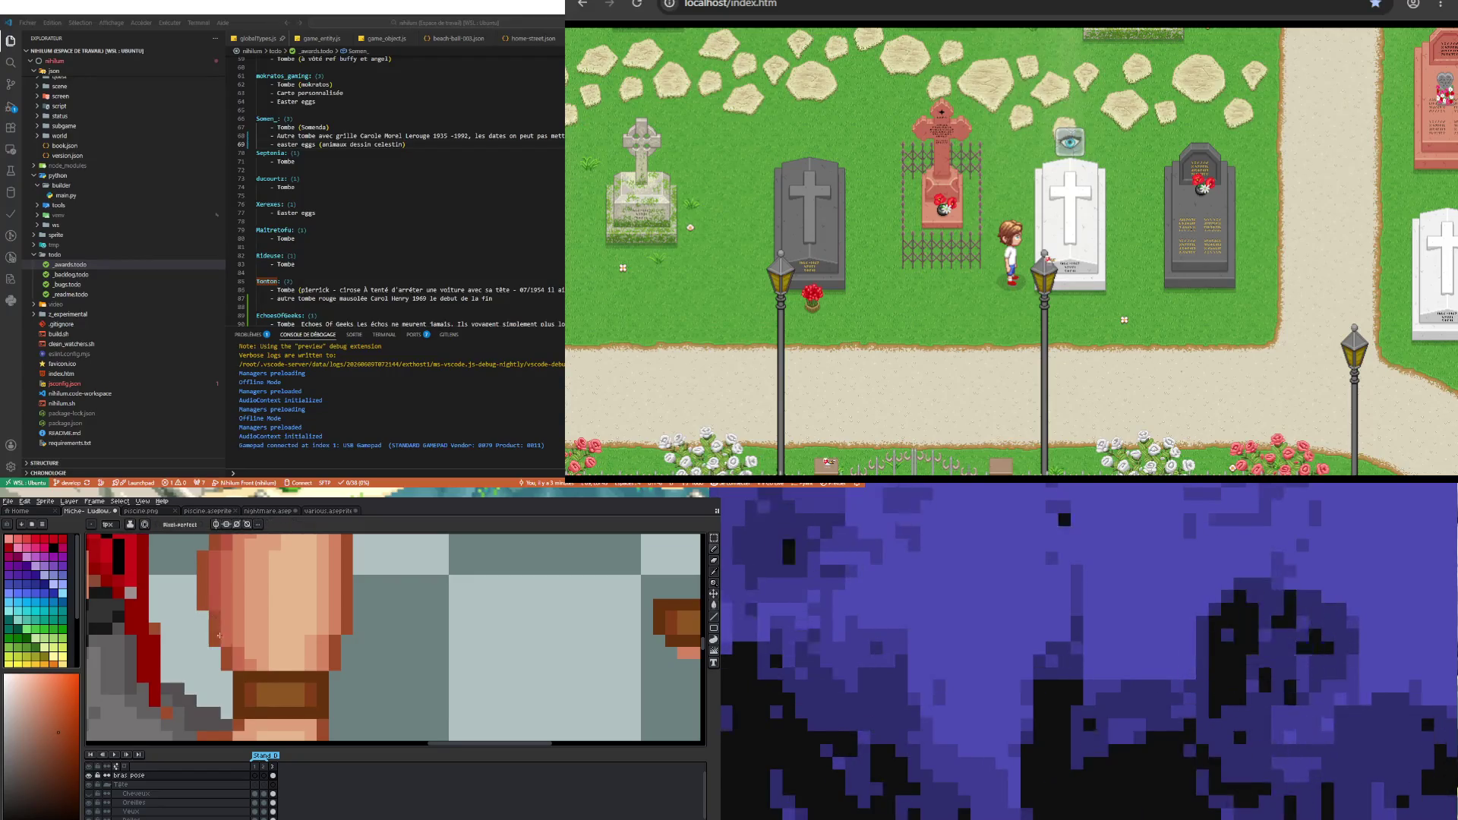
scroll(214, 629, down, 3)
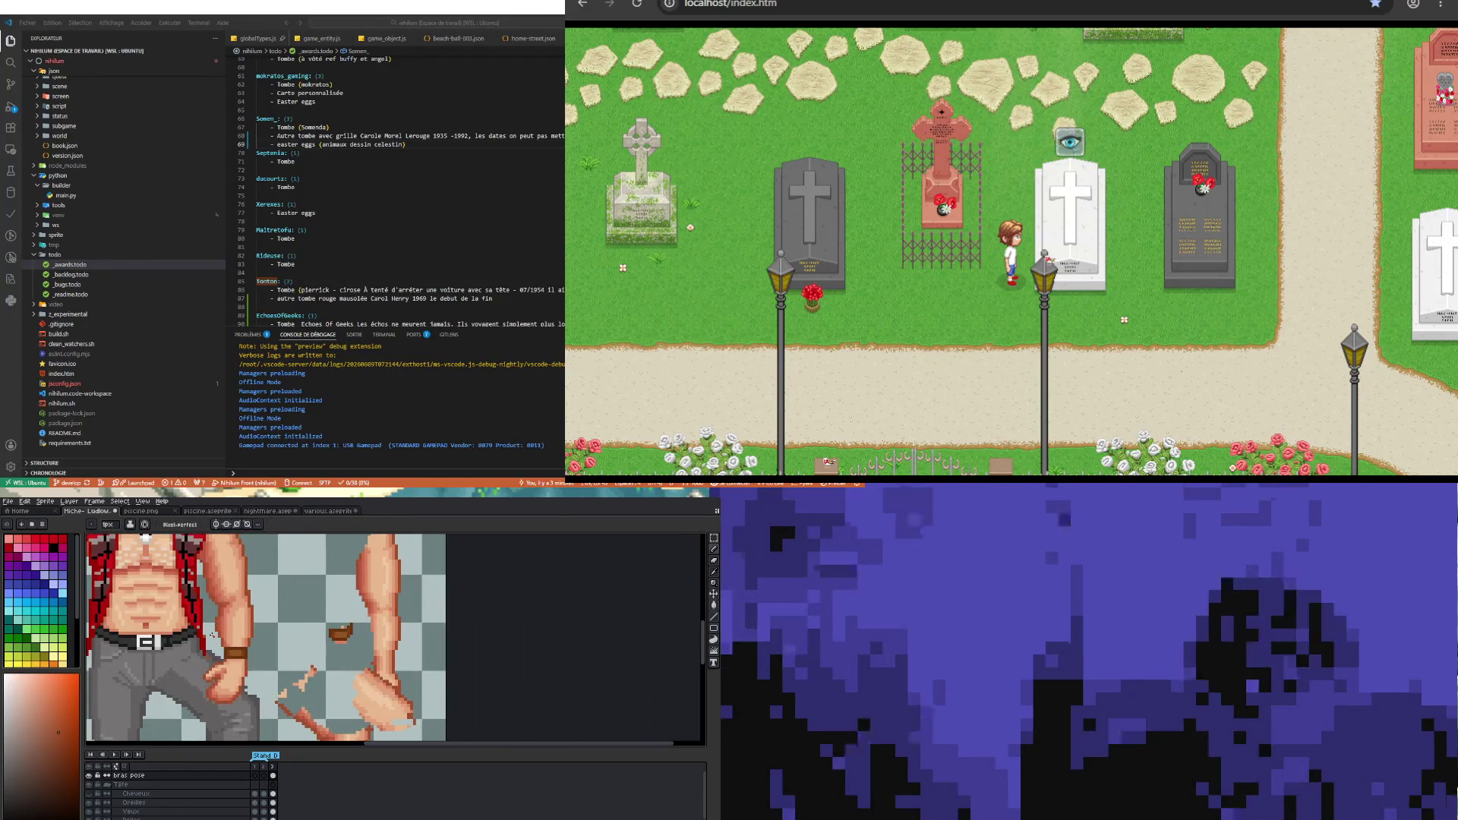
scroll(215, 637, down, 1)
scroll(241, 659, down, 1)
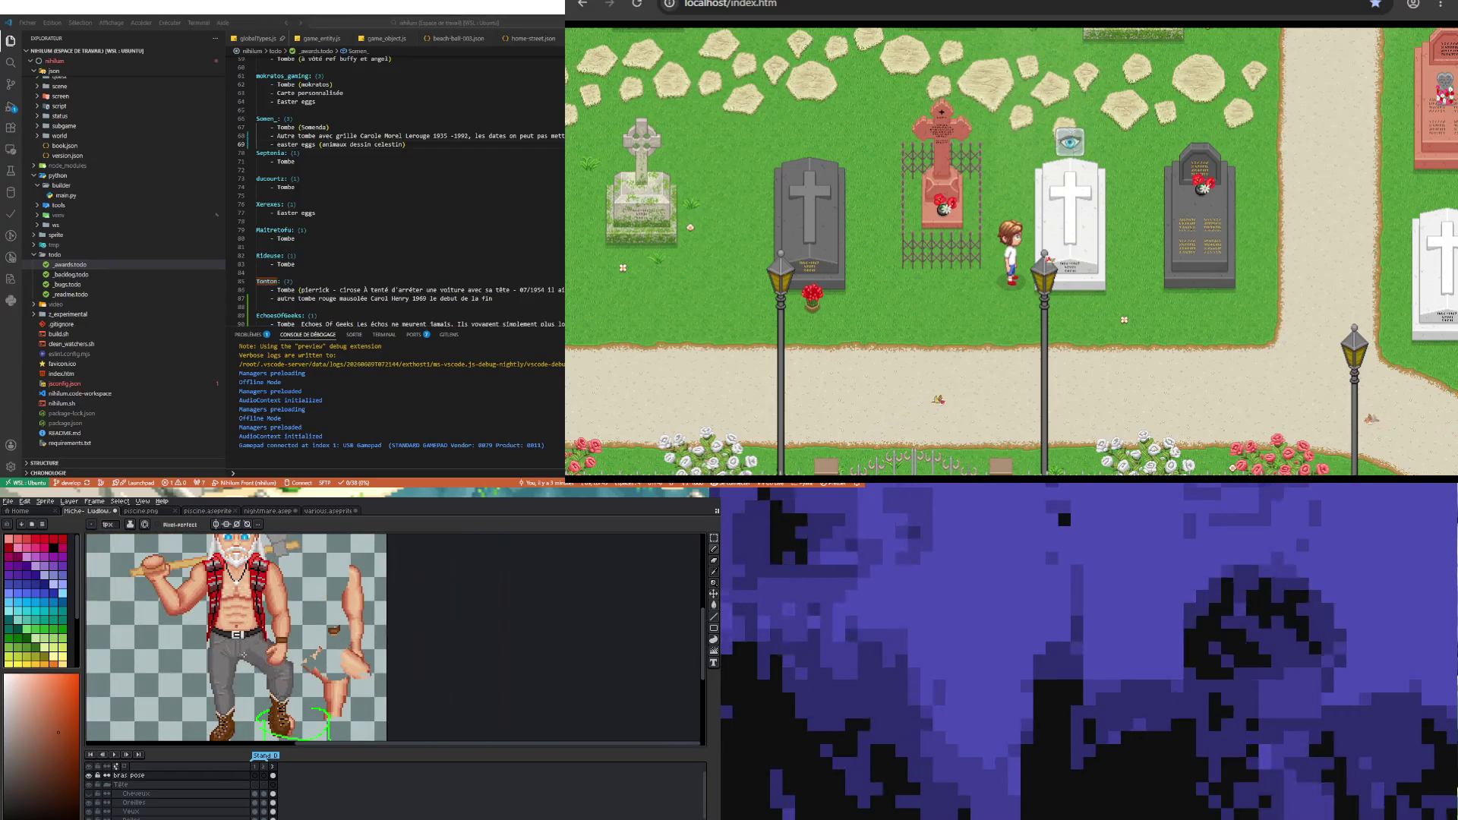
scroll(244, 654, up, 2)
scroll(296, 663, up, 1)
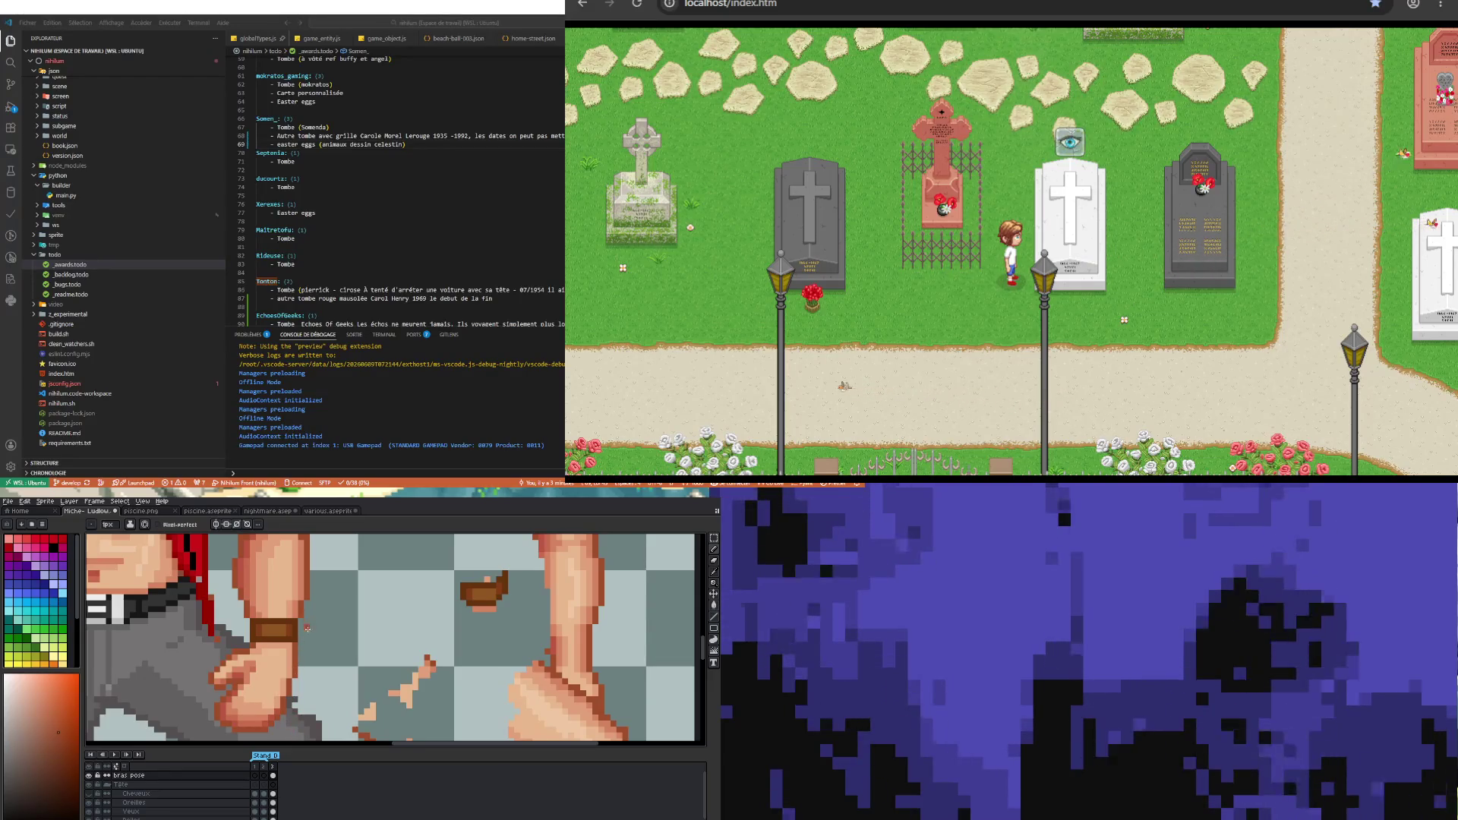
scroll(308, 628, down, 1)
scroll(294, 696, up, 1)
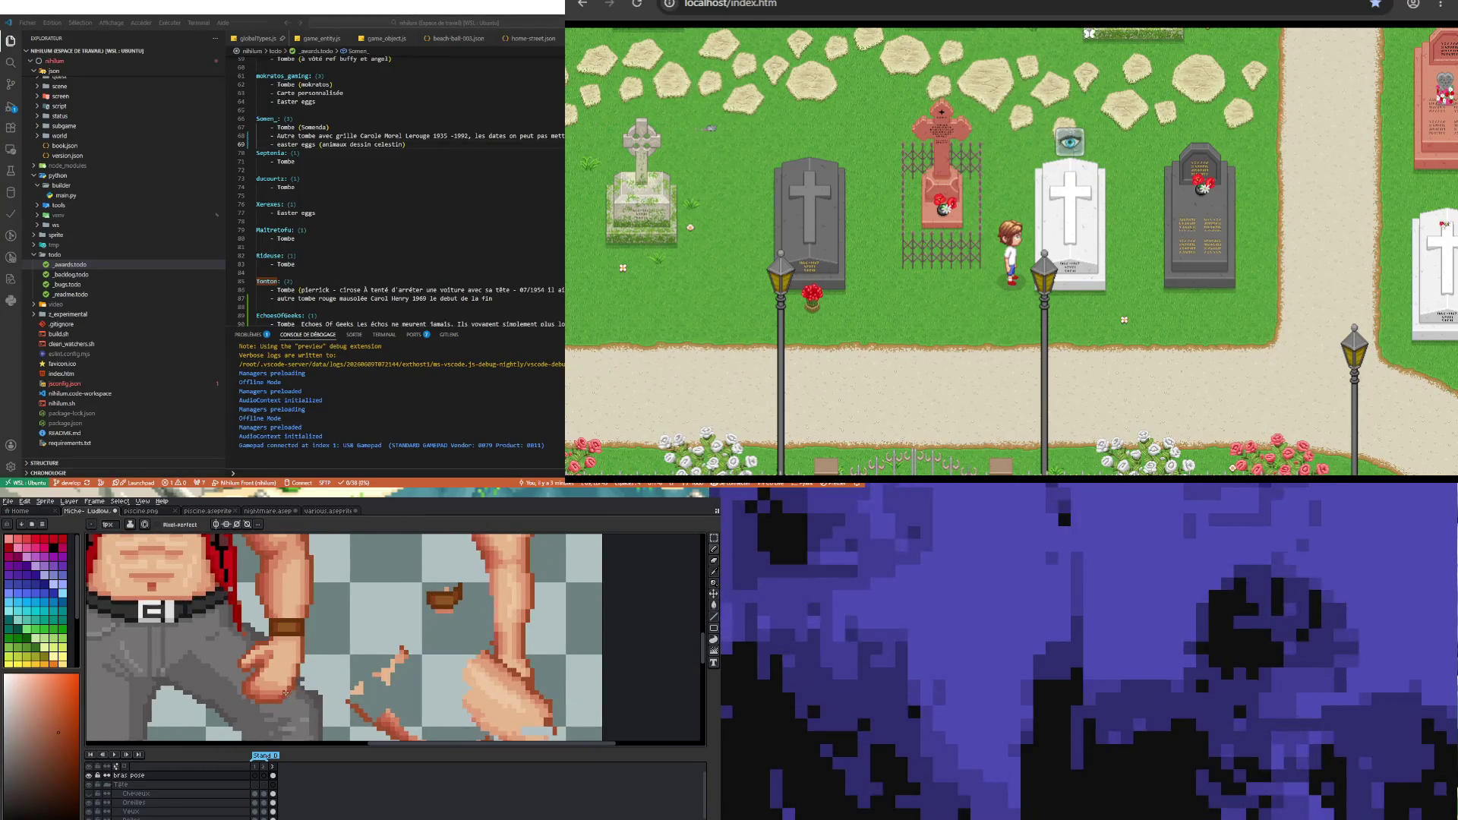
scroll(285, 692, up, 1)
scroll(285, 692, up, 1)
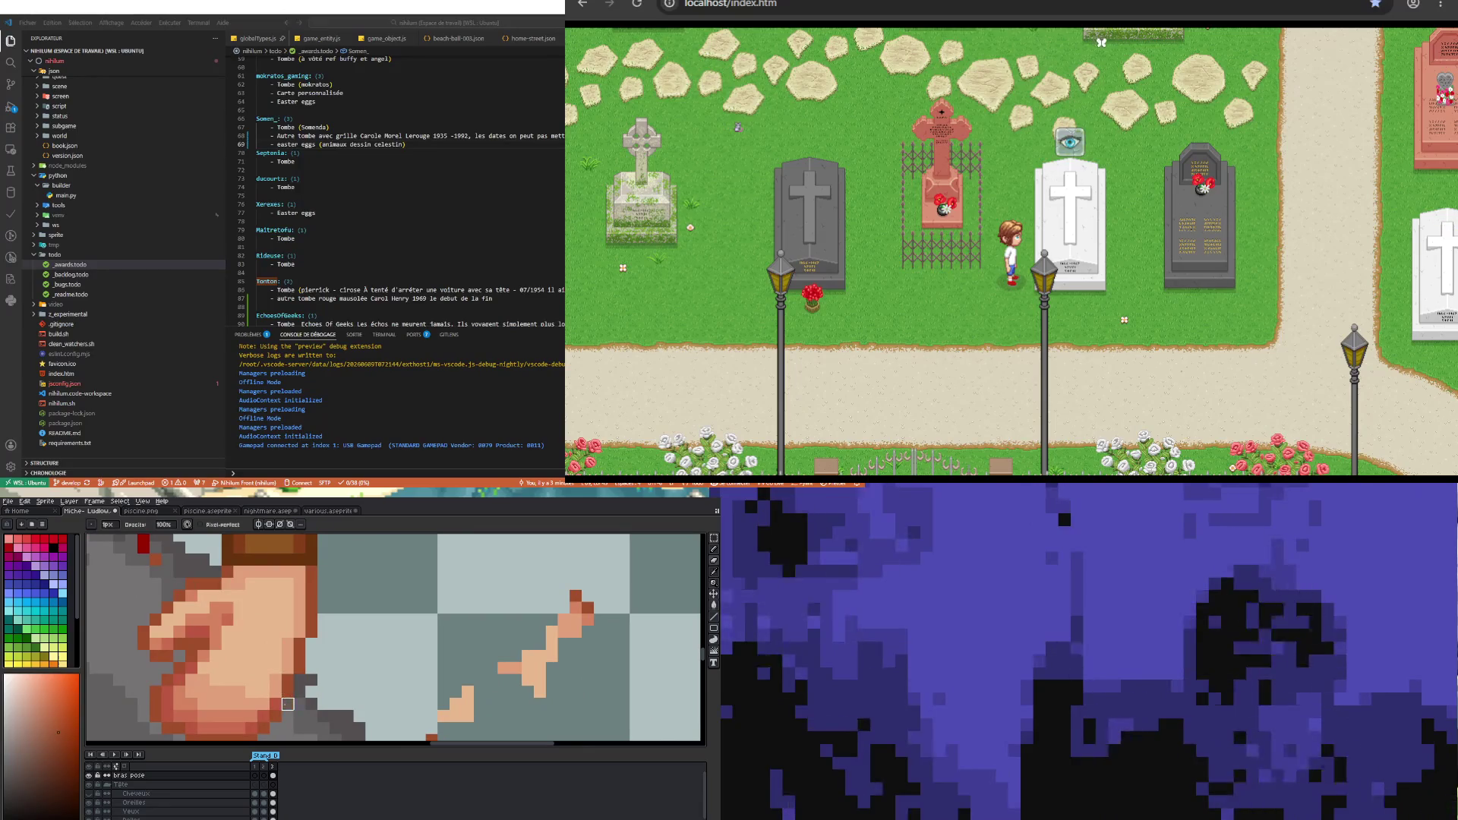
scroll(253, 737, down, 2)
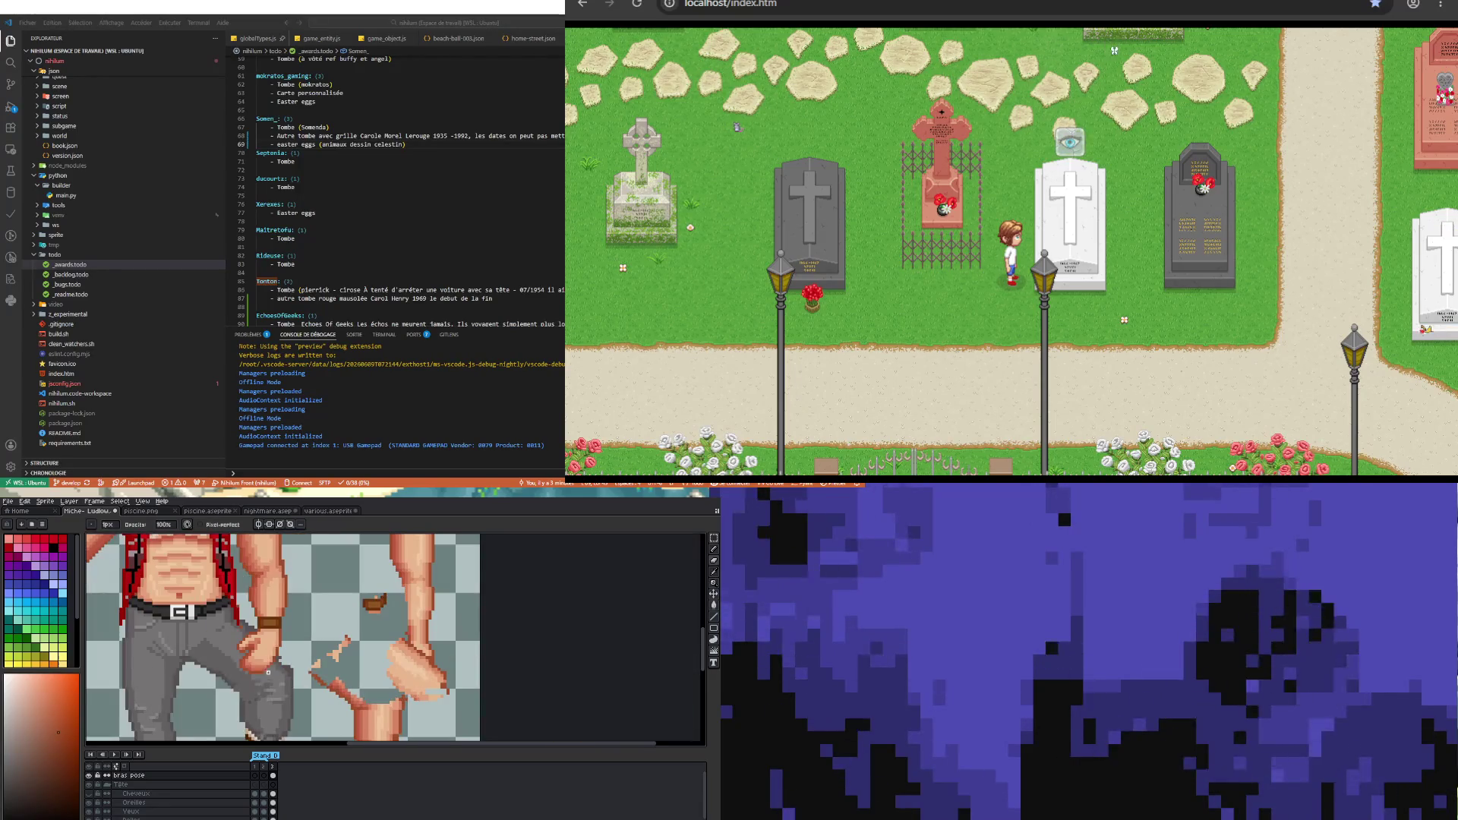
scroll(284, 676, up, 2)
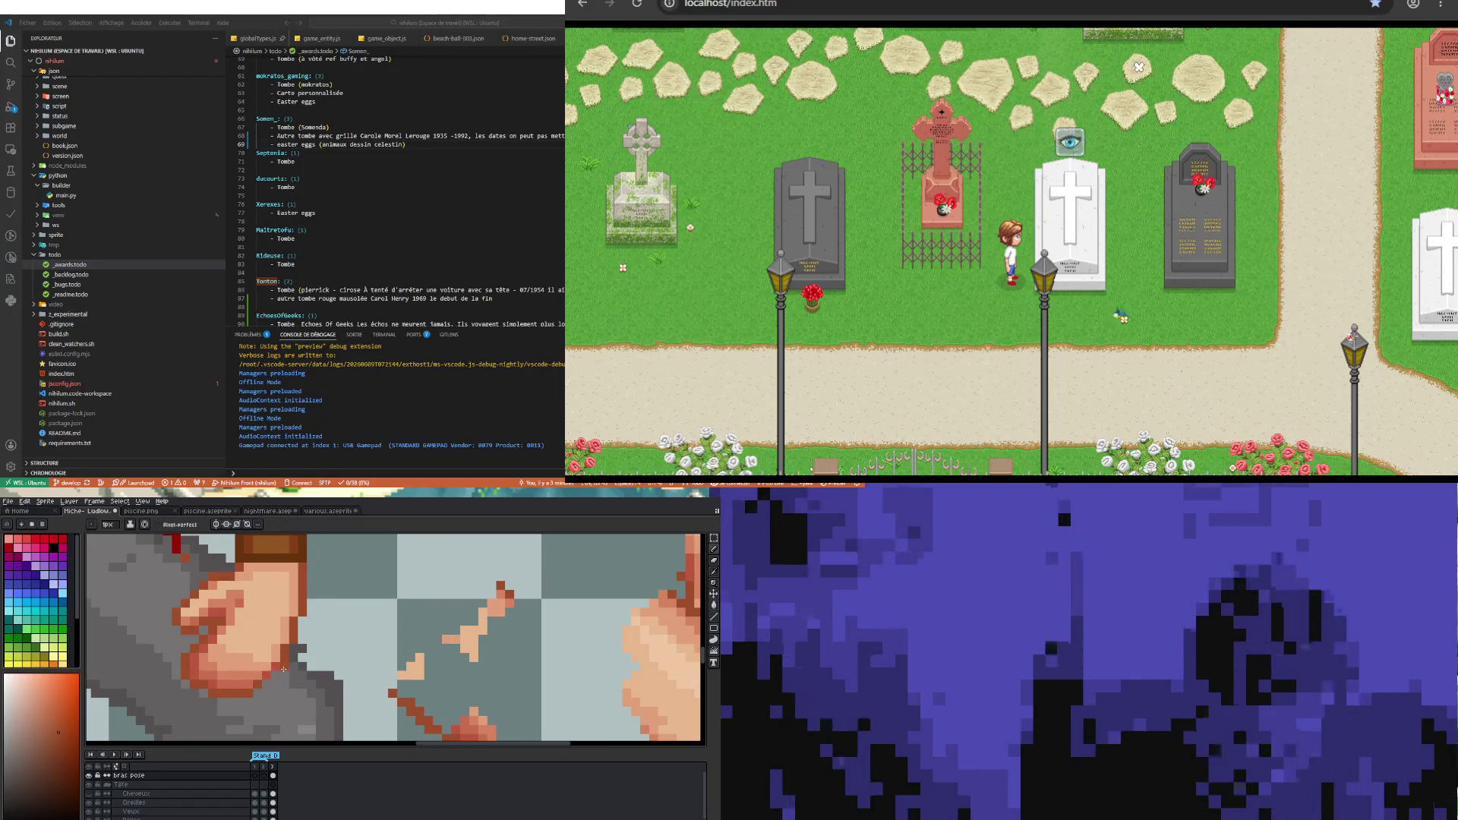
scroll(273, 667, down, 2)
scroll(275, 673, down, 2)
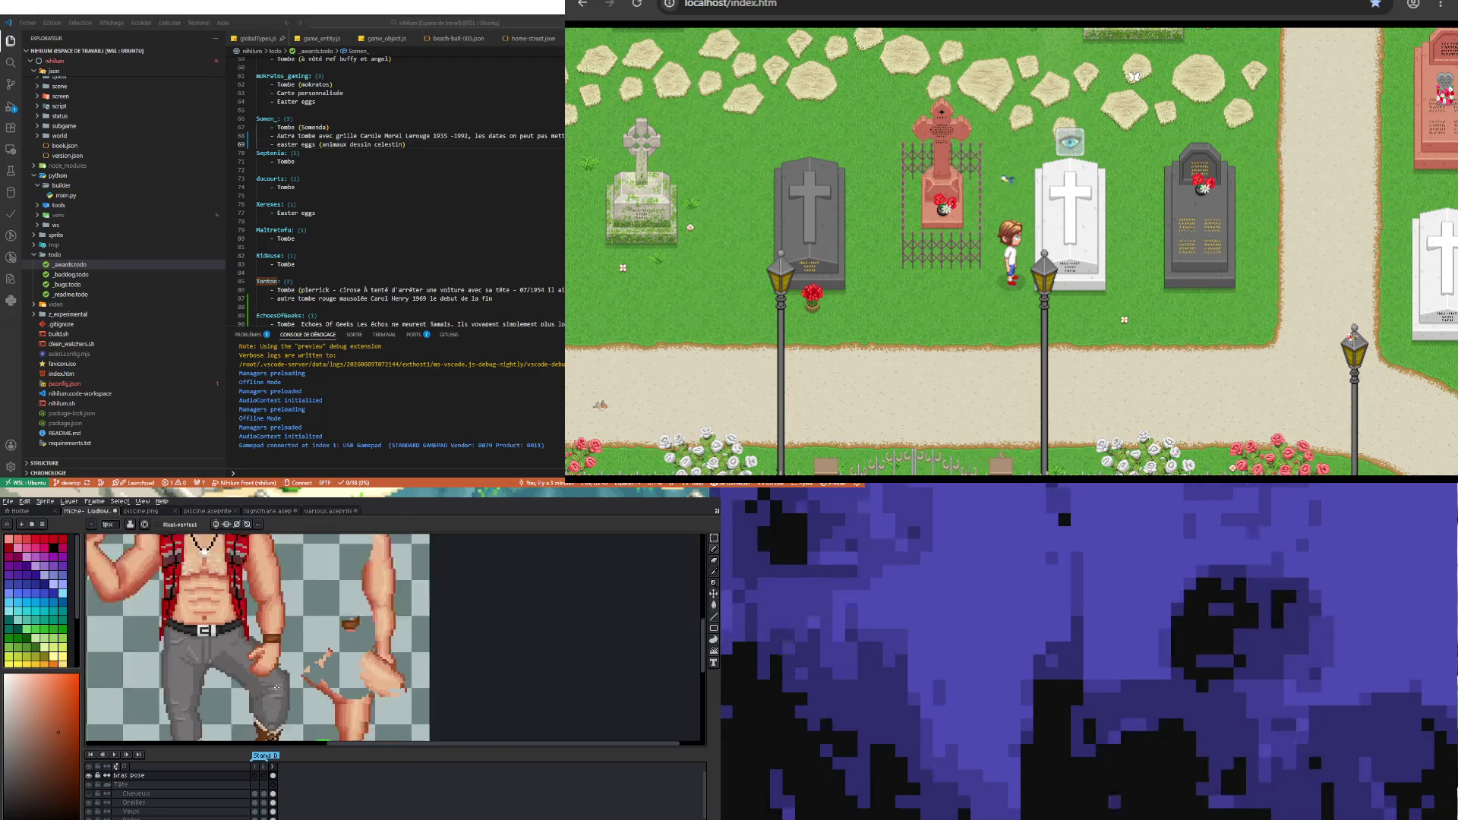
scroll(276, 690, down, 1)
scroll(278, 691, up, 2)
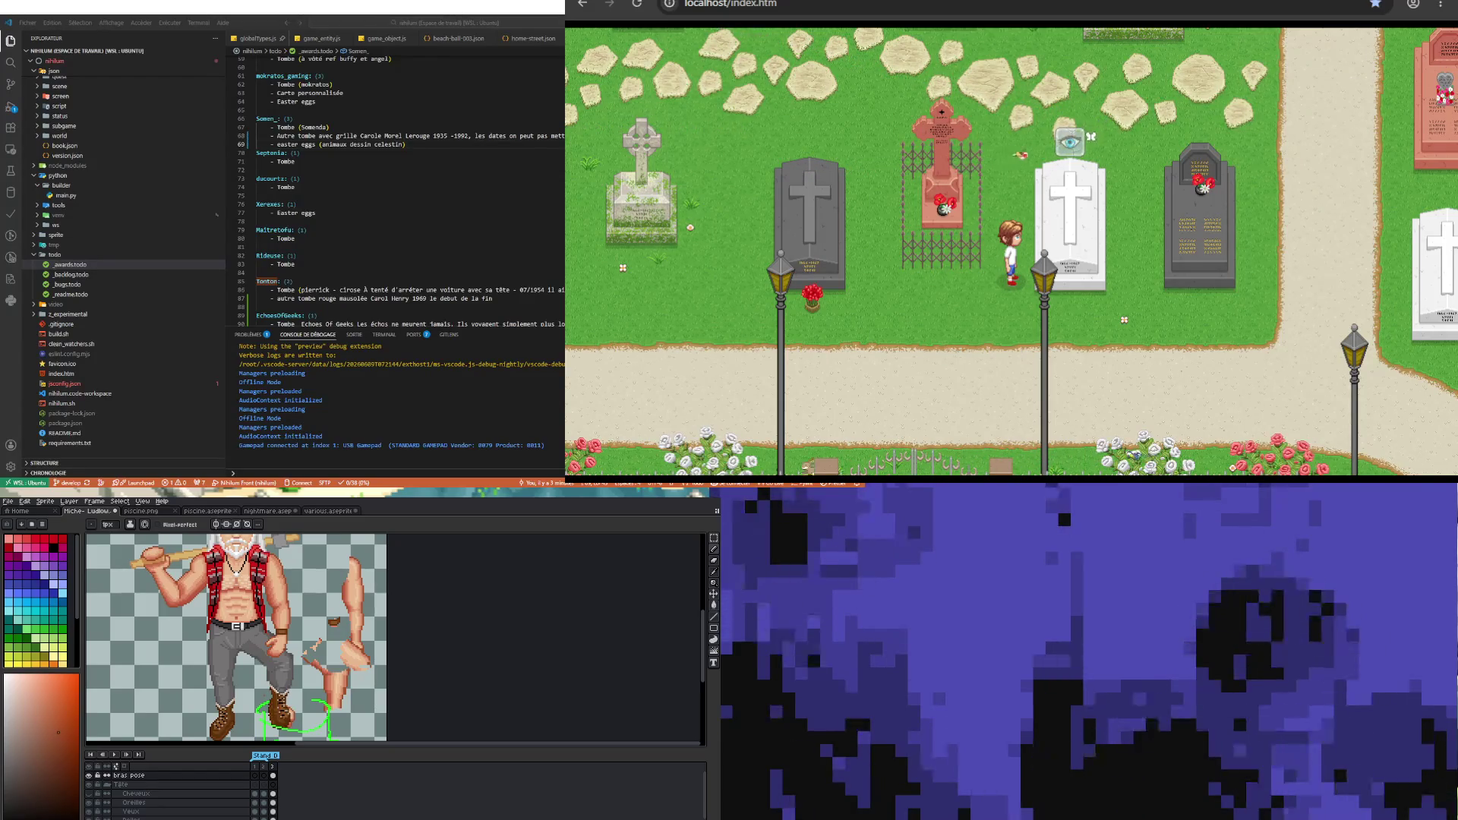
scroll(284, 662, up, 2)
scroll(284, 661, up, 2)
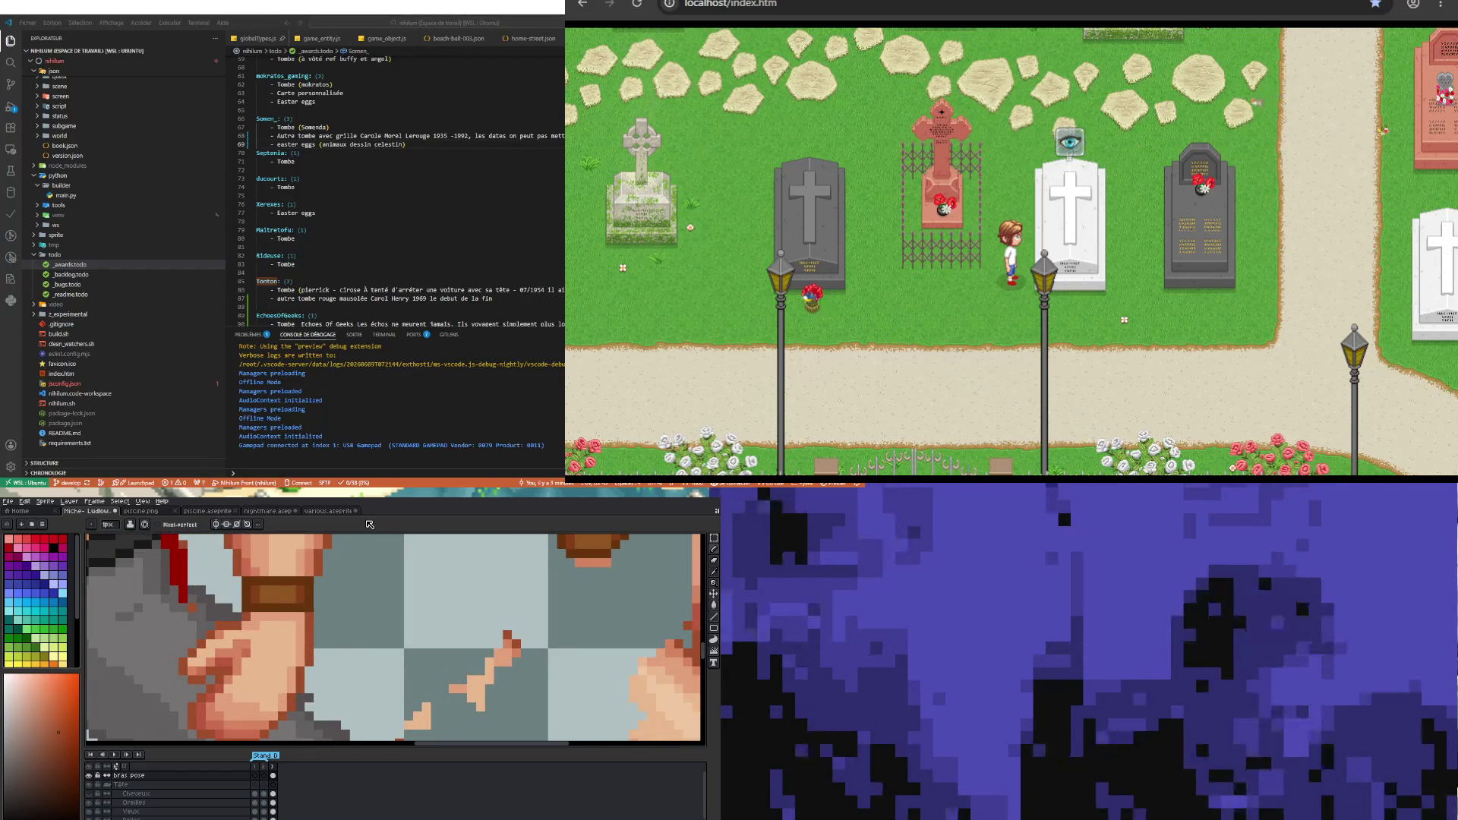
- Eyedrop the hand and wristband colours and touch up pixels with the pencil
key(i)
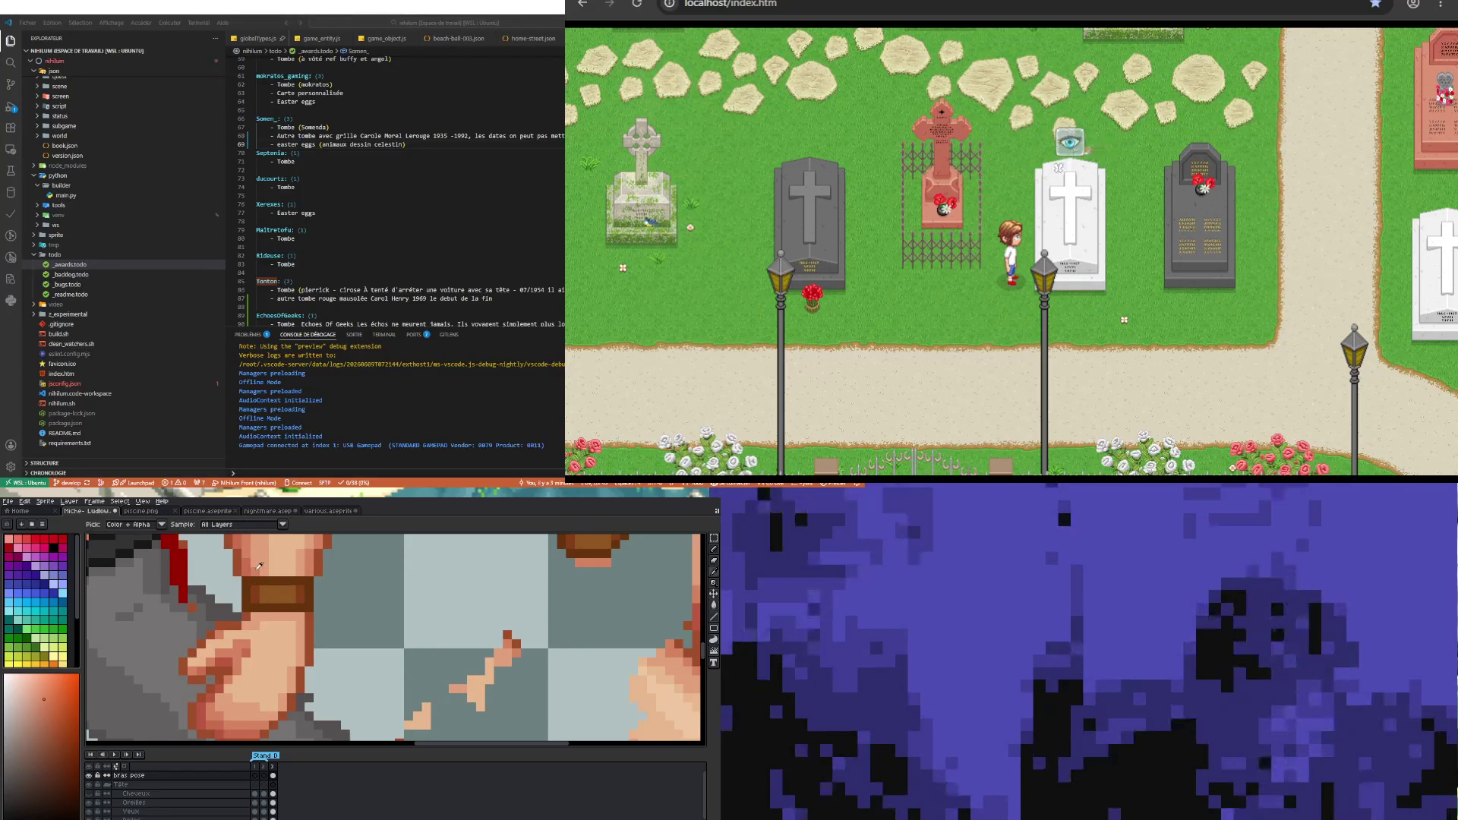
key(b)
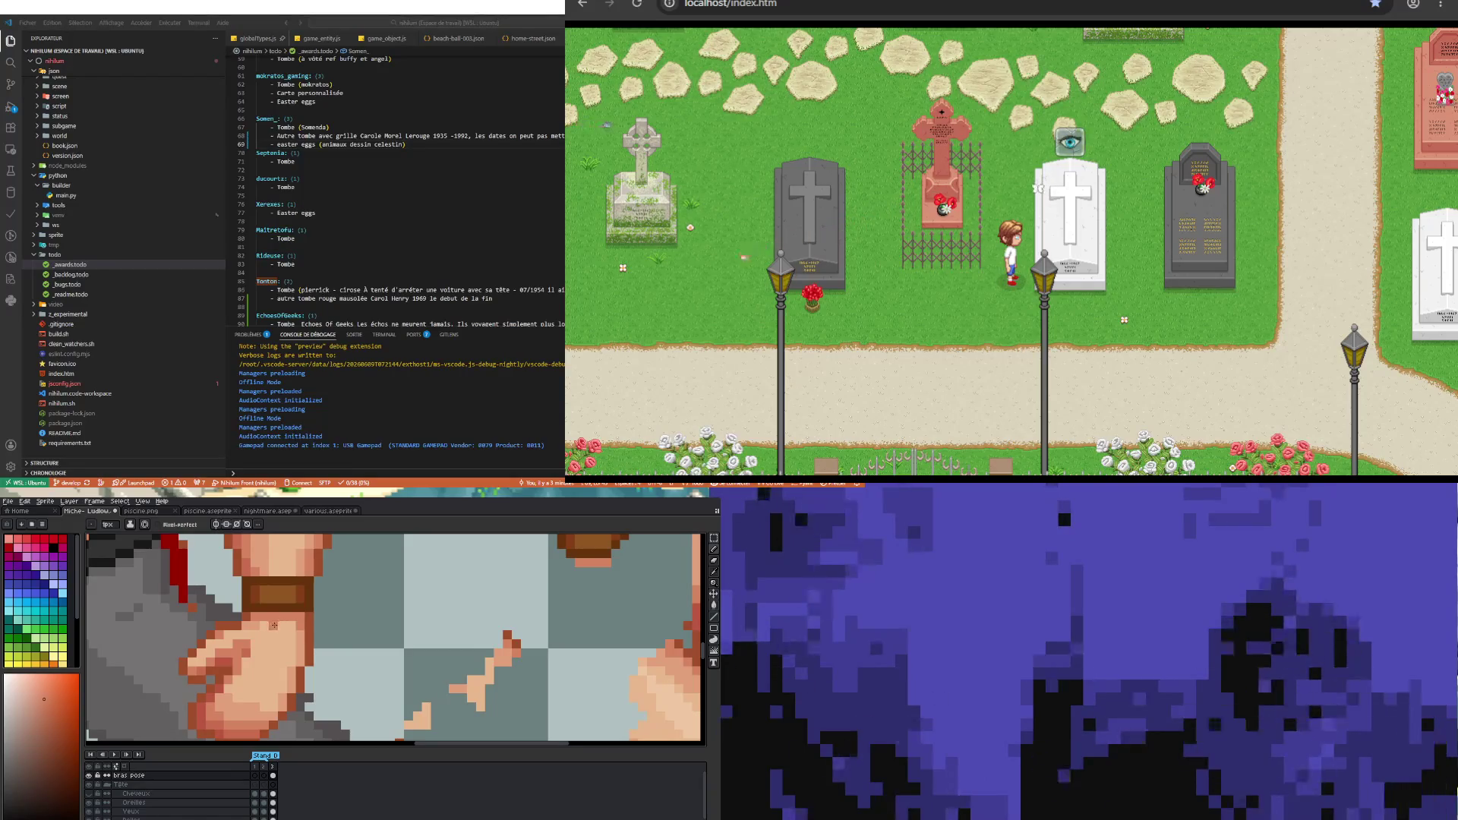
key(i)
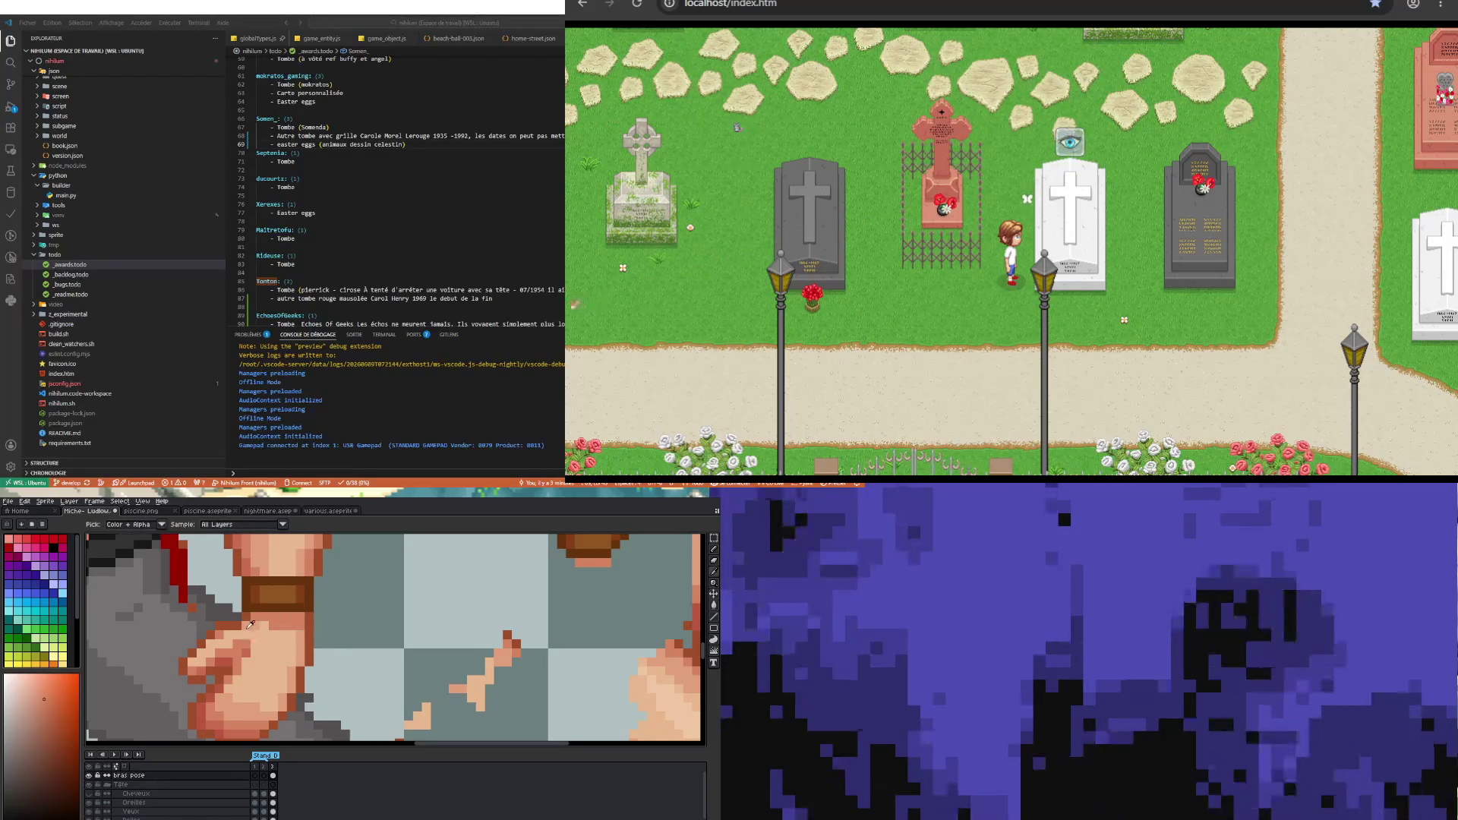
key(b)
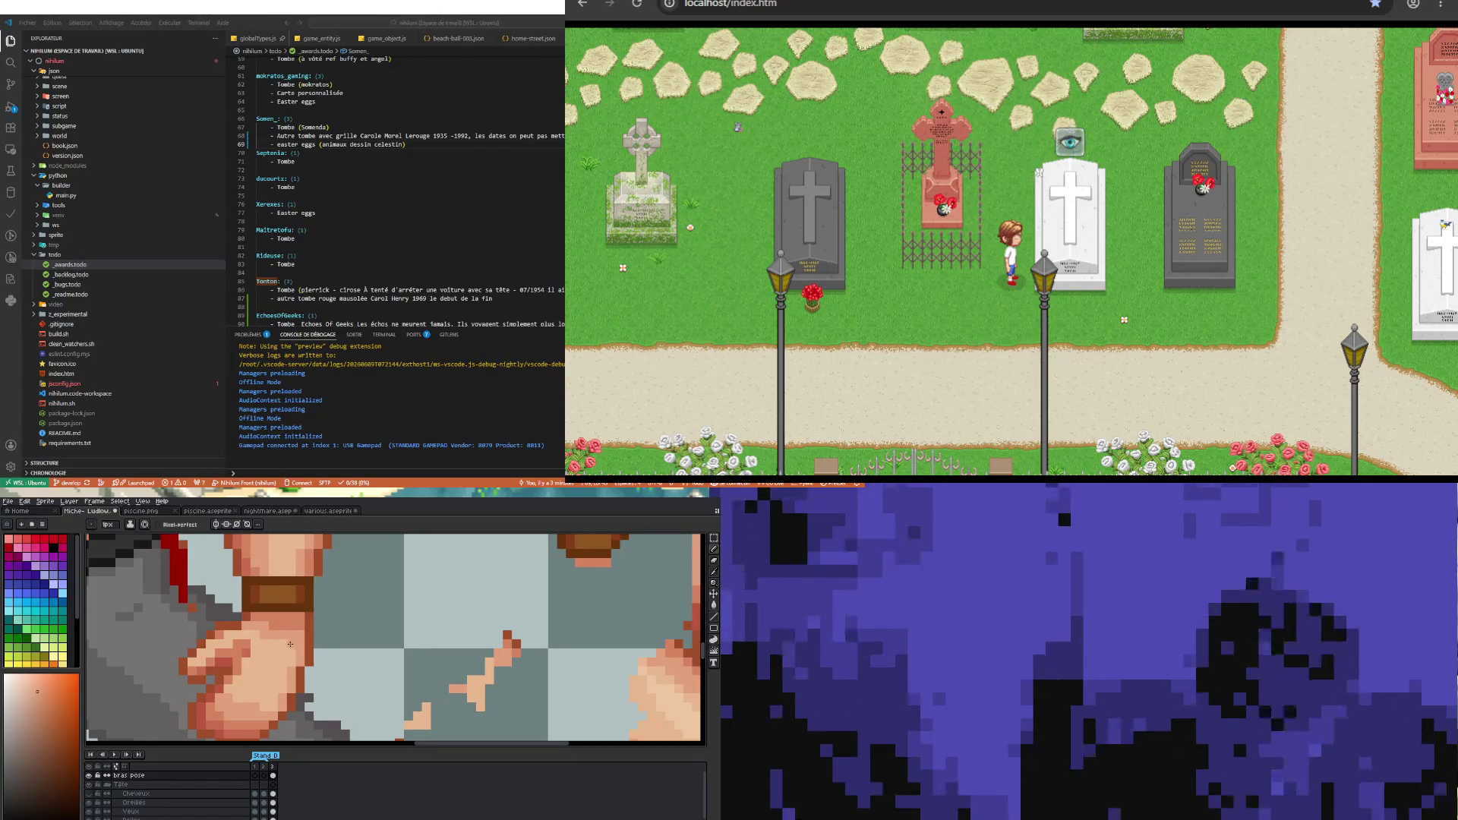
scroll(251, 667, down, 3)
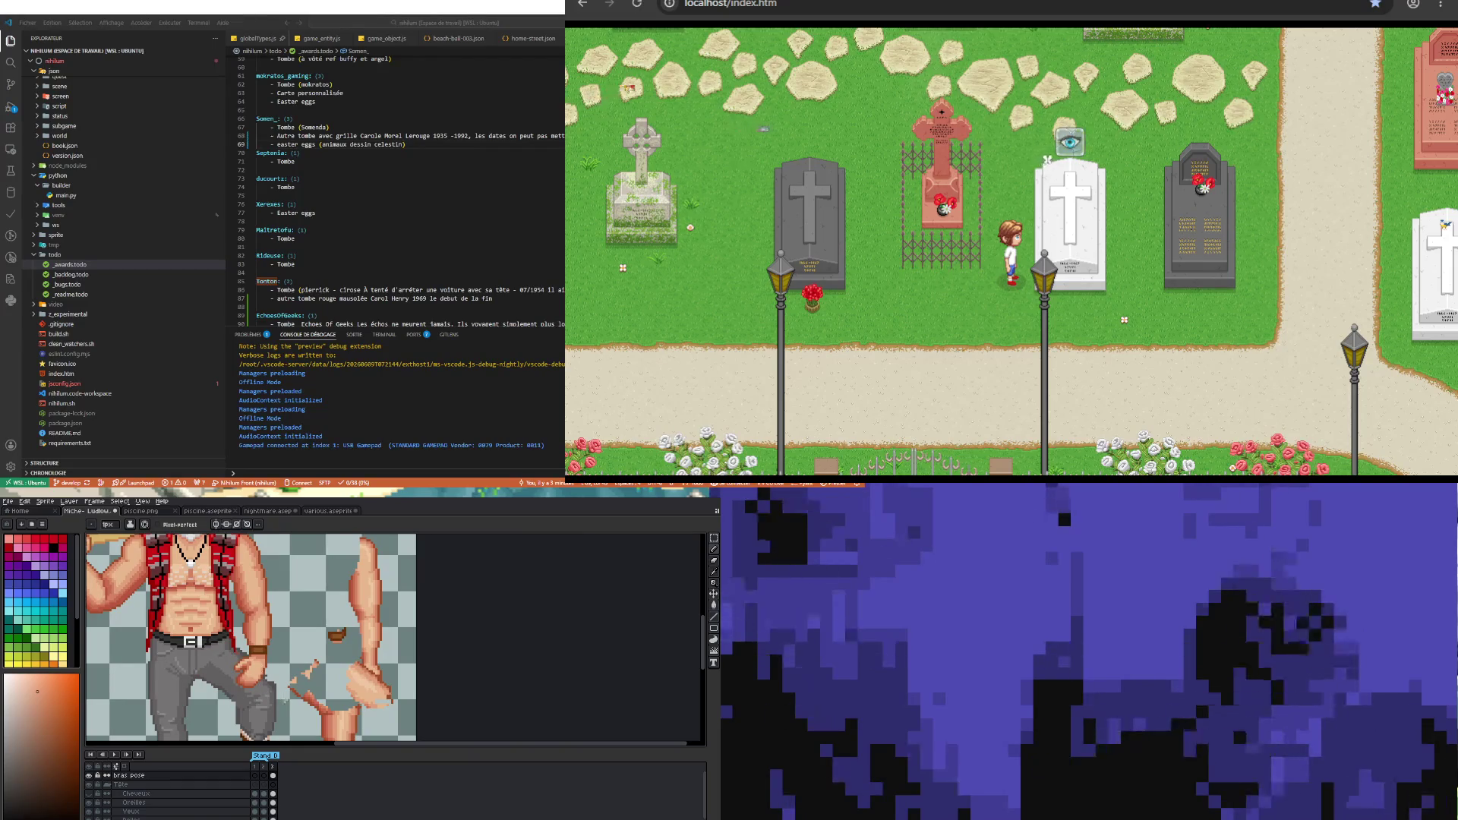
scroll(250, 639, down, 2)
scroll(318, 680, up, 3)
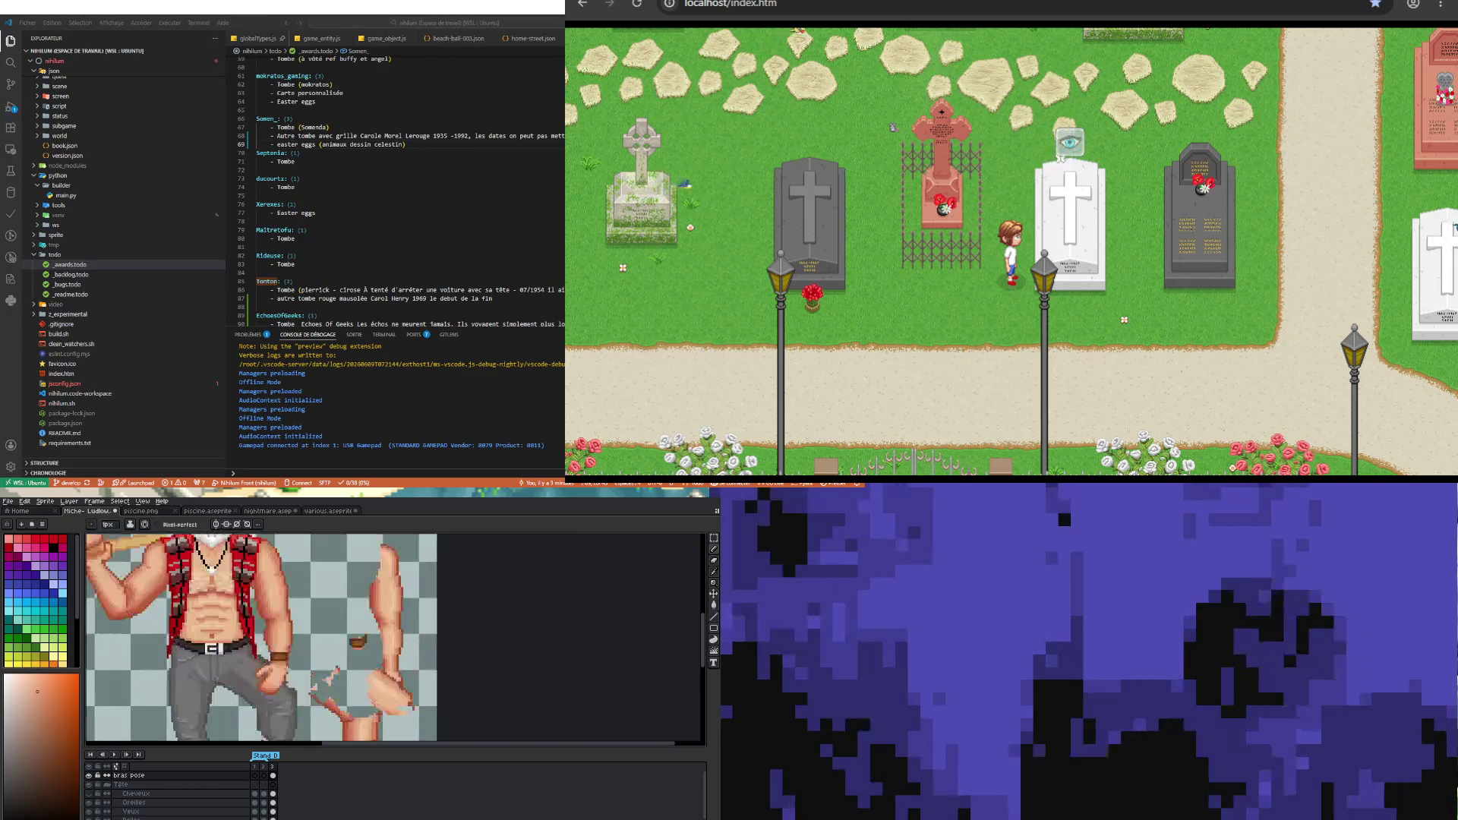
scroll(297, 673, up, 2)
scroll(279, 659, up, 2)
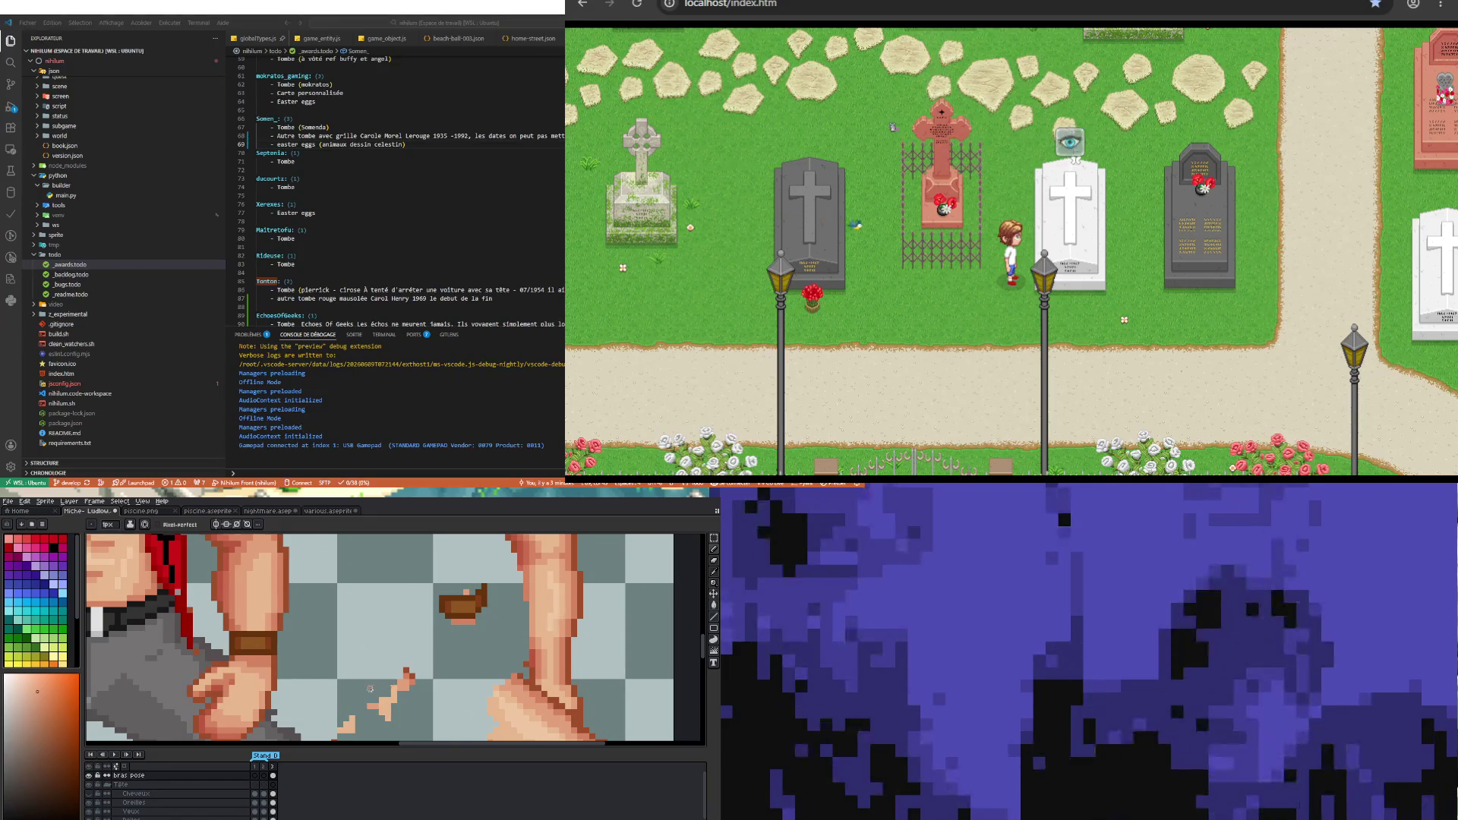
- Marquee-select a small block of pixels on the wristband, then drop the selection
key(m)
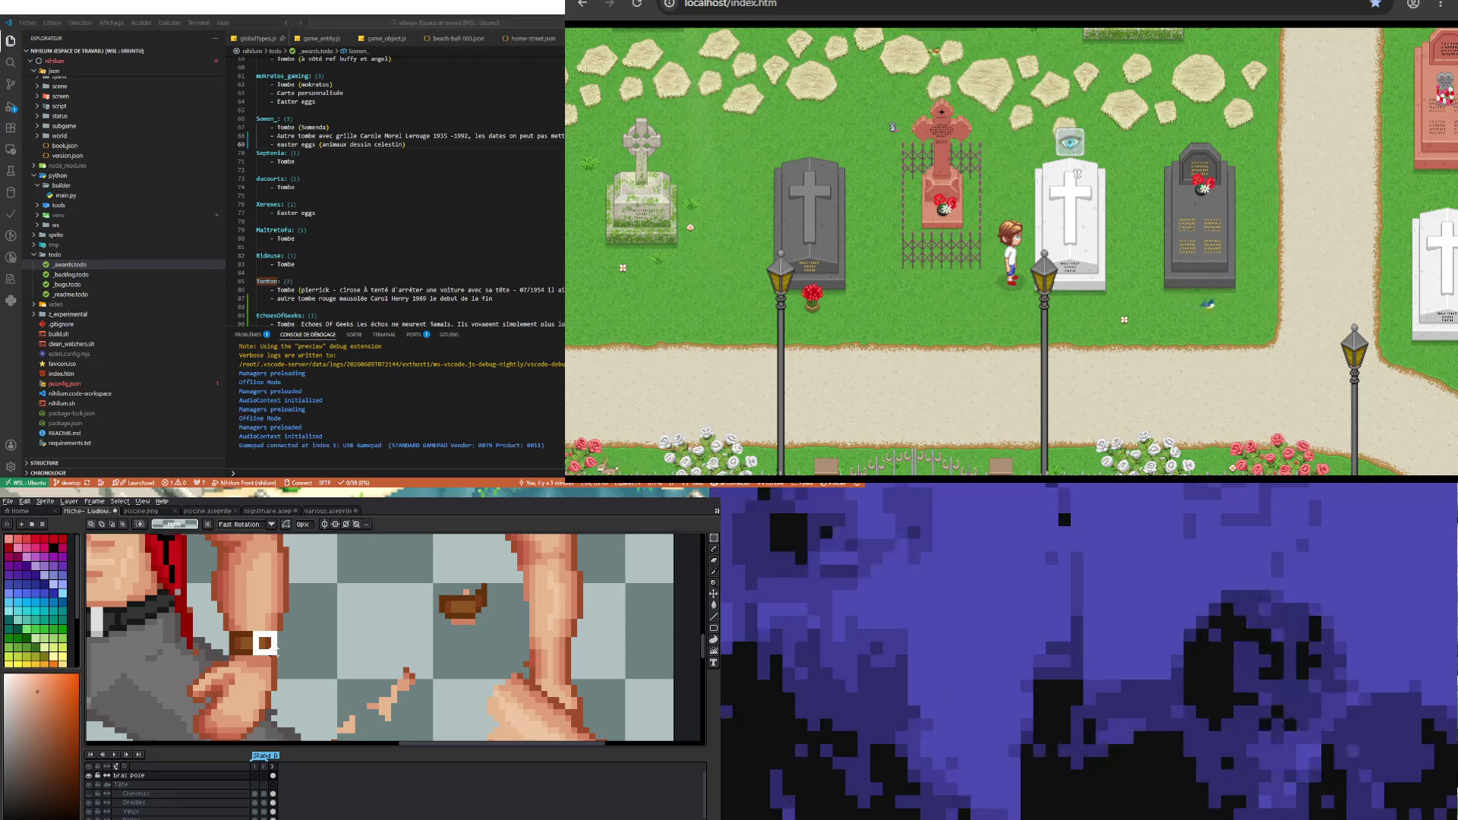
drag(250, 629, 281, 659)
key(Escape)
scroll(317, 646, up, 3)
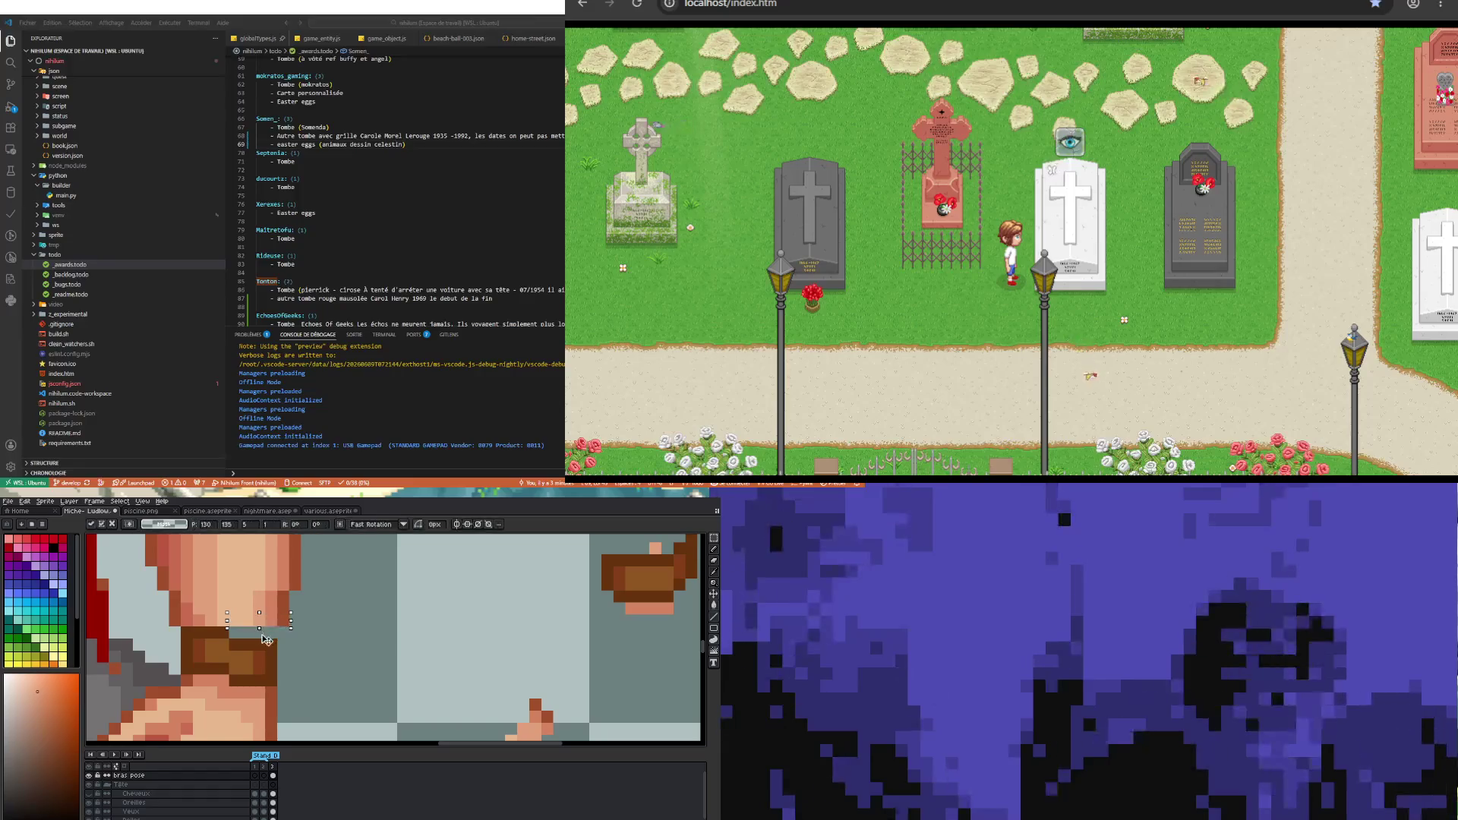
scroll(355, 632, down, 3)
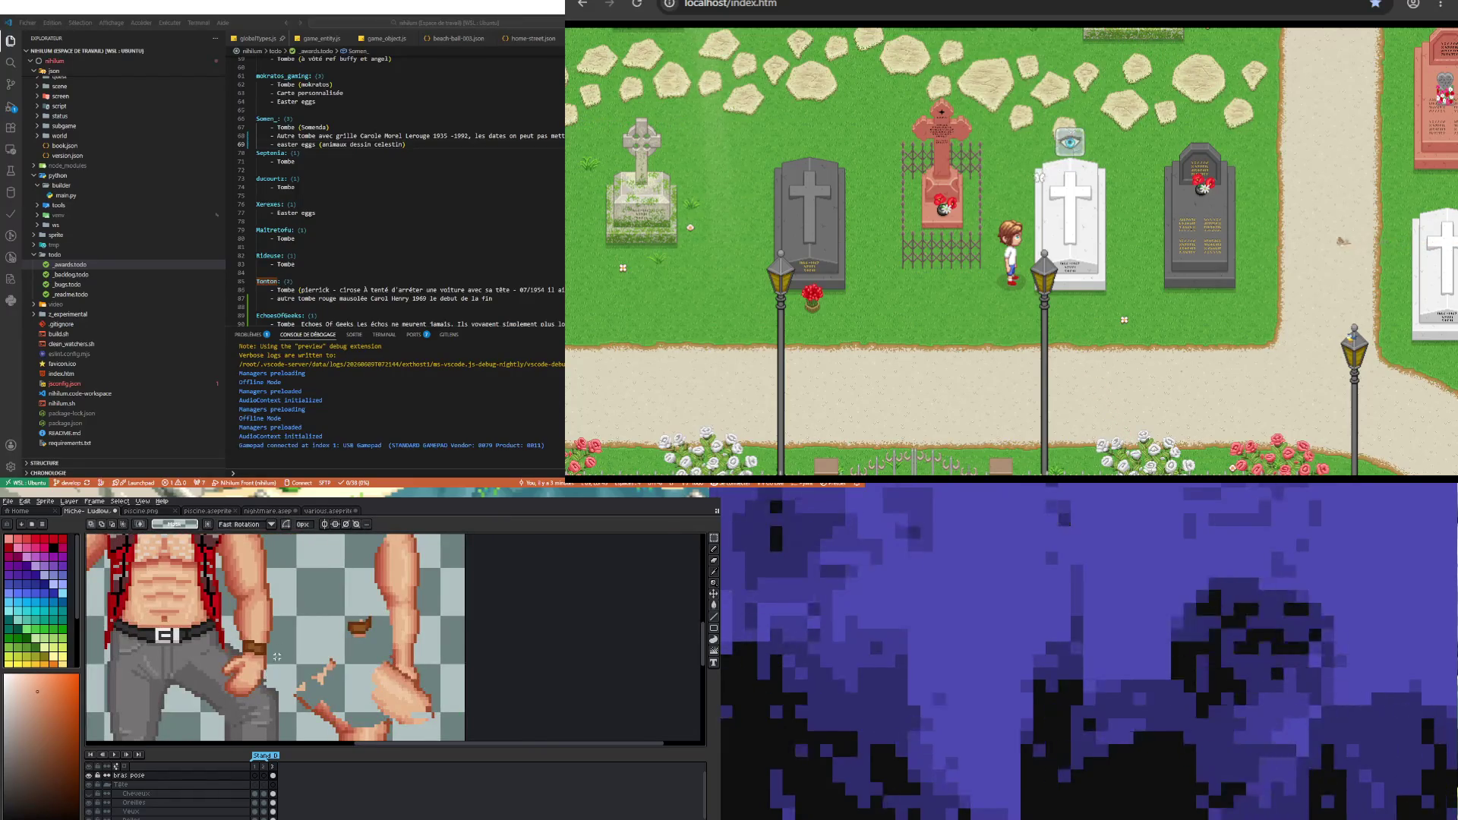
scroll(277, 658, down, 2)
scroll(296, 650, up, 3)
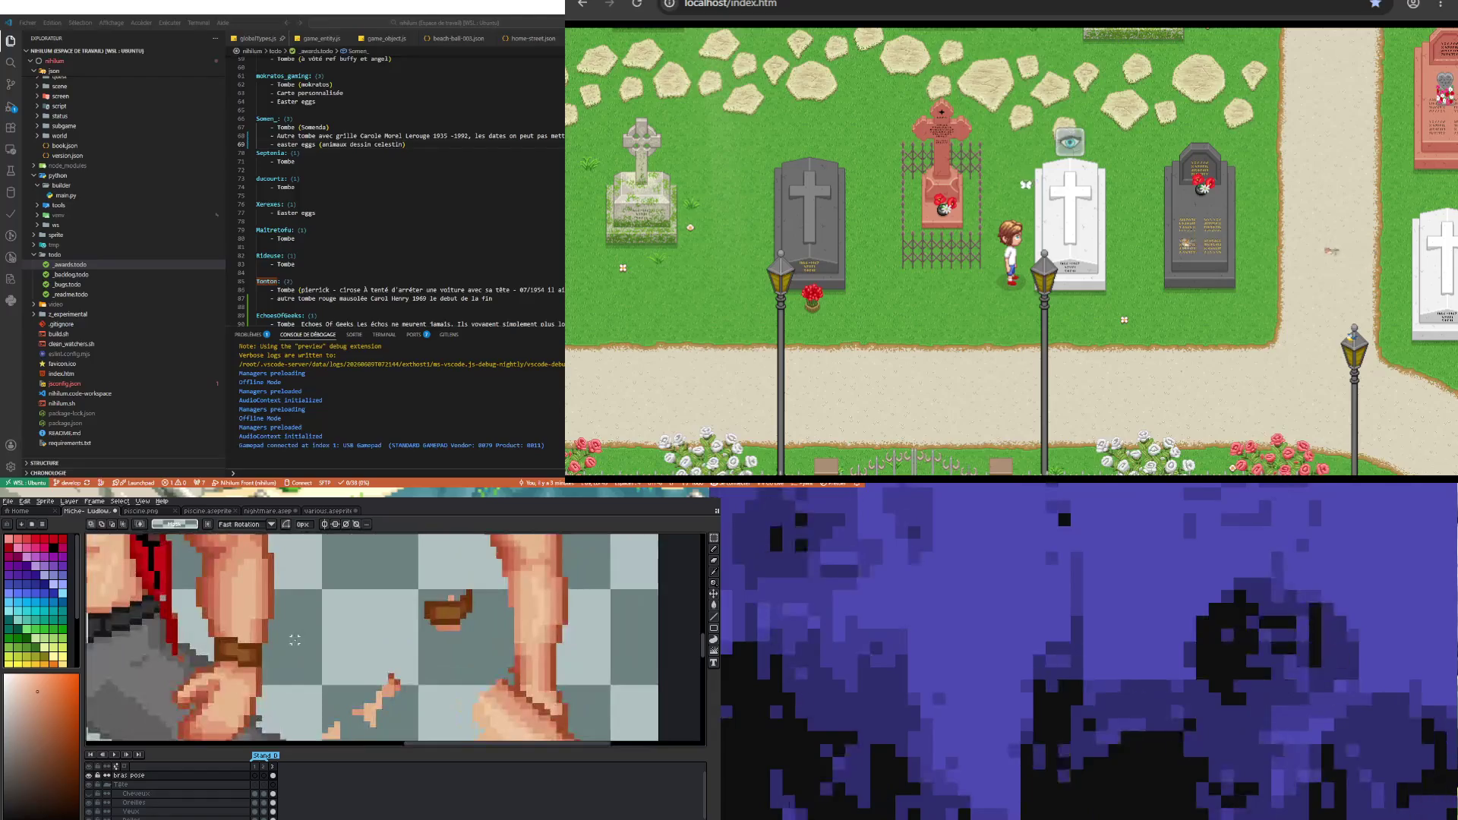
scroll(296, 643, up, 2)
scroll(295, 641, down, 3)
scroll(295, 644, down, 2)
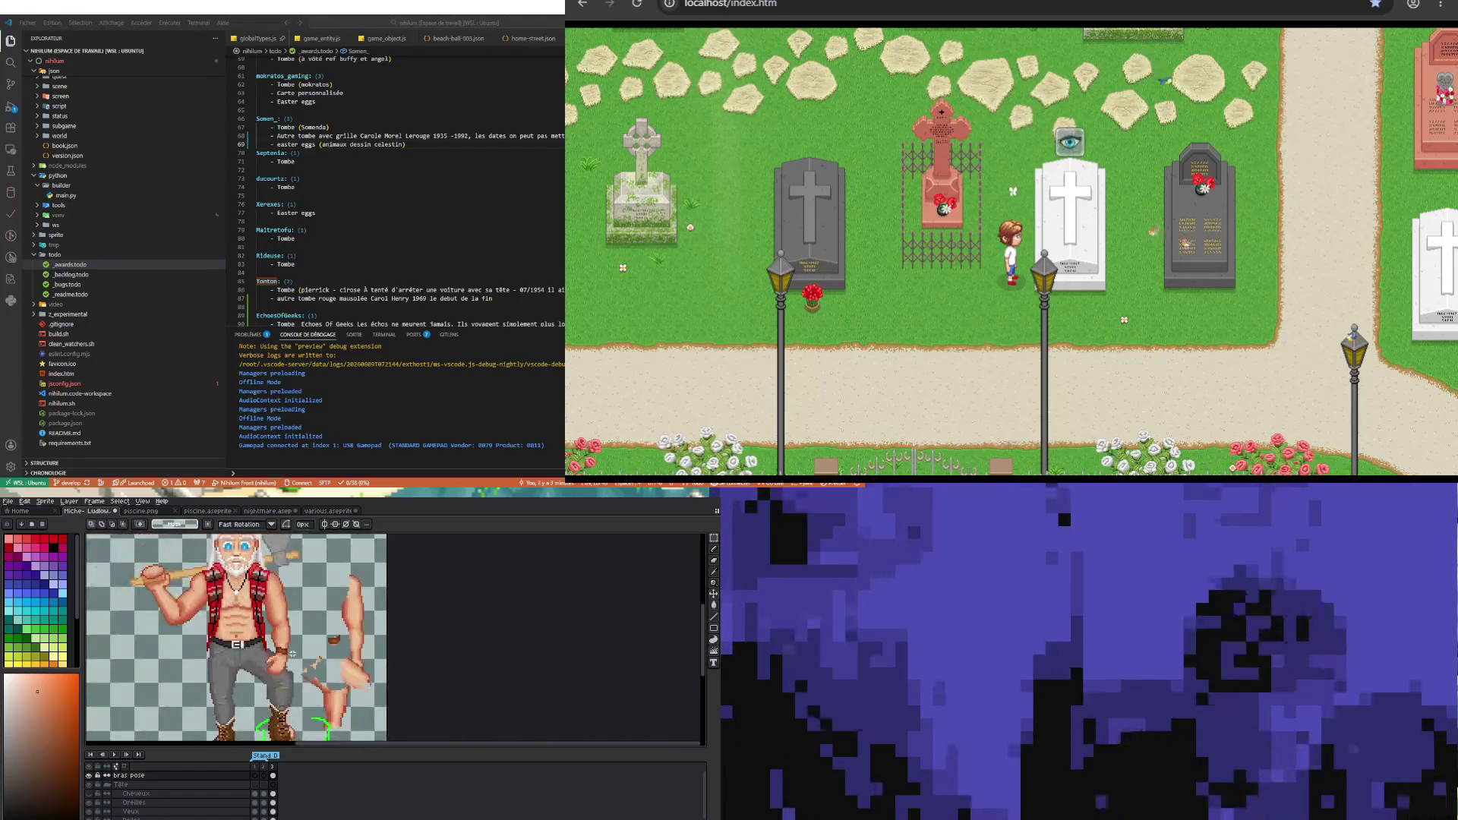
scroll(298, 647, up, 3)
scroll(301, 649, up, 2)
key(i)
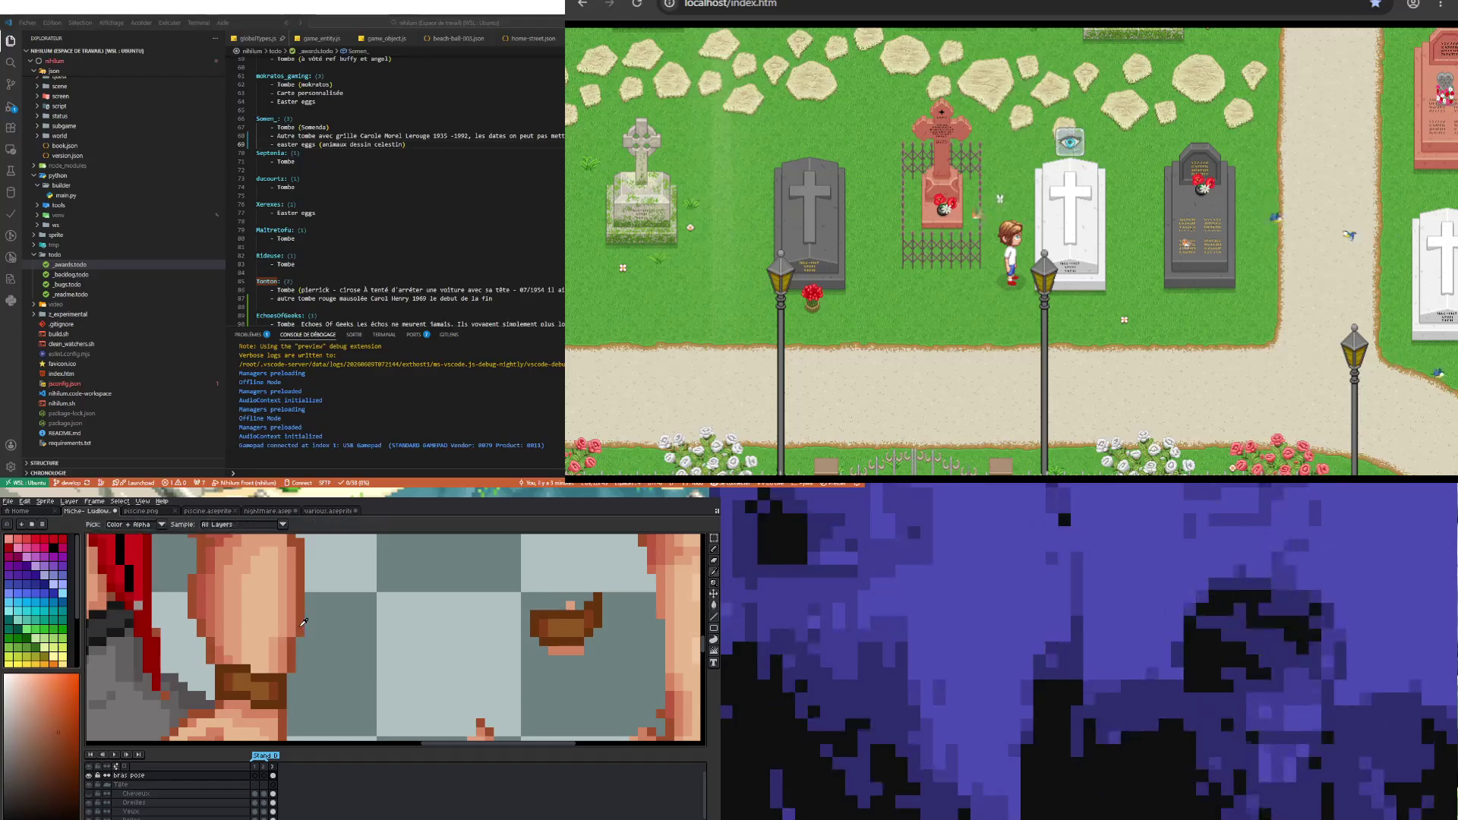
key(b)
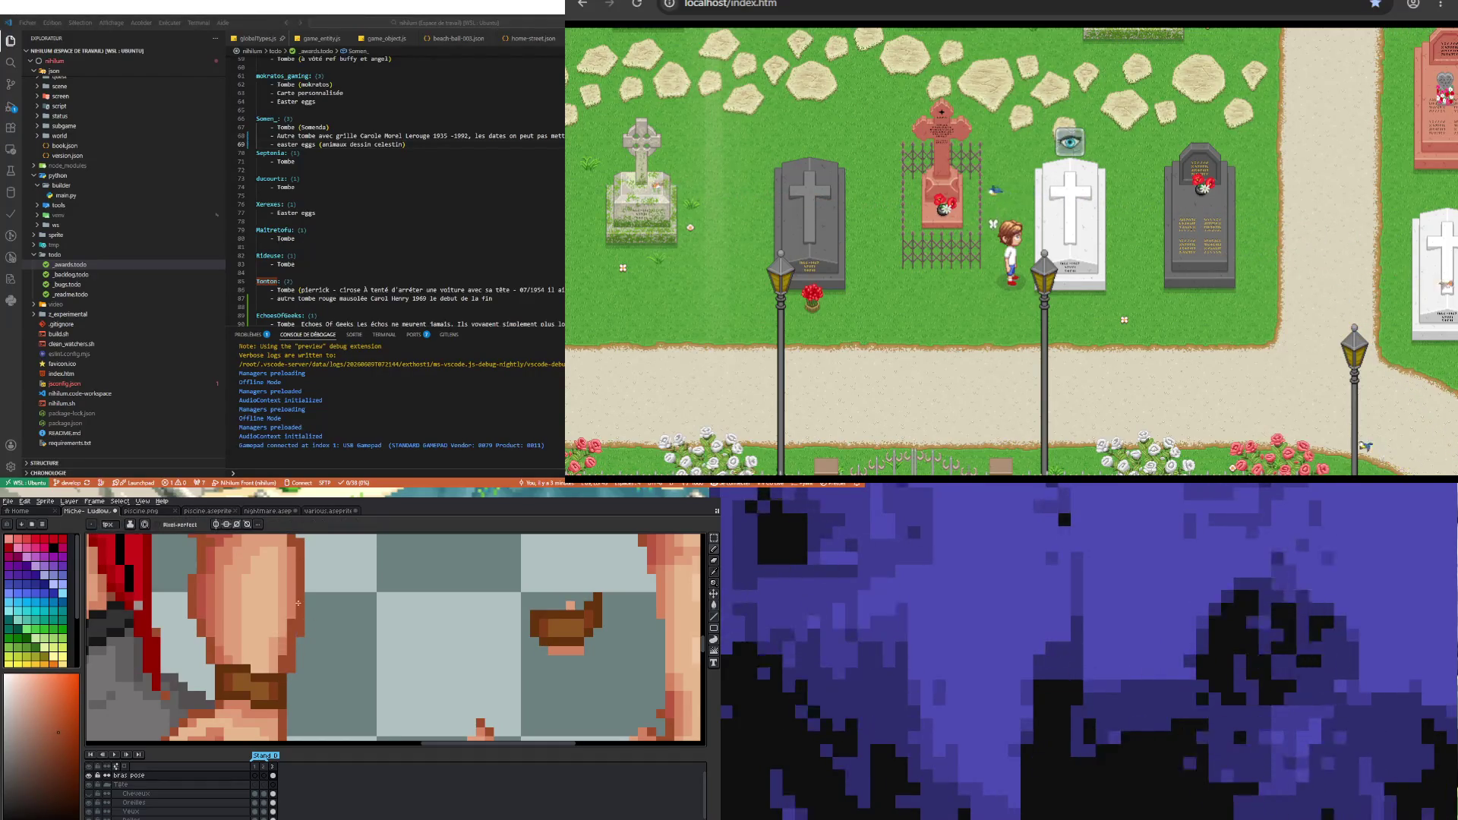
key(b)
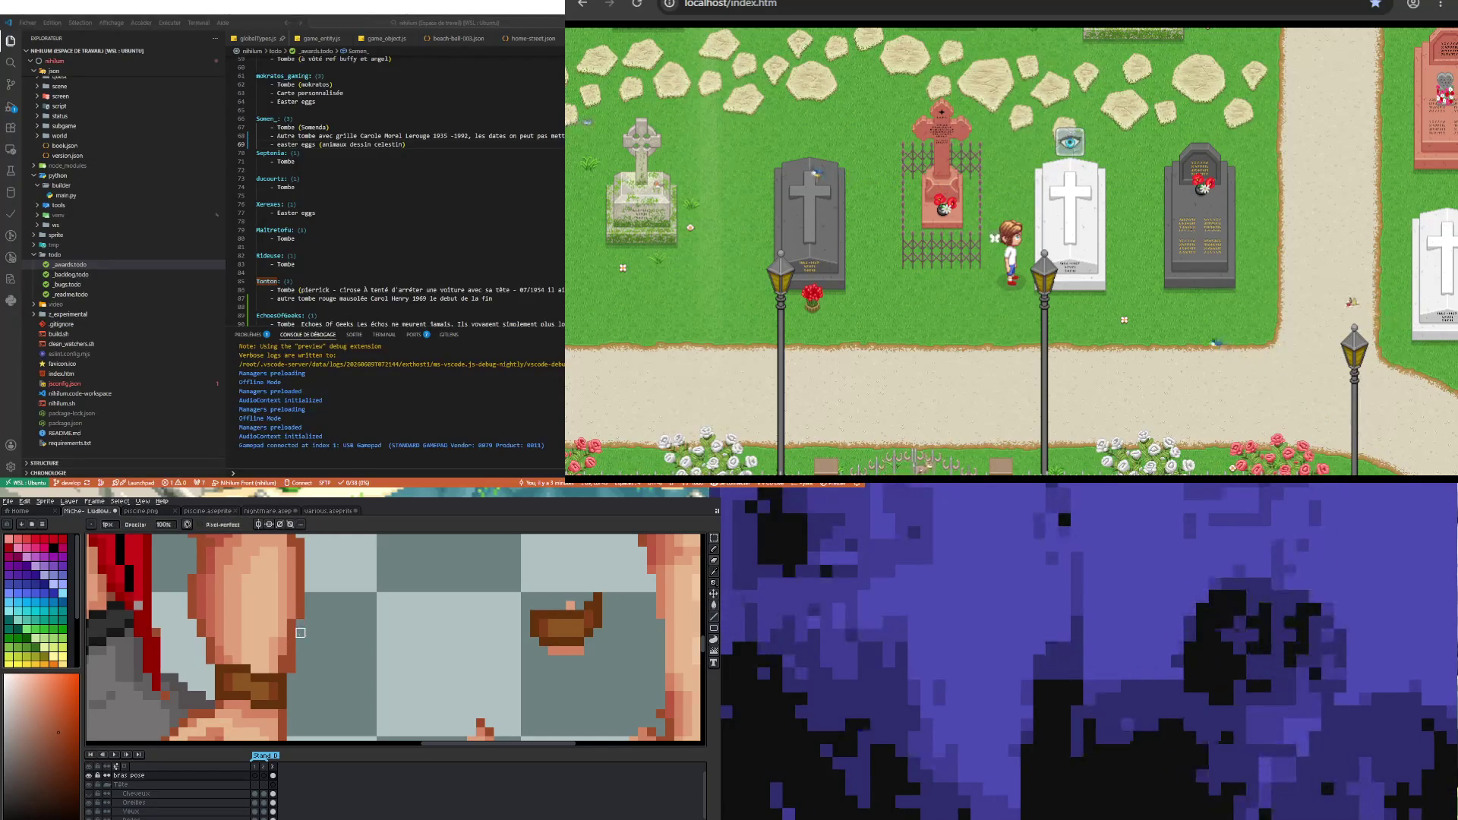
key(i)
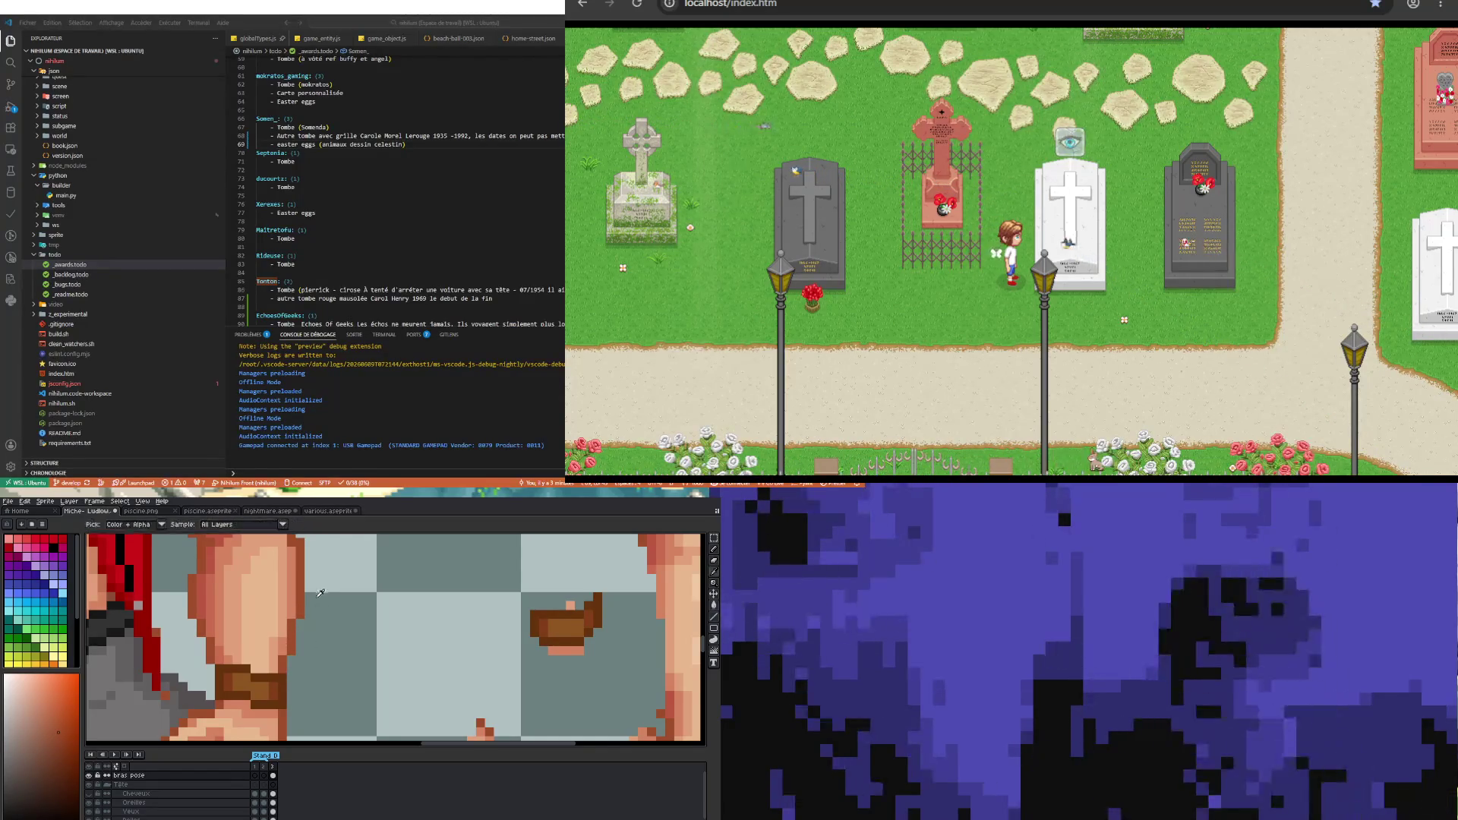
key(b)
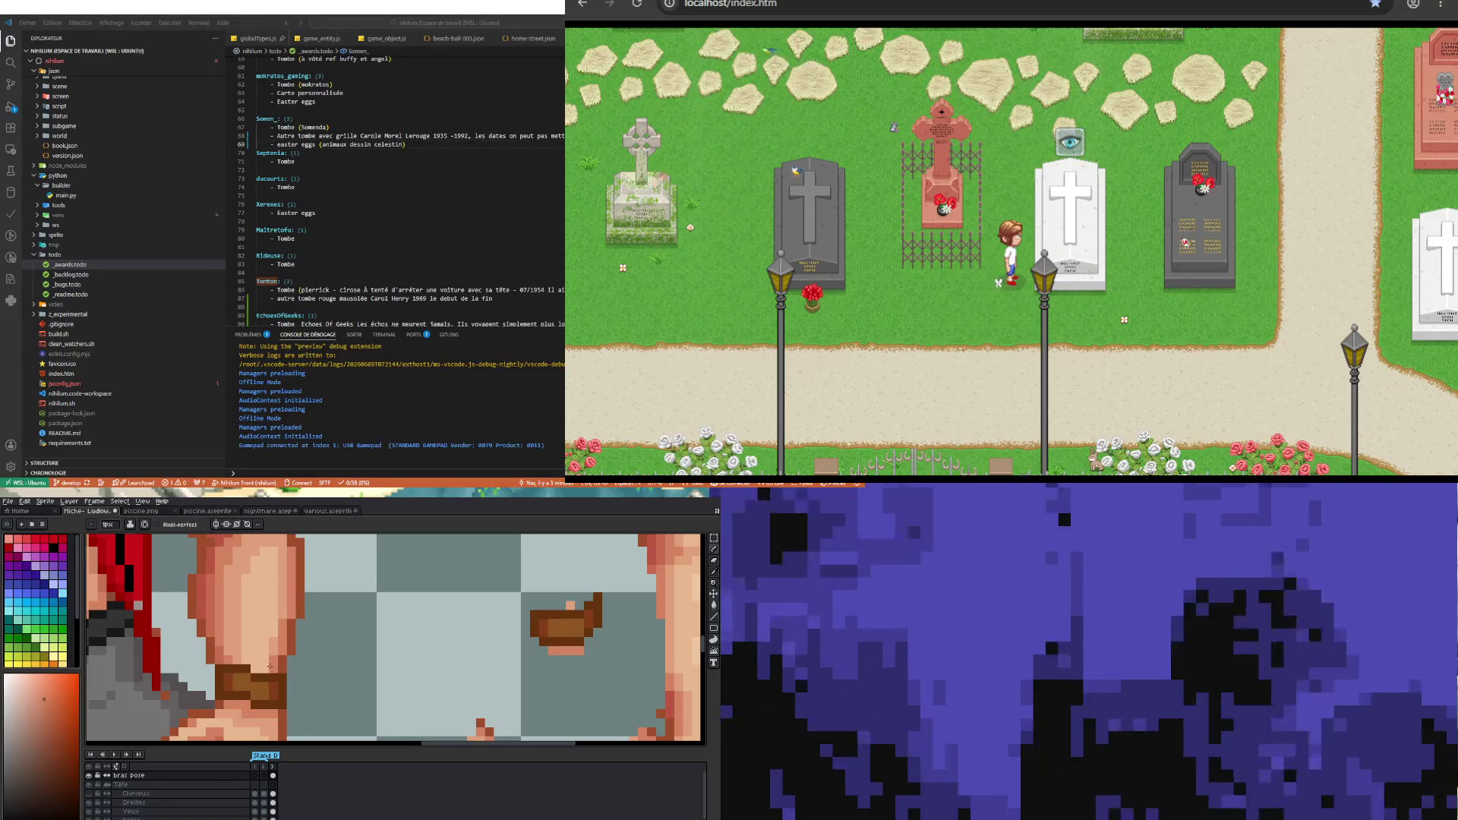
key(i)
key(b)
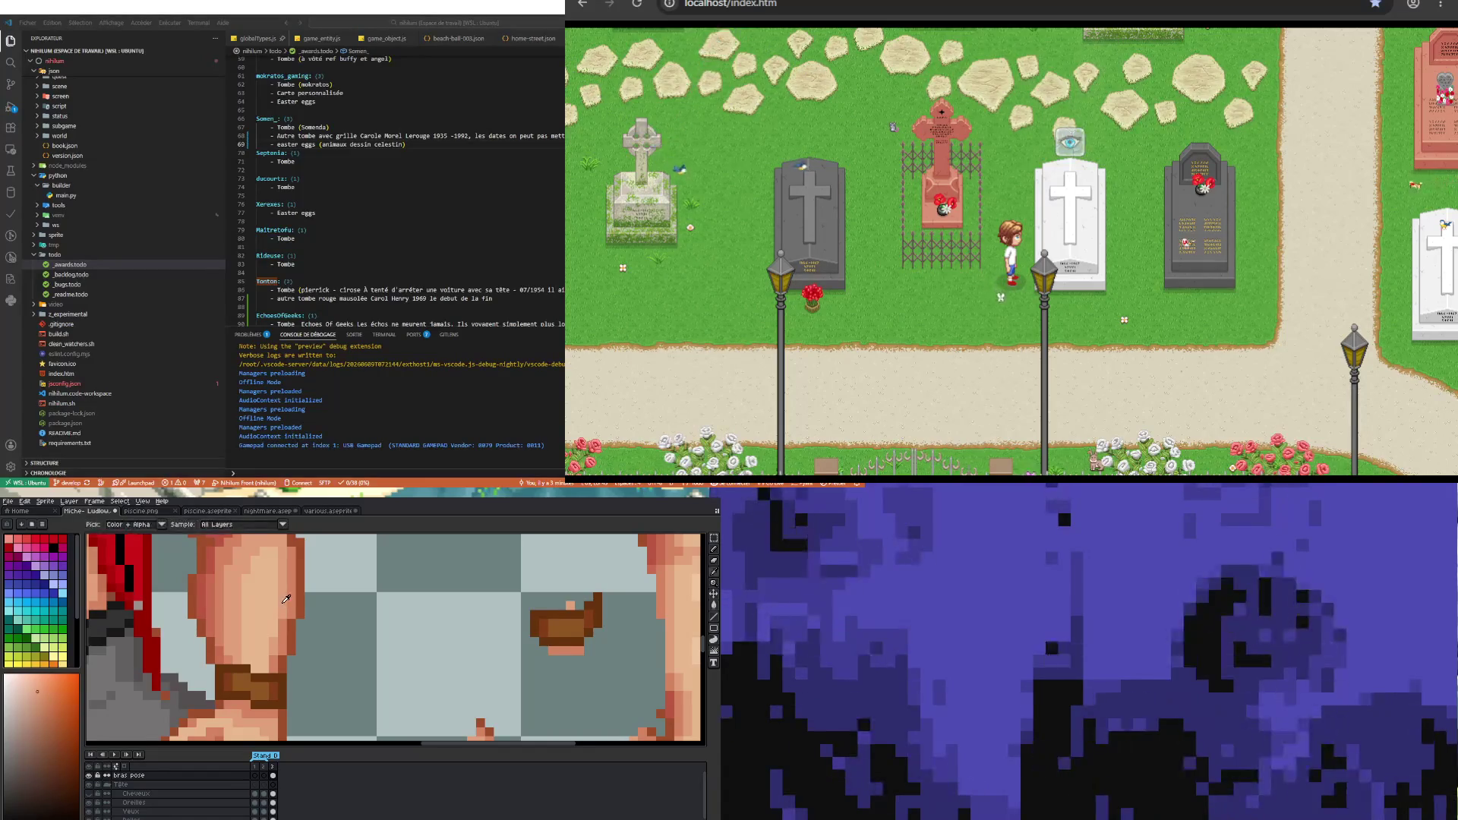
key(i)
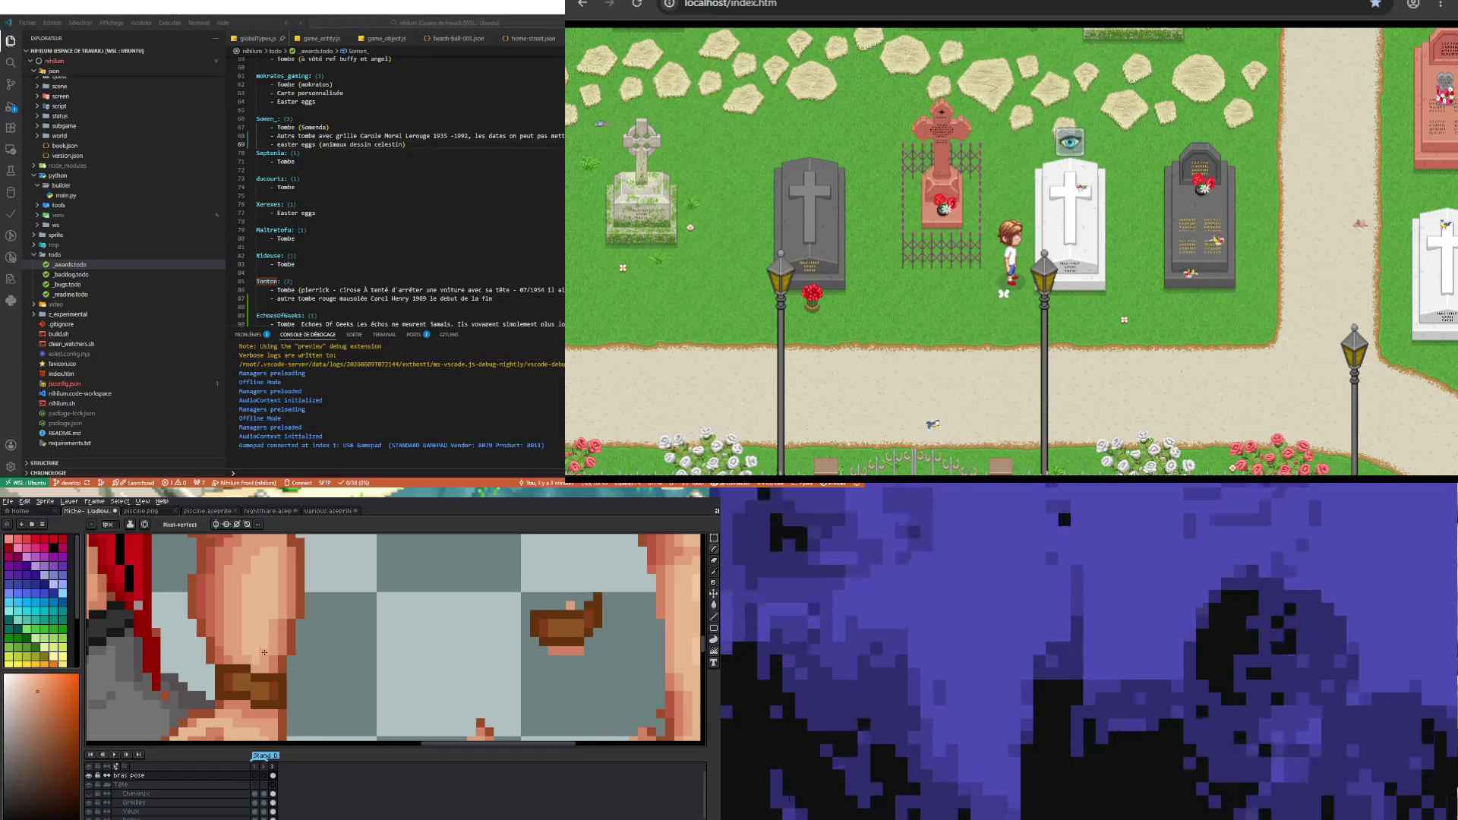
scroll(248, 661, down, 4)
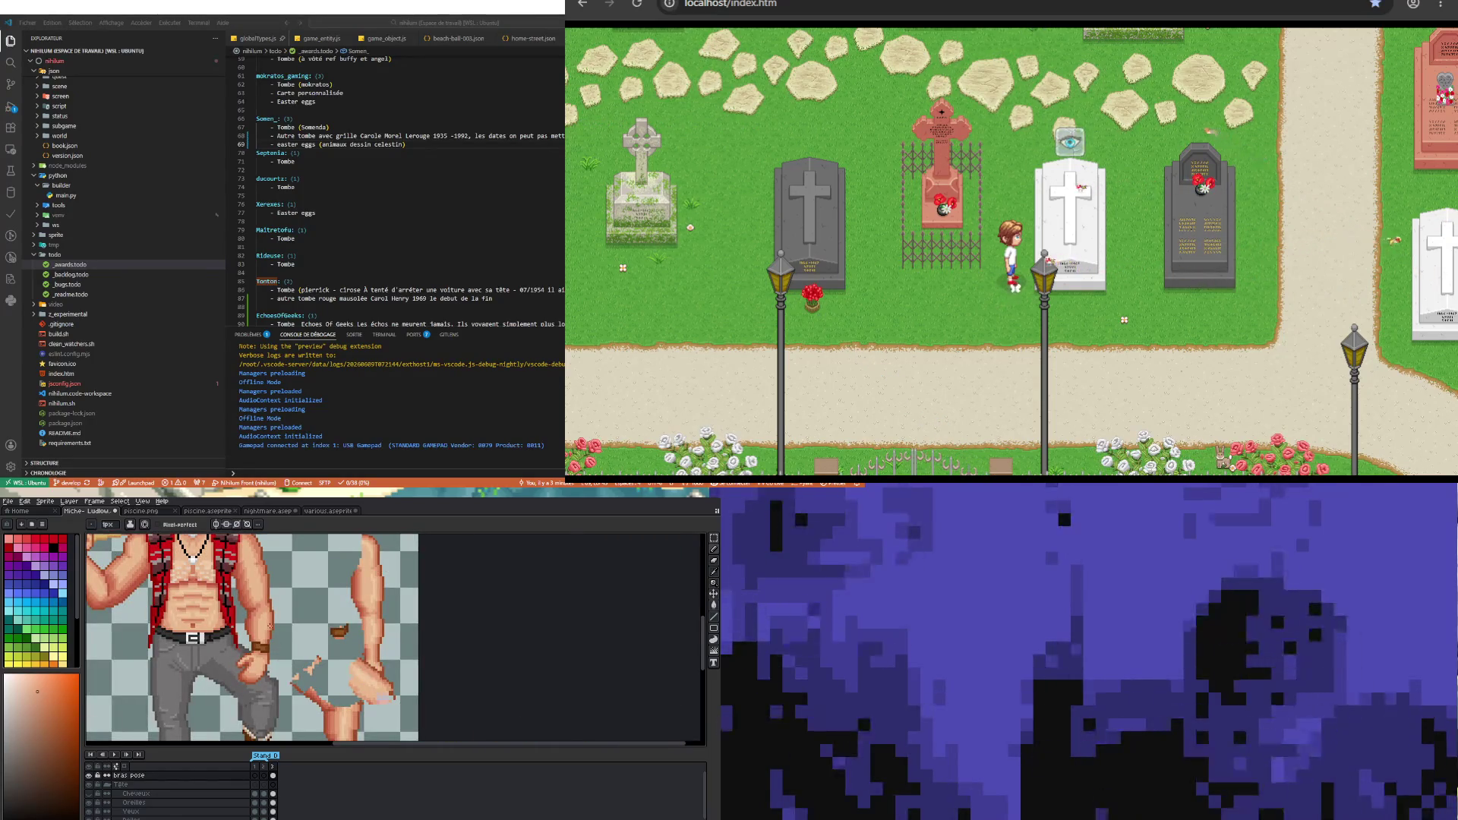
scroll(277, 663, up, 2)
scroll(270, 615, up, 2)
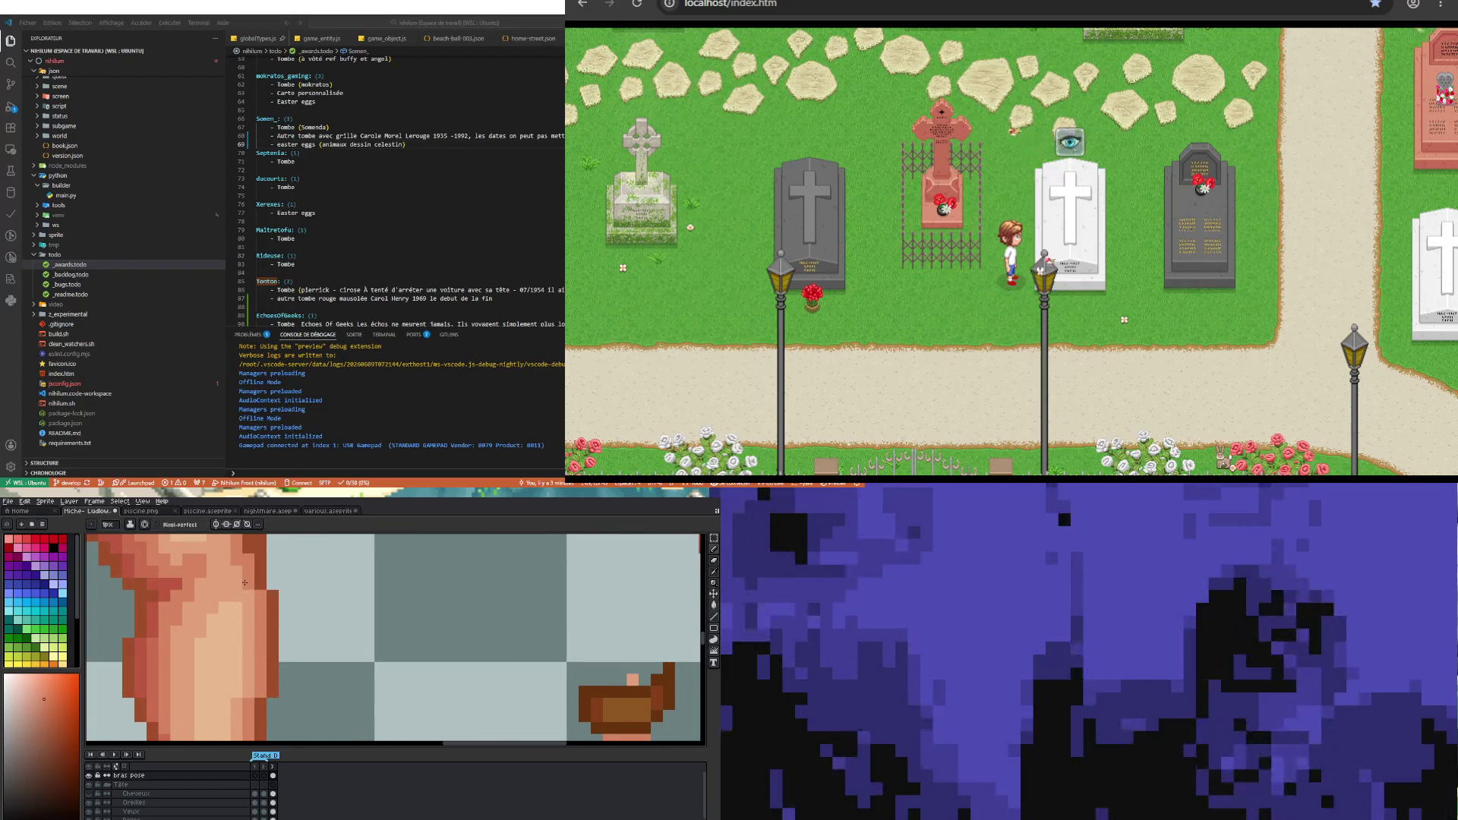
scroll(250, 556, down, 2)
scroll(255, 590, up, 2)
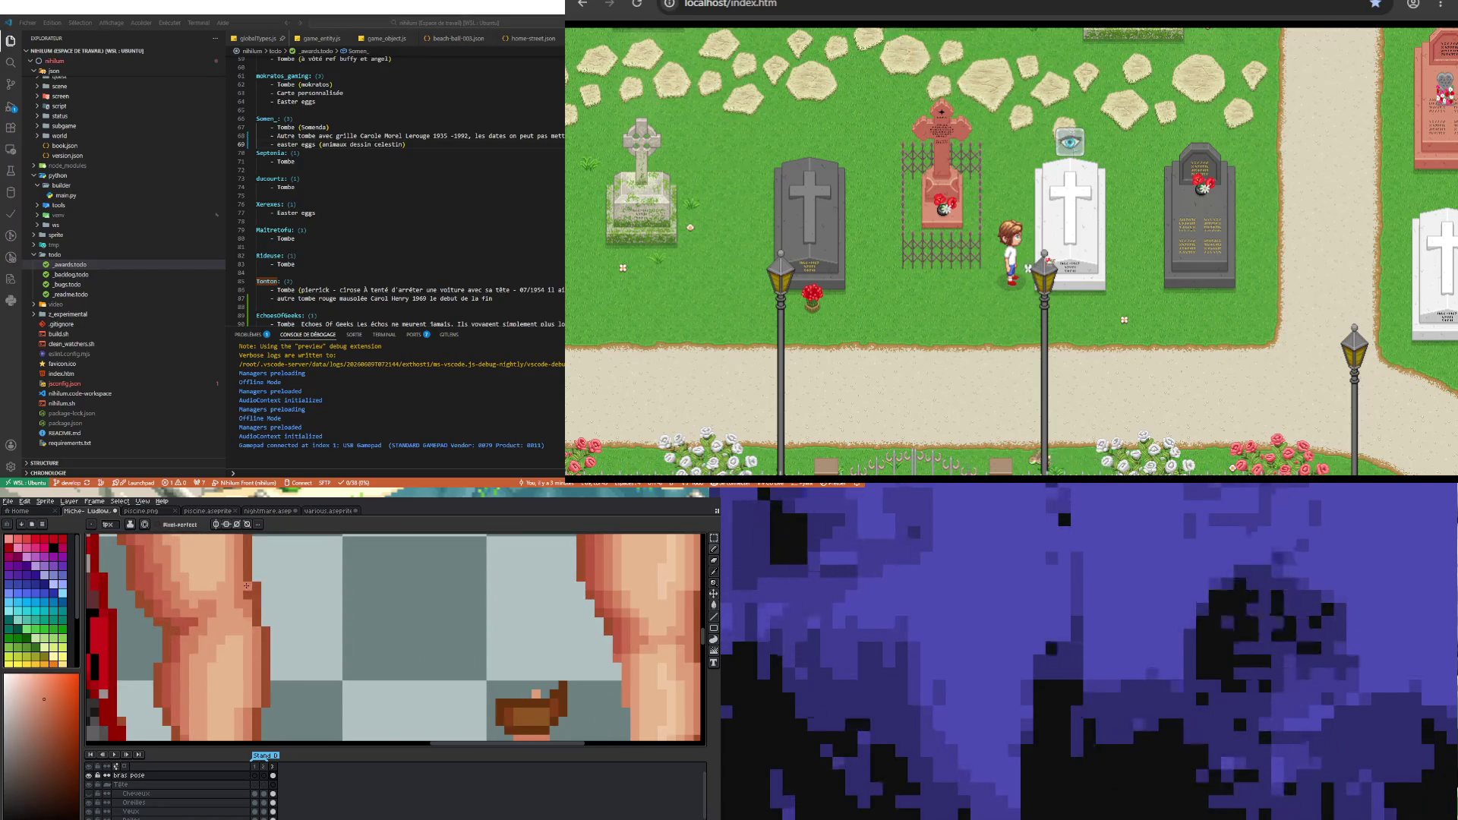
scroll(246, 585, down, 2)
scroll(246, 586, down, 1)
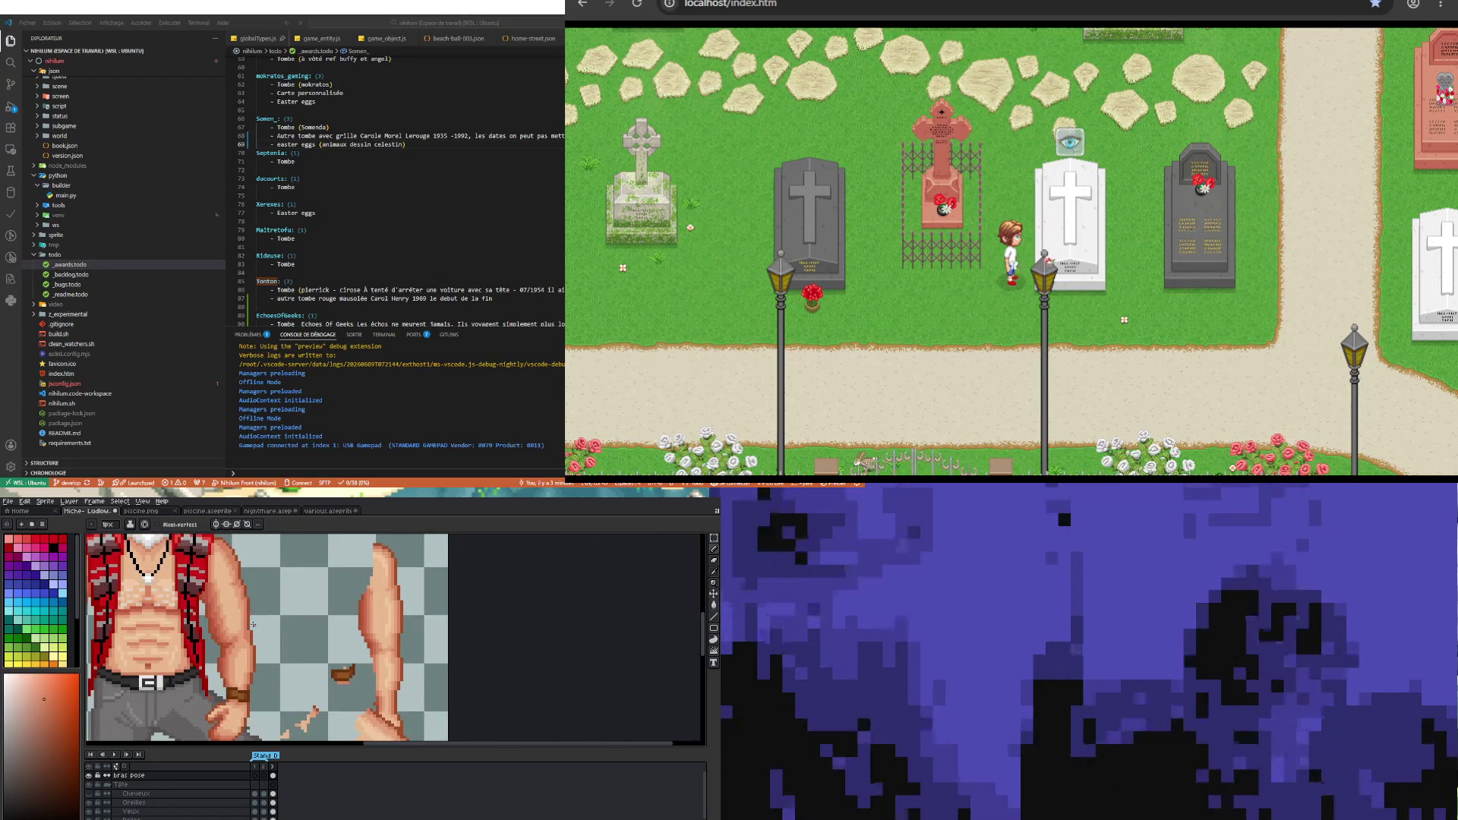
scroll(248, 645, up, 2)
scroll(239, 615, up, 1)
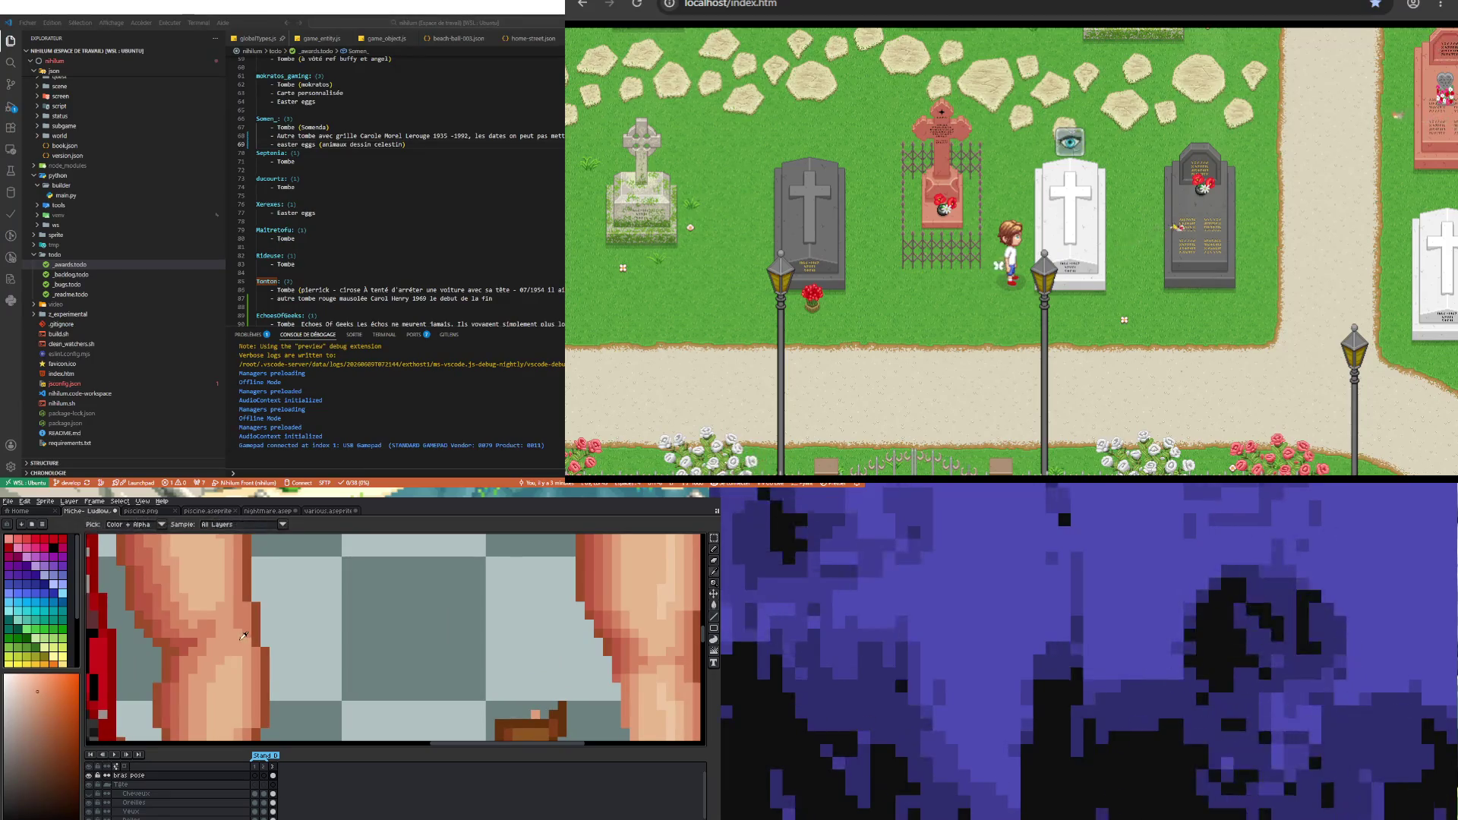
scroll(238, 639, down, 2)
scroll(238, 638, up, 2)
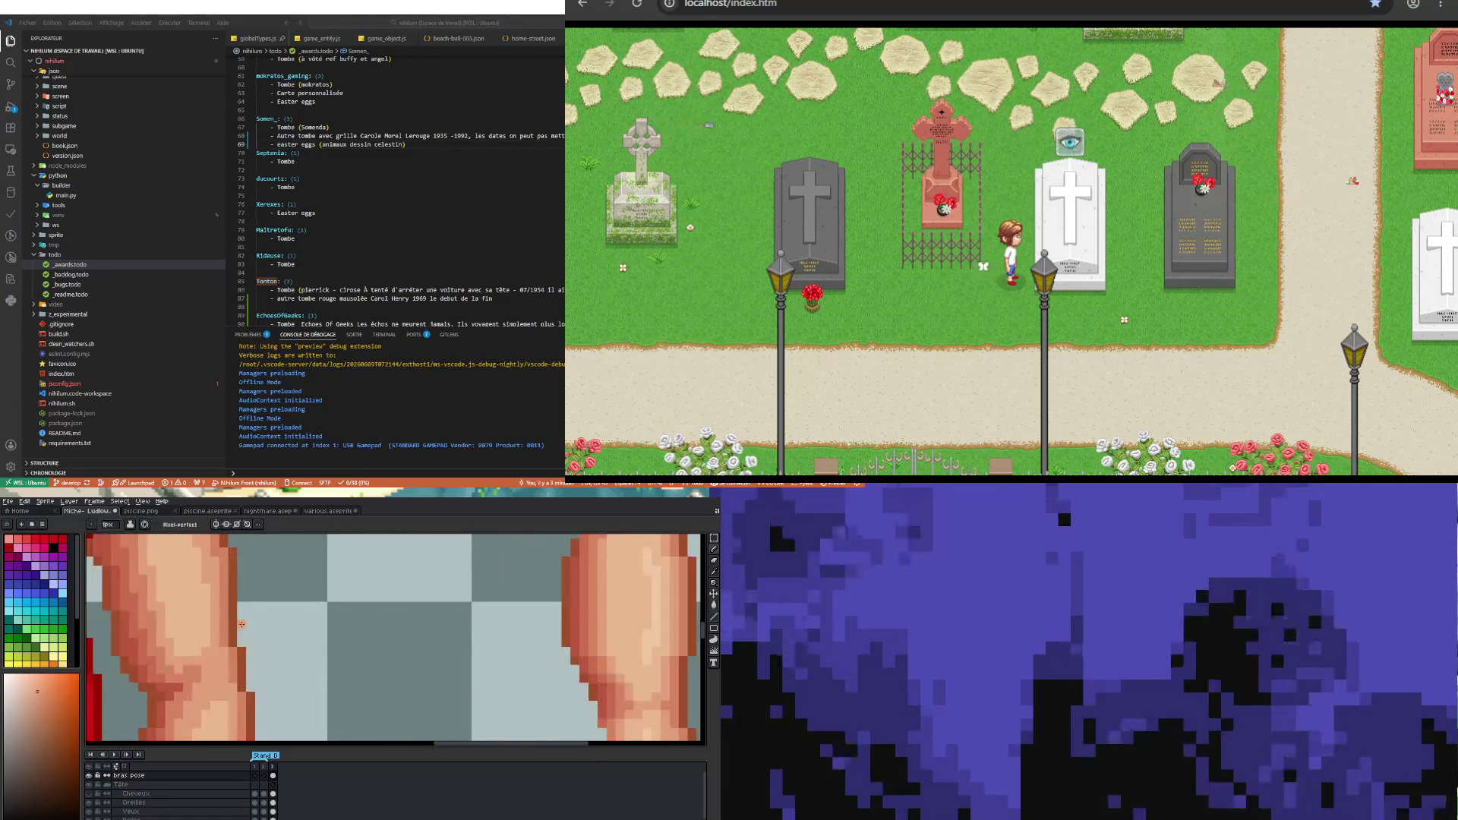
key(alt)
key(alt)
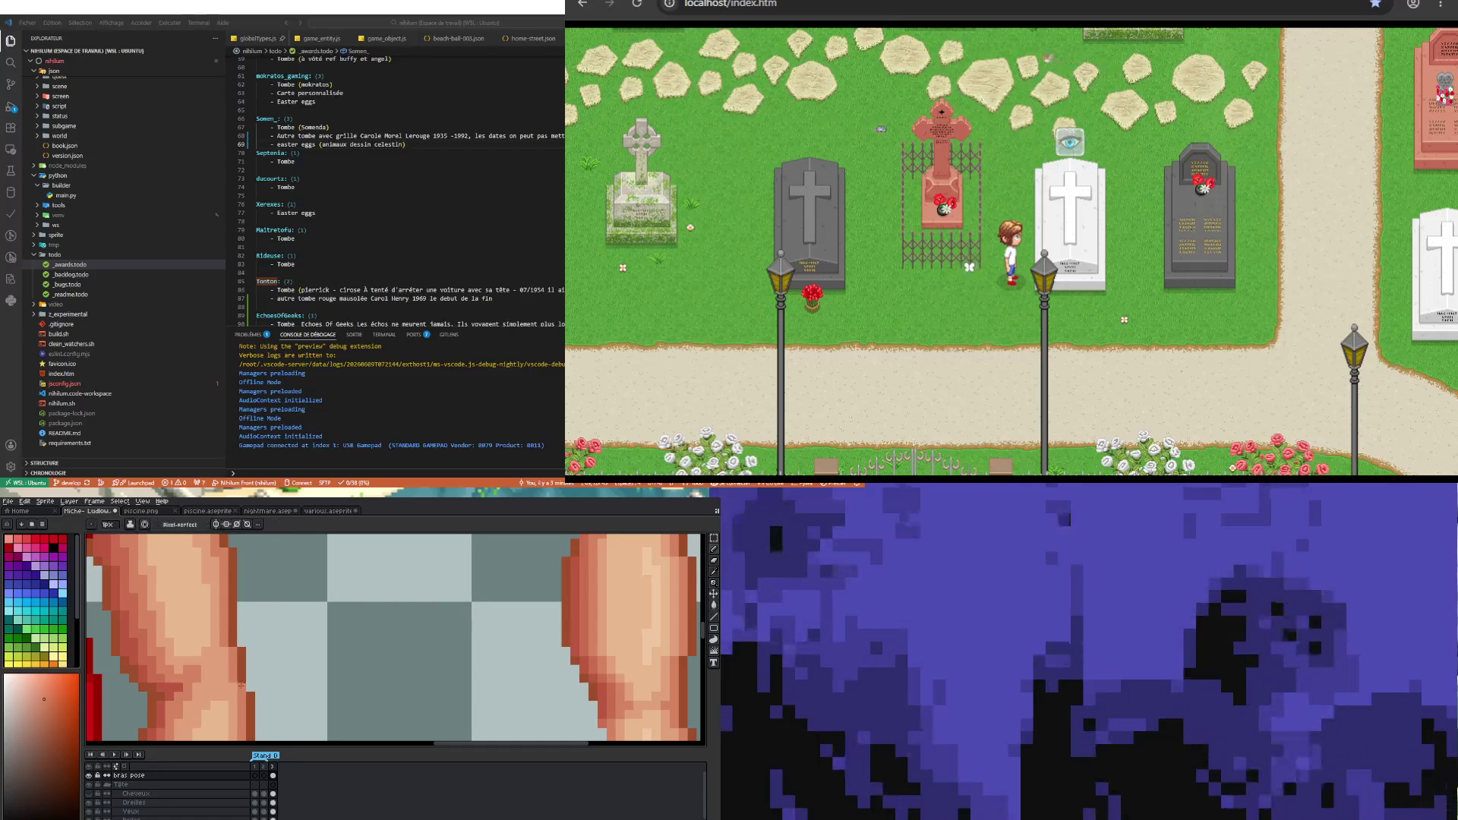
scroll(234, 687, down, 2)
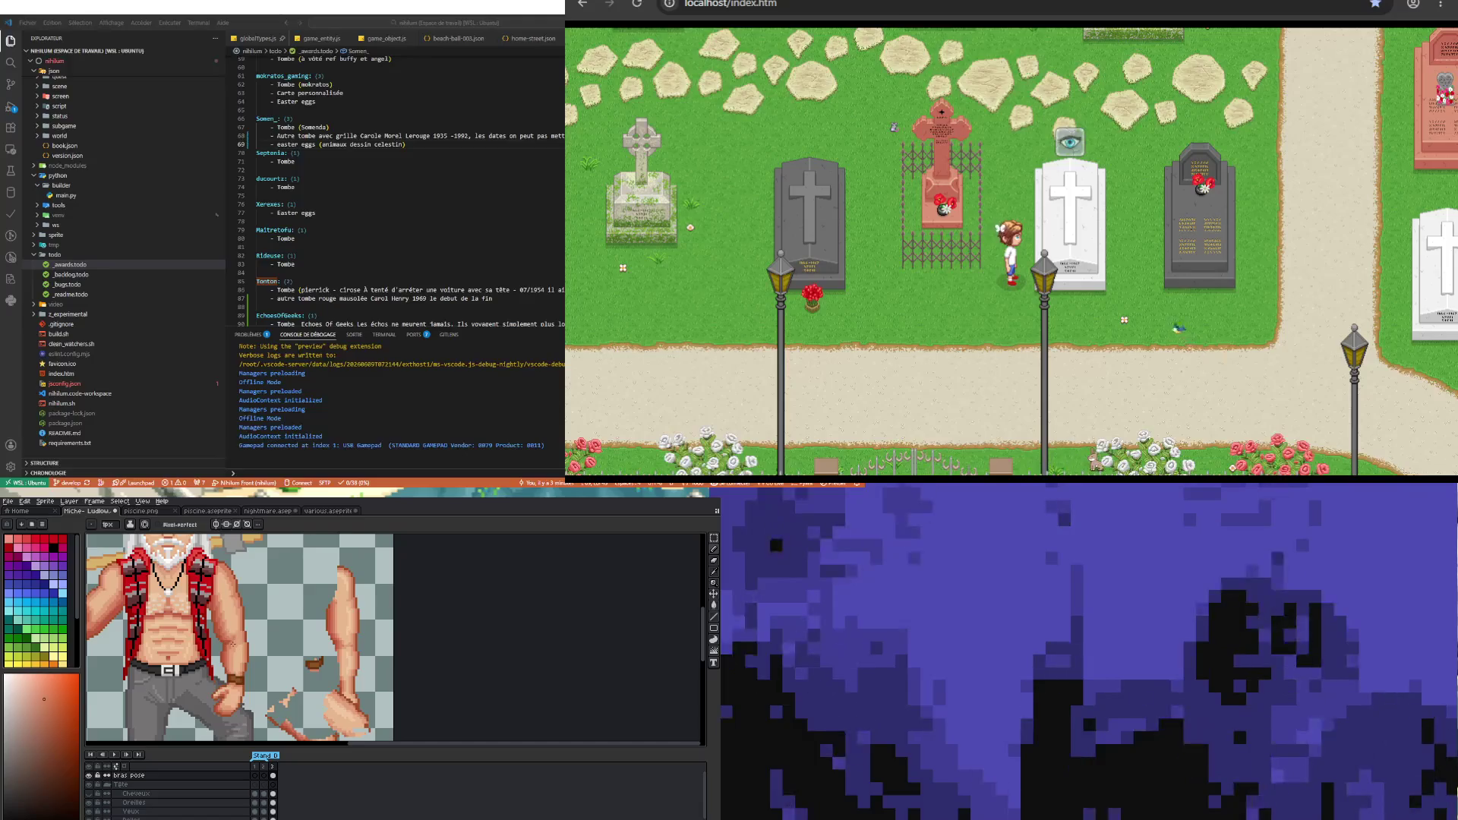
scroll(240, 638, down, 1)
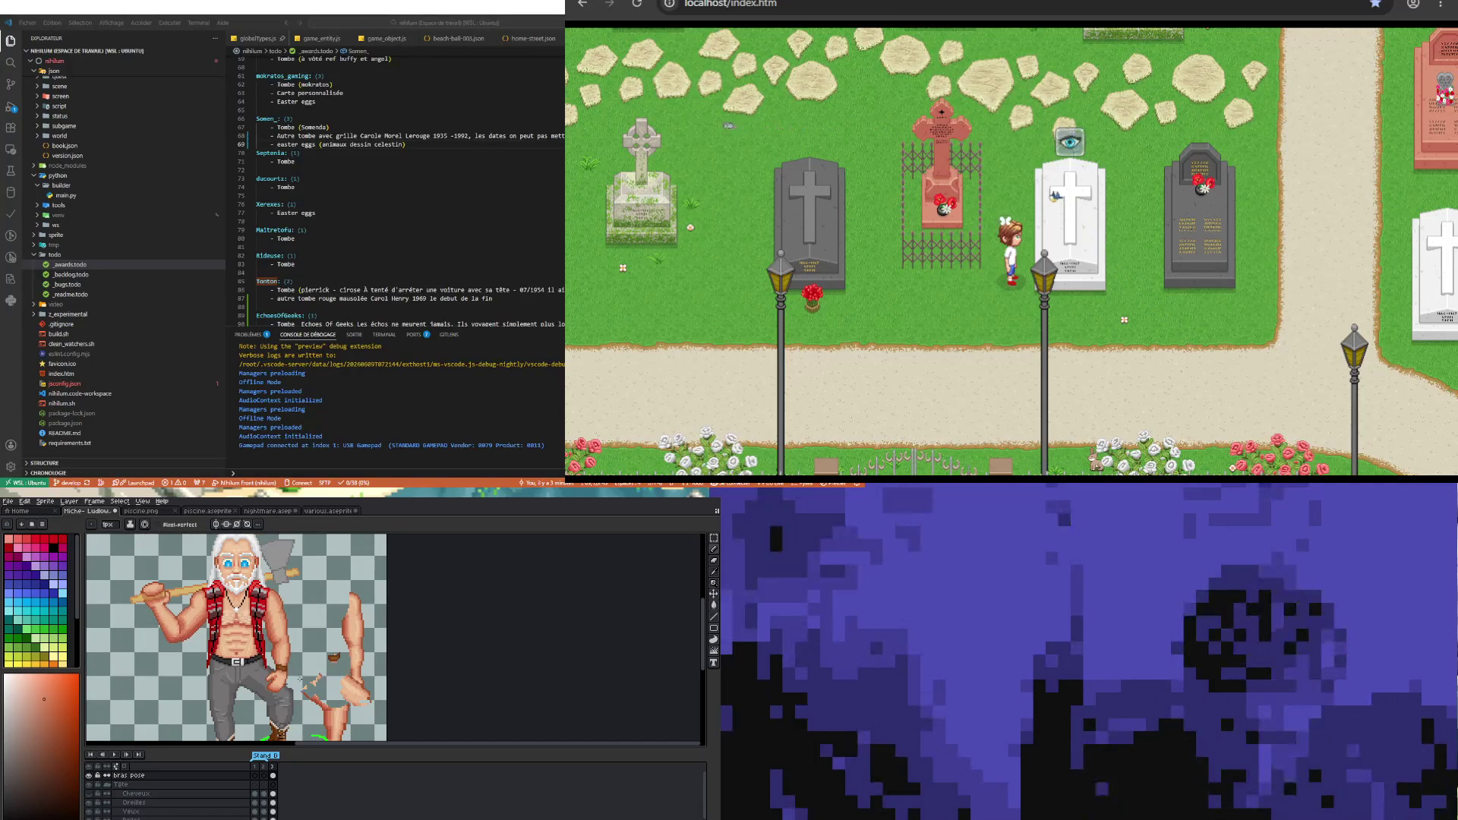
scroll(250, 638, up, 1)
scroll(268, 592, up, 1)
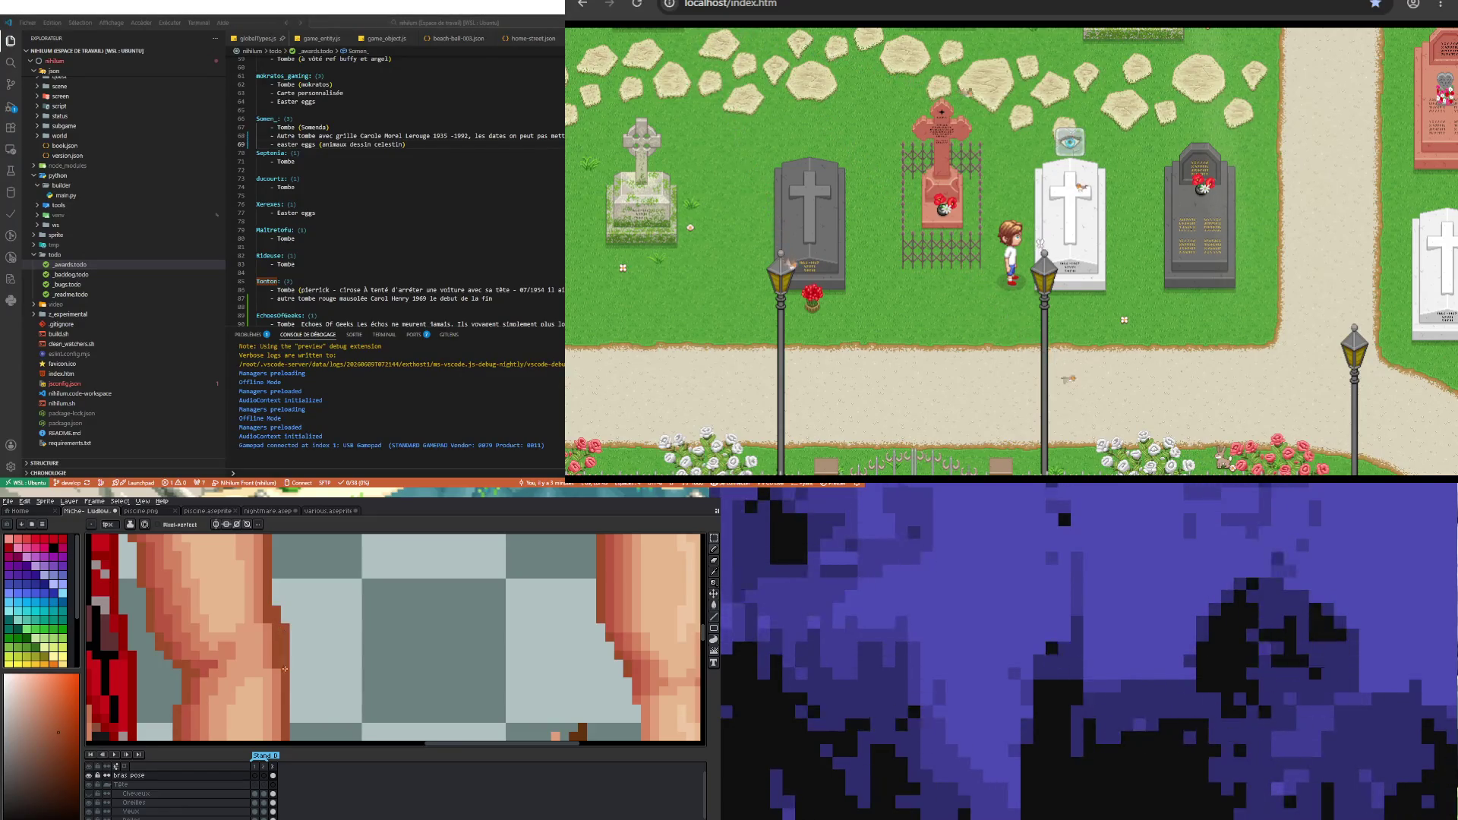
scroll(286, 669, down, 3)
scroll(289, 653, down, 2)
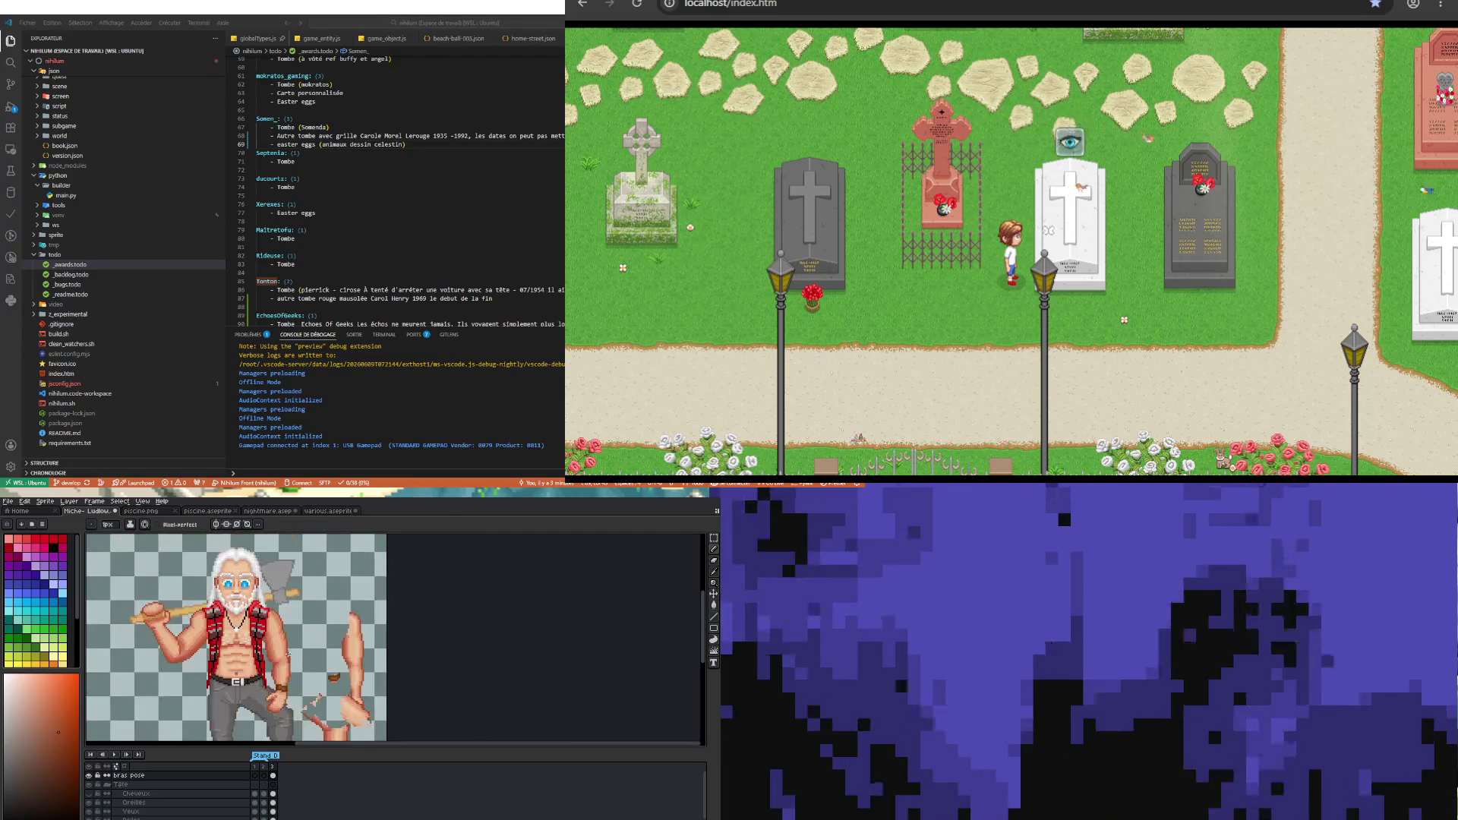
scroll(289, 653, up, 3)
scroll(296, 678, up, 2)
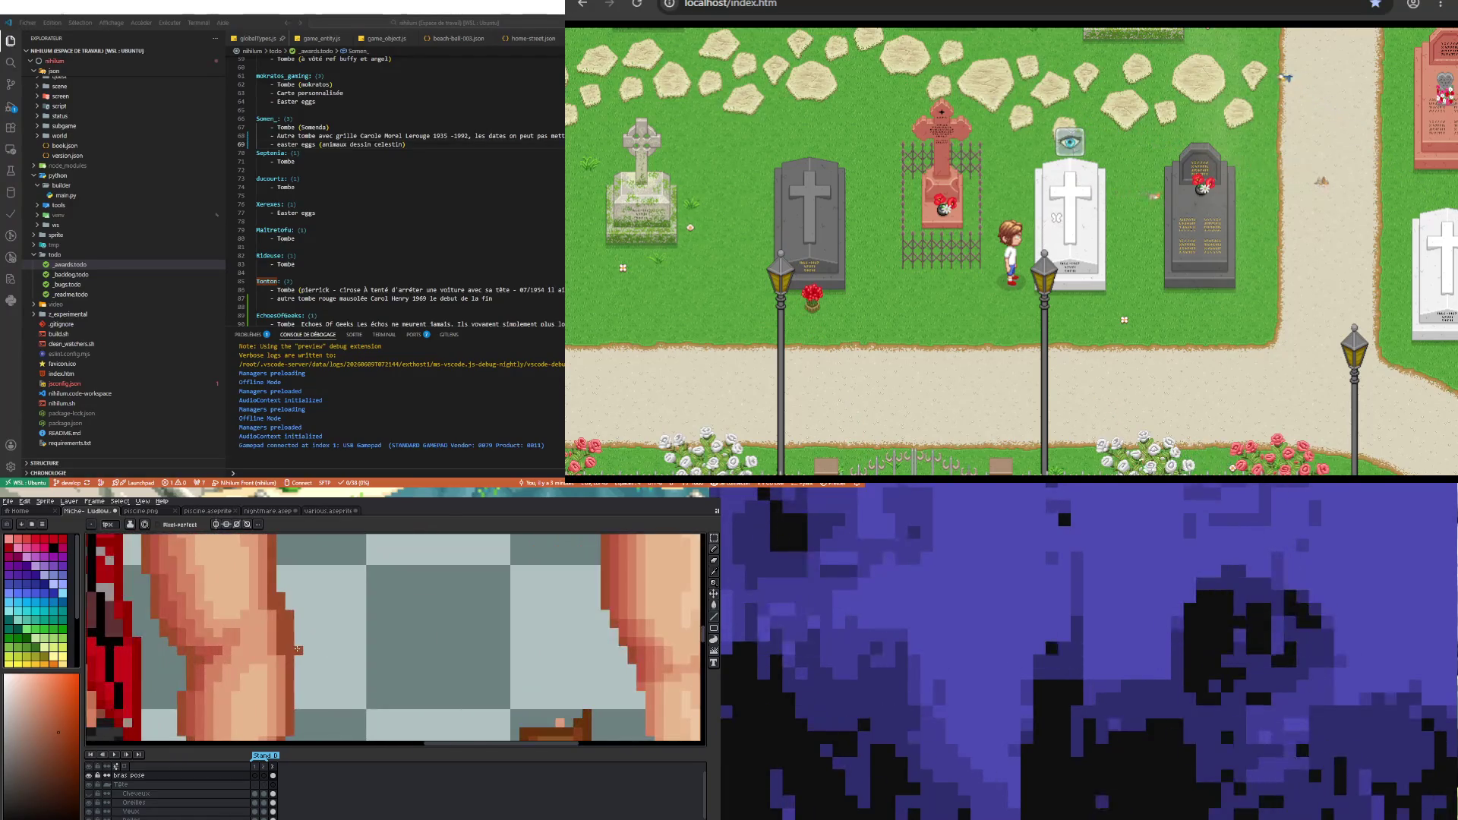
key(b)
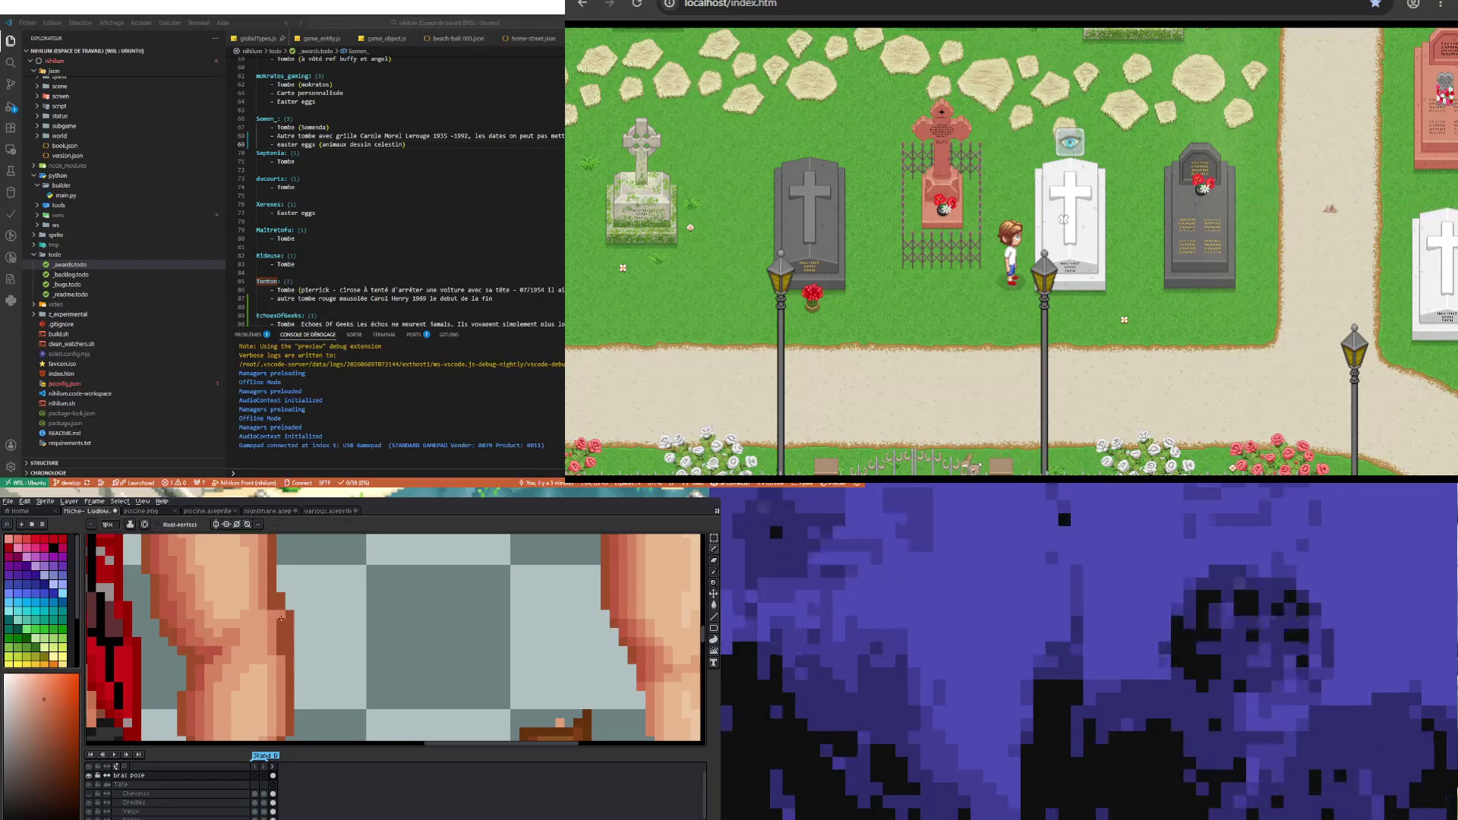
scroll(272, 617, down, 3)
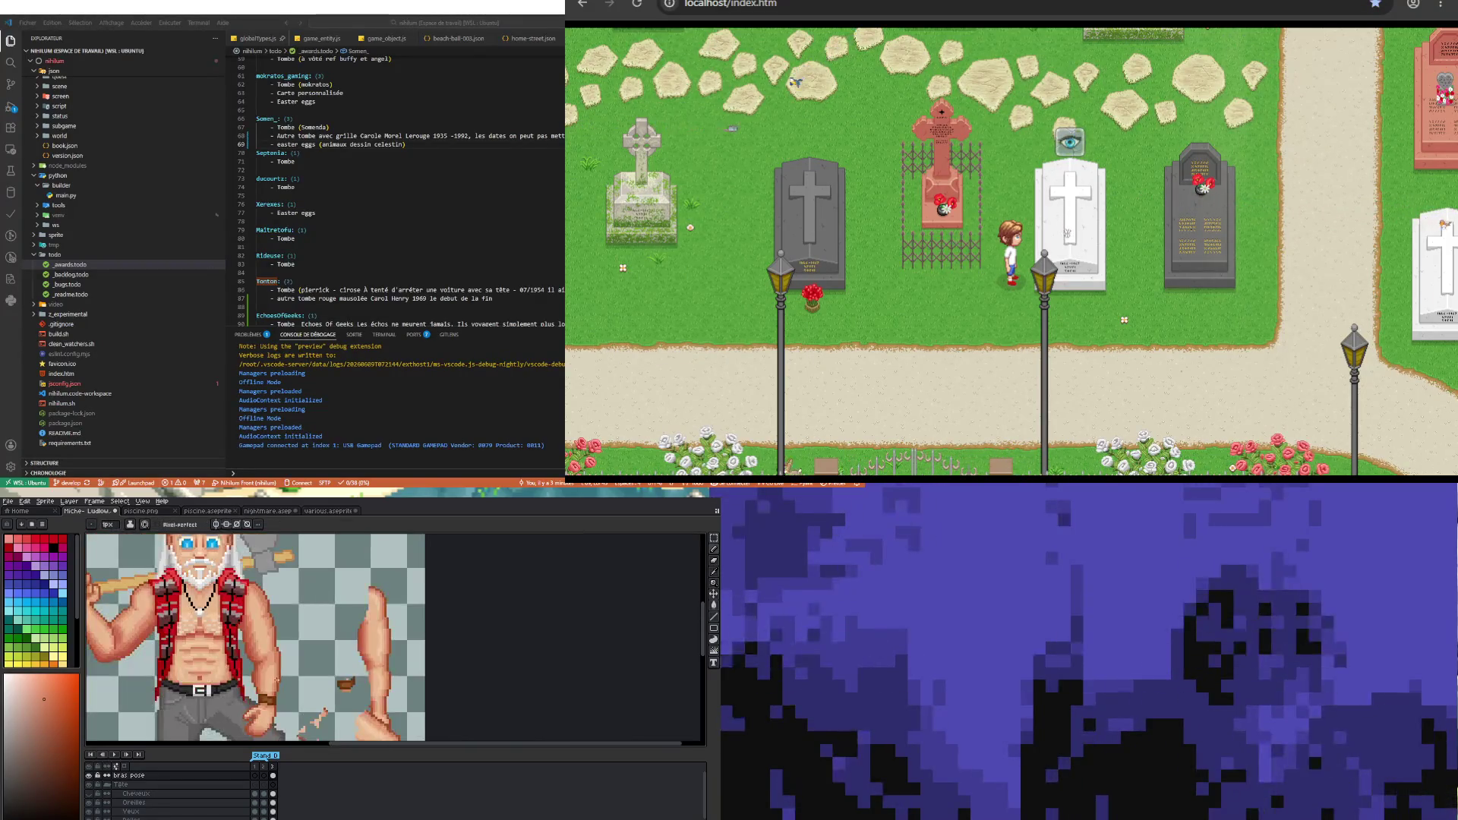
scroll(286, 690, down, 2)
scroll(286, 689, down, 2)
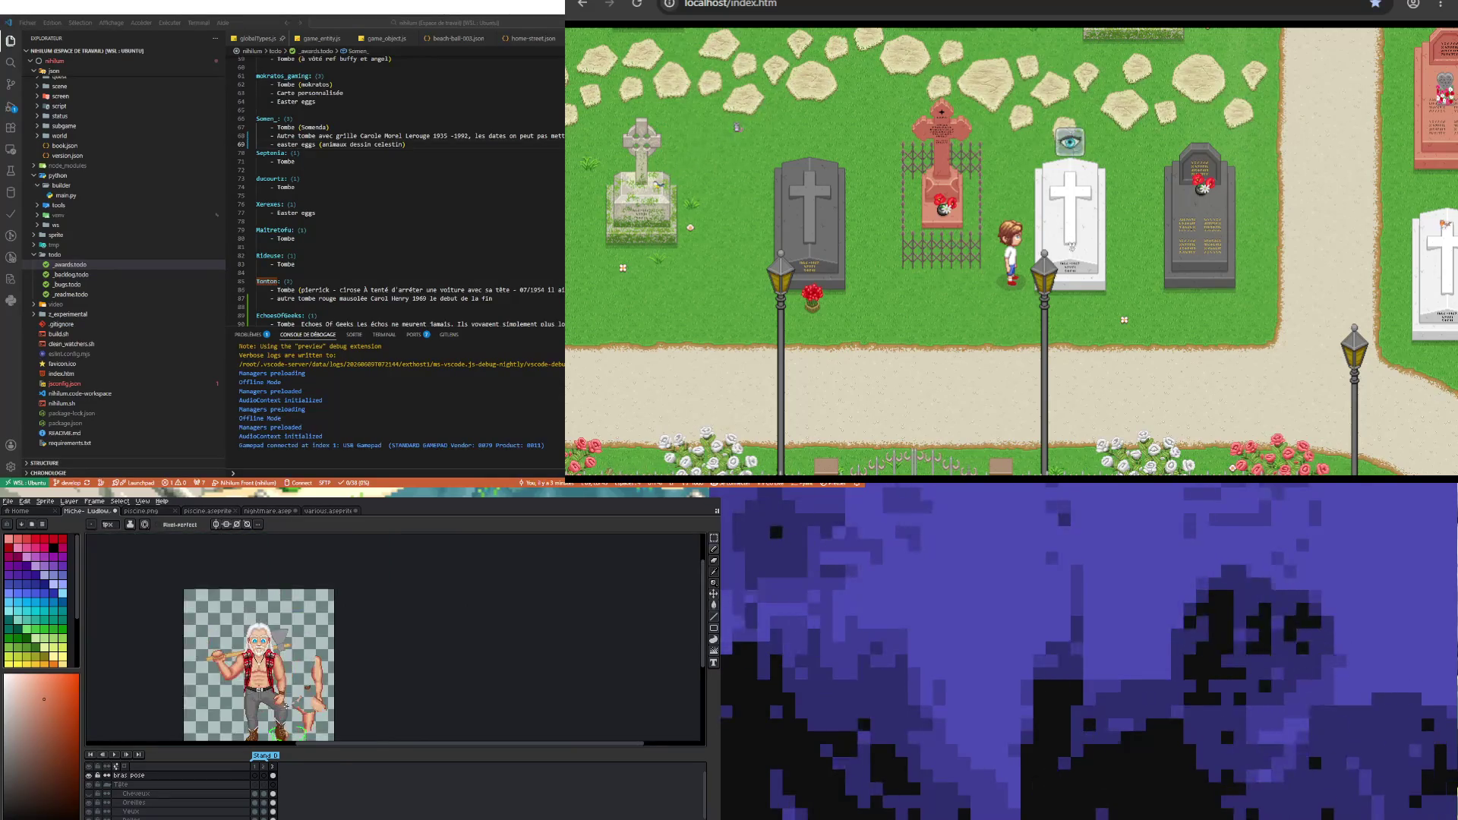
scroll(262, 661, up, 3)
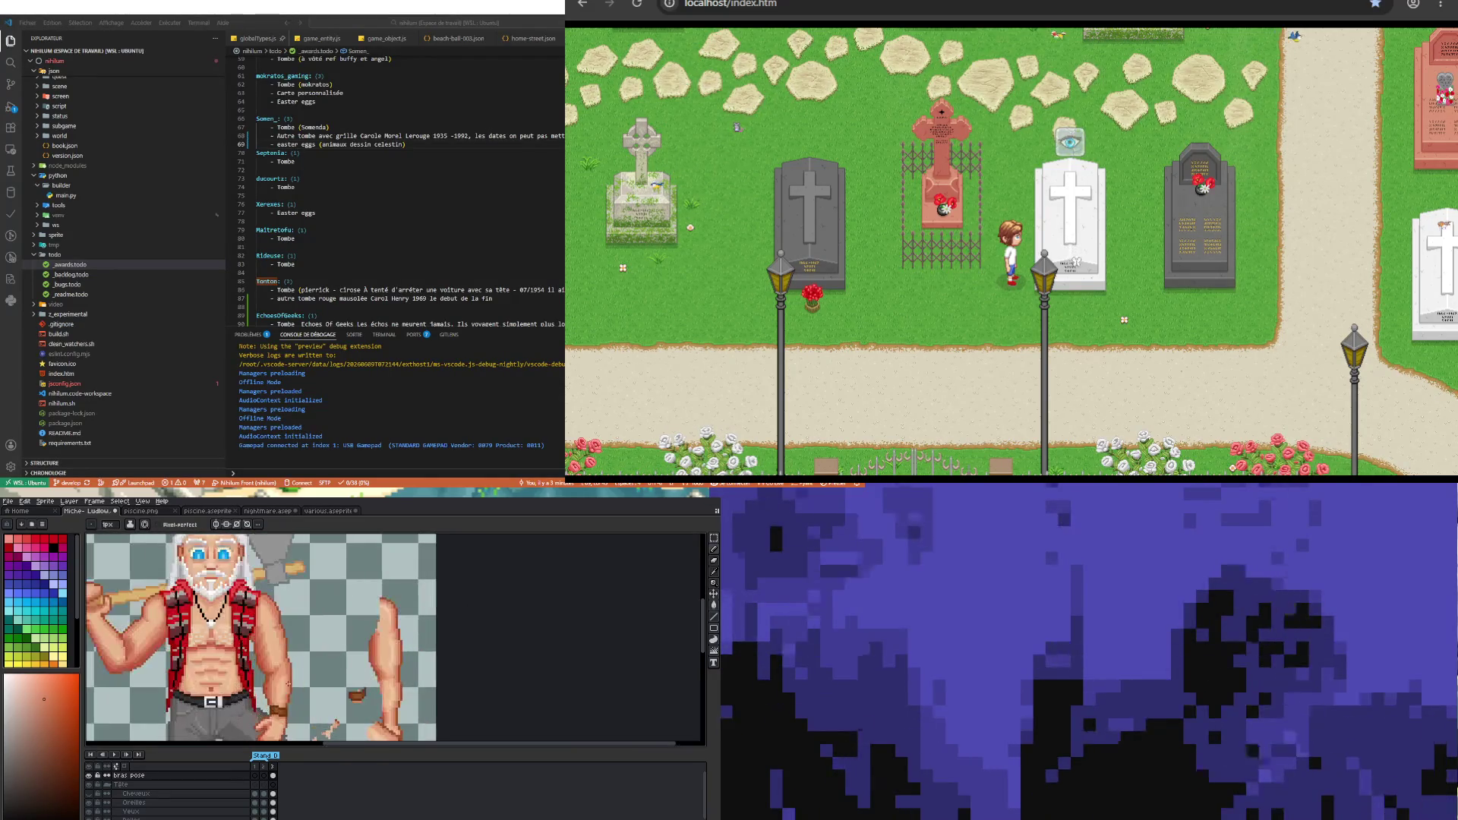
key(v)
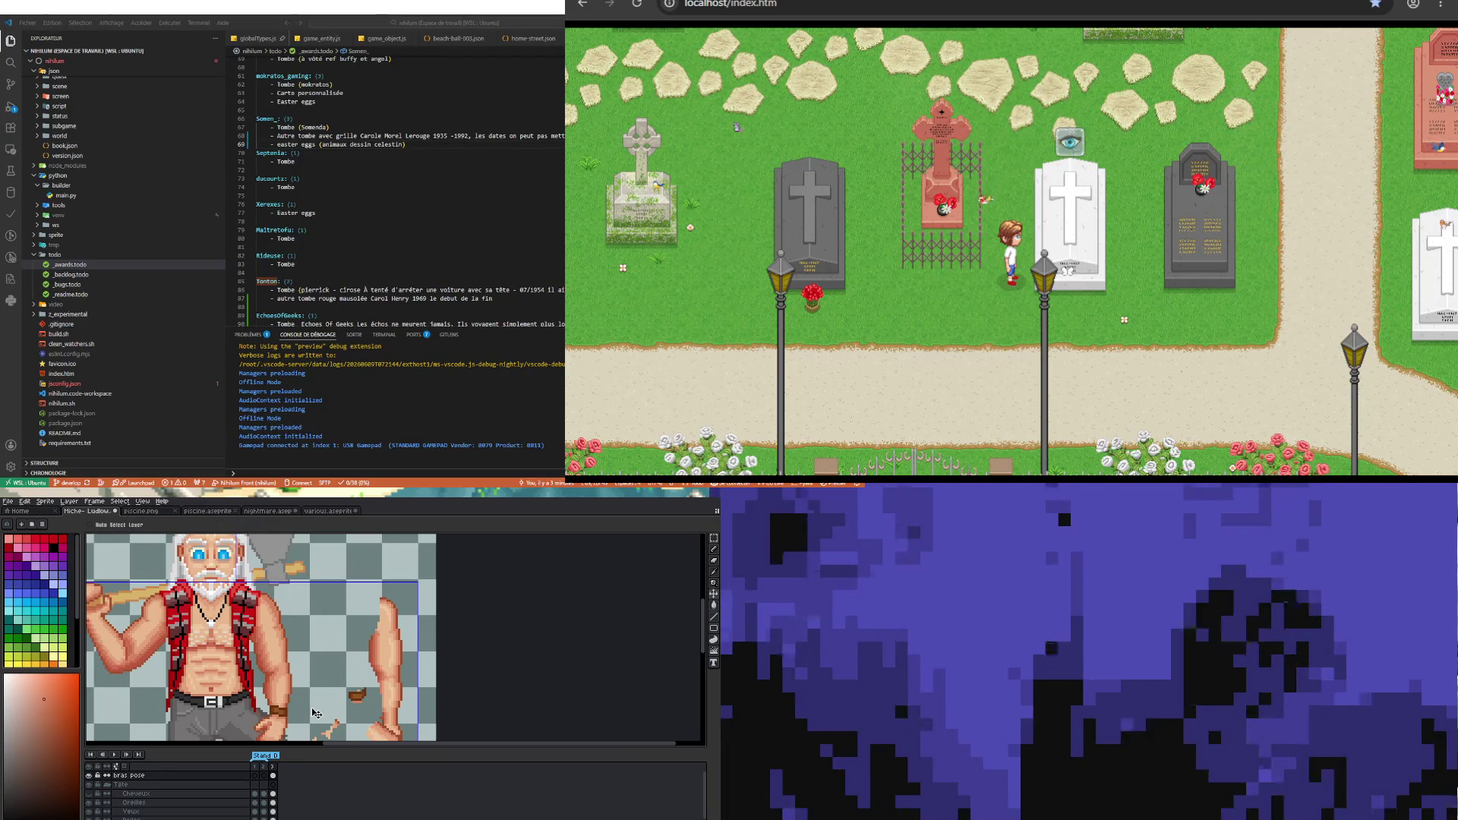
scroll(315, 712, down, 3)
scroll(314, 727, up, 2)
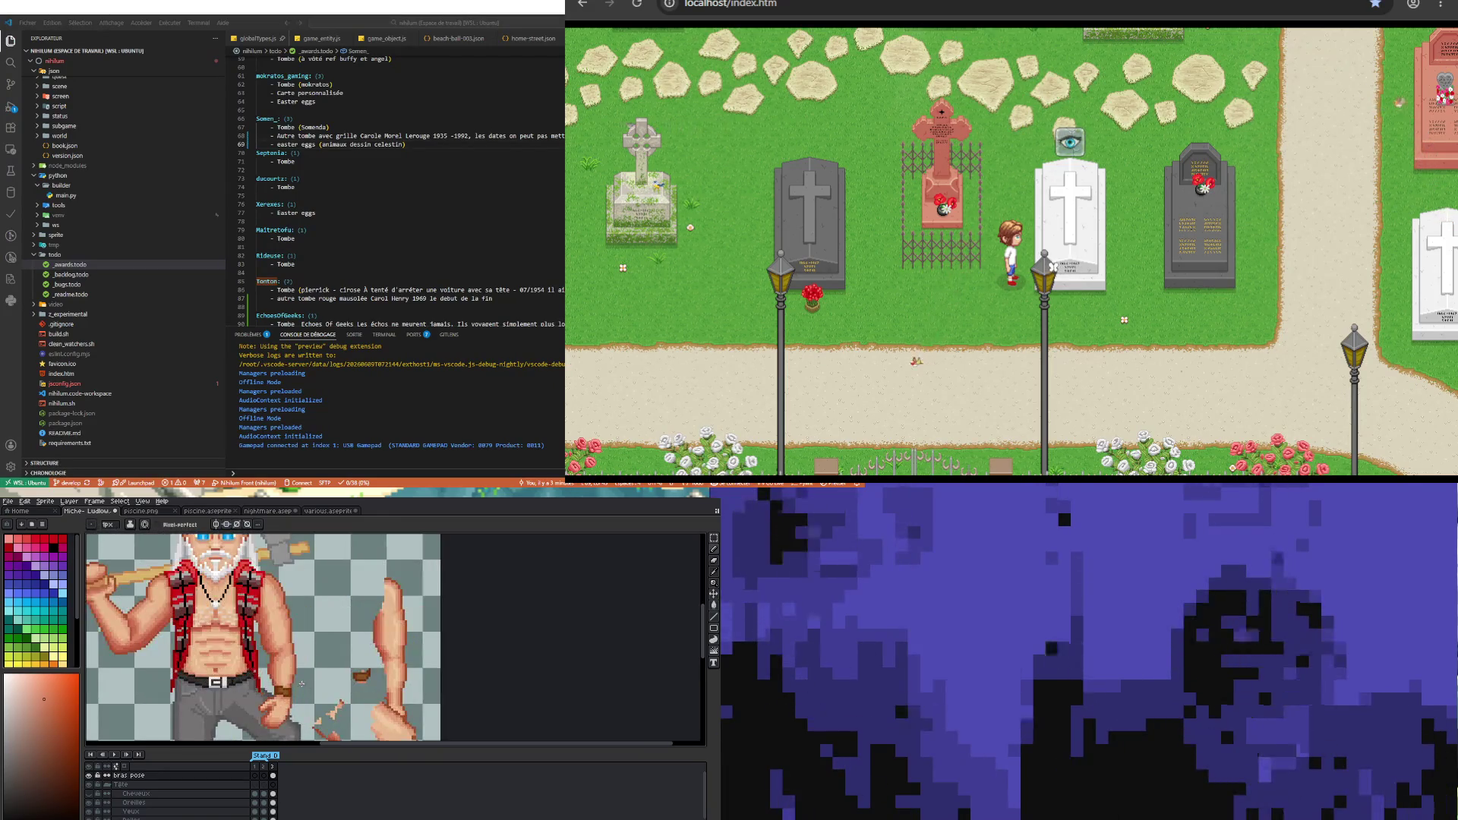
scroll(307, 684, up, 1)
scroll(302, 637, up, 1)
scroll(300, 630, up, 1)
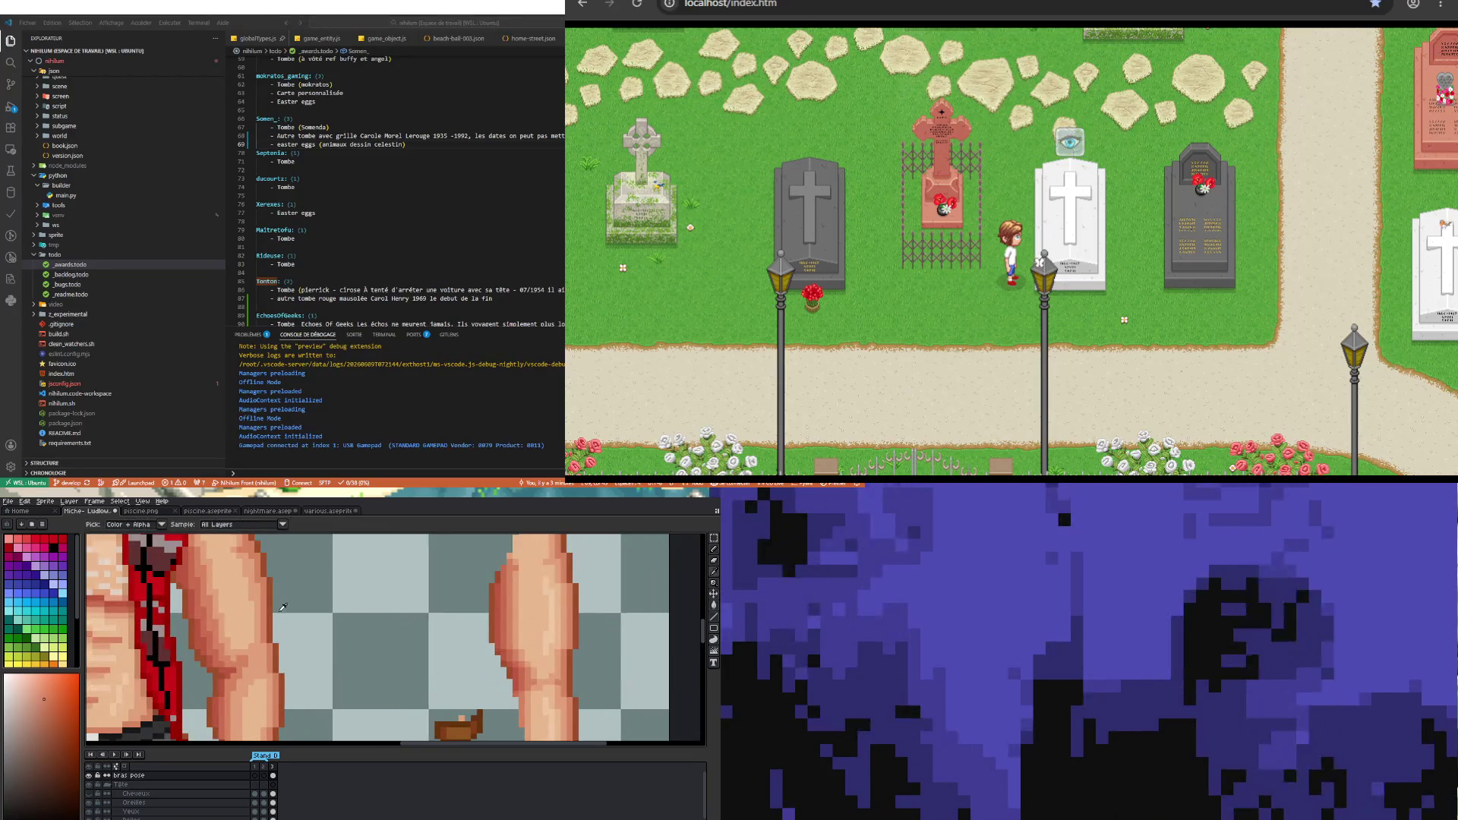
key(b)
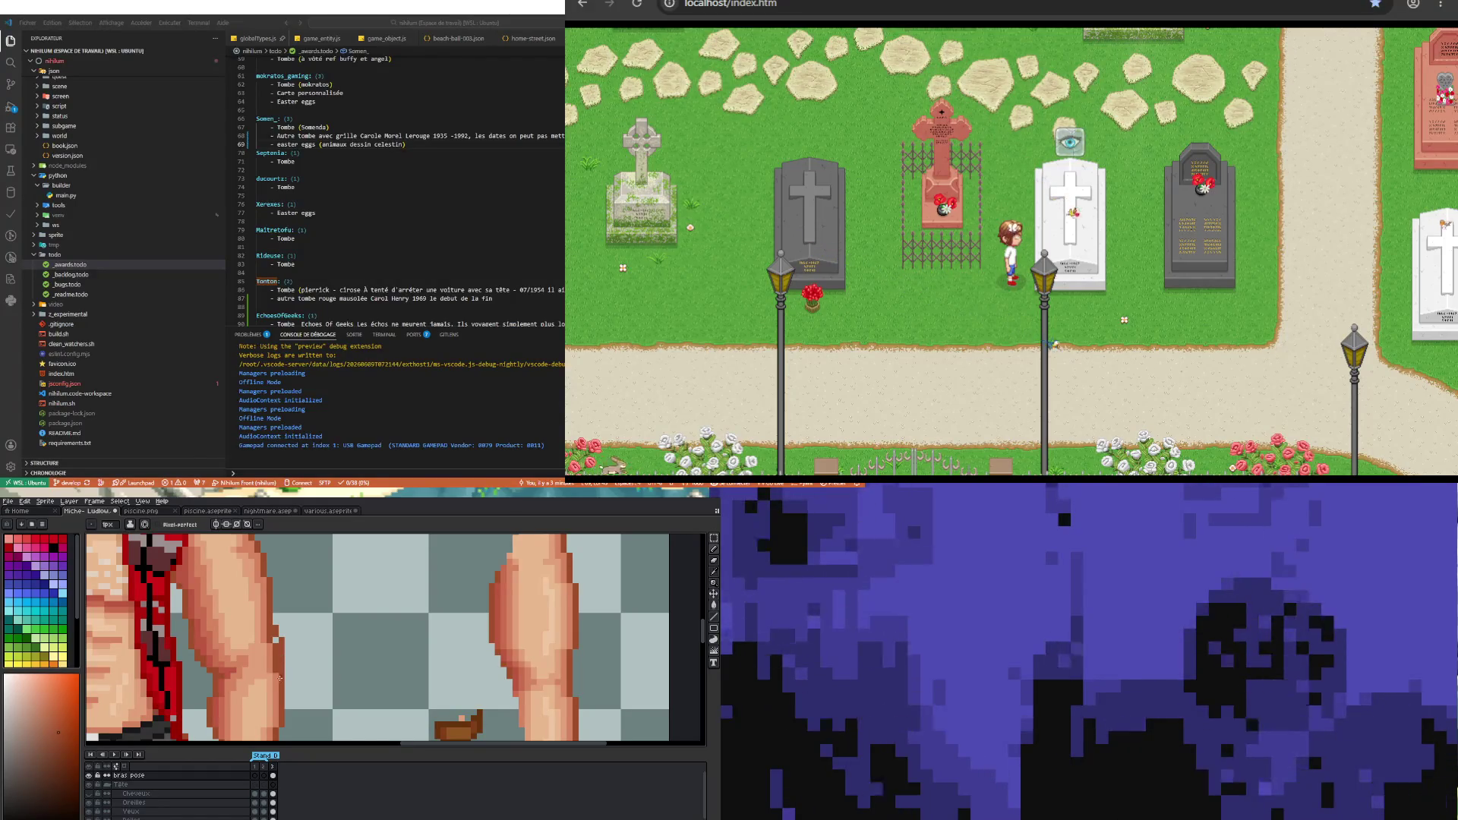
key(i)
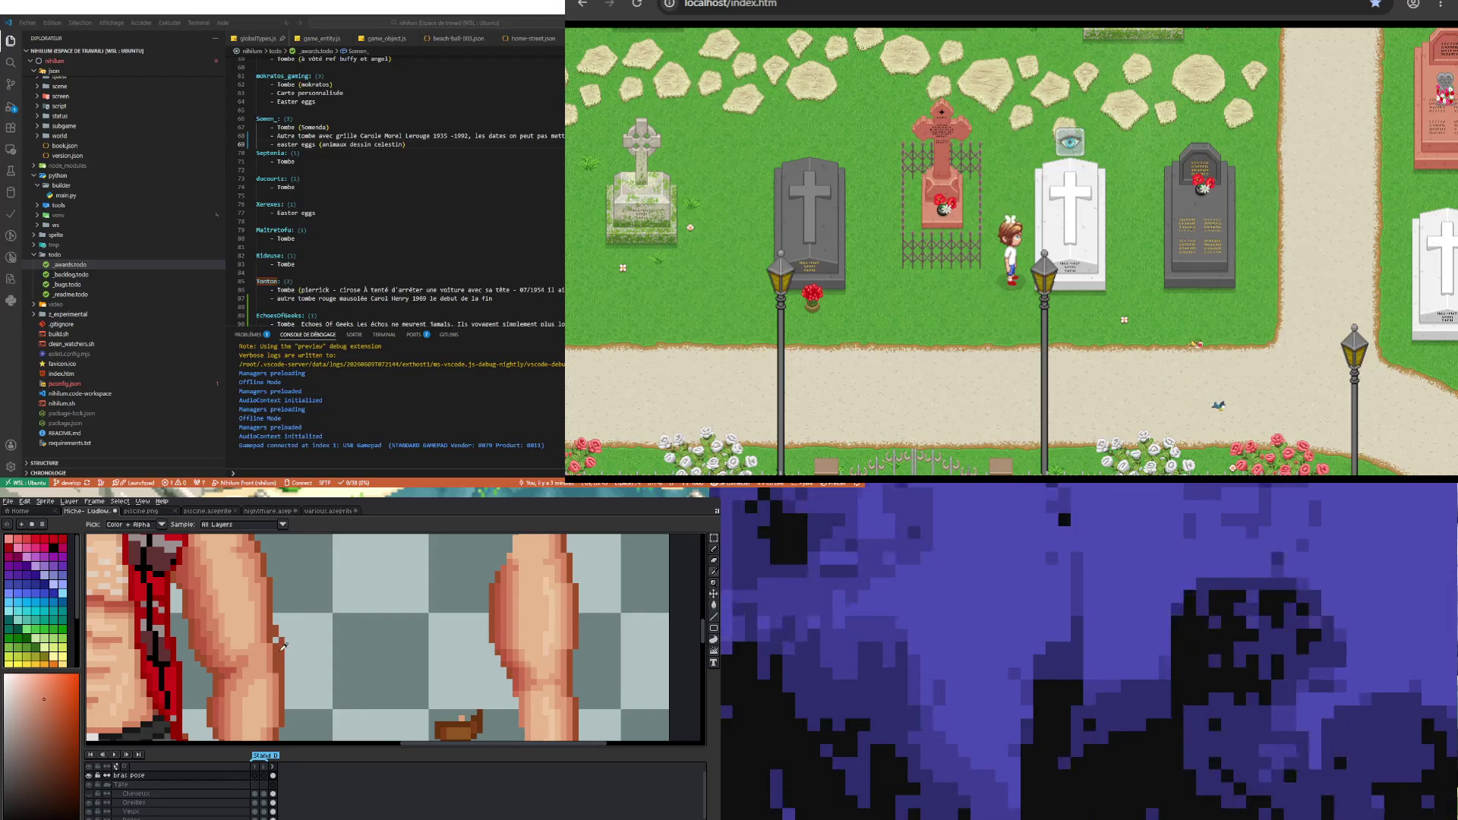
key(b)
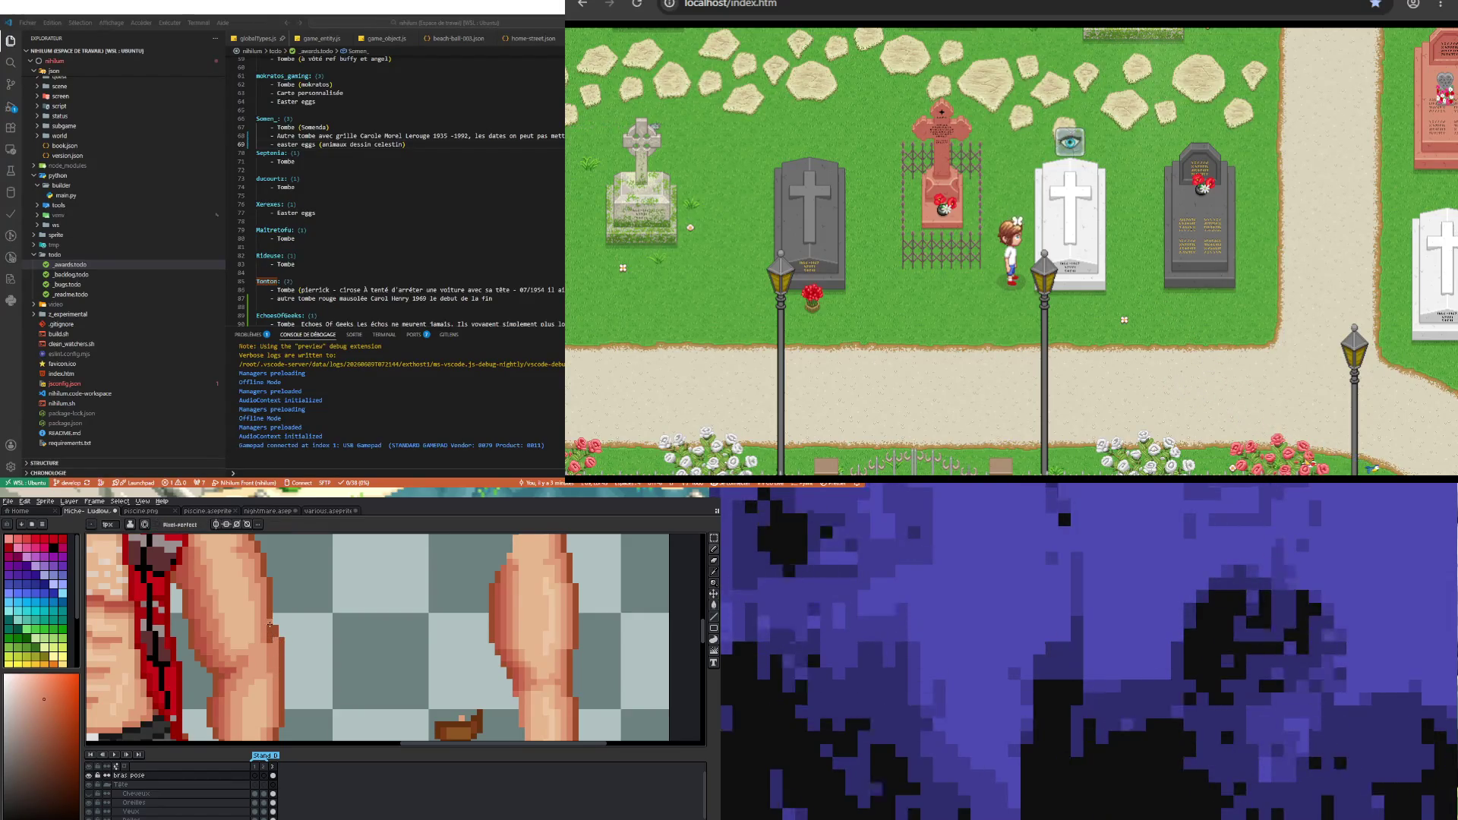
key(1)
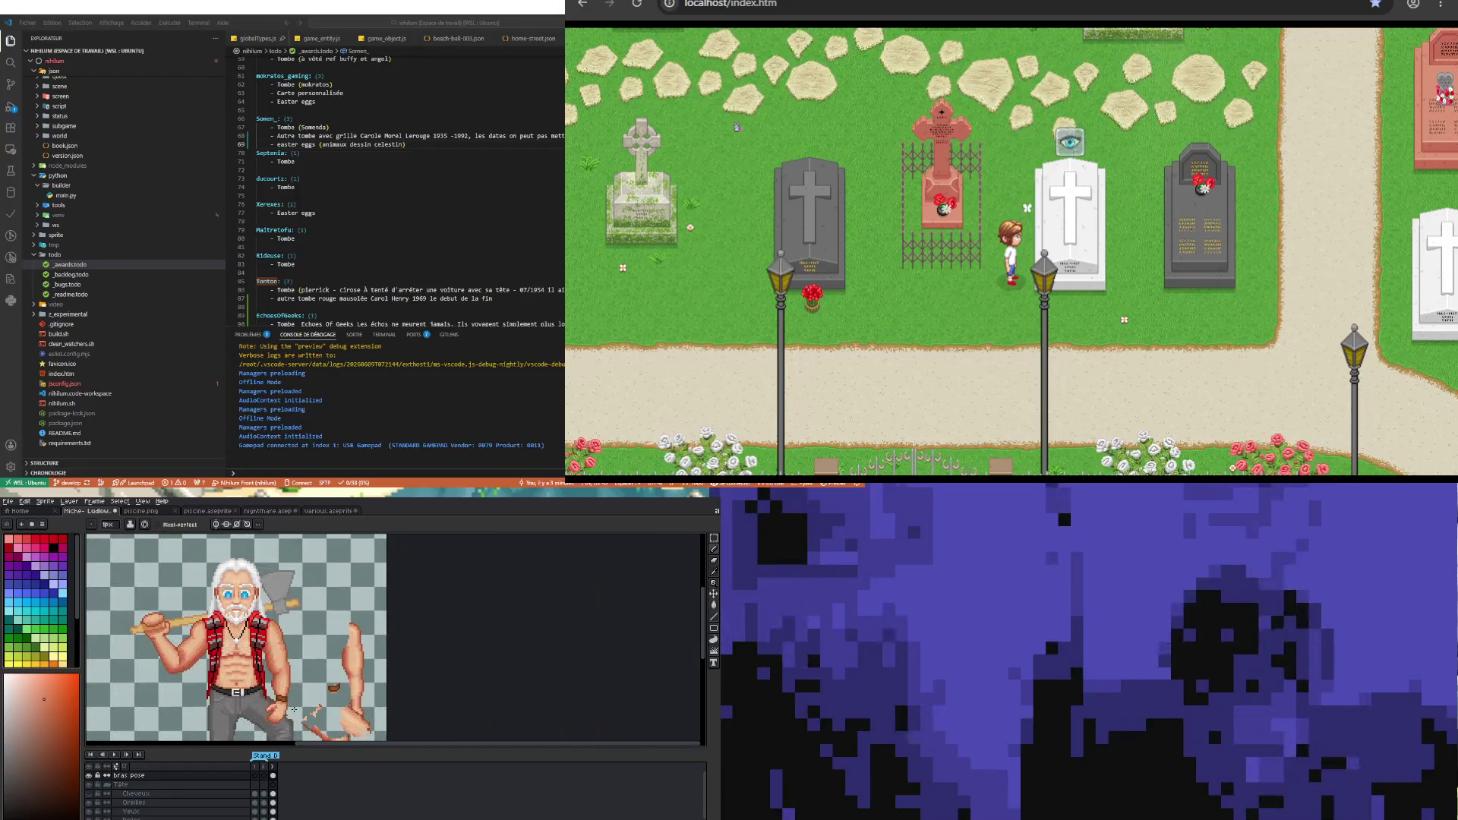
scroll(295, 654, up, 2)
scroll(296, 655, up, 1)
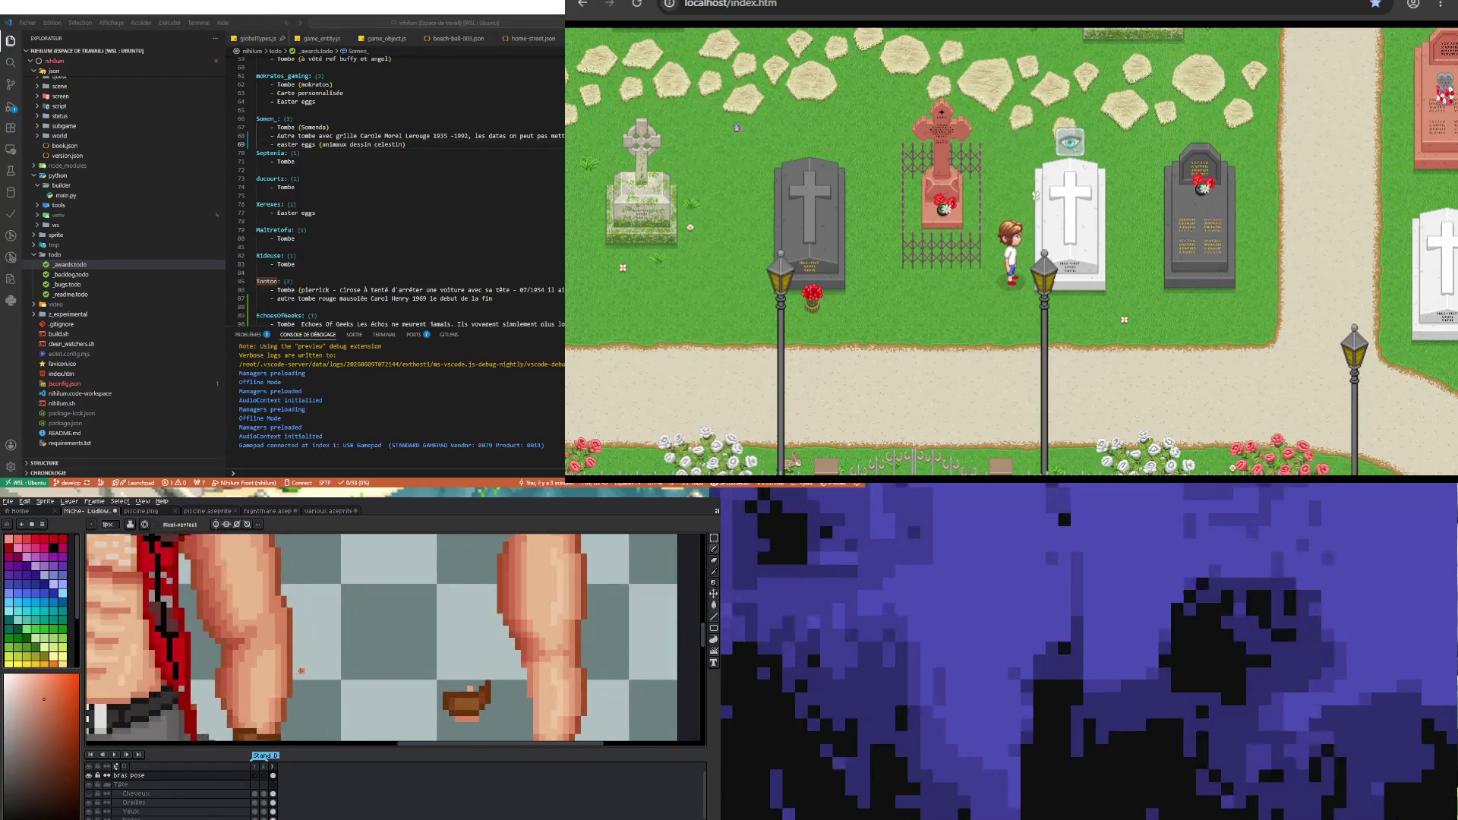
key(i)
key(b)
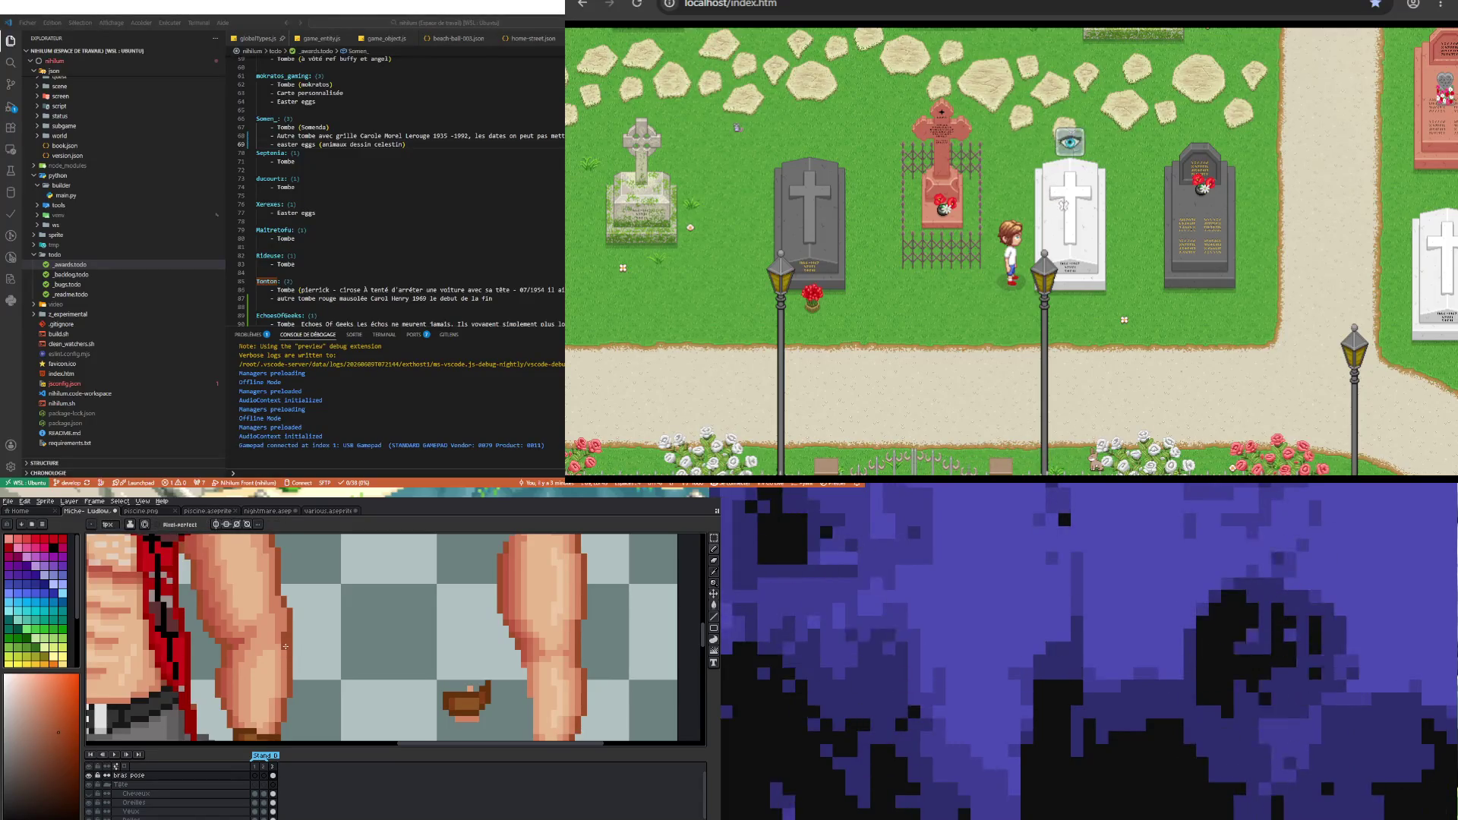
scroll(320, 694, down, 1)
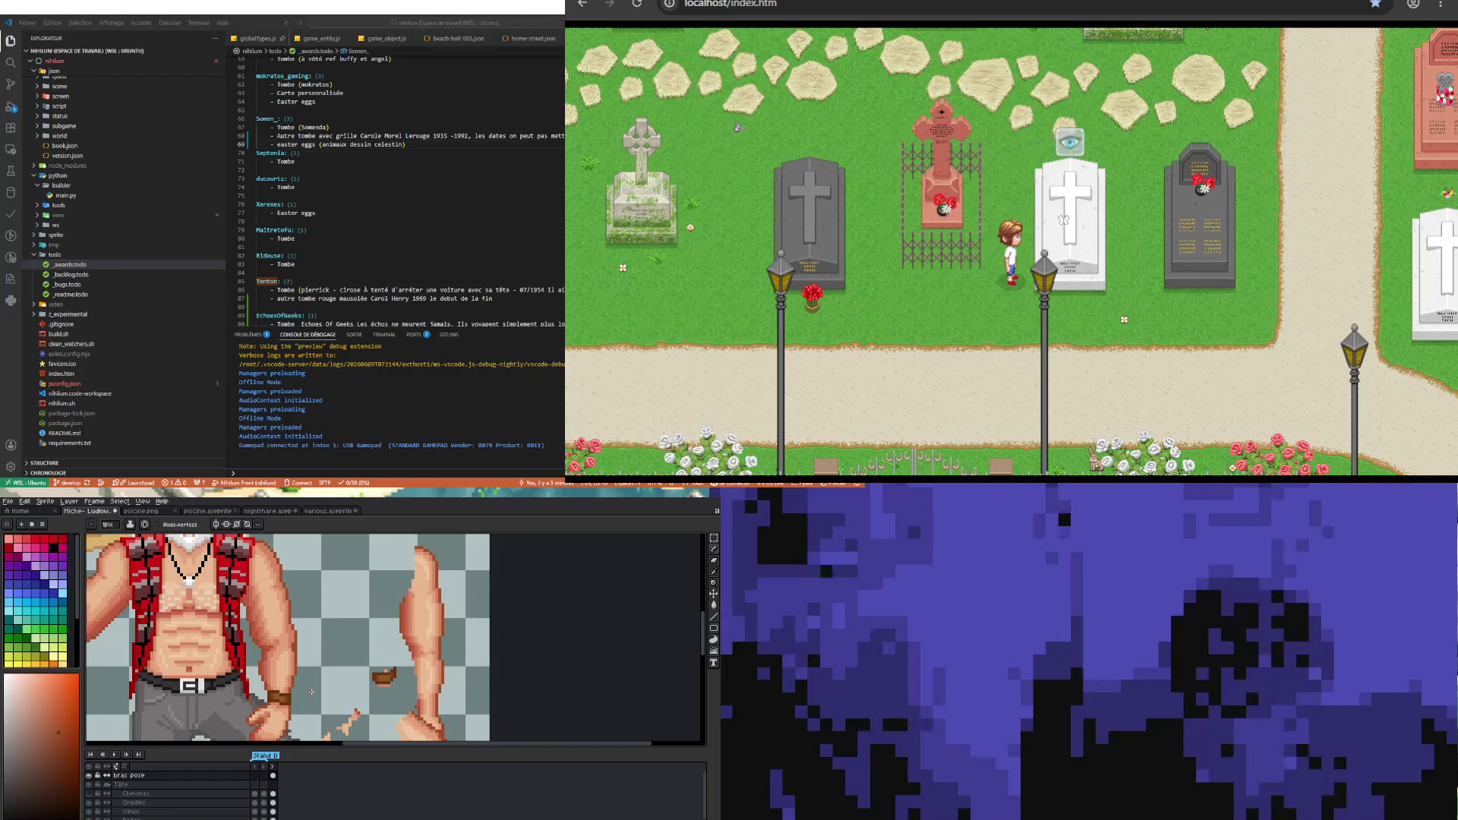
scroll(311, 693, down, 1)
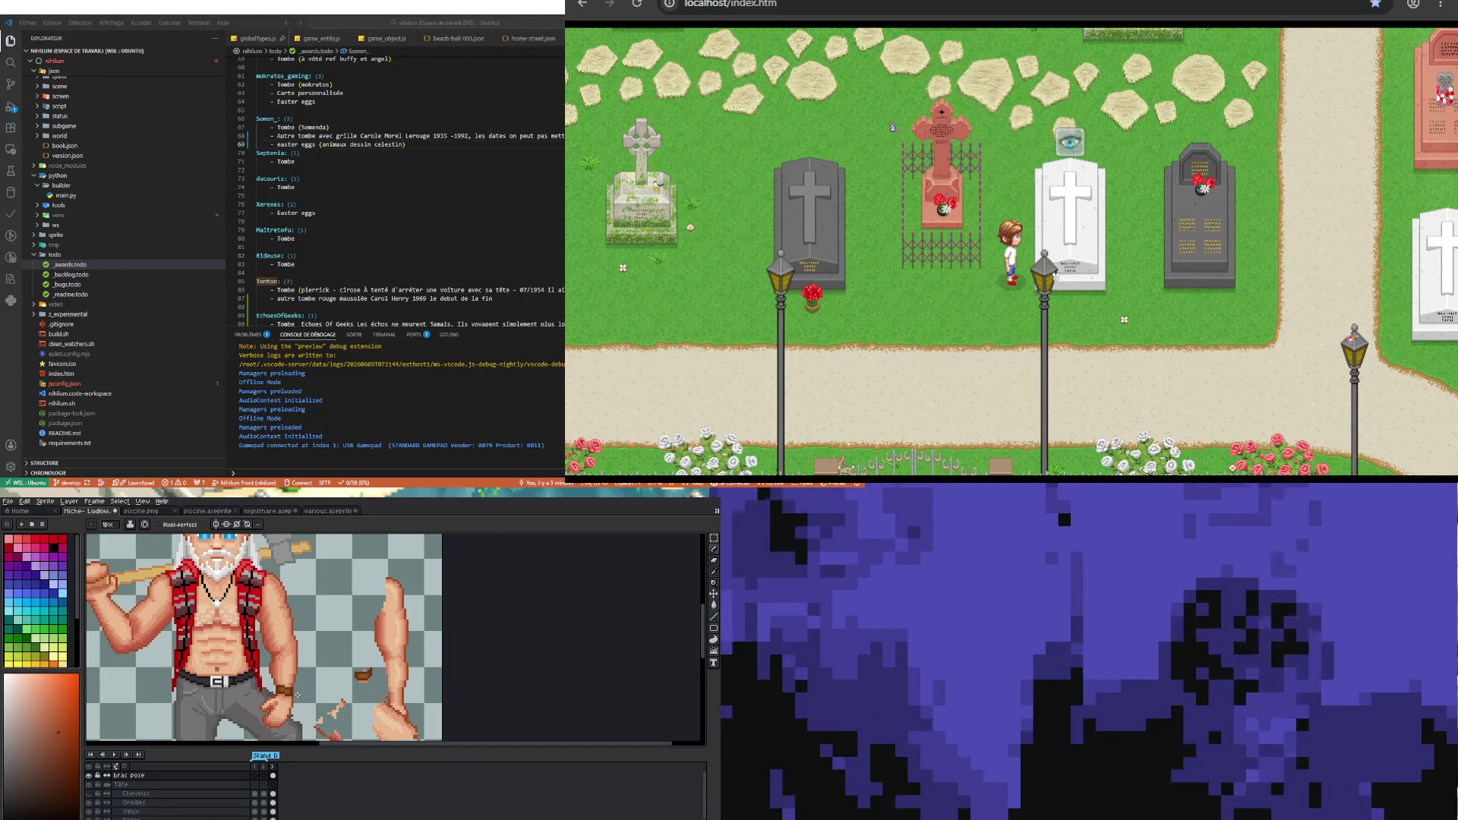
scroll(296, 695, up, 1)
scroll(291, 693, up, 1)
scroll(274, 686, up, 1)
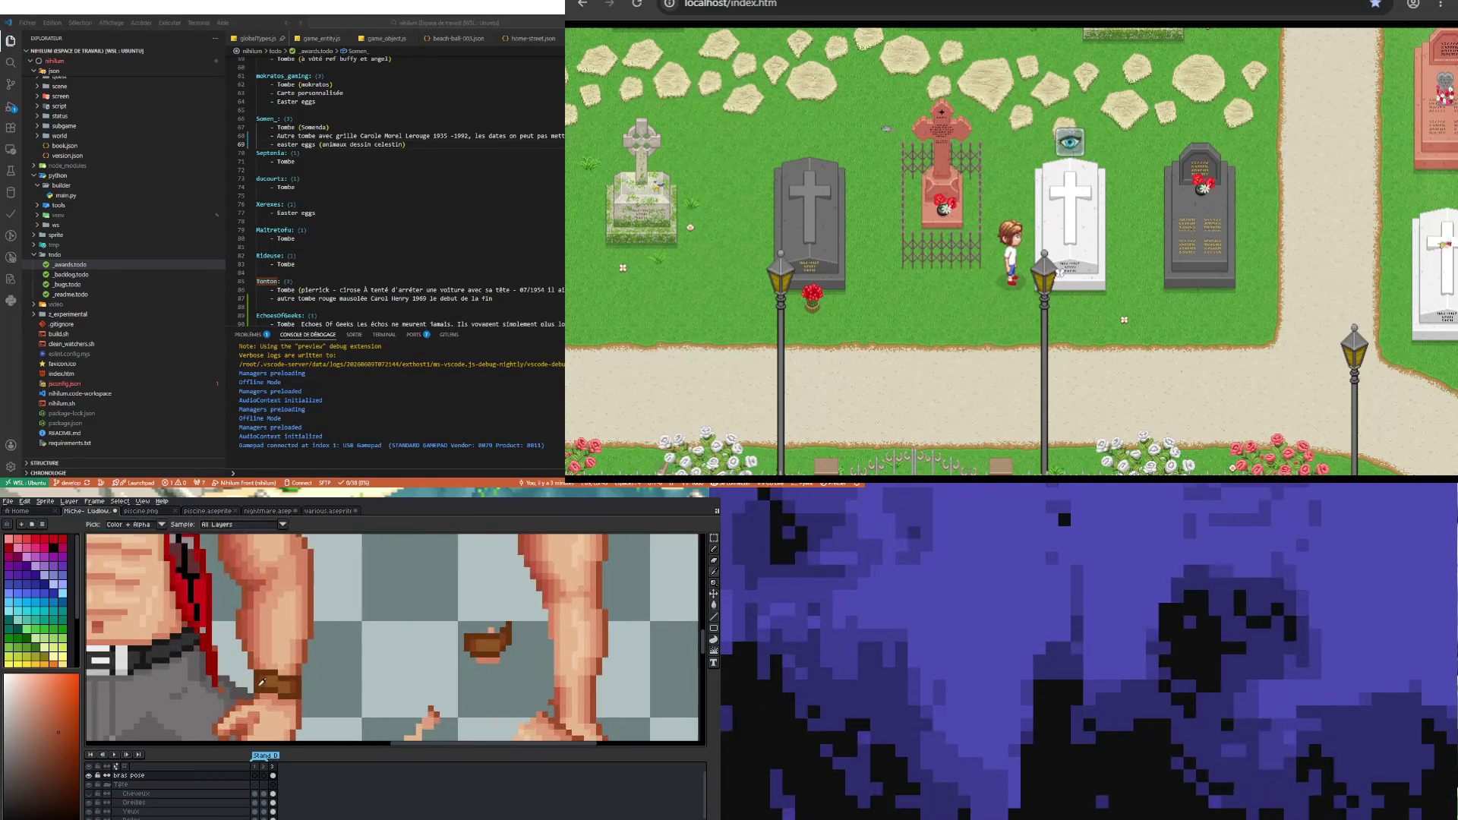
key(b)
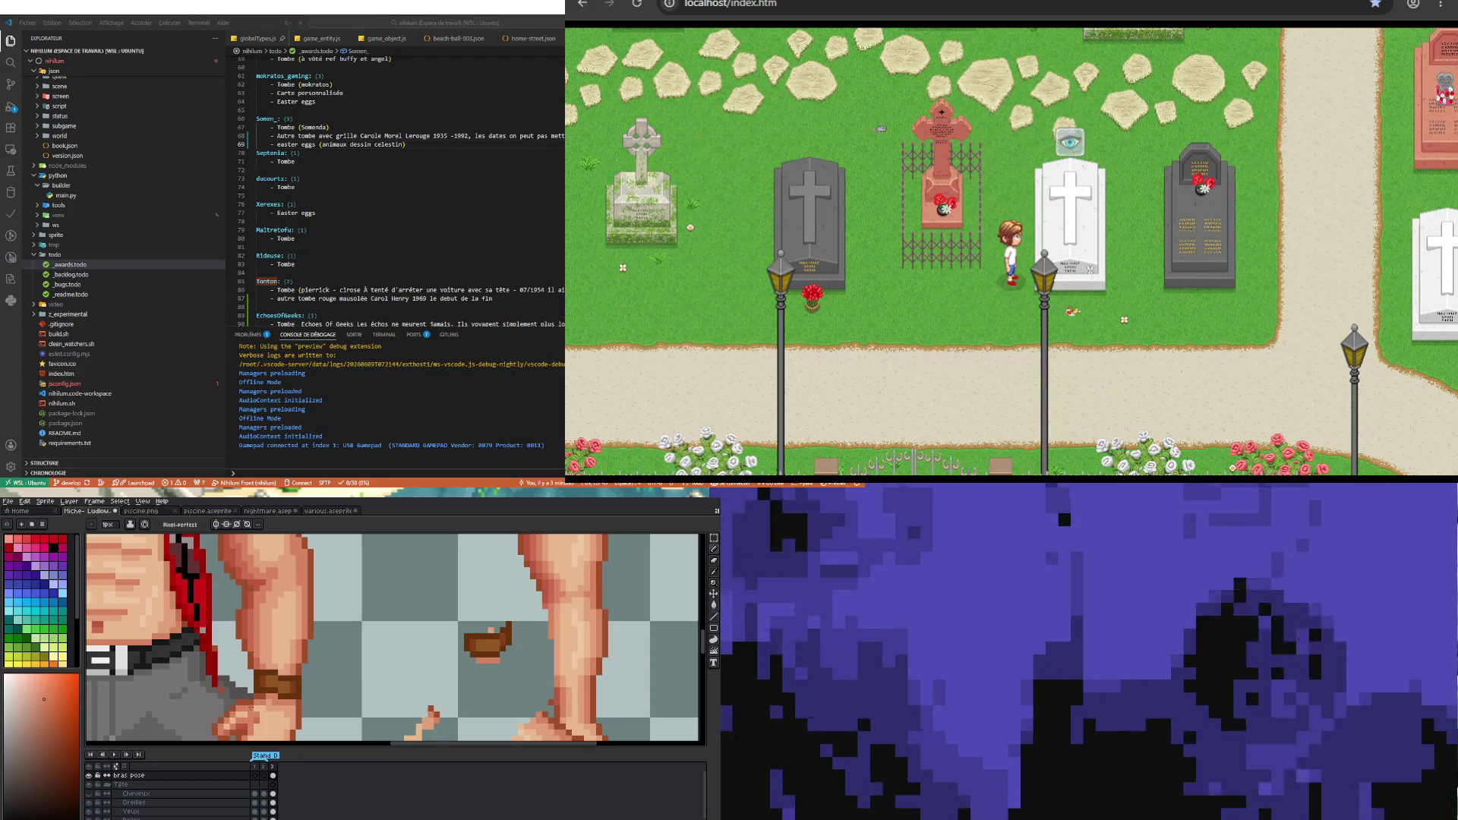
key(i)
scroll(277, 689, up, 1)
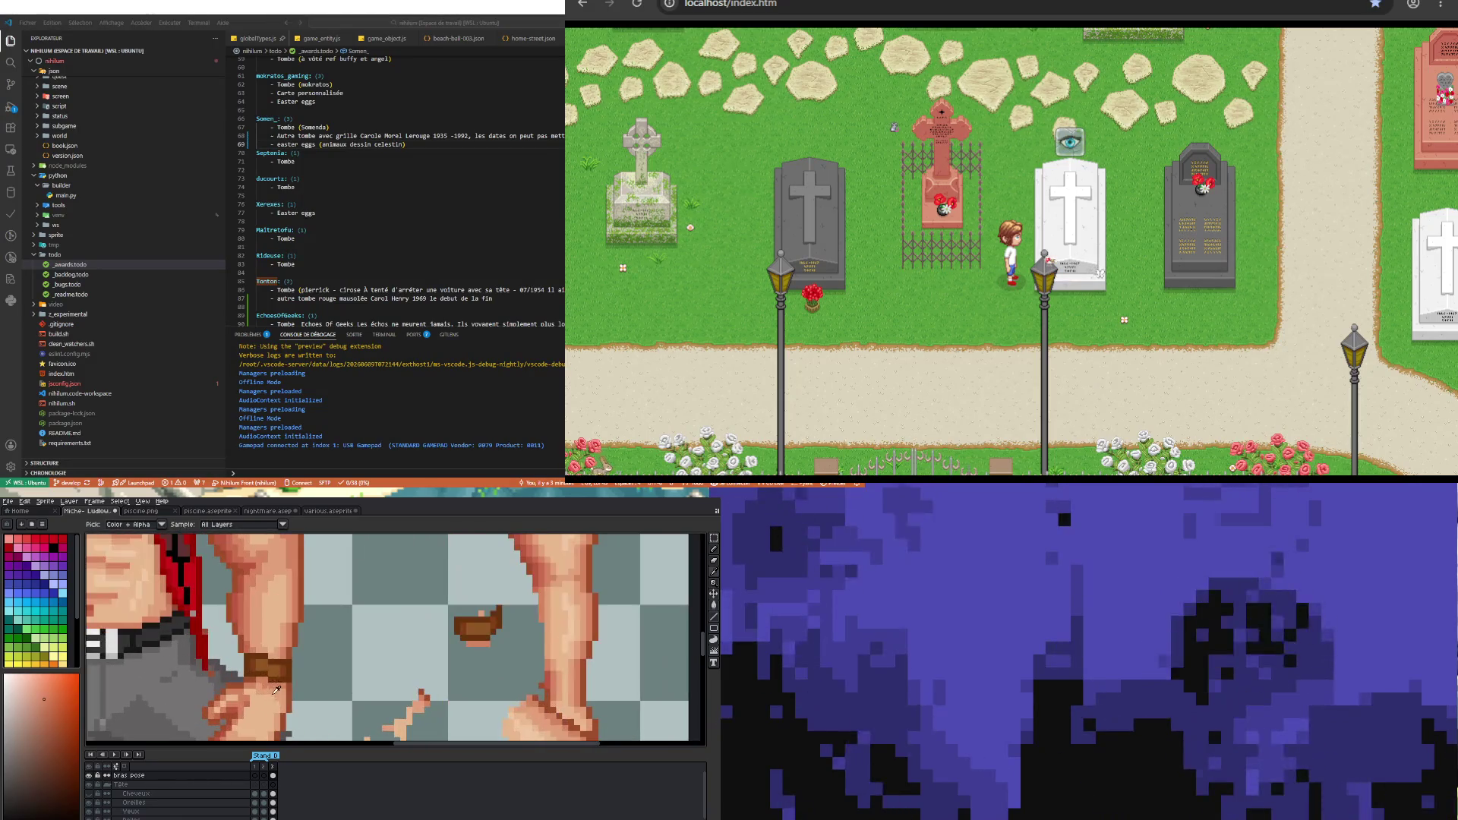
key(v)
scroll(250, 671, up, 1)
scroll(249, 671, up, 1)
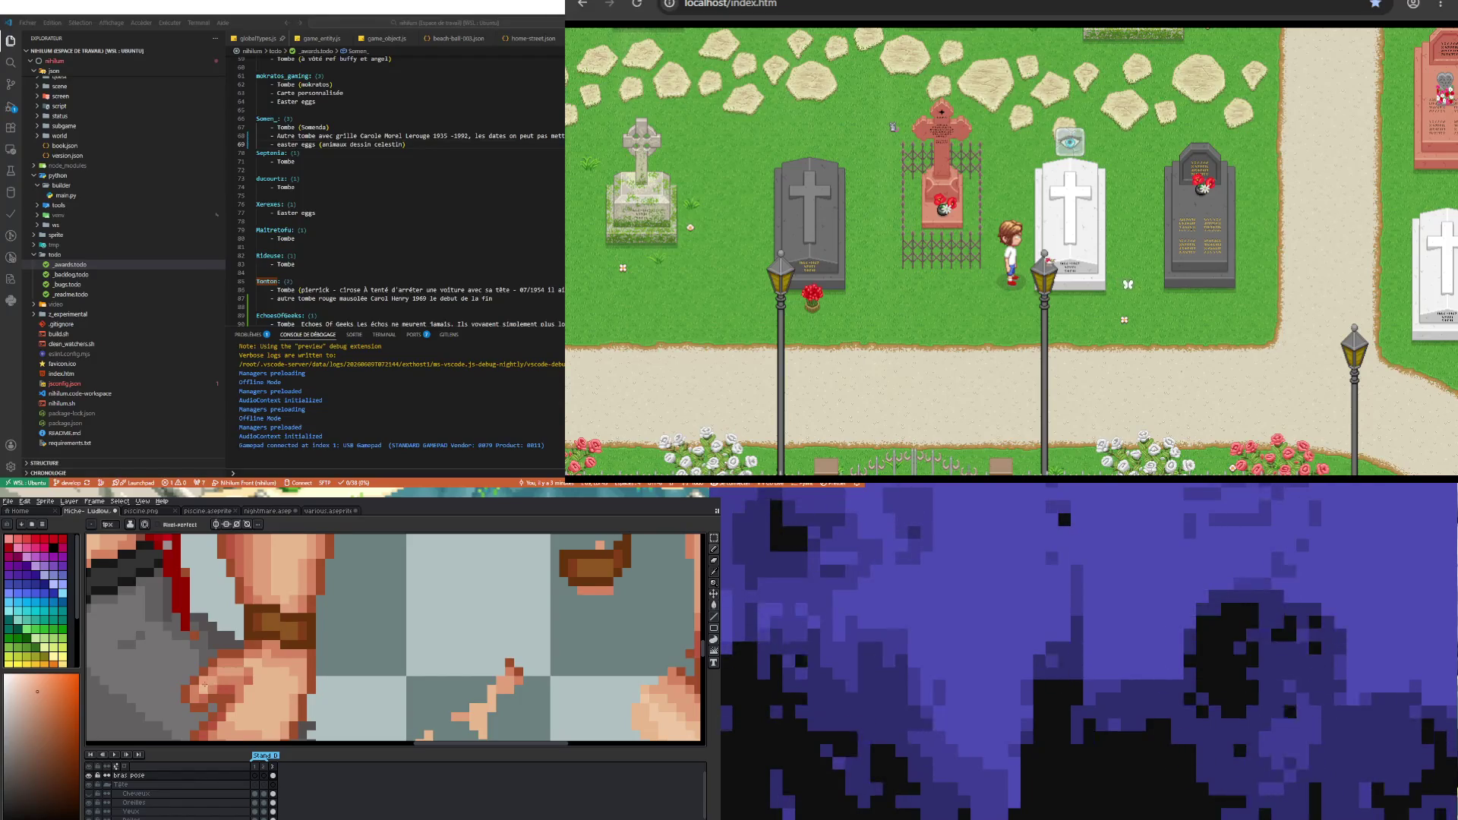
scroll(203, 686, down, 2)
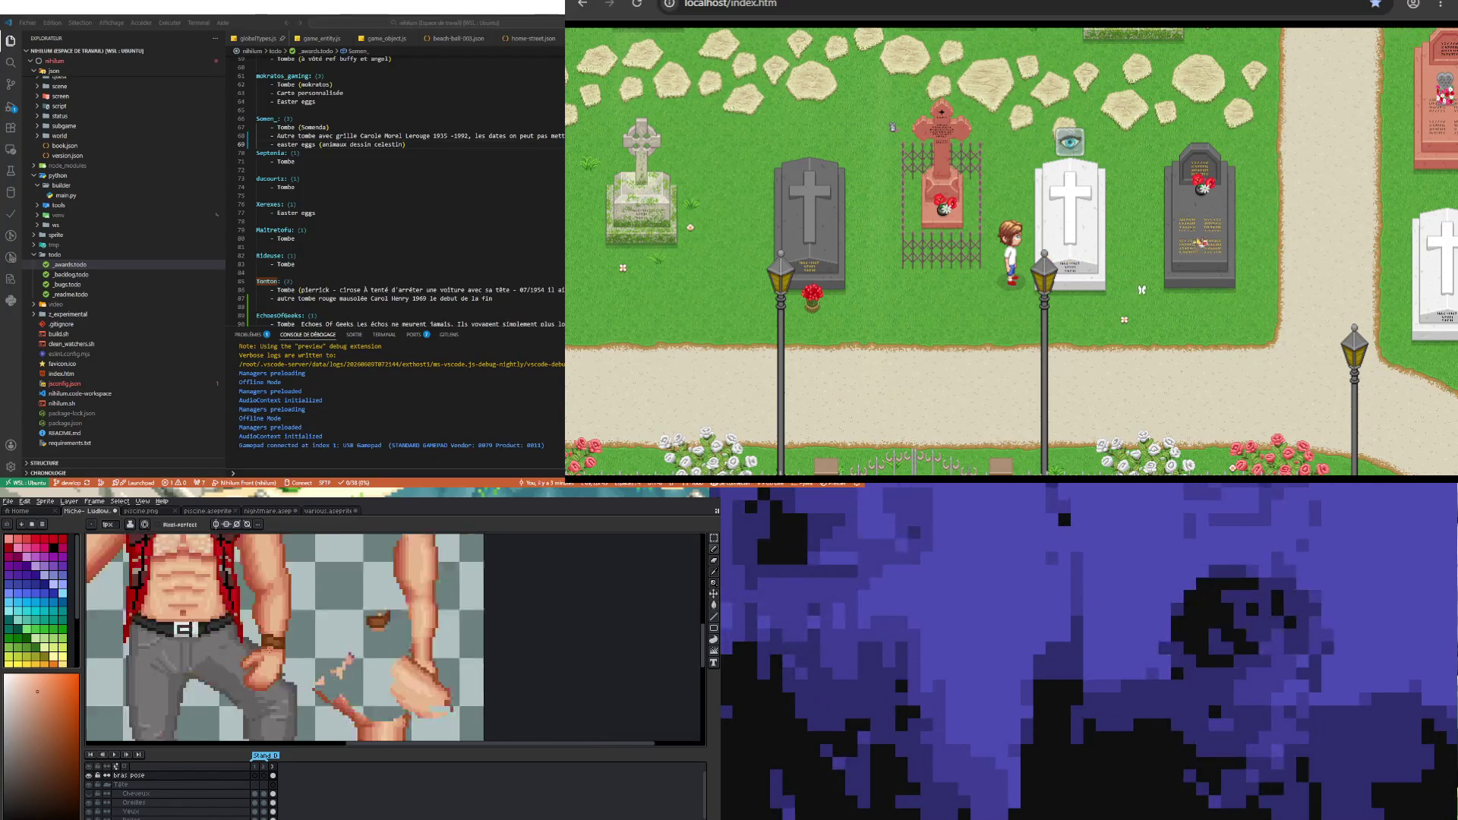
scroll(203, 685, down, 1)
scroll(229, 672, up, 3)
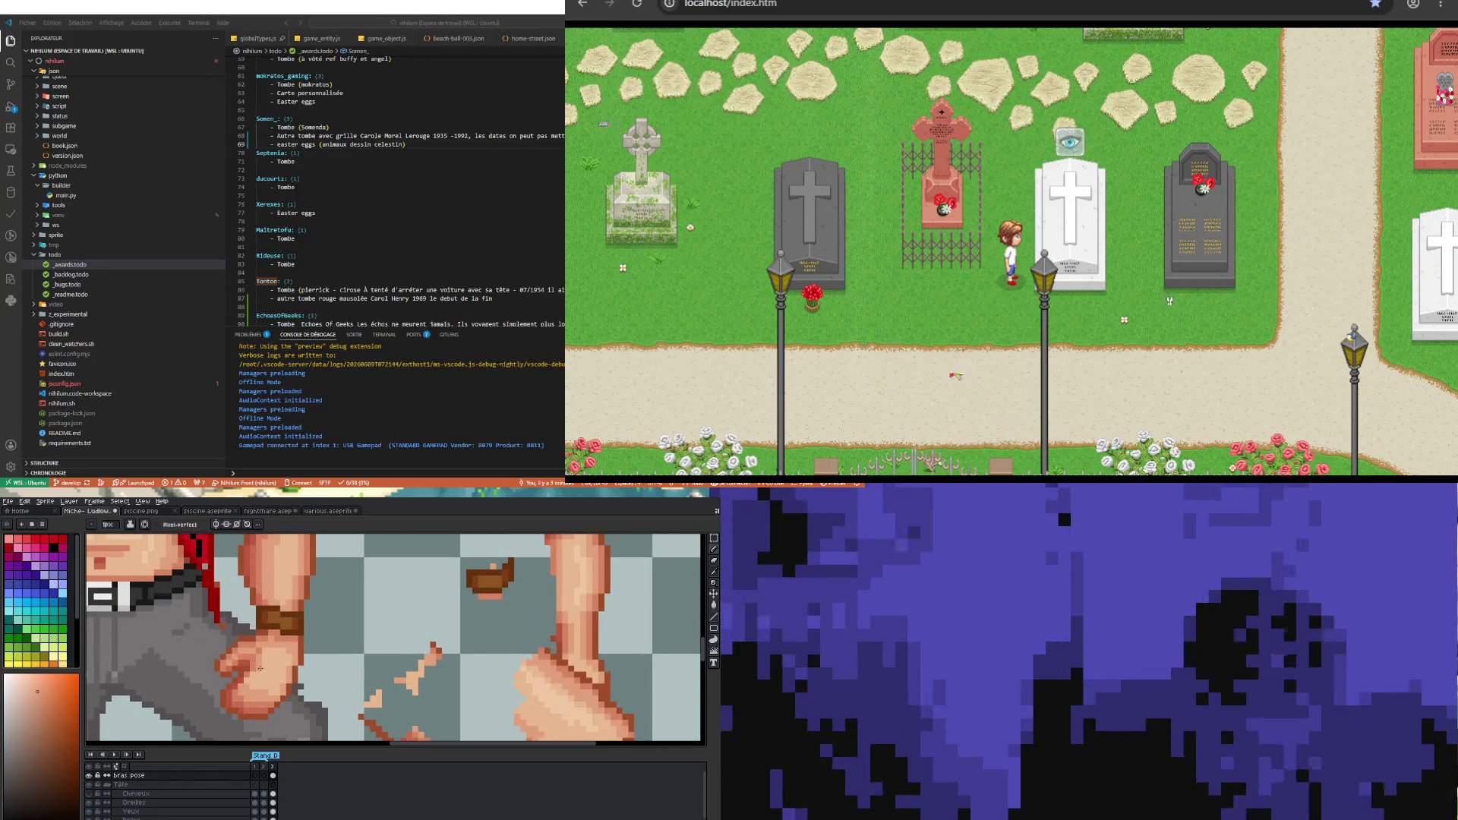
scroll(259, 669, down, 3)
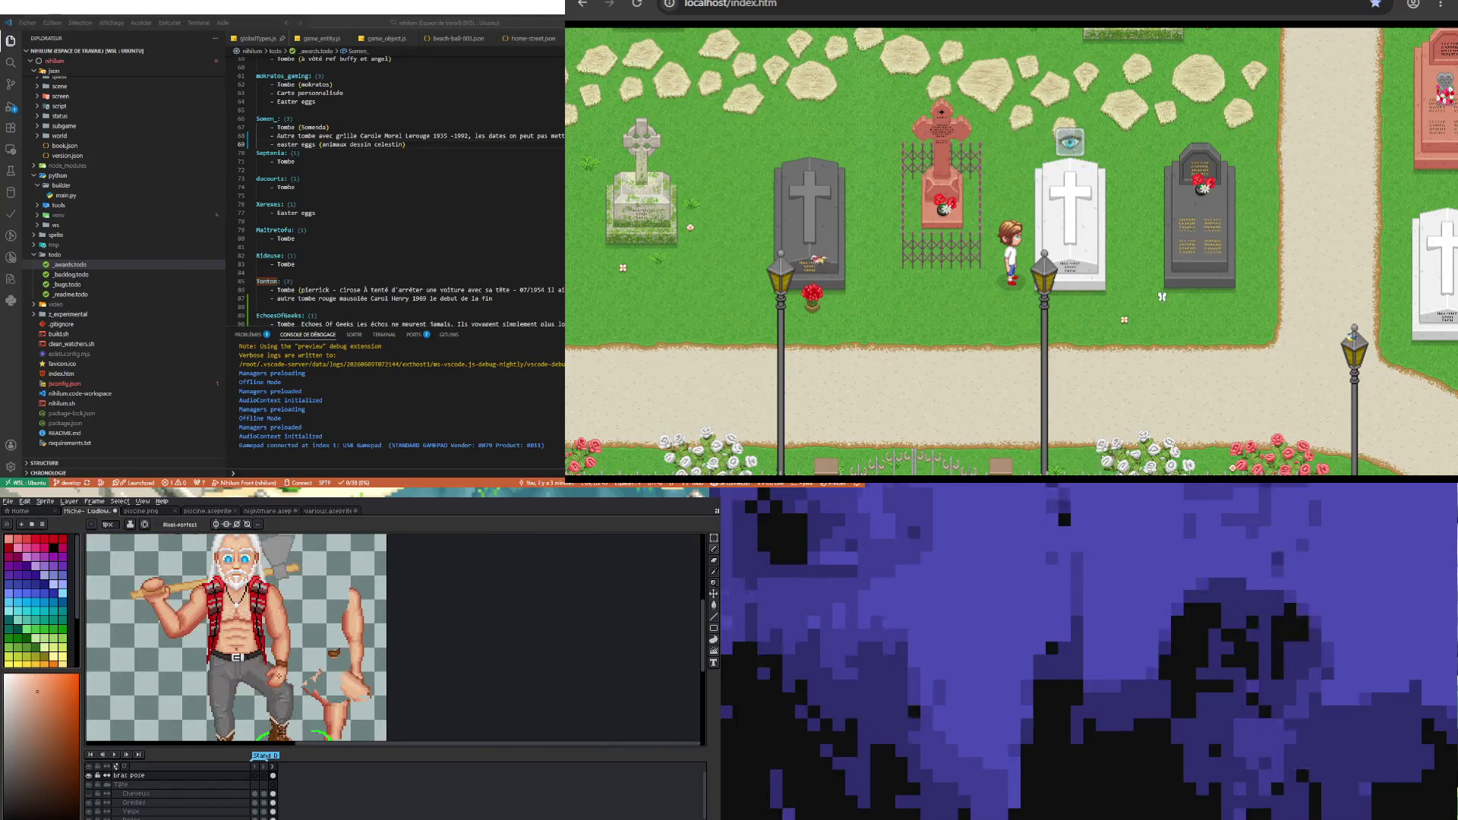
scroll(279, 681, up, 3)
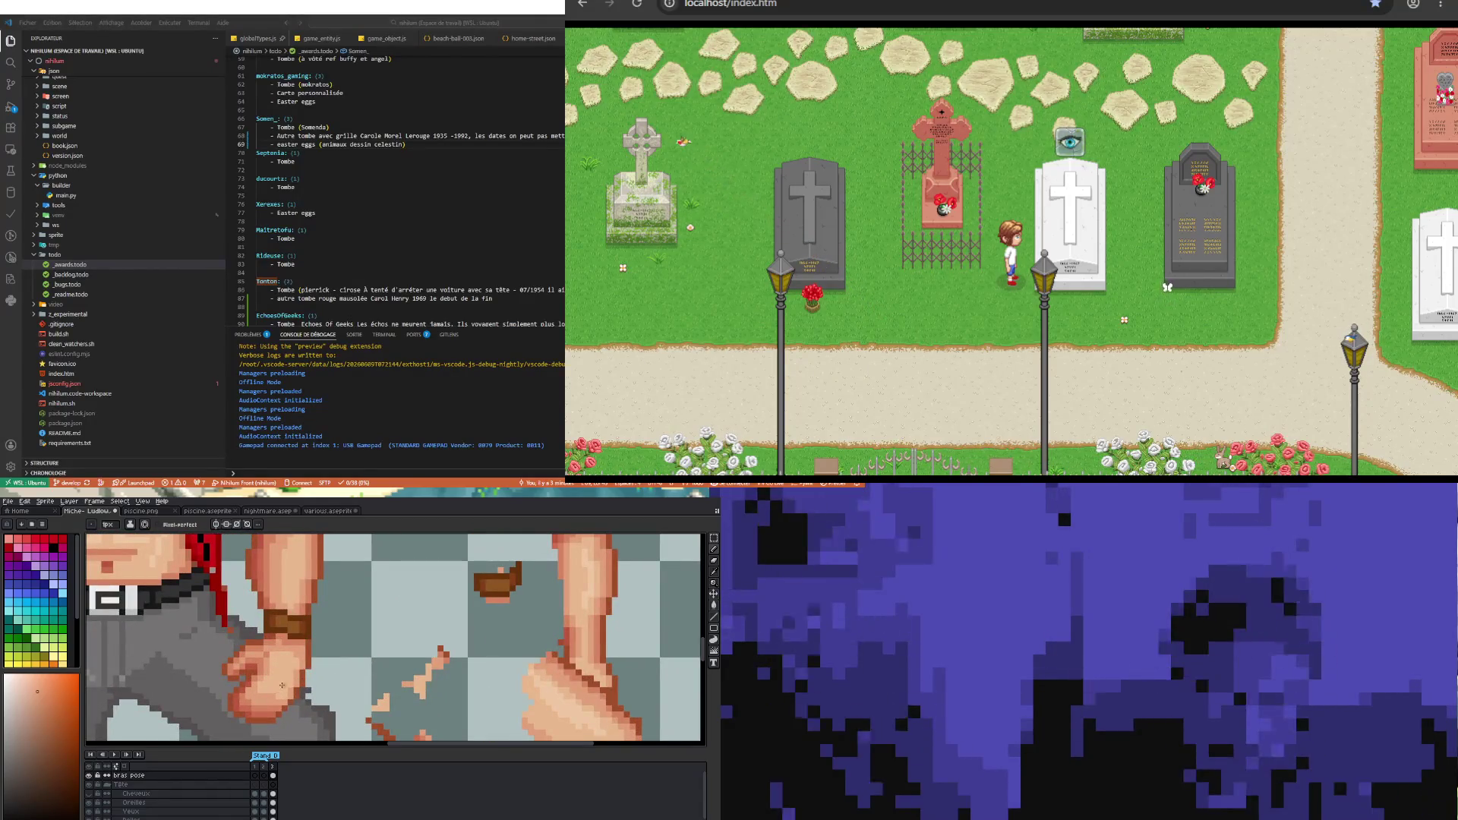
scroll(280, 688, down, 2)
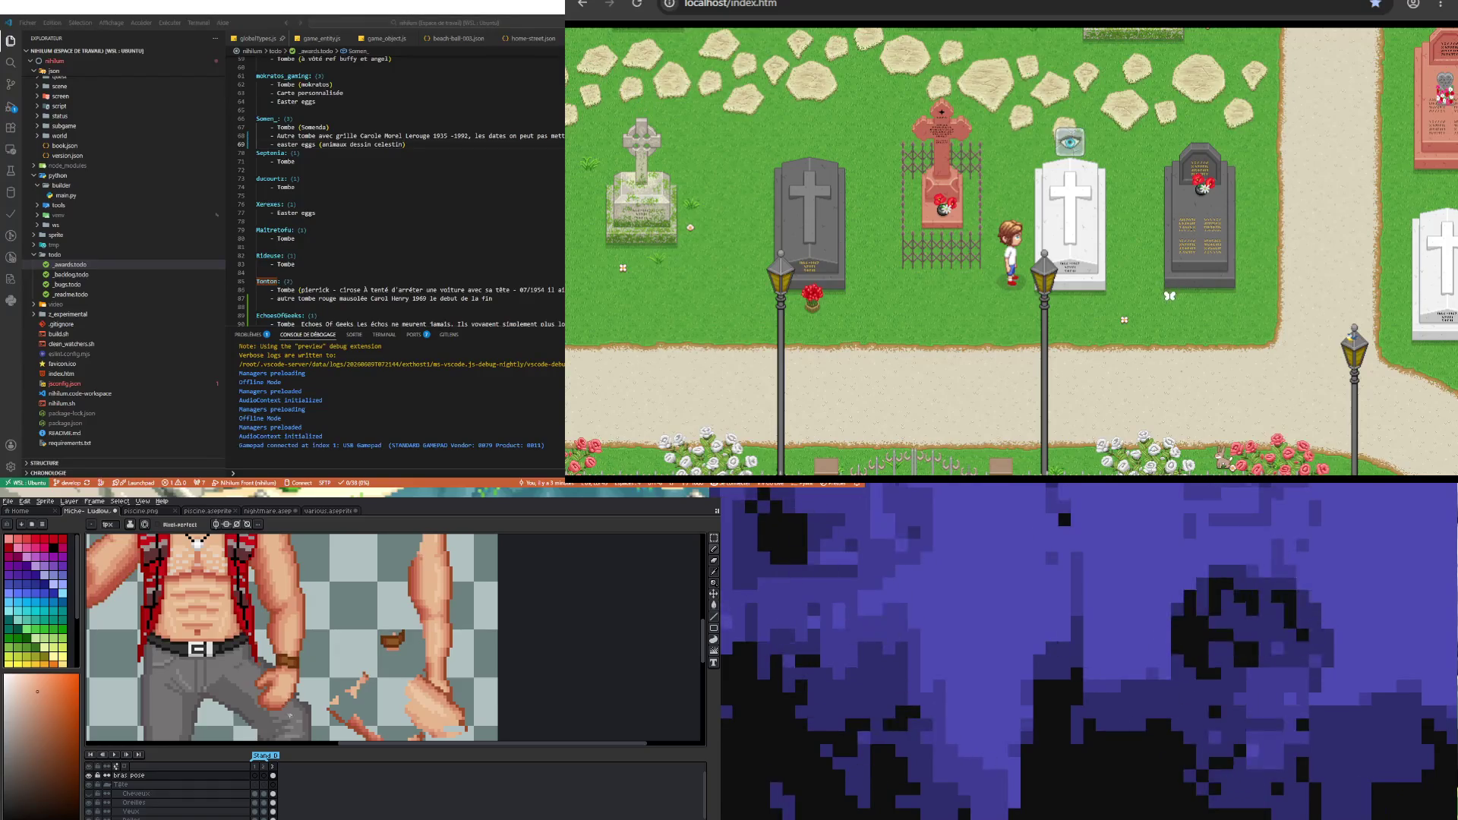
scroll(290, 713, up, 2)
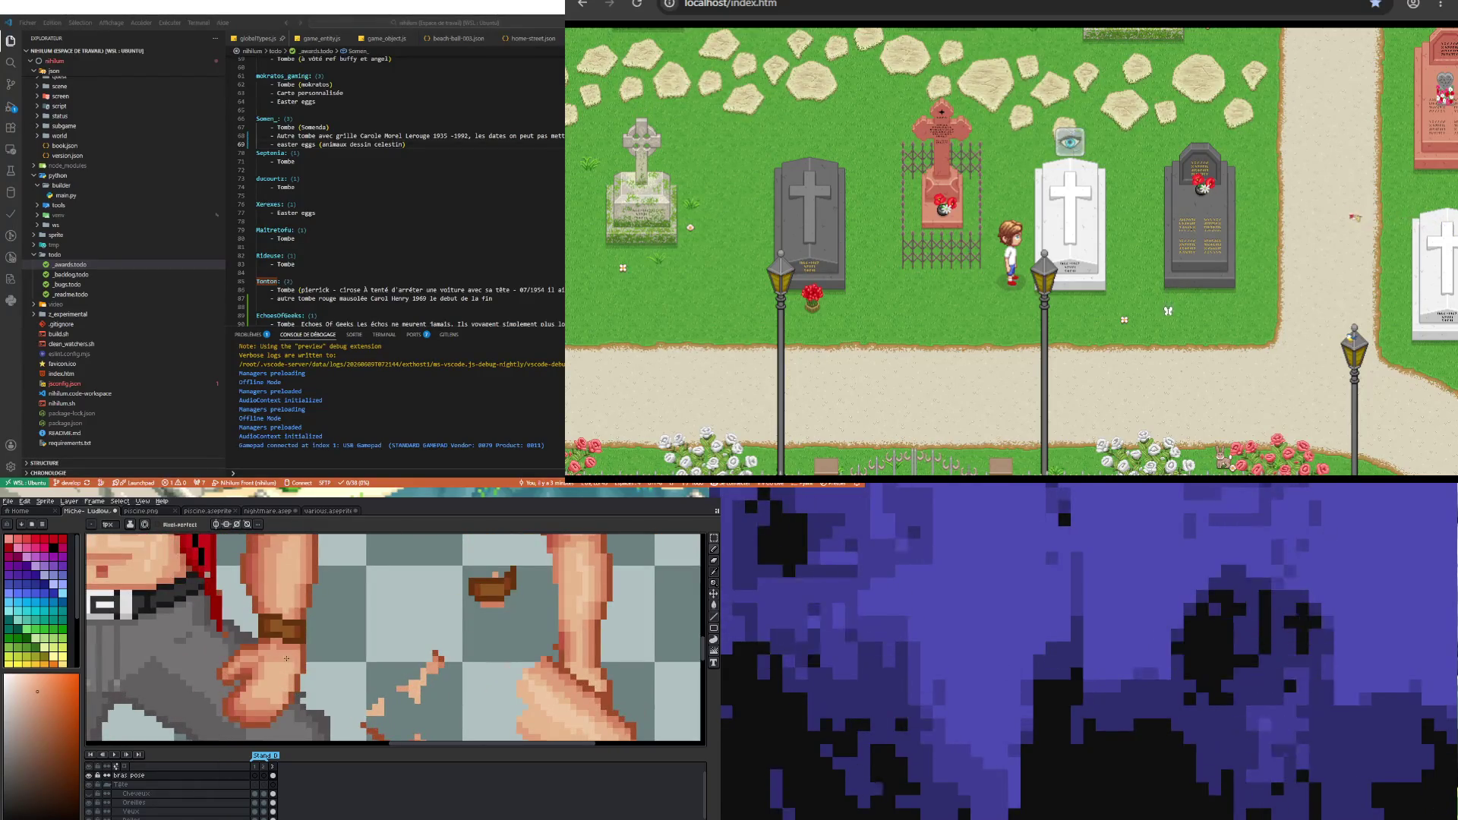
scroll(286, 658, down, 2)
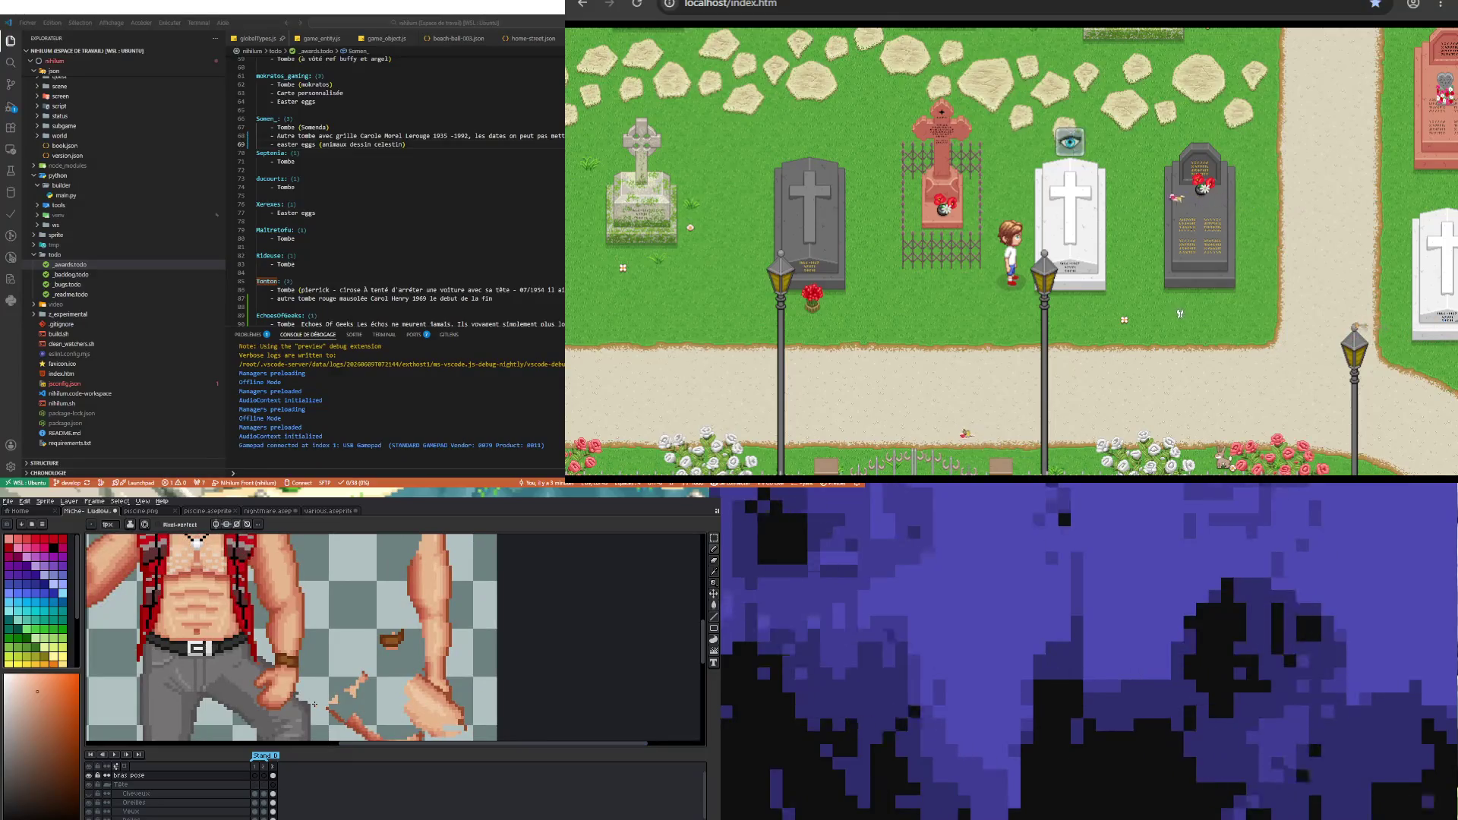
scroll(314, 705, up, 2)
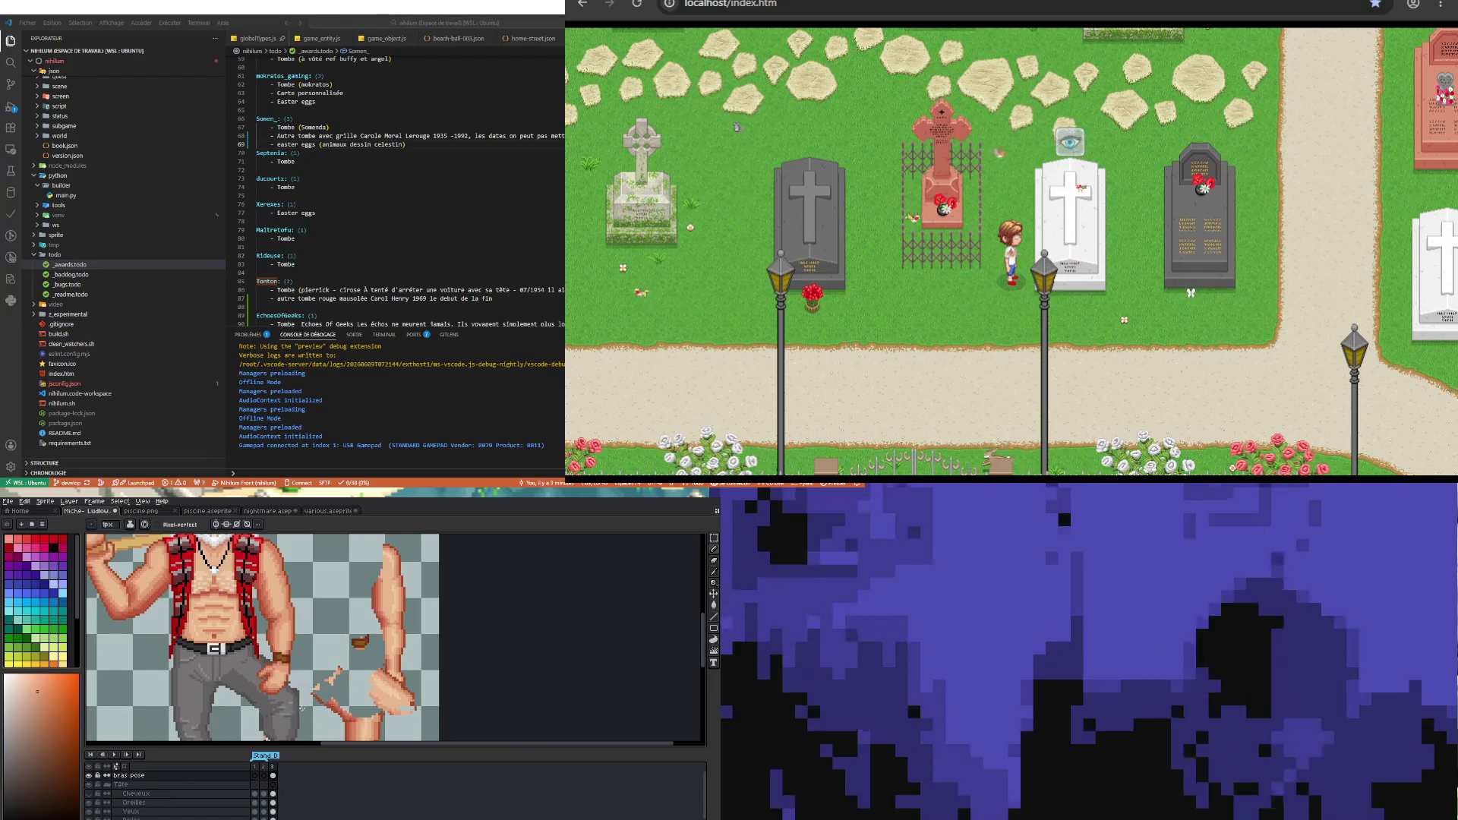
scroll(305, 714, down, 1)
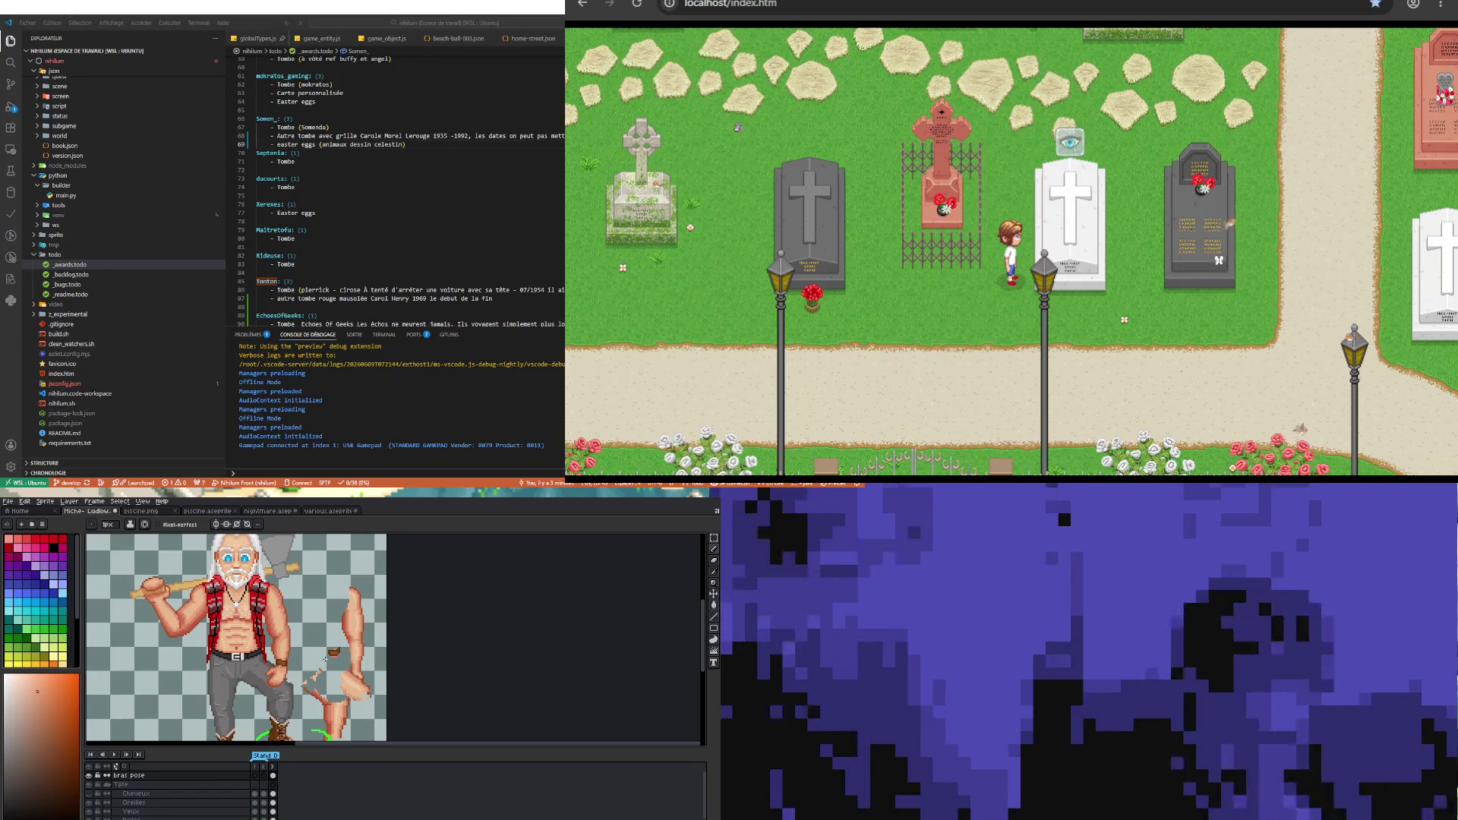
scroll(325, 688, up, 1)
scroll(308, 672, up, 1)
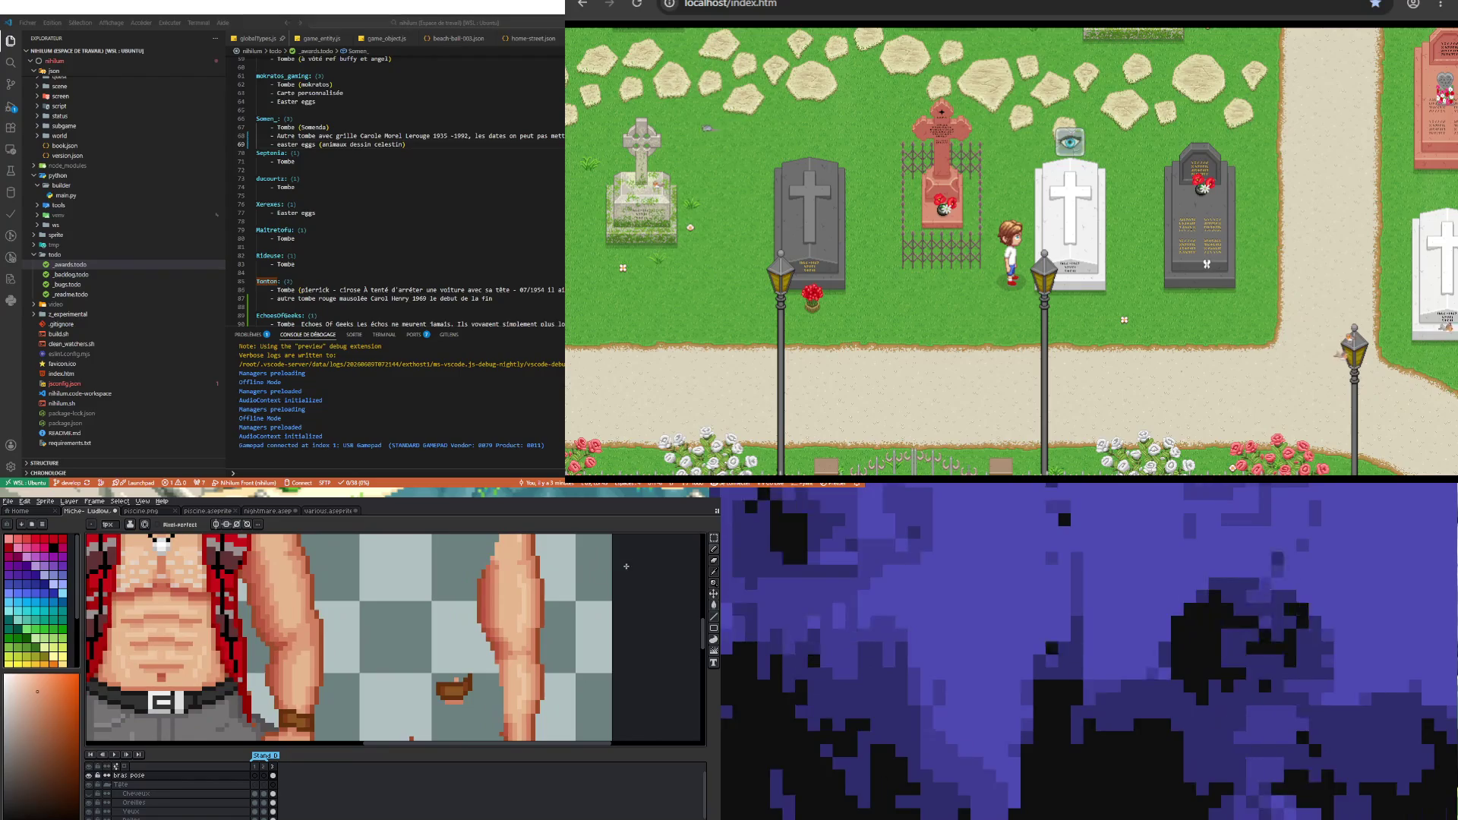
scroll(260, 646, up, 2)
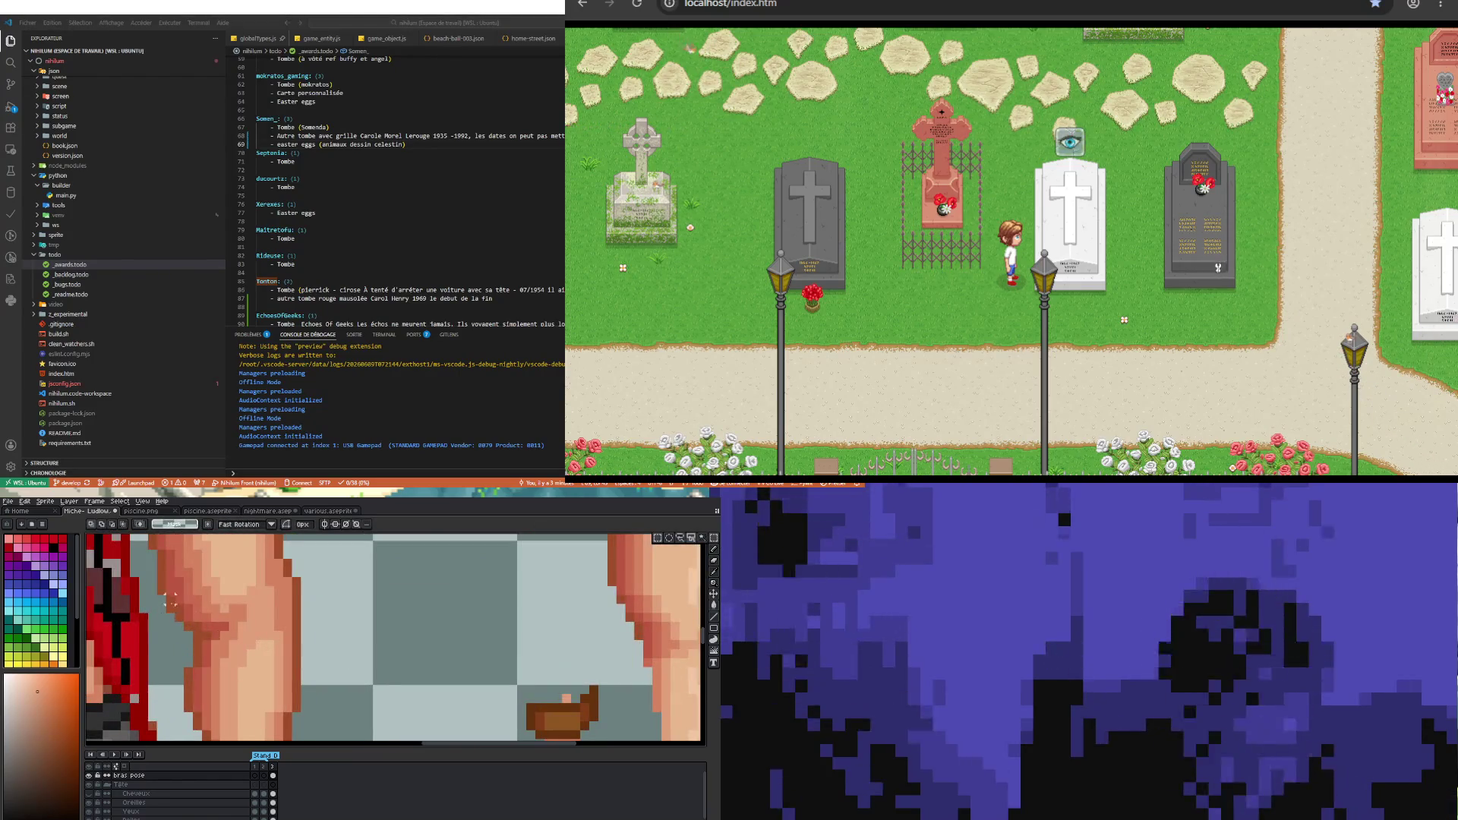
- Box a patch of the upper arm and pick its skin shades as the drawing colour
drag(163, 593, 253, 652)
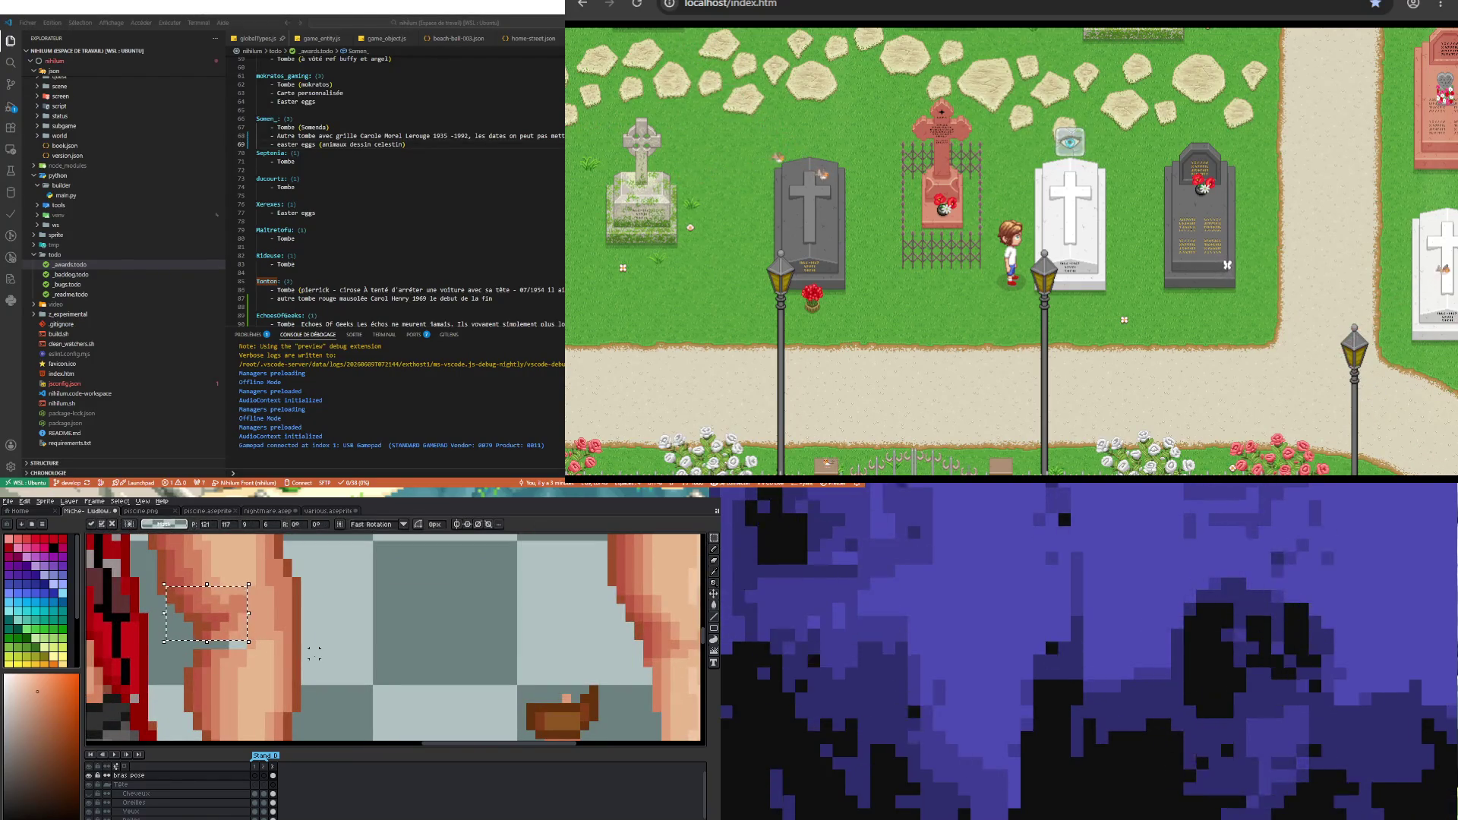
scroll(265, 644, down, 2)
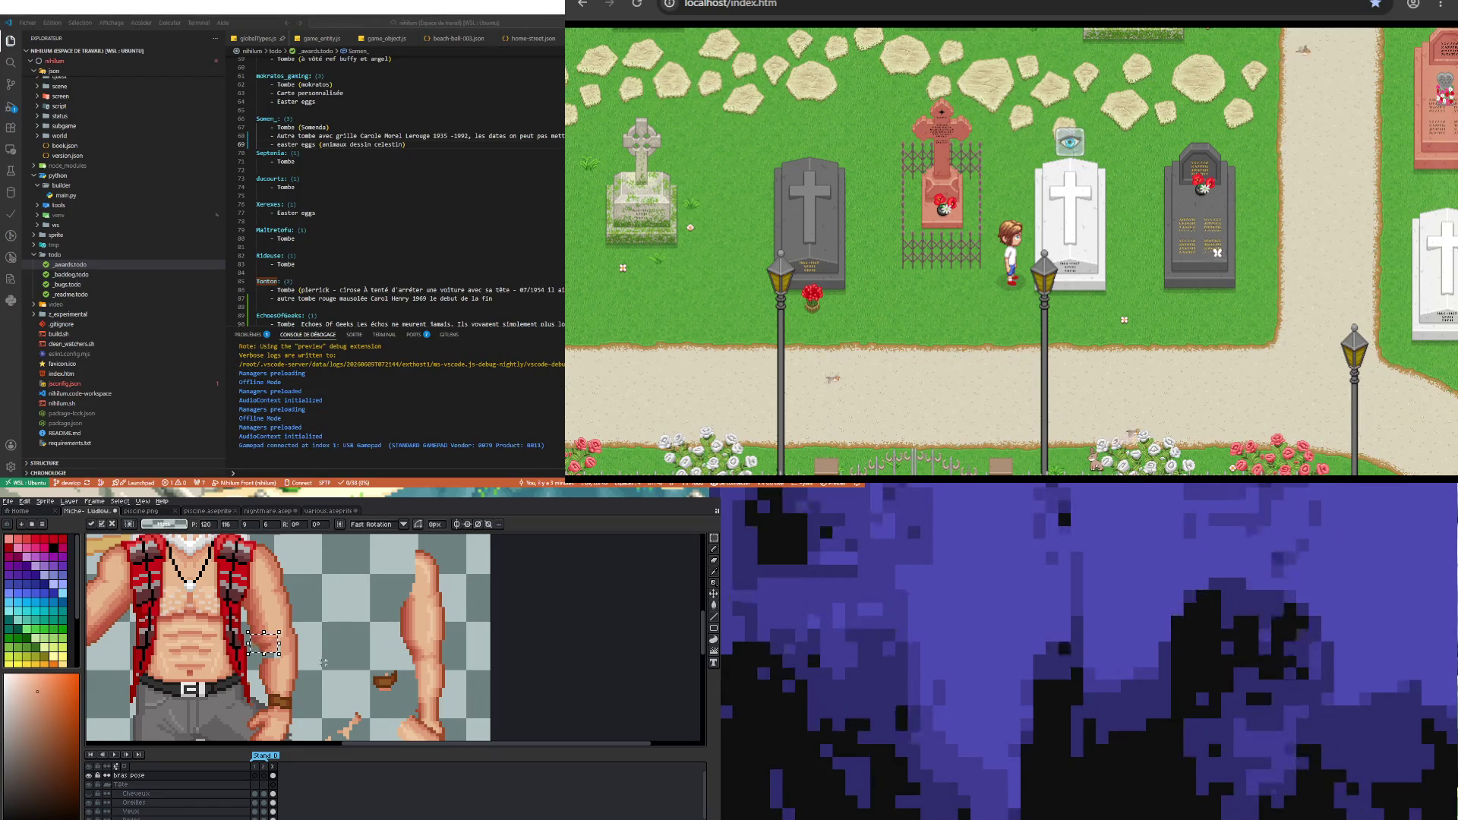
scroll(265, 643, up, 2)
scroll(271, 653, up, 1)
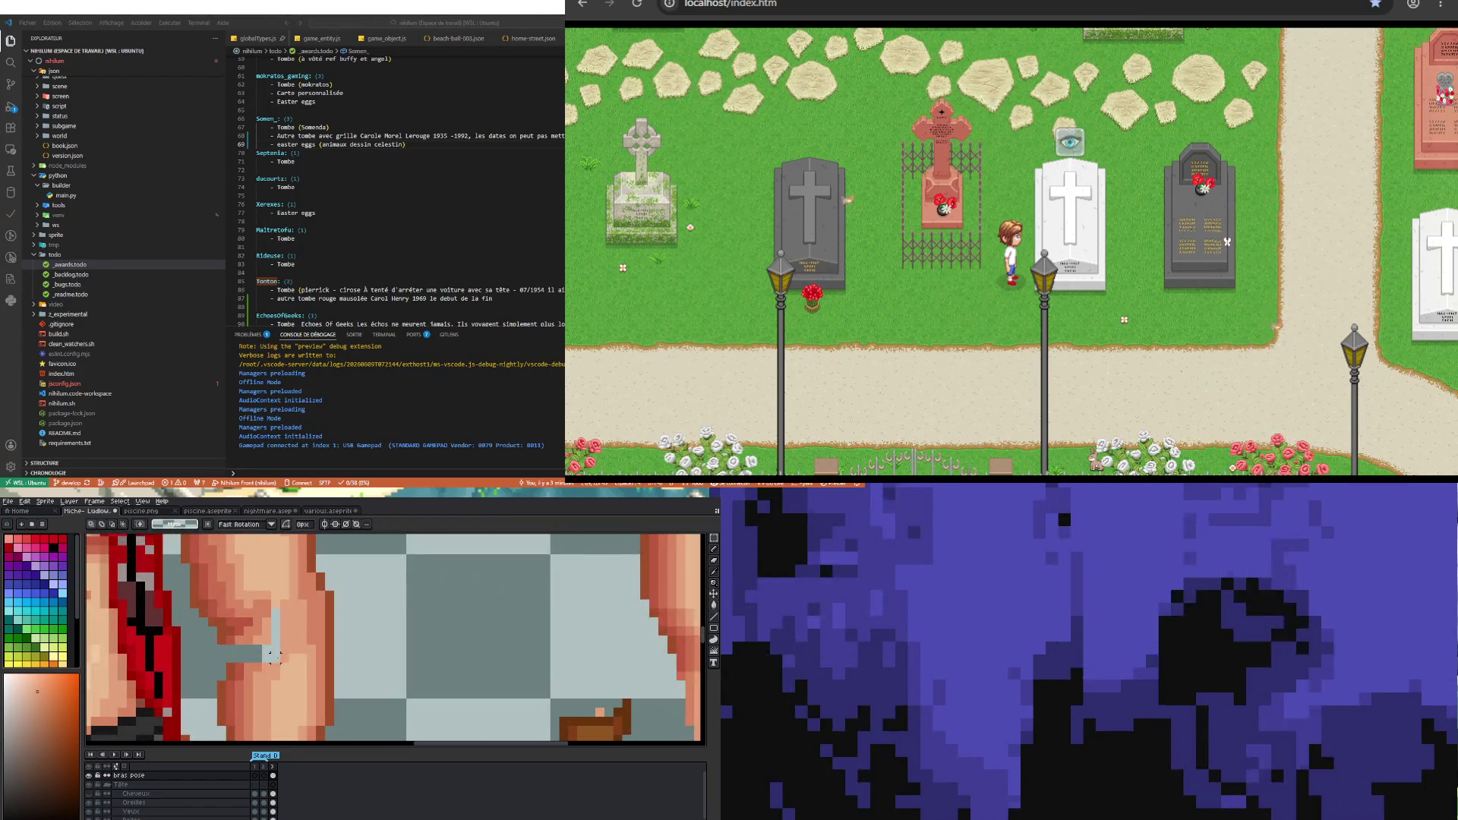
key(b)
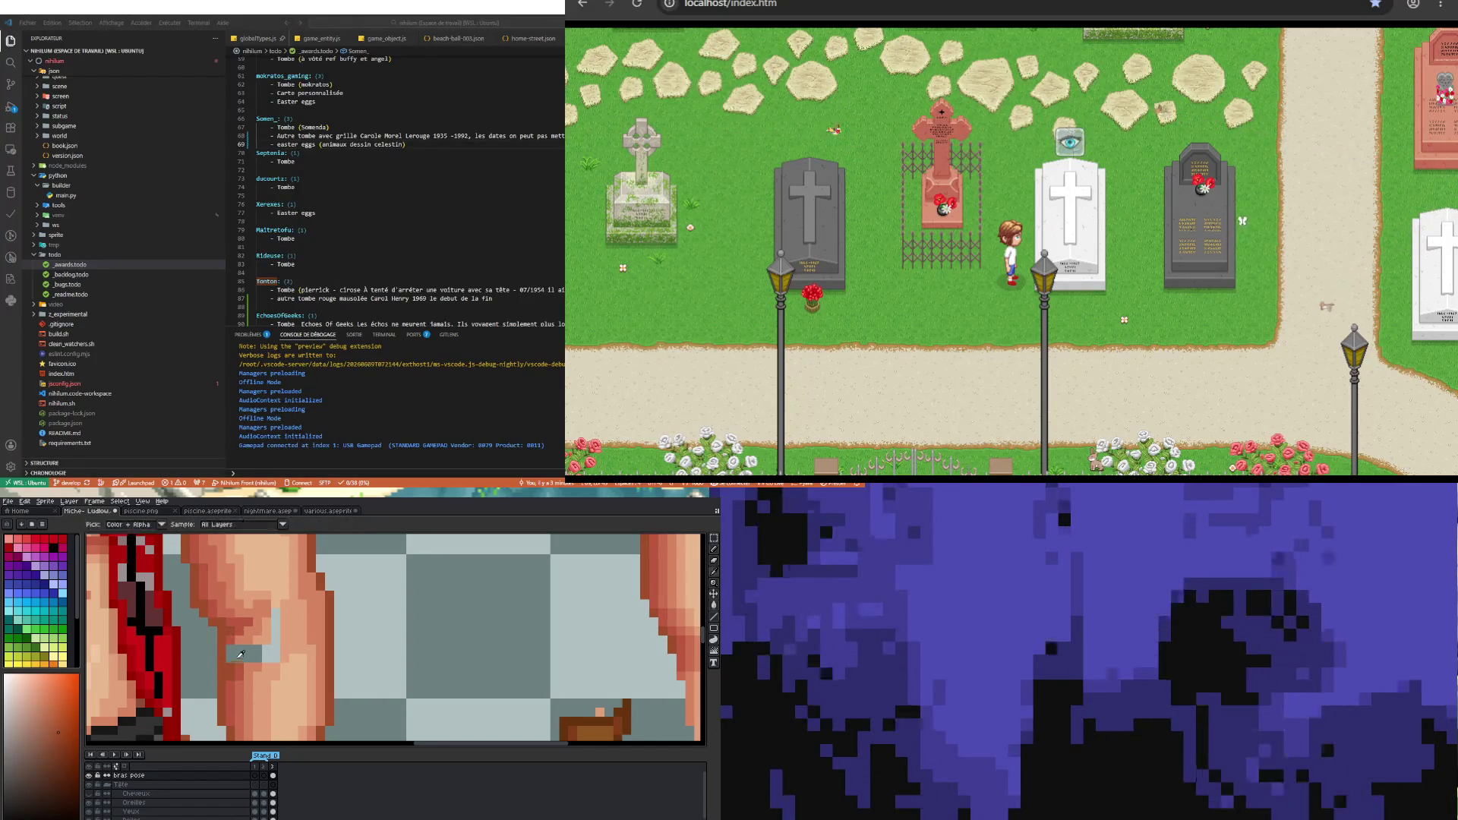
alt+click(231, 661)
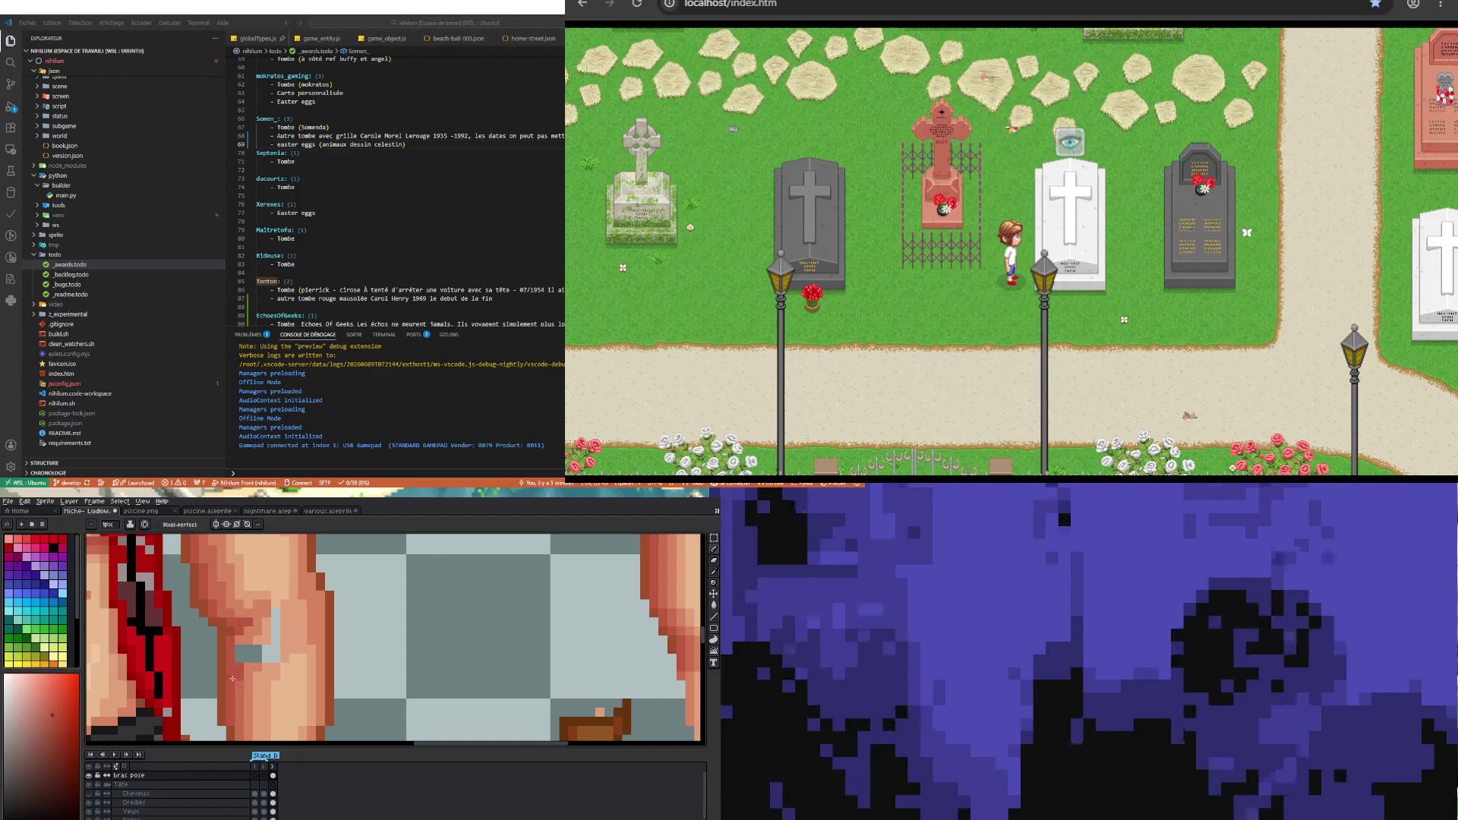
alt+click(250, 650)
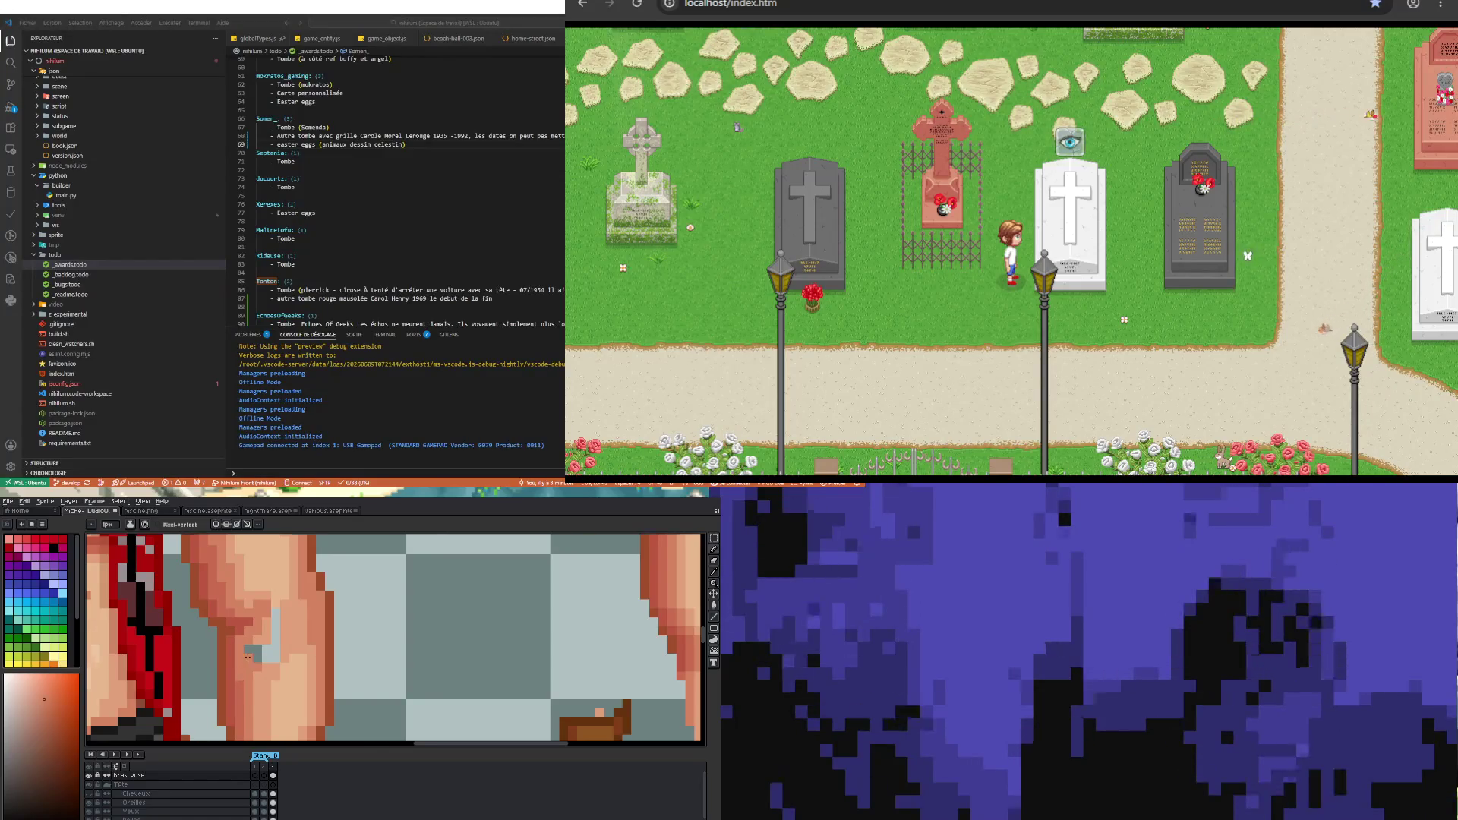
scroll(248, 655, down, 3)
scroll(253, 659, up, 2)
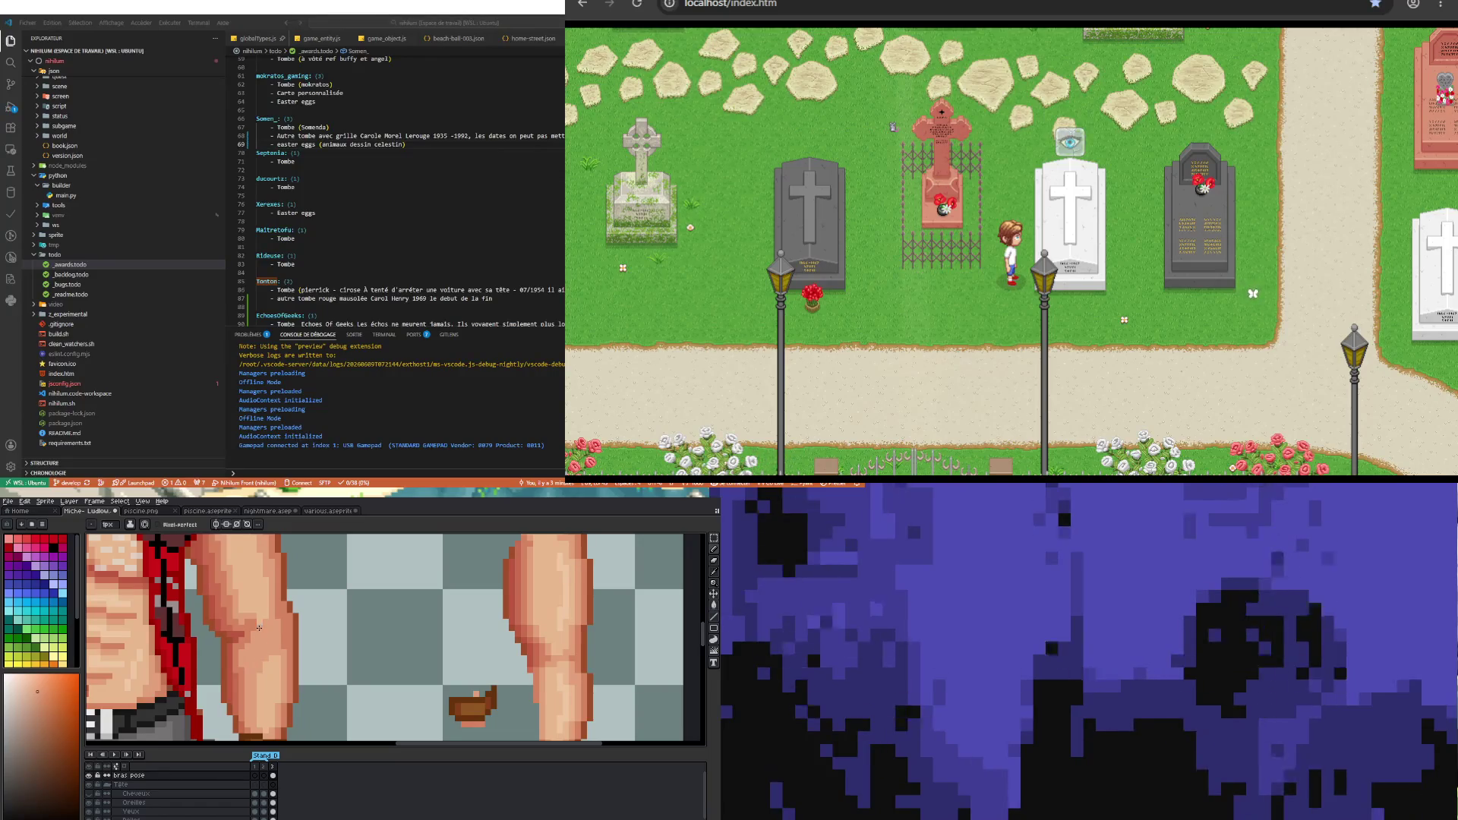
scroll(259, 630, down, 3)
scroll(247, 666, up, 3)
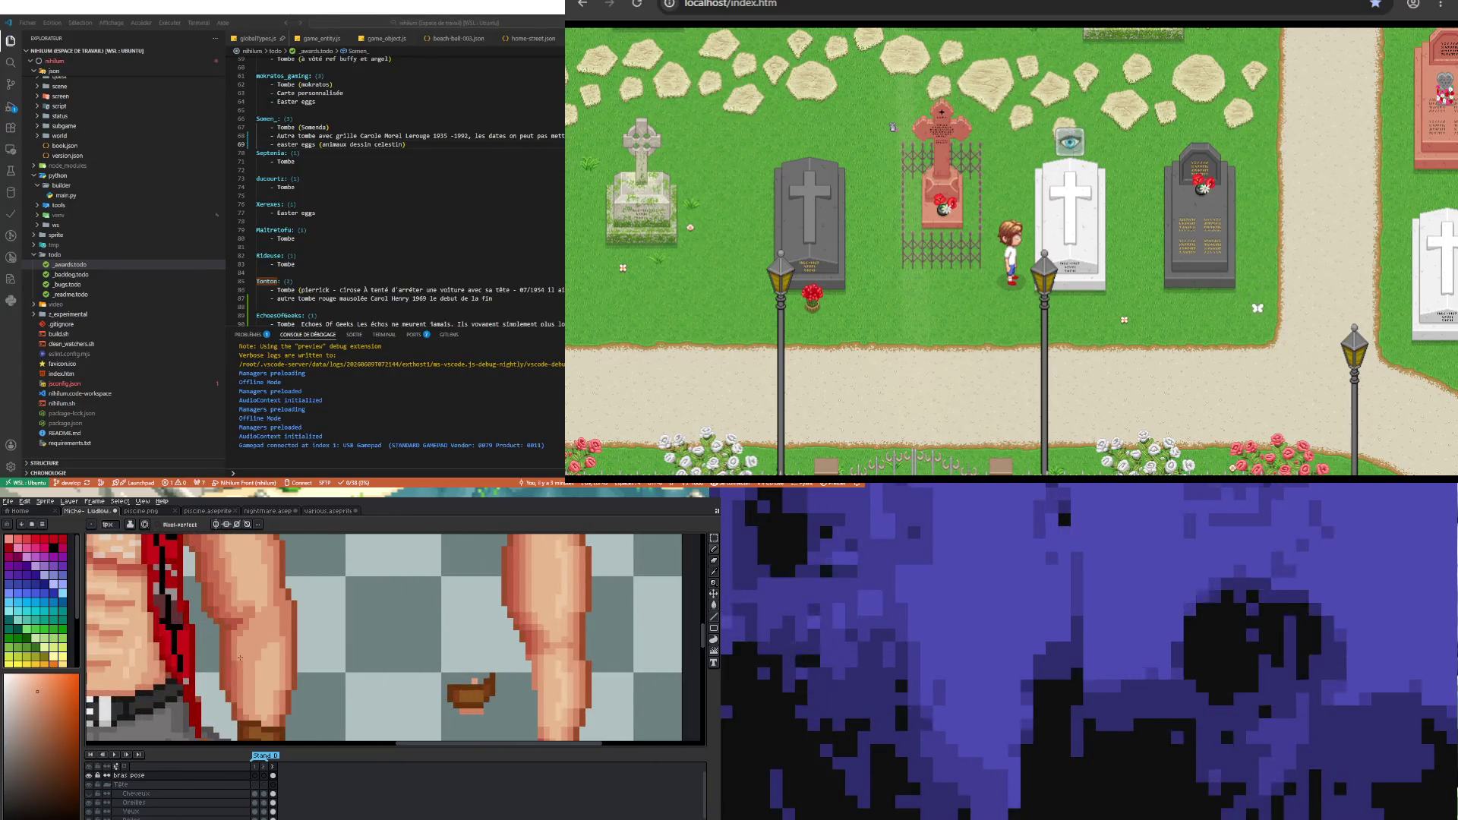
scroll(241, 659, down, 3)
scroll(238, 691, up, 1)
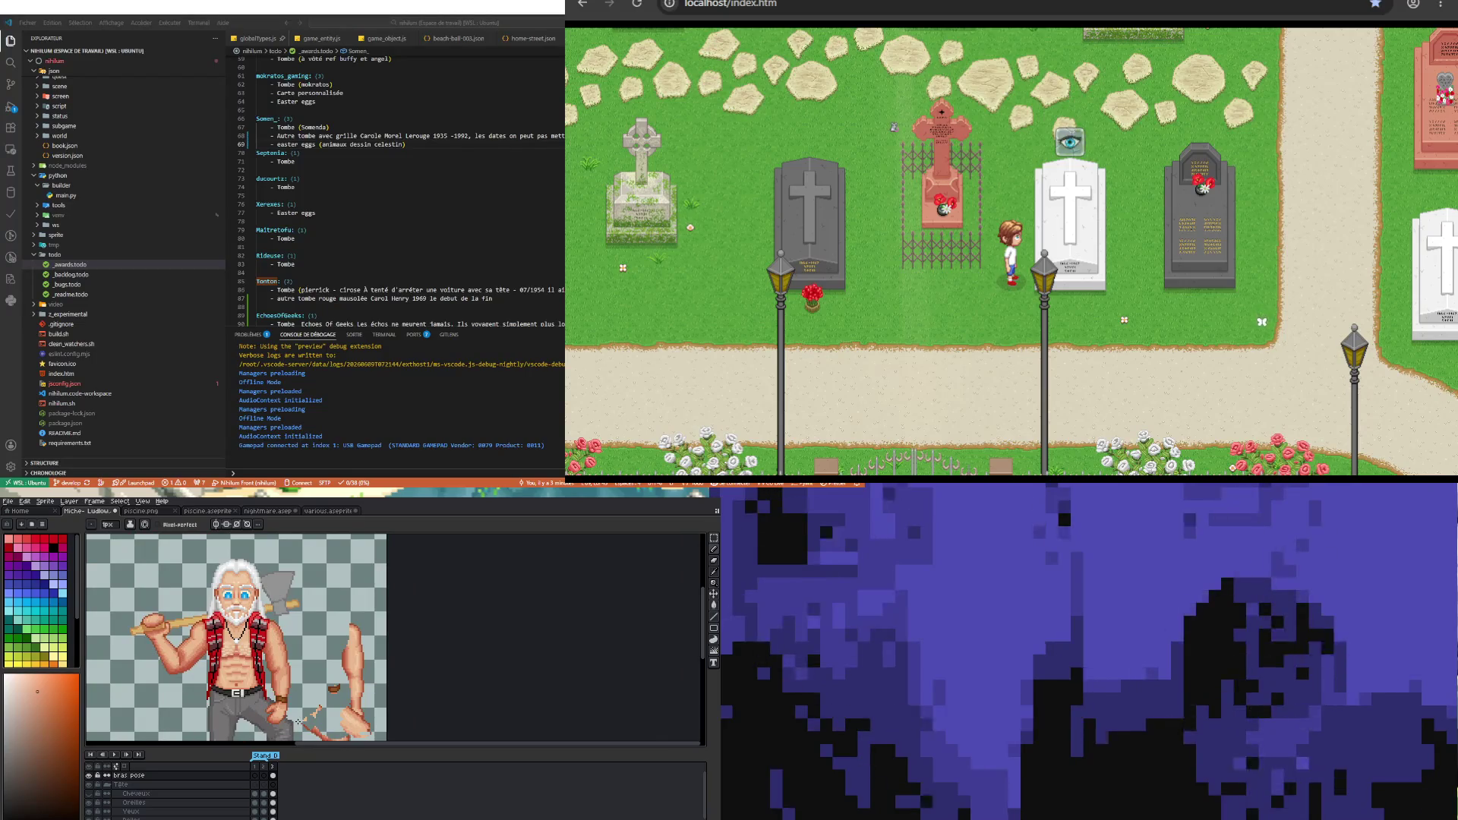
scroll(299, 722, up, 2)
scroll(262, 683, up, 3)
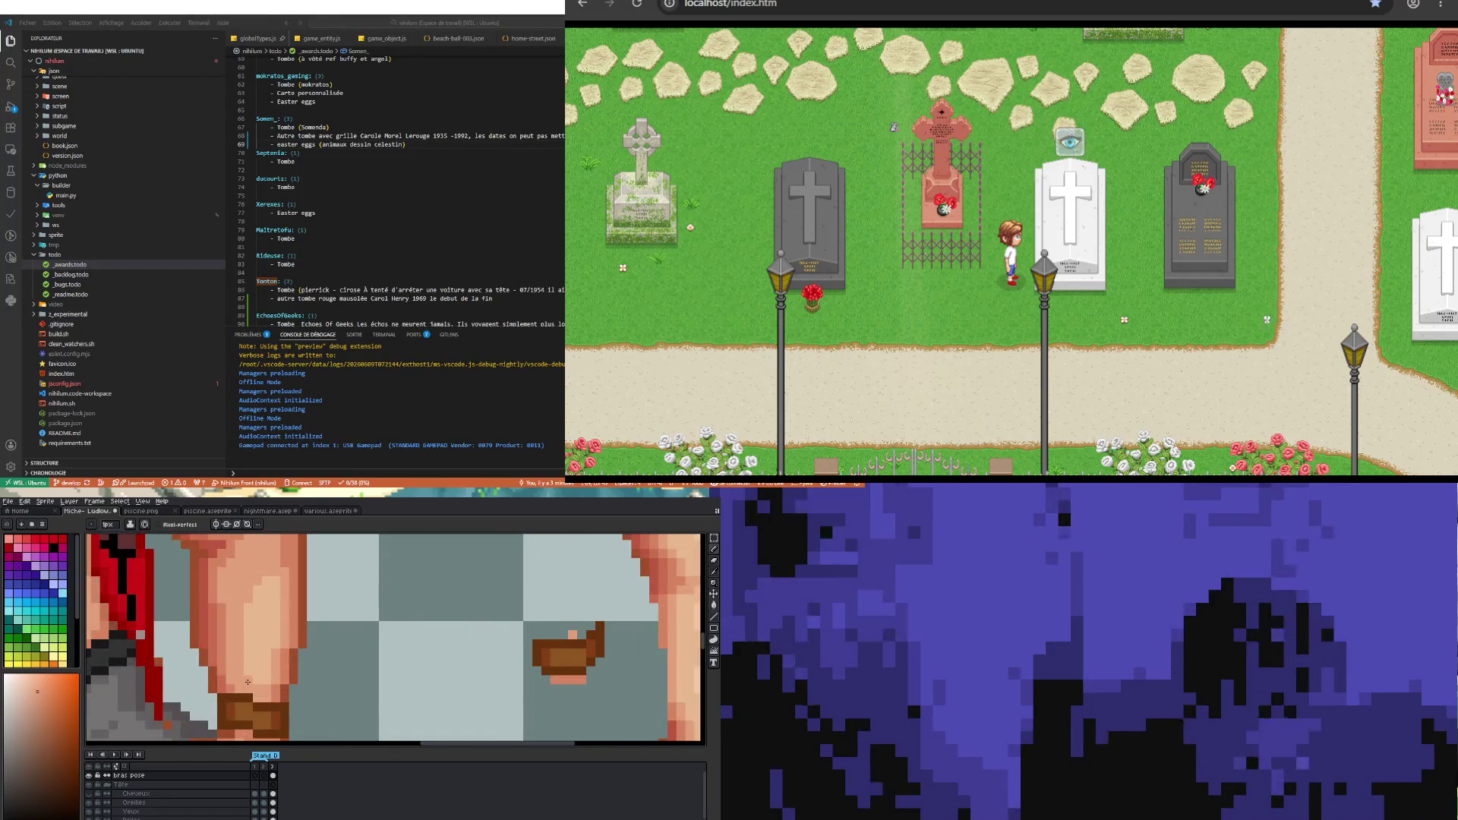
scroll(247, 681, down, 2)
scroll(240, 703, up, 1)
scroll(228, 683, up, 1)
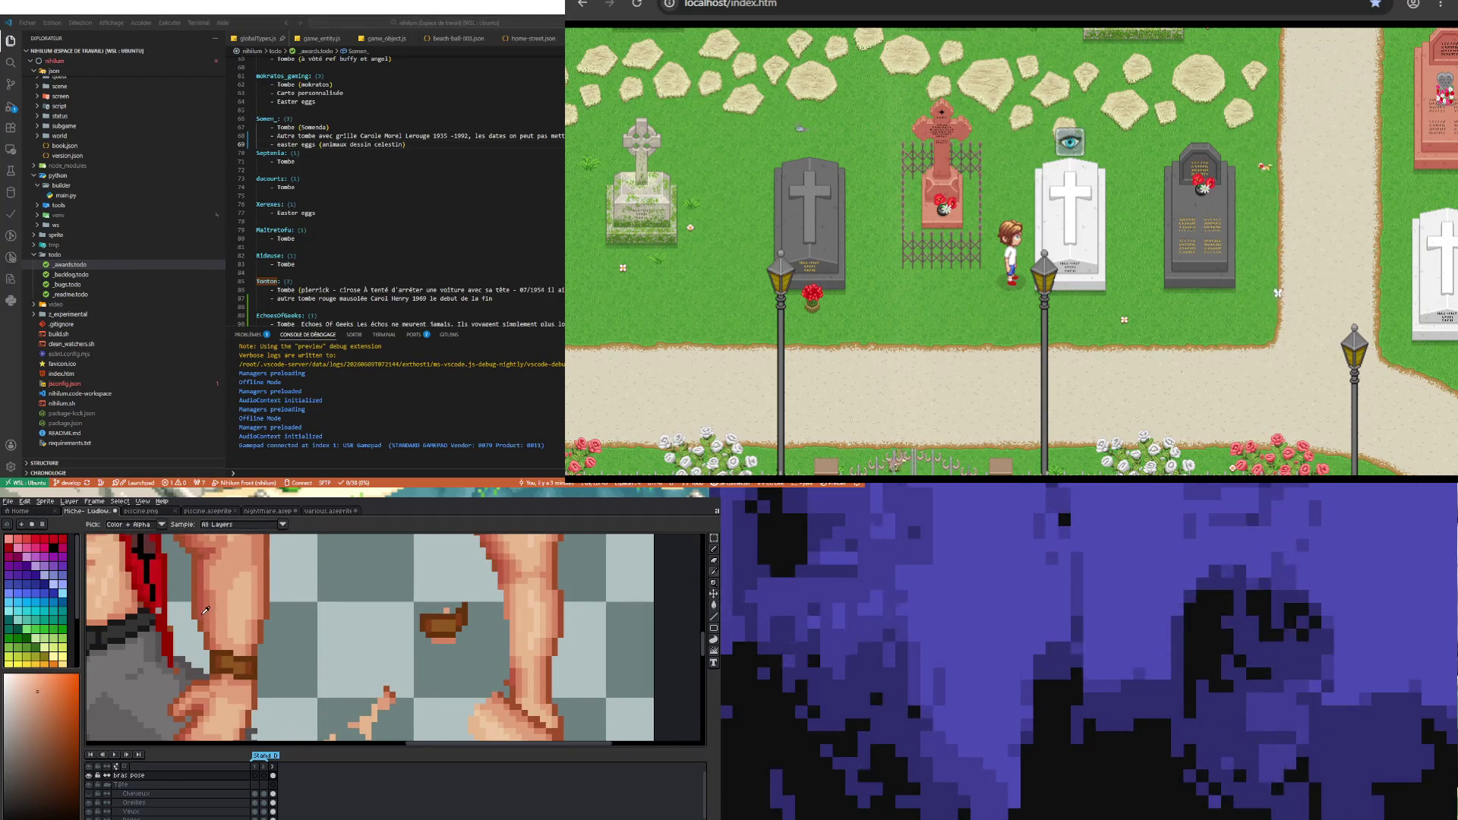
- Shade the hand below the wristband with darker skin tones eyedropped from the hand
key(b)
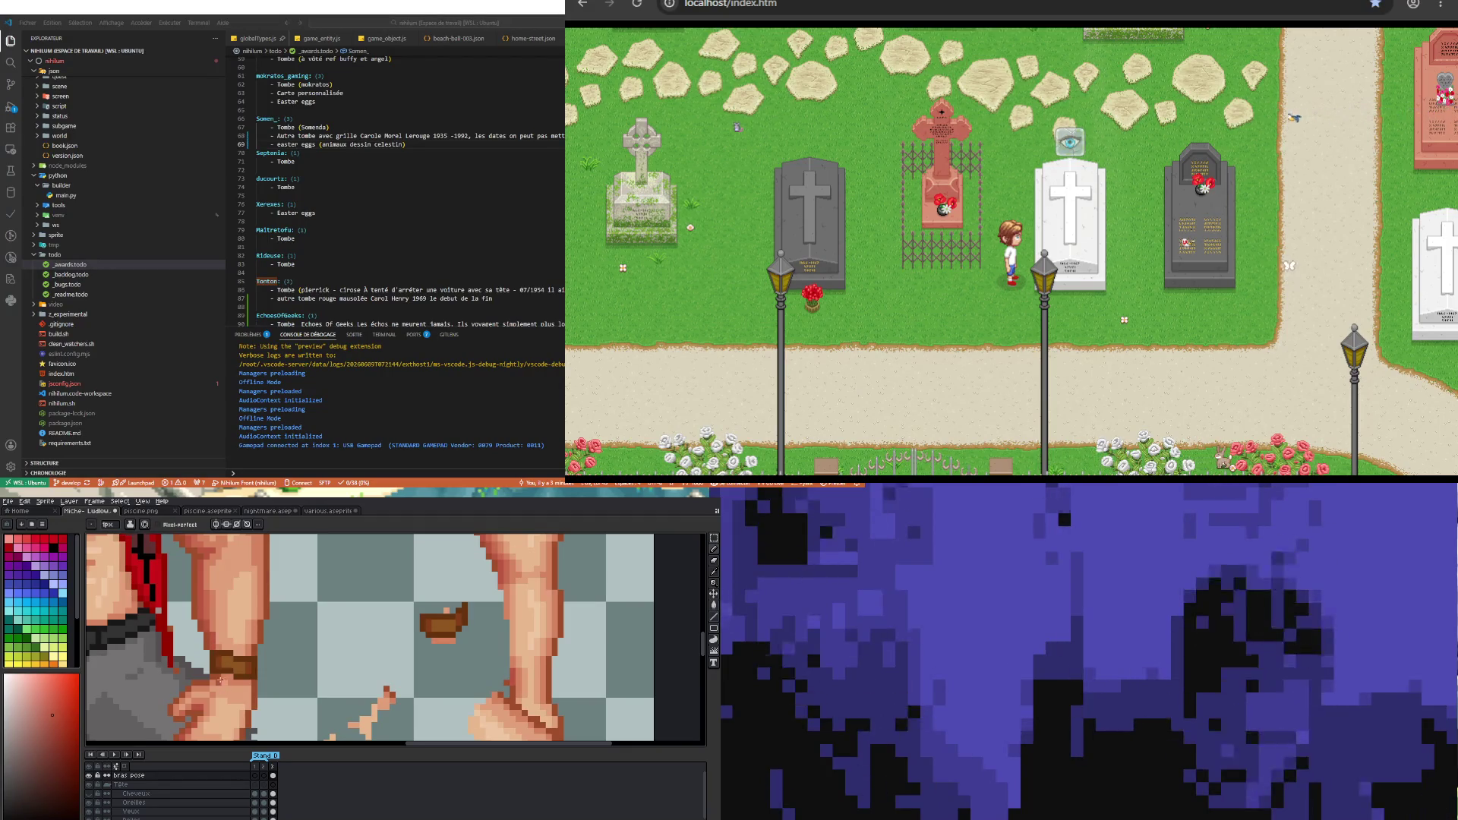
scroll(241, 641, up, 1)
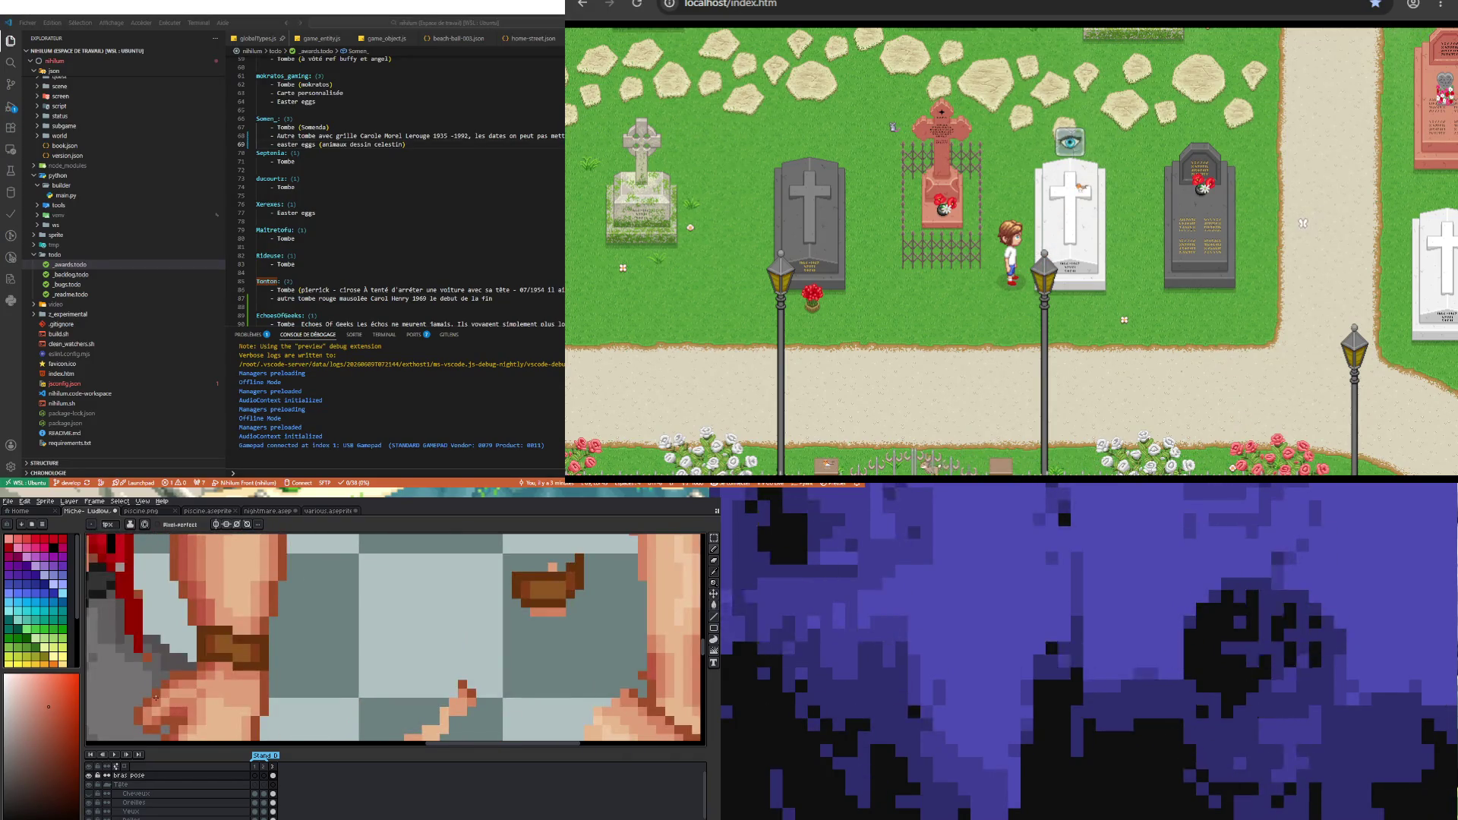
scroll(241, 642, down, 1)
scroll(187, 680, up, 1)
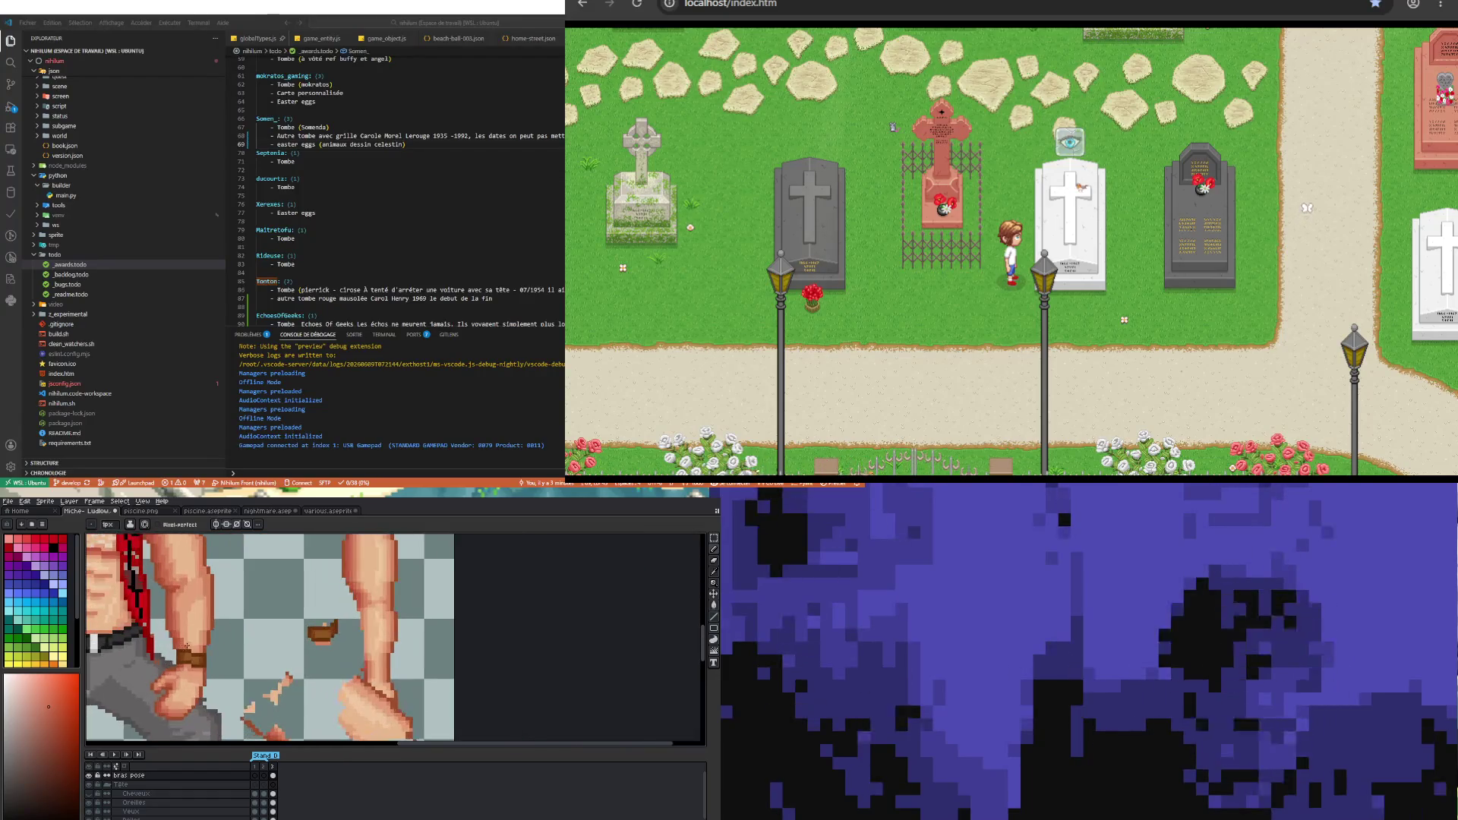
scroll(187, 681, up, 1)
scroll(187, 680, up, 1)
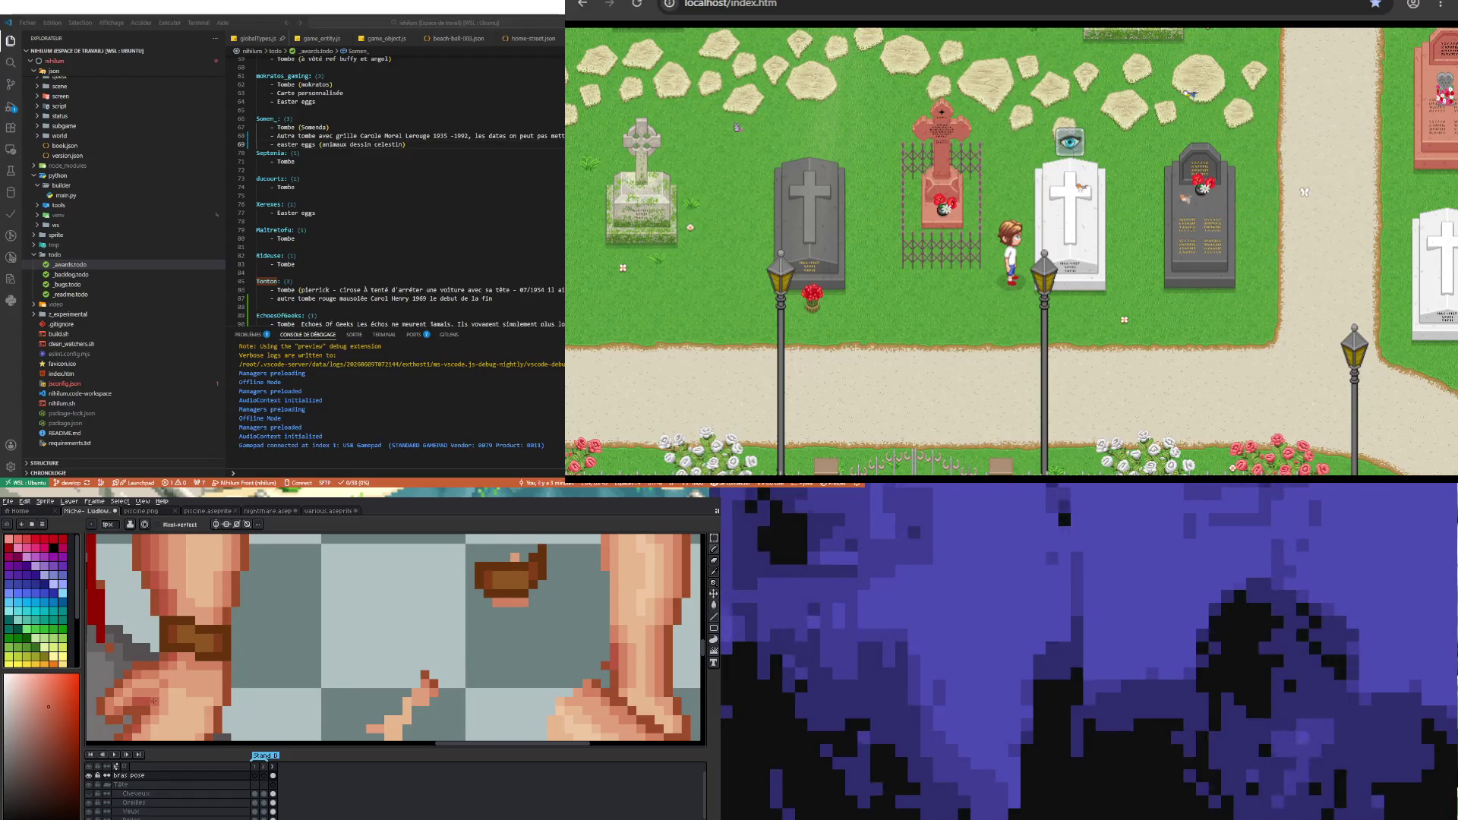
scroll(187, 679, down, 2)
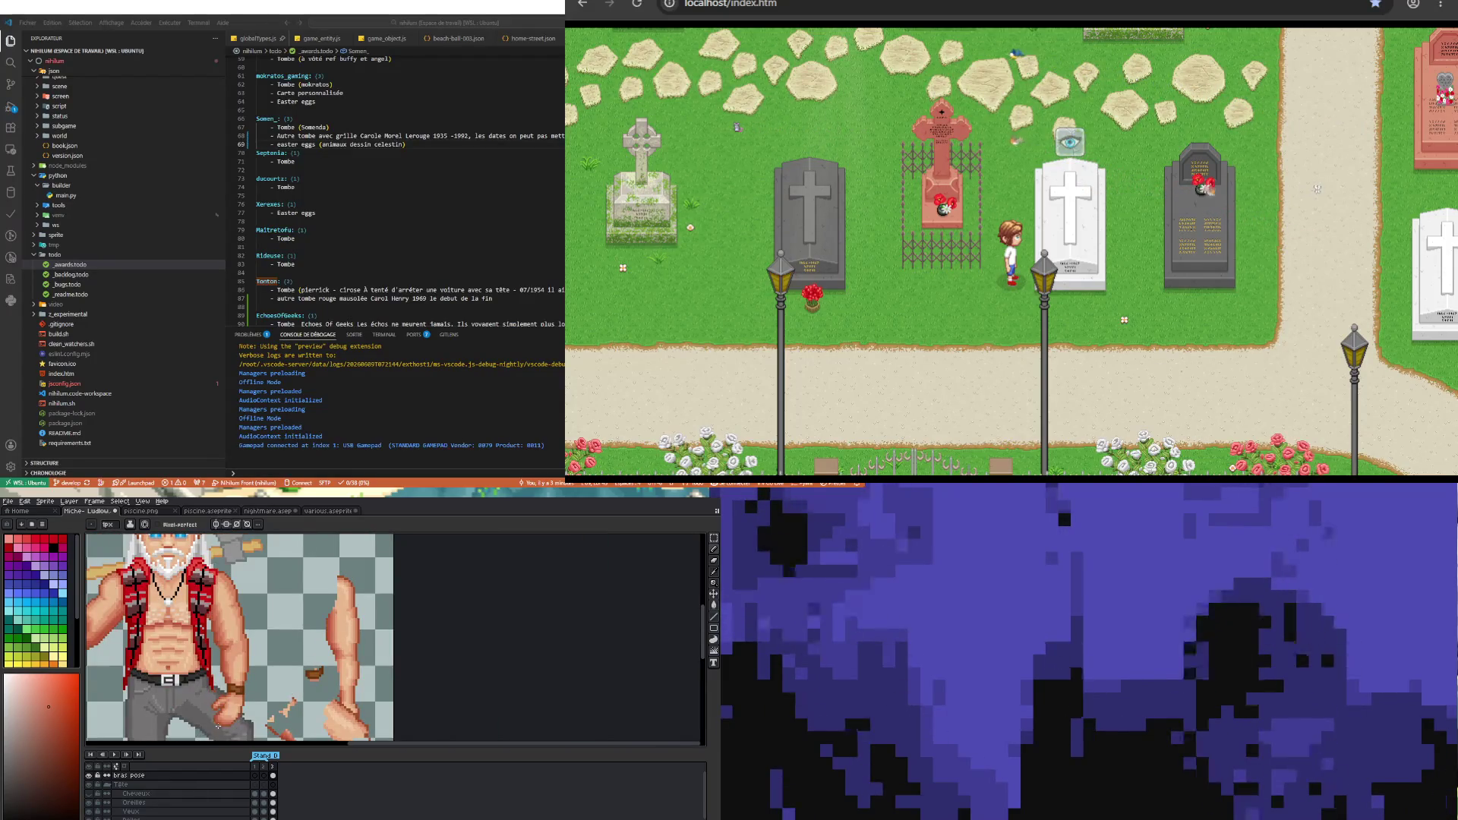
scroll(219, 727, up, 2)
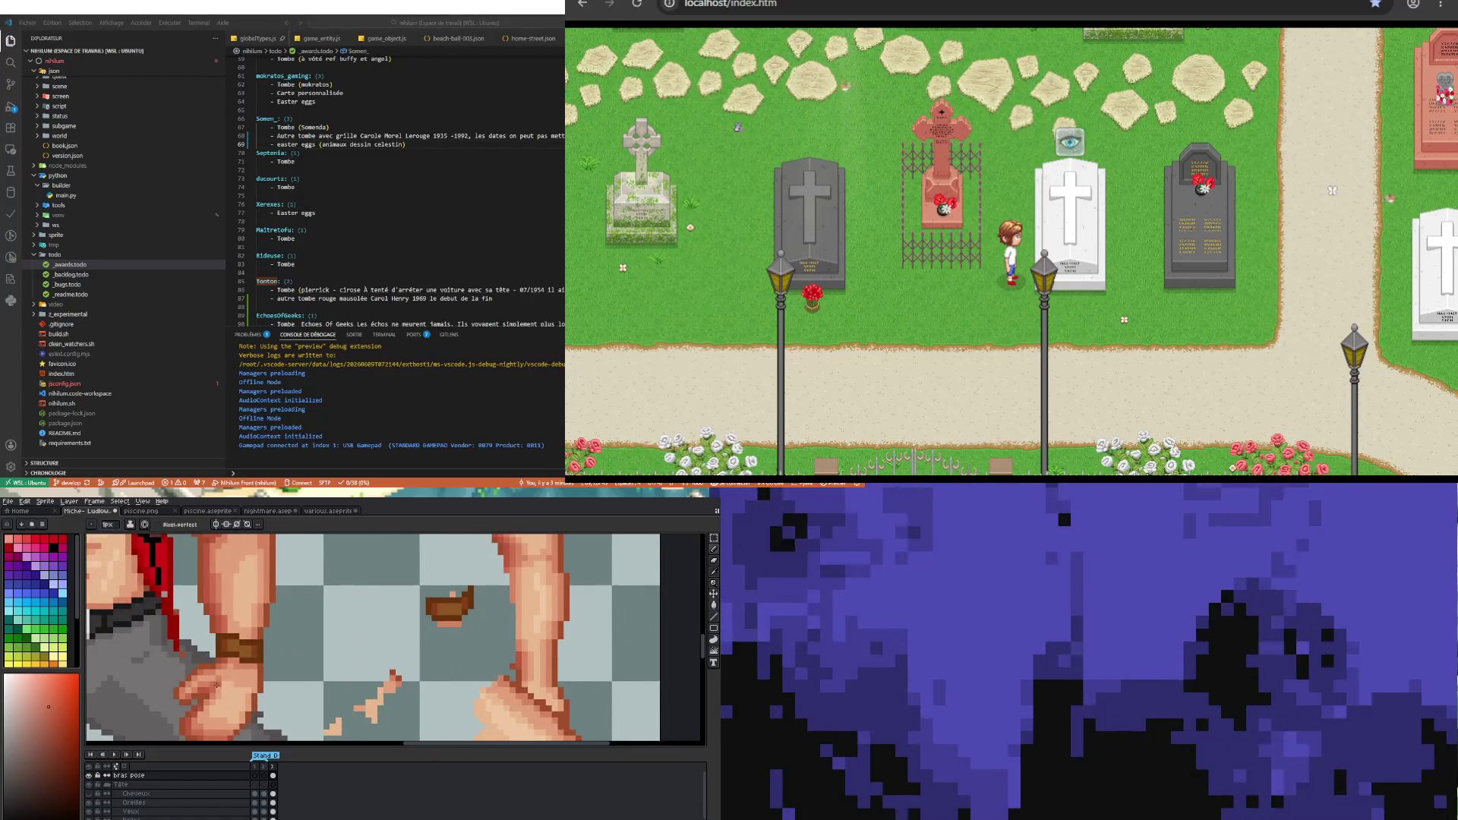
scroll(220, 684, down, 3)
scroll(305, 697, up, 1)
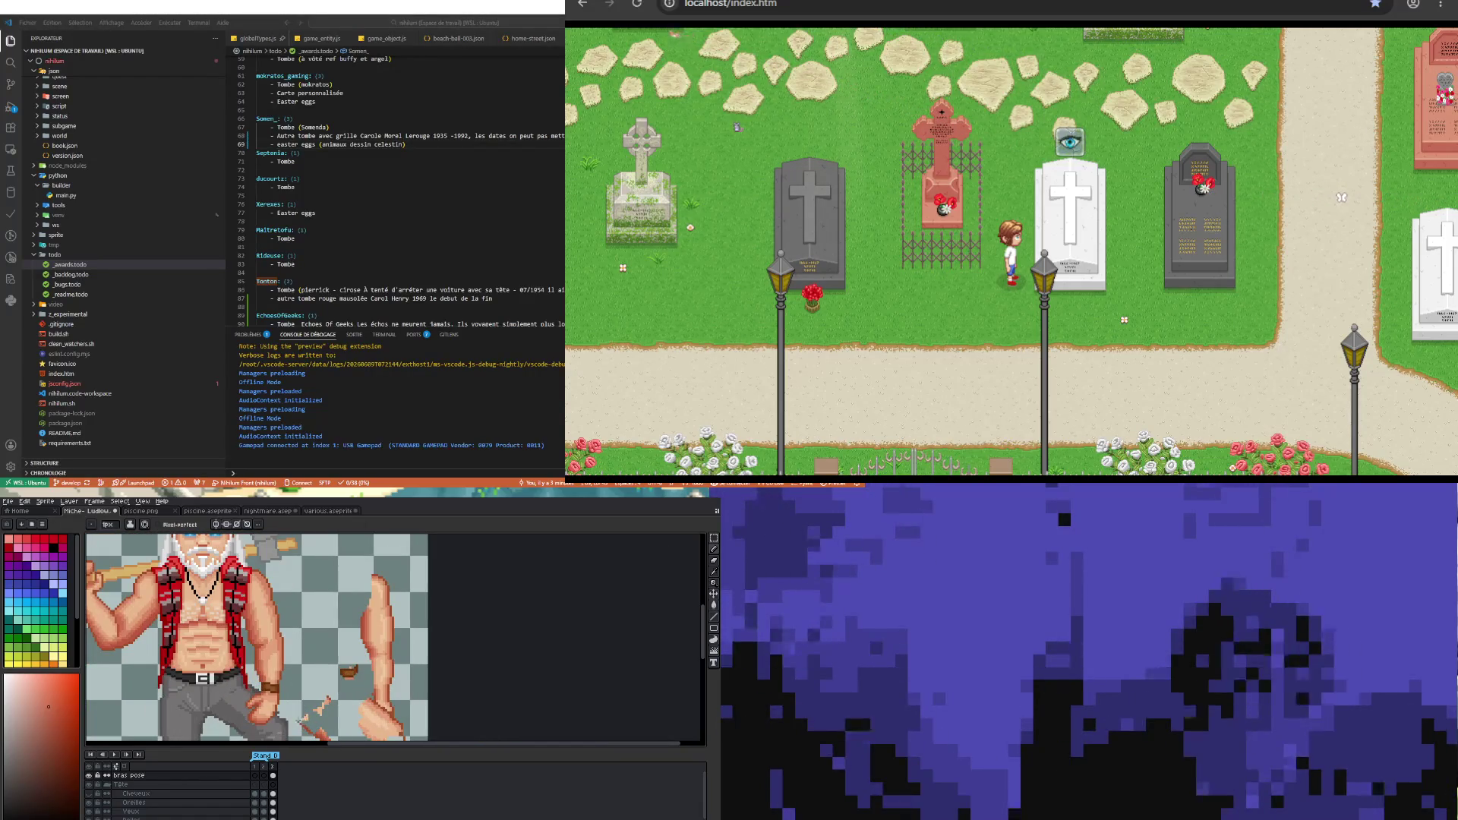
scroll(305, 697, up, 1)
scroll(306, 697, up, 1)
scroll(261, 697, up, 1)
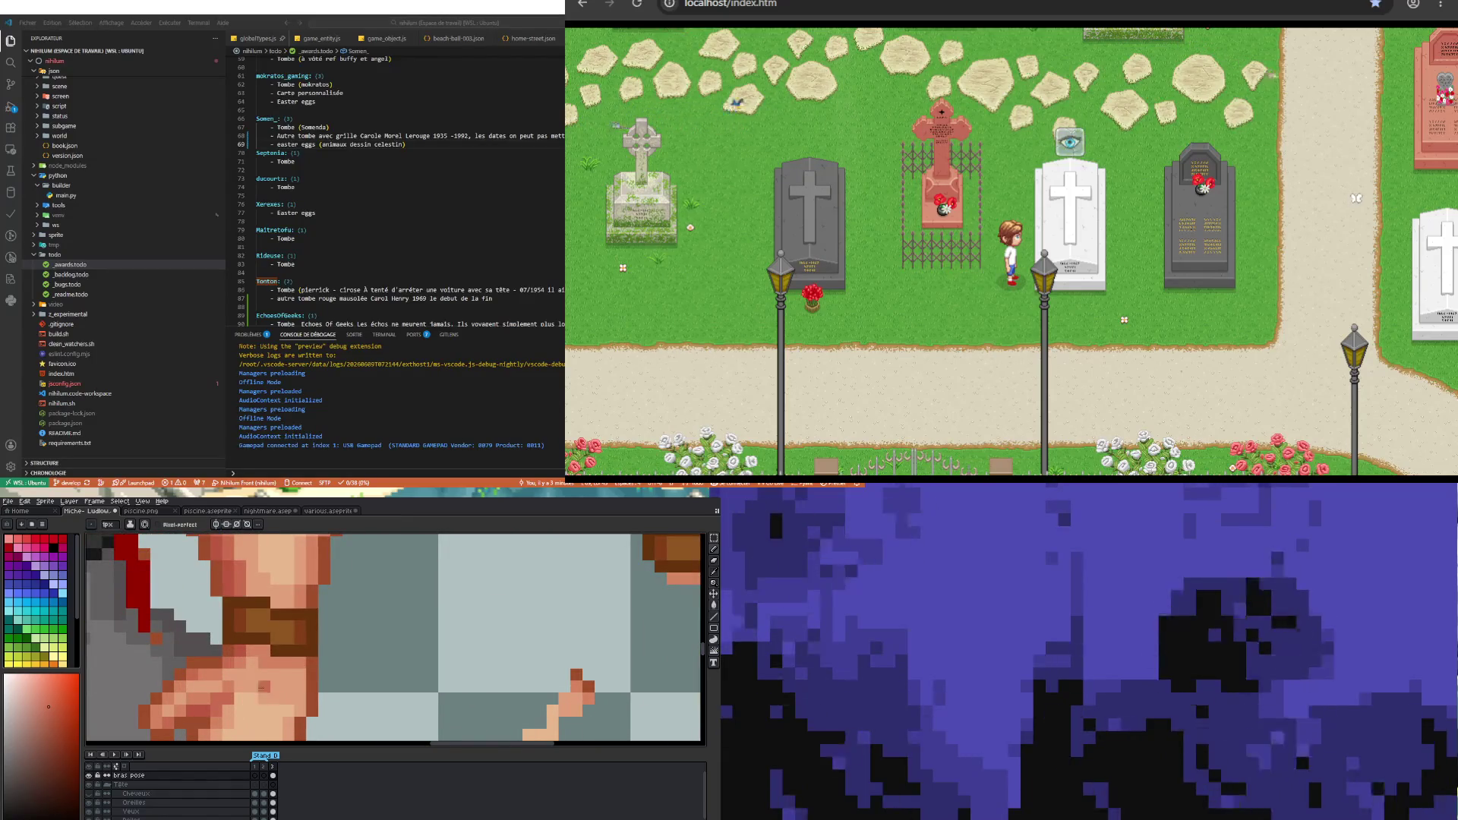
scroll(230, 687, down, 3)
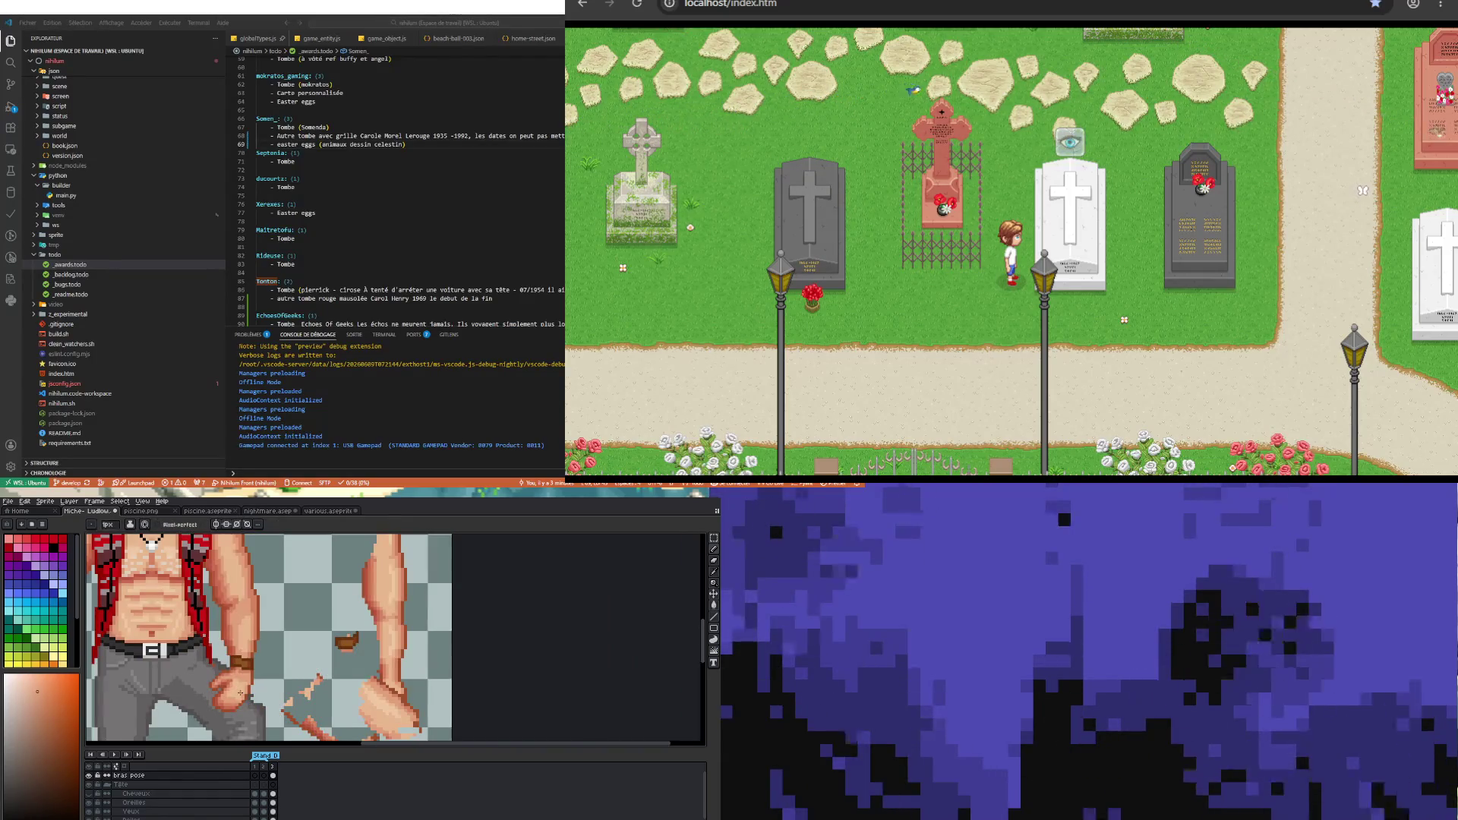
scroll(233, 689, up, 1)
scroll(238, 693, up, 1)
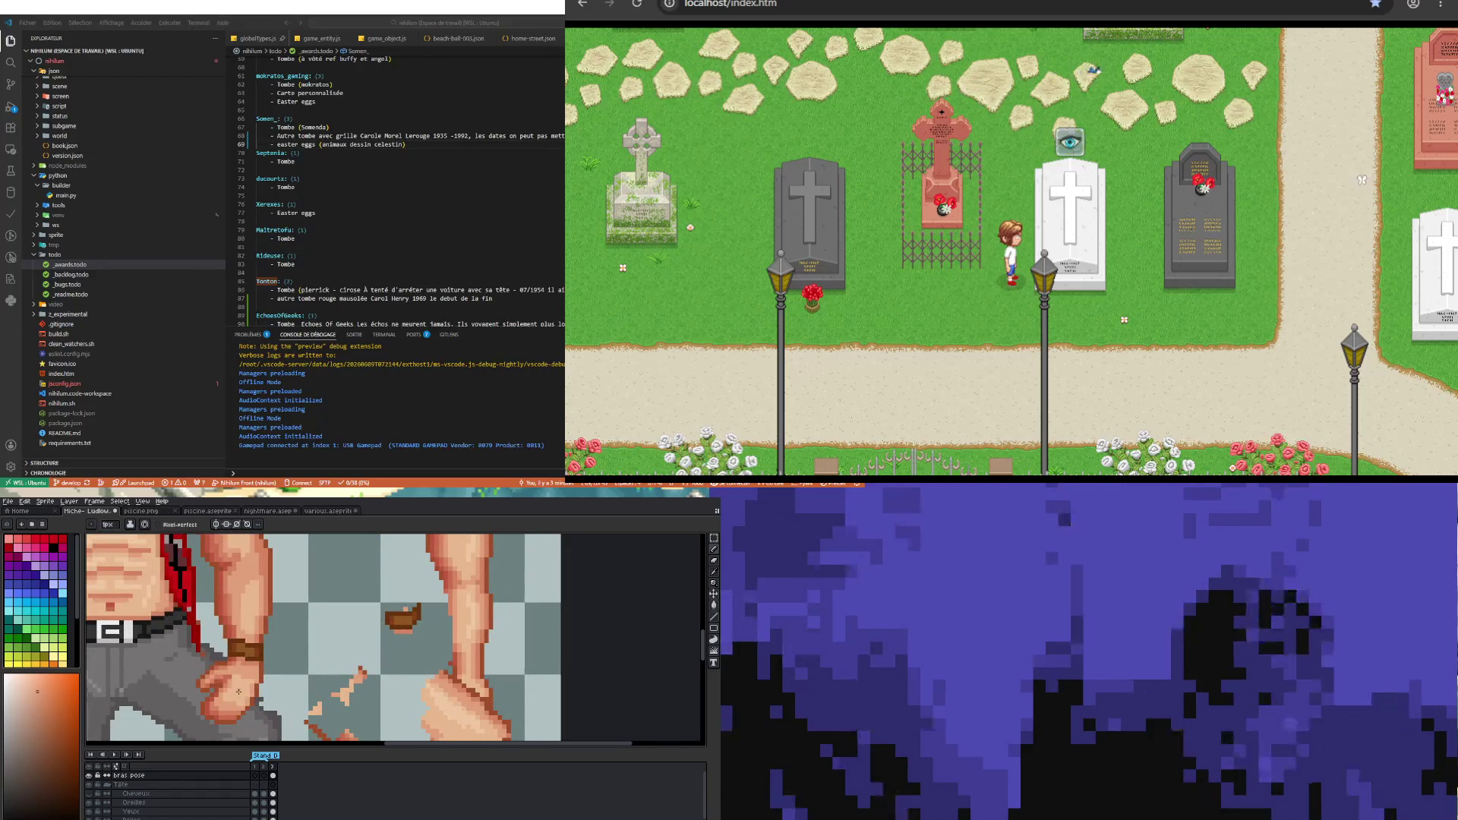
scroll(238, 693, up, 1)
scroll(239, 692, up, 1)
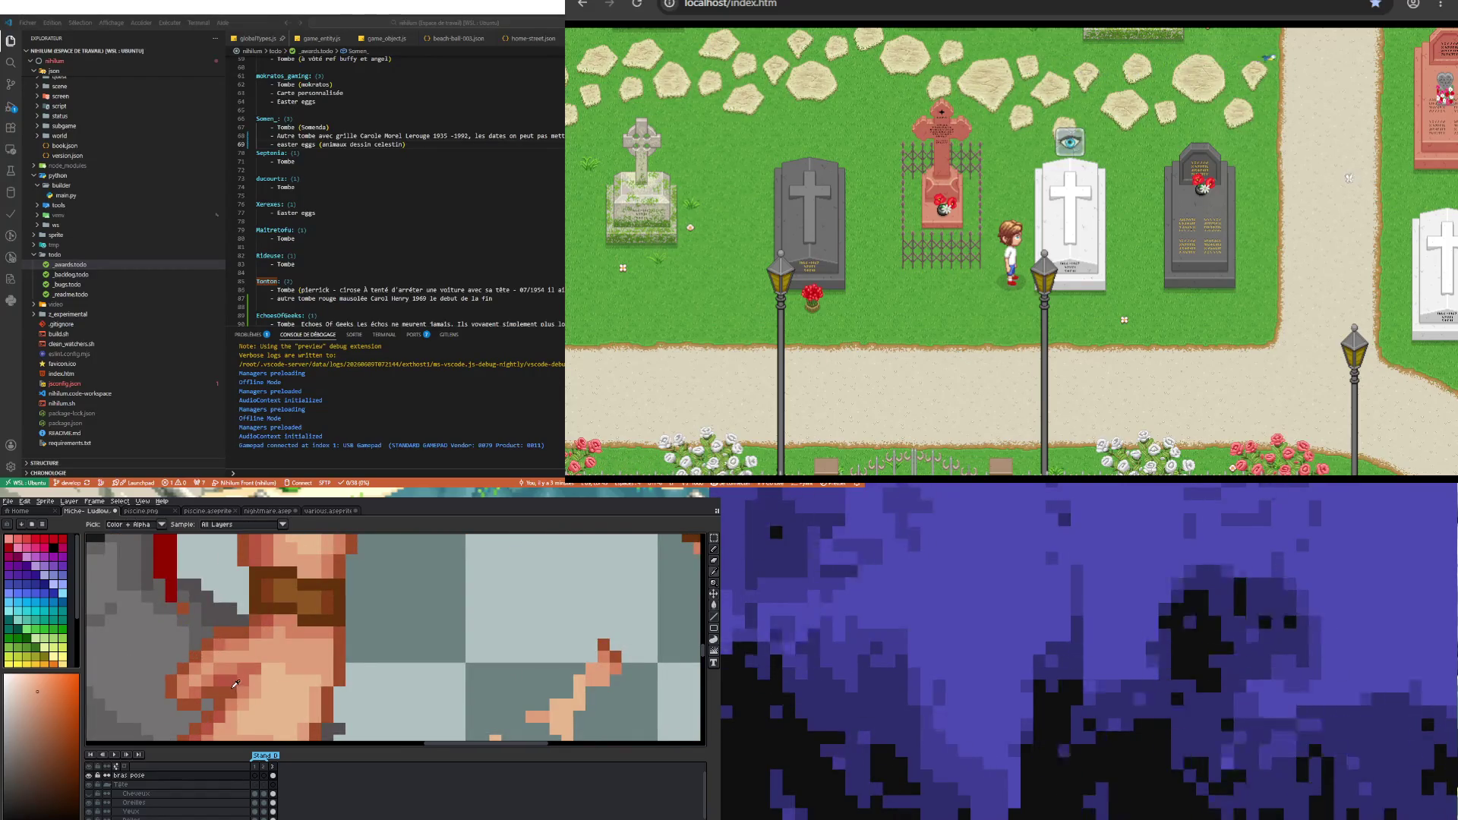
key(b)
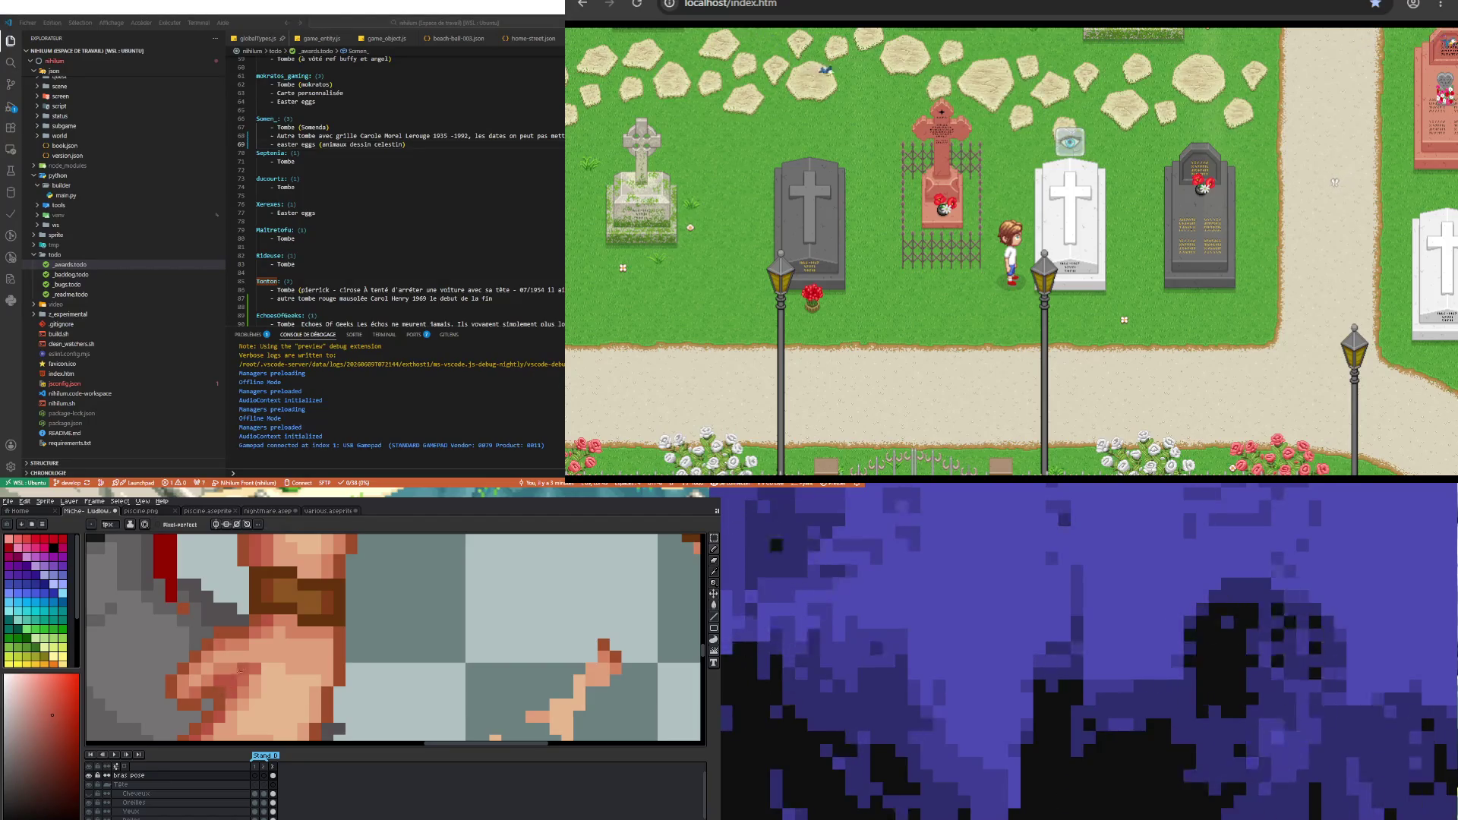
scroll(239, 672, down, 2)
scroll(256, 706, down, 1)
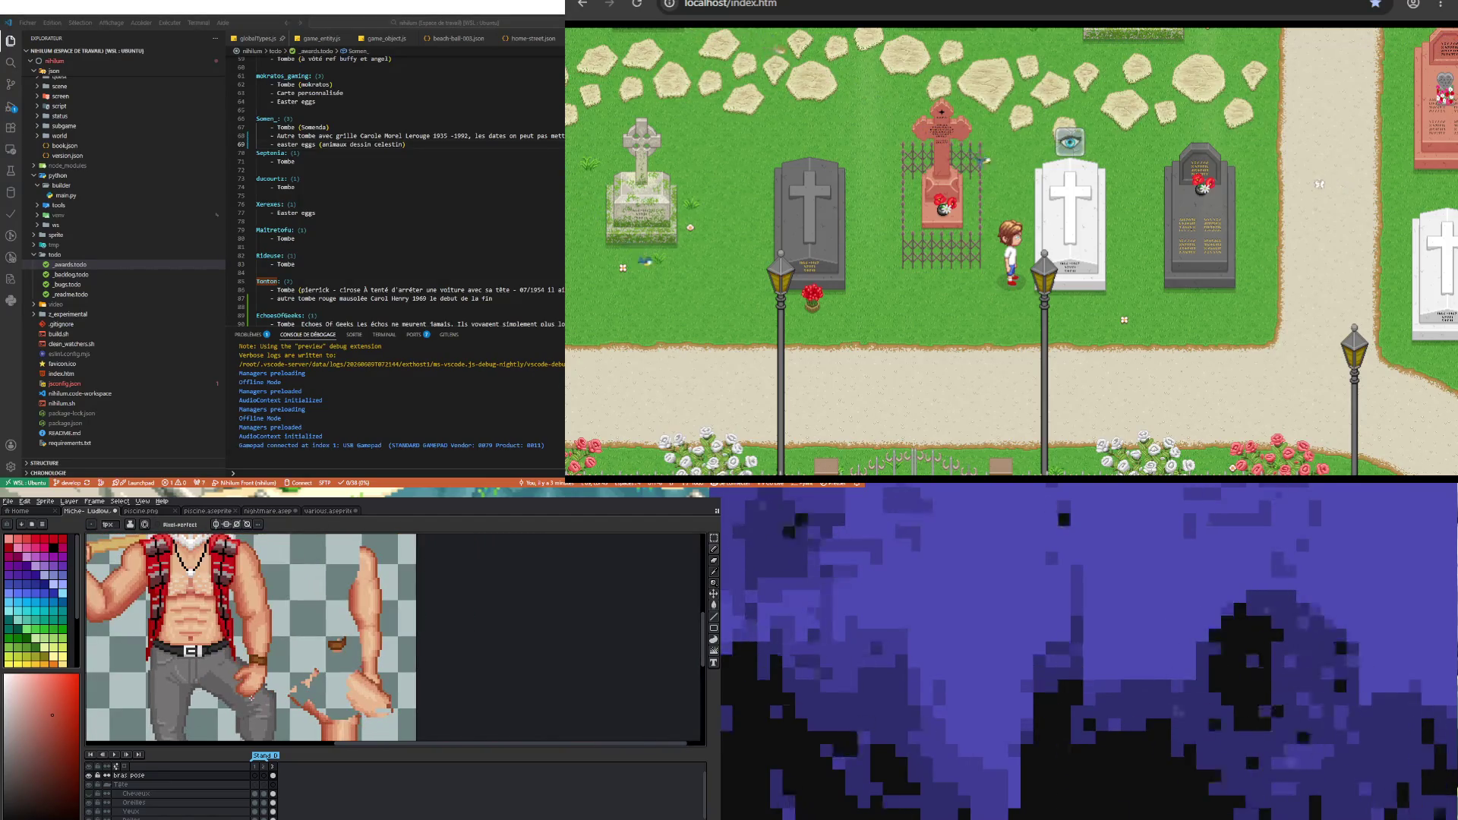
scroll(256, 702, up, 2)
scroll(256, 701, up, 2)
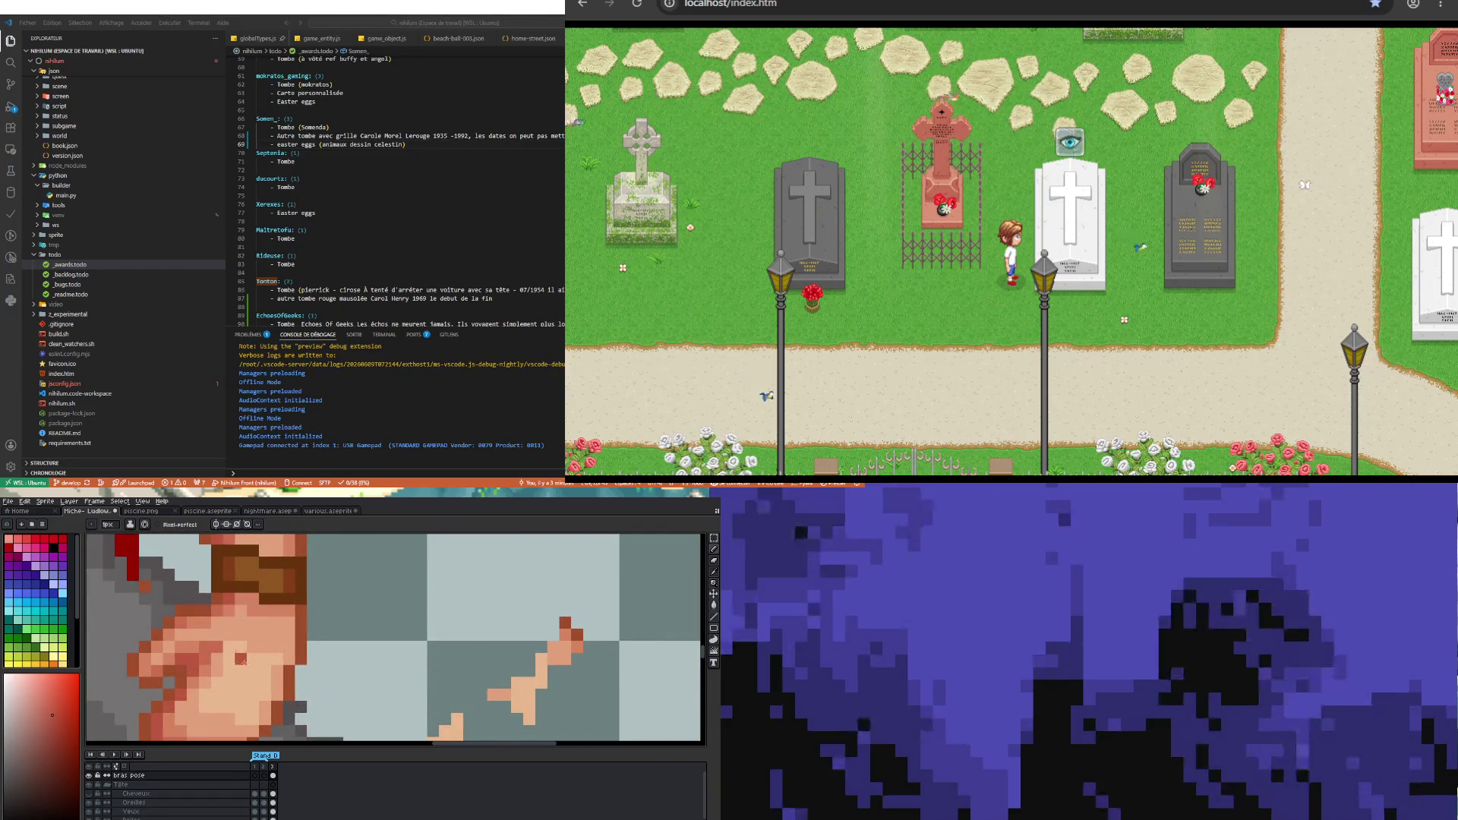
key(alt)
click(208, 671)
key(b)
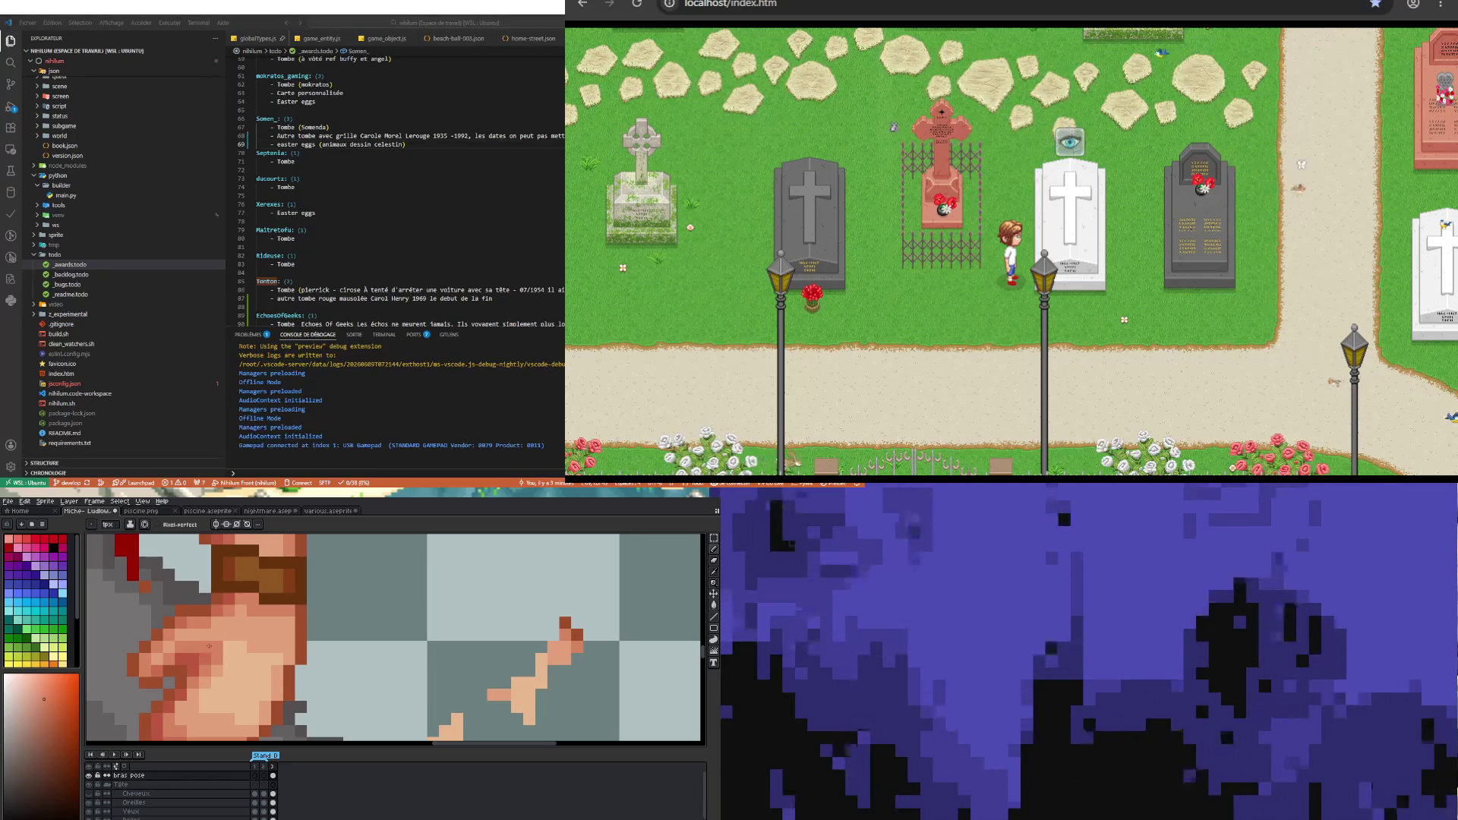
scroll(216, 650, down, 3)
scroll(206, 719, up, 3)
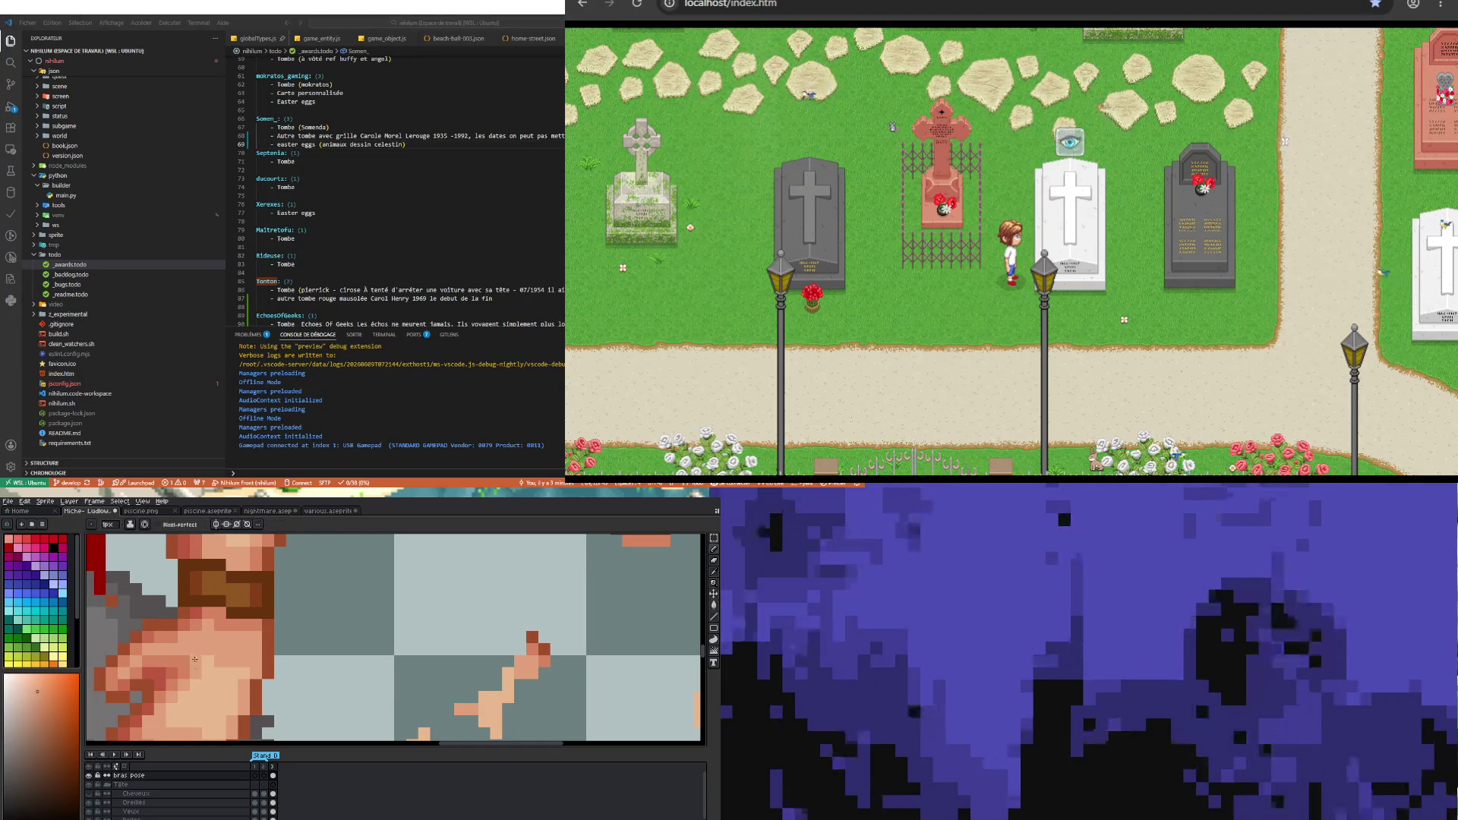
scroll(208, 672, down, 3)
scroll(219, 650, up, 2)
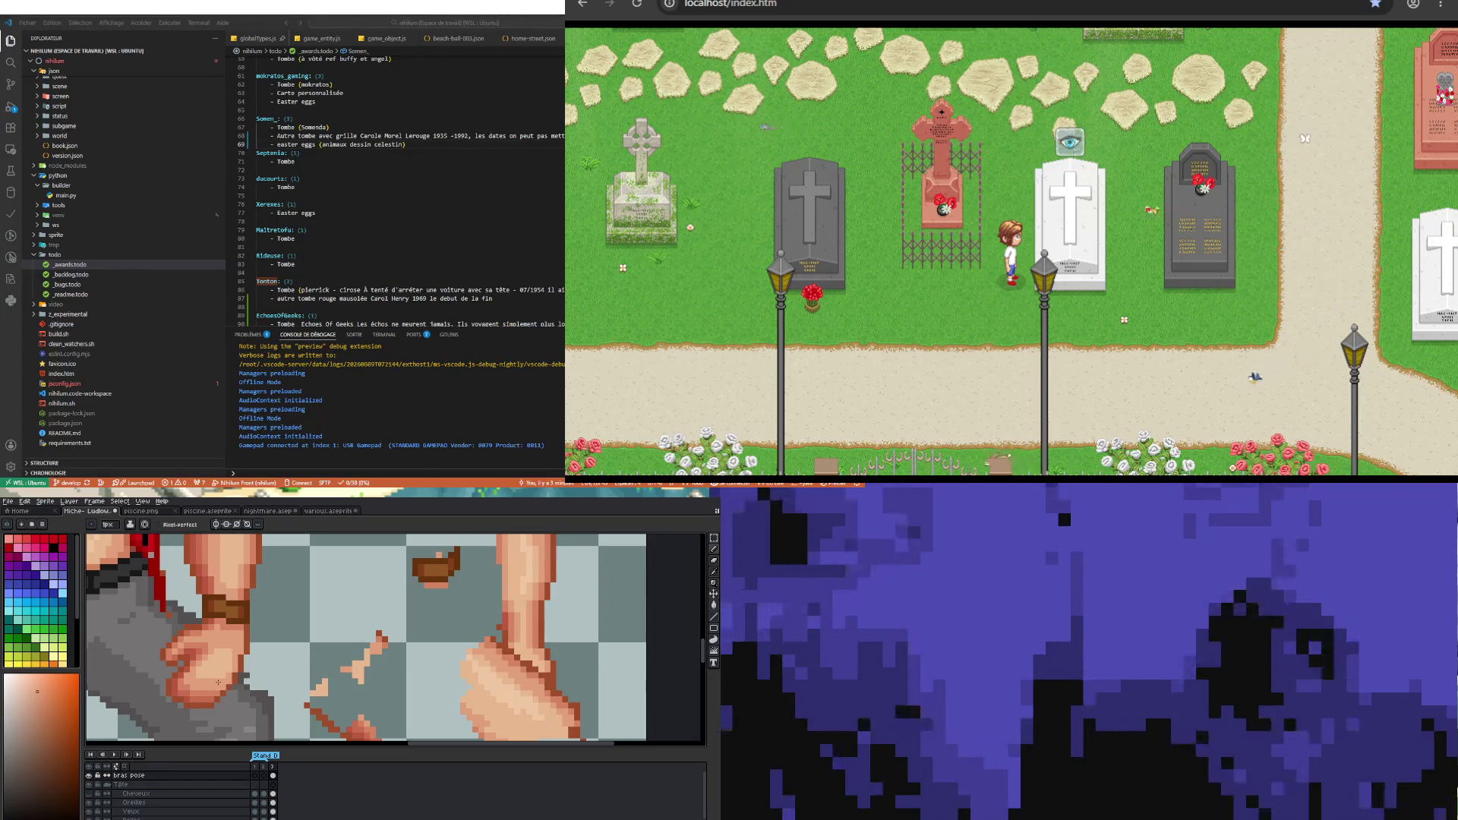
scroll(237, 660, down, 3)
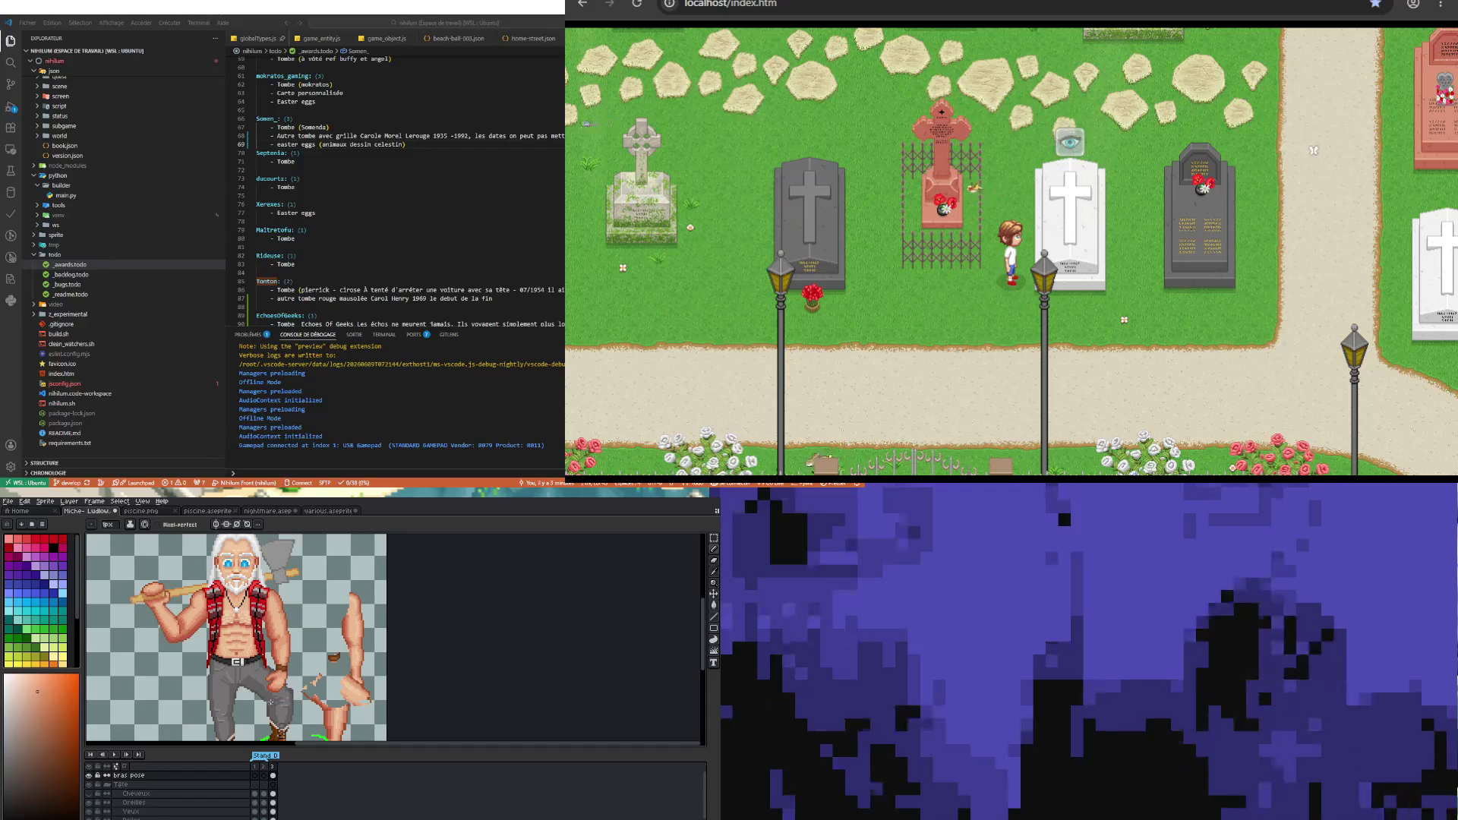
scroll(293, 700, up, 2)
scroll(262, 672, up, 2)
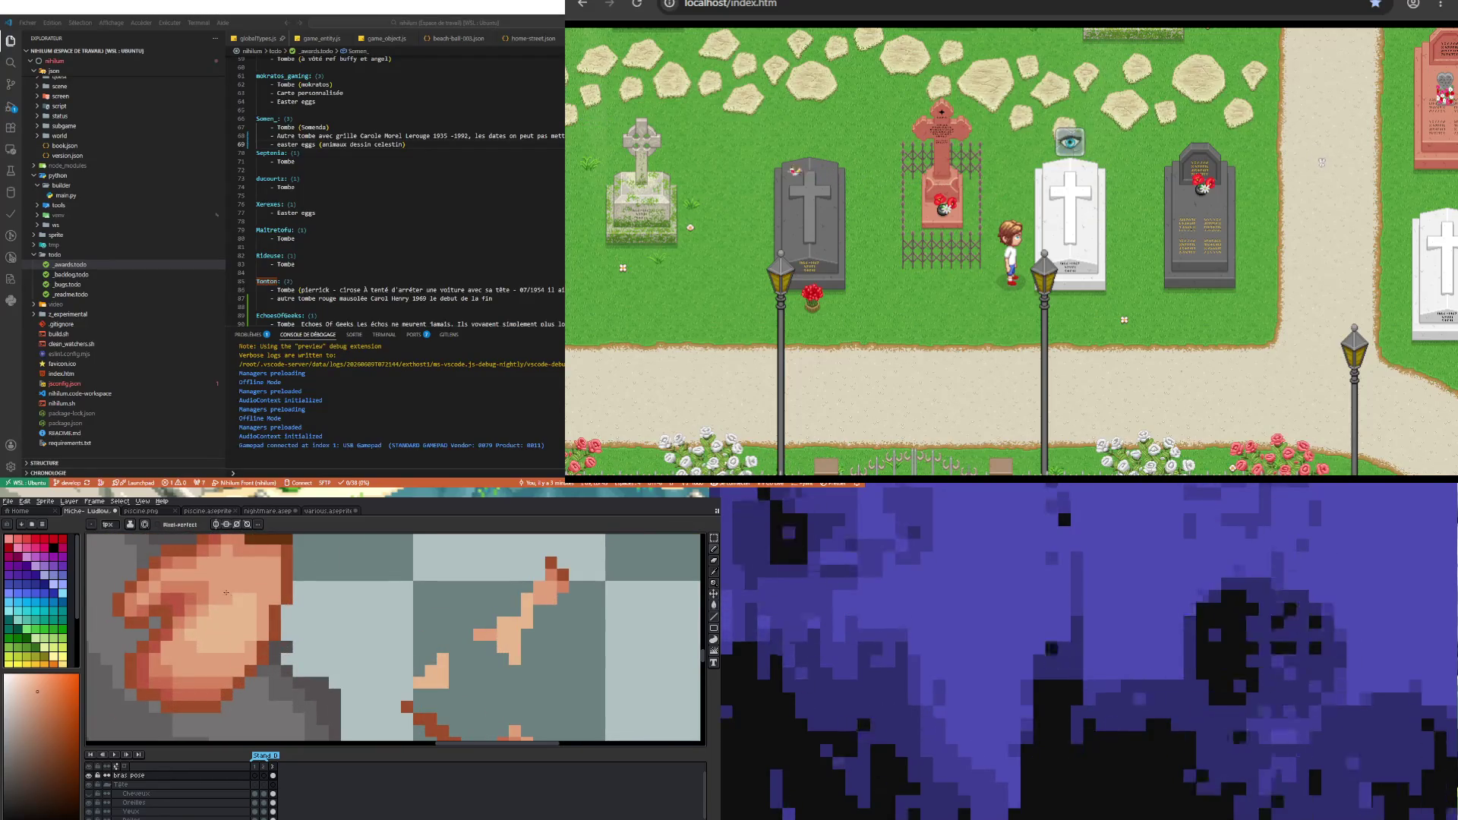
scroll(246, 598, down, 3)
scroll(248, 598, up, 1)
scroll(247, 599, up, 2)
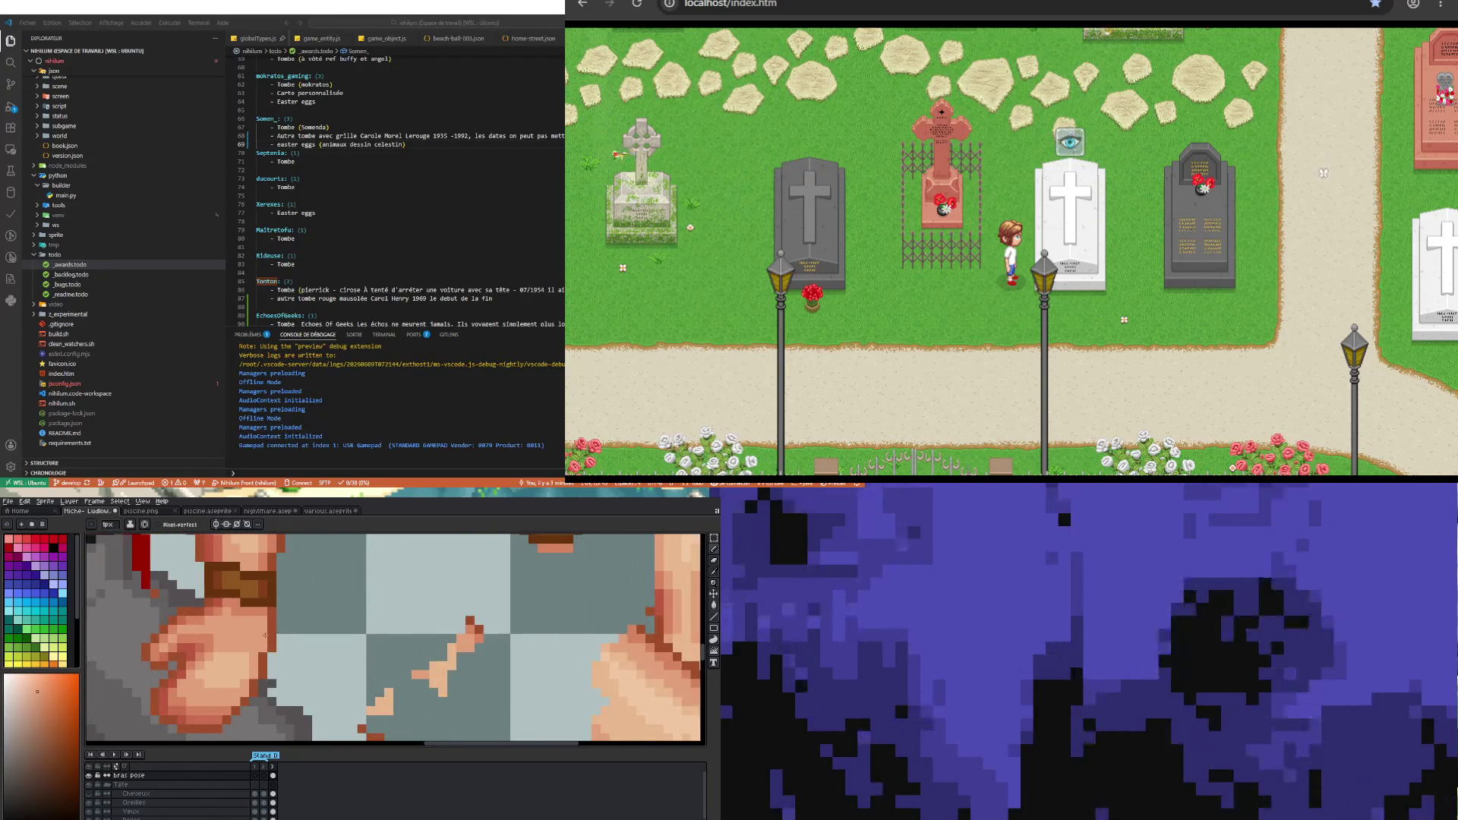
scroll(248, 598, up, 1)
- Sample another skin shade from the hand and place further shading pixels
click(247, 600)
key(b)
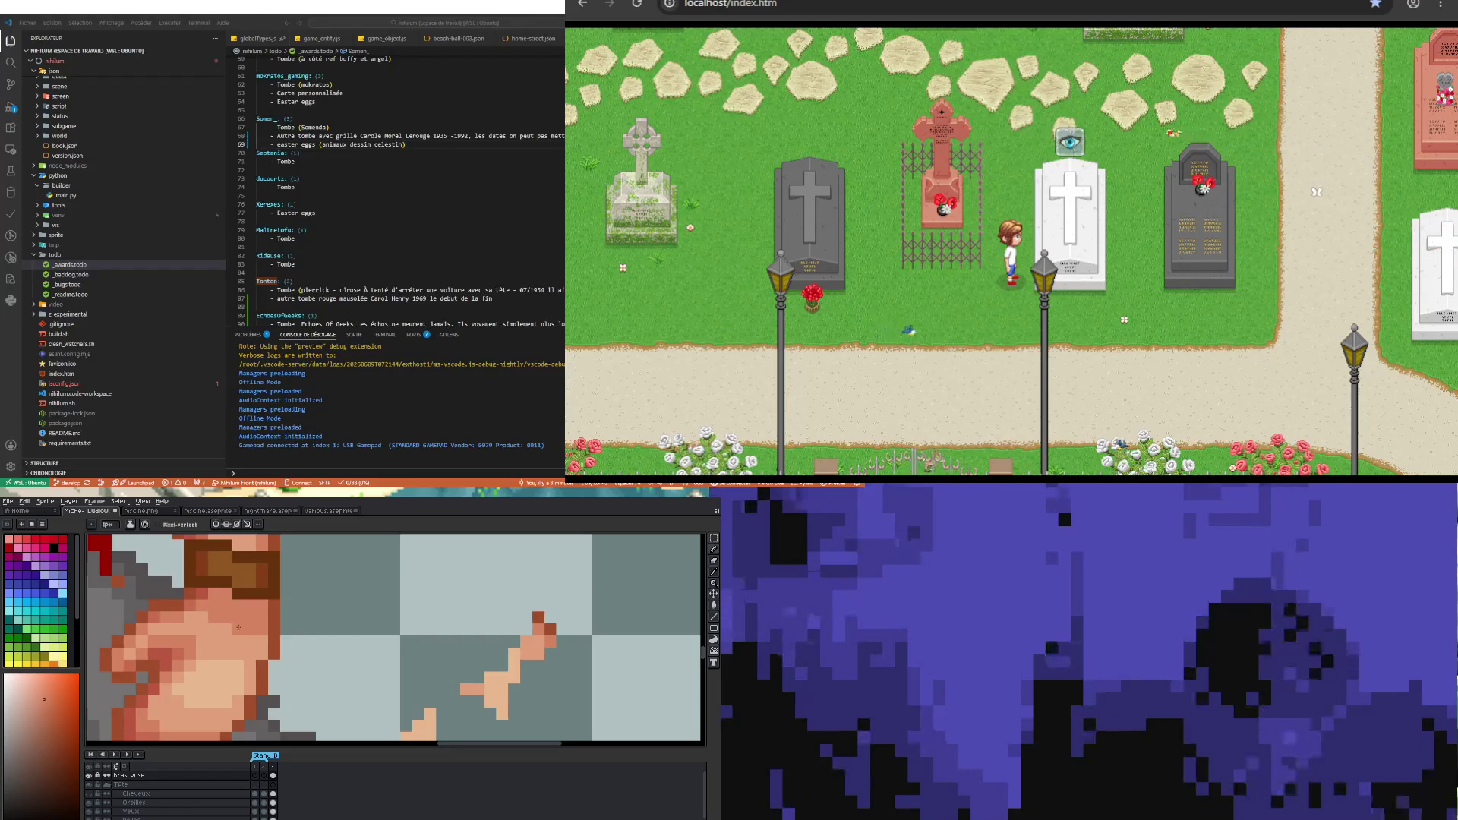
scroll(263, 652, down, 3)
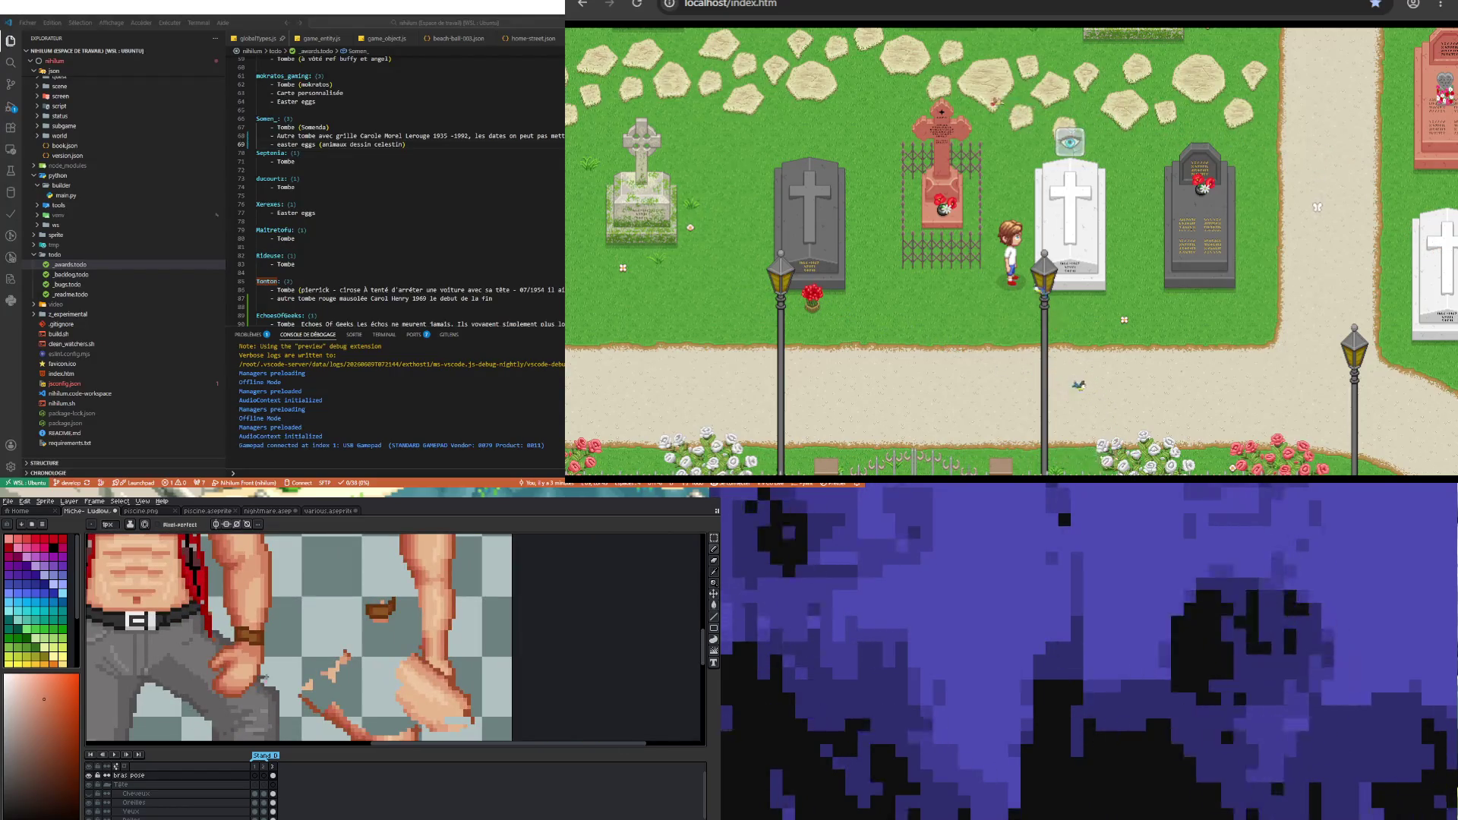
scroll(263, 652, up, 4)
scroll(252, 652, down, 4)
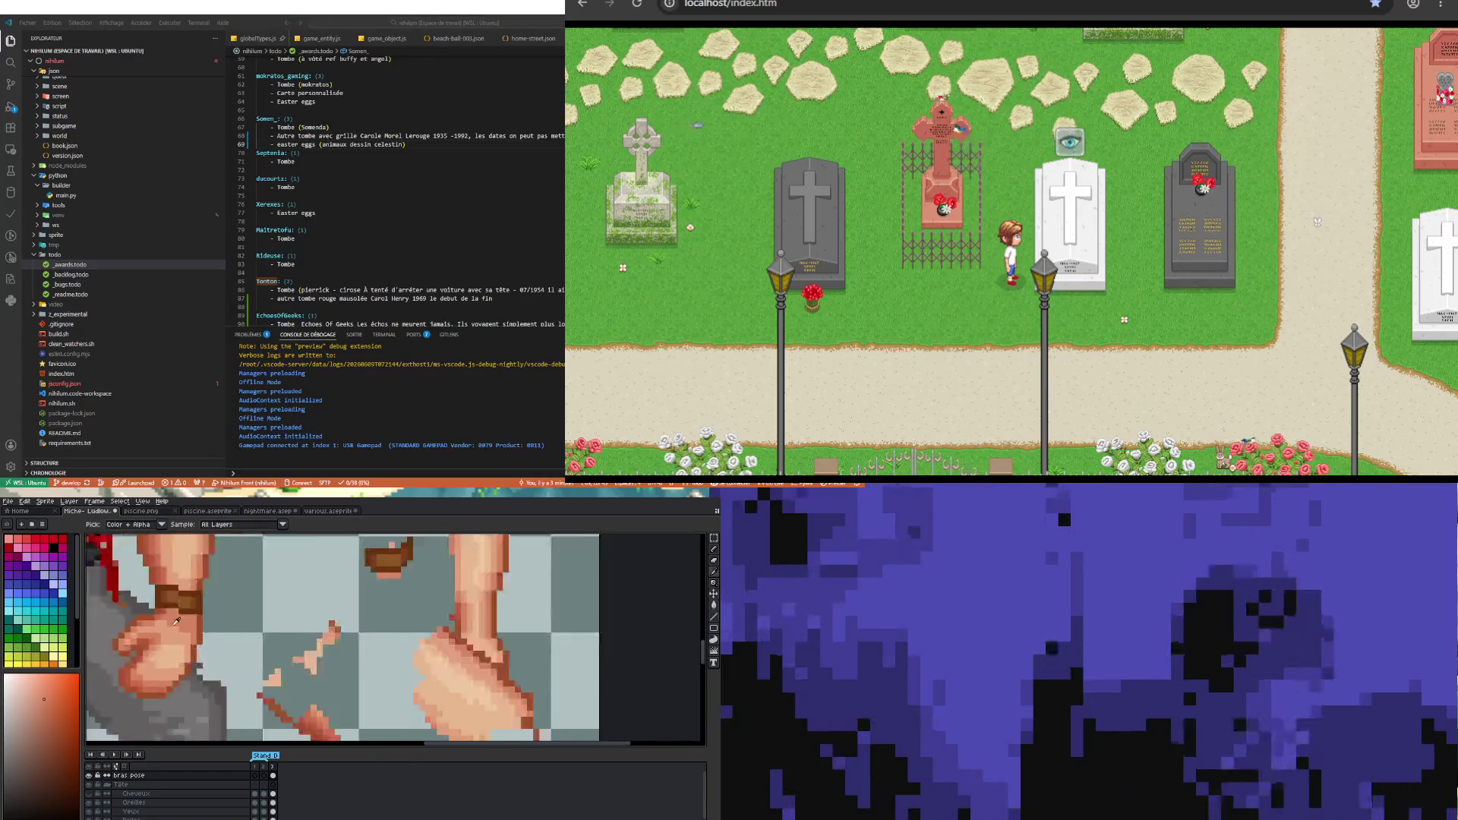
scroll(167, 615, up, 3)
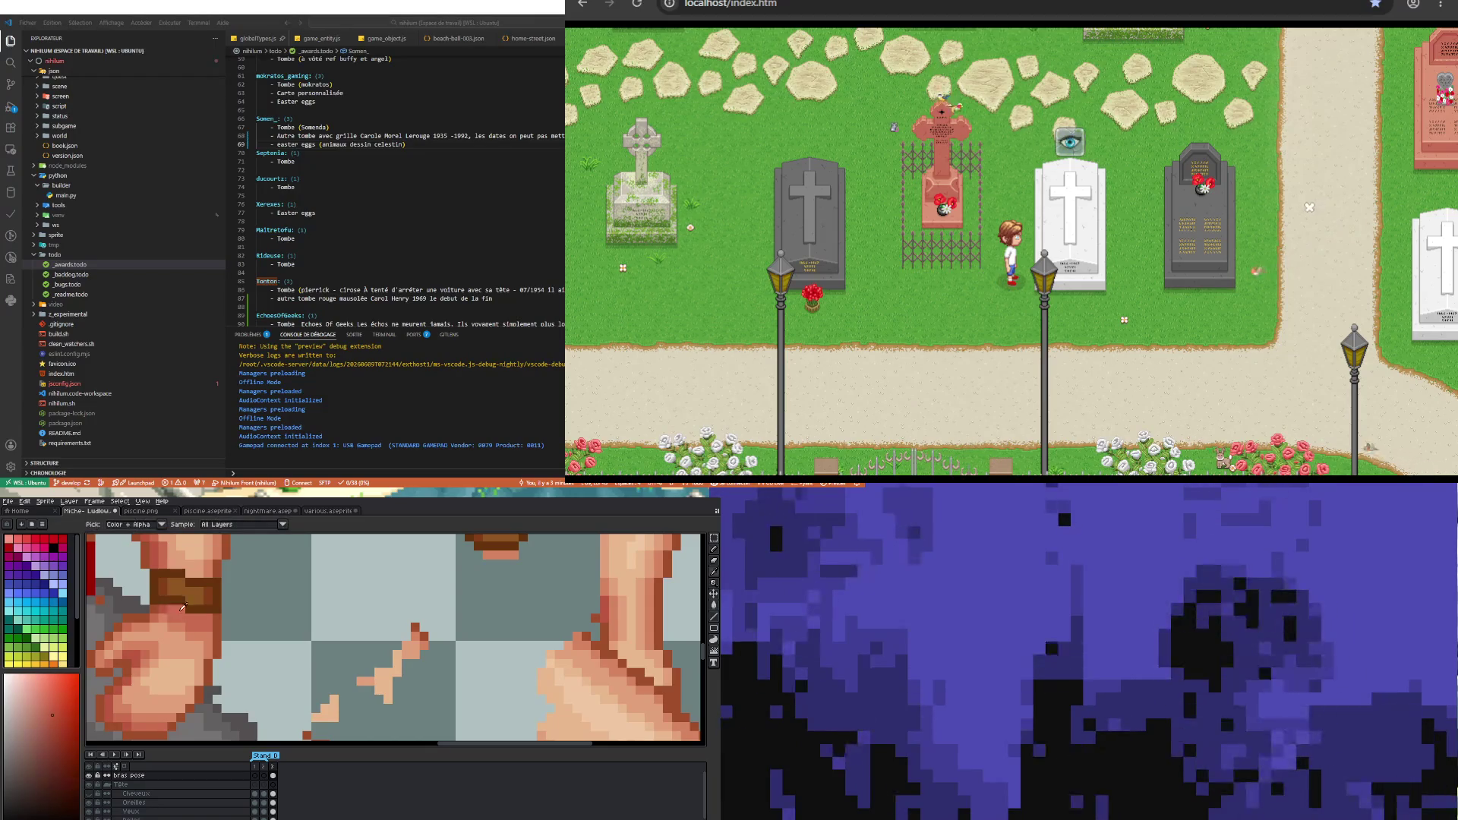
key(m)
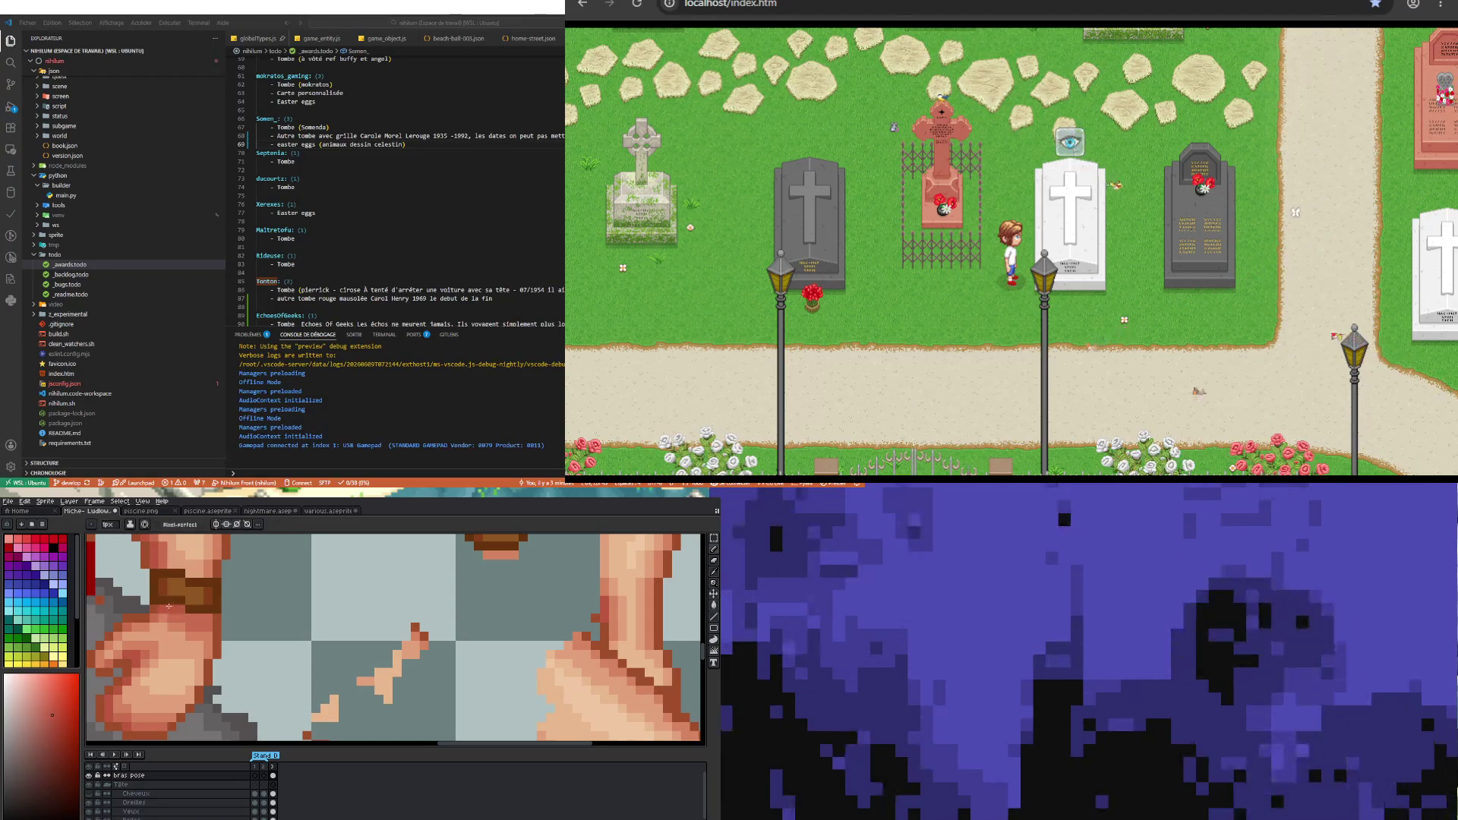
scroll(189, 616, down, 3)
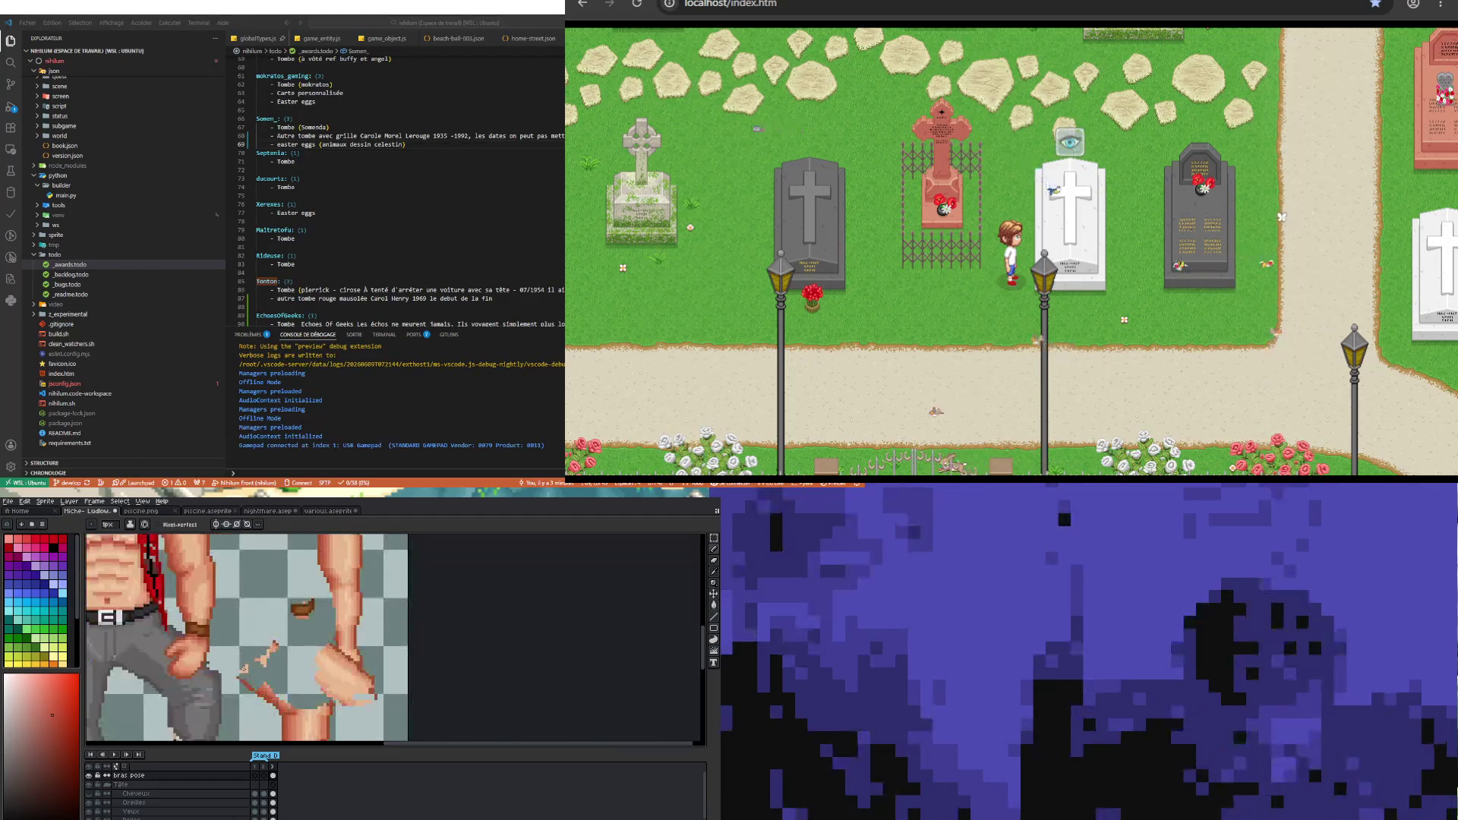
scroll(245, 668, up, 4)
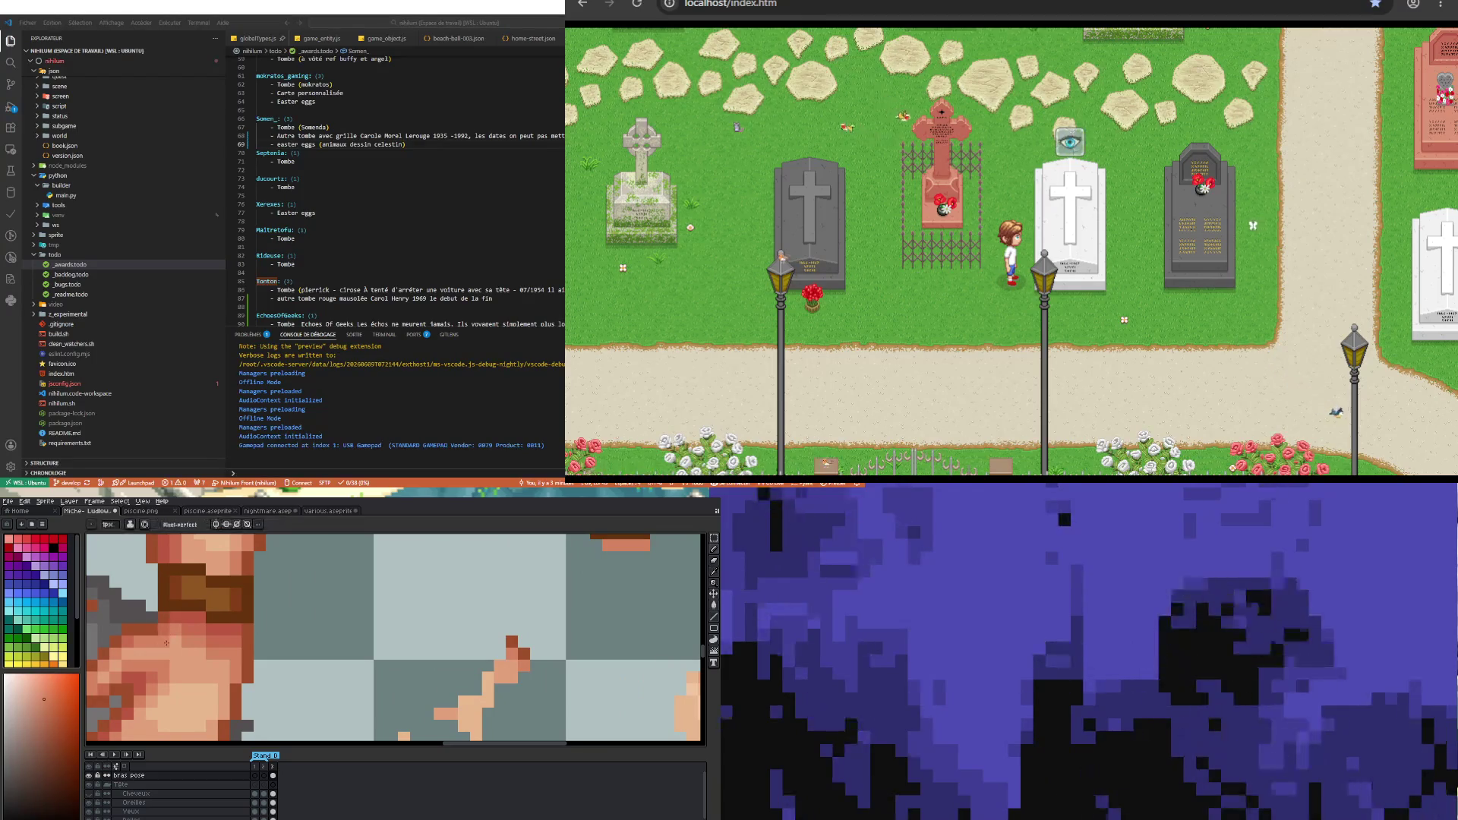
scroll(182, 644, down, 3)
scroll(187, 683, down, 1)
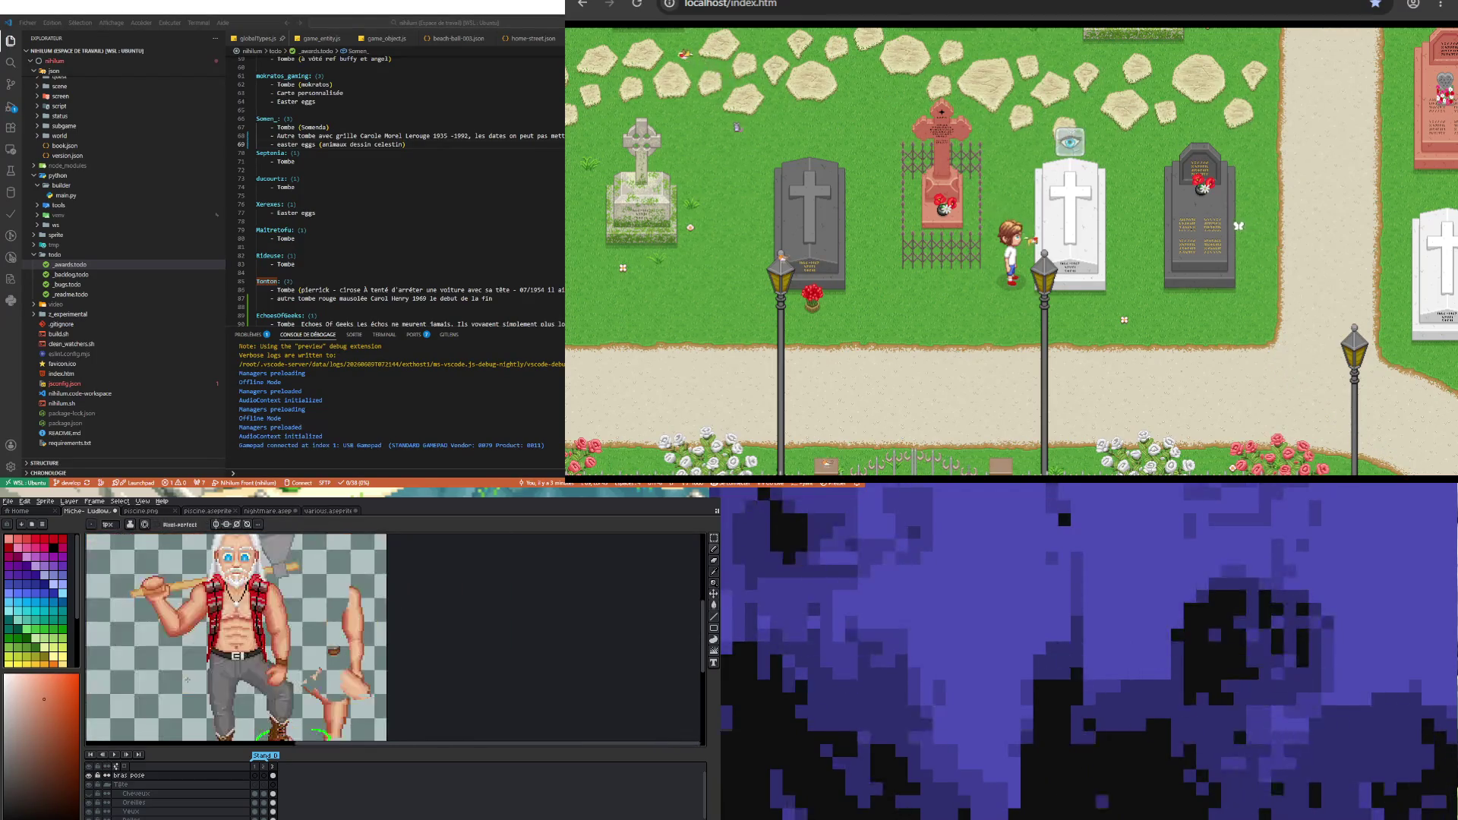
scroll(331, 649, up, 2)
scroll(330, 649, up, 1)
scroll(331, 649, up, 1)
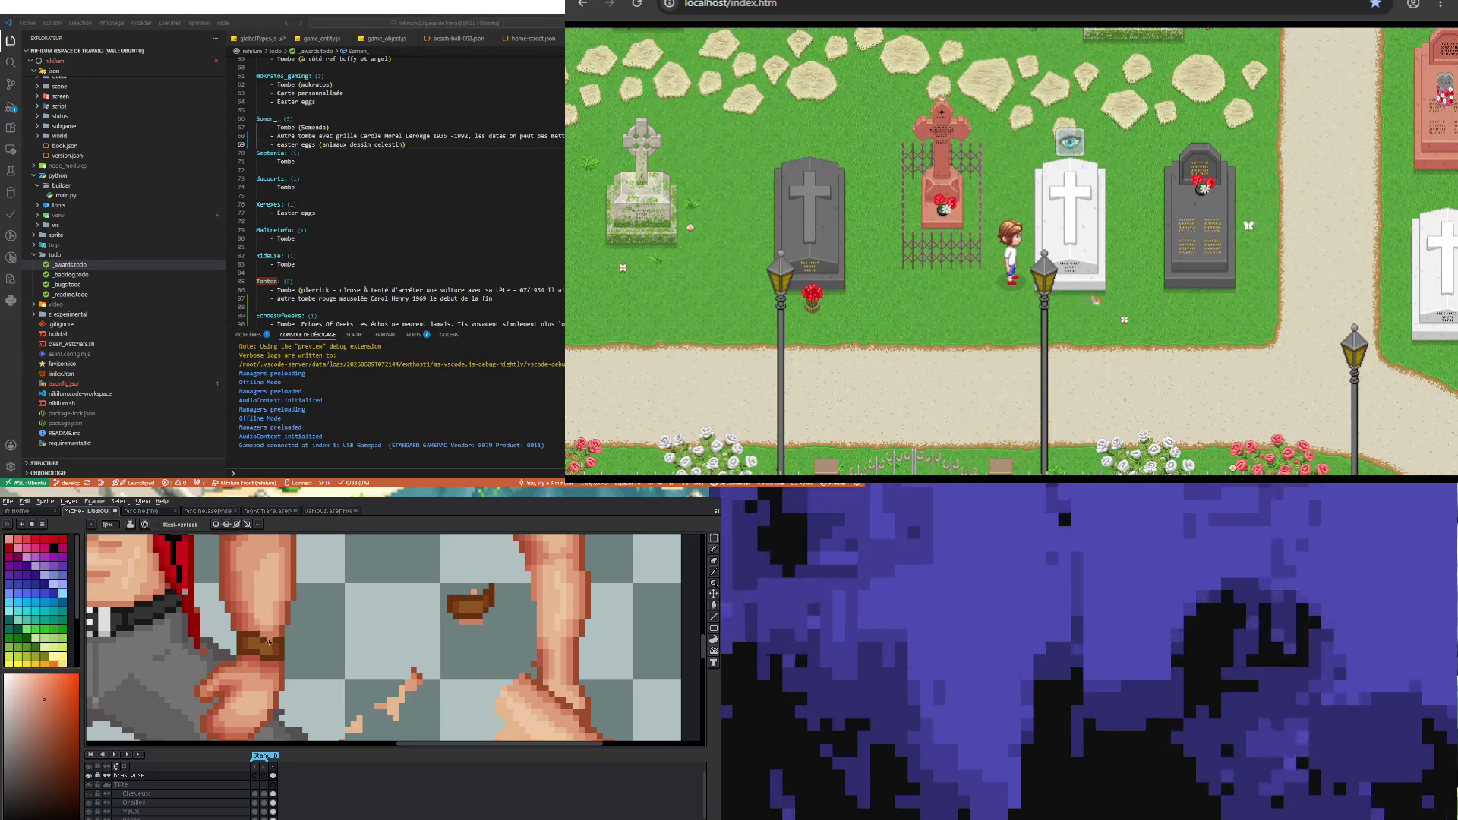
scroll(267, 641, down, 3)
scroll(270, 616, up, 4)
- Eyedrop the hand's skin tone as the foreground colour for the pencil
key(i)
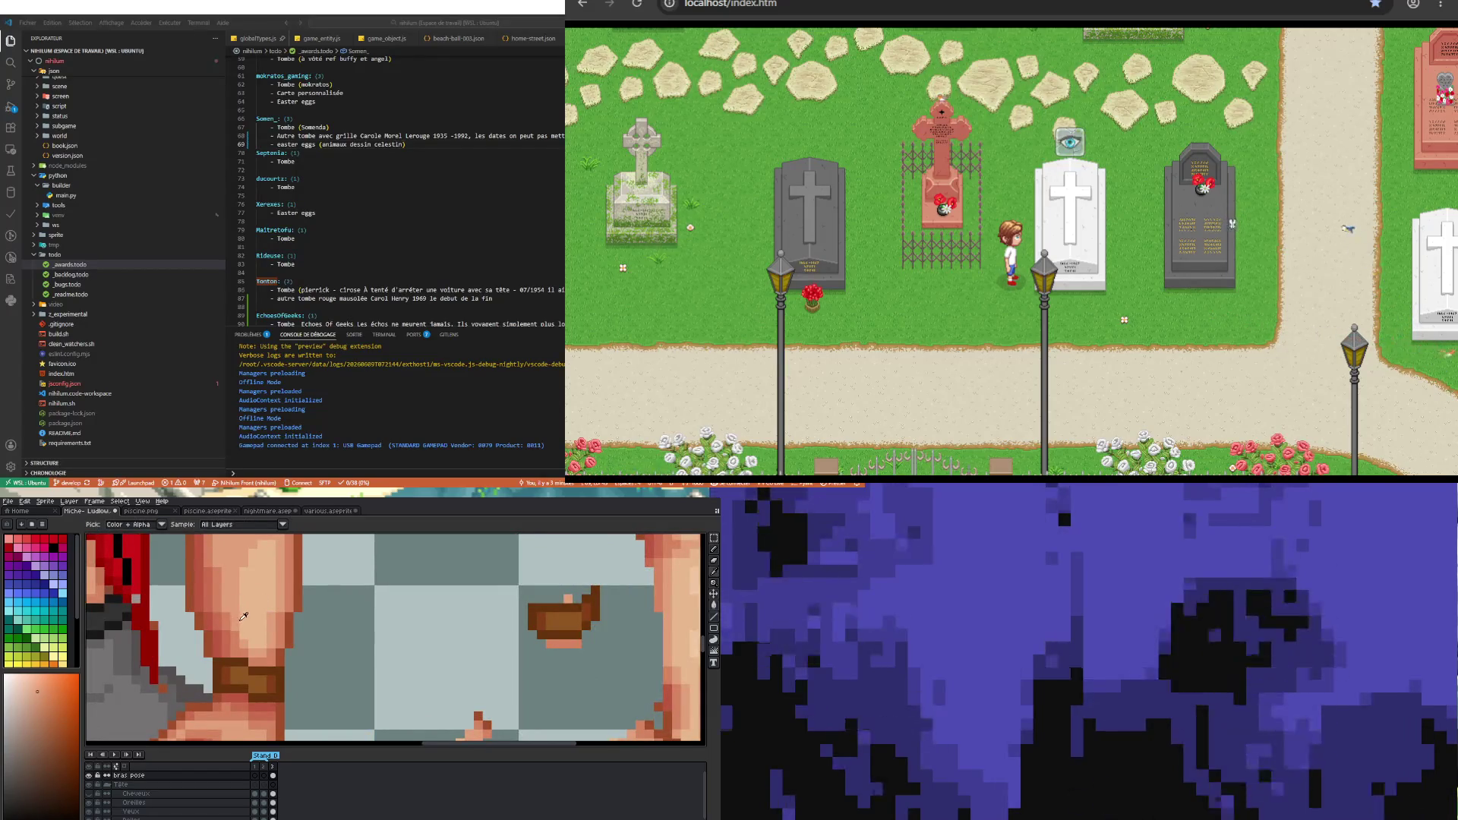
key(b)
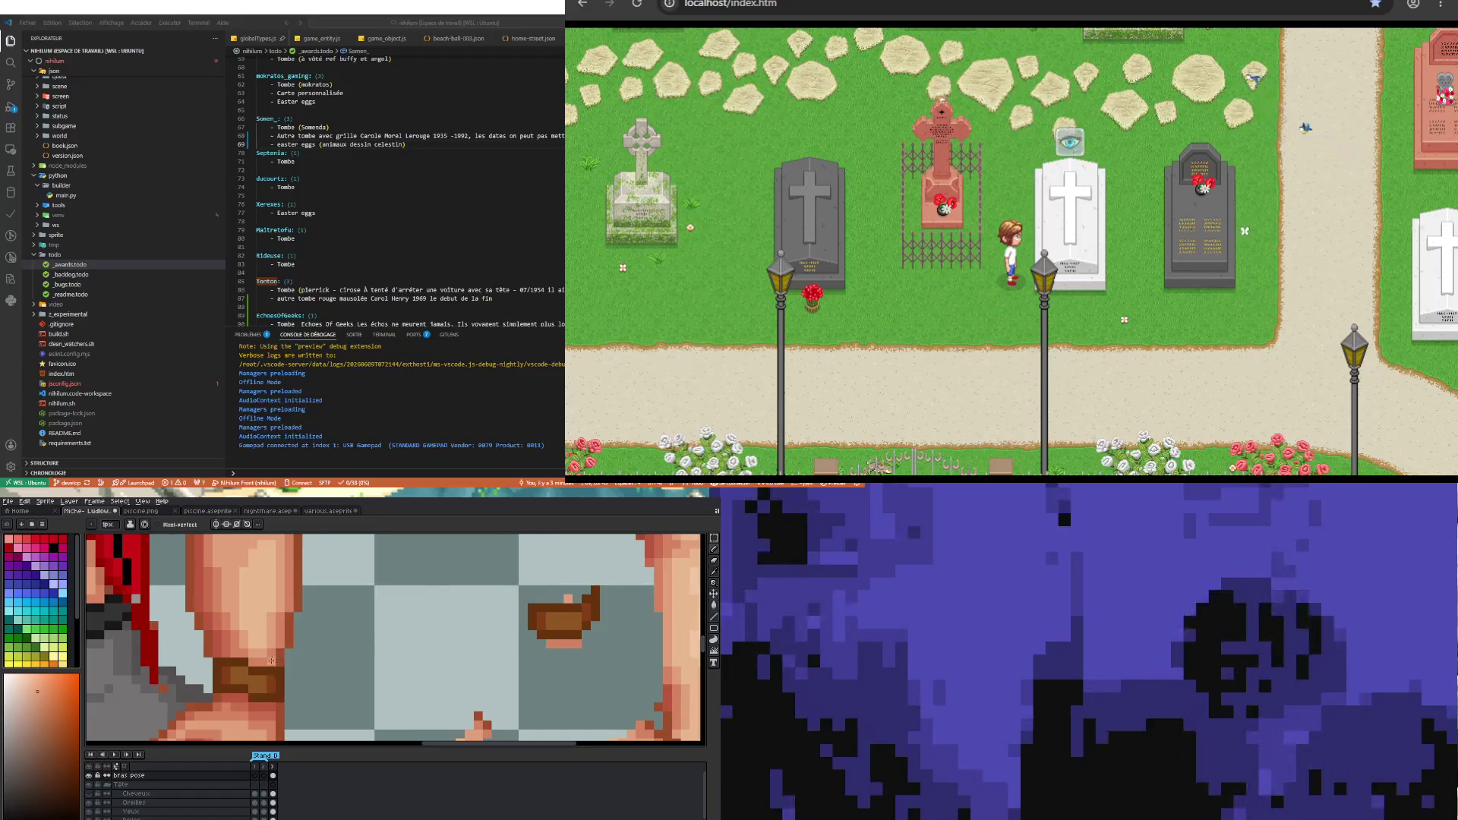
scroll(270, 660, down, 4)
scroll(271, 684, up, 1)
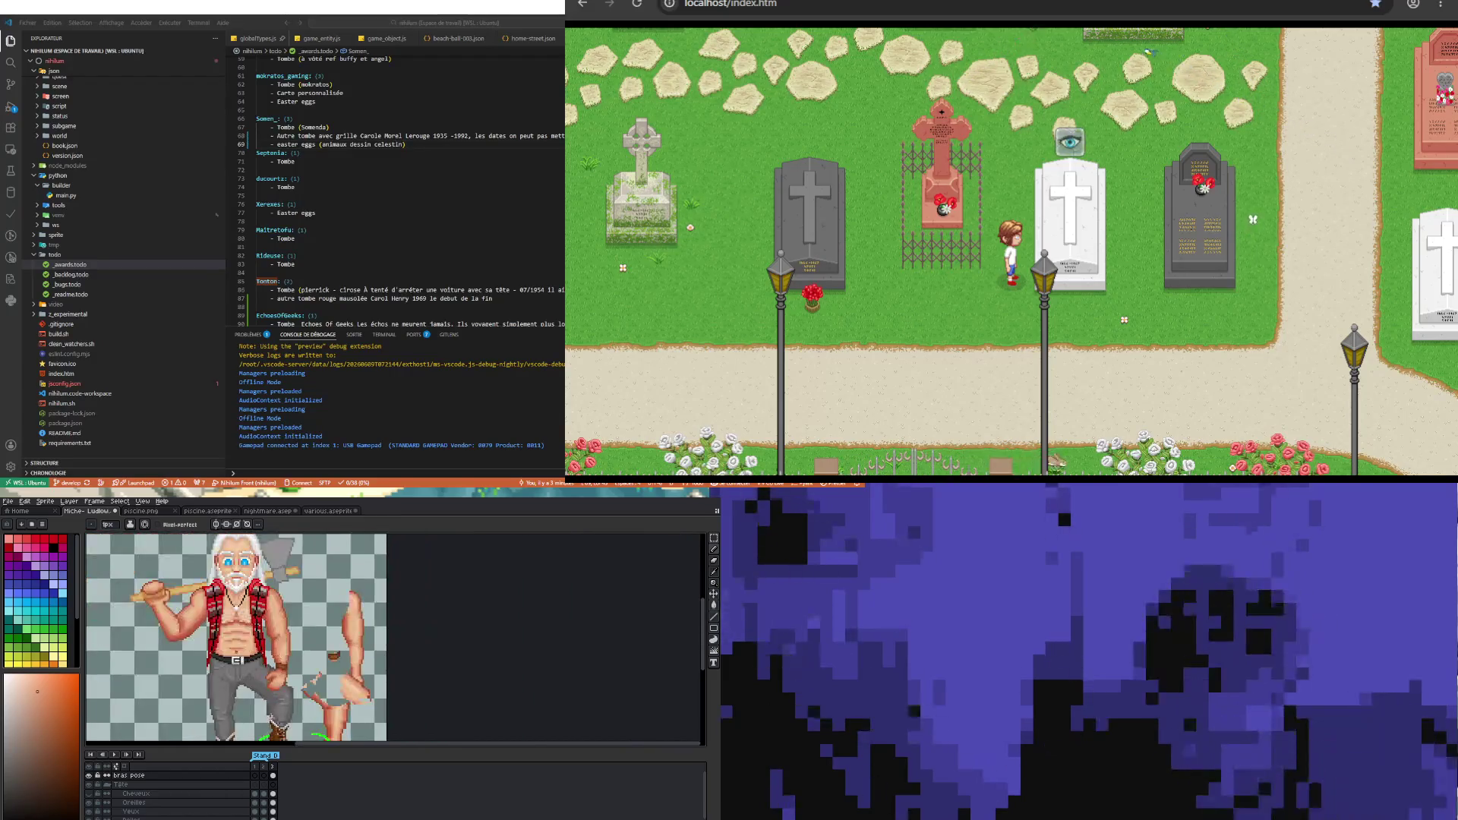
scroll(270, 683, up, 3)
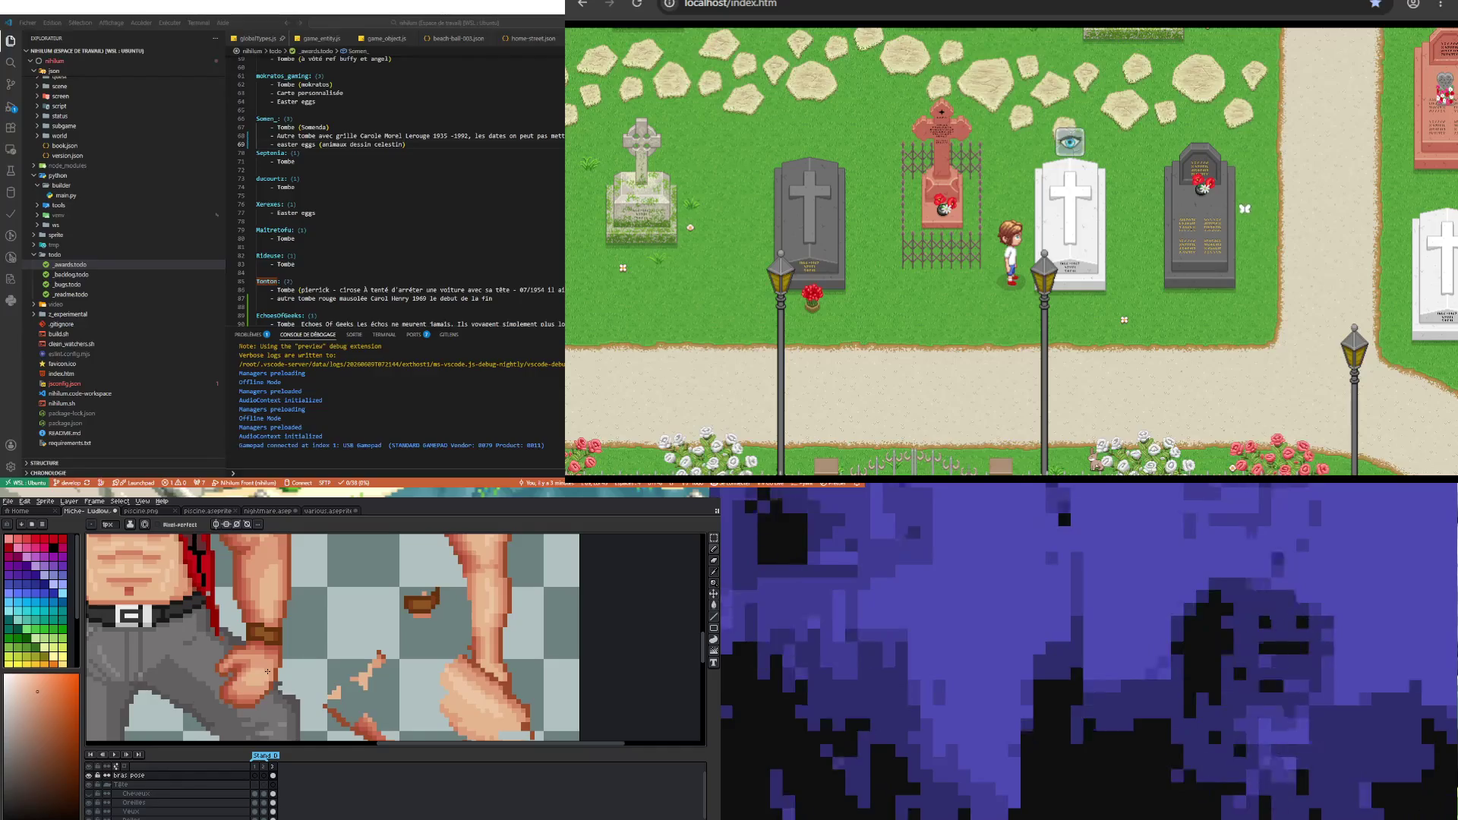
scroll(267, 672, down, 2)
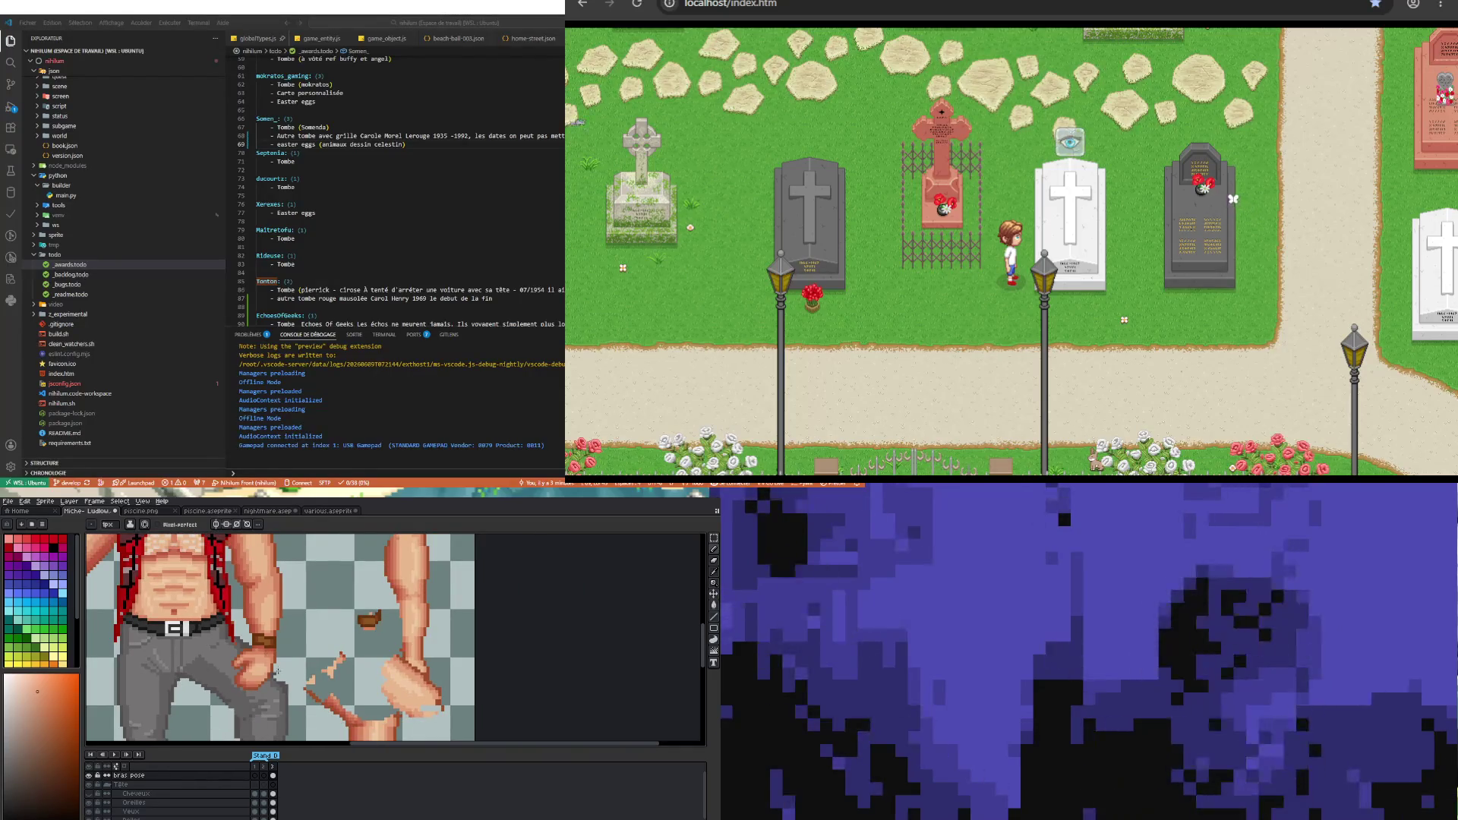
scroll(278, 671, up, 3)
scroll(262, 675, up, 2)
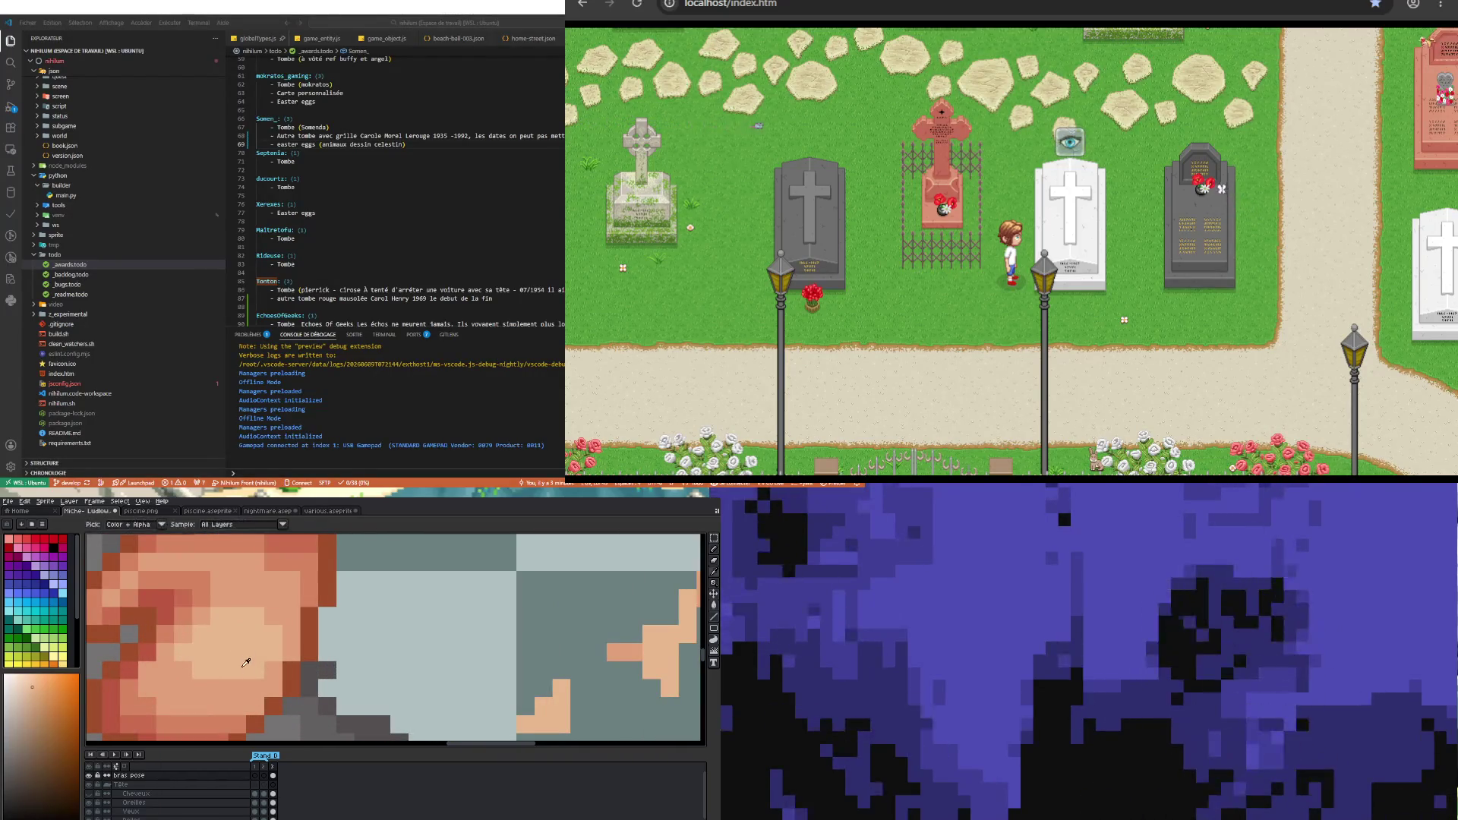
scroll(240, 684, down, 2)
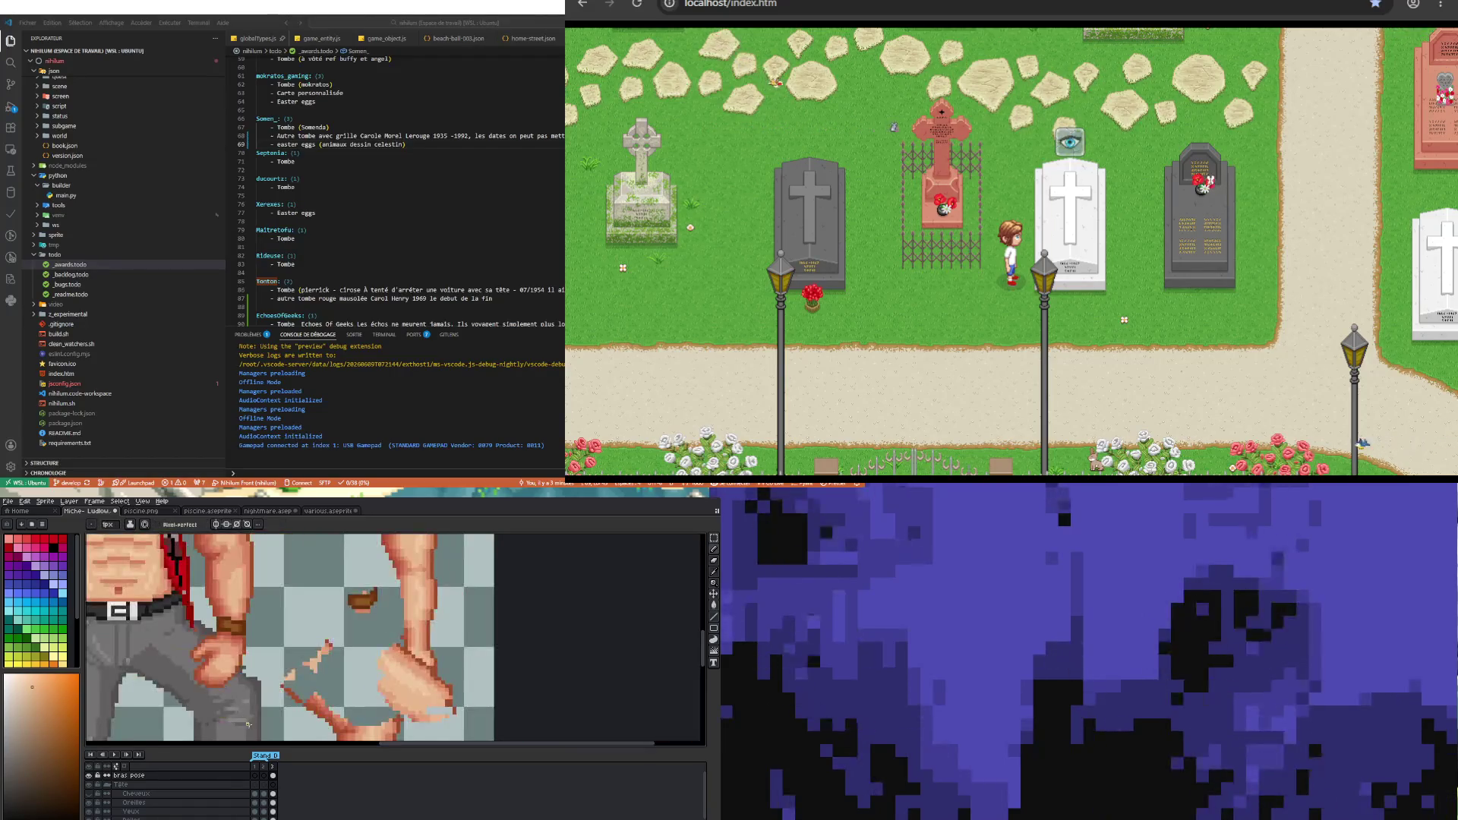
scroll(242, 700, down, 2)
scroll(246, 718, up, 3)
scroll(237, 679, down, 2)
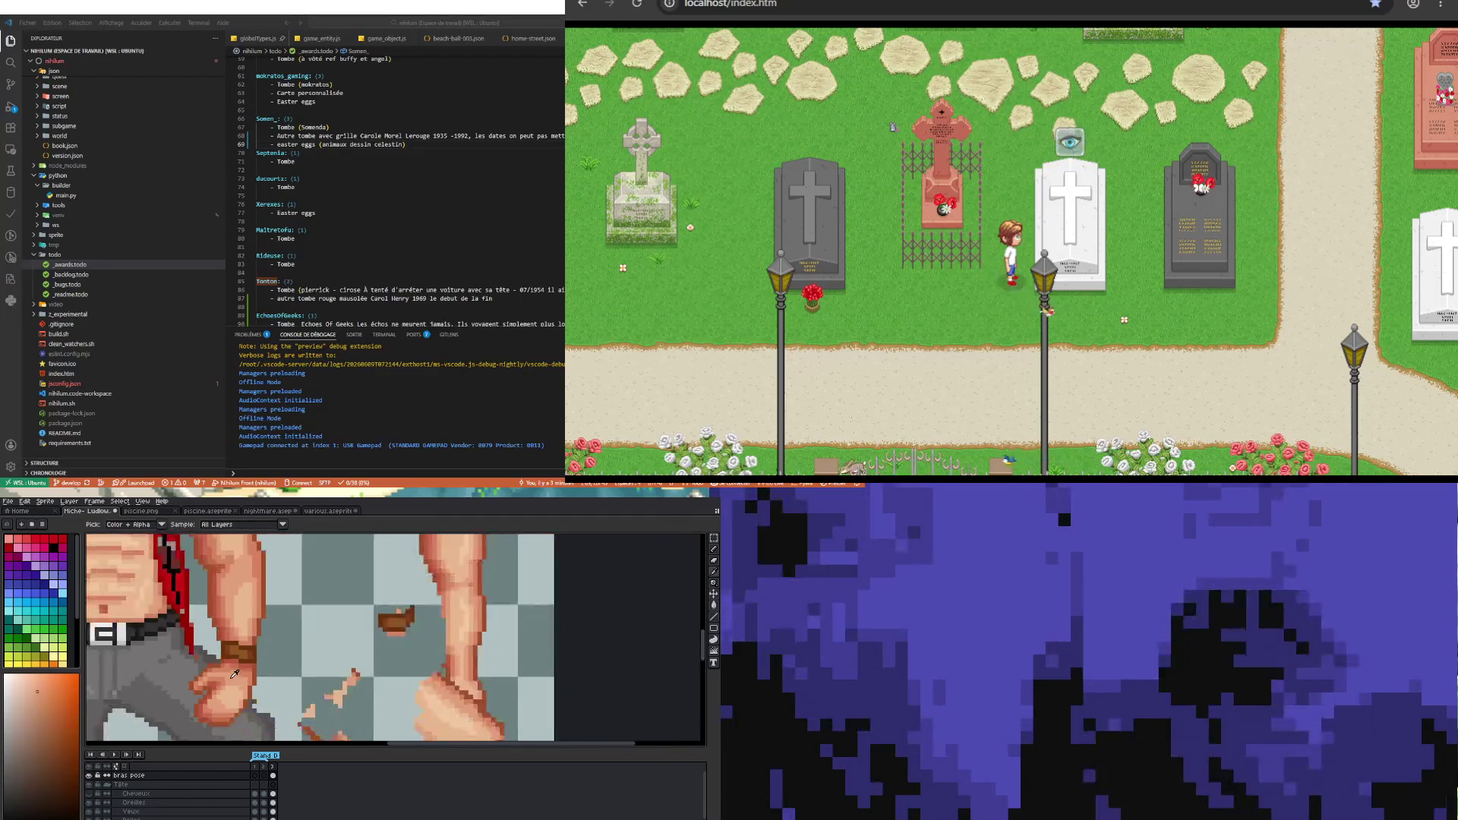
scroll(237, 679, up, 2)
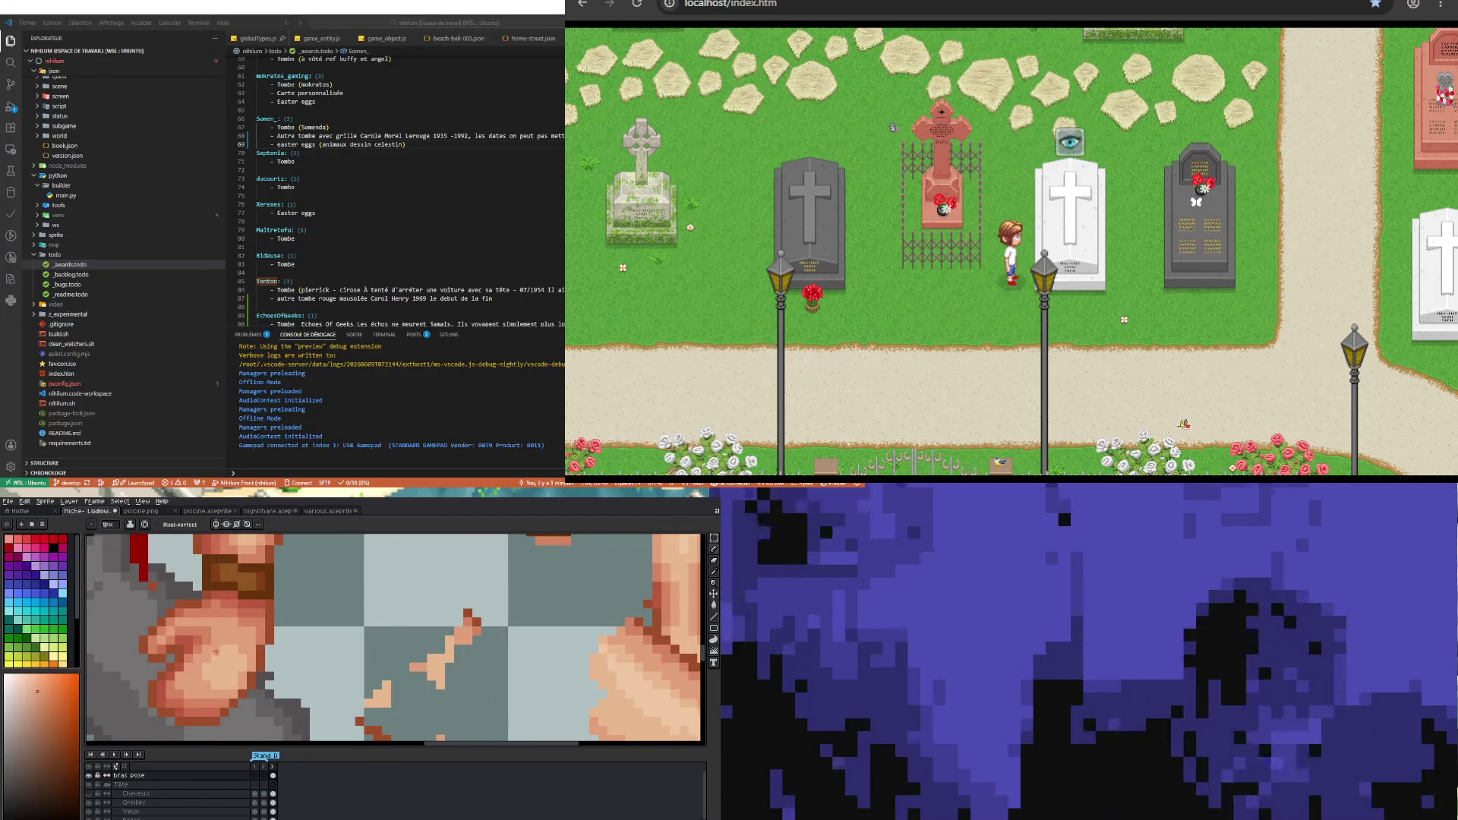
scroll(216, 652, down, 3)
scroll(277, 695, up, 2)
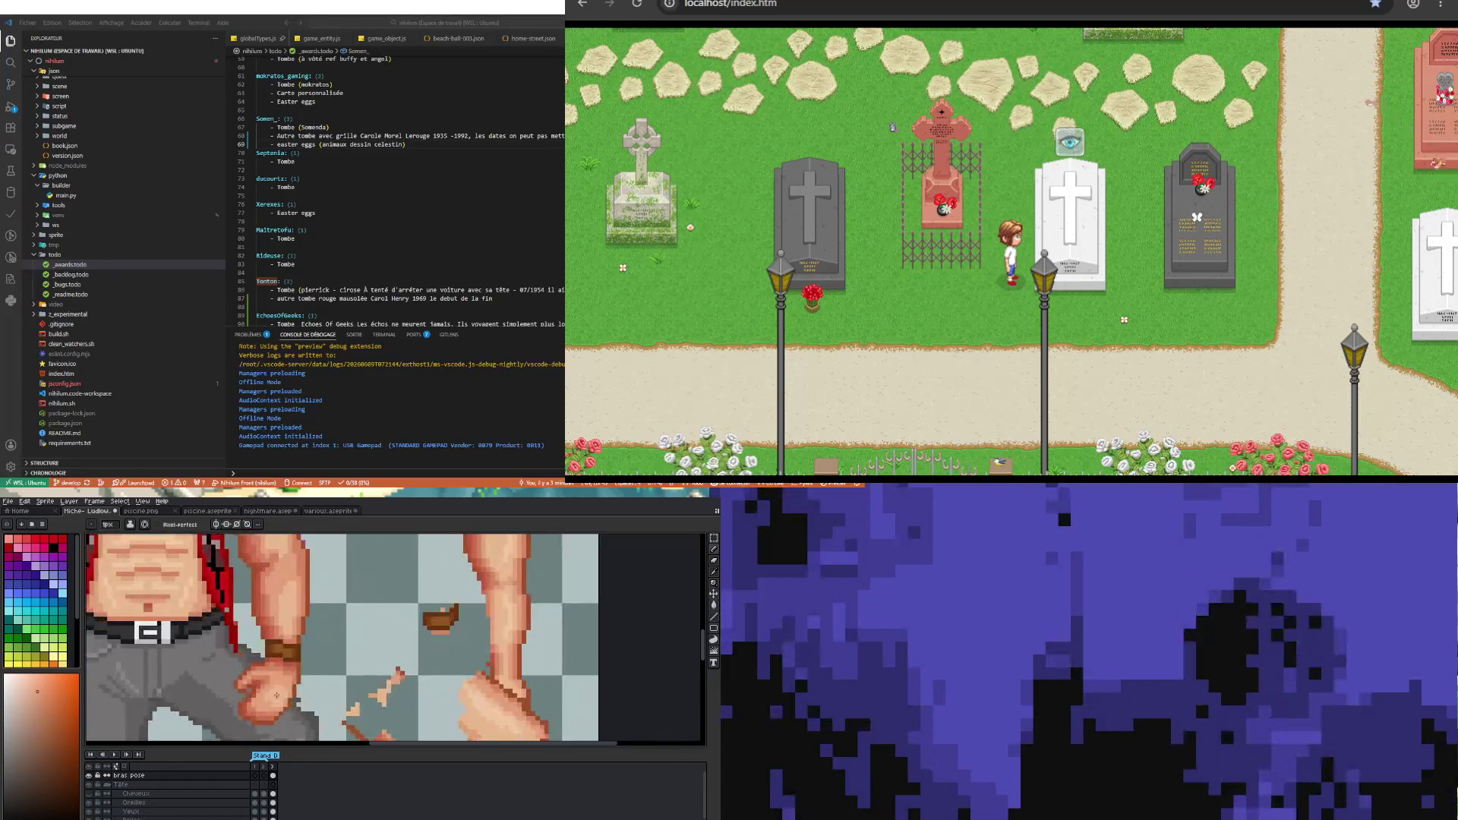
scroll(276, 696, up, 2)
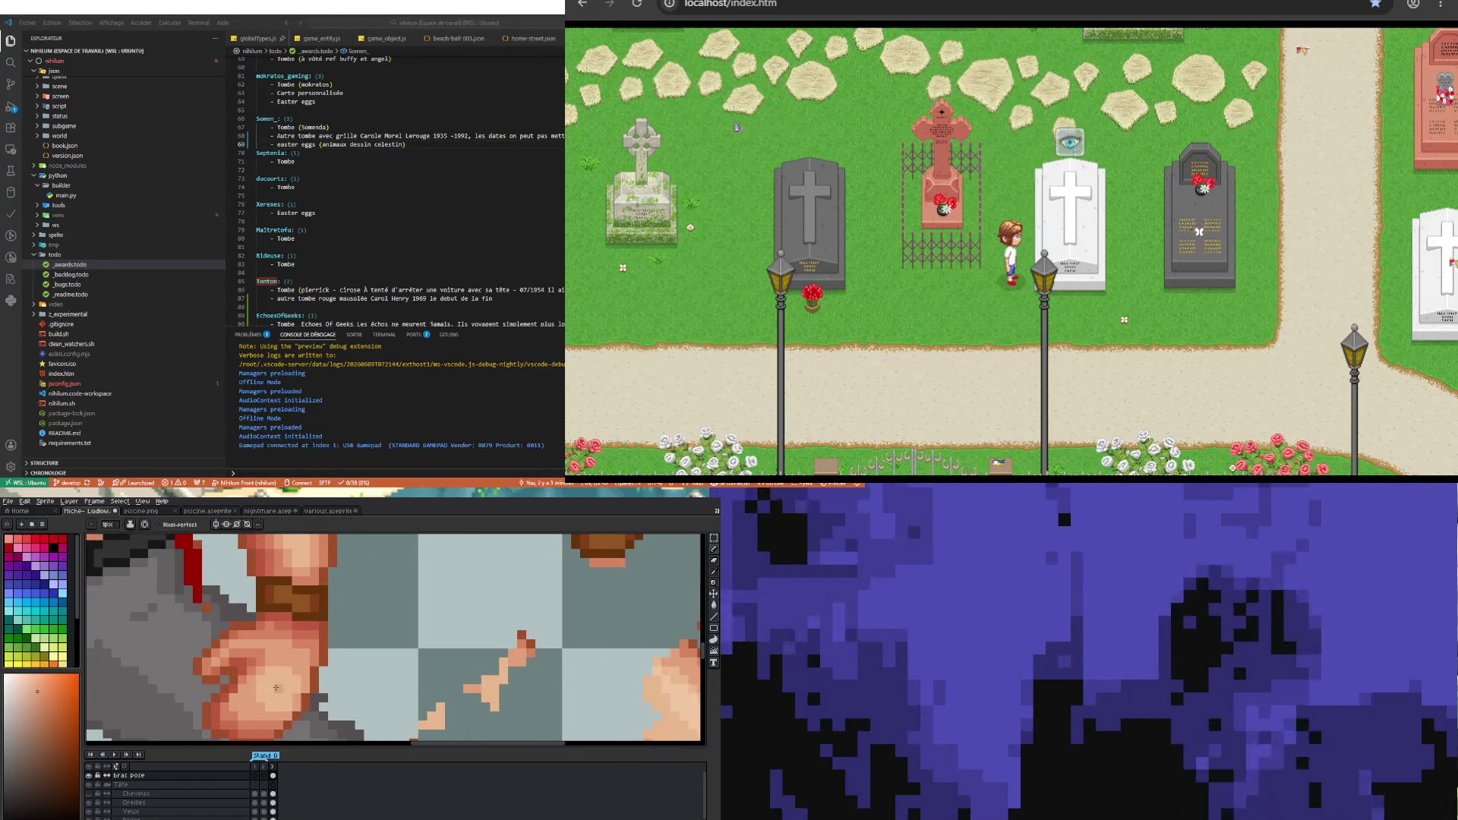
alt+click(281, 684)
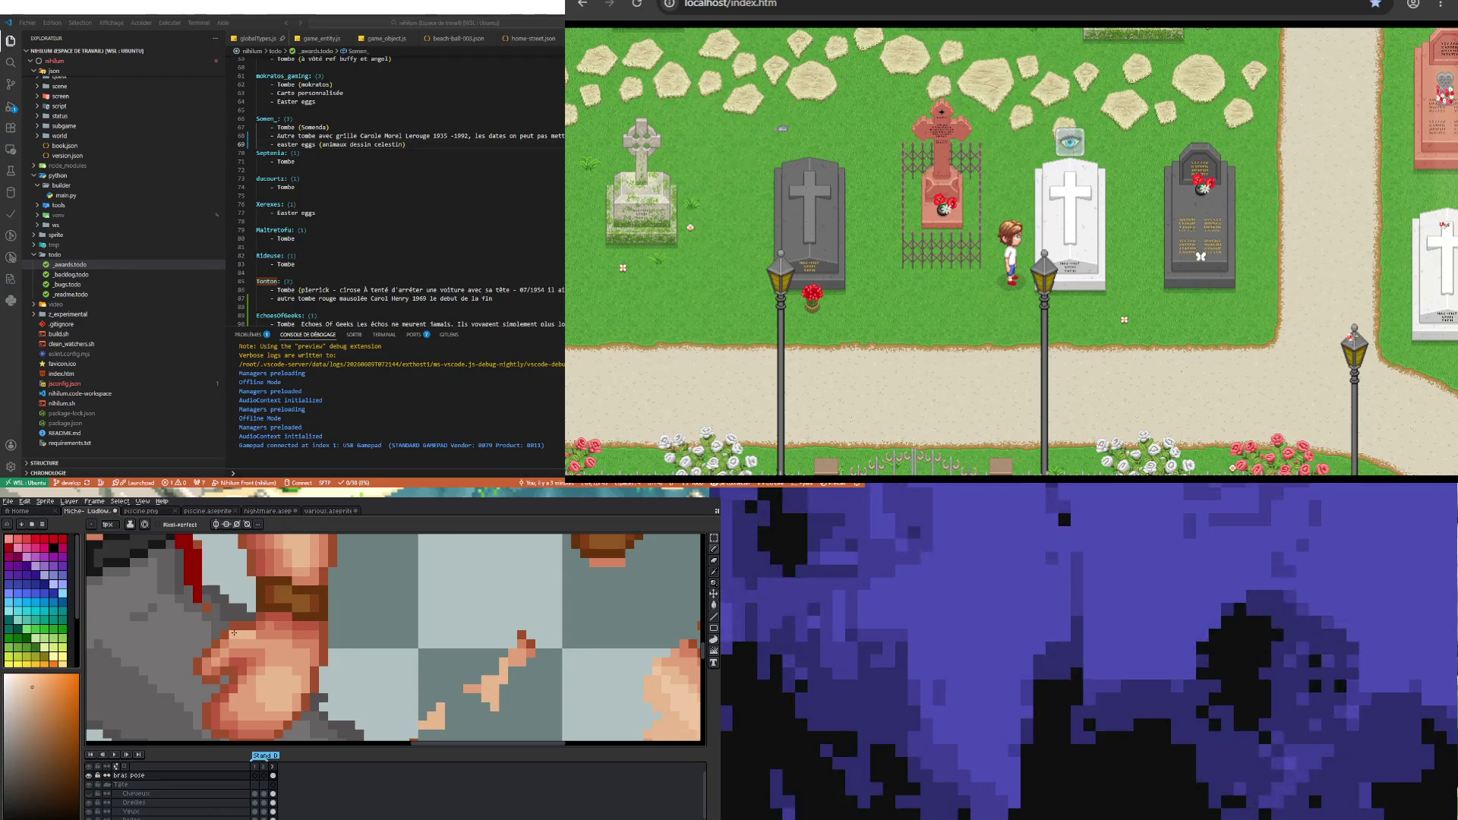
scroll(224, 642, down, 4)
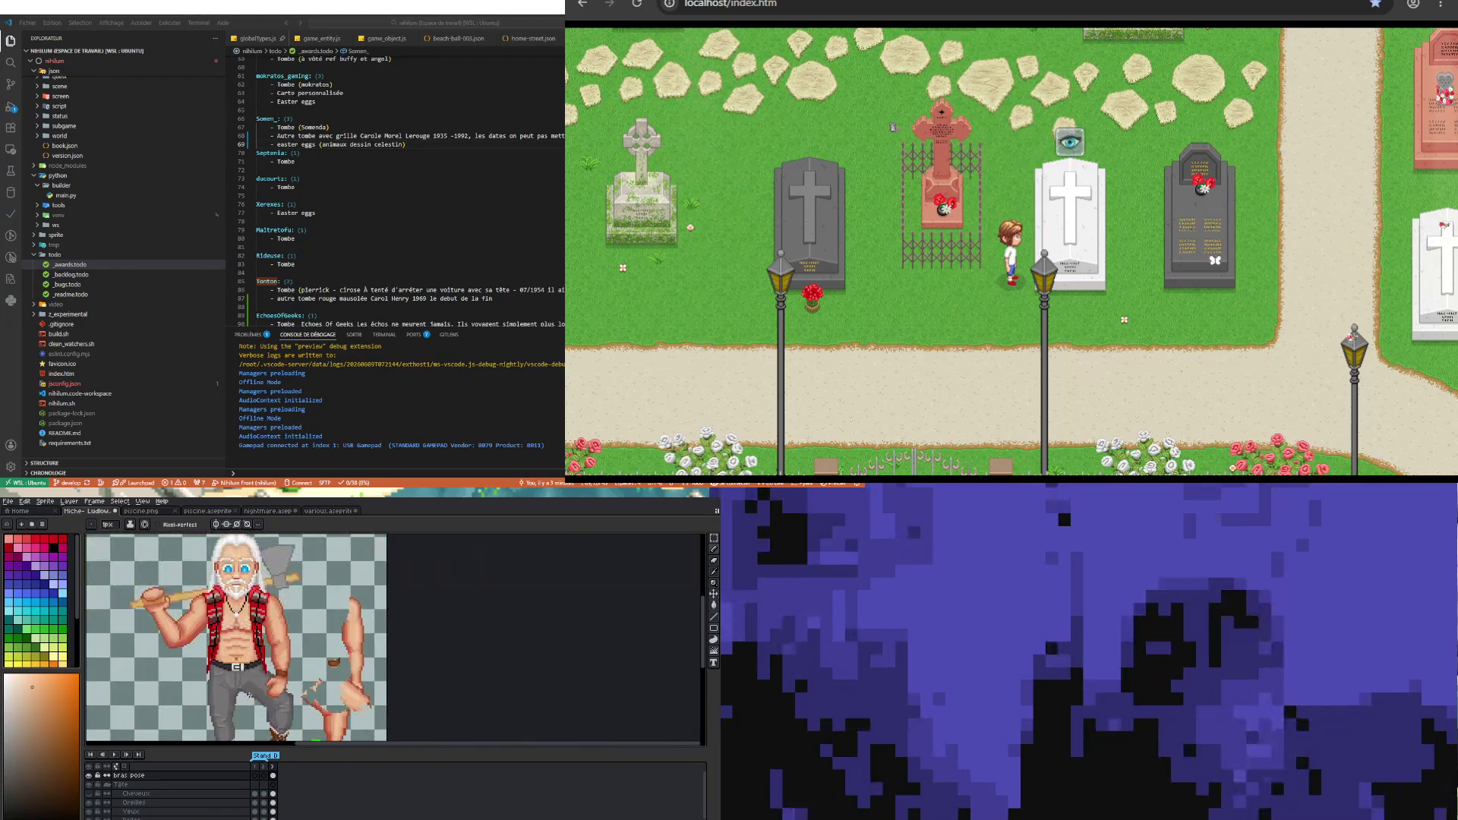
scroll(270, 662, up, 4)
scroll(271, 662, up, 1)
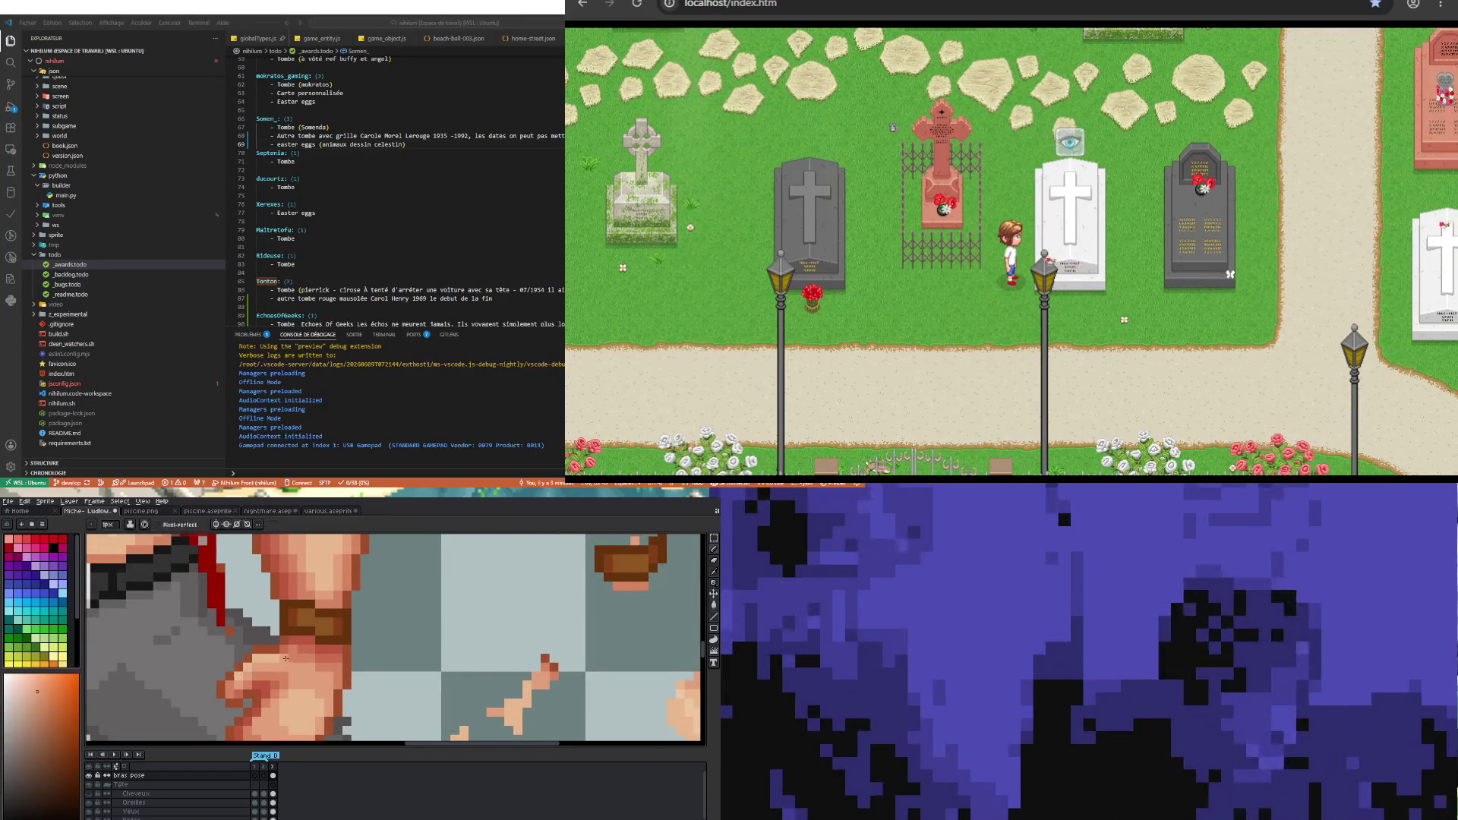
scroll(230, 683, down, 2)
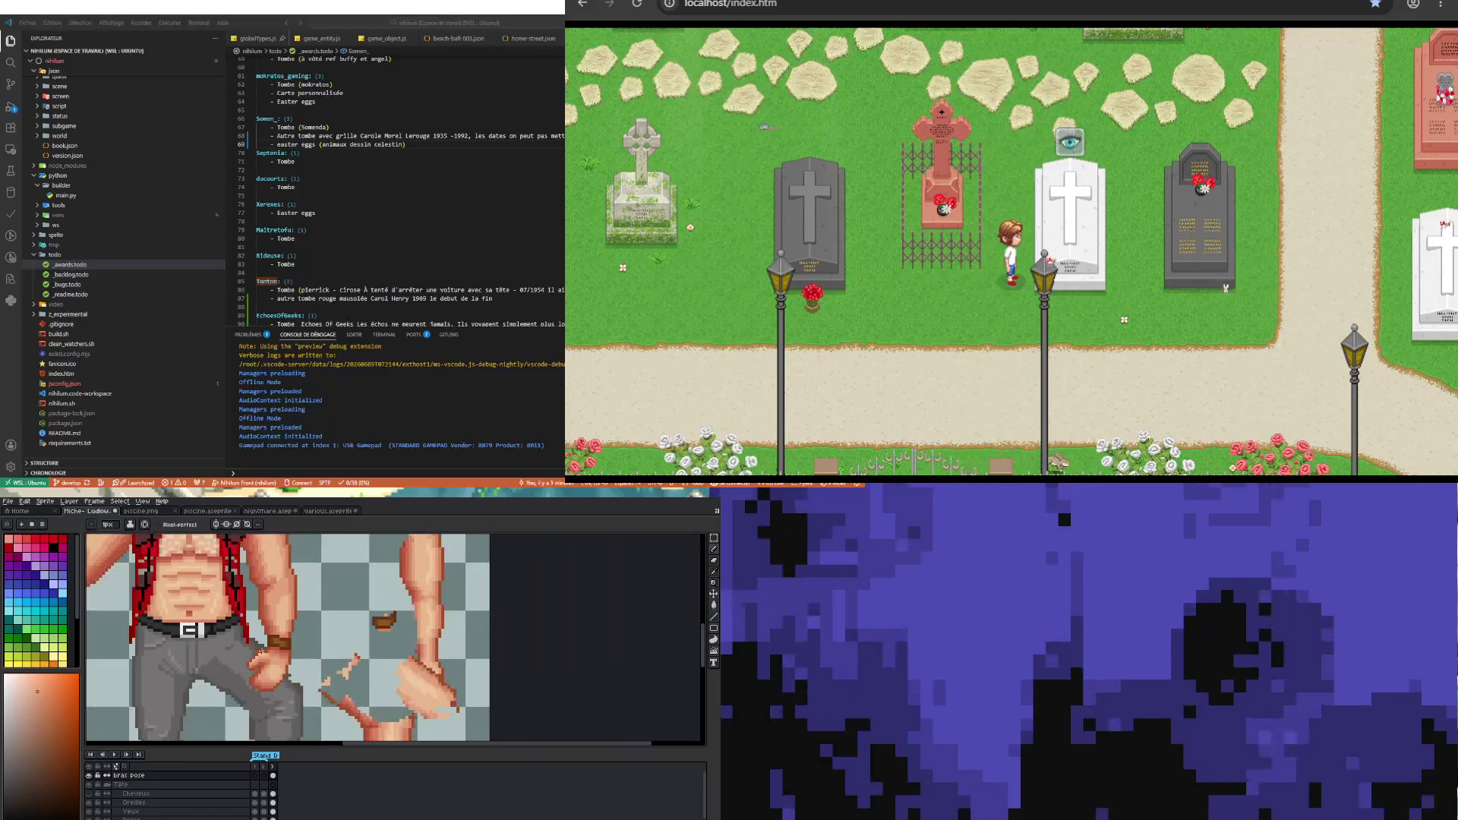
scroll(285, 696, down, 1)
scroll(341, 715, down, 1)
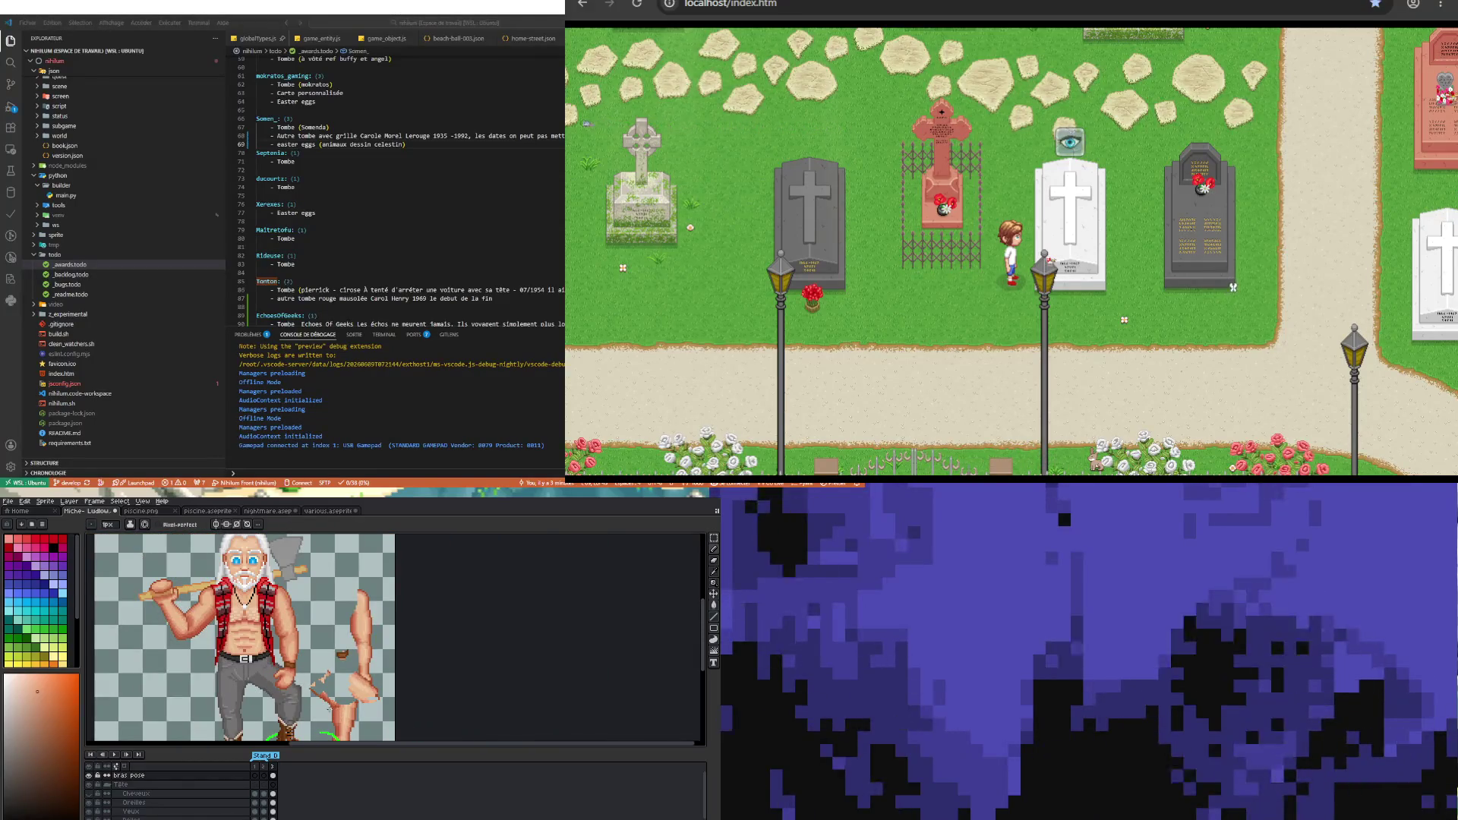
scroll(341, 715, up, 1)
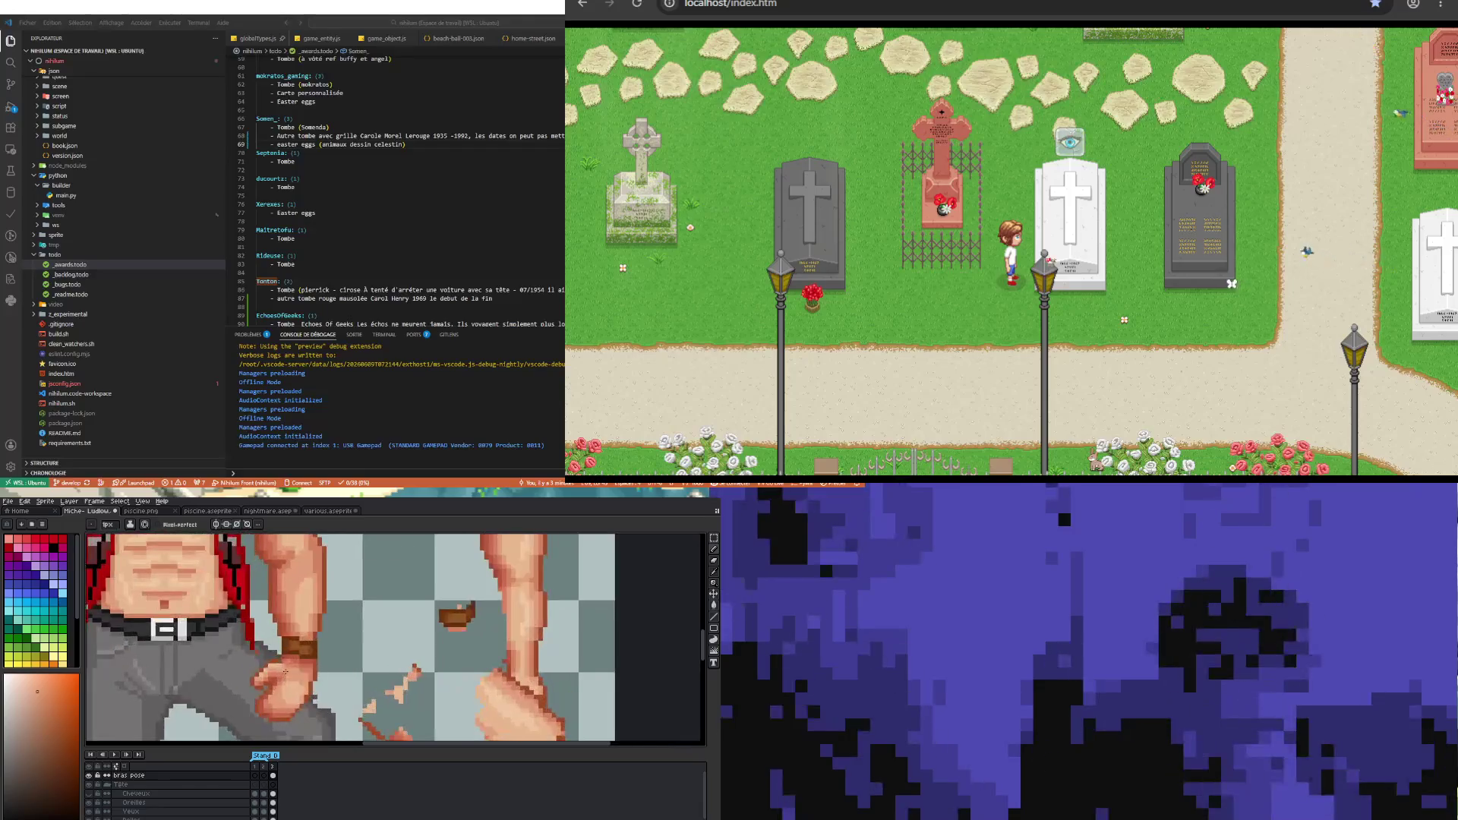
scroll(319, 707, up, 1)
click(262, 675)
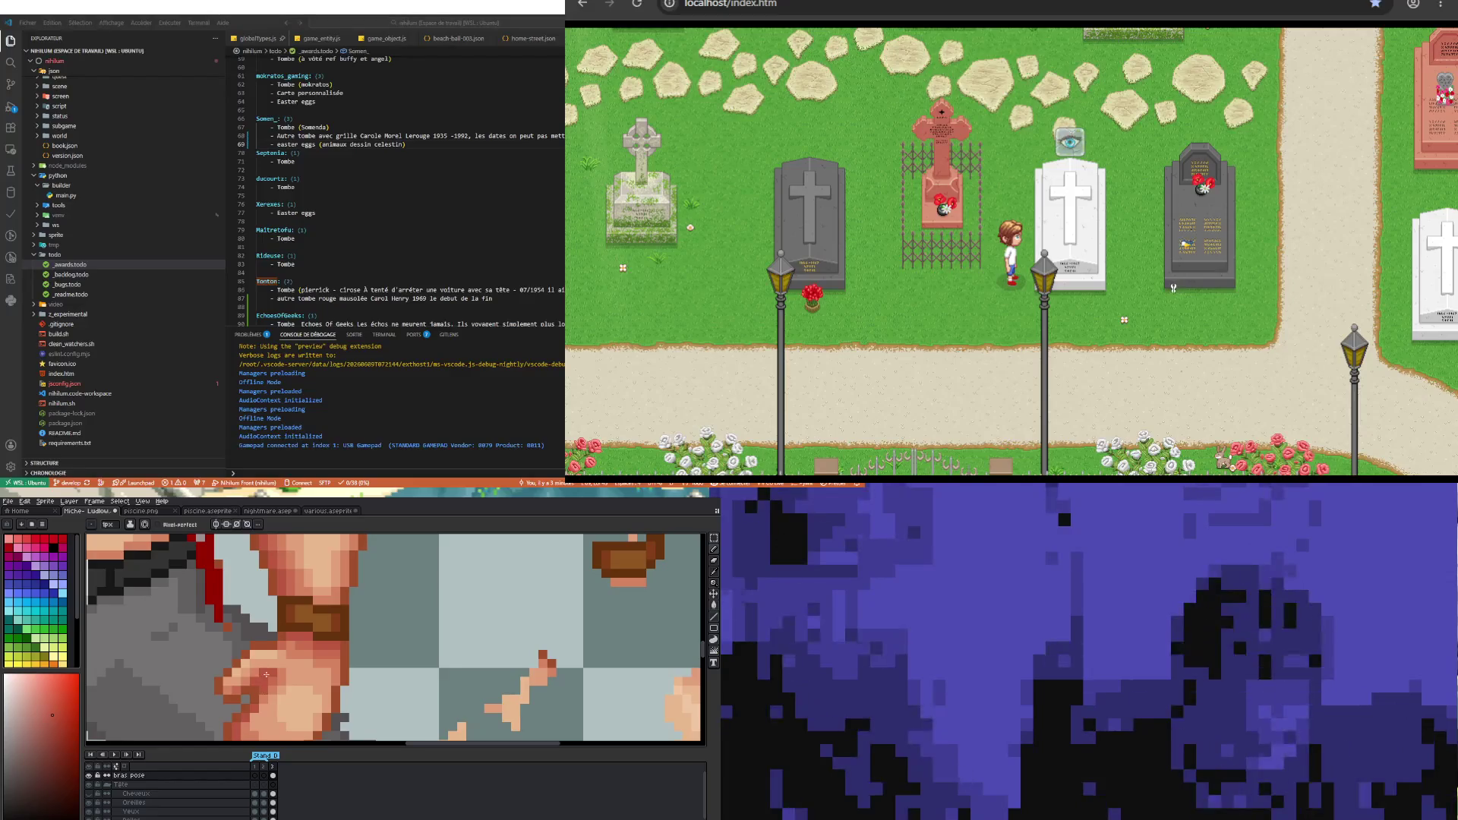
scroll(273, 666, down, 2)
scroll(291, 712, down, 3)
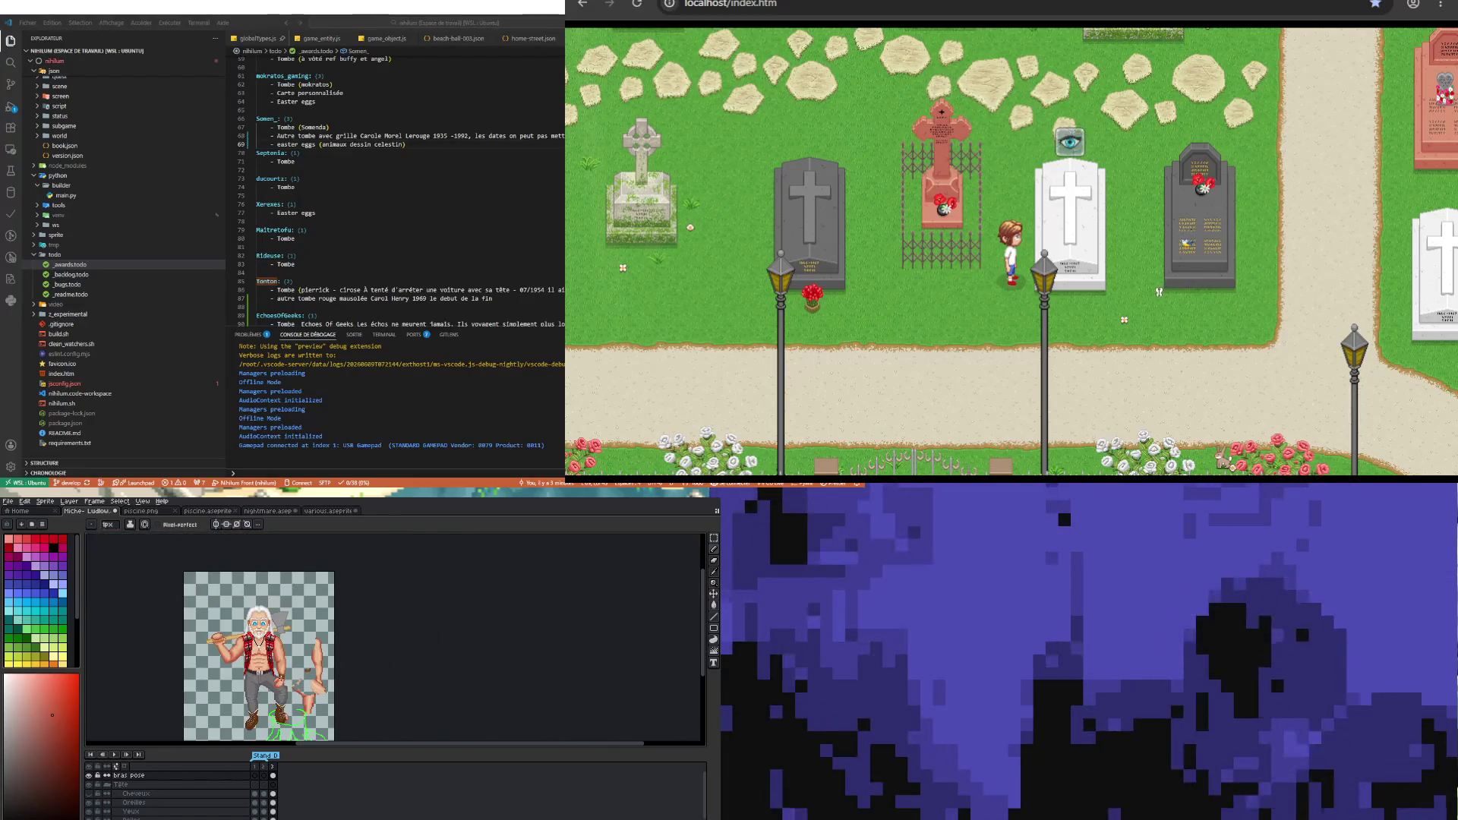
scroll(306, 720, up, 4)
scroll(251, 642, up, 2)
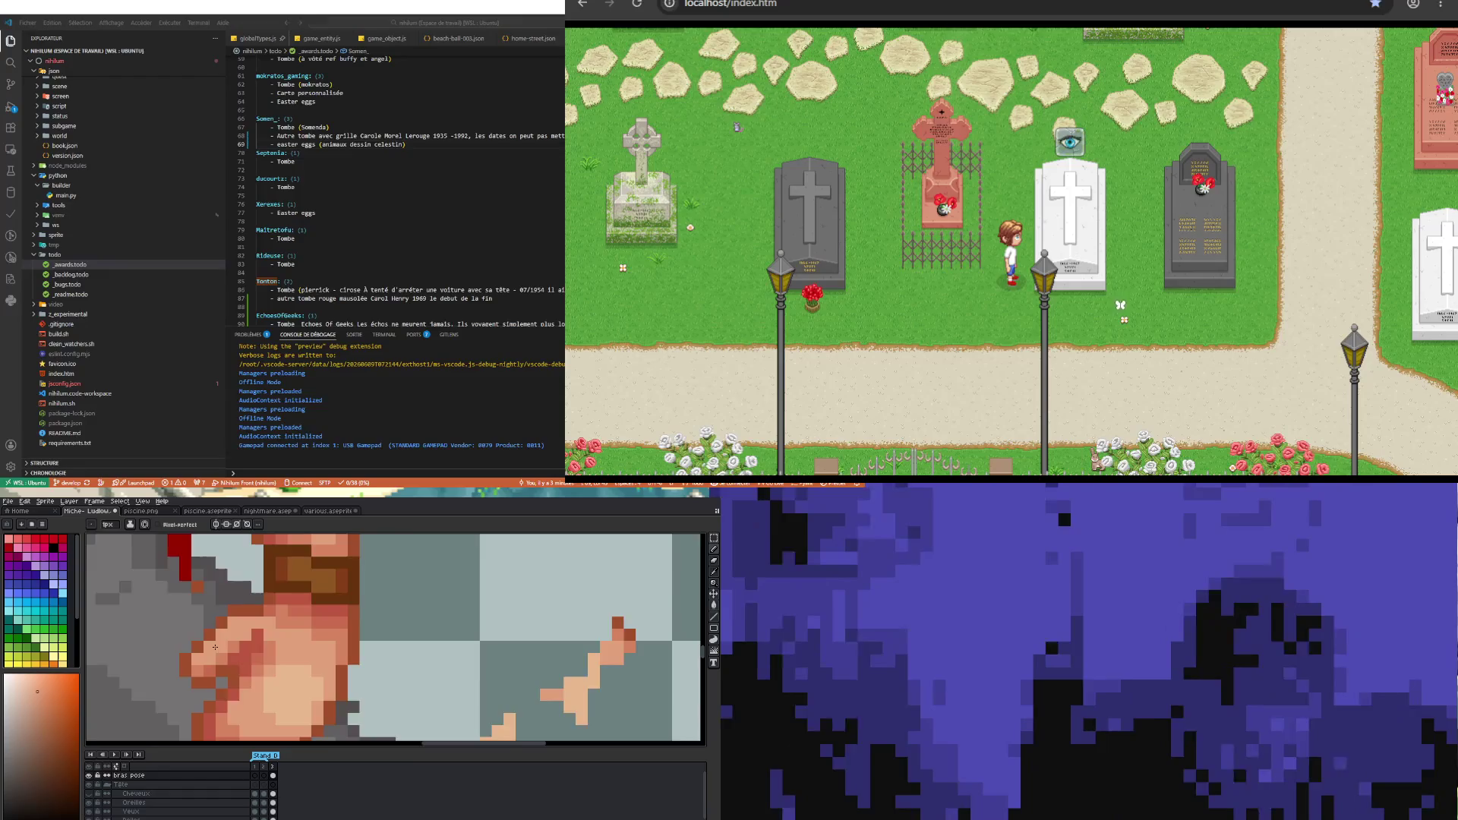
scroll(214, 647, down, 3)
scroll(228, 649, up, 1)
scroll(232, 649, up, 3)
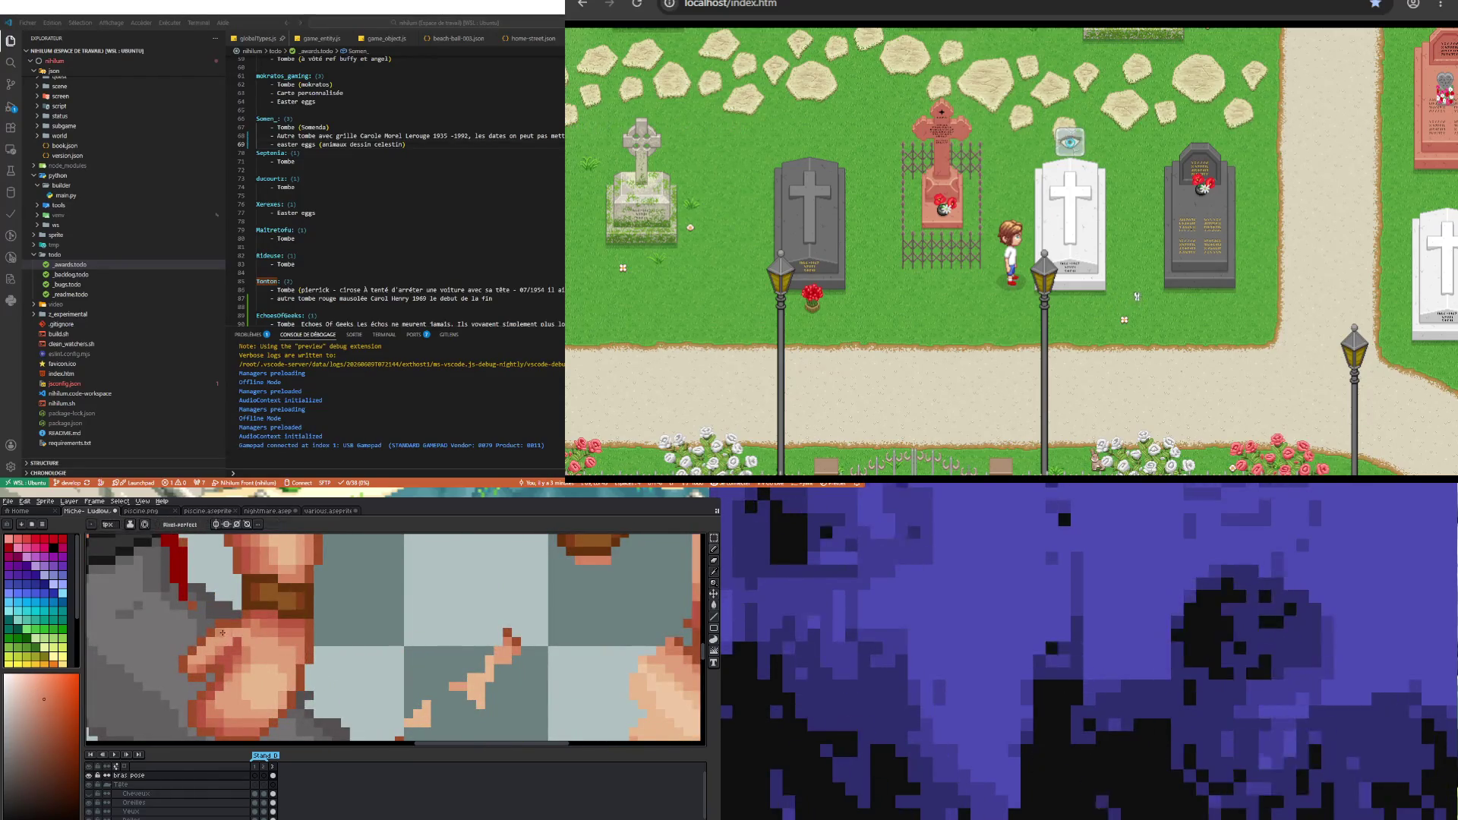
scroll(218, 655, down, 3)
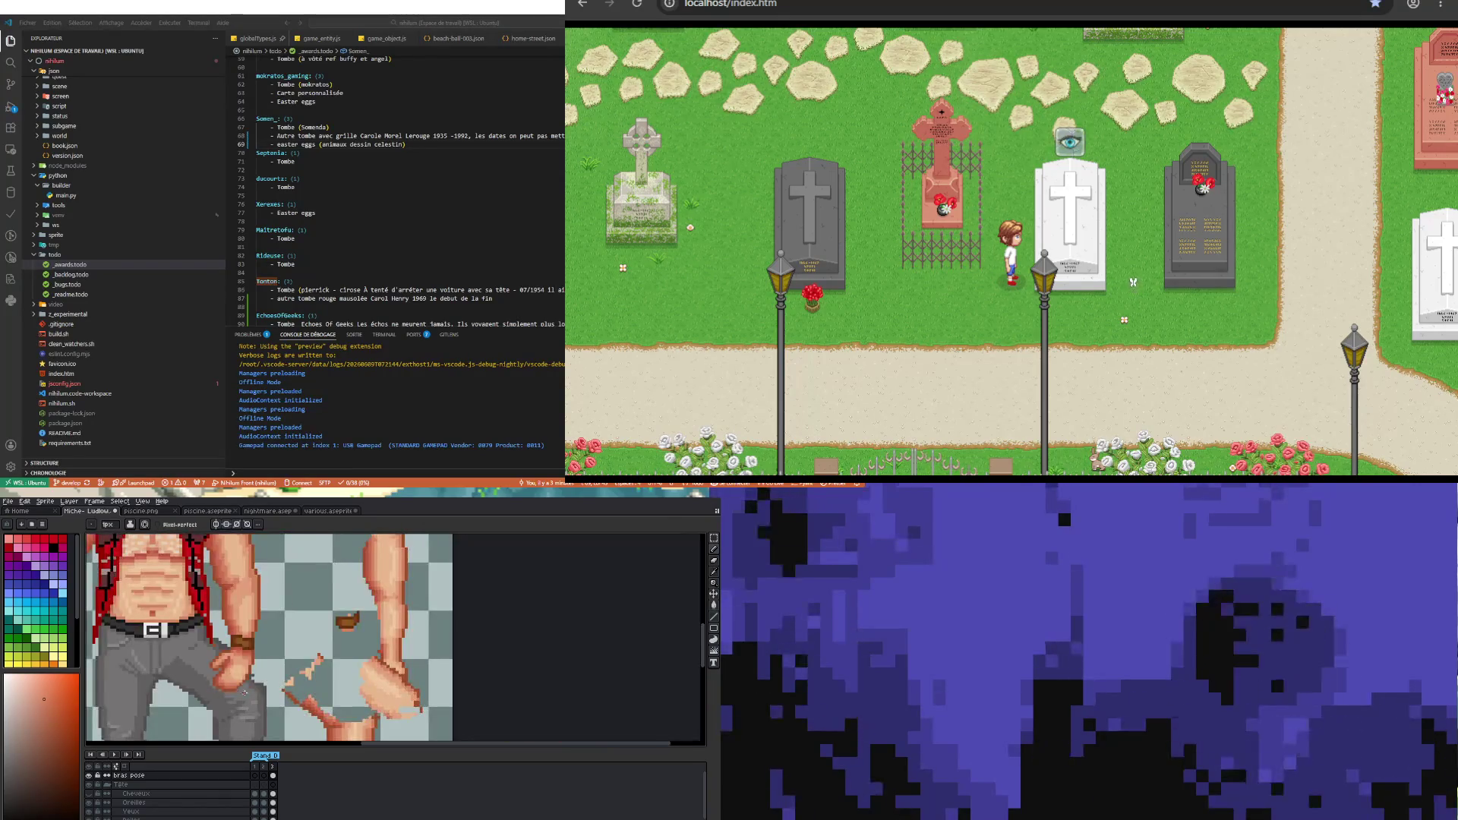
scroll(231, 644, up, 3)
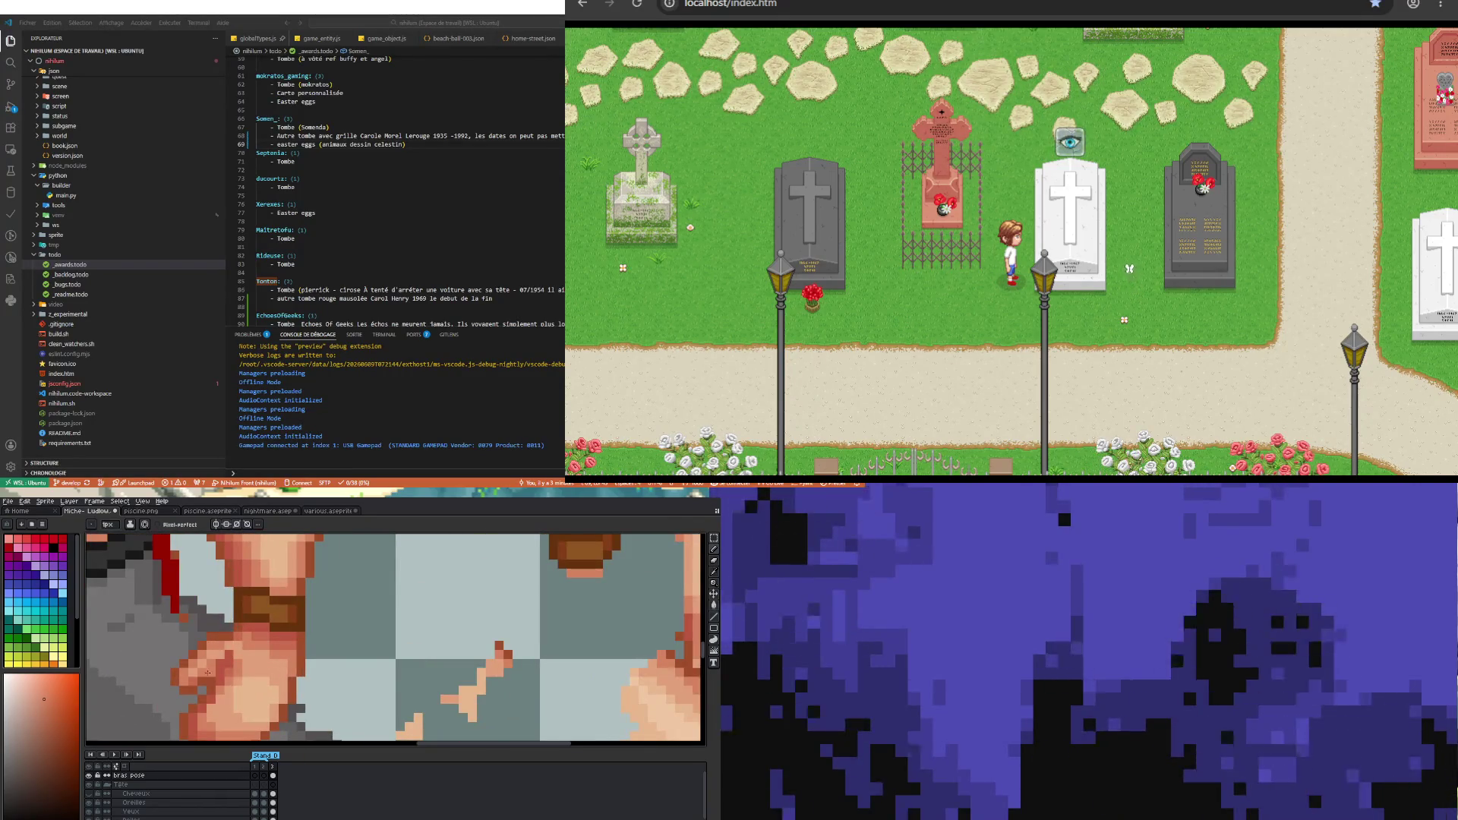
scroll(218, 647, down, 2)
scroll(228, 660, down, 2)
scroll(256, 716, up, 2)
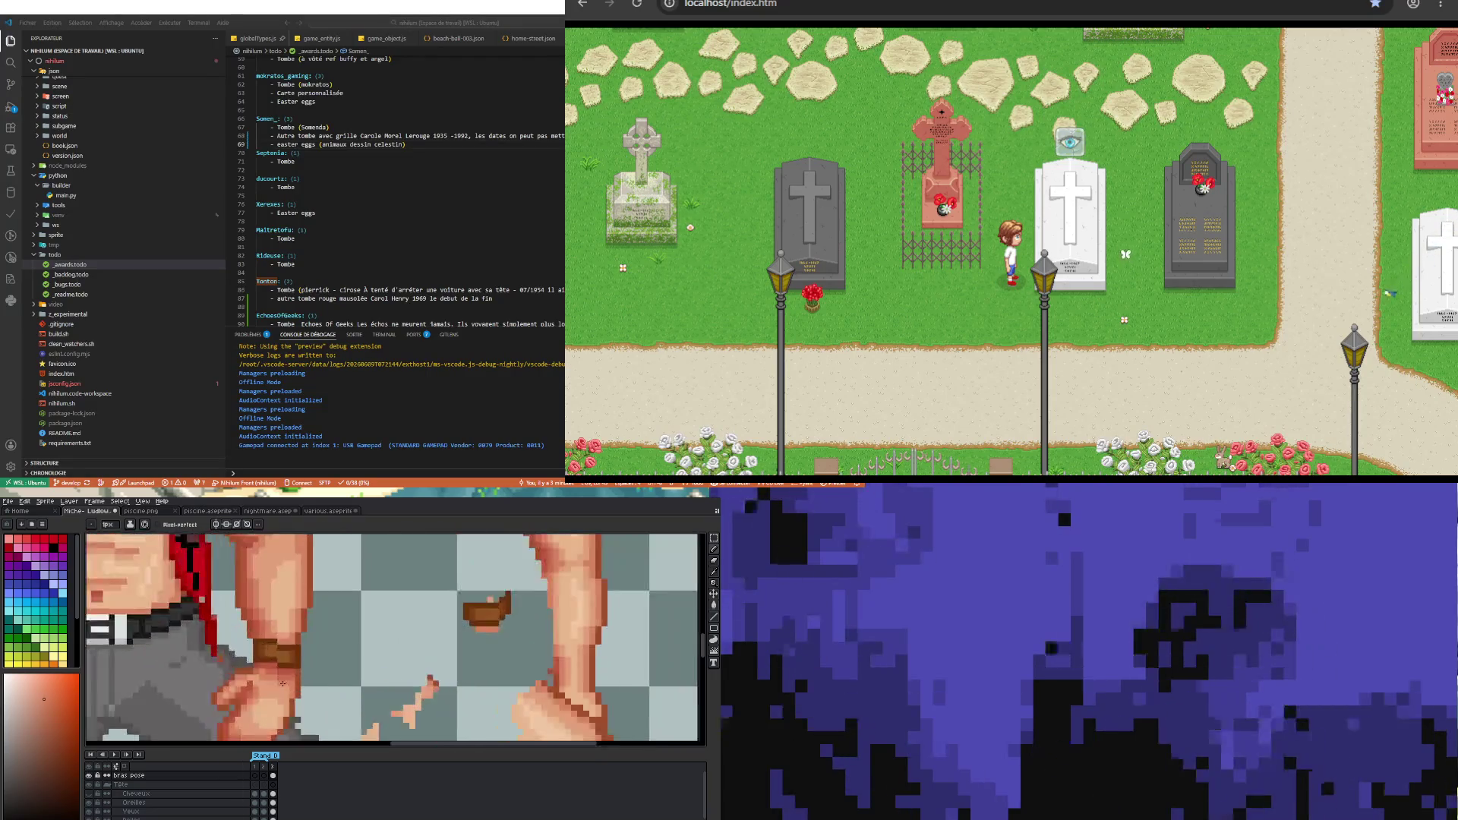
scroll(245, 712, up, 2)
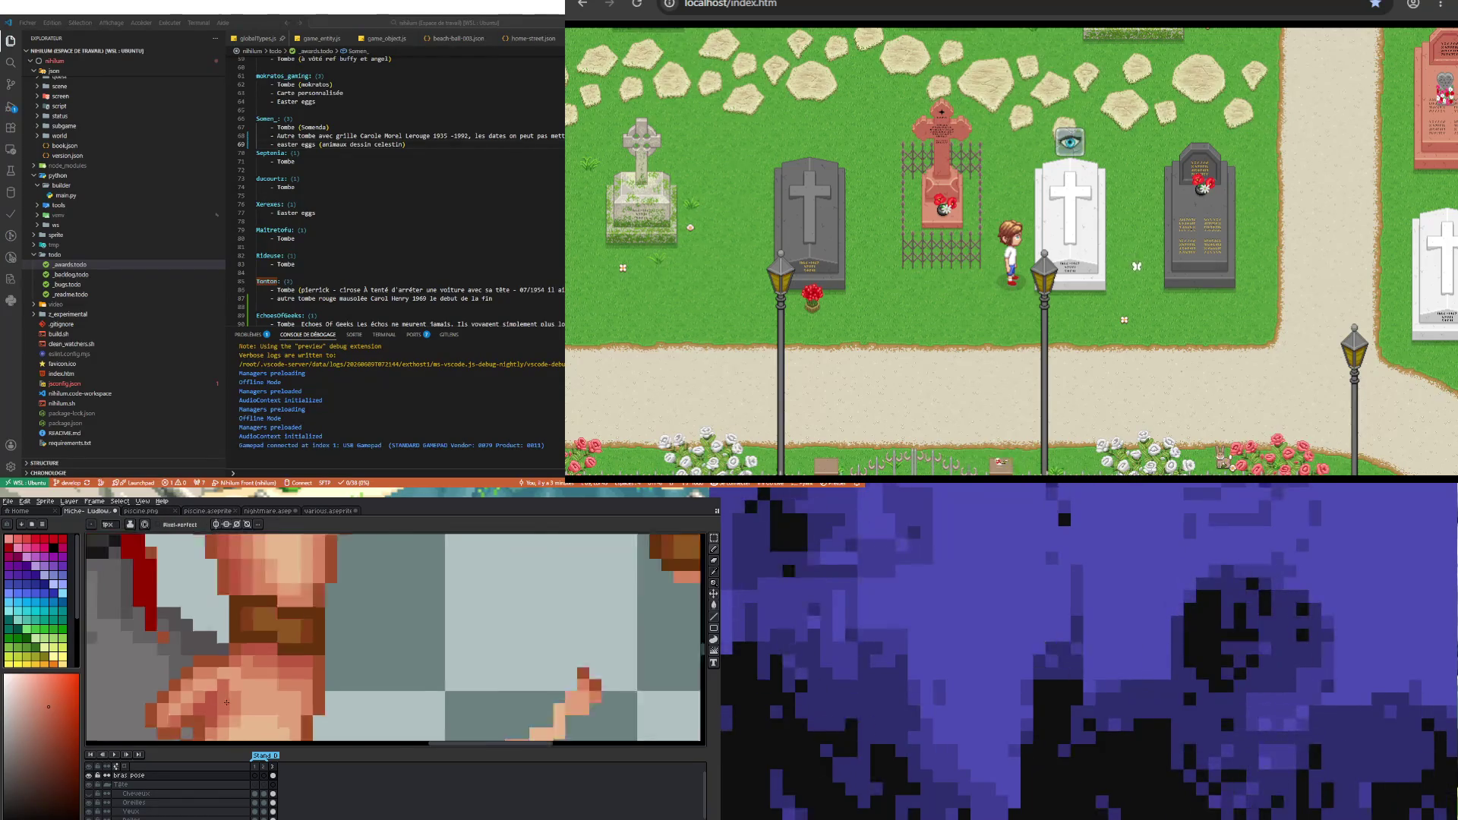
scroll(222, 684, down, 2)
scroll(225, 695, up, 2)
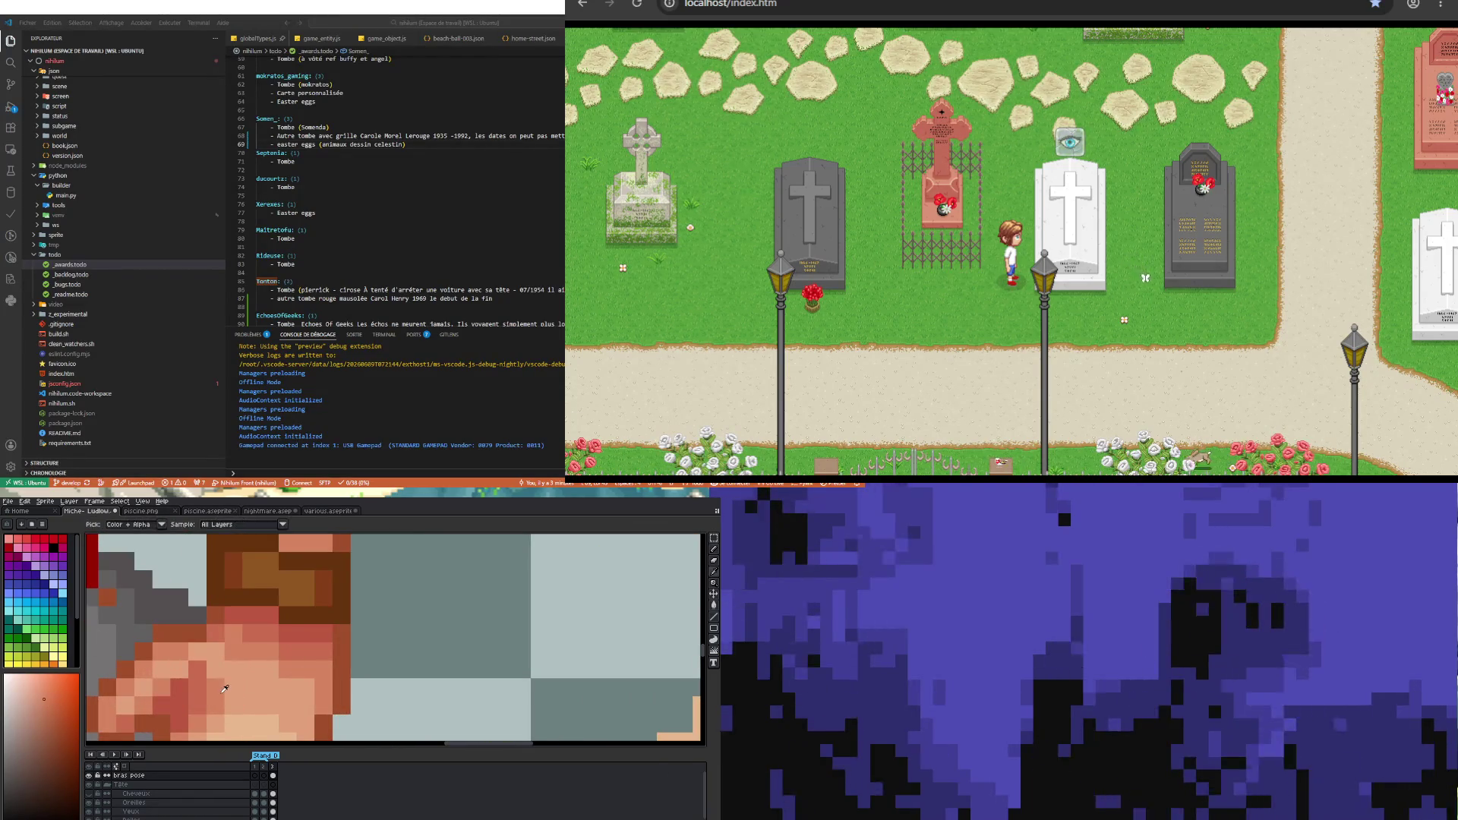
scroll(233, 689, down, 2)
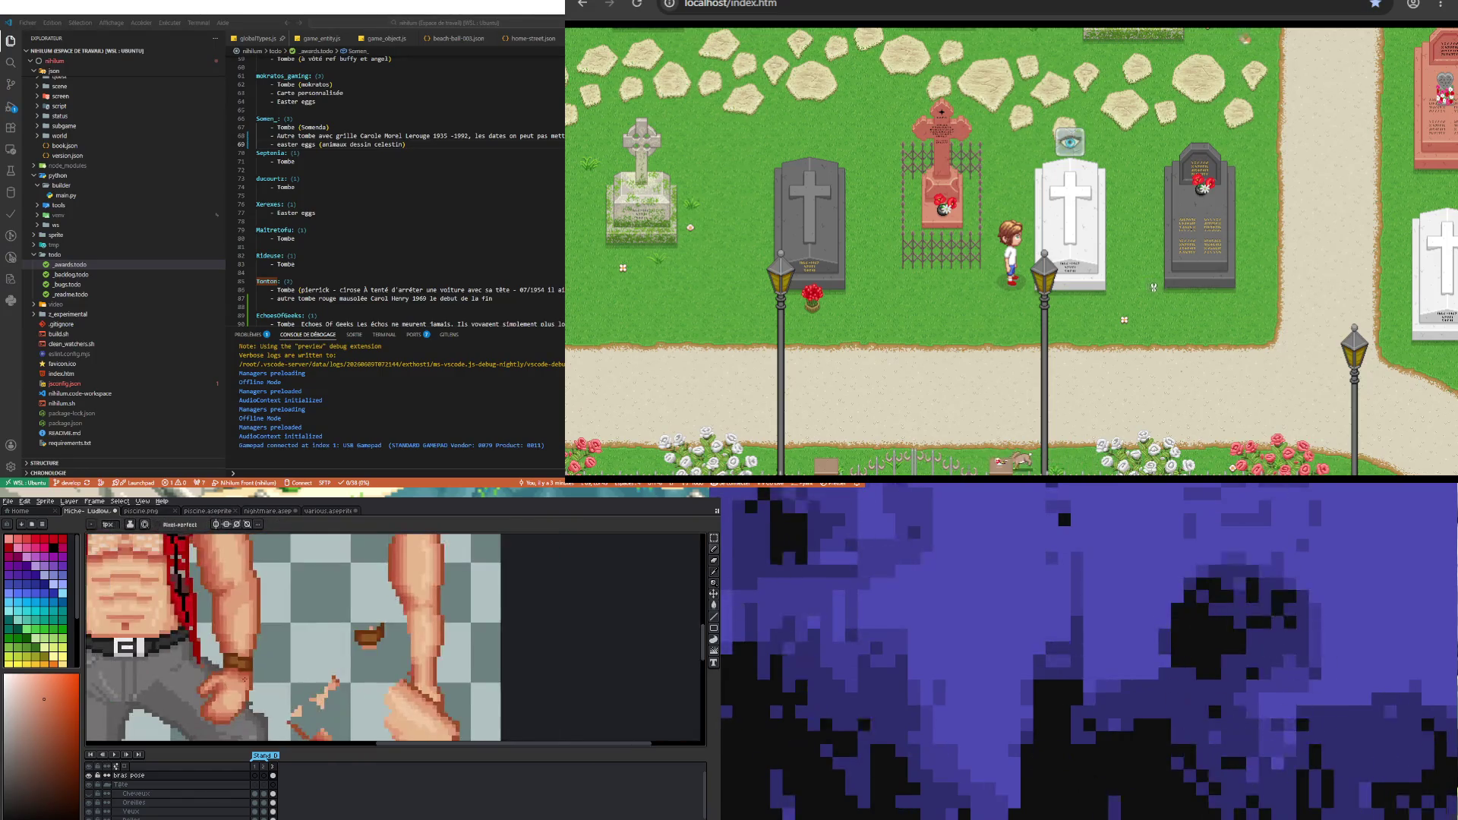
scroll(232, 690, down, 1)
scroll(242, 687, up, 2)
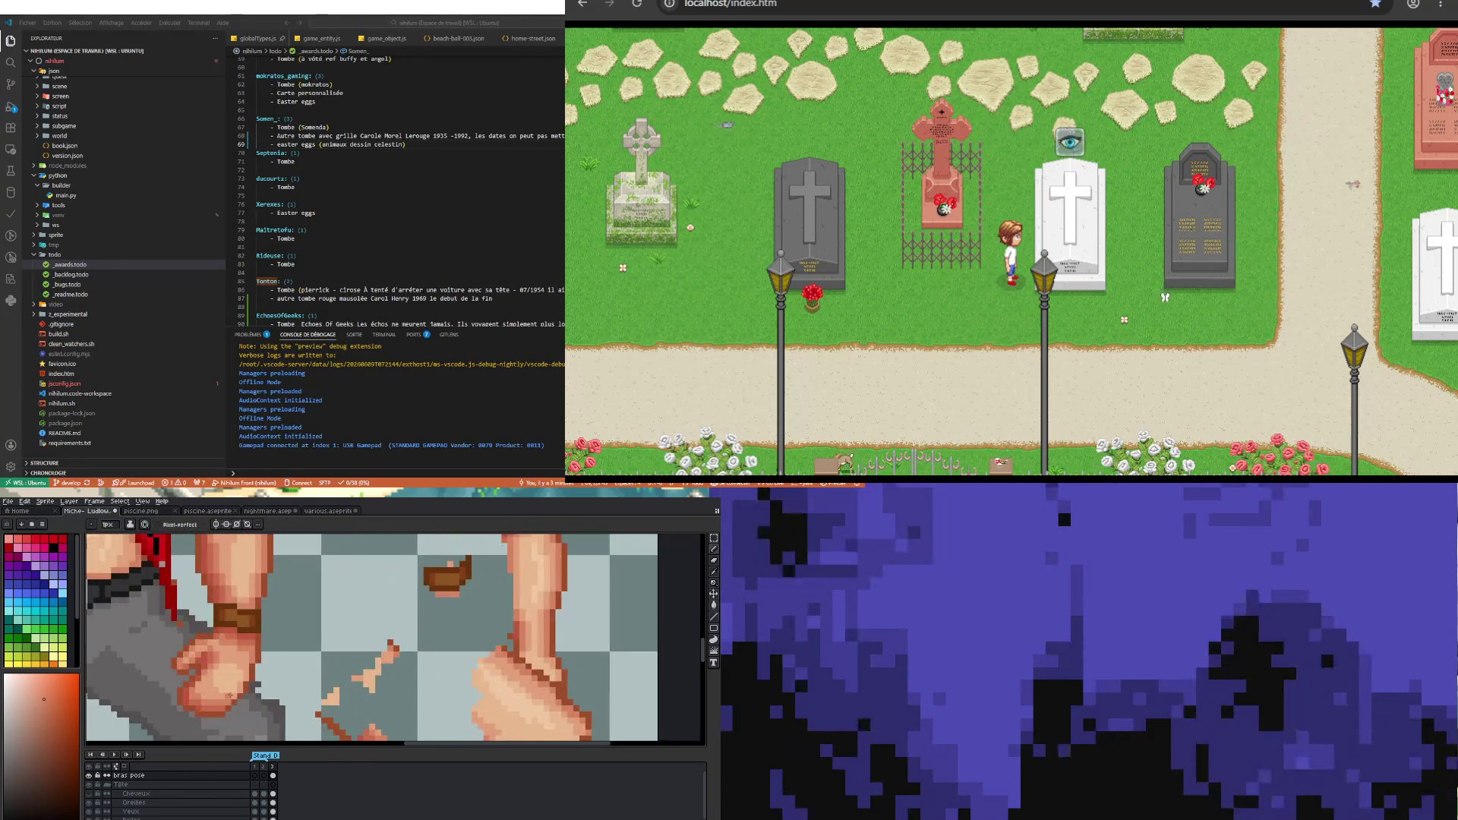
scroll(250, 706, down, 1)
scroll(250, 706, up, 3)
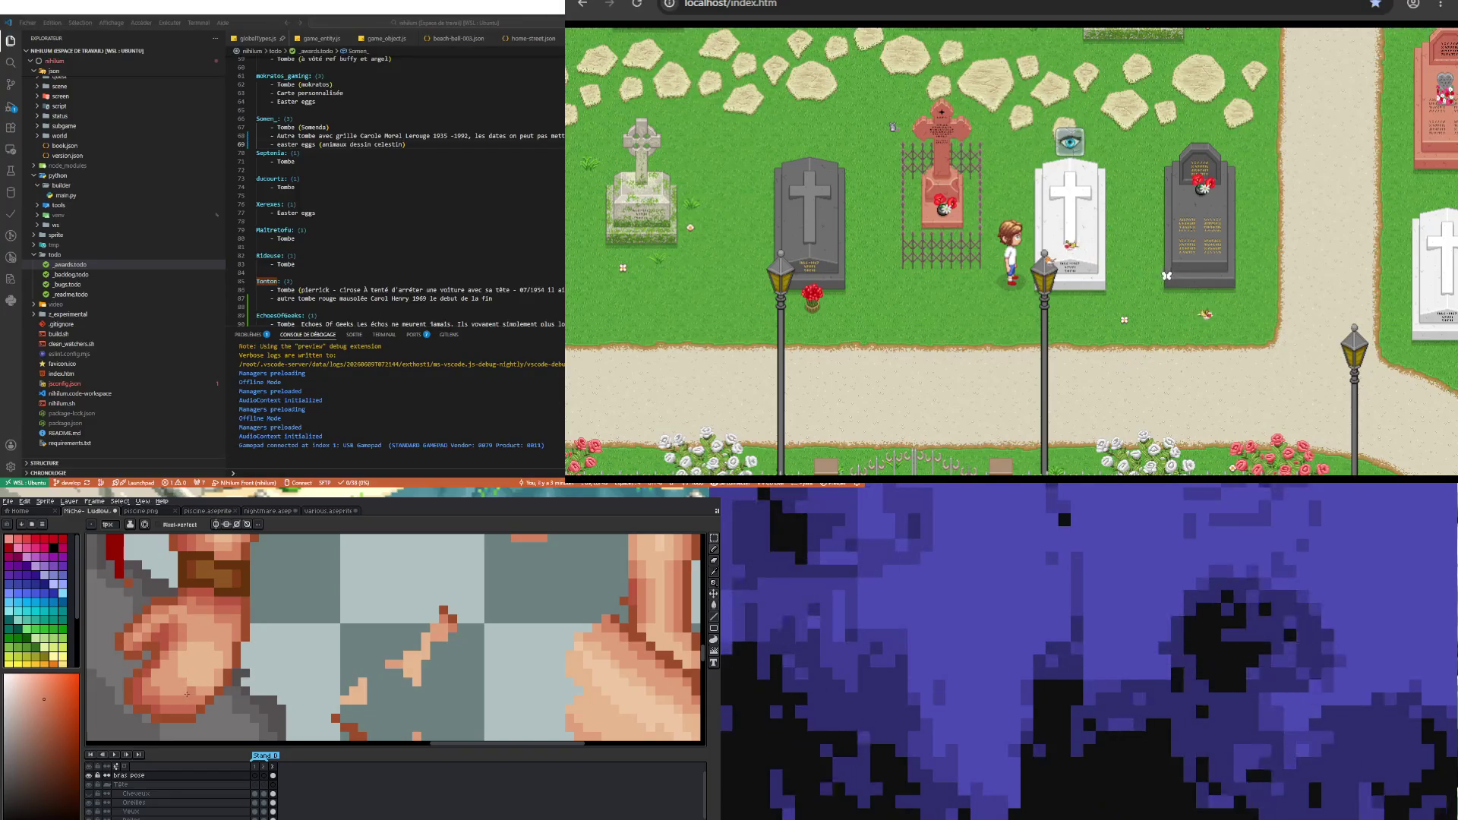
scroll(342, 638, down, 2)
scroll(187, 693, down, 3)
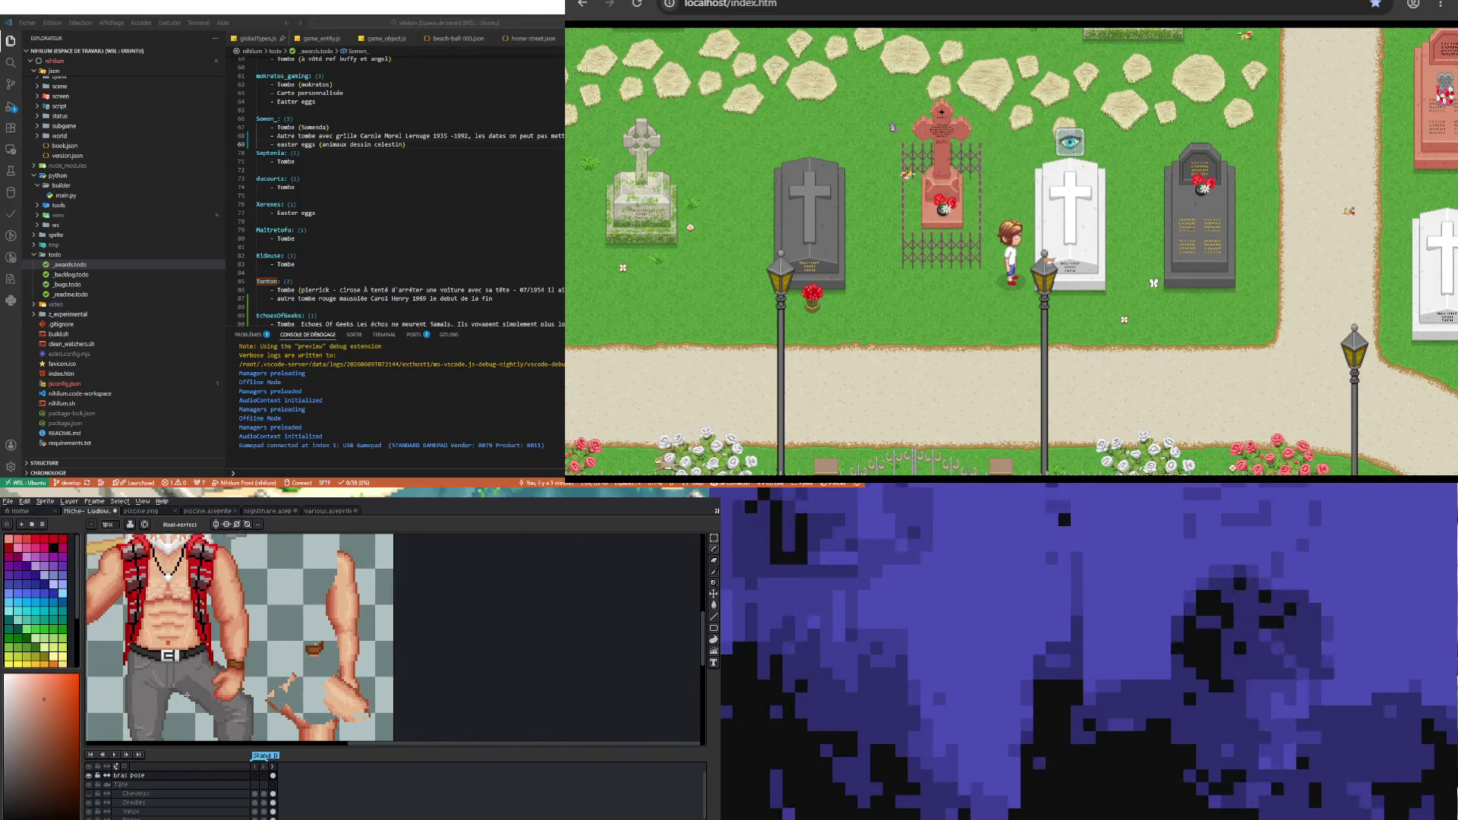
scroll(206, 678, up, 4)
scroll(206, 678, up, 2)
scroll(227, 672, up, 2)
scroll(260, 668, down, 2)
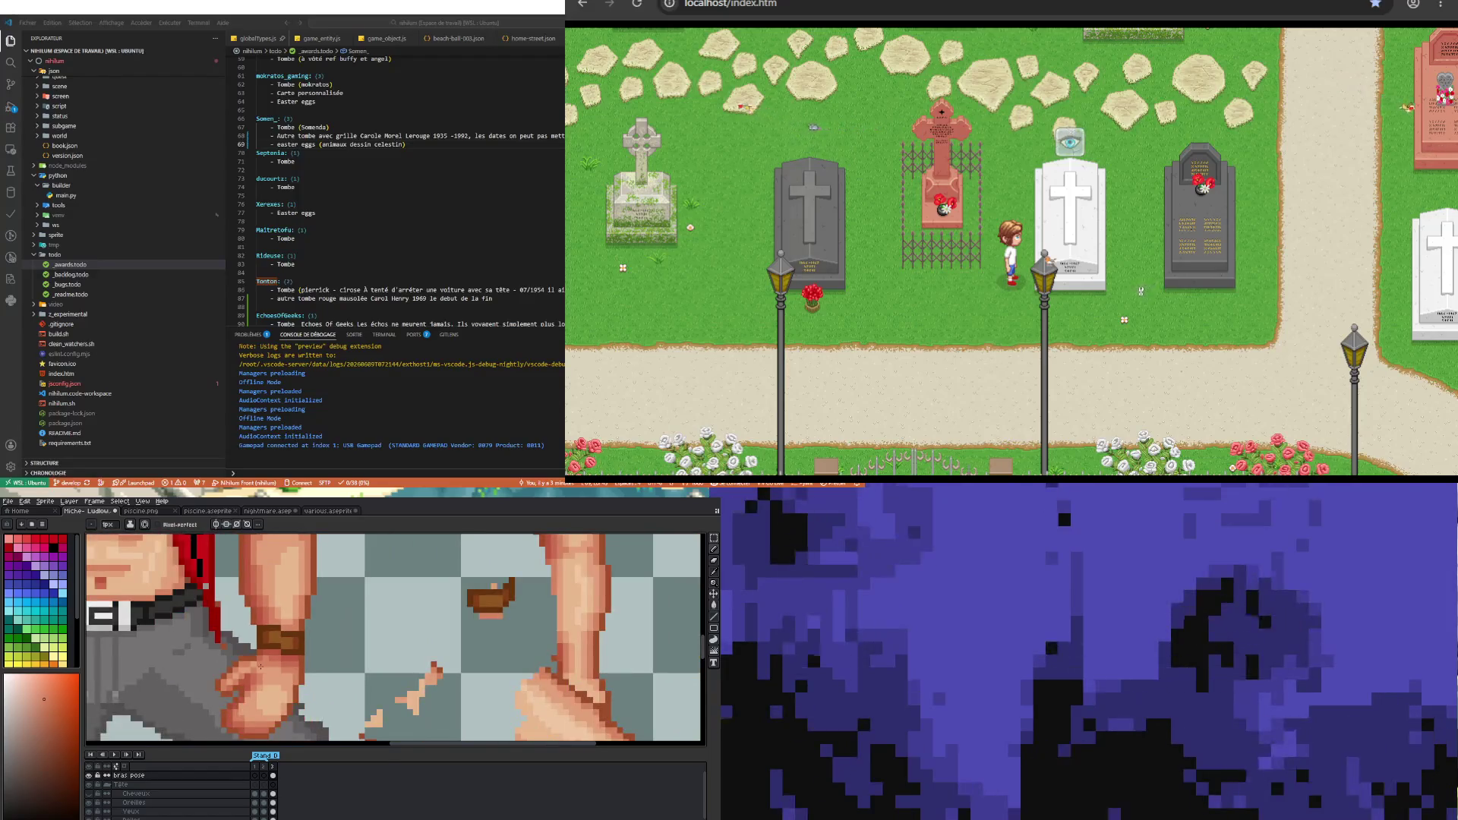
scroll(274, 660, up, 2)
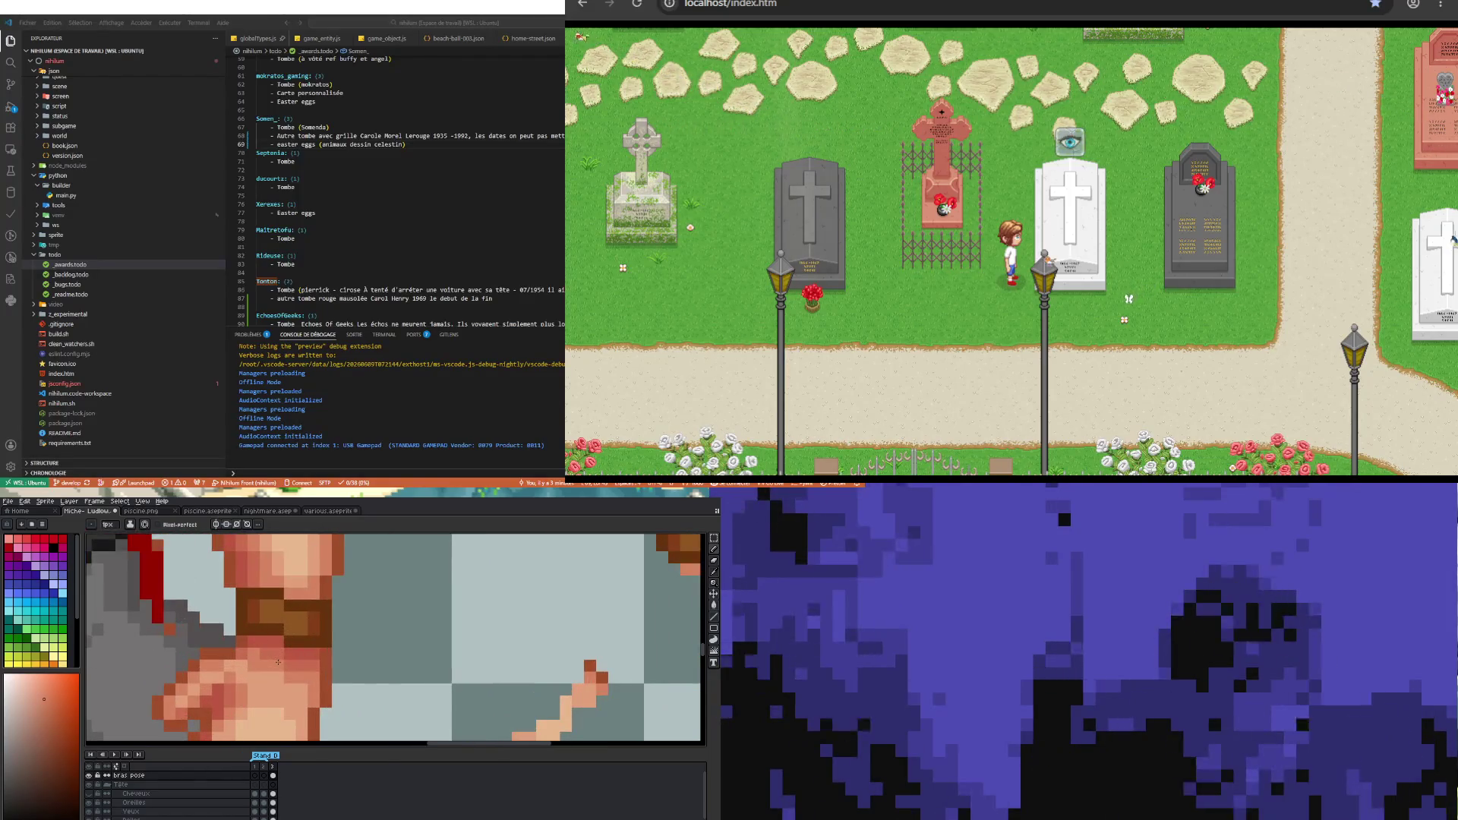